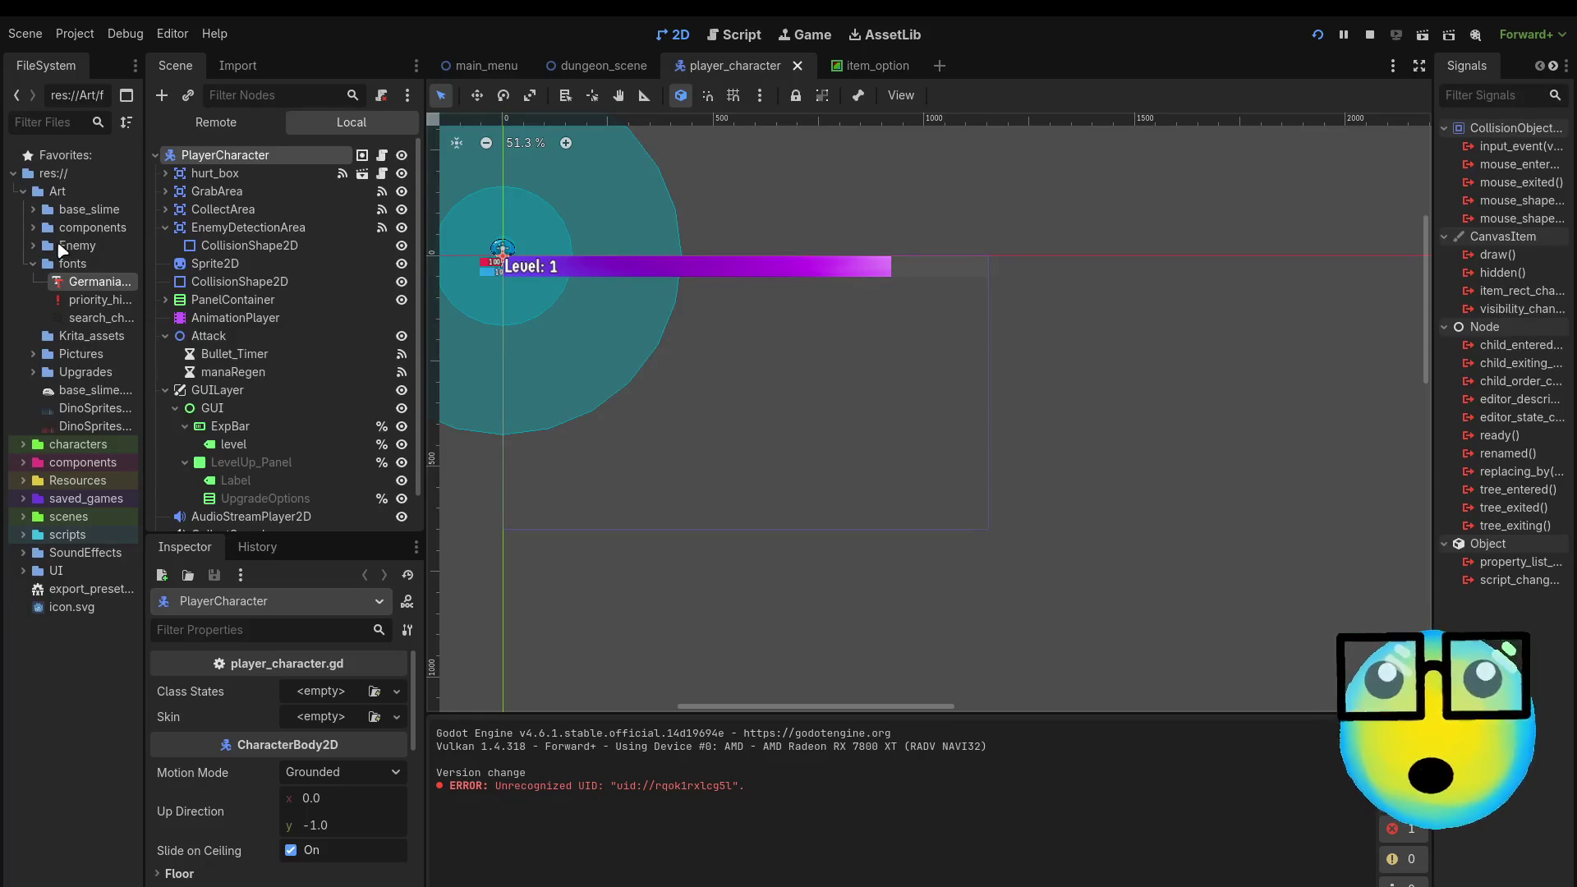
Step: Add a new empty scene tab next to the player_character scene
{"action": "mouse_move", "coordinate": [75, 286]}
{"action": "left_mouse_down"}
{"action": "mouse_move", "coordinate": [321, 716]}
{"action": "mouse_move", "coordinate": [325, 683]}
{"action": "left_mouse_up"}
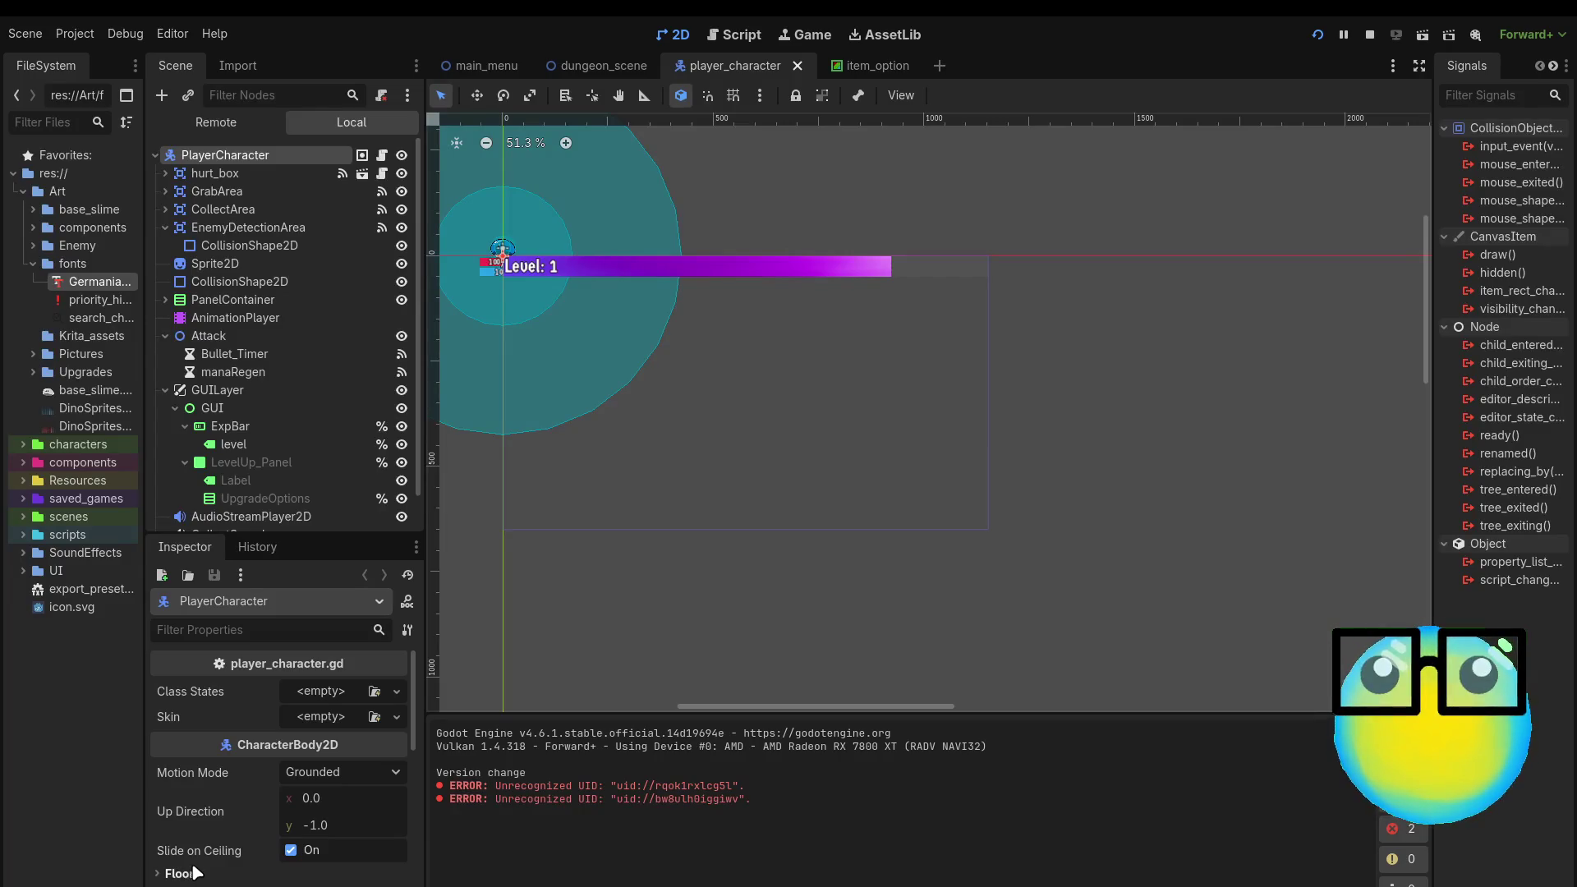
{"action": "scroll", "coordinate": [604, 429], "scroll_direction": "up", "scroll_amount": 1}
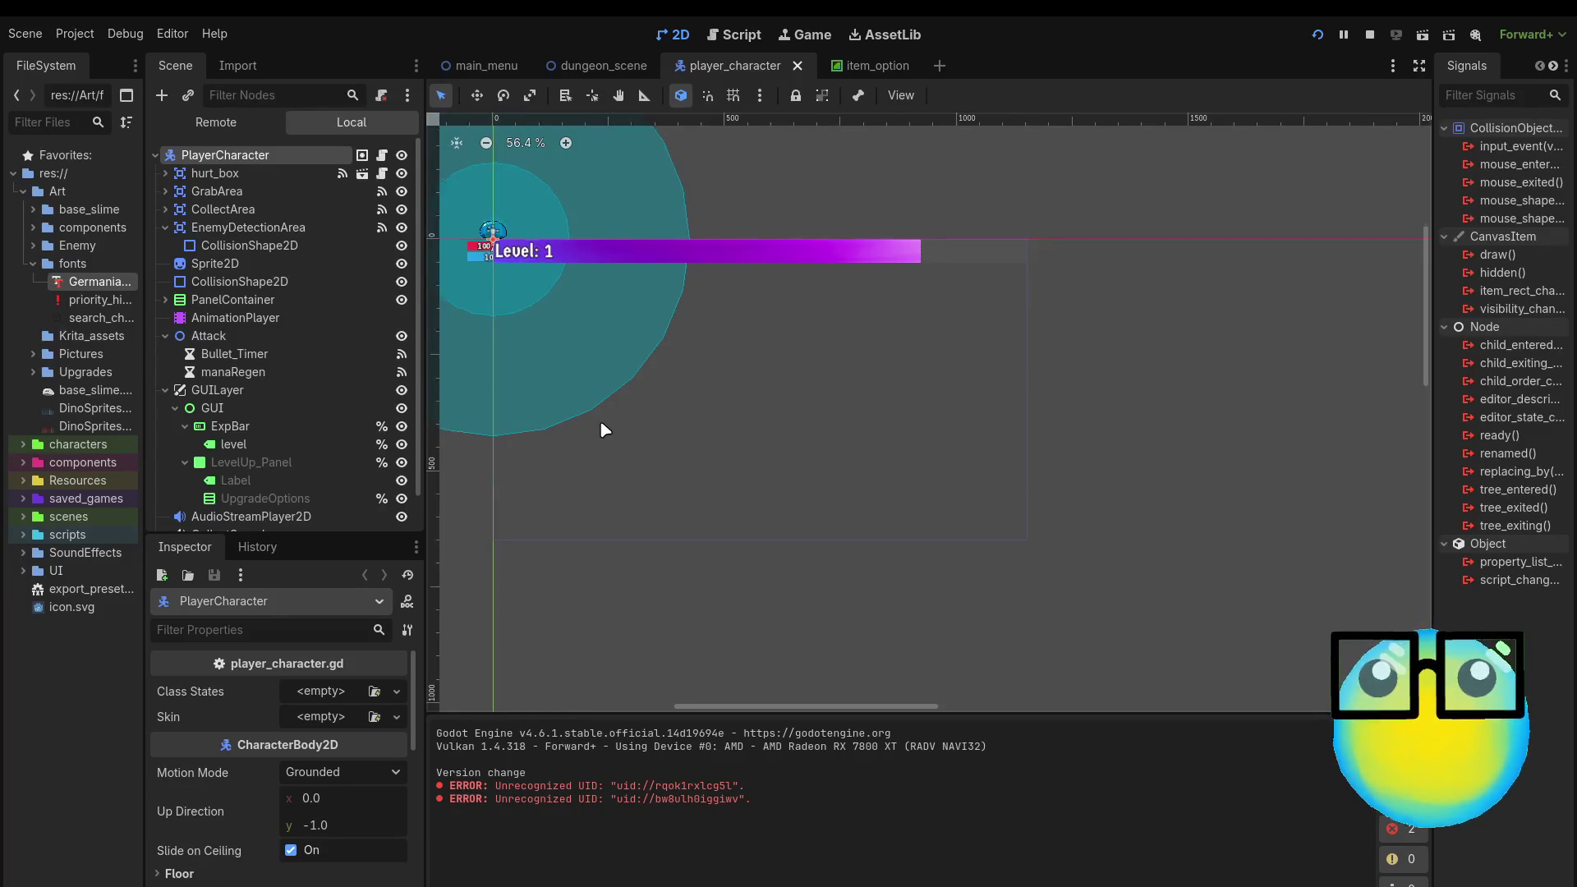
{"action": "scroll", "coordinate": [587, 238], "scroll_direction": "down", "scroll_amount": 3}
{"action": "scroll", "coordinate": [587, 238], "scroll_direction": "up", "scroll_amount": 1}
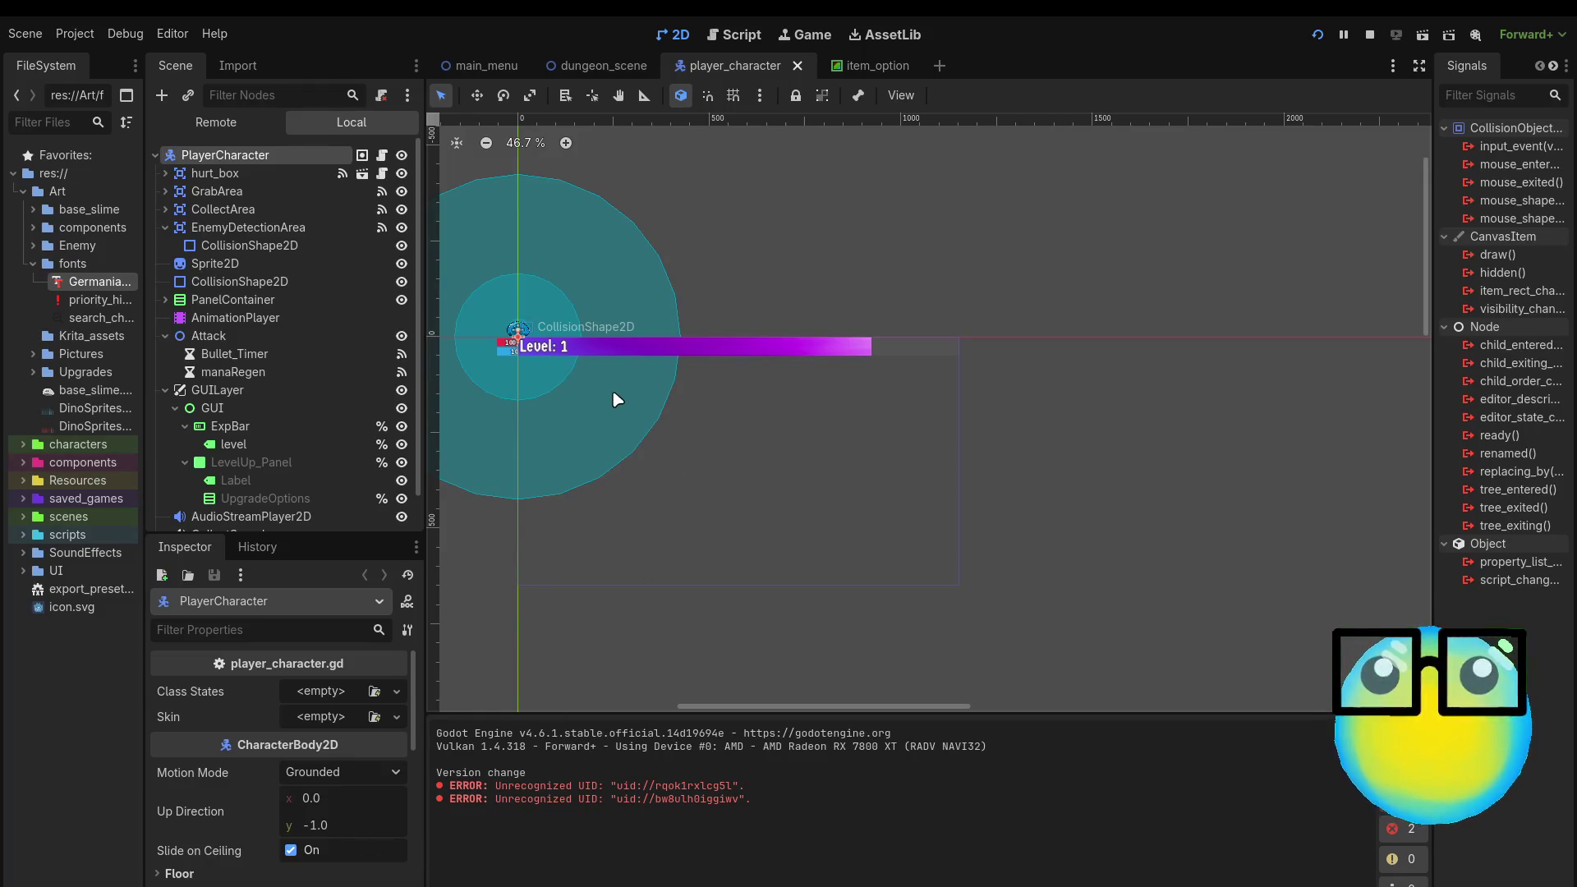
{"action": "left_click", "coordinate": [941, 66]}
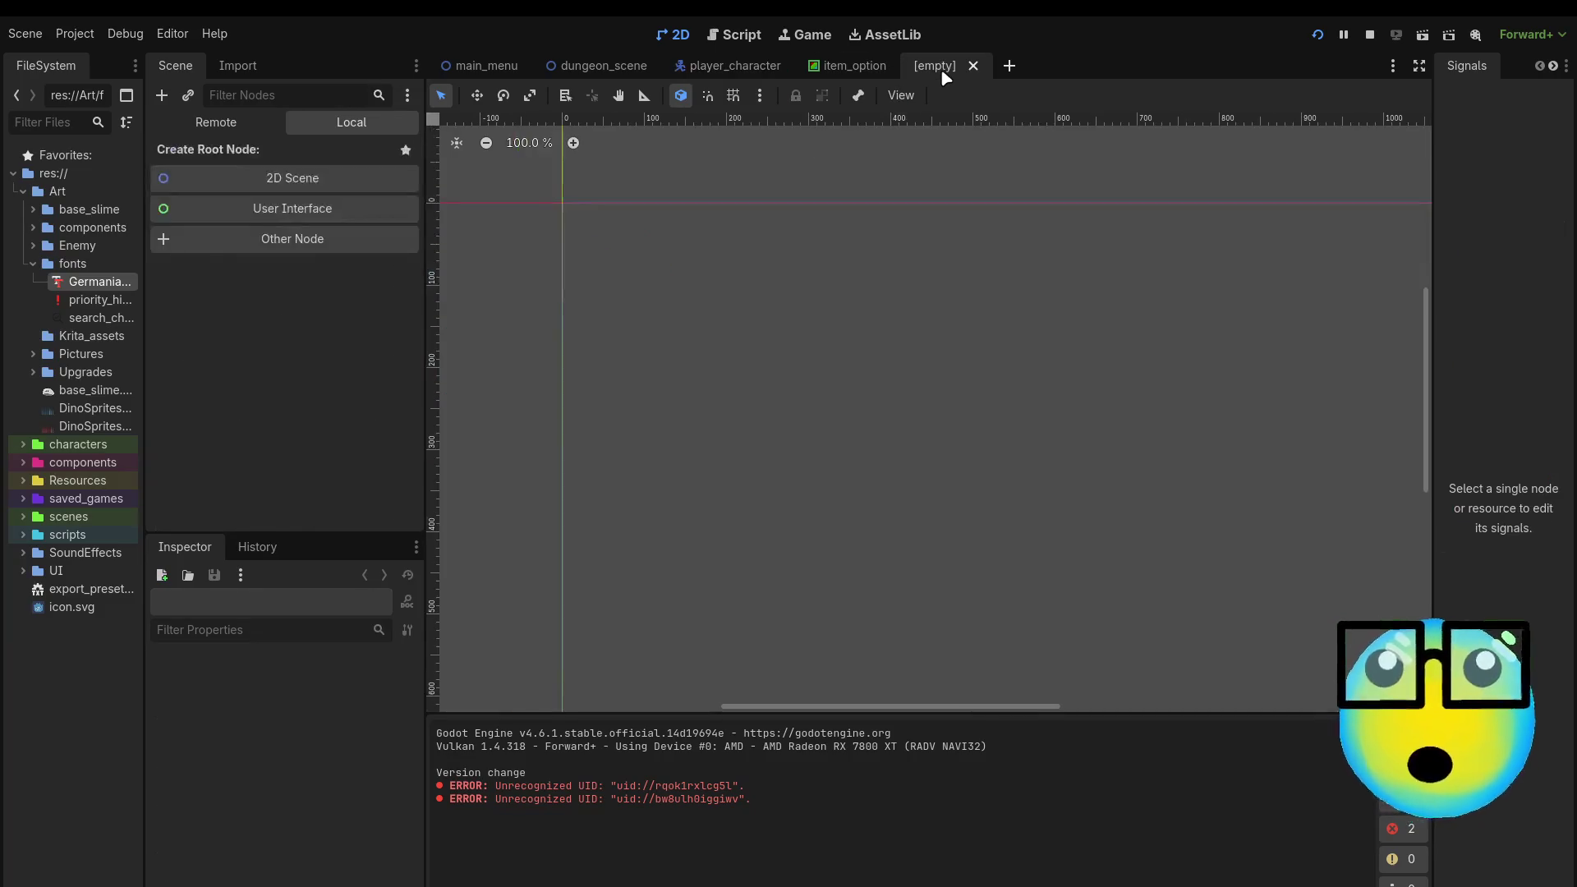
Step: Close the empty tab and open crab.tscn from the characters folder
{"action": "left_click", "coordinate": [973, 65]}
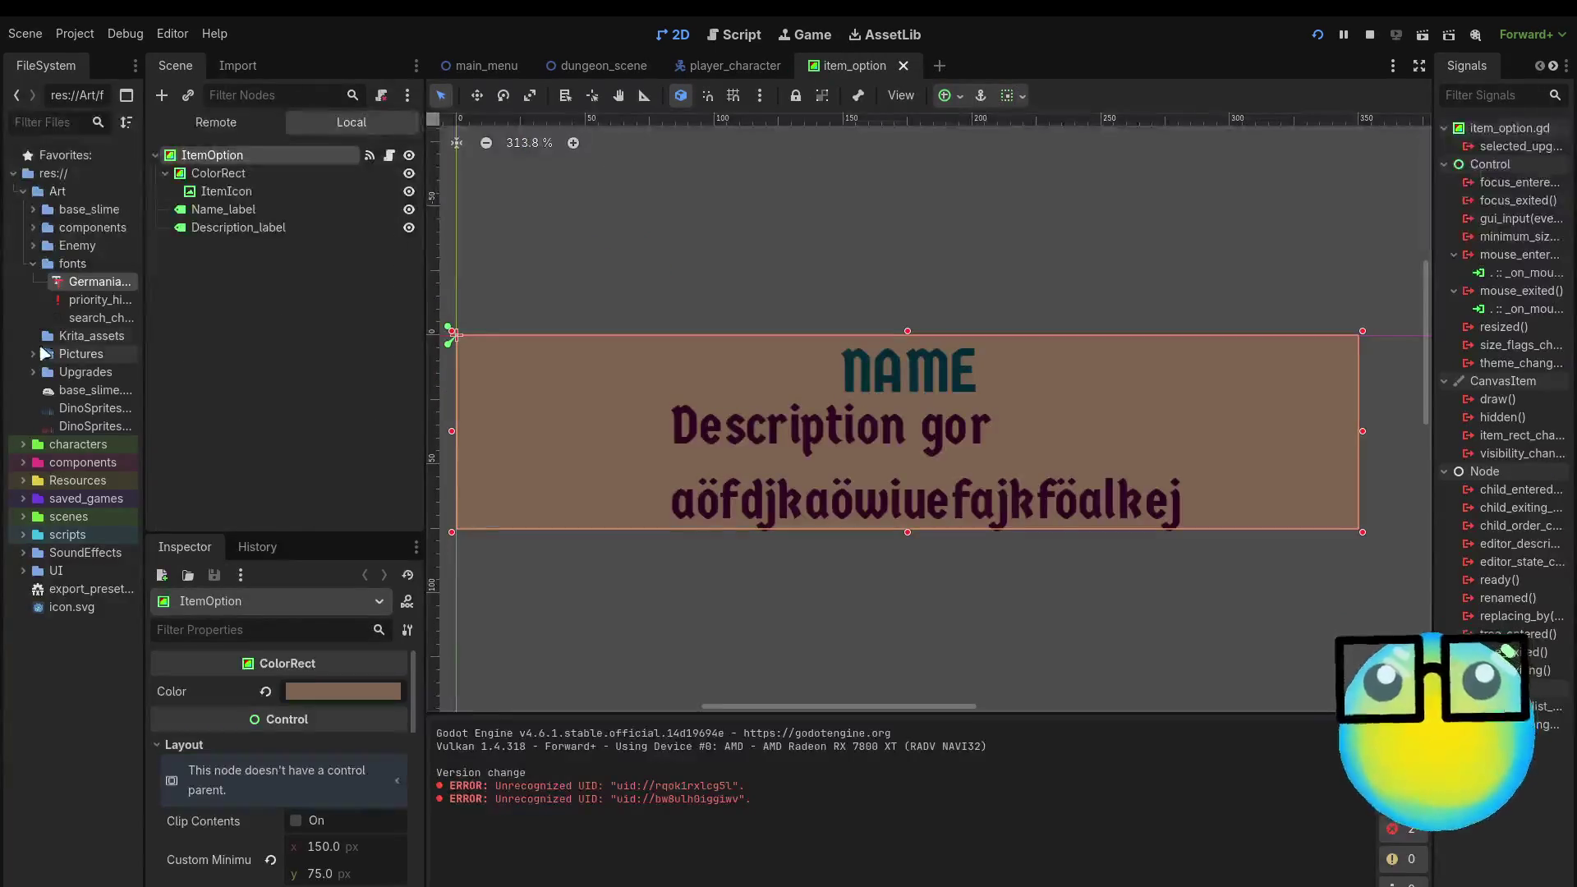
{"action": "left_click", "coordinate": [65, 450]}
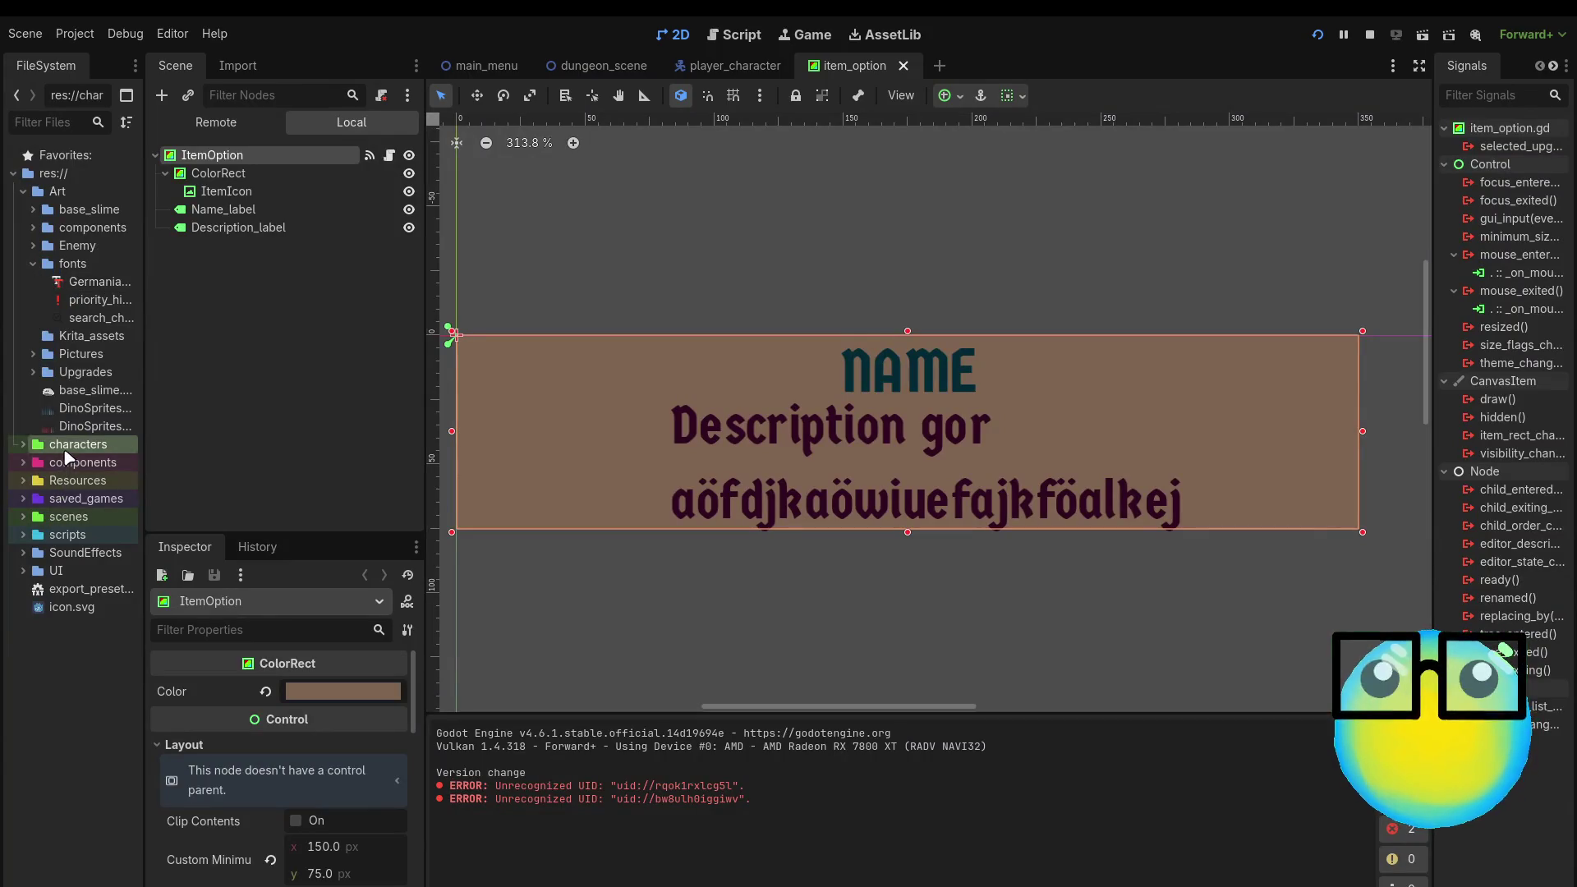
{"action": "left_click", "coordinate": [23, 445]}
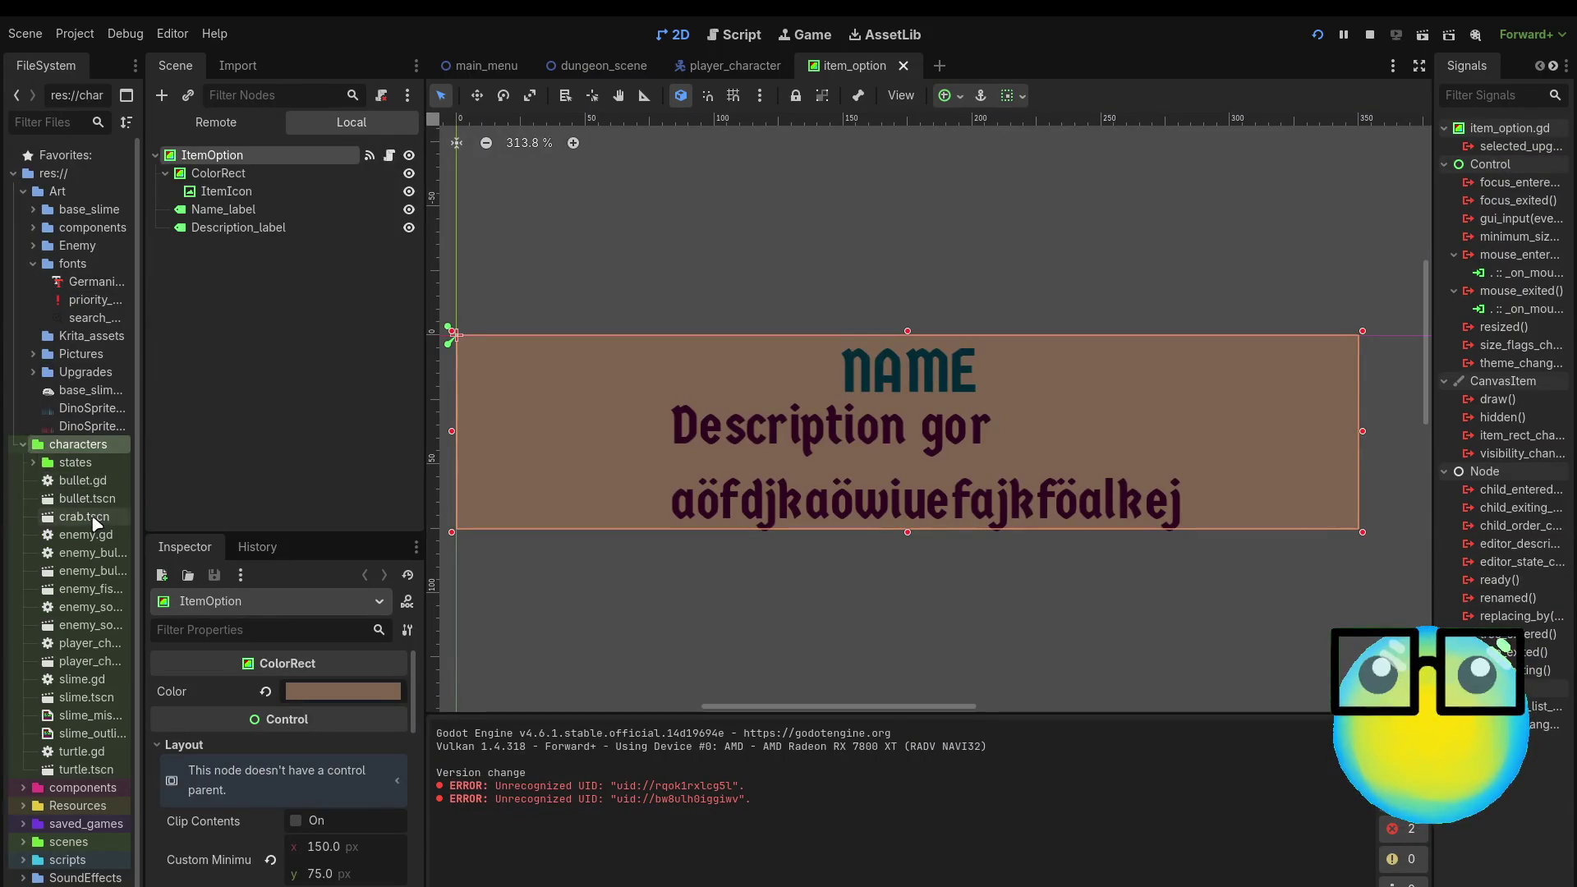
{"action": "double_click", "coordinate": [92, 519]}
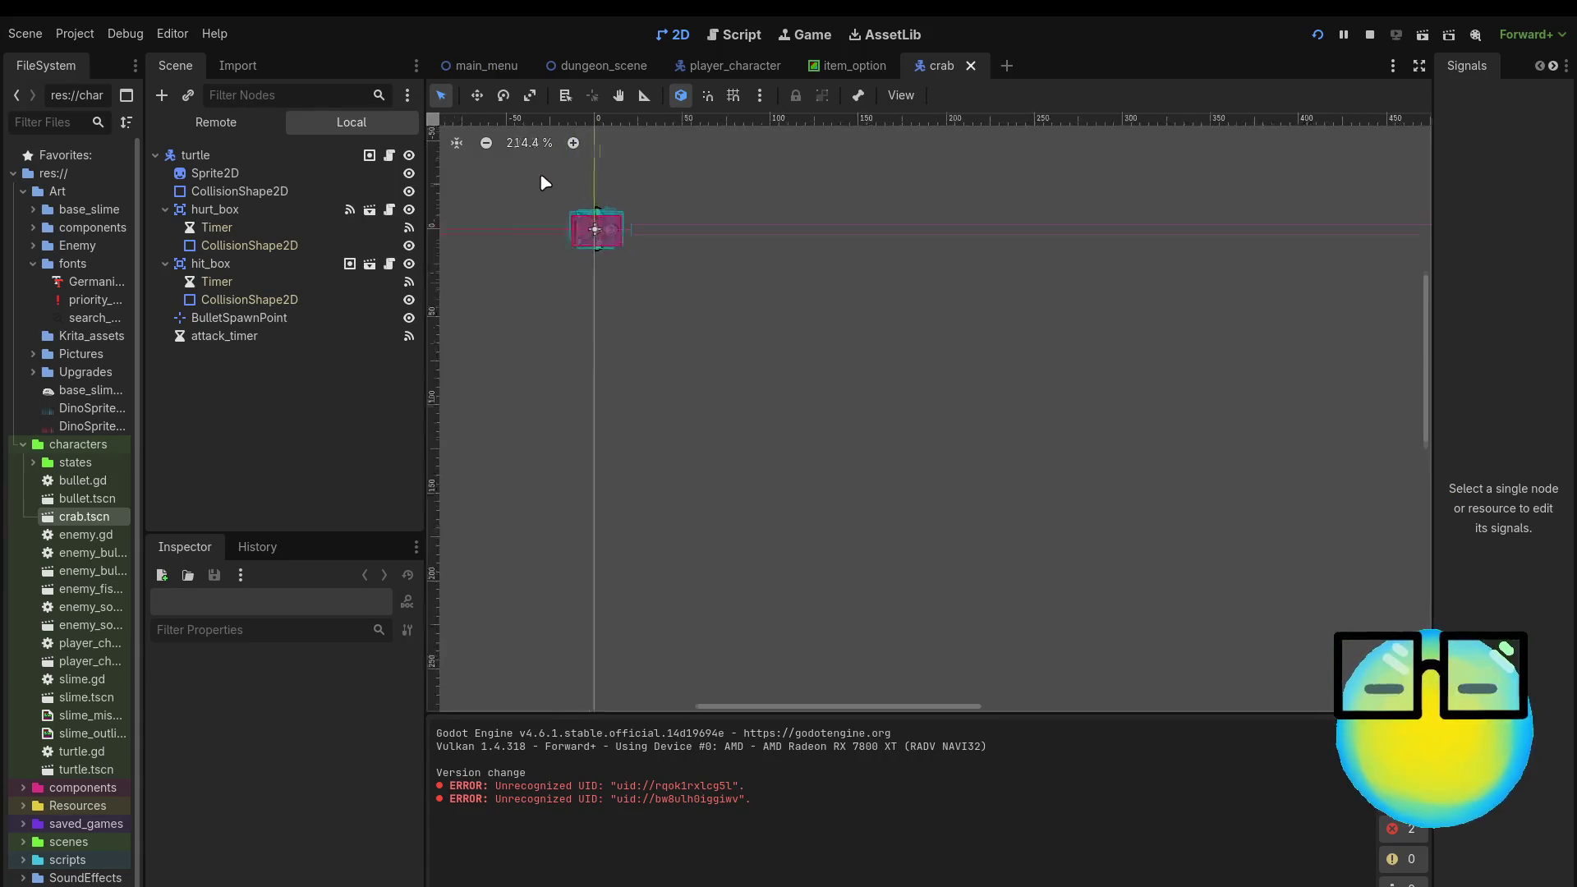
{"action": "scroll", "coordinate": [545, 182], "scroll_direction": "up", "scroll_amount": 6}
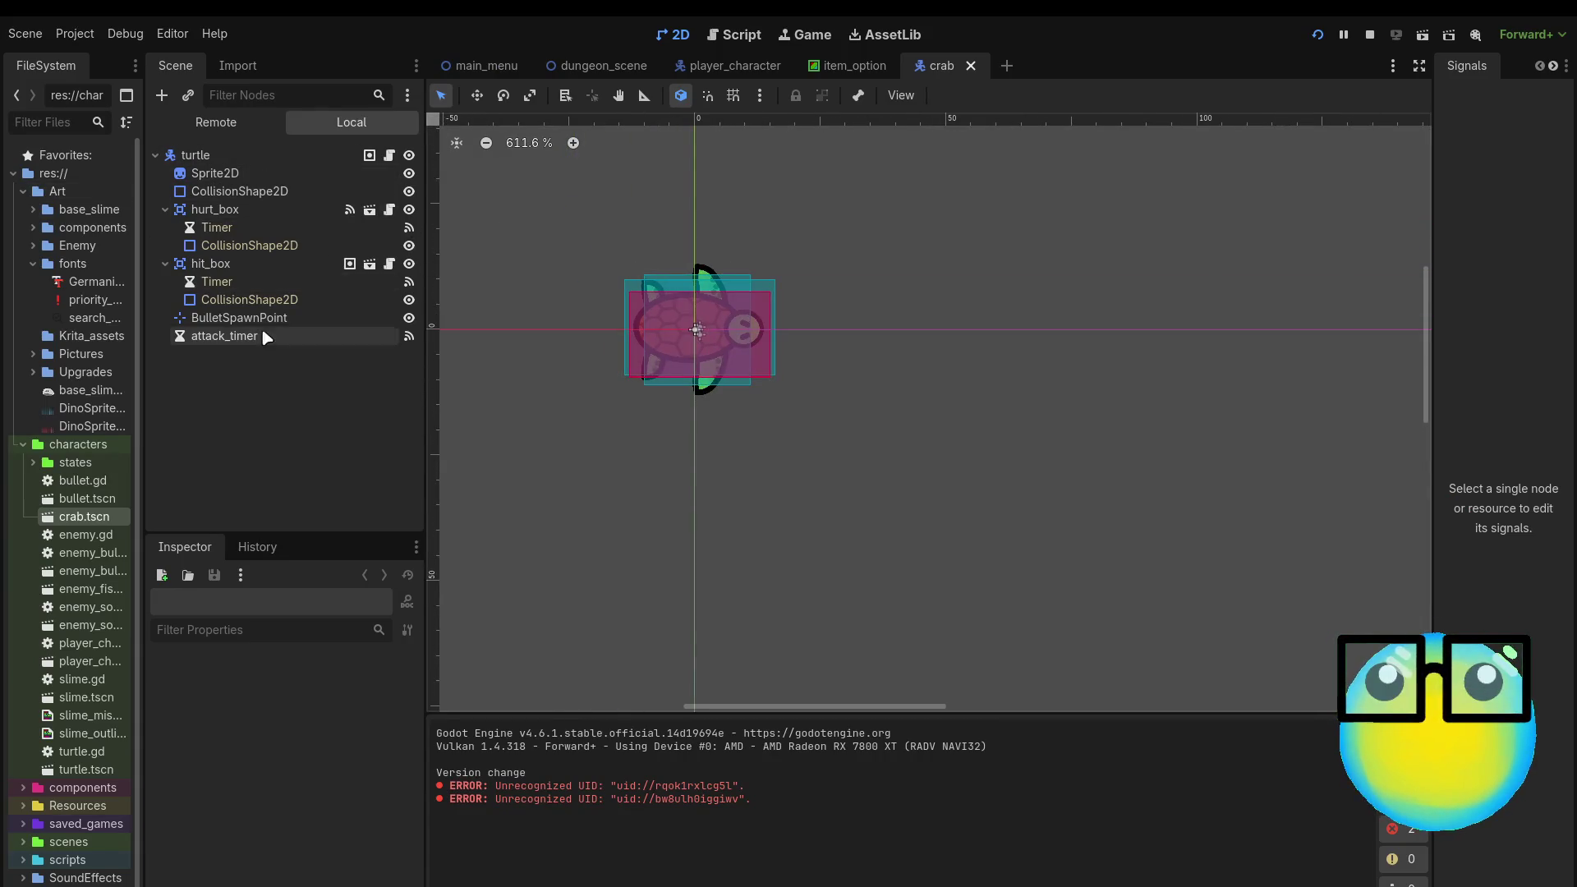
Step: Replace the Sprite2D's turtle texture with crab_enemy.png from Art/Enemy
{"action": "left_click", "coordinate": [244, 174]}
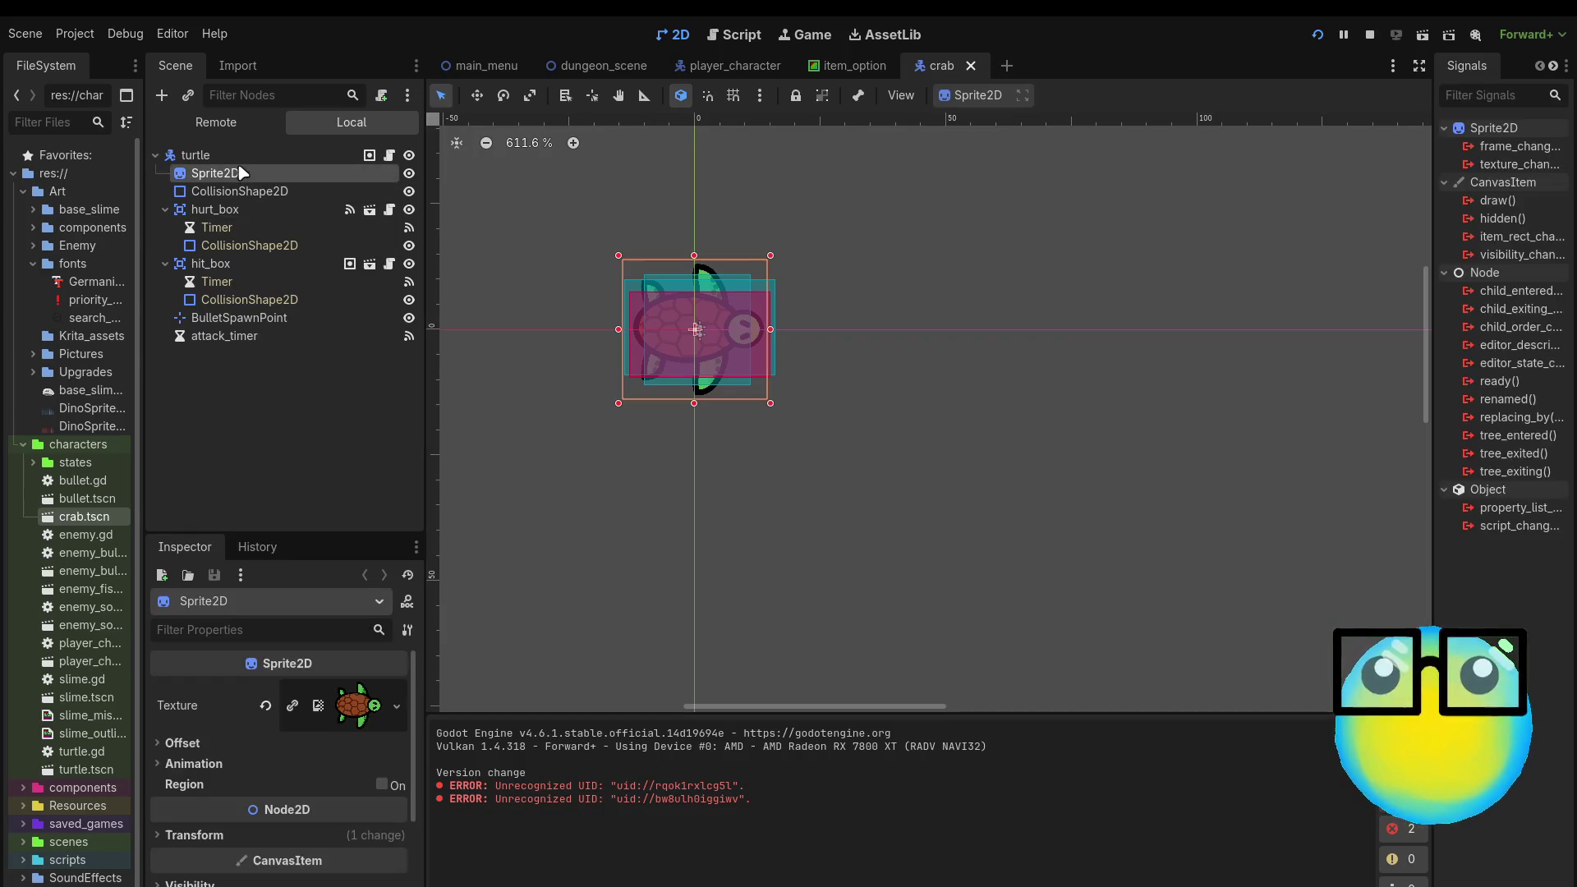
{"action": "left_click", "coordinate": [265, 704]}
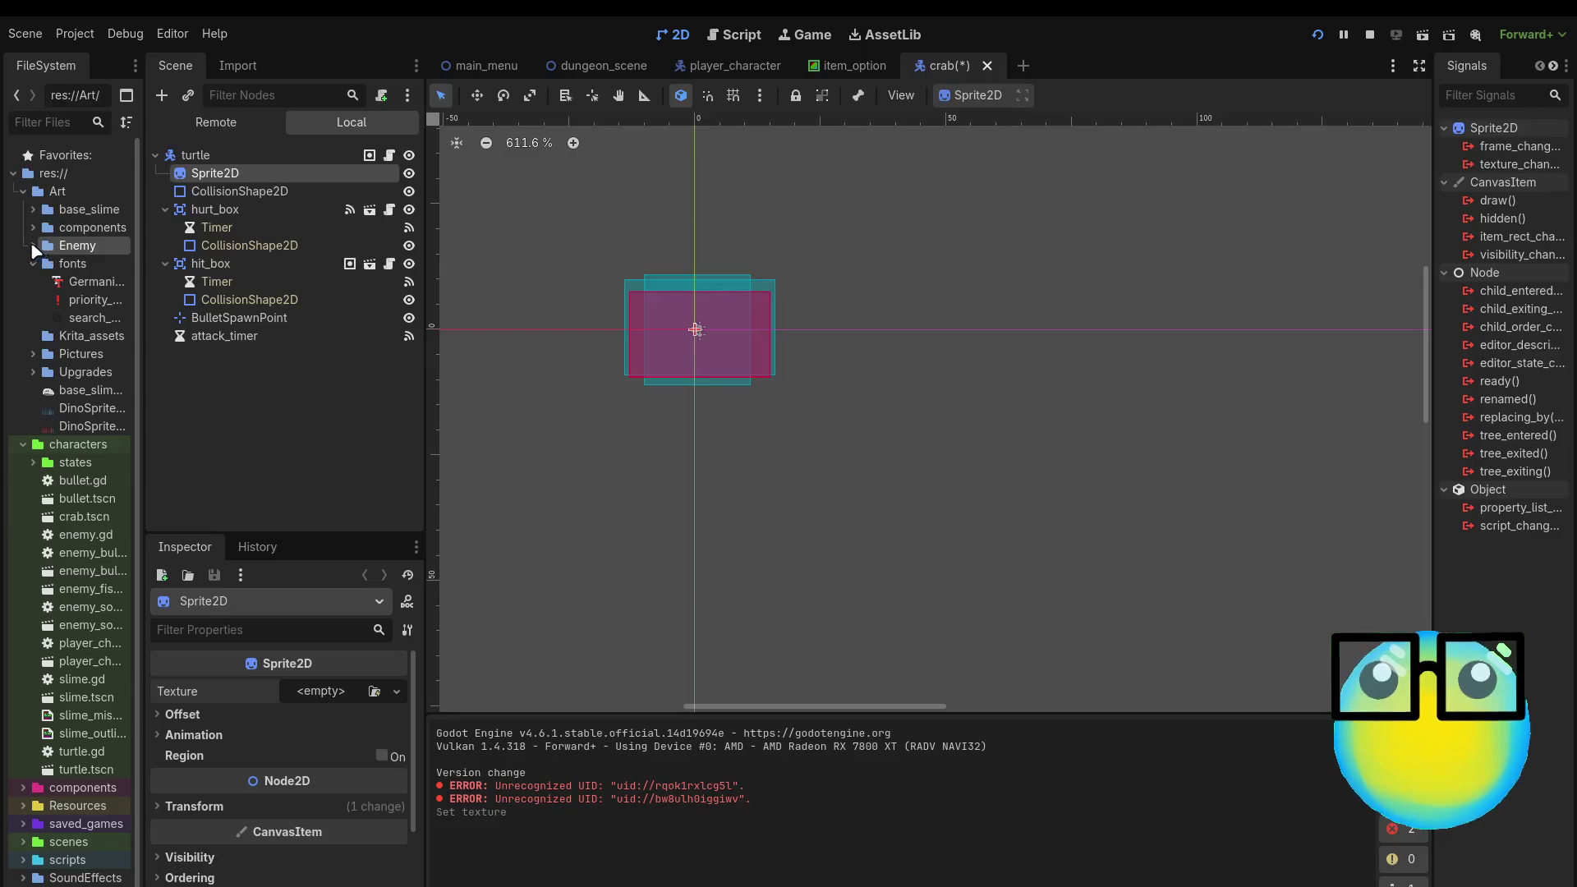
{"action": "left_click", "coordinate": [33, 246]}
{"action": "left_click_drag", "start_coordinate": [86, 282], "coordinate": [327, 736]}
{"action": "left_click", "coordinate": [217, 172]}
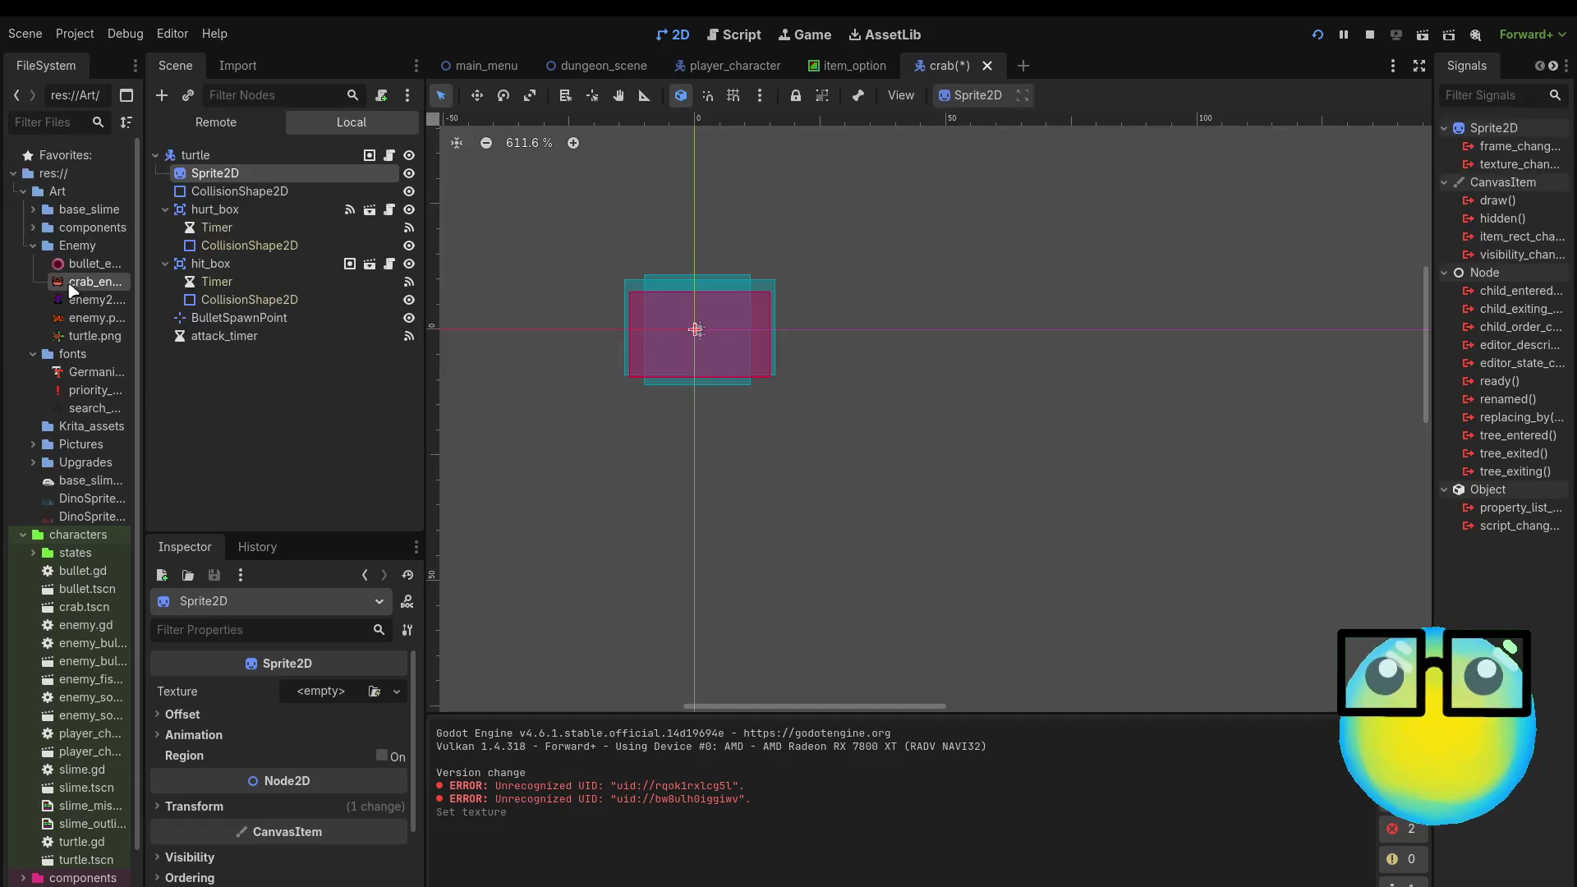
{"action": "left_click_drag", "start_coordinate": [72, 289], "coordinate": [328, 696]}
{"action": "scroll", "coordinate": [697, 328], "scroll_direction": "up", "scroll_amount": 5}
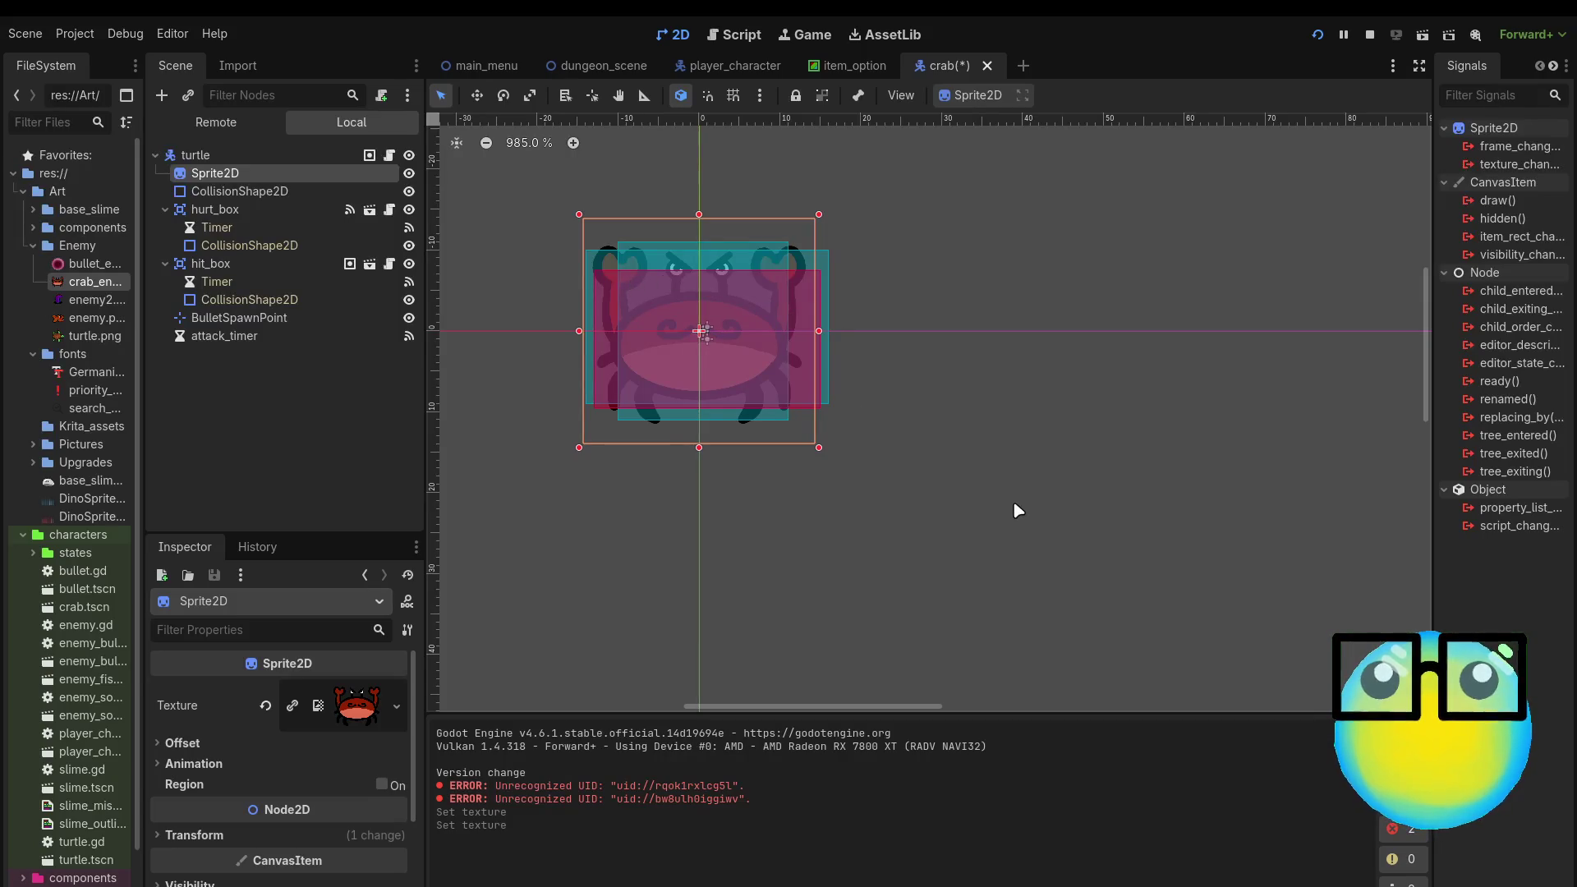
{"action": "left_click", "coordinate": [237, 340]}
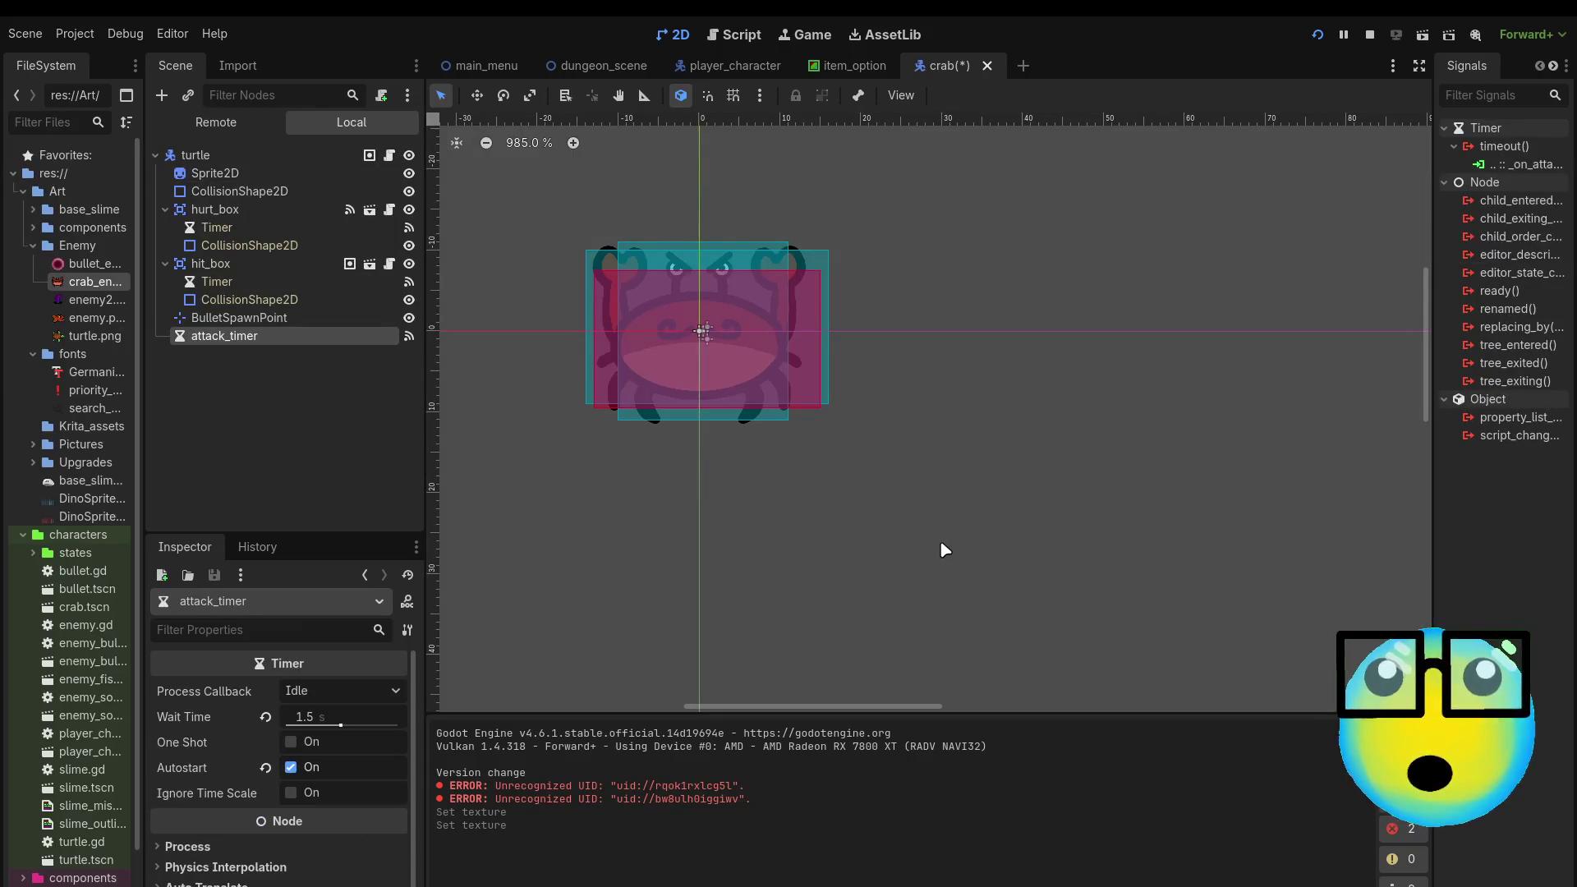
Step: Delete the attack_timer and BulletSpawnPoint nodes and set hit_box Damage to 5
{"action": "key", "text": "Delete"}
{"action": "left_click", "coordinate": [303, 319]}
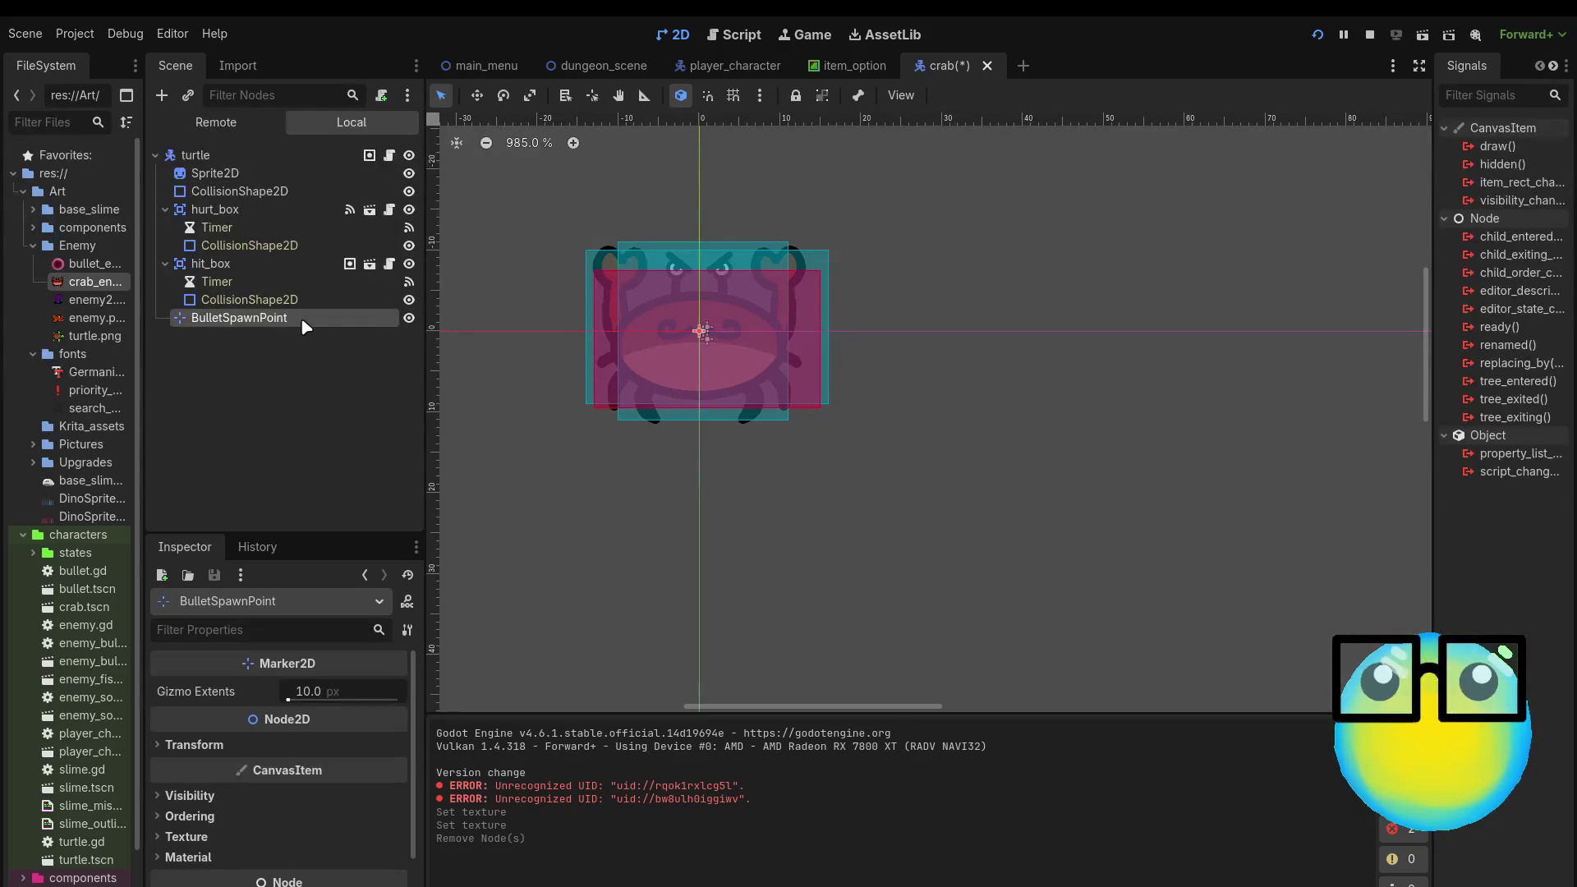
{"action": "key", "text": "Delete"}
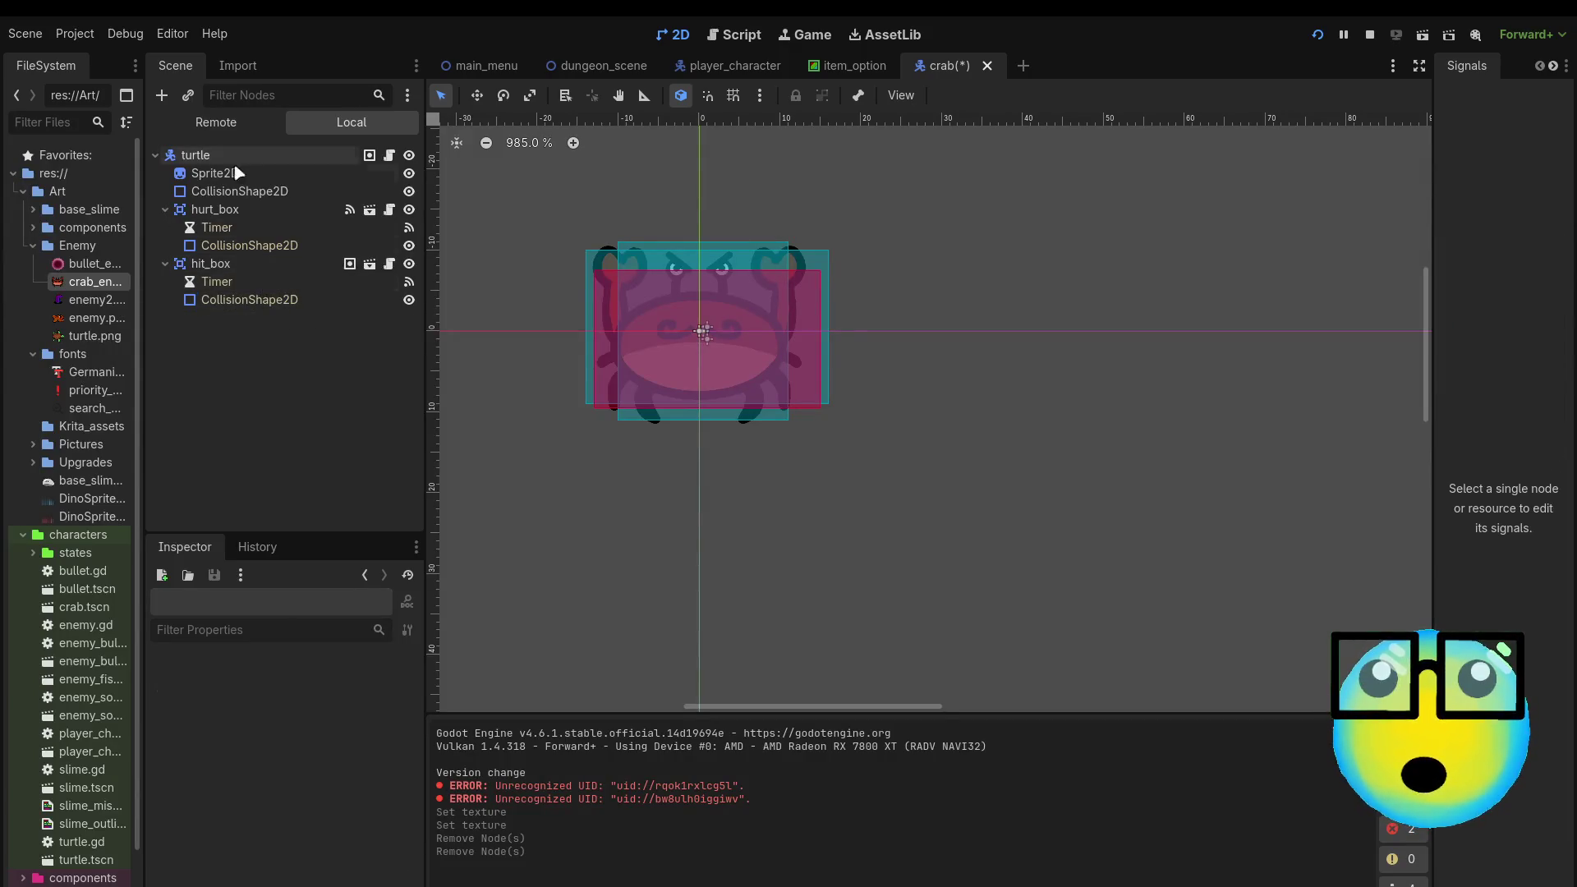
{"action": "left_click", "coordinate": [247, 263]}
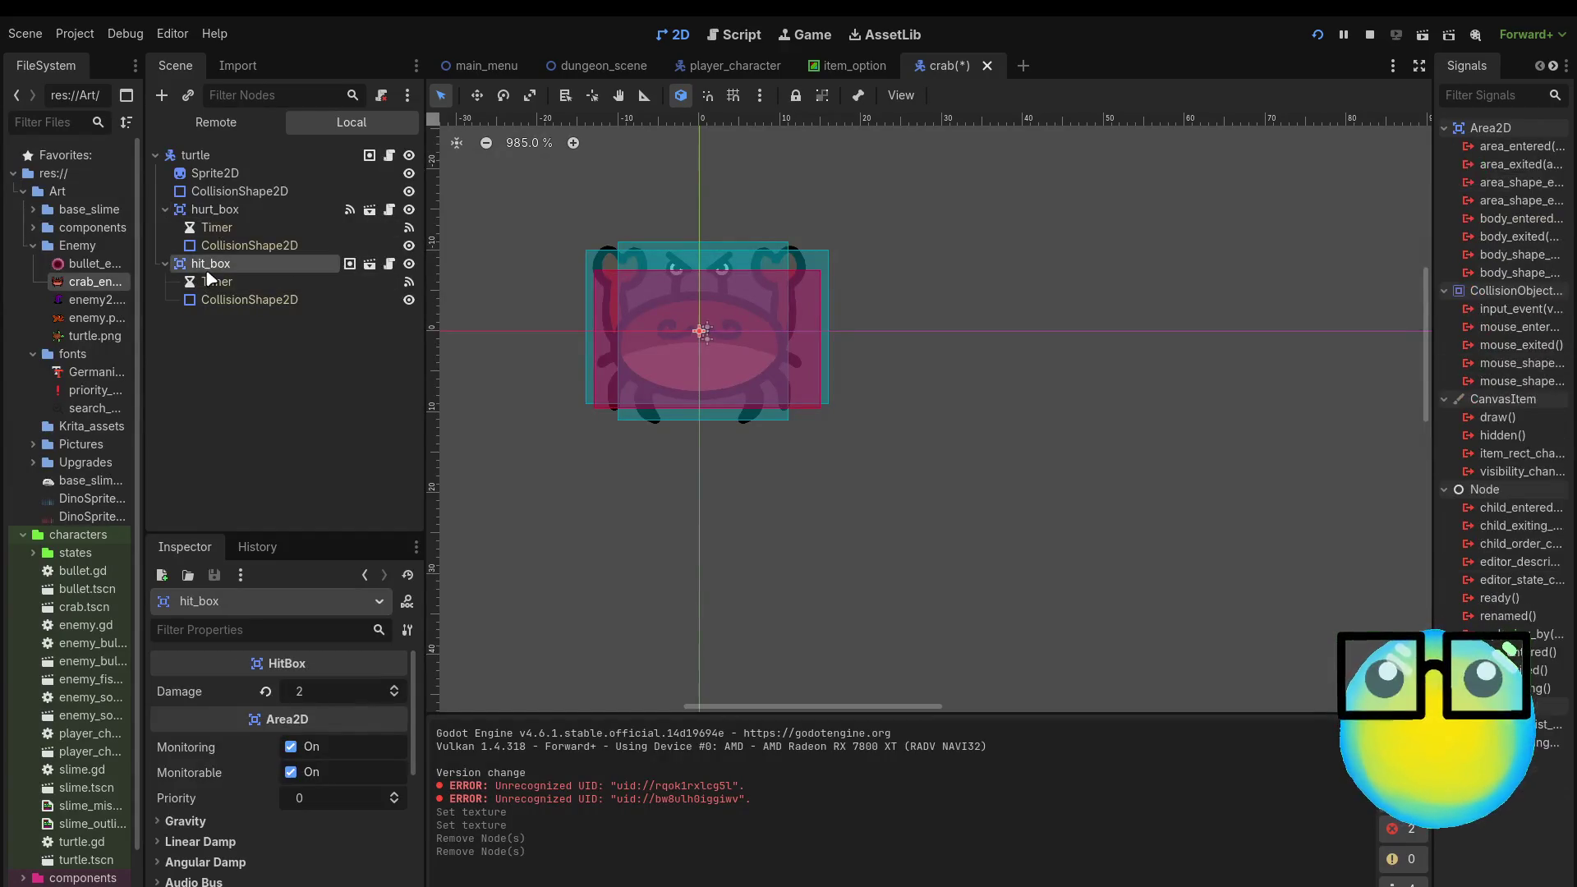
{"action": "left_click", "coordinate": [322, 696]}
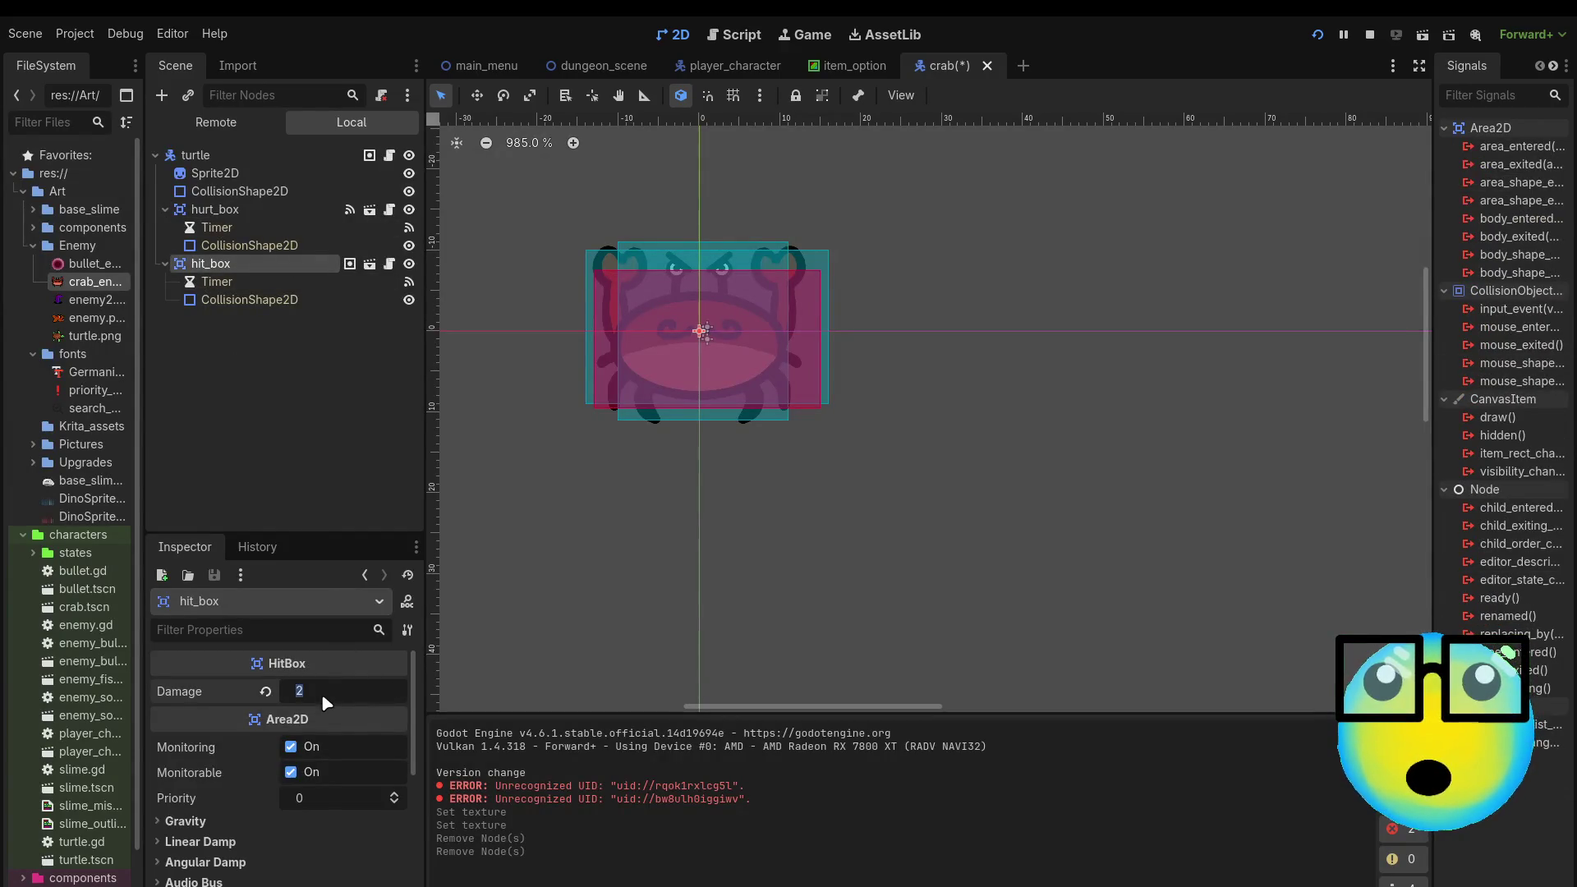
{"action": "type", "text": "5"}
{"action": "key", "text": "Return"}
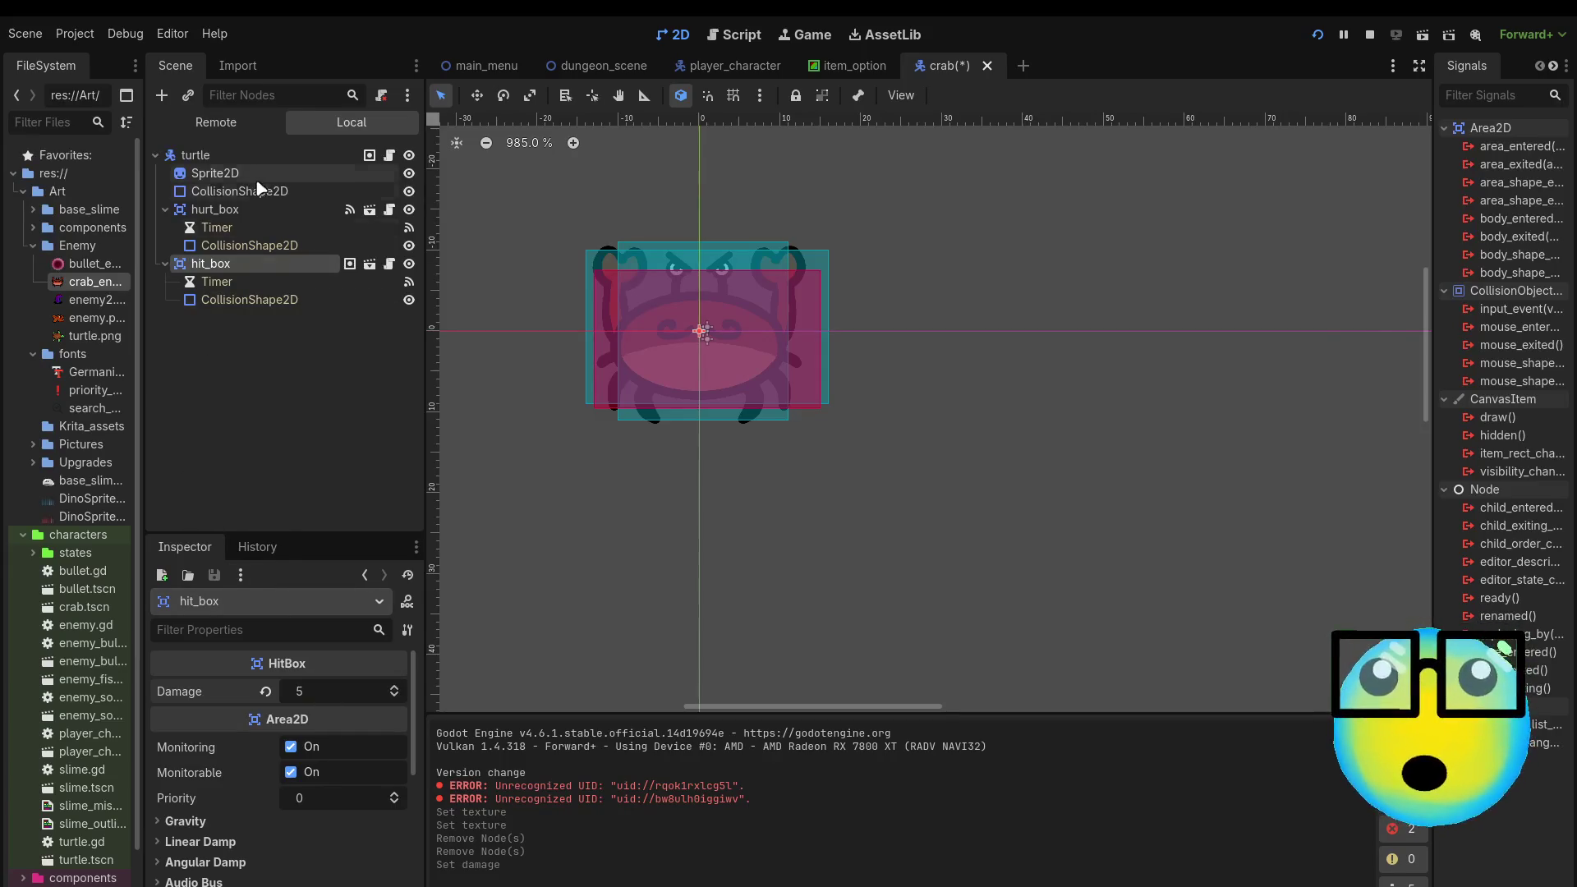
Step: Detach the turtle script from the root node and rename the root to crab
{"action": "left_click", "coordinate": [250, 159]}
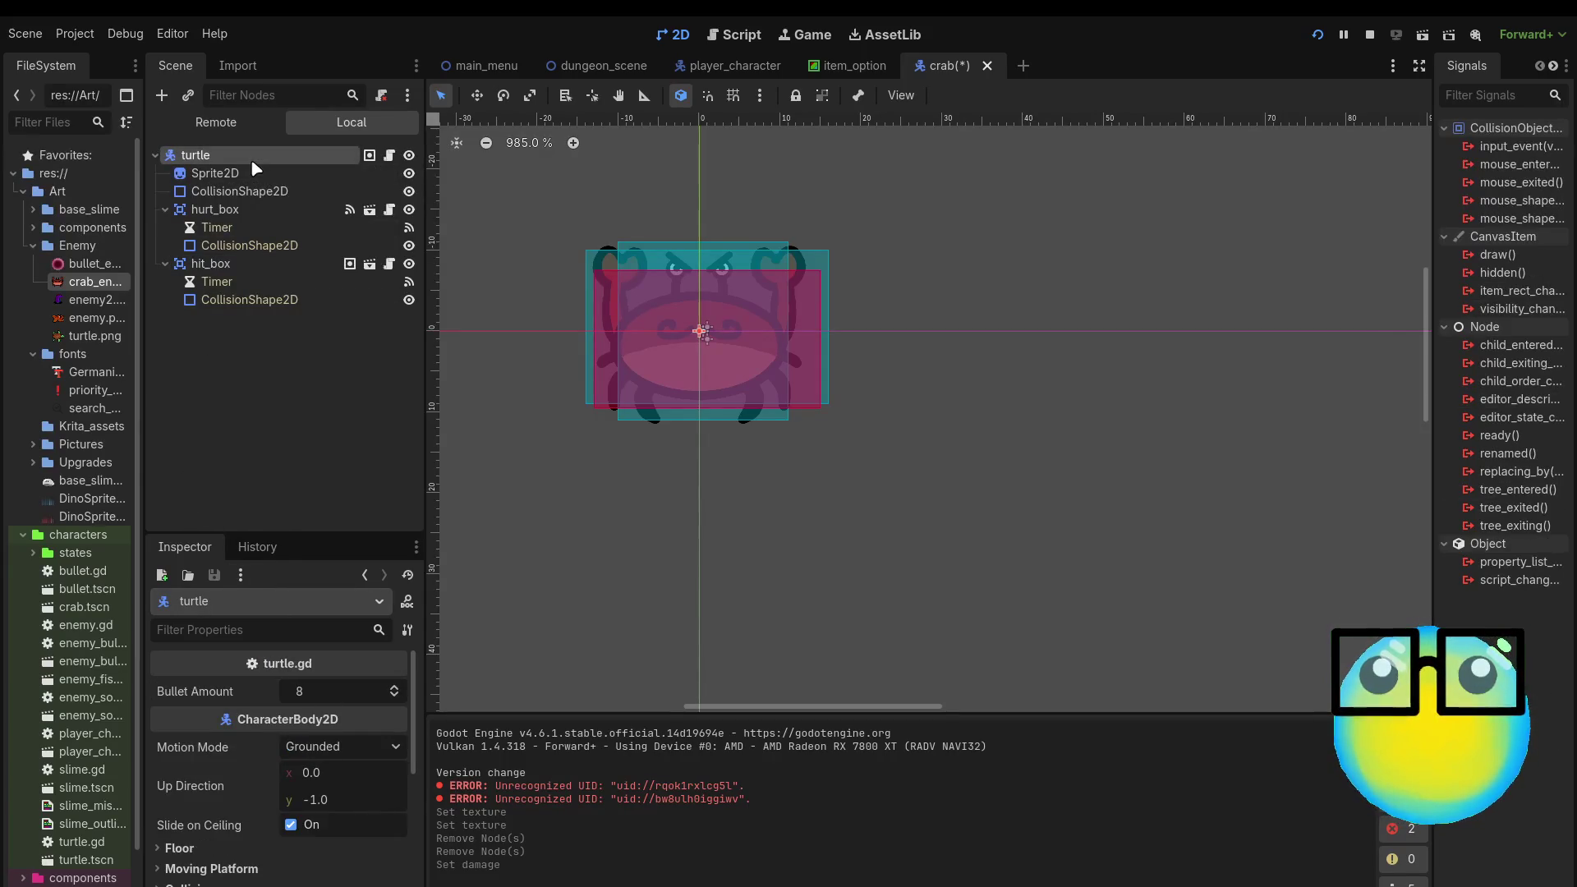
{"action": "left_click", "coordinate": [343, 693]}
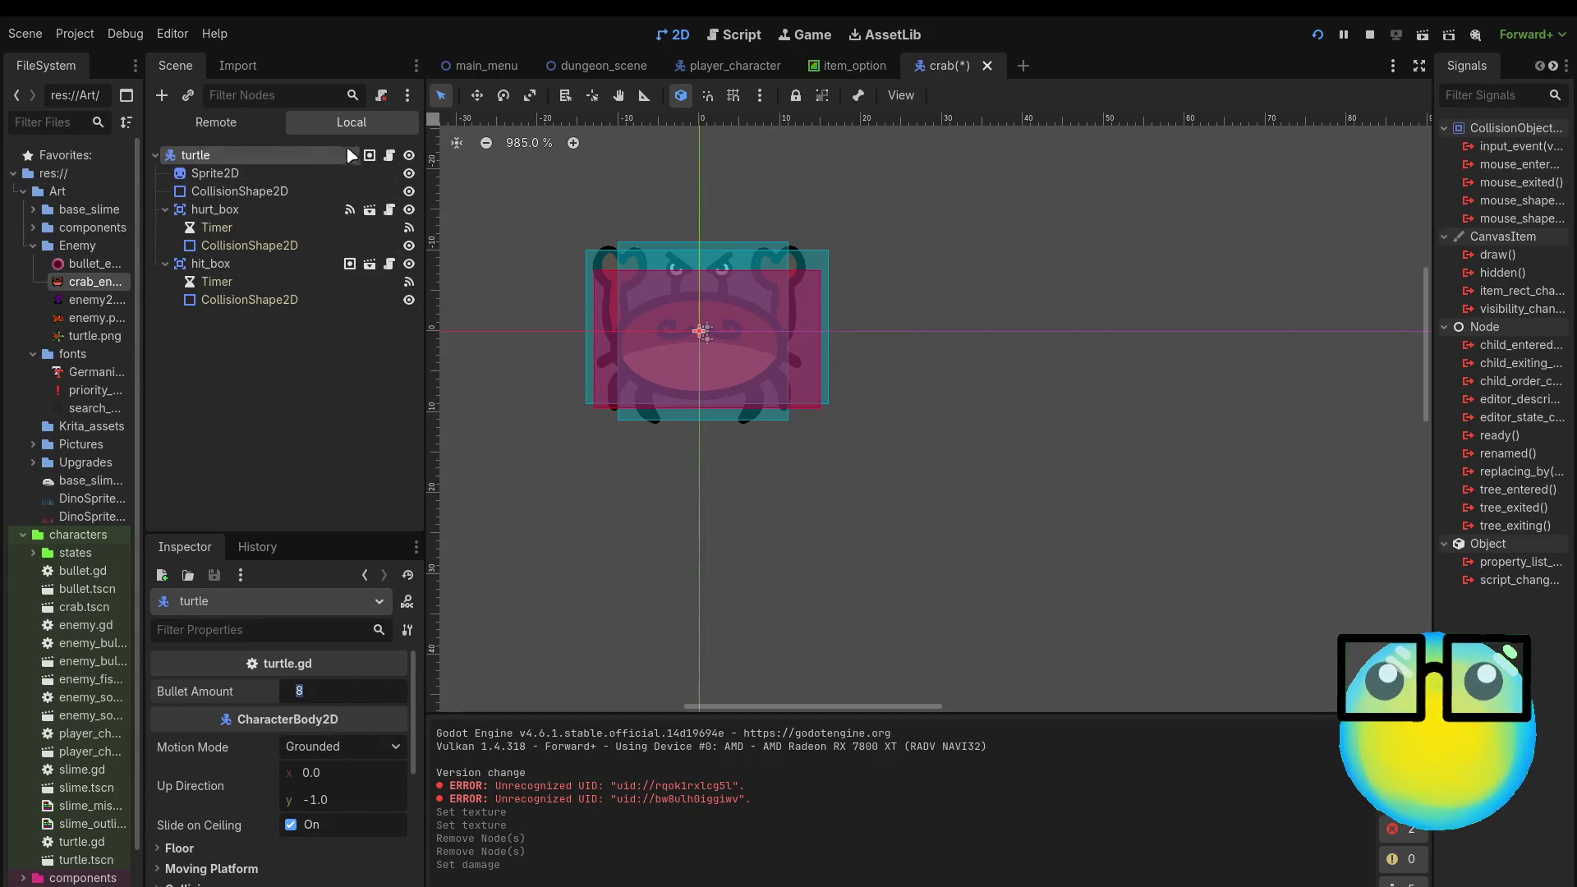
{"action": "left_click", "coordinate": [381, 95]}
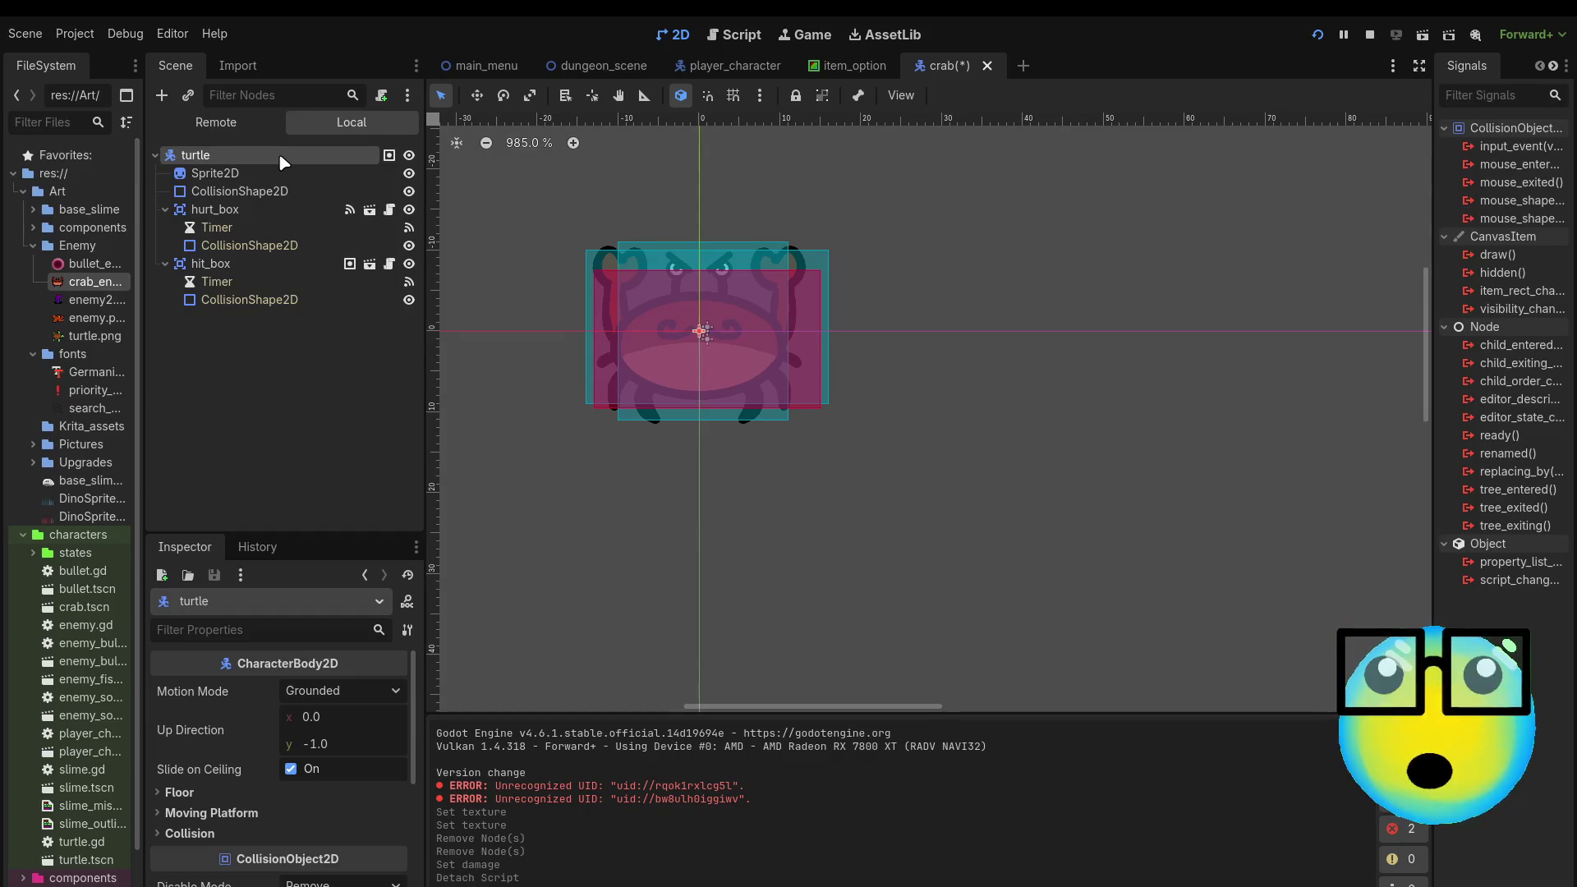
{"action": "key", "text": "ctrl+z"}
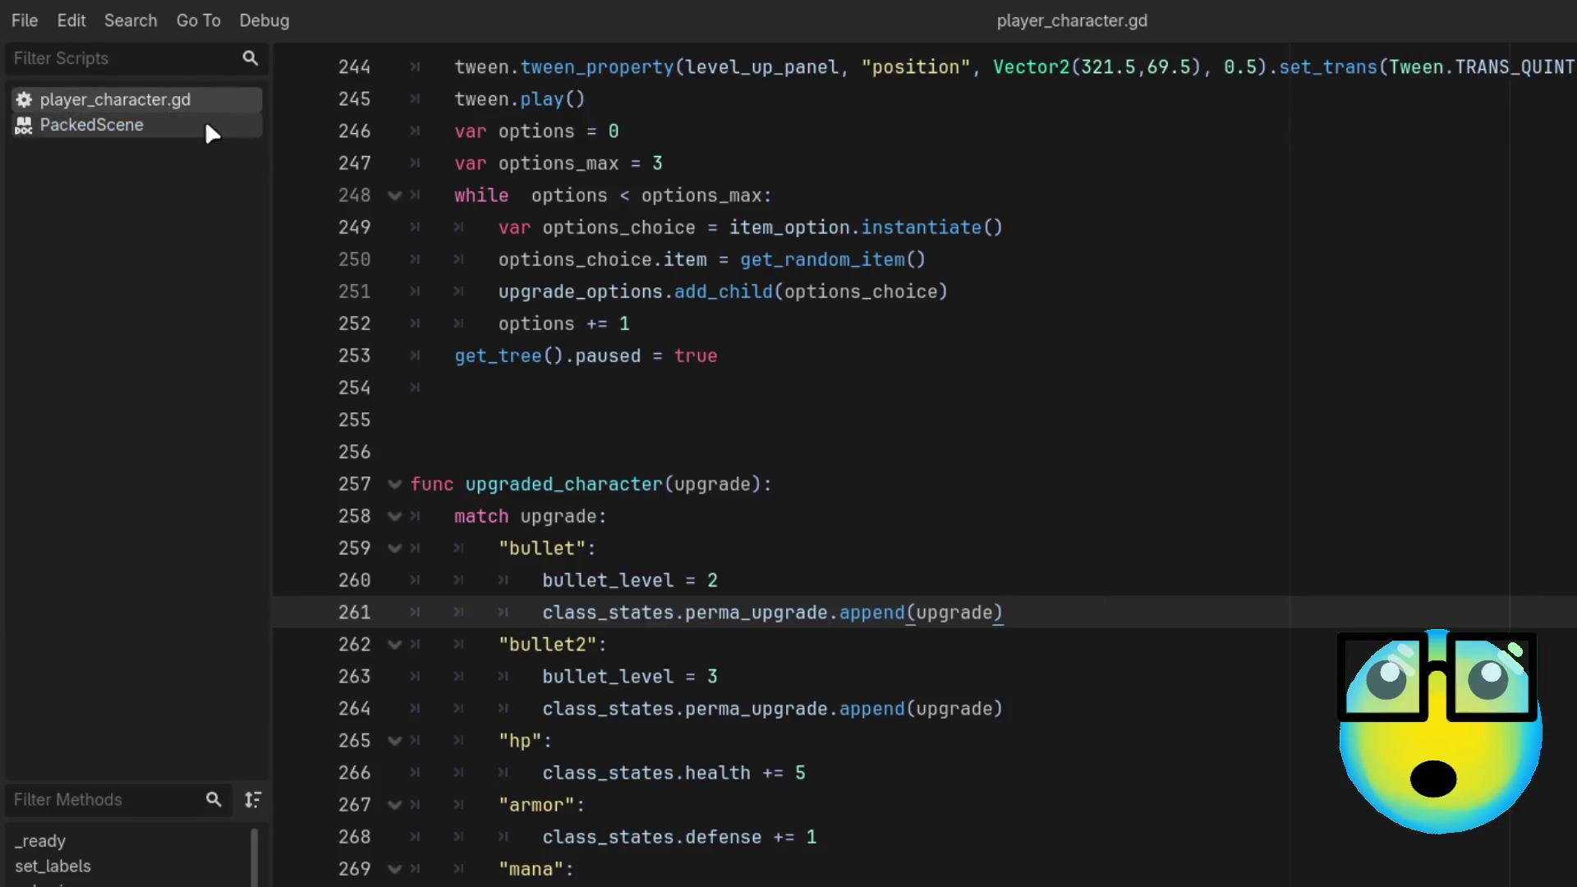
Step: Review the enemy scripts, including the EnemyCharacter class name in enemy.gd
{"action": "left_click", "coordinate": [155, 72]}
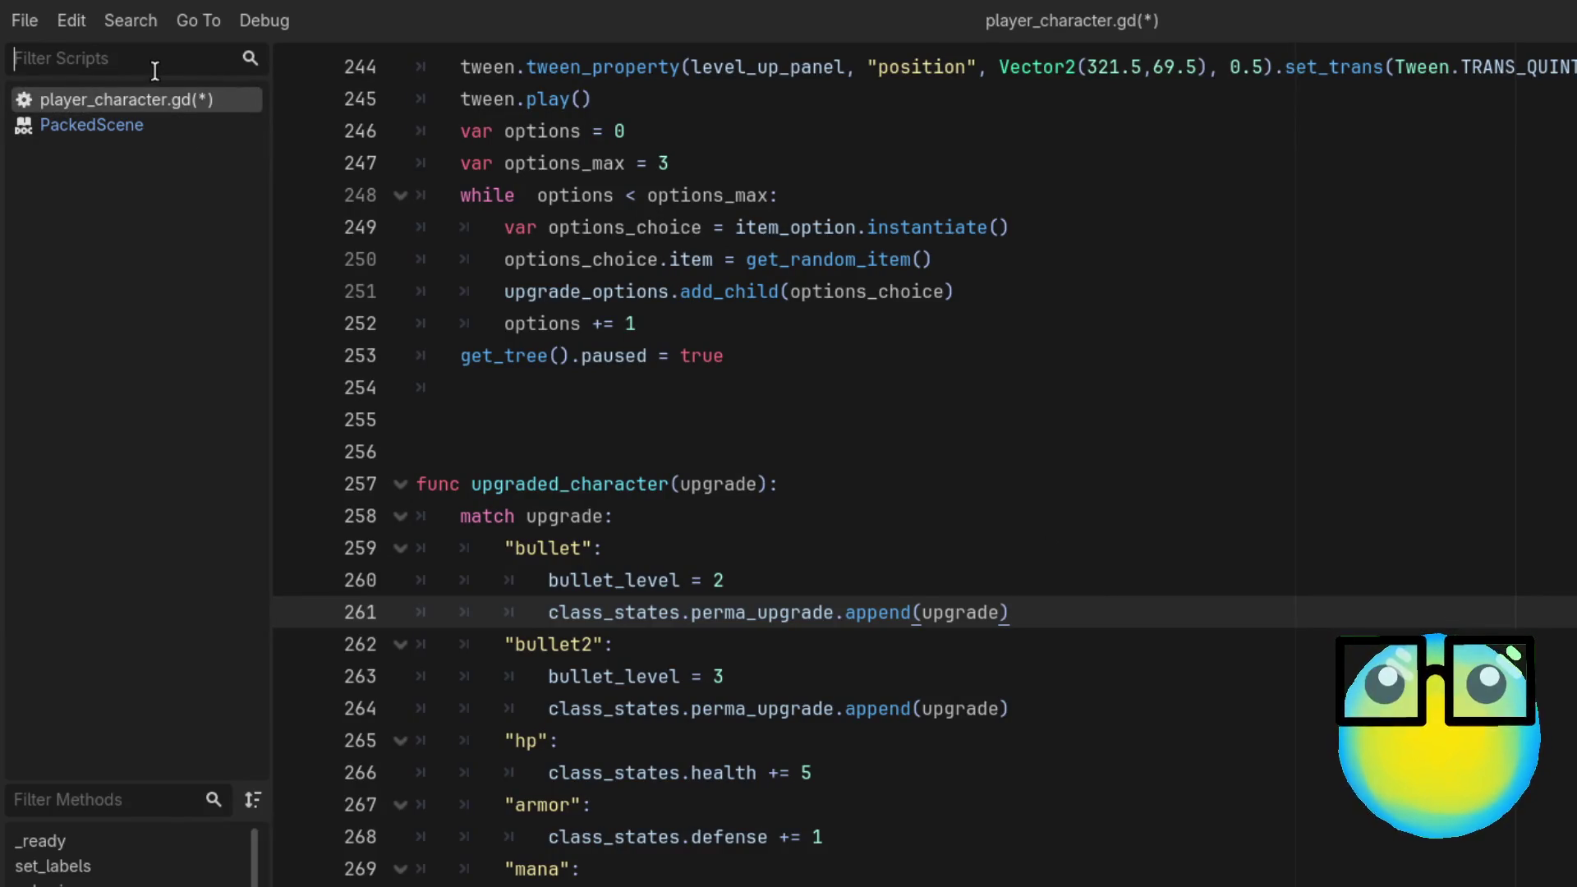
{"action": "type", "text": "enemy"}
{"action": "key", "text": "BackSpace"}
{"action": "key", "text": "BackSpace"}
{"action": "key", "text": "BackSpace"}
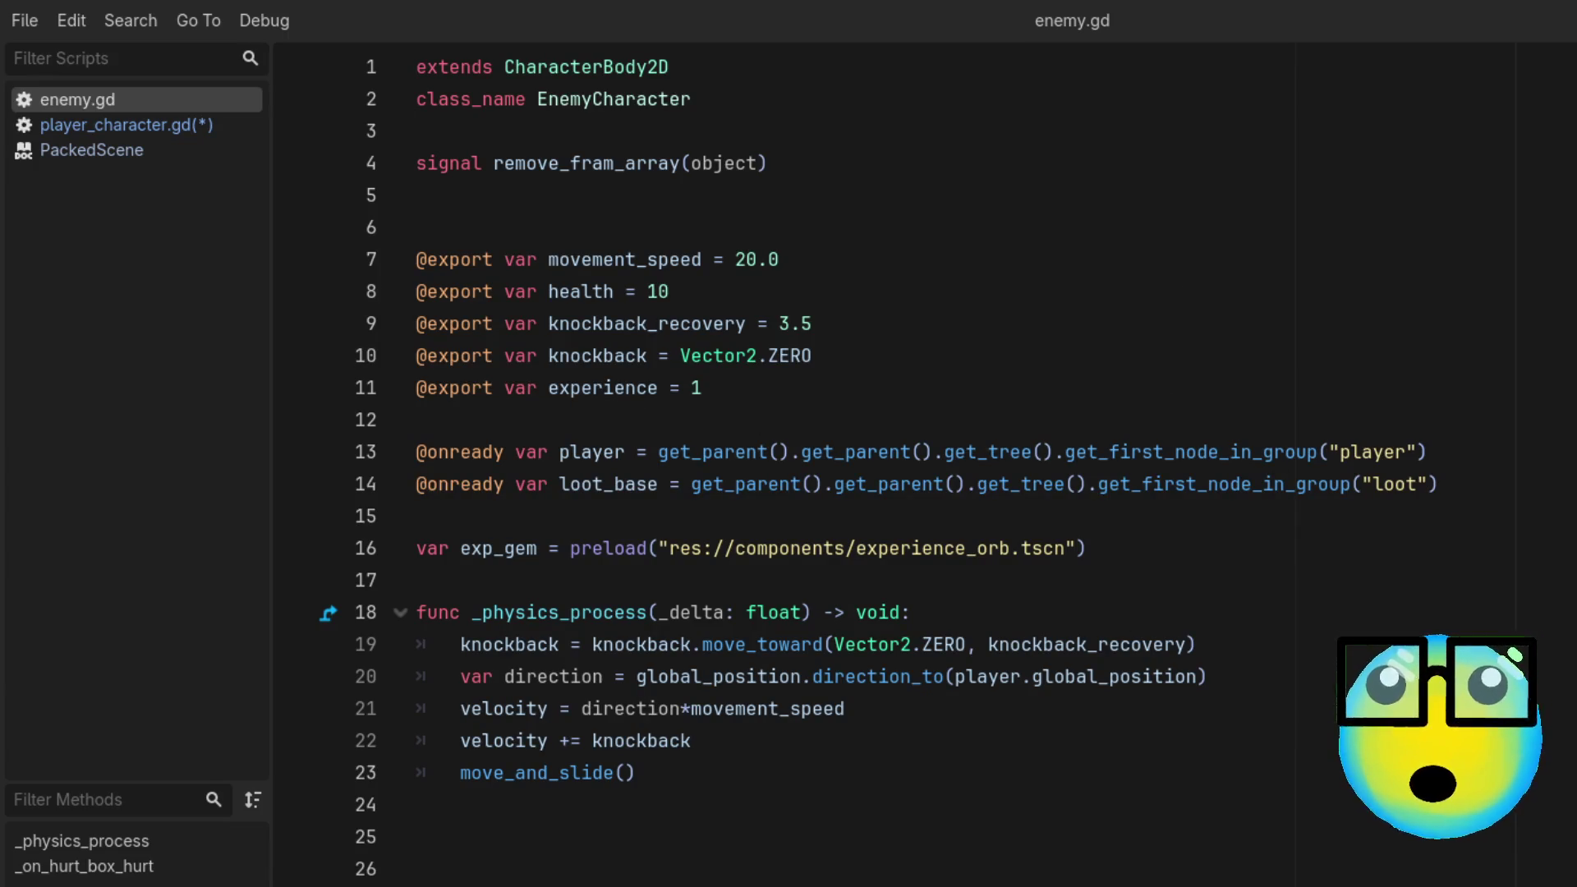
{"action": "left_click", "coordinate": [627, 100], "text": "ctrl"}
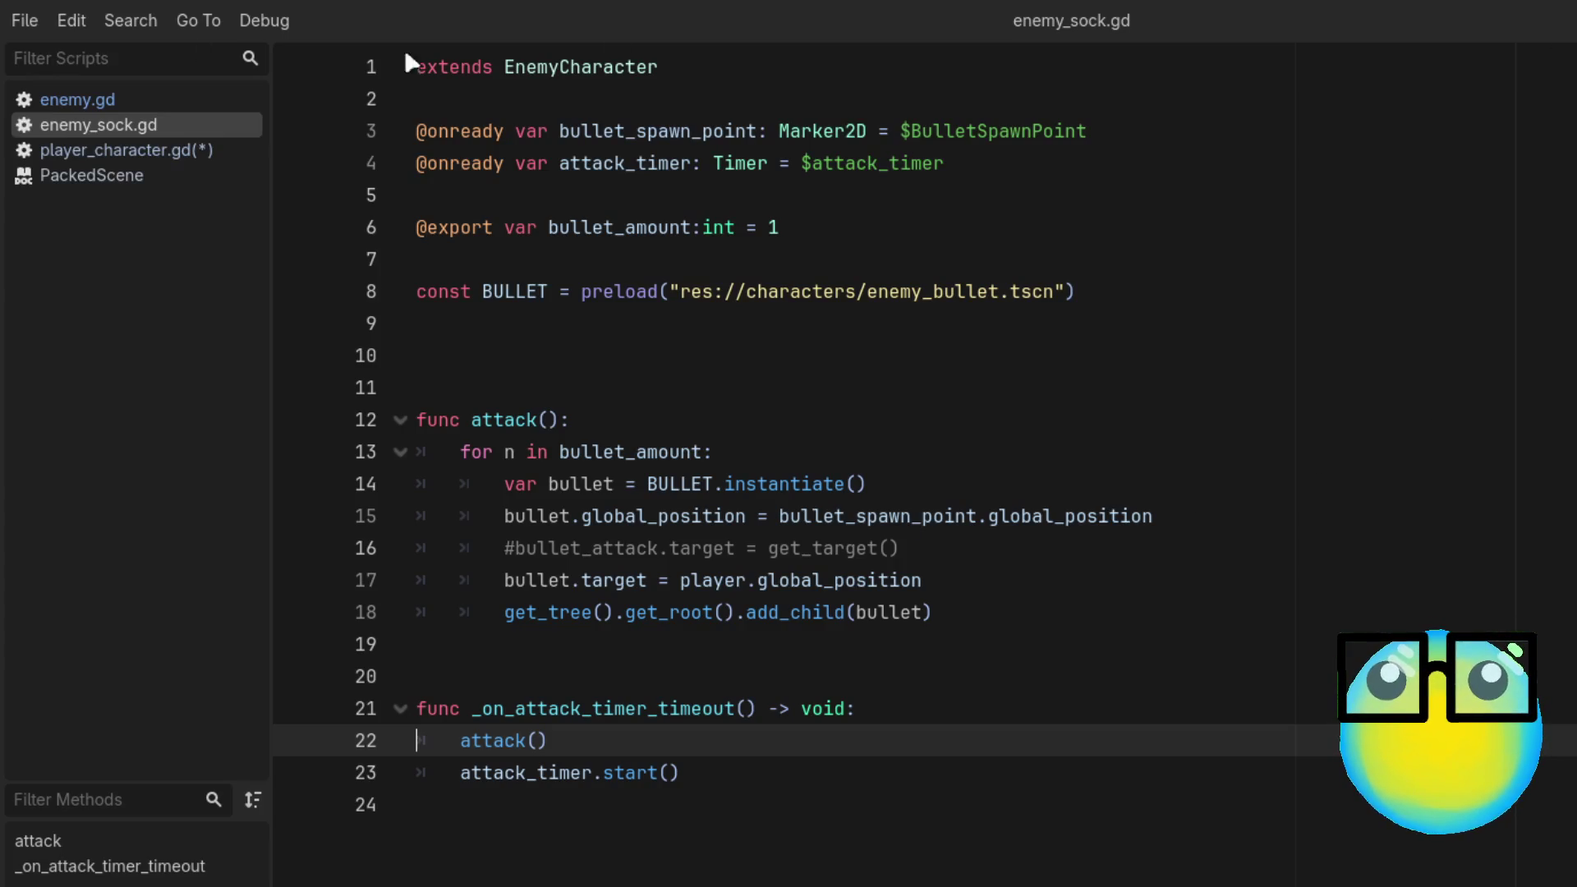
{"action": "left_click", "coordinate": [78, 98]}
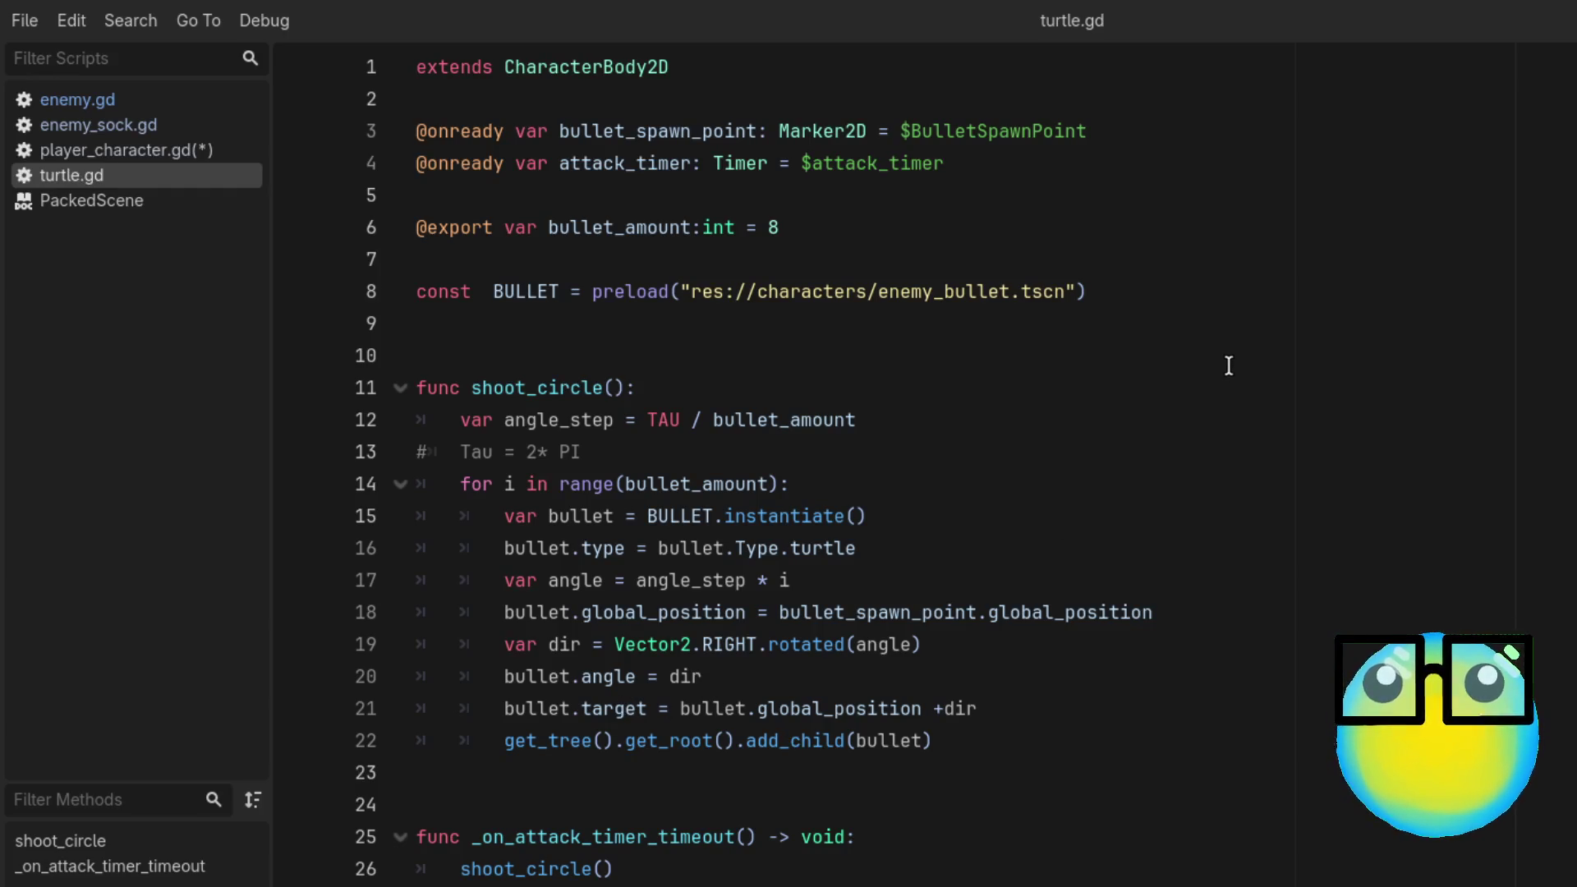
Step: Save the player_character.gd script
{"action": "left_click", "coordinate": [90, 154]}
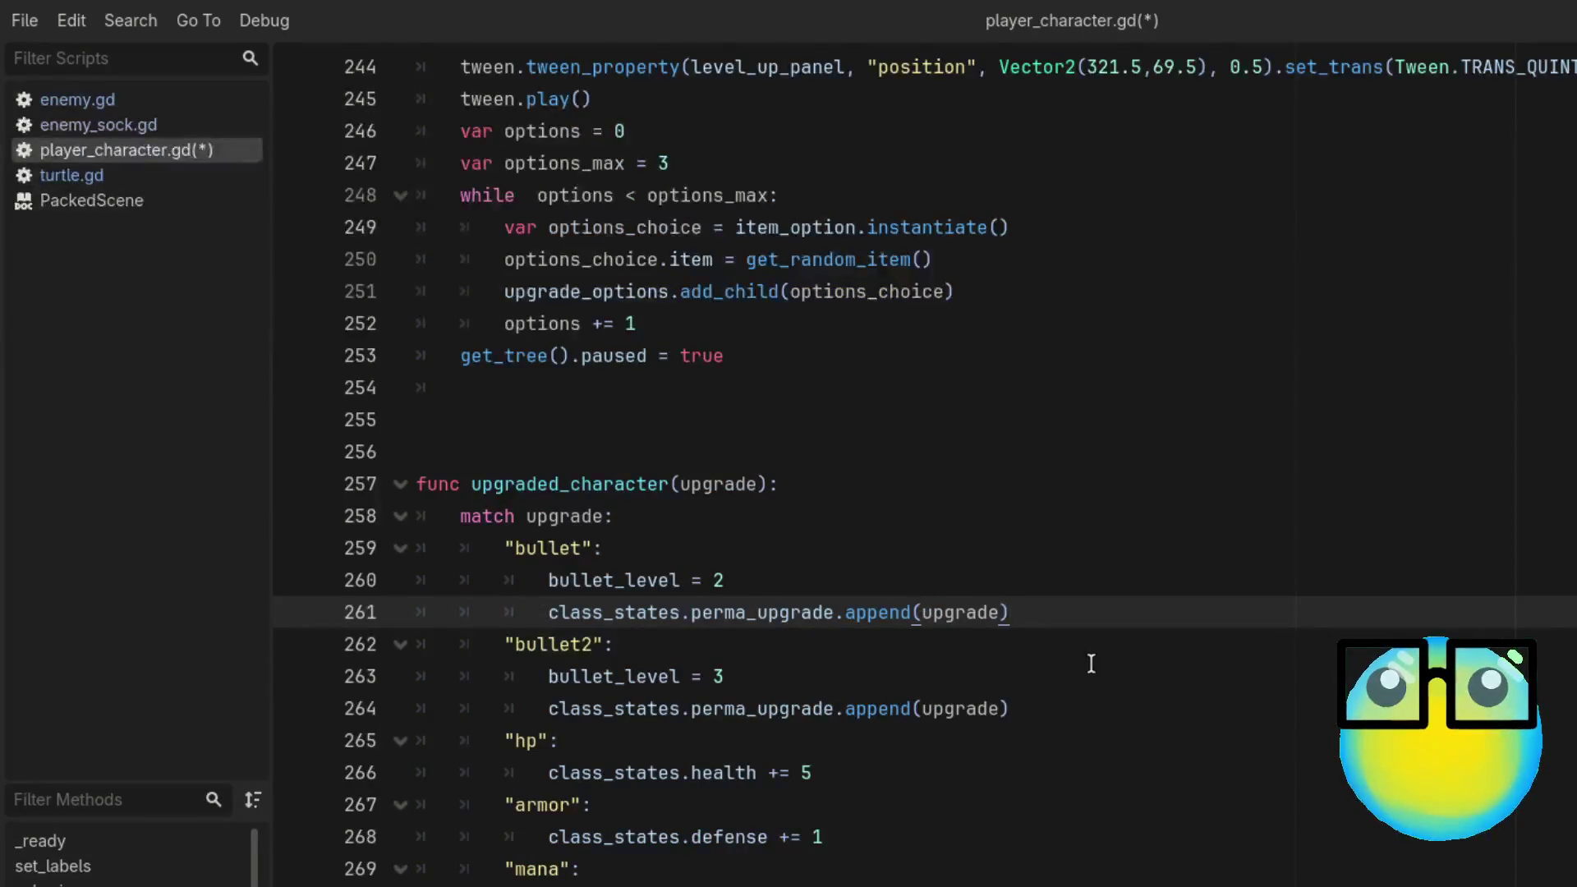
{"action": "scroll", "coordinate": [1091, 664], "scroll_direction": "down", "scroll_amount": 1}
{"action": "key", "text": "ctrl+s"}
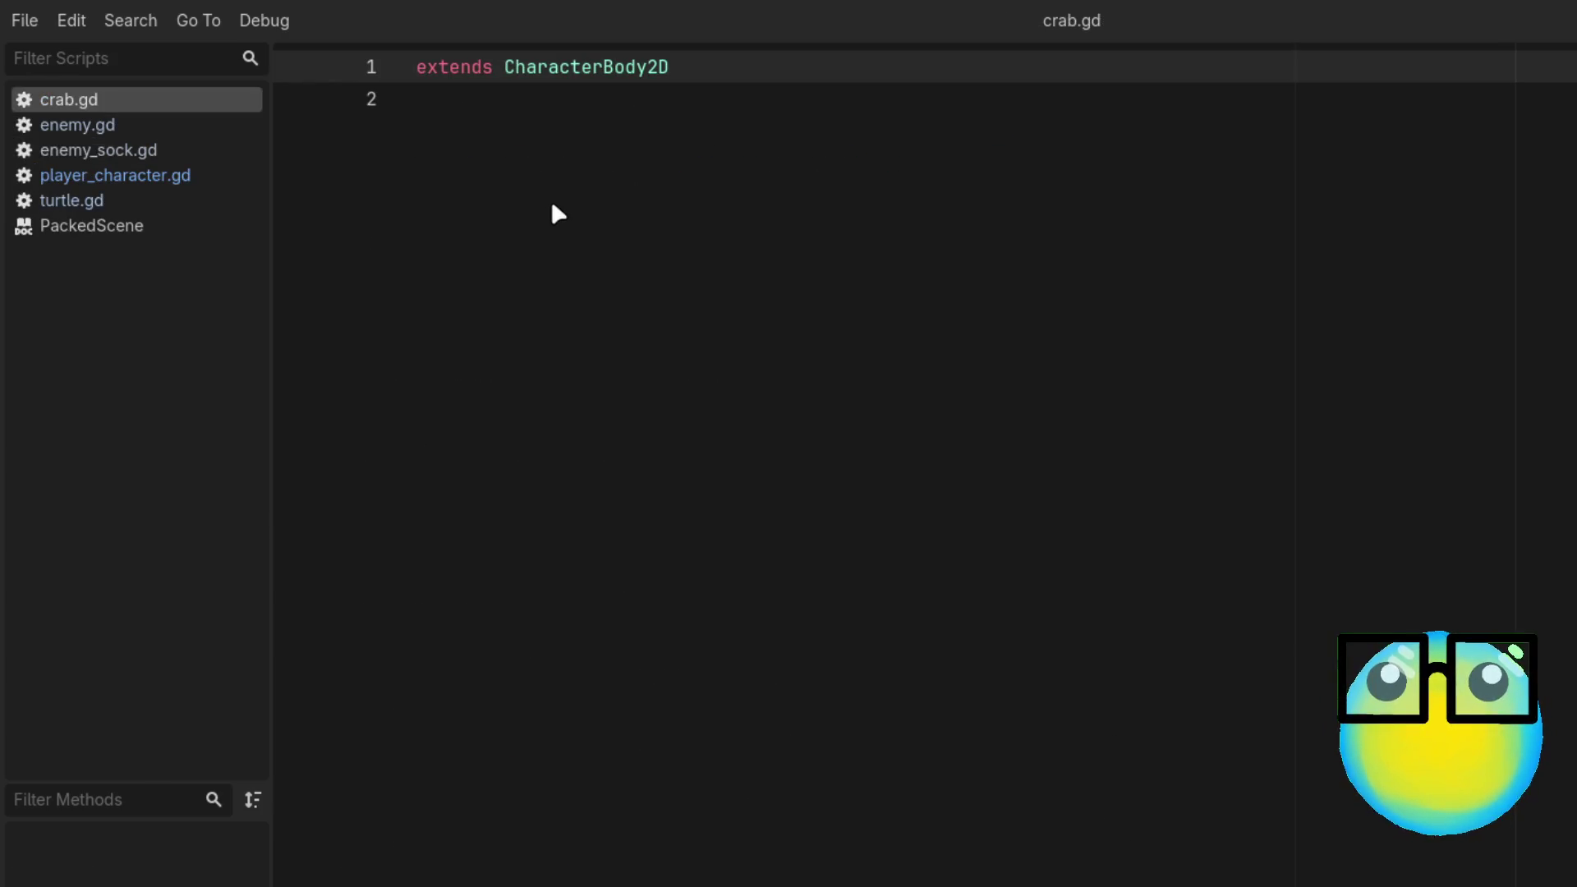
Step: Change crab.gd to extend EnemyCharacter instead of CharacterBody2D and save it
{"action": "left_click", "coordinate": [469, 97]}
{"action": "double_click", "coordinate": [701, 68]}
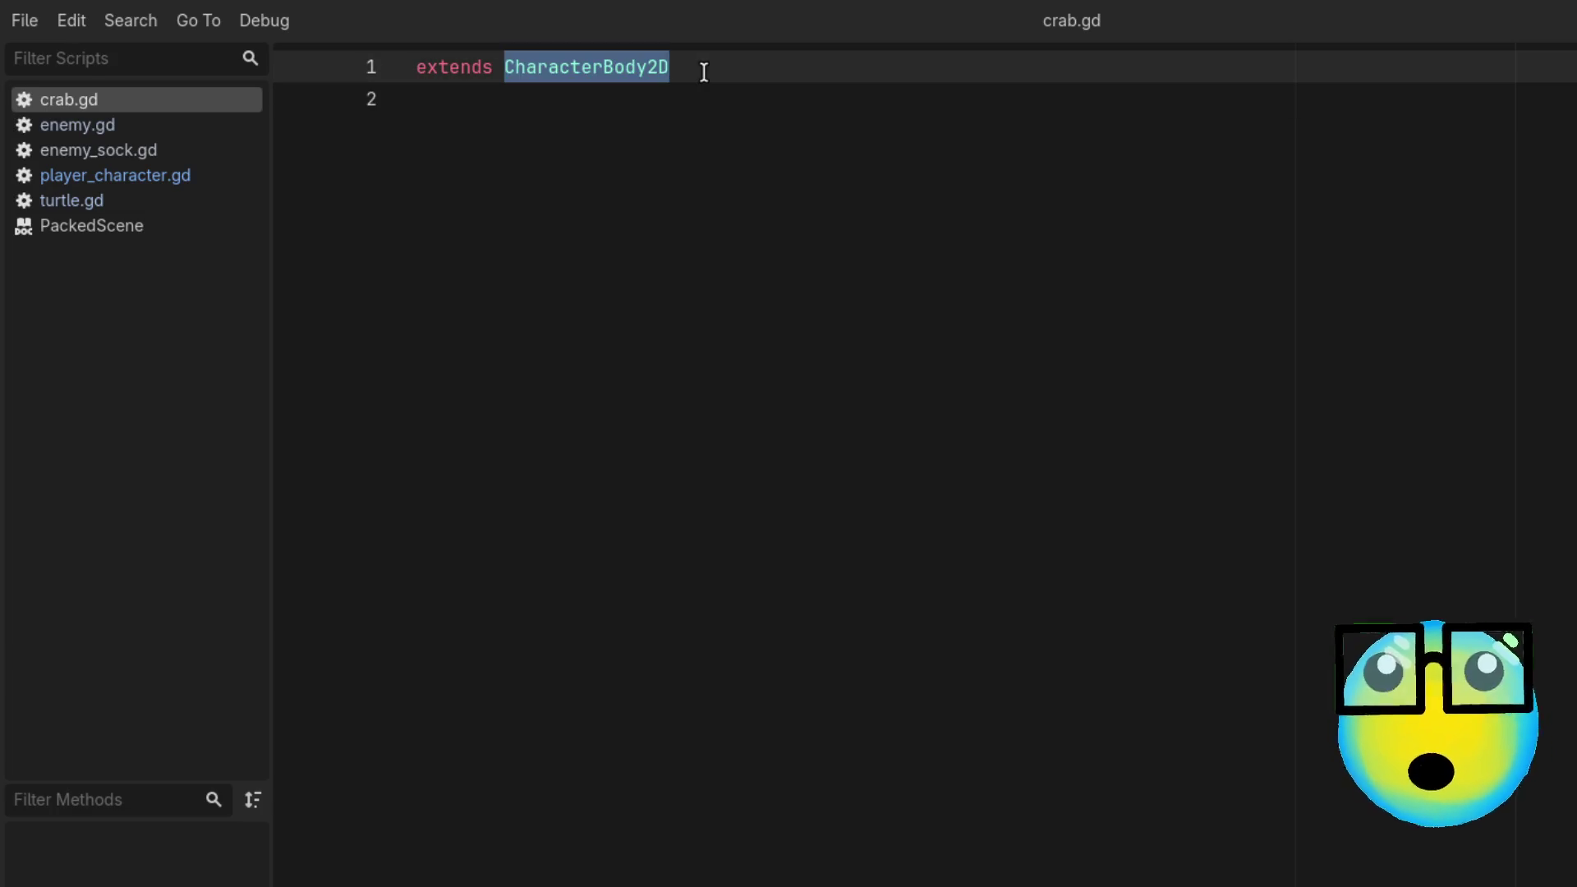
{"action": "key", "text": "BackSpace"}
{"action": "type", "text": "E"}
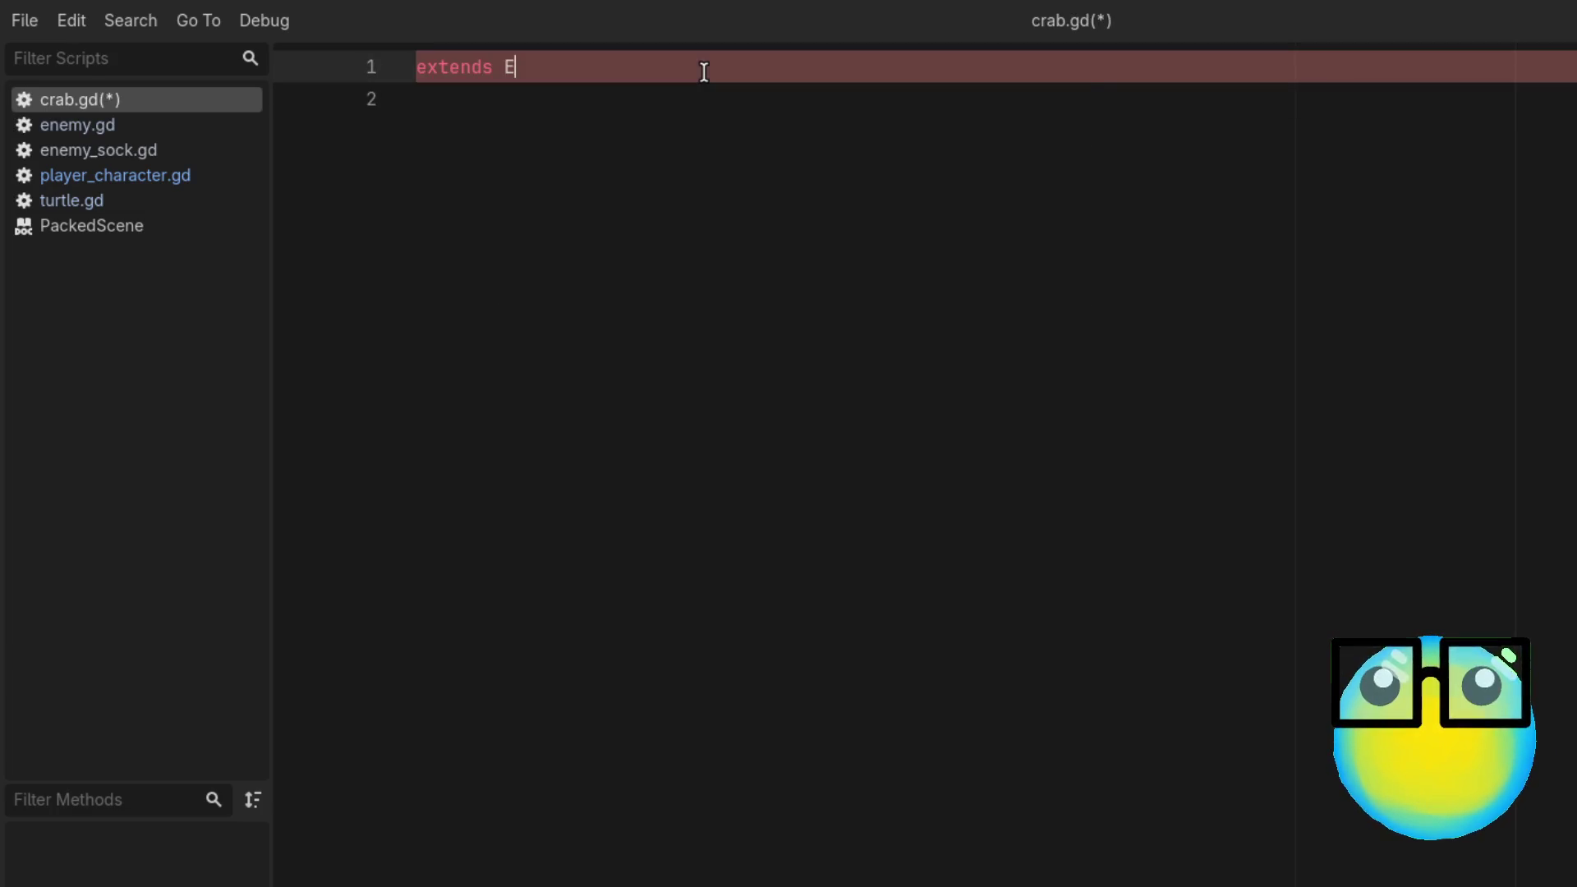
{"action": "type", "text": "n"}
{"action": "key", "text": "Return"}
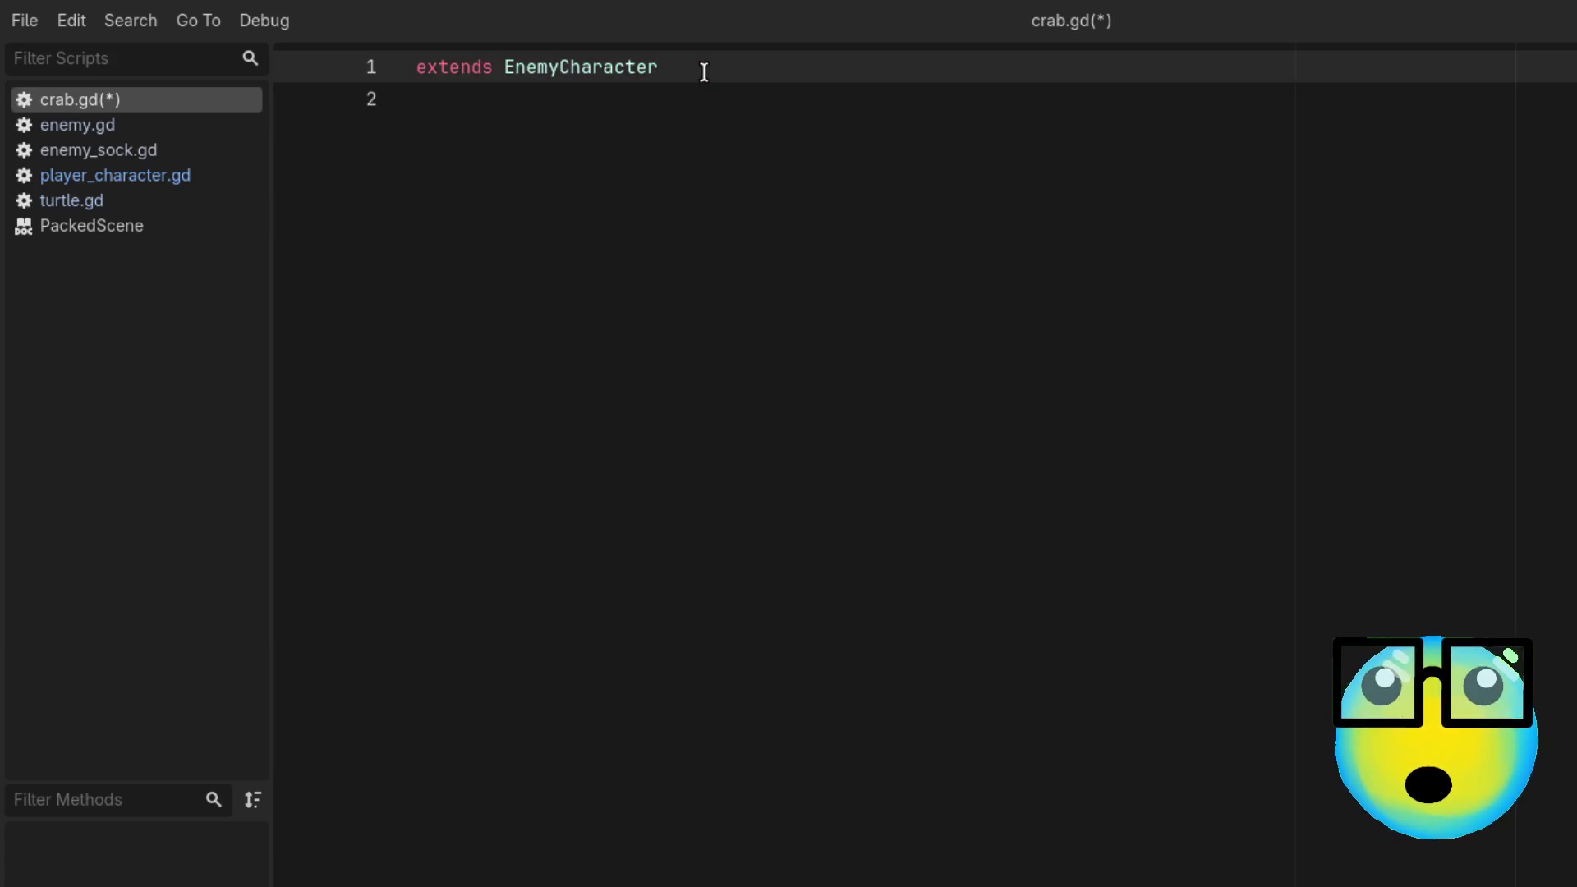
{"action": "key", "text": "ctrl+s"}
Step: Review the player and loot_base lookups on lines 13–14 of enemy.gd
{"action": "left_click", "coordinate": [130, 119]}
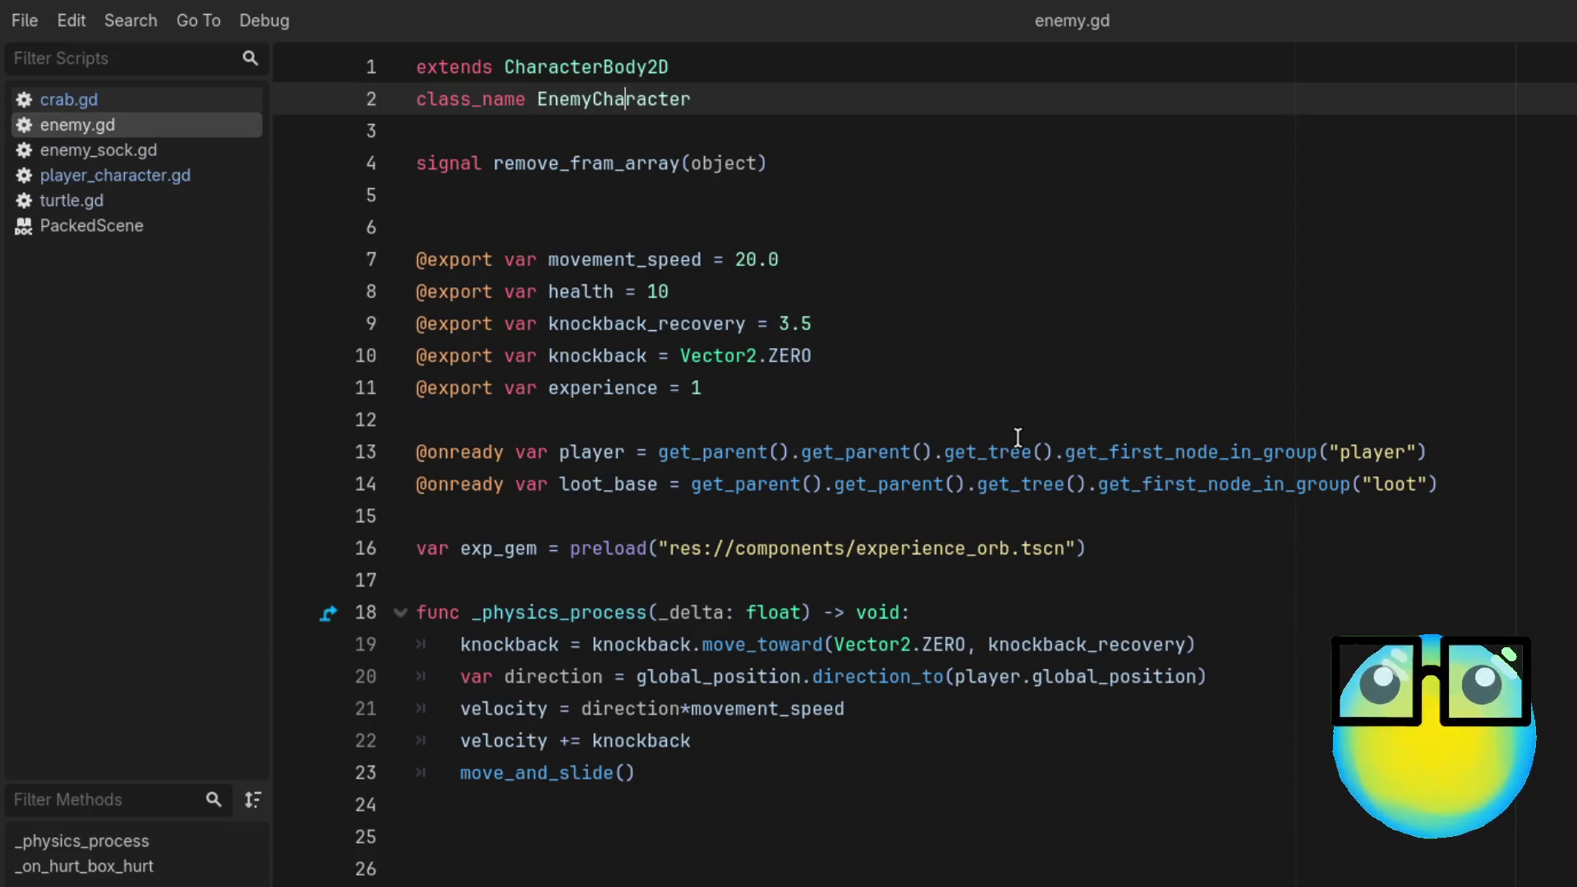
{"action": "left_click", "coordinate": [1447, 580]}
{"action": "left_click", "coordinate": [1447, 465]}
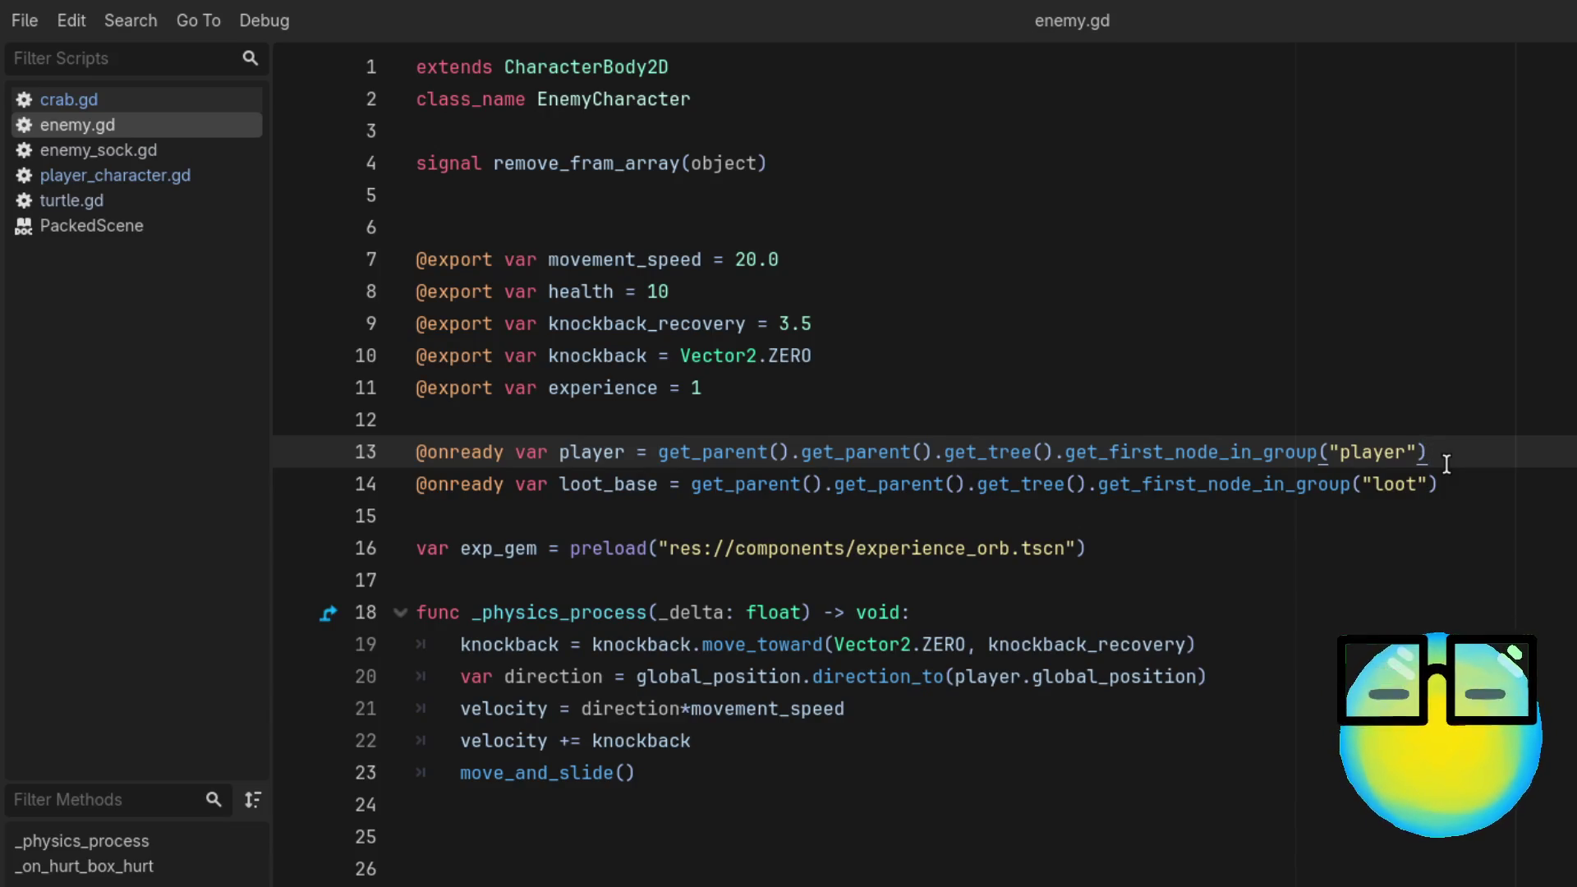
{"action": "left_click", "coordinate": [1491, 494]}
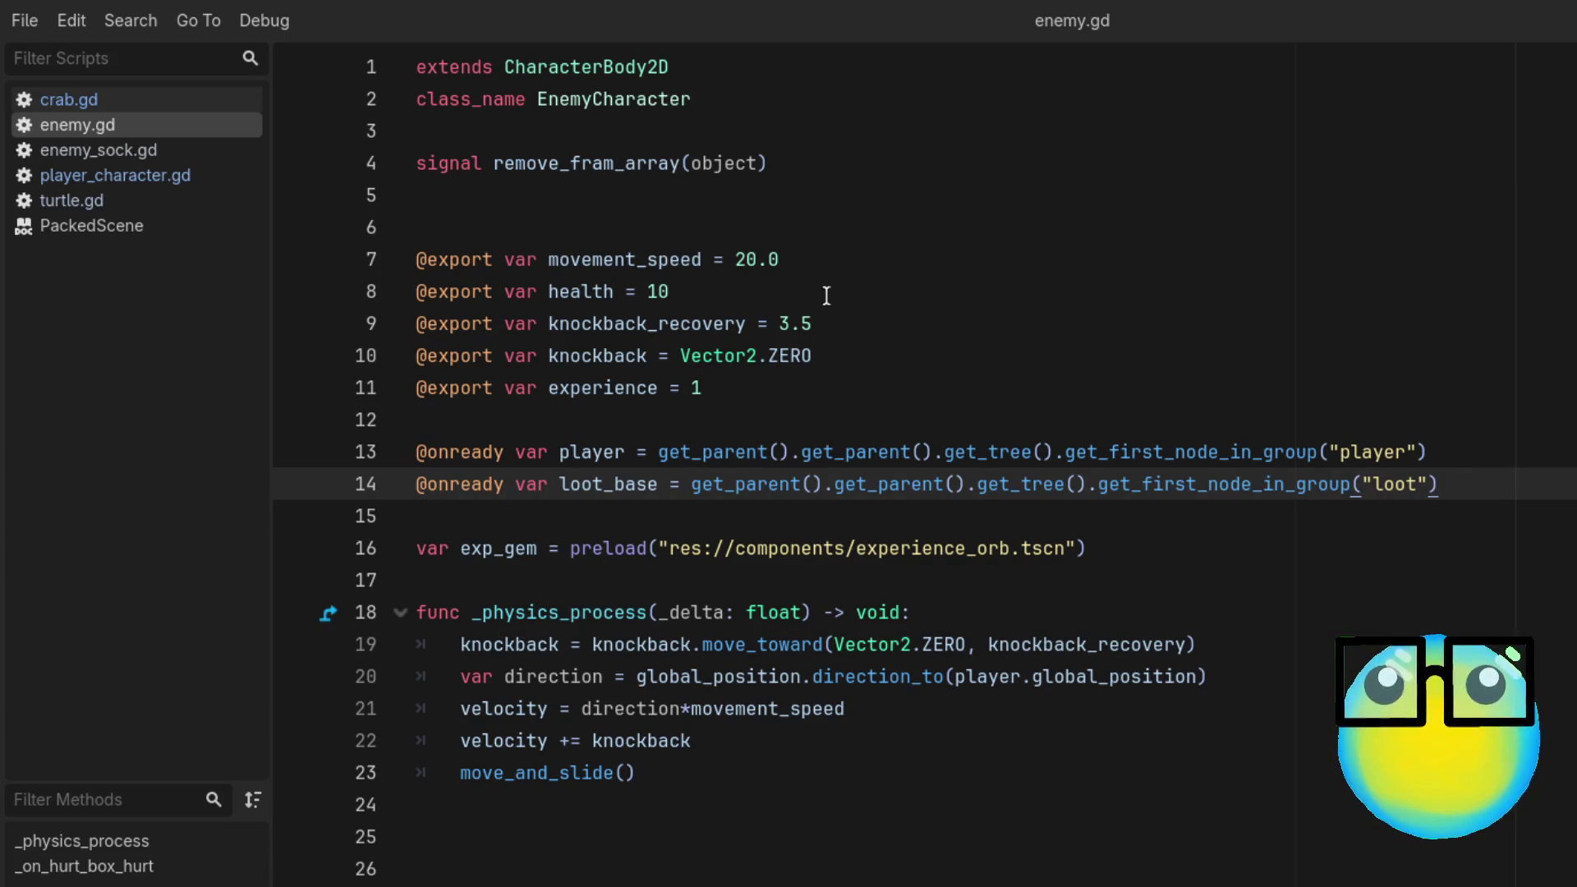
Step: Add a _physics_process function below the extends line in crab.gd
{"action": "left_click", "coordinate": [150, 102]}
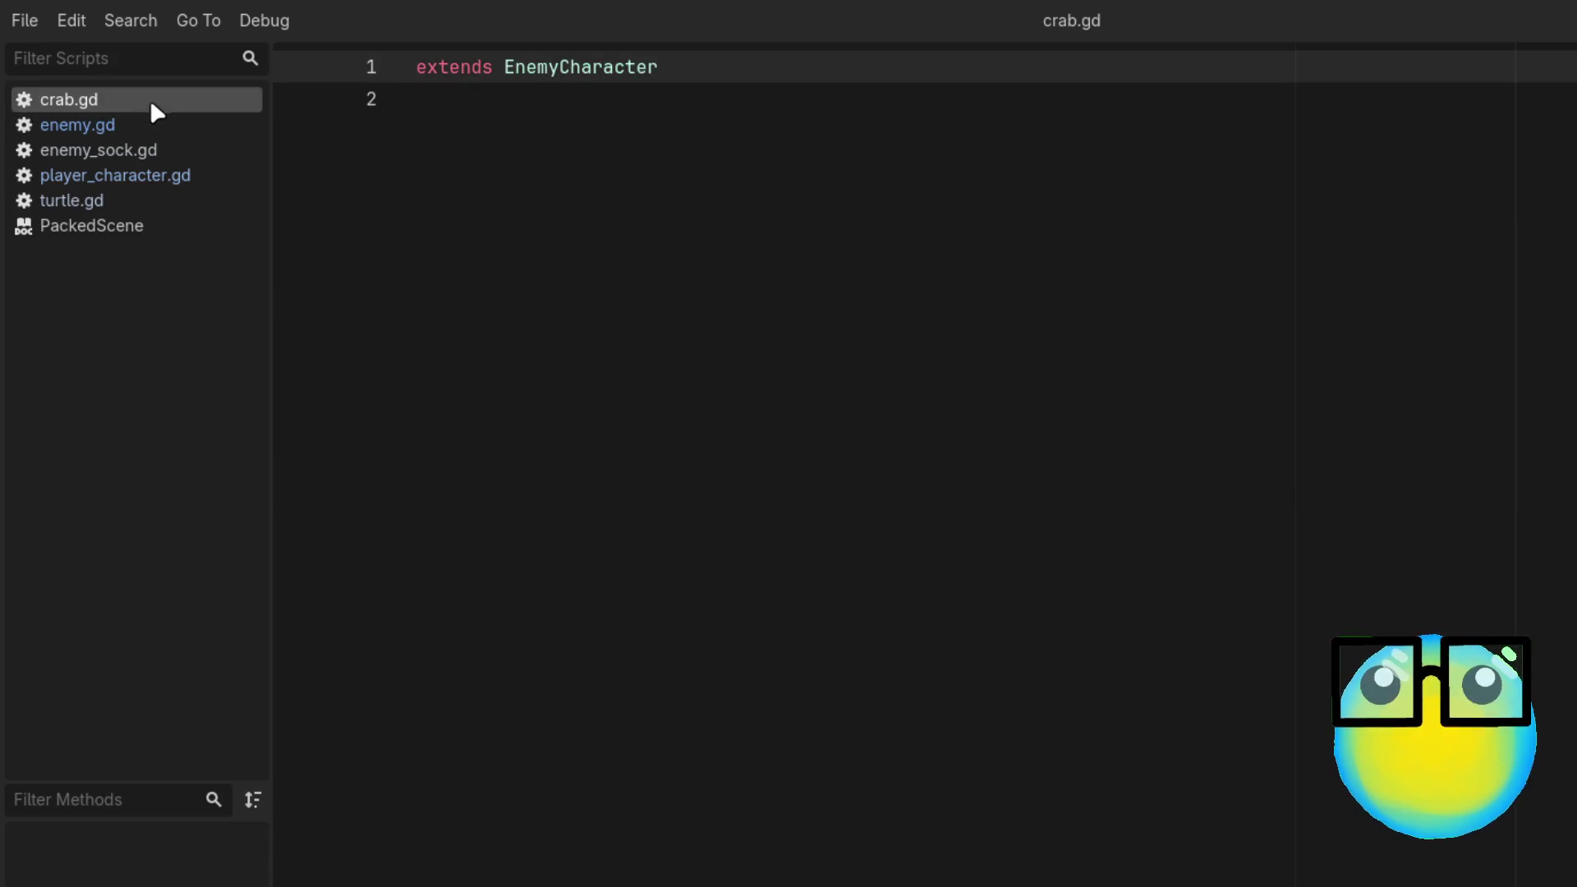
{"action": "left_click", "coordinate": [458, 116]}
{"action": "key", "text": "Return"}
{"action": "key", "text": "Return"}
{"action": "type", "text": "fu"}
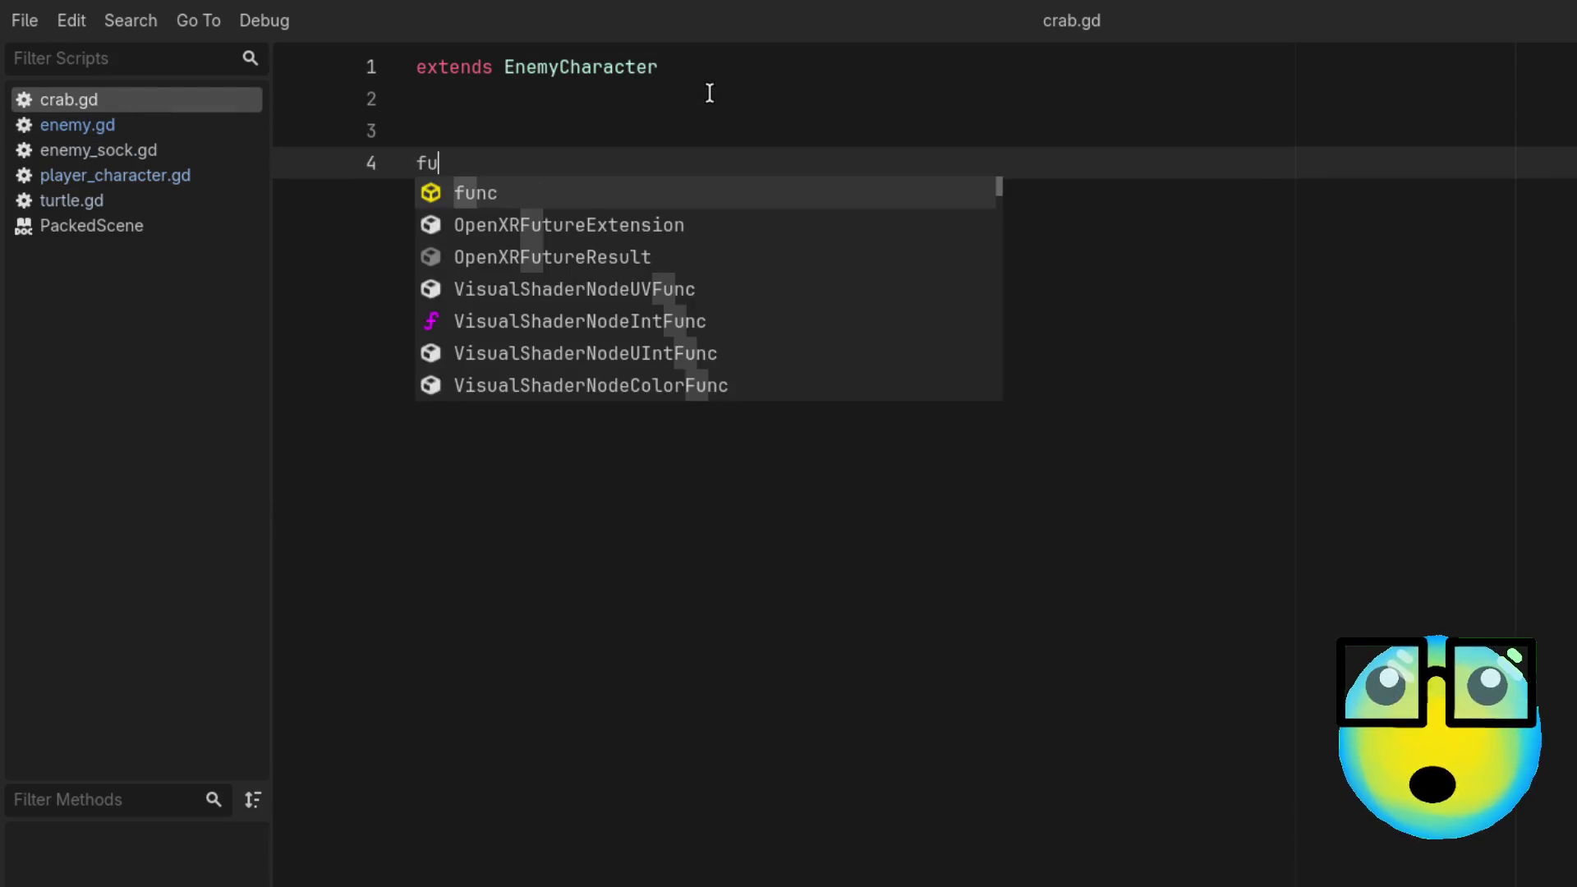
{"action": "type", "text": "n"}
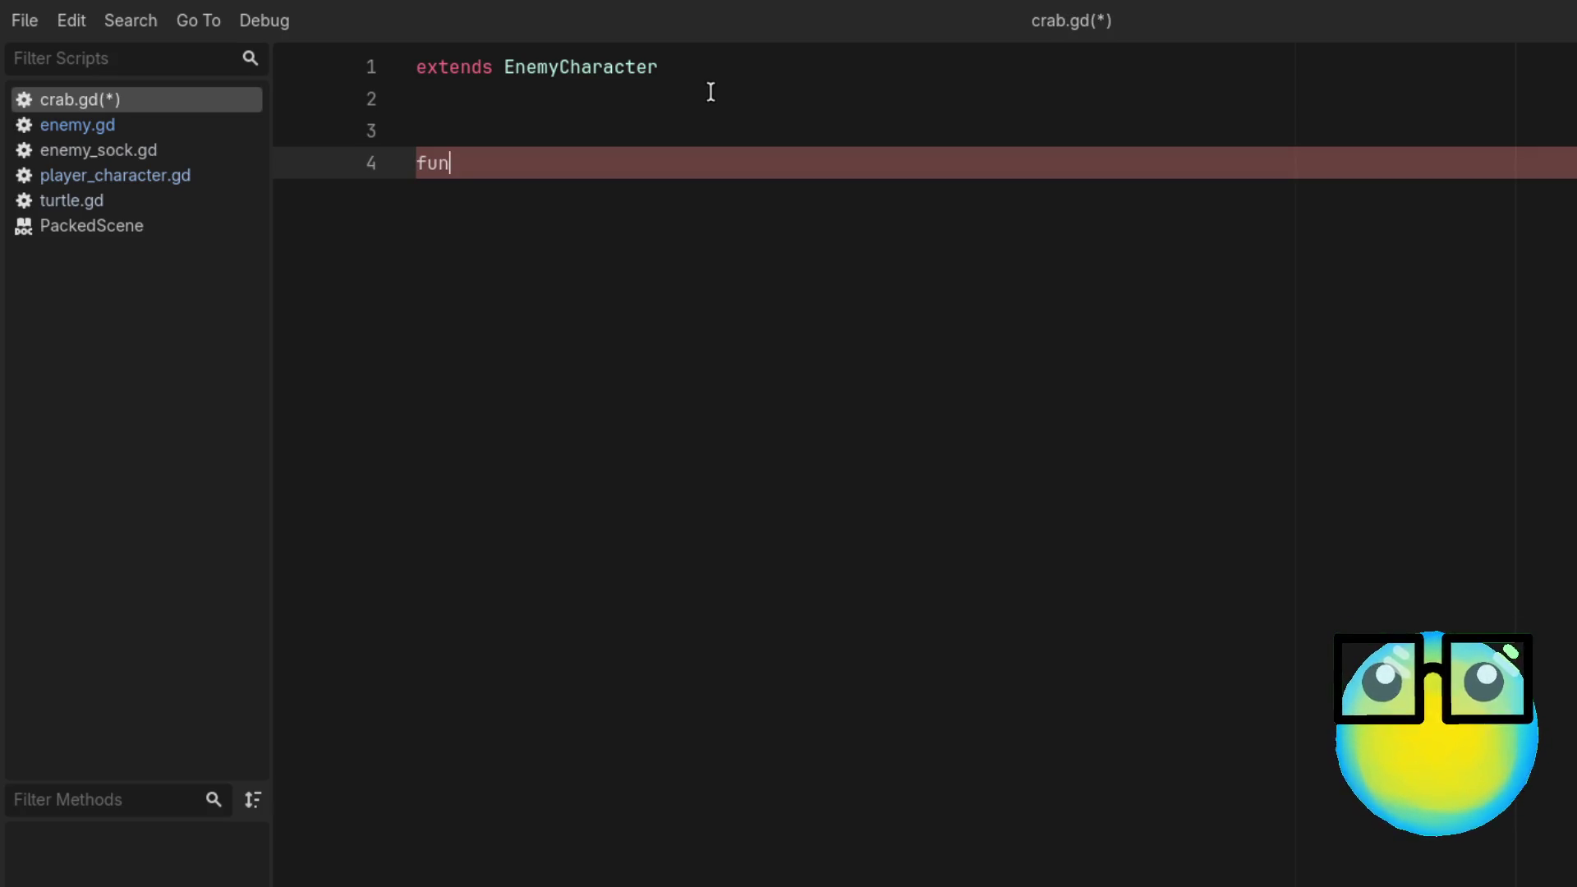
{"action": "type", "text": "c"}
{"action": "type", "text": " _phy"}
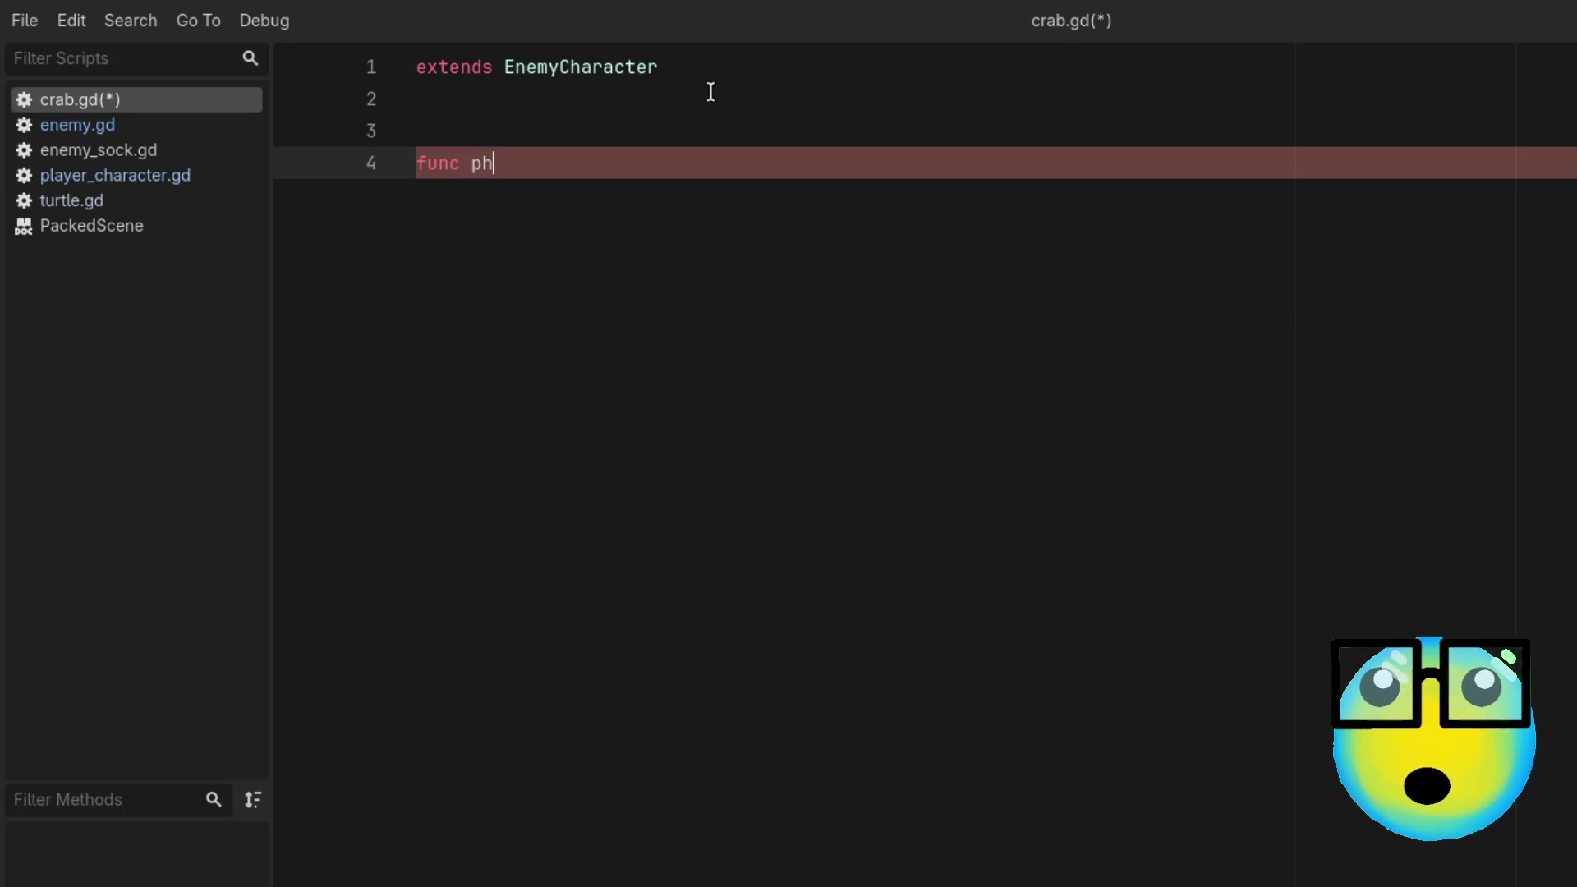
{"action": "key", "text": "Return"}
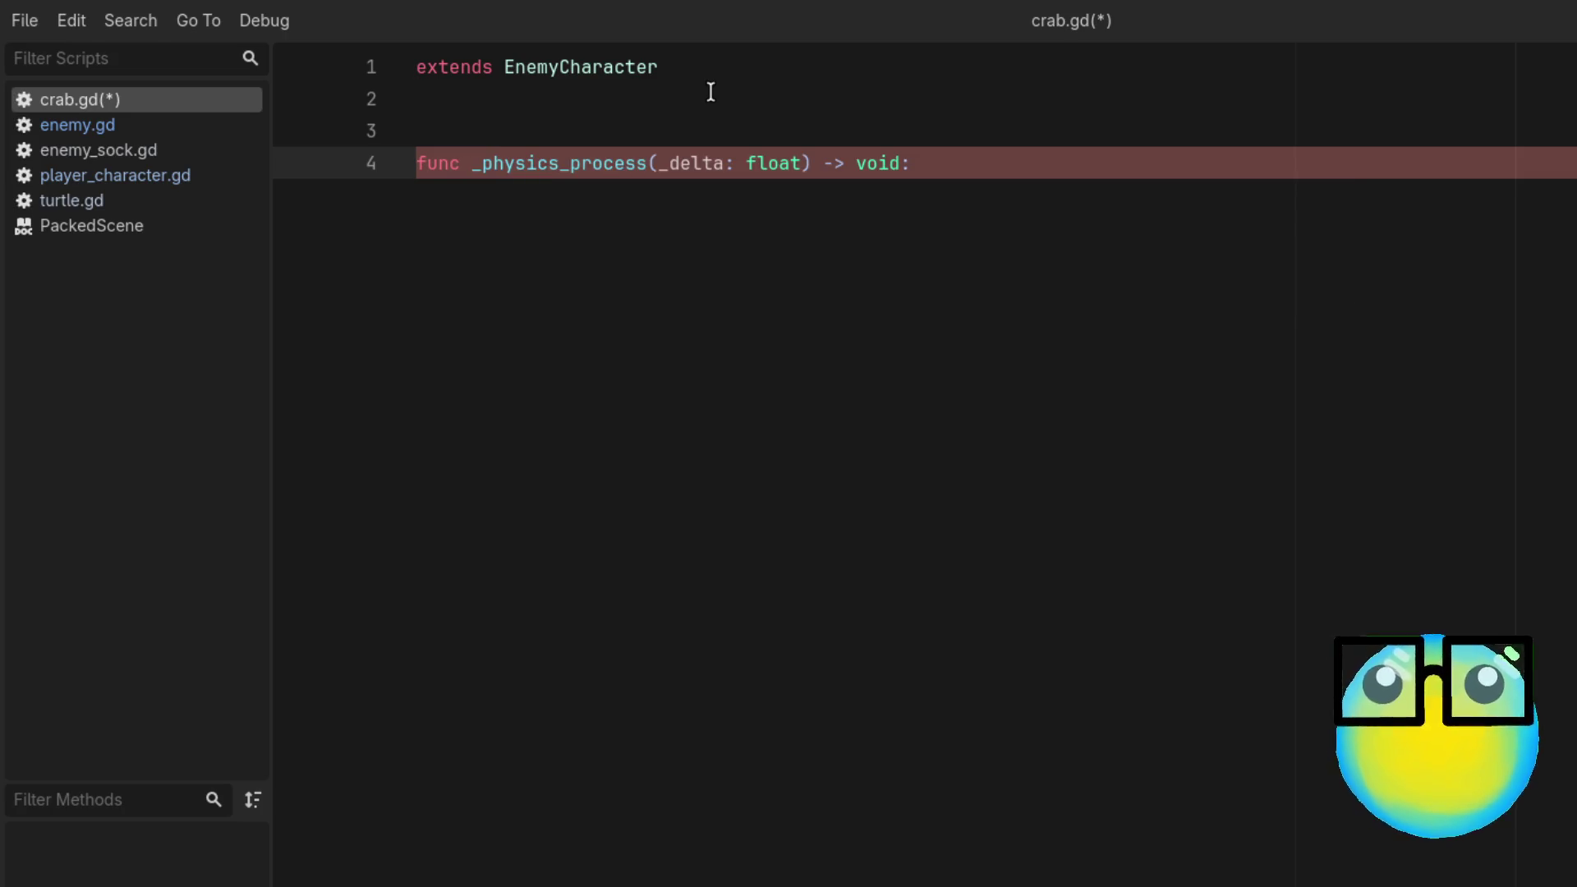
{"action": "key", "text": "Return"}
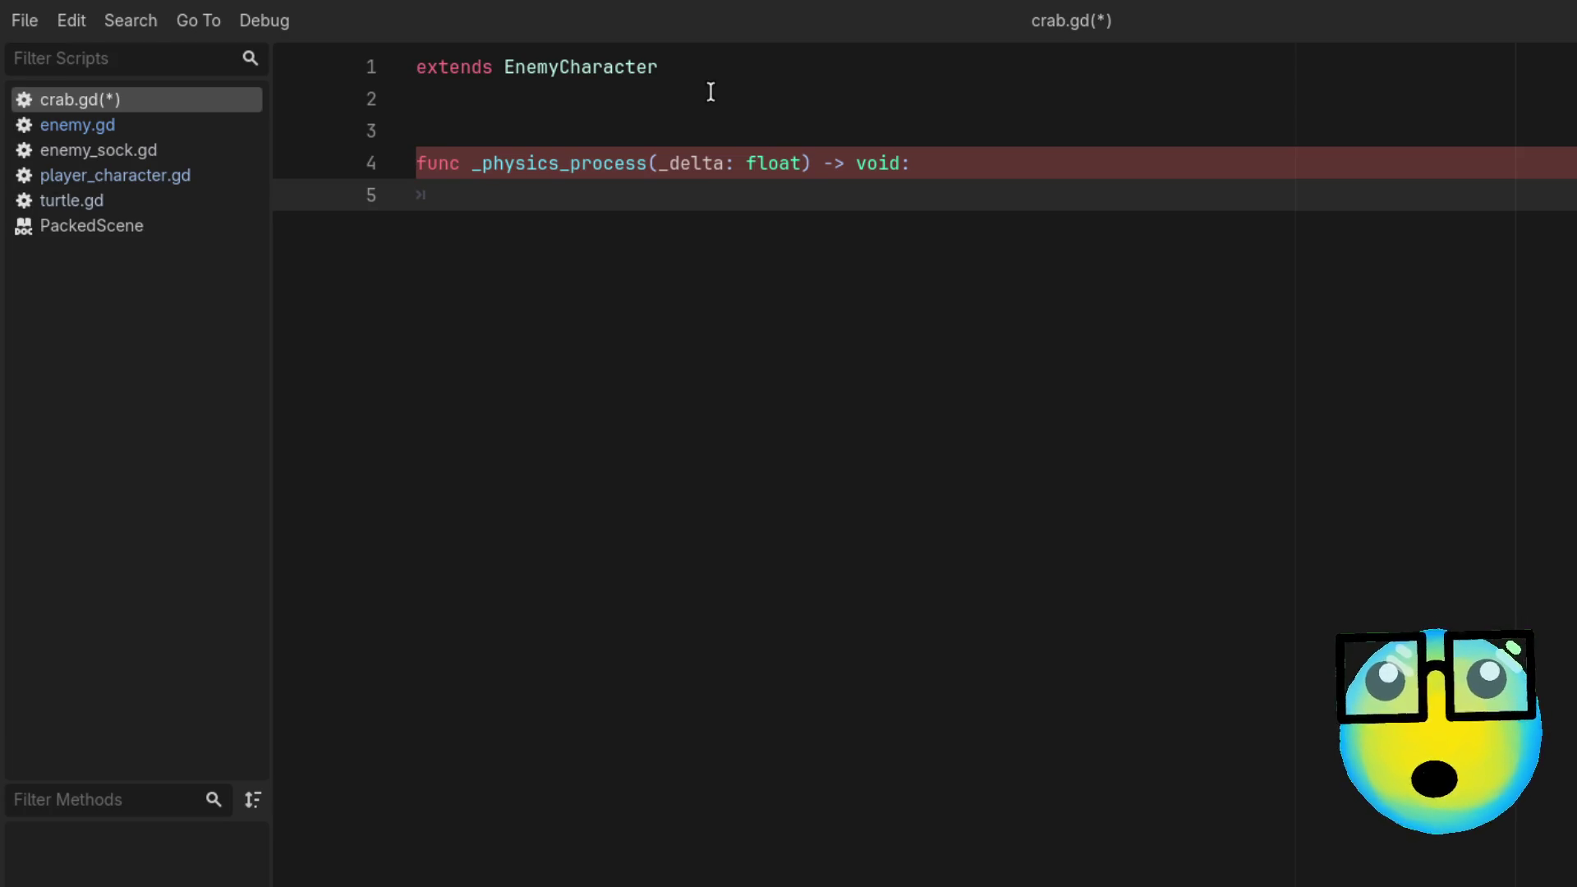
Step: Start the function with 'var direction = global_position', checking enemy.gd's movement code
{"action": "left_click", "coordinate": [115, 130]}
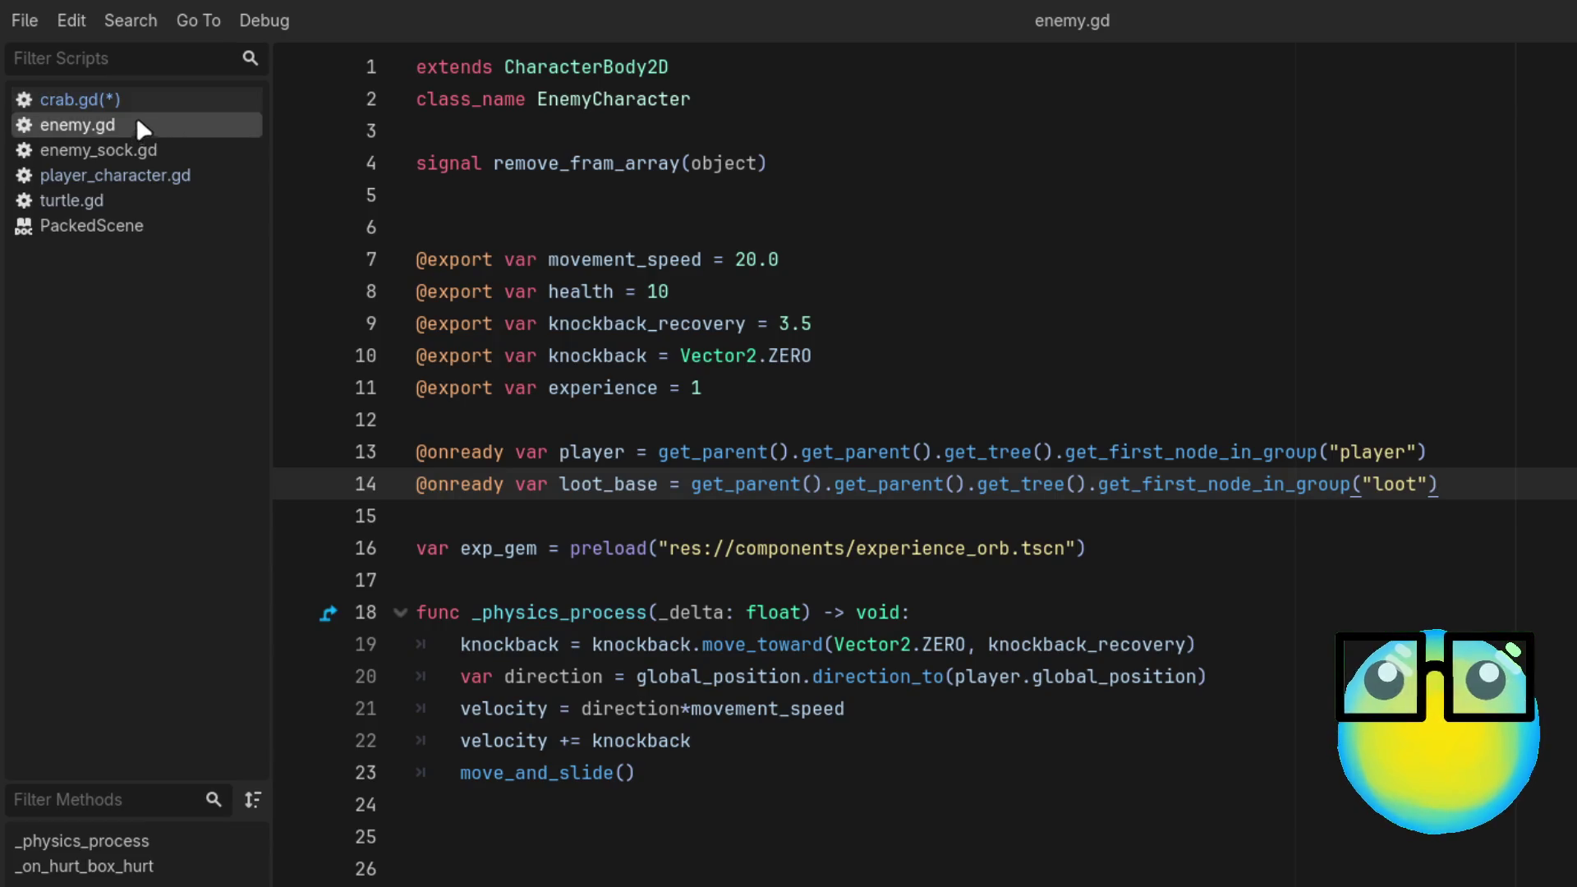
{"action": "left_click", "coordinate": [136, 100]}
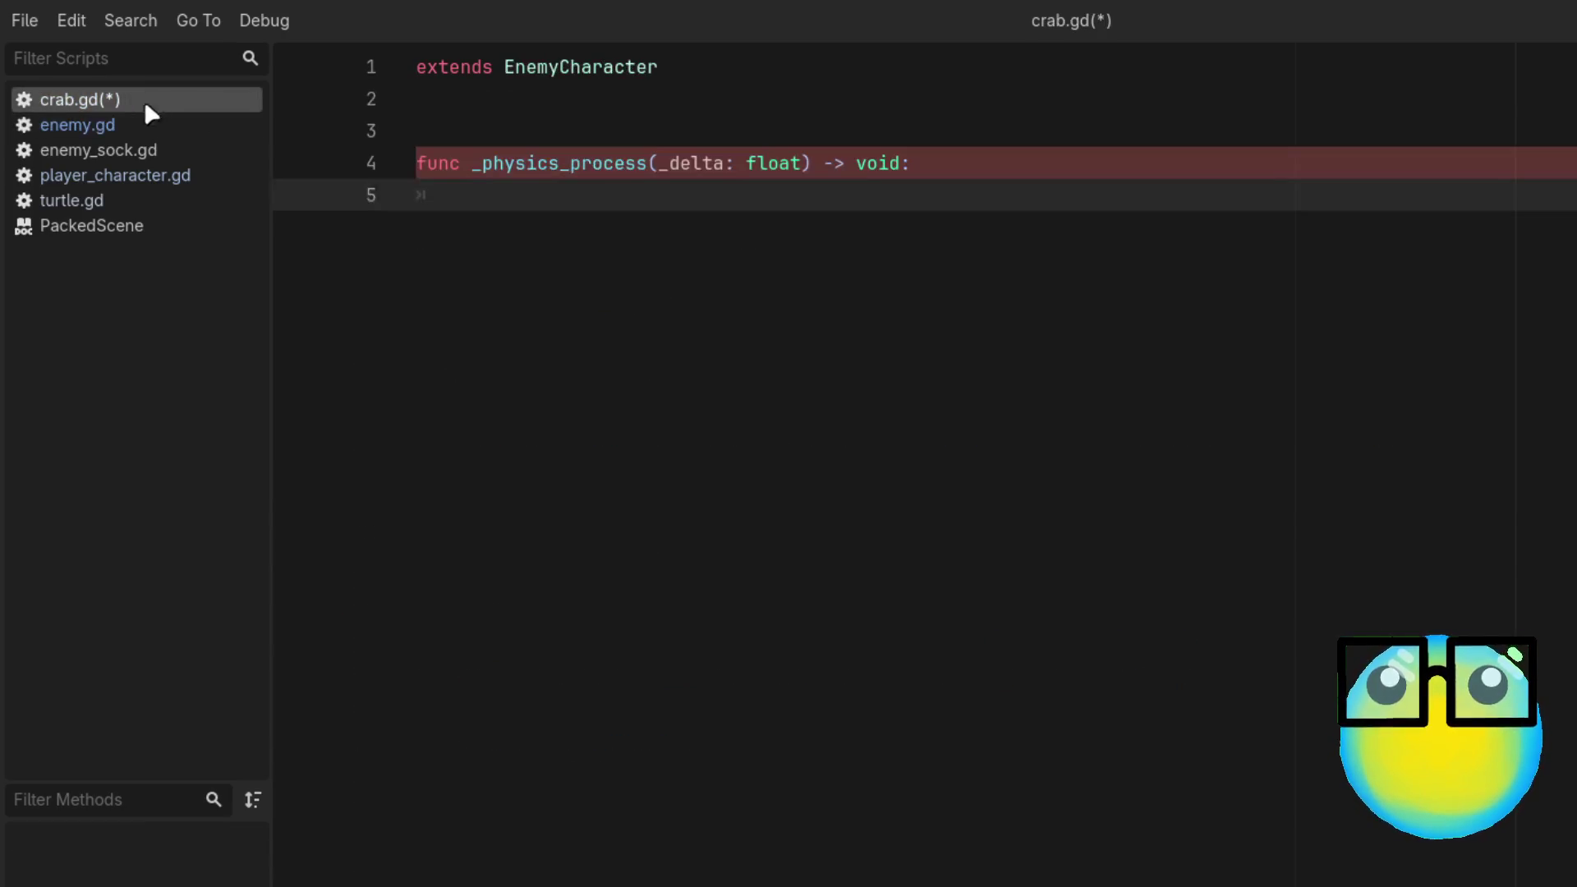
{"action": "type", "text": "var d"}
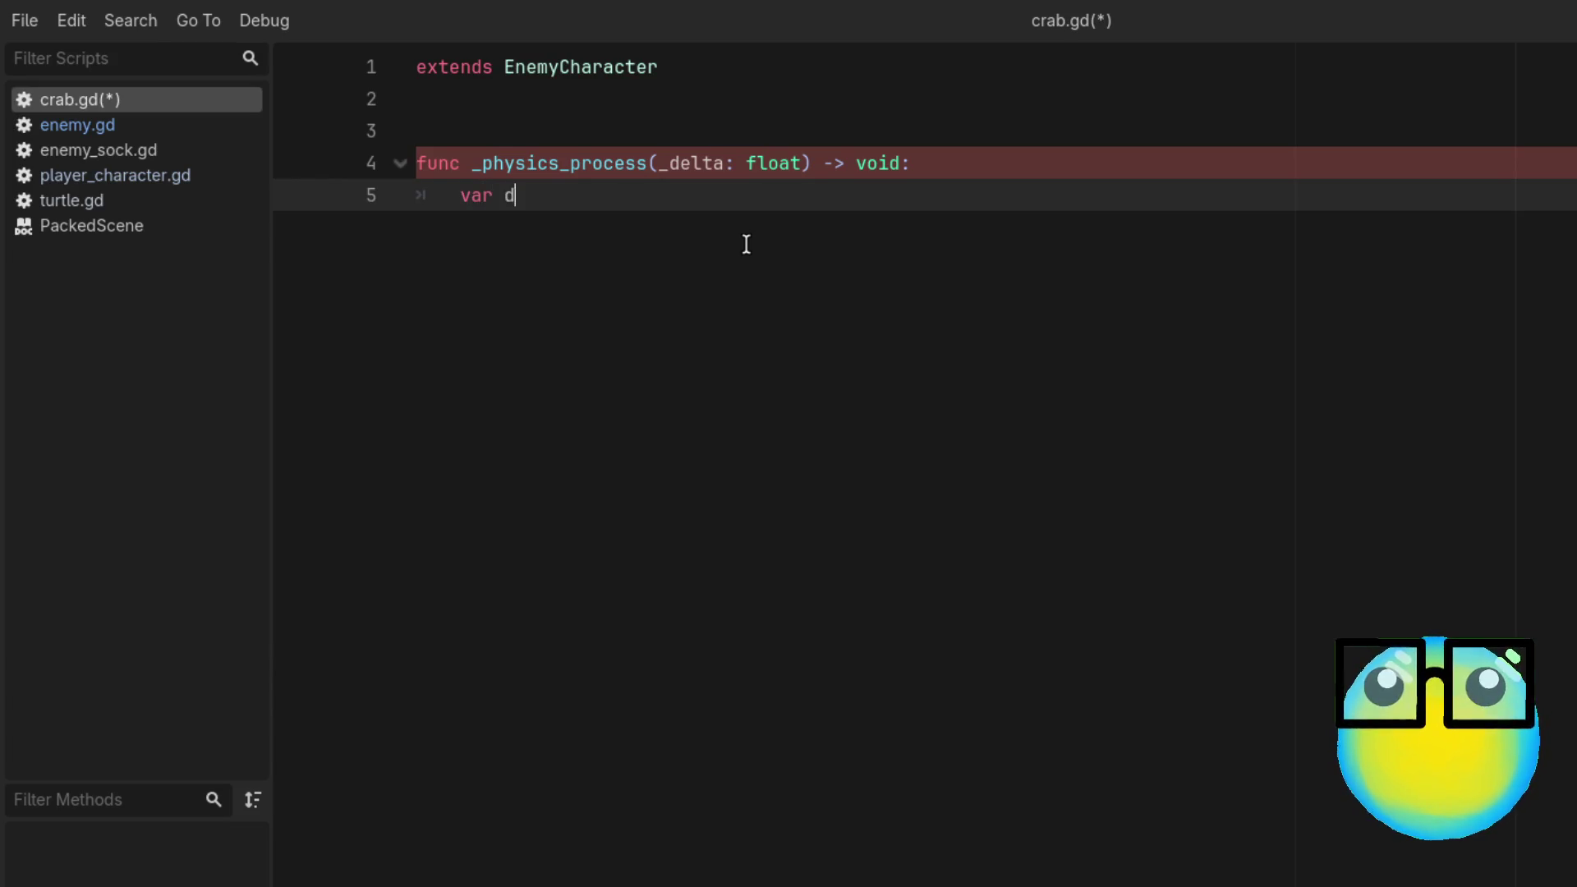
{"action": "type", "text": "irection ="}
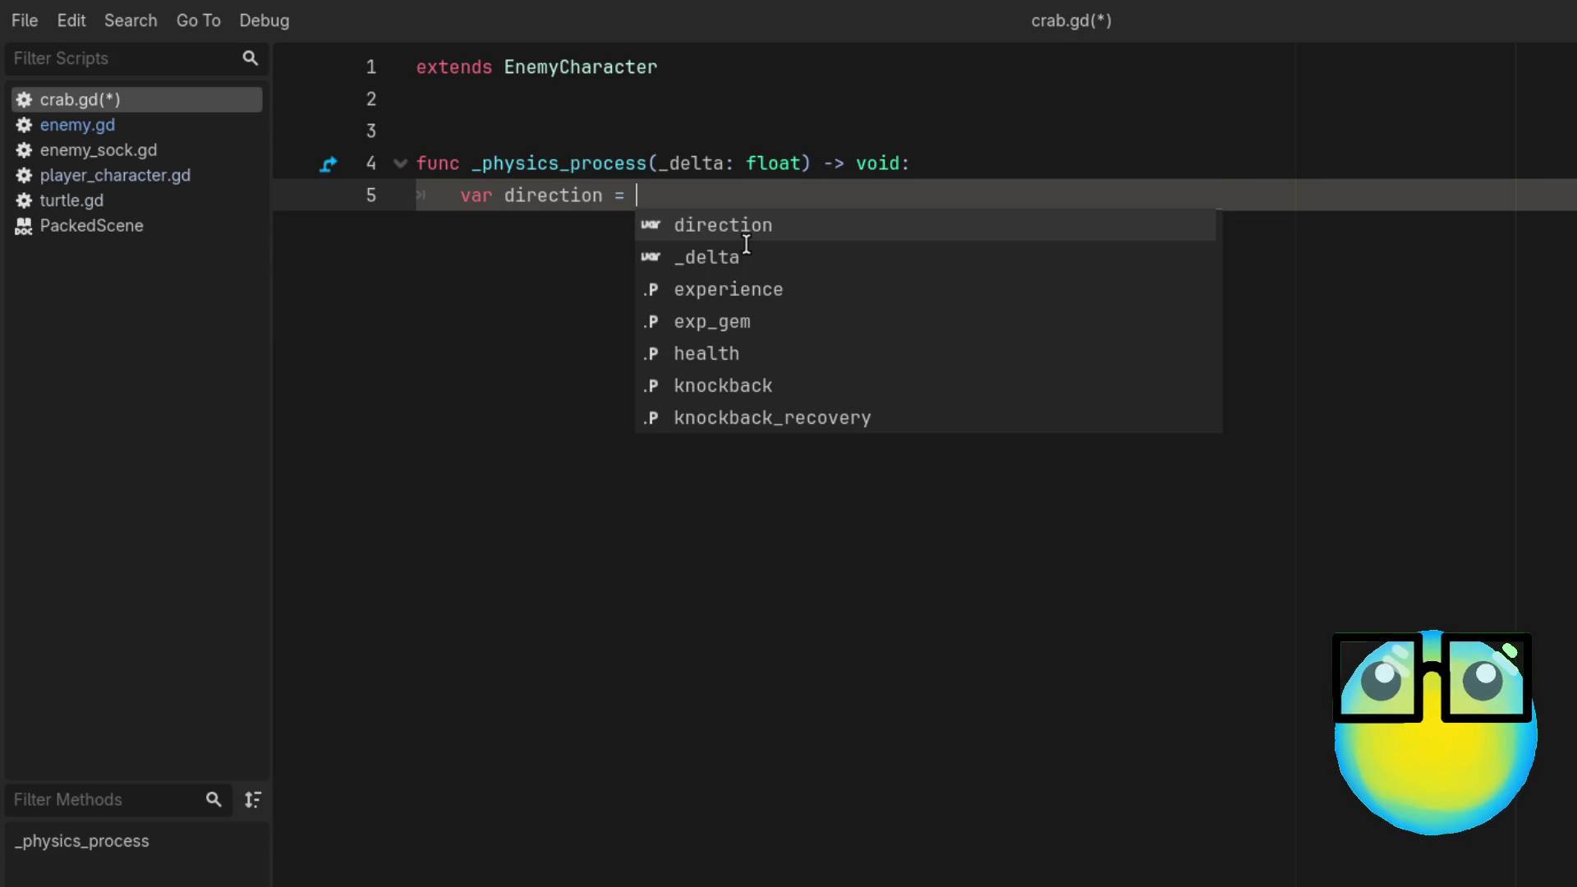
{"action": "left_click", "coordinate": [150, 128]}
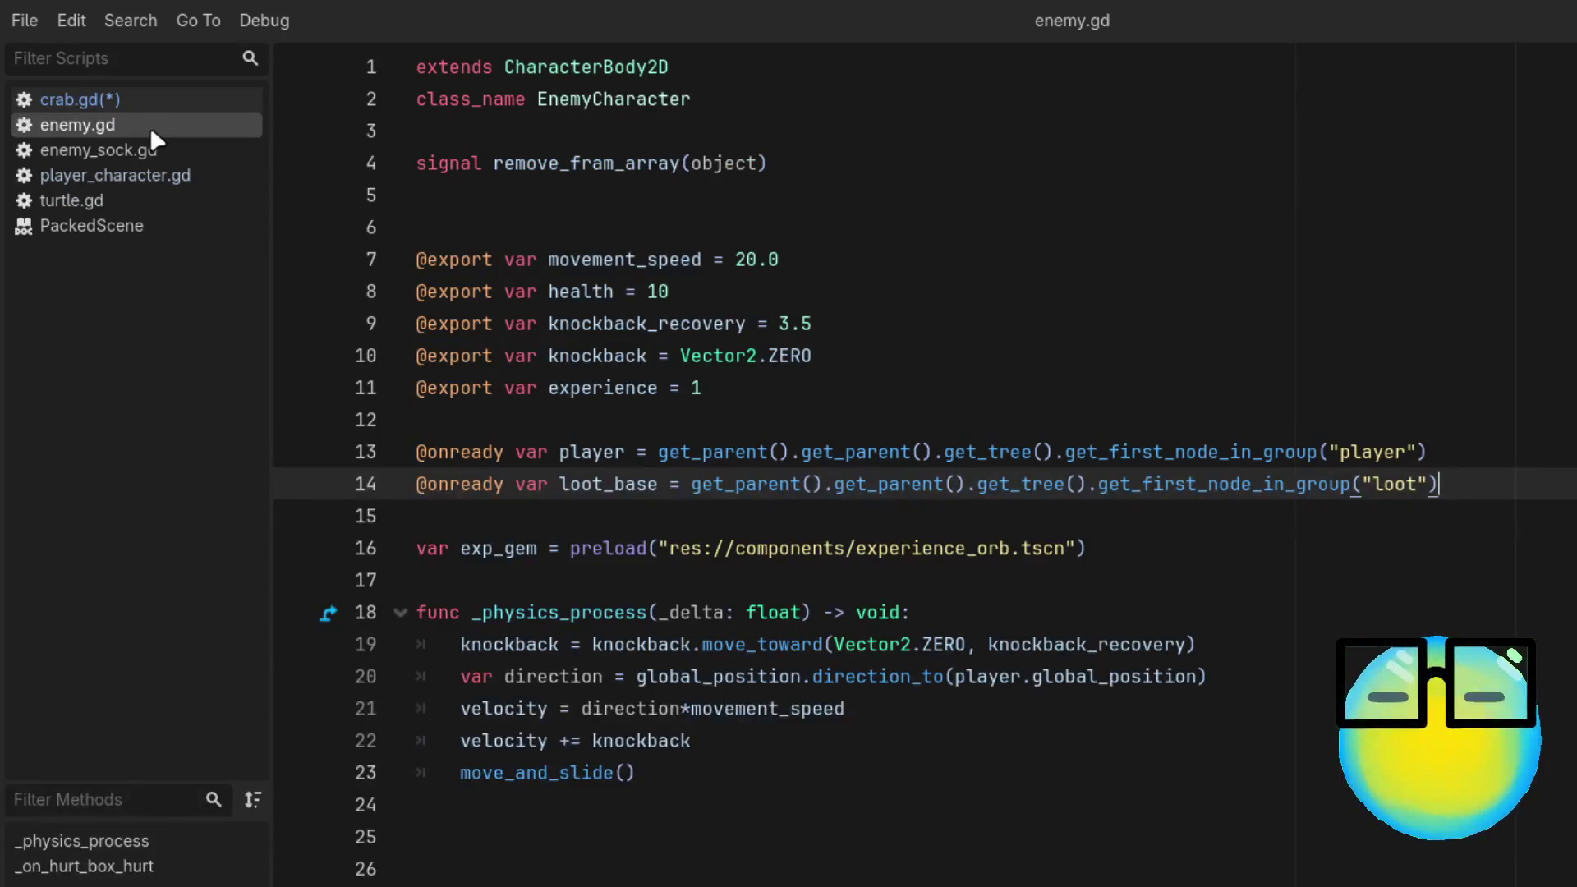
{"action": "left_click", "coordinate": [155, 93]}
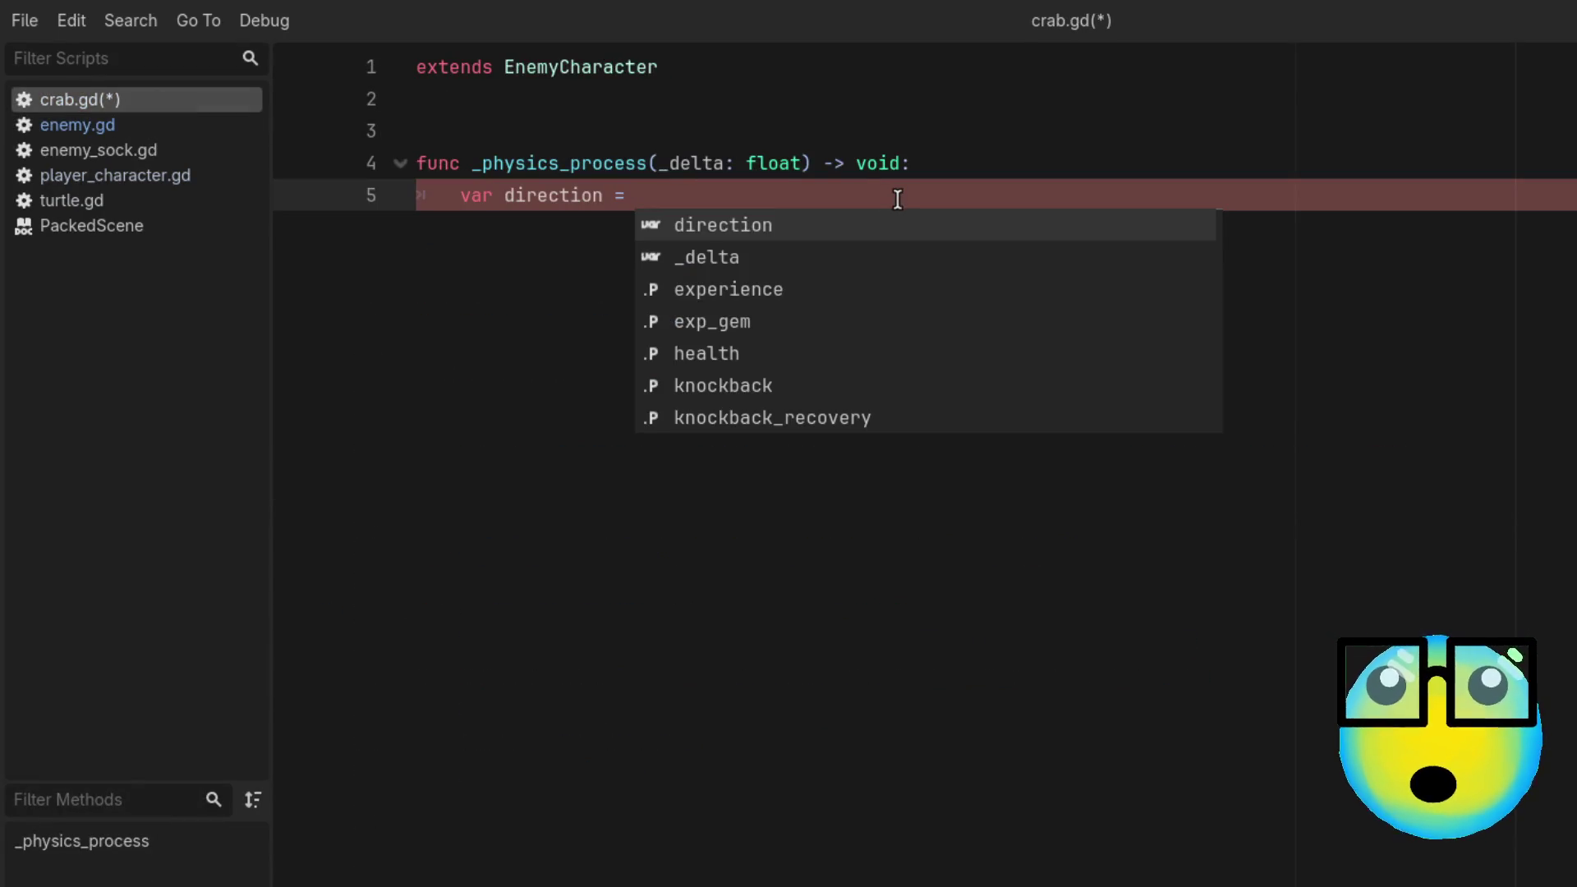
{"action": "type", "text": "global"}
{"action": "key", "text": "Return"}
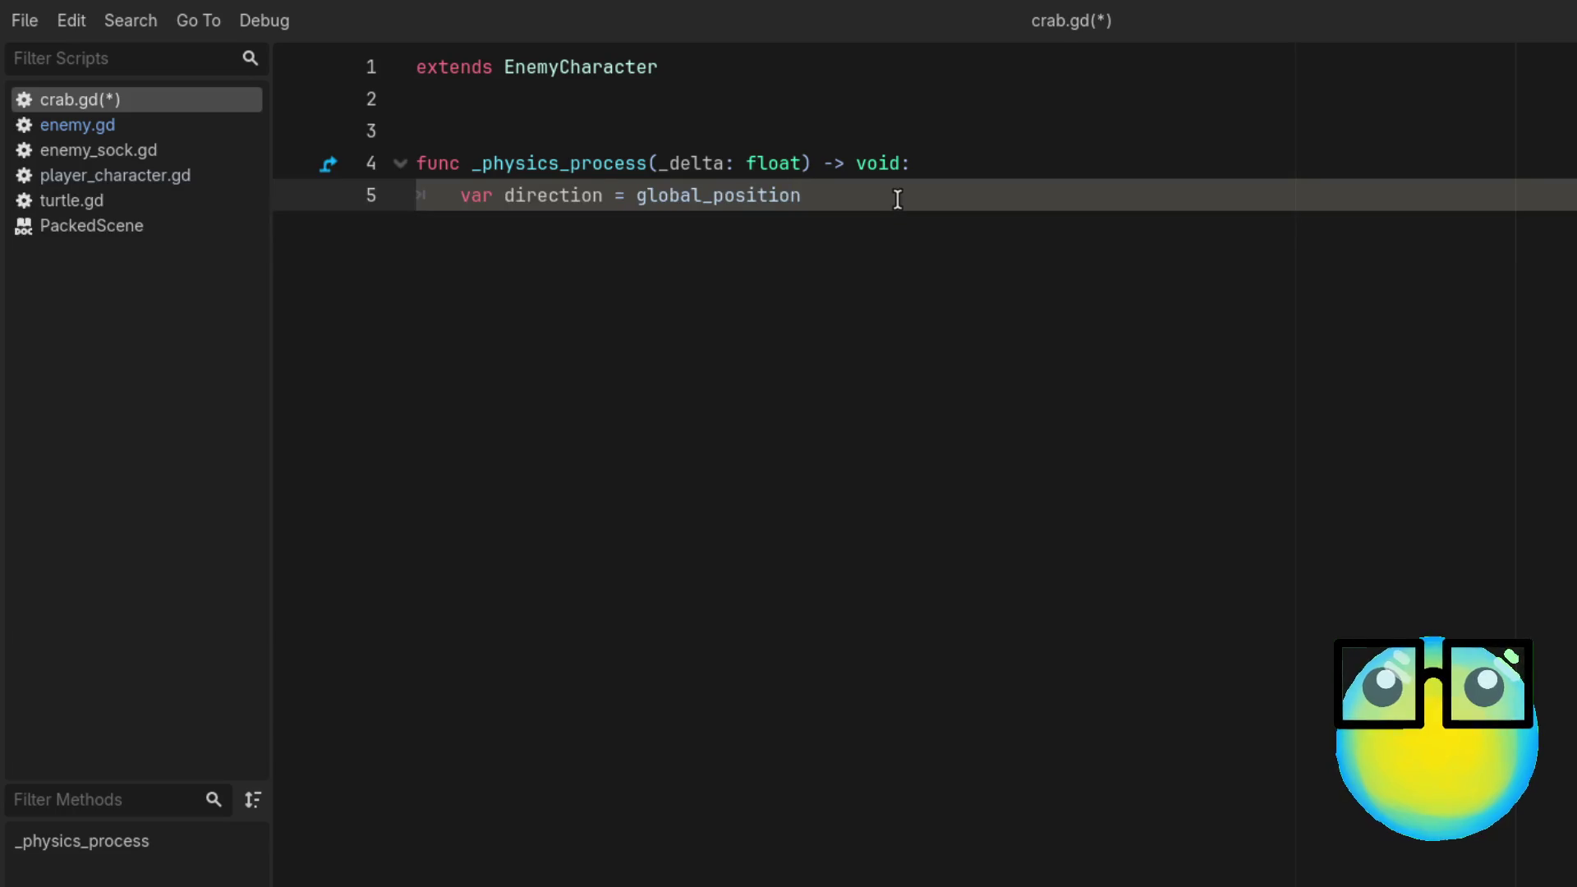
{"action": "left_click", "coordinate": [187, 126]}
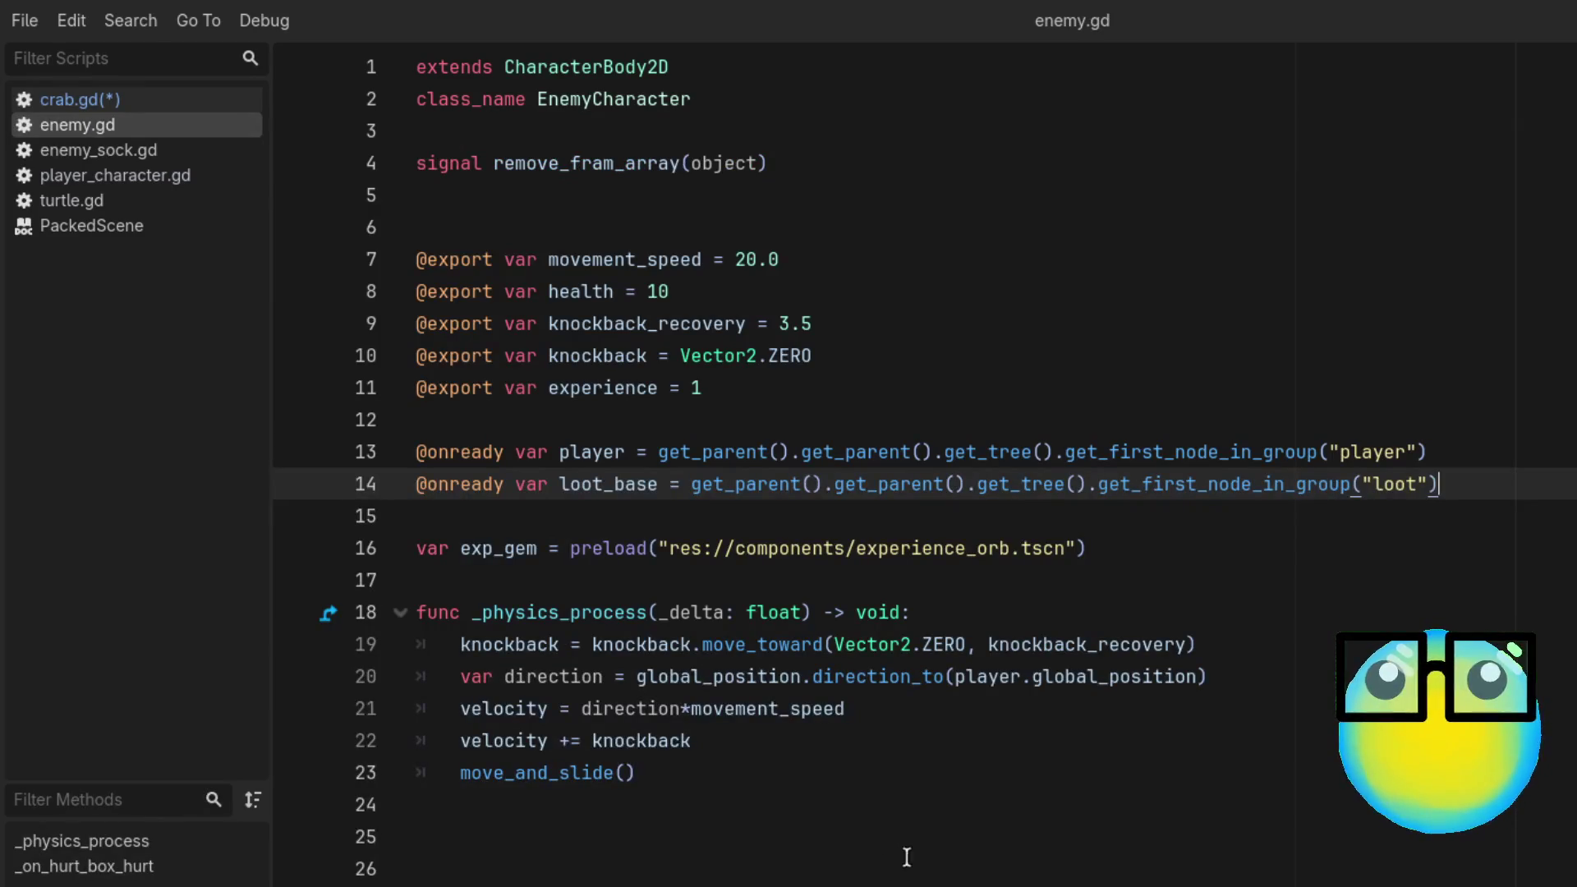
Step: Walk through enemy.gd's direction_to, get_parent and exp_gem lines, then return to crab.gd
{"action": "left_click", "coordinate": [959, 675]}
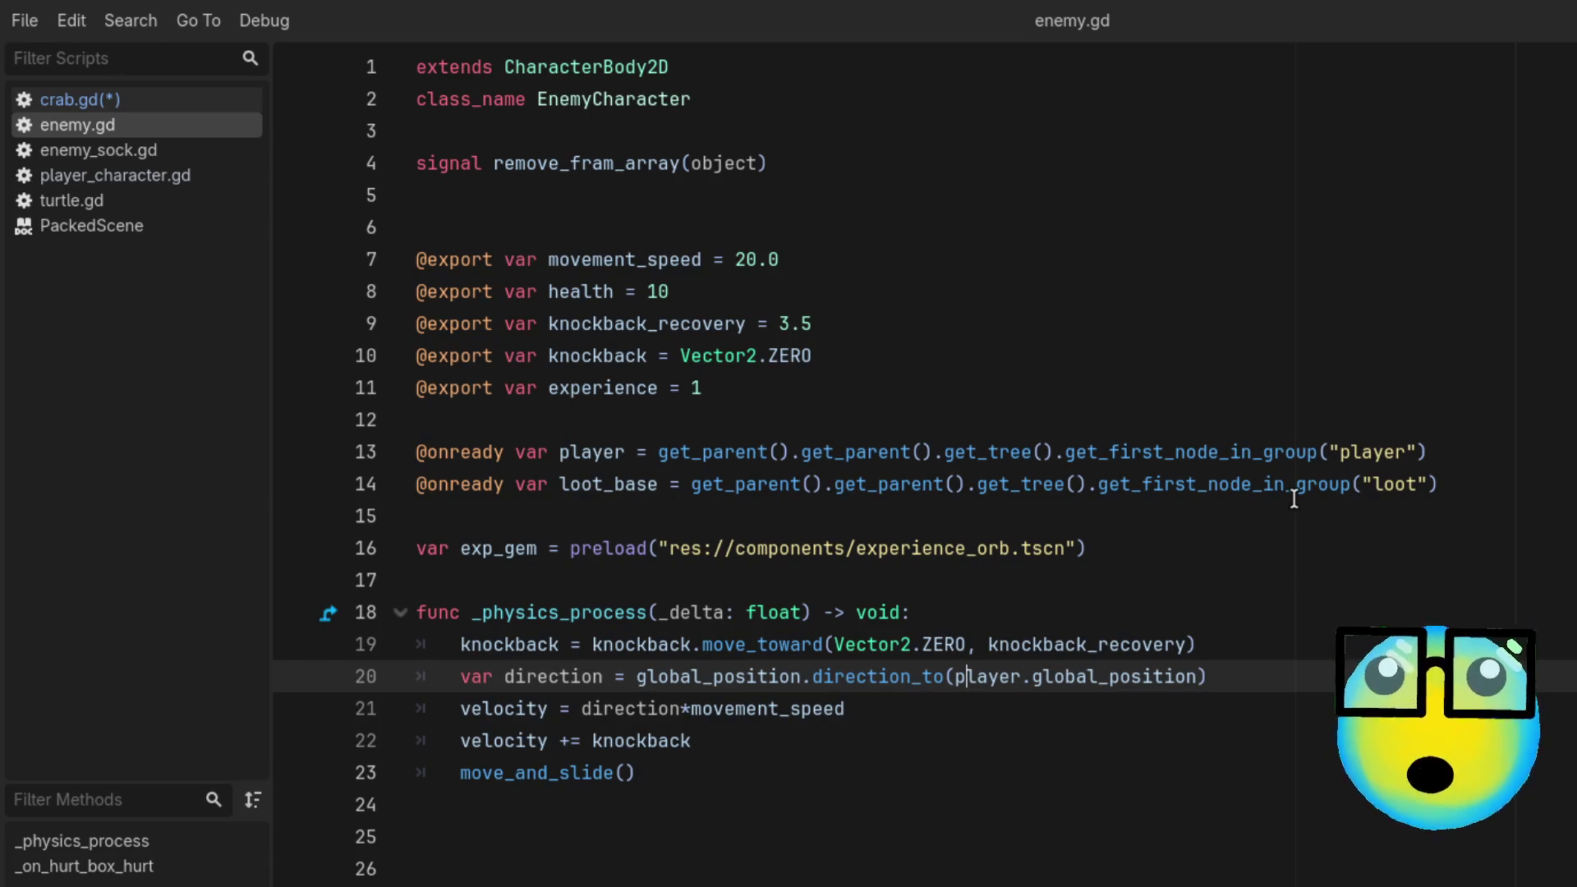
{"action": "left_click", "coordinate": [768, 486]}
{"action": "left_click", "coordinate": [867, 486]}
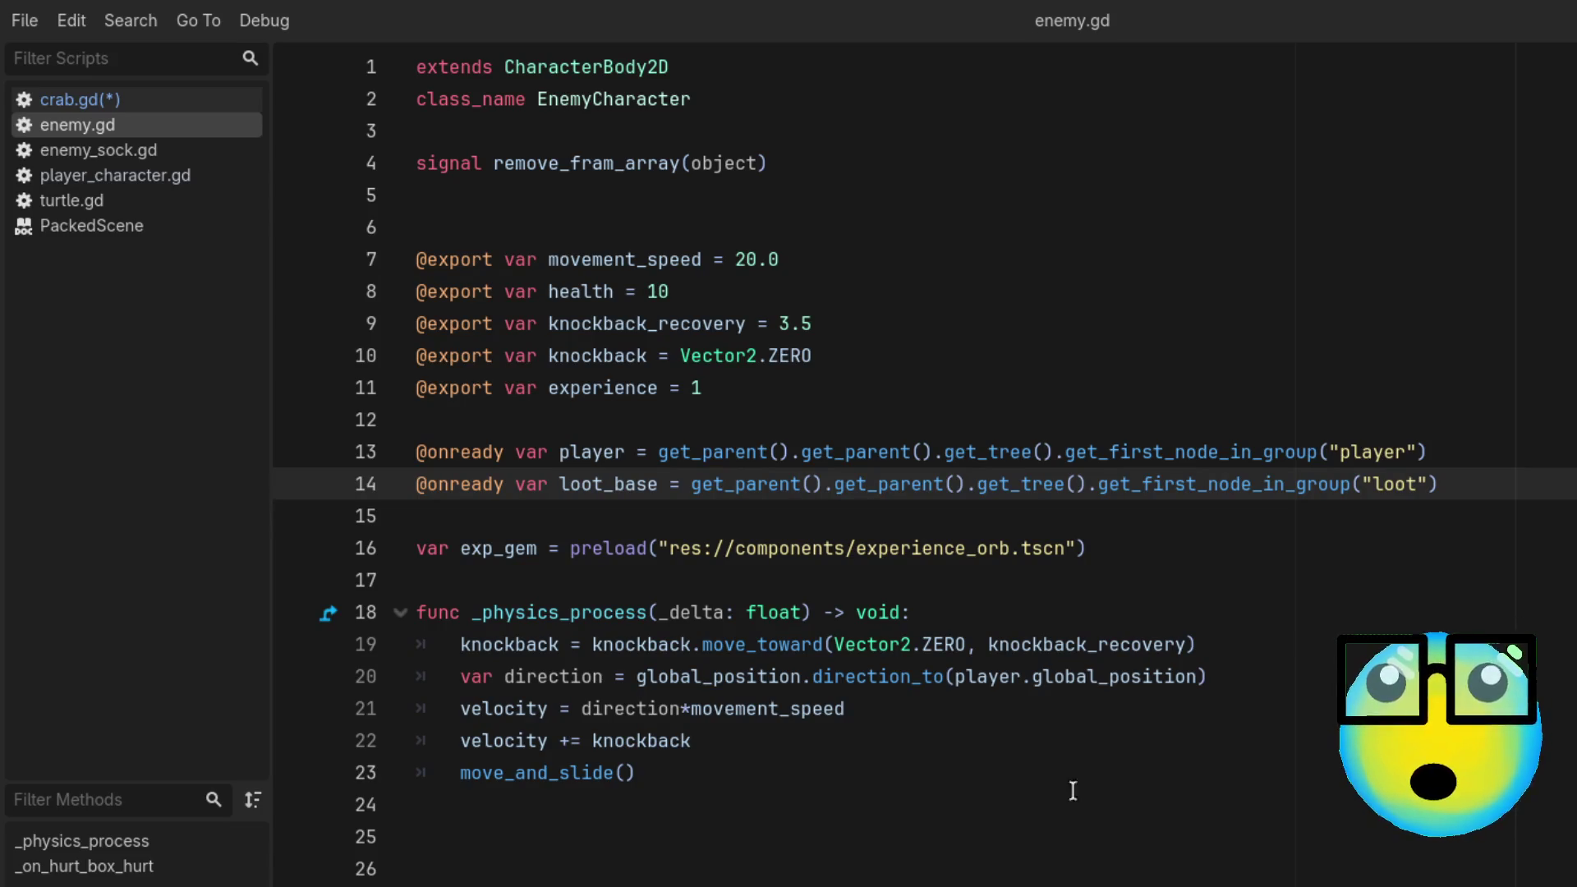
{"action": "left_click", "coordinate": [1303, 573]}
{"action": "left_click", "coordinate": [1247, 542]}
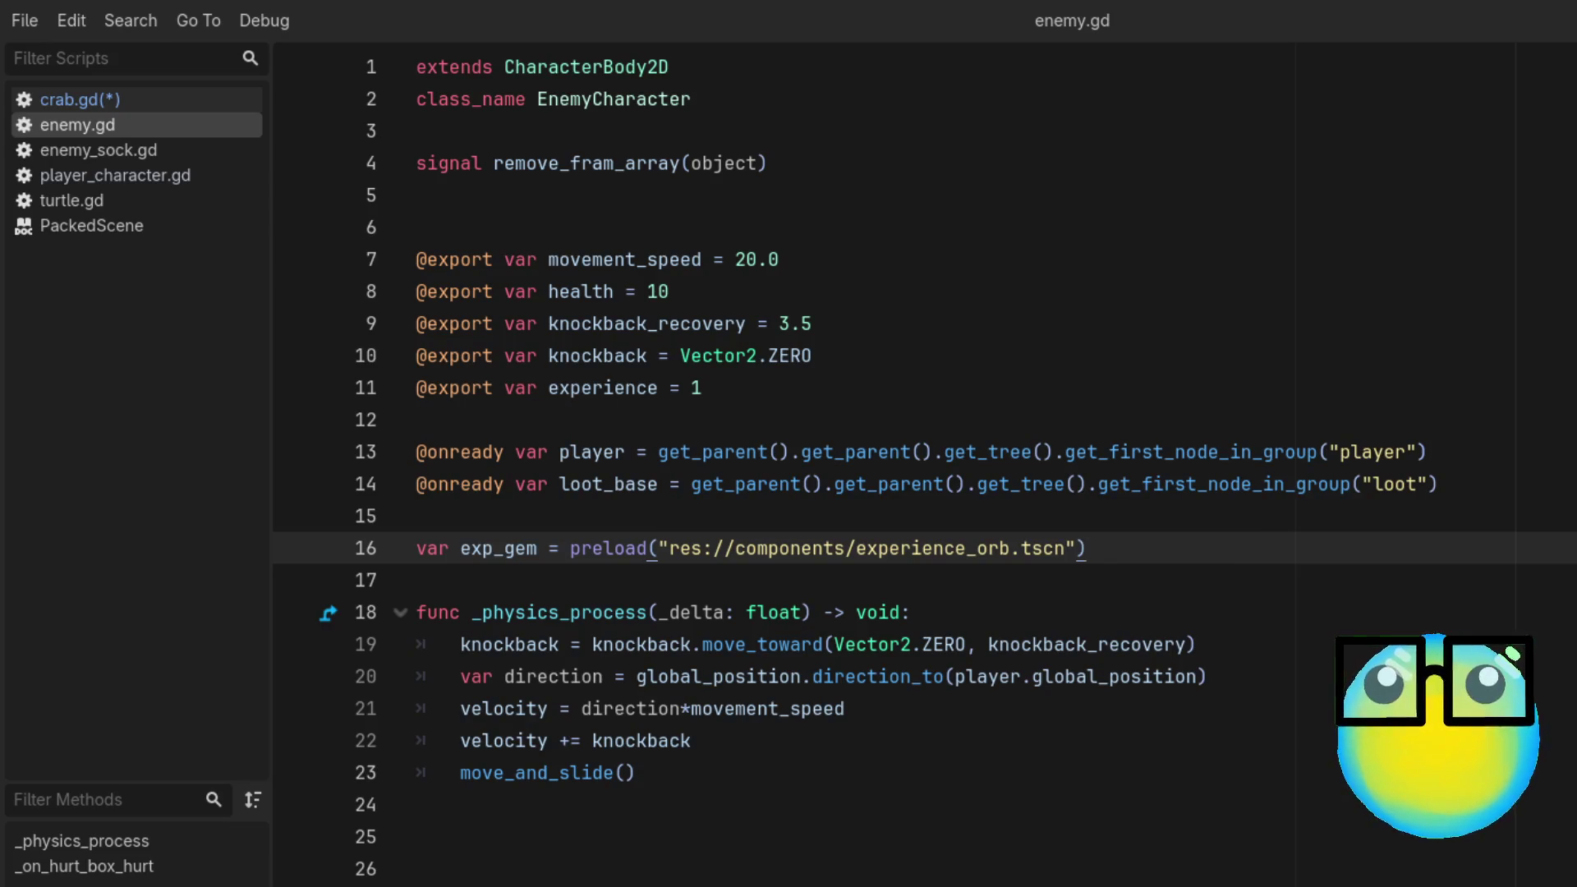
{"action": "left_click", "coordinate": [1449, 484]}
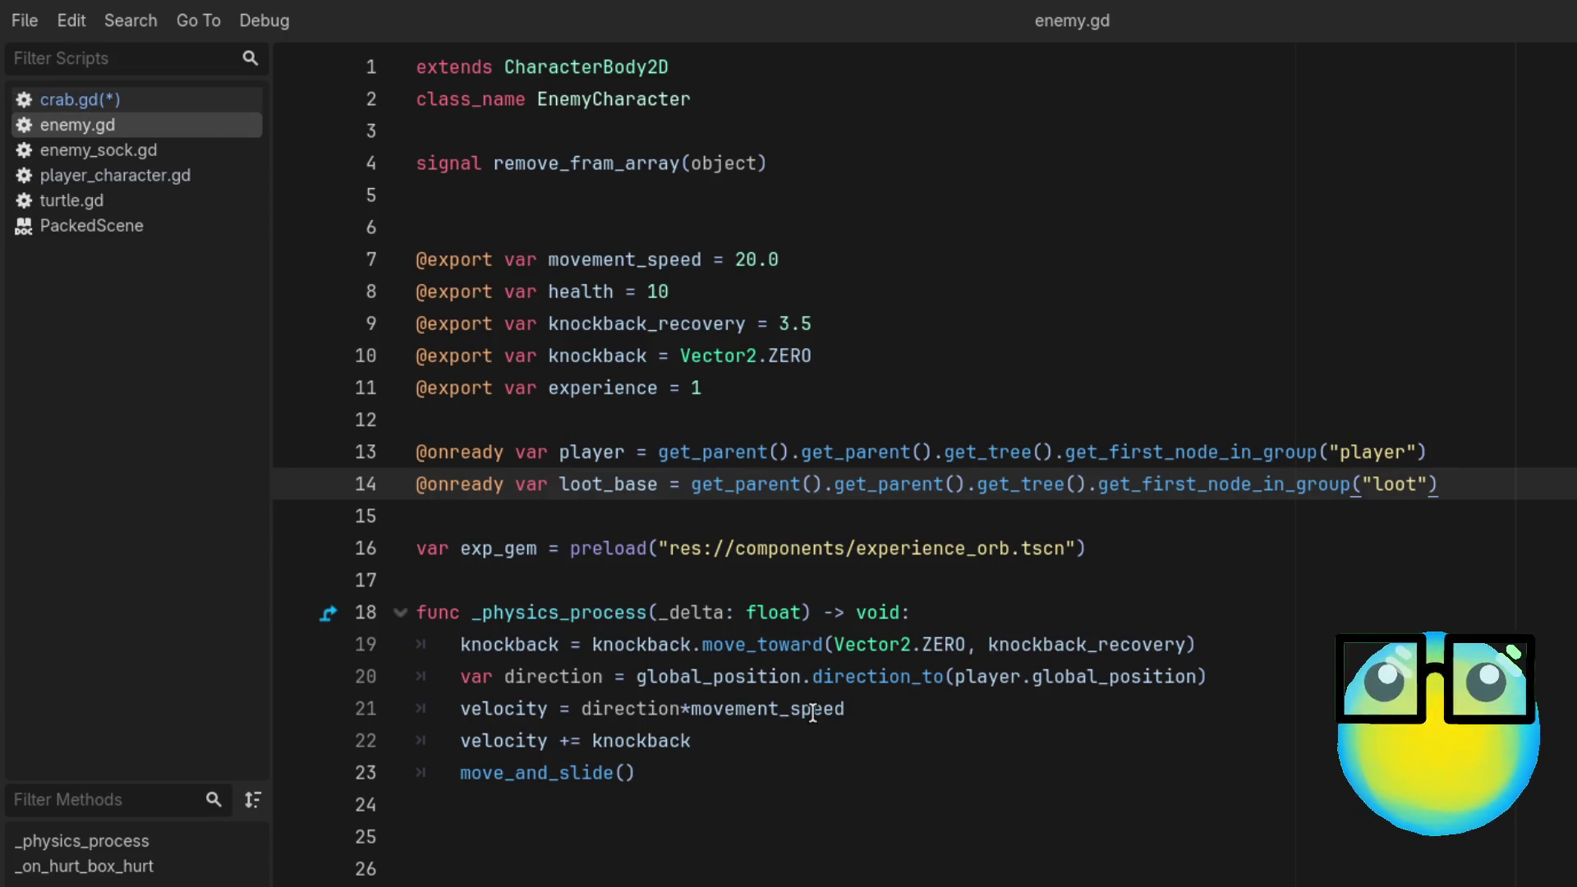
{"action": "left_click", "coordinate": [149, 97]}
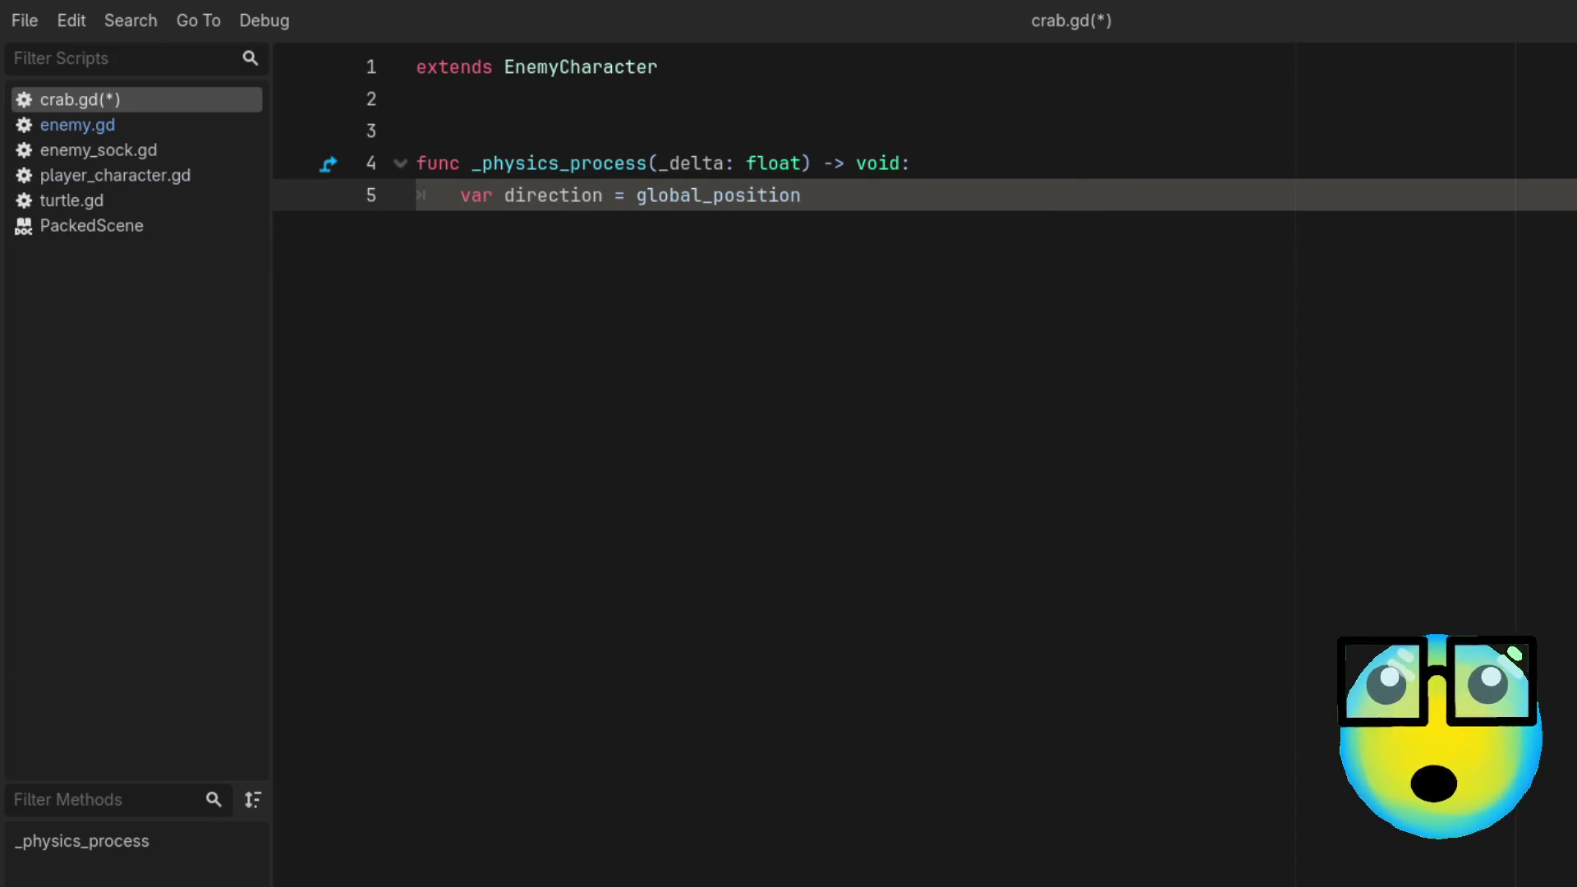
Step: Trim line 5 of crab.gd to just 'var direction' and save the script
{"action": "left_click_drag", "start_coordinate": [801, 195], "coordinate": [641, 201]}
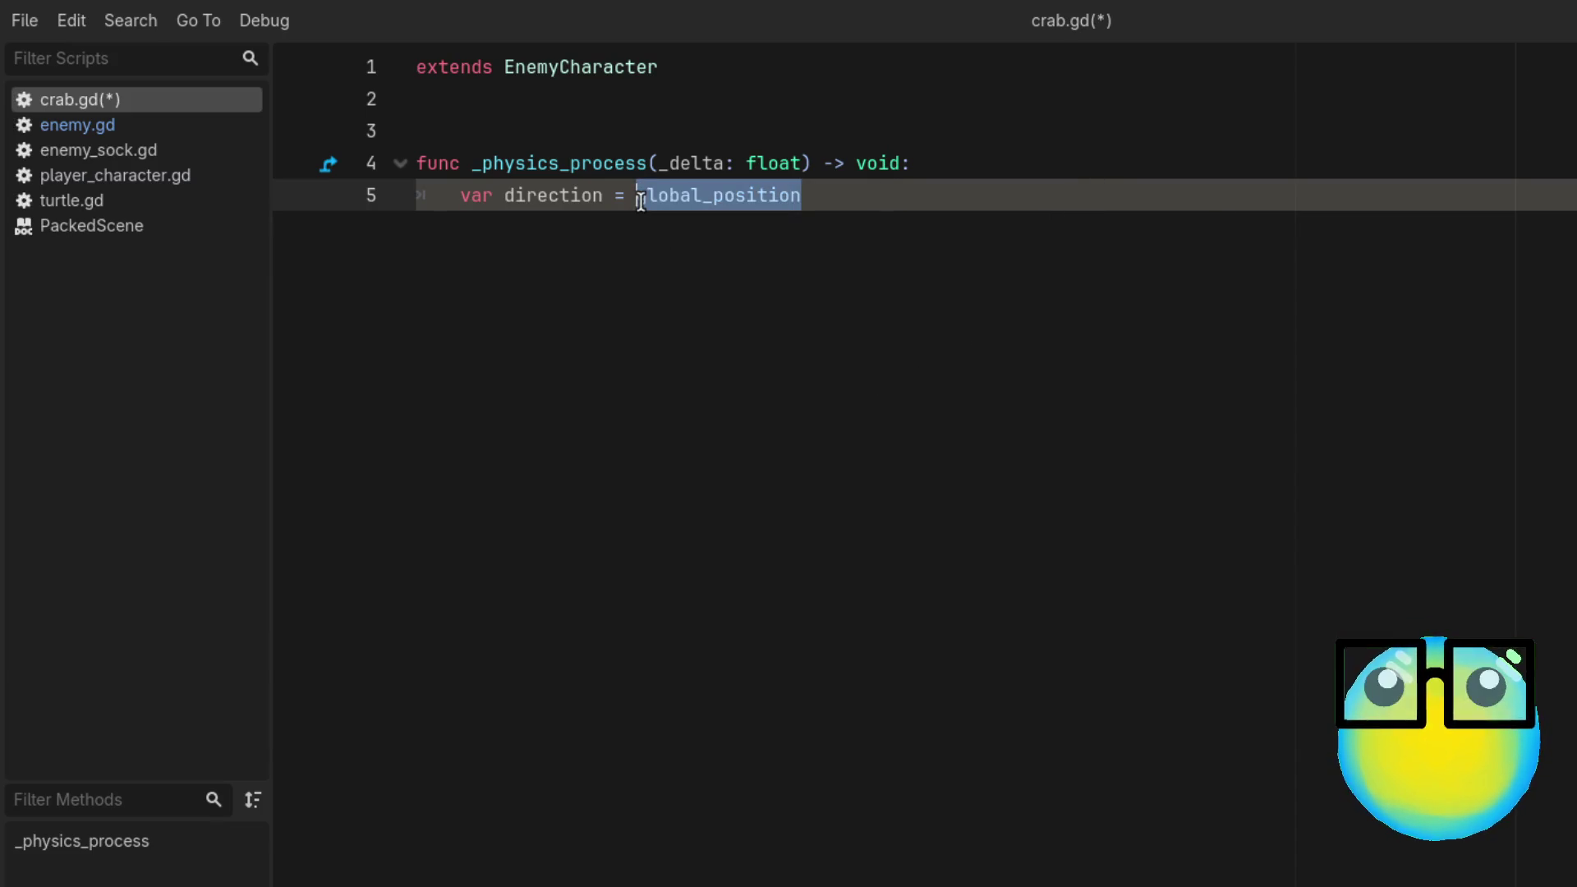
{"action": "key", "text": "BackSpace"}
{"action": "key", "text": "BackSpace"}
{"action": "key", "text": "BackSpace"}
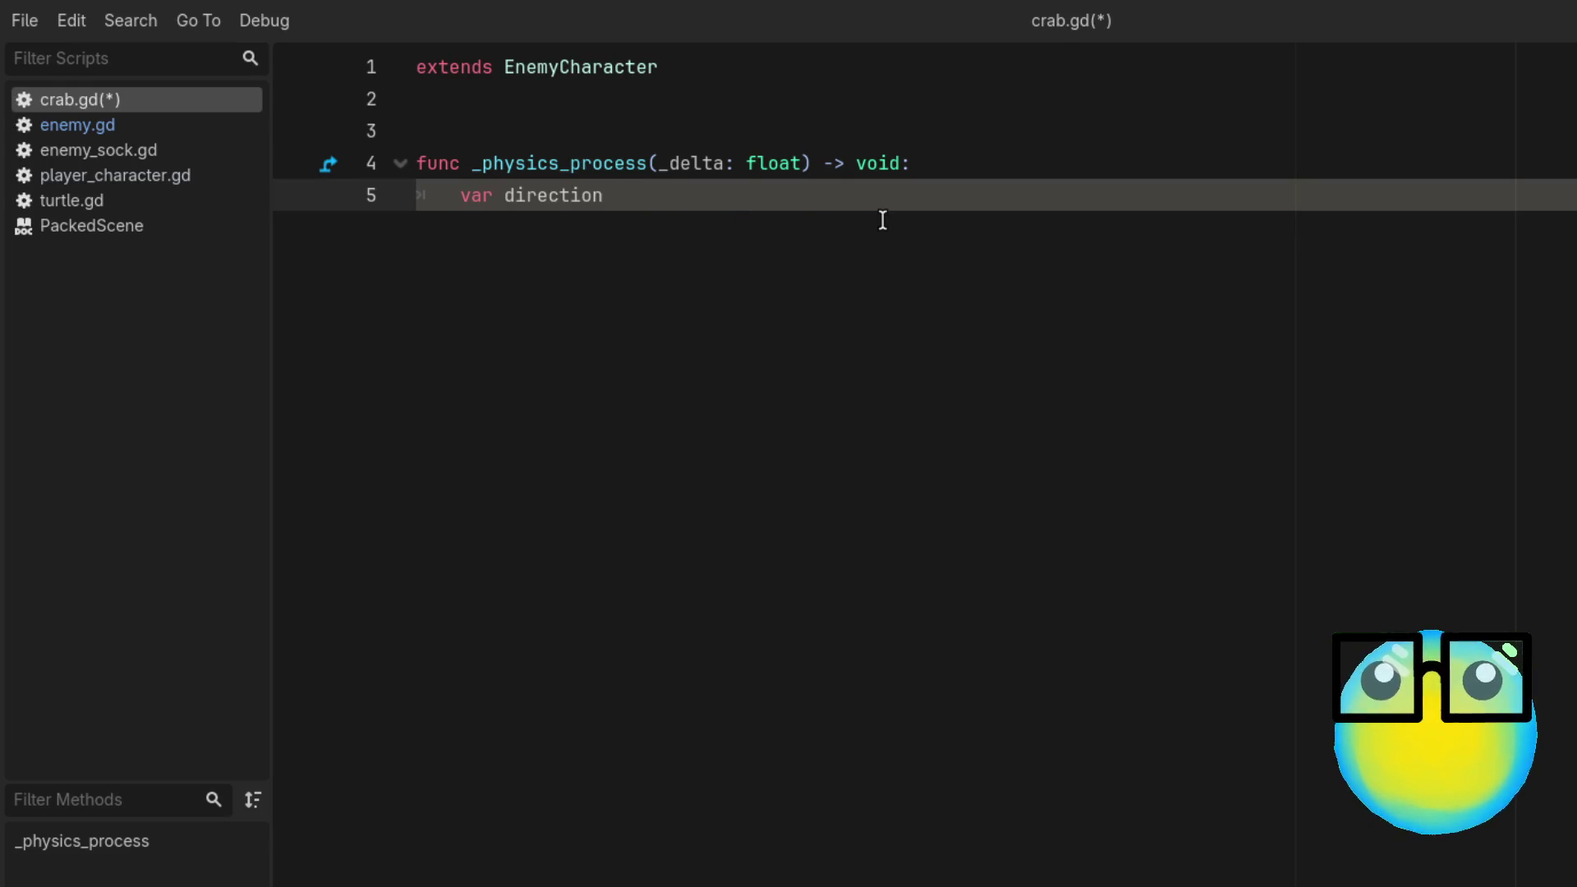
{"action": "key", "text": "BackSpace"}
{"action": "key", "text": "BackSpace"}
{"action": "key", "text": "BackSpace"}
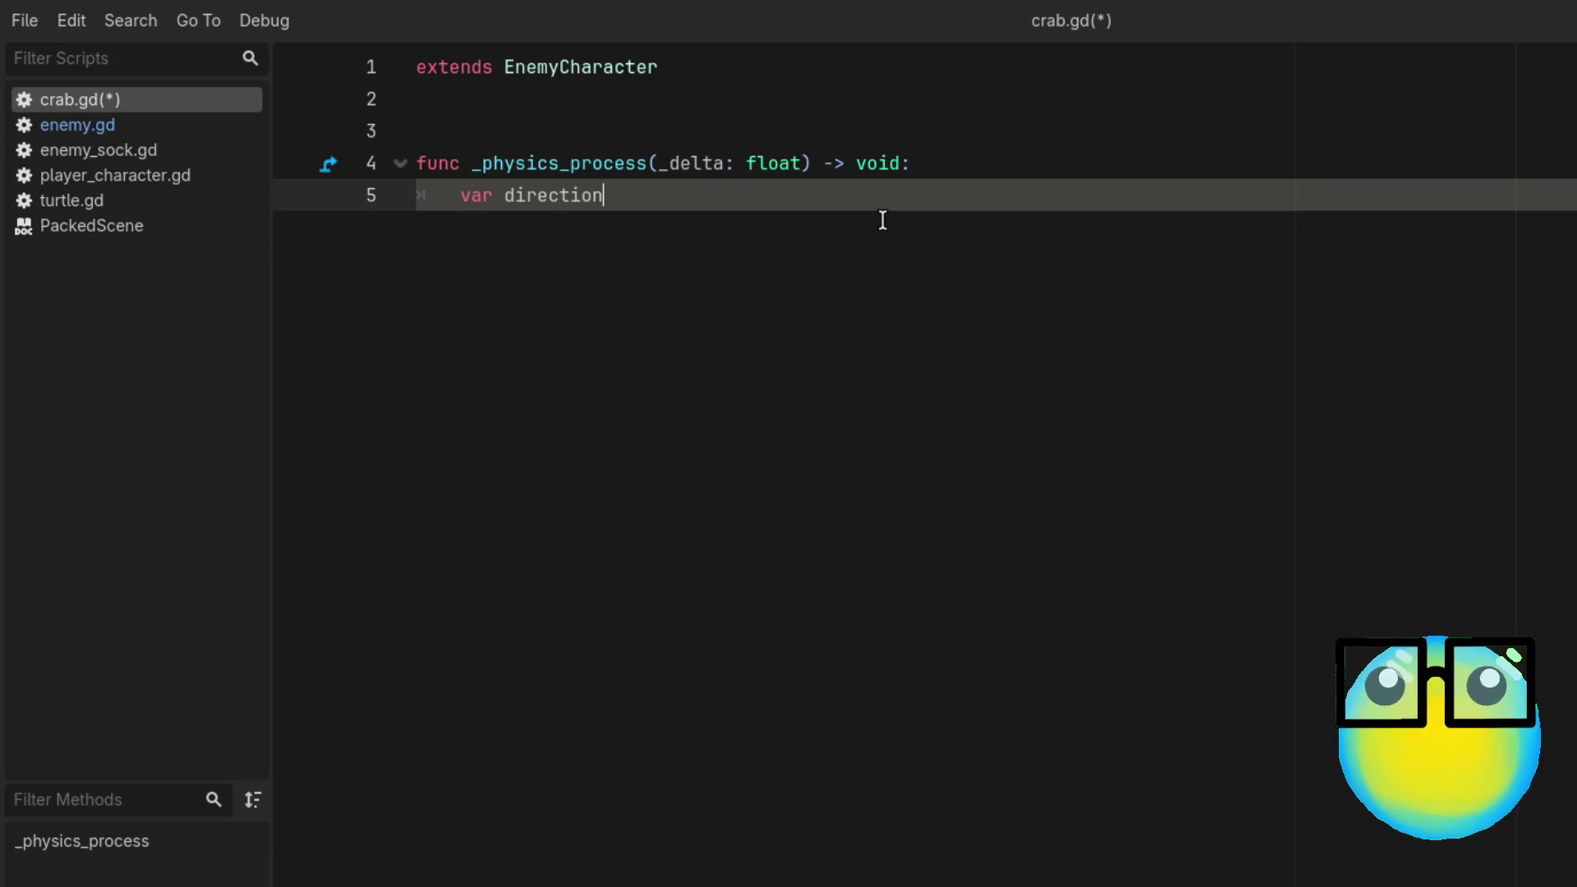
{"action": "type", "text": "i"}
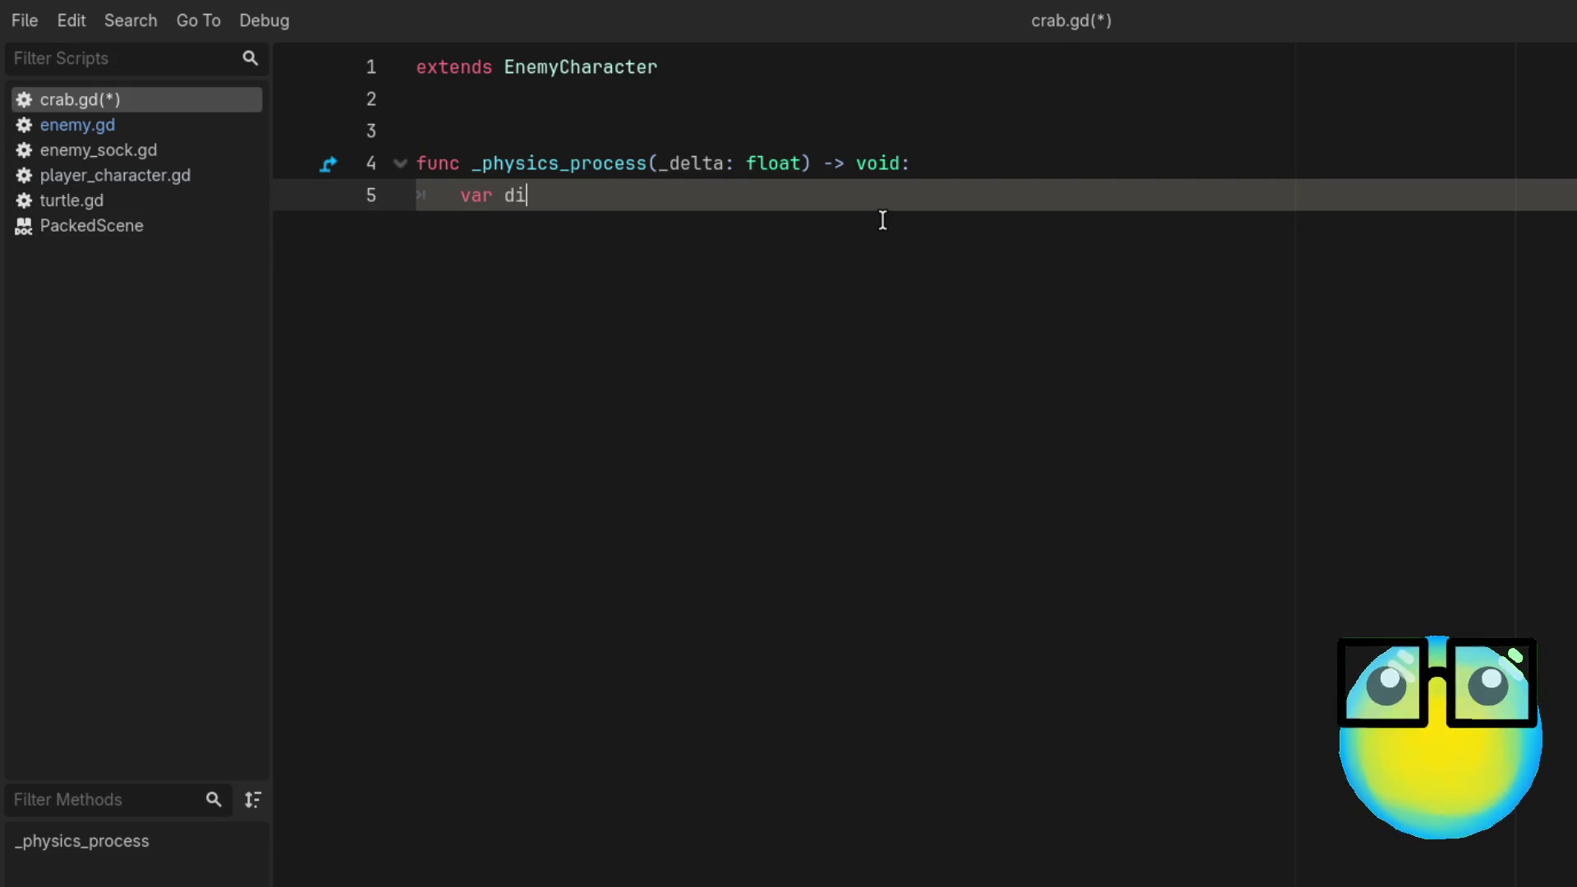
{"action": "type", "text": "rection"}
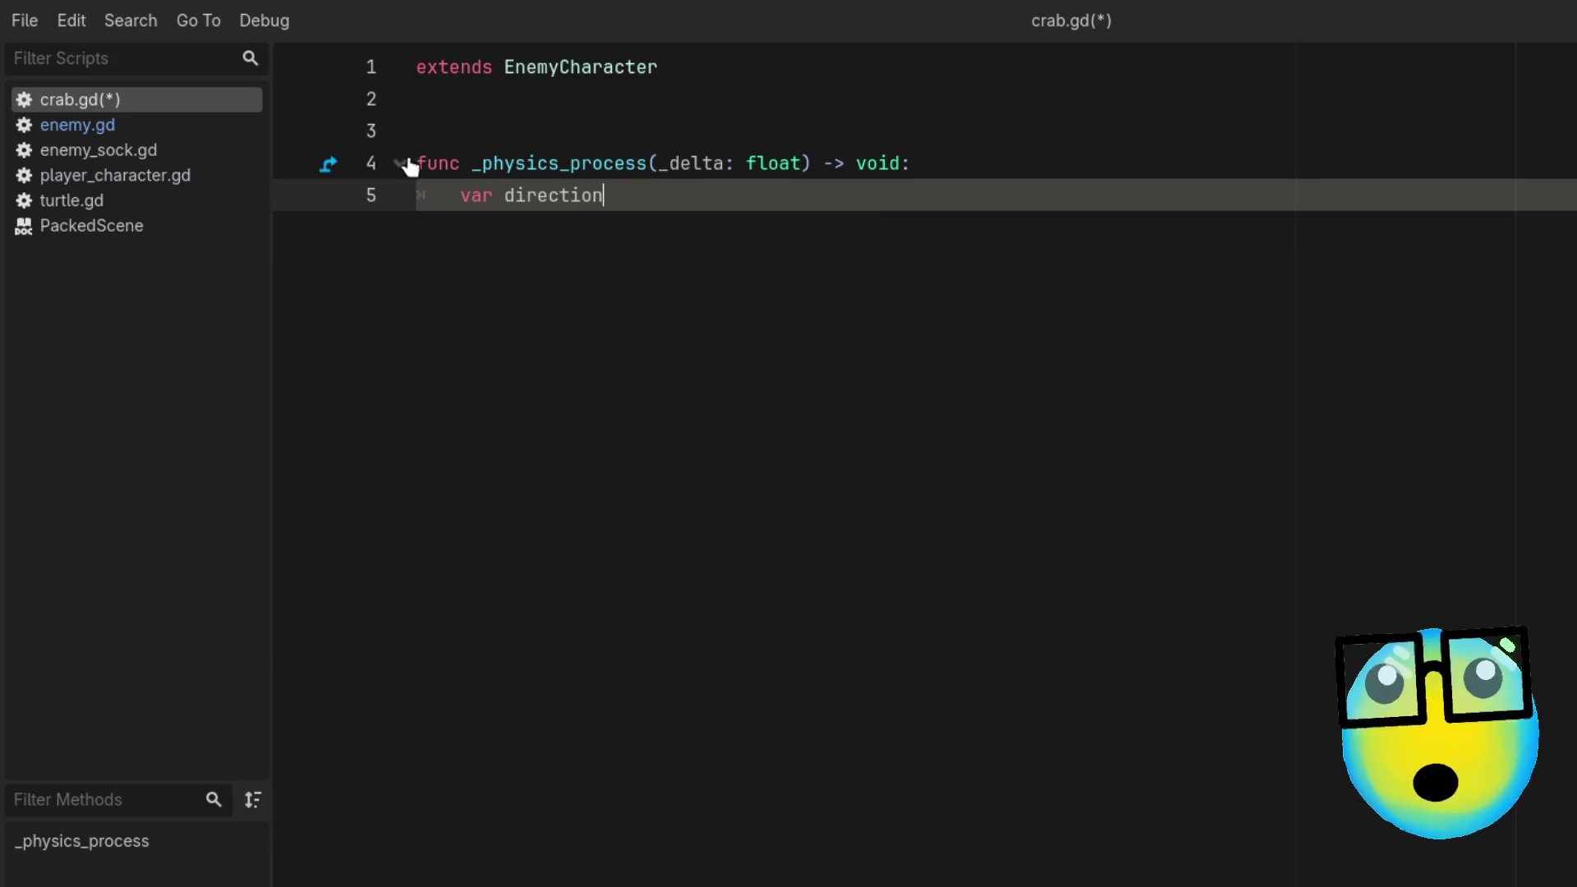
{"action": "key", "text": "ctrl+s"}
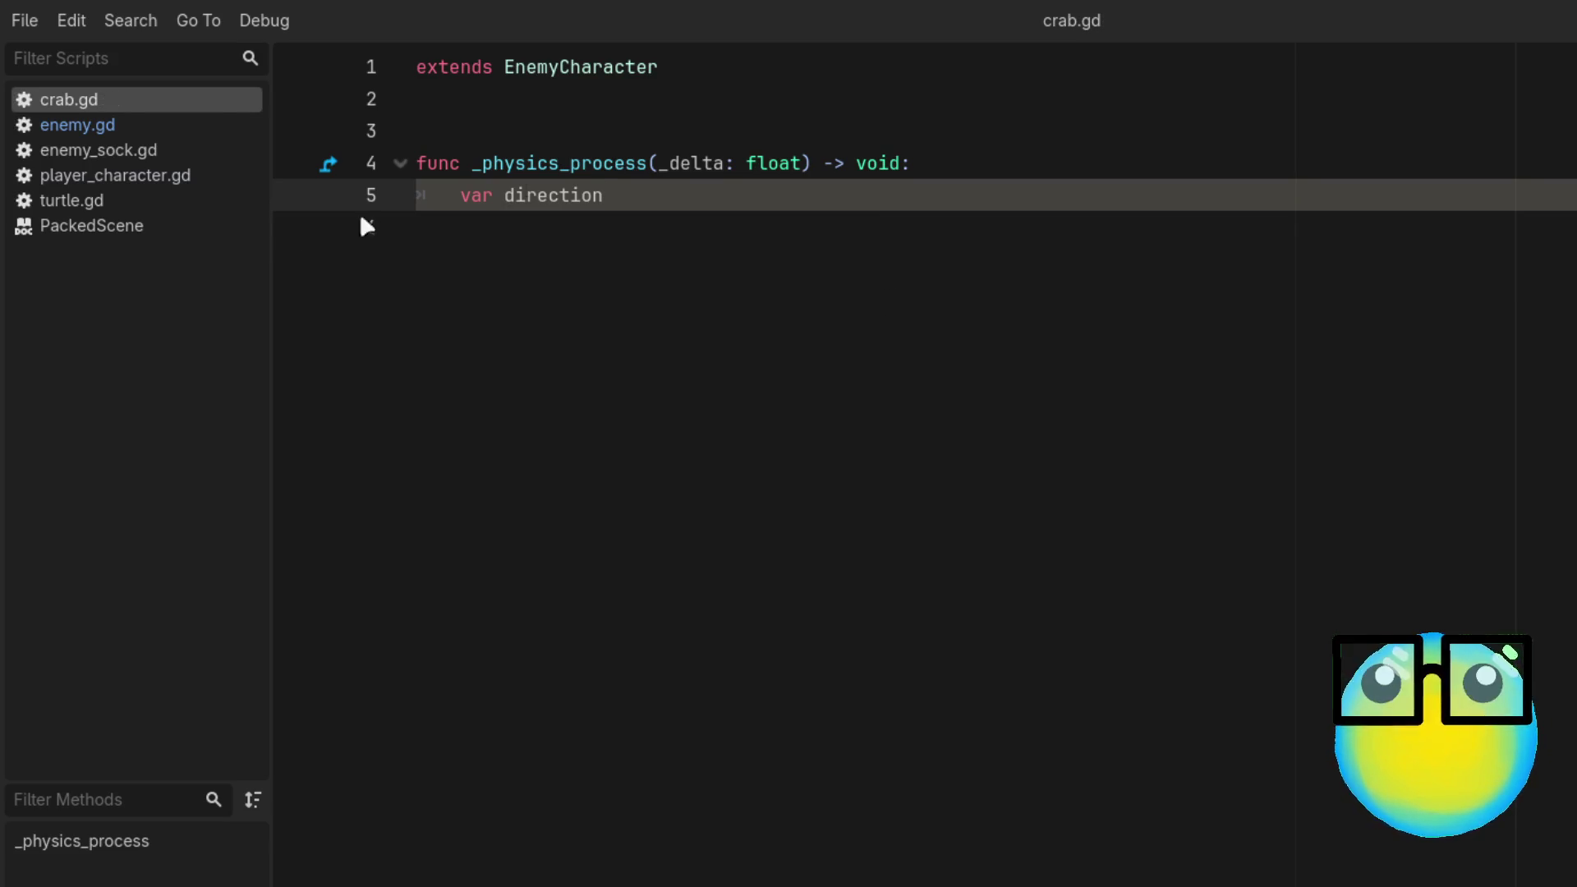
{"action": "left_click", "coordinate": [164, 127]}
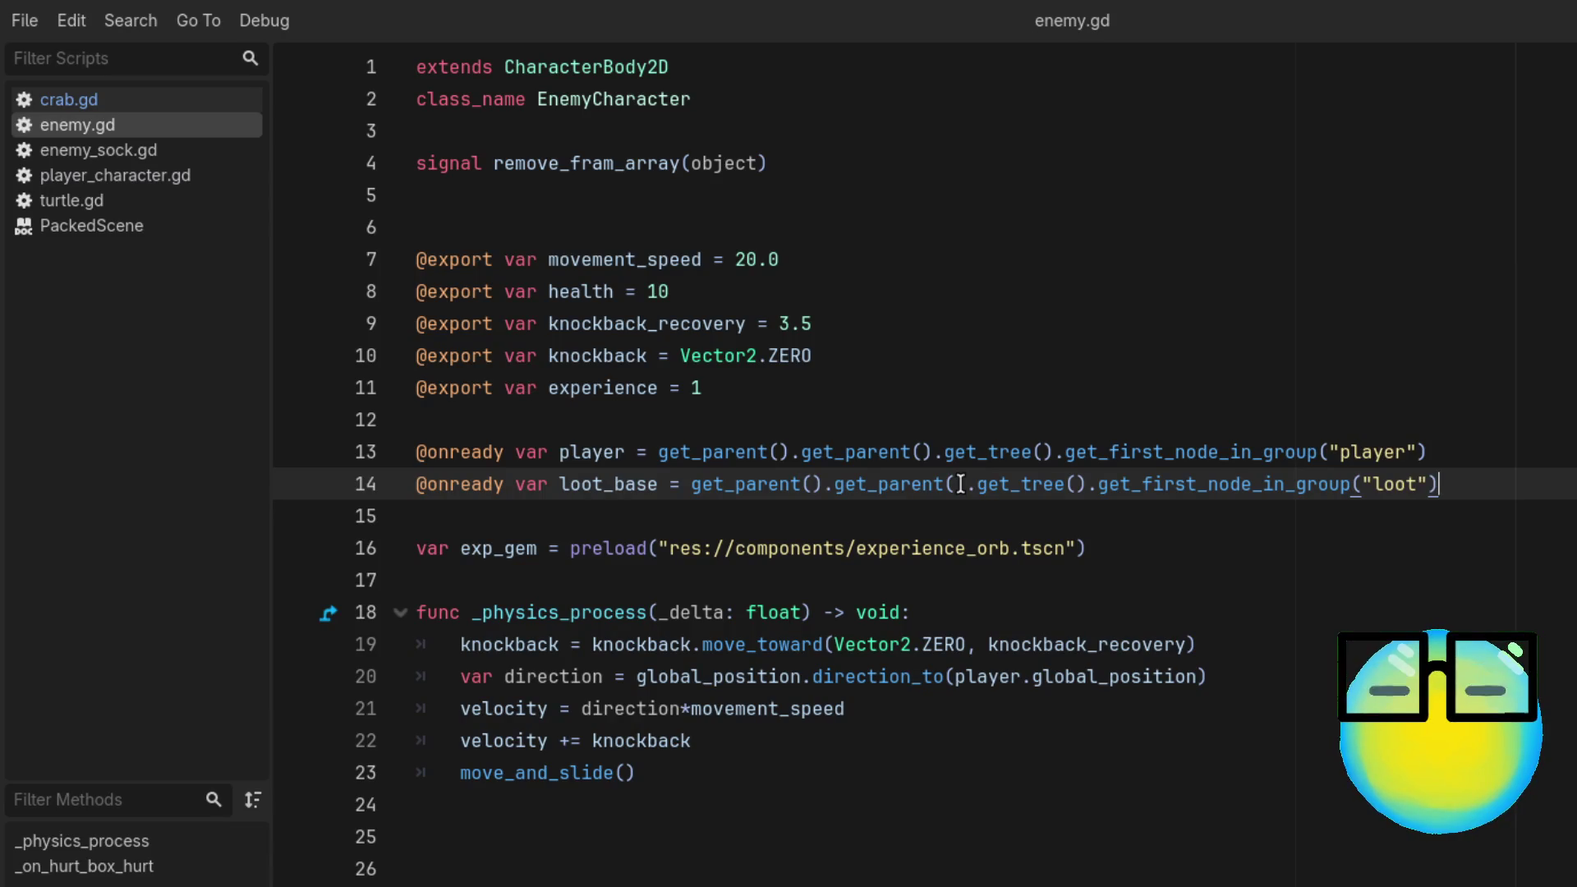
Step: Remove the get_parent().get_parent() chains on lines 13–14 so they call get_tree() directly
{"action": "left_click_drag", "start_coordinate": [945, 452], "coordinate": [660, 447]}
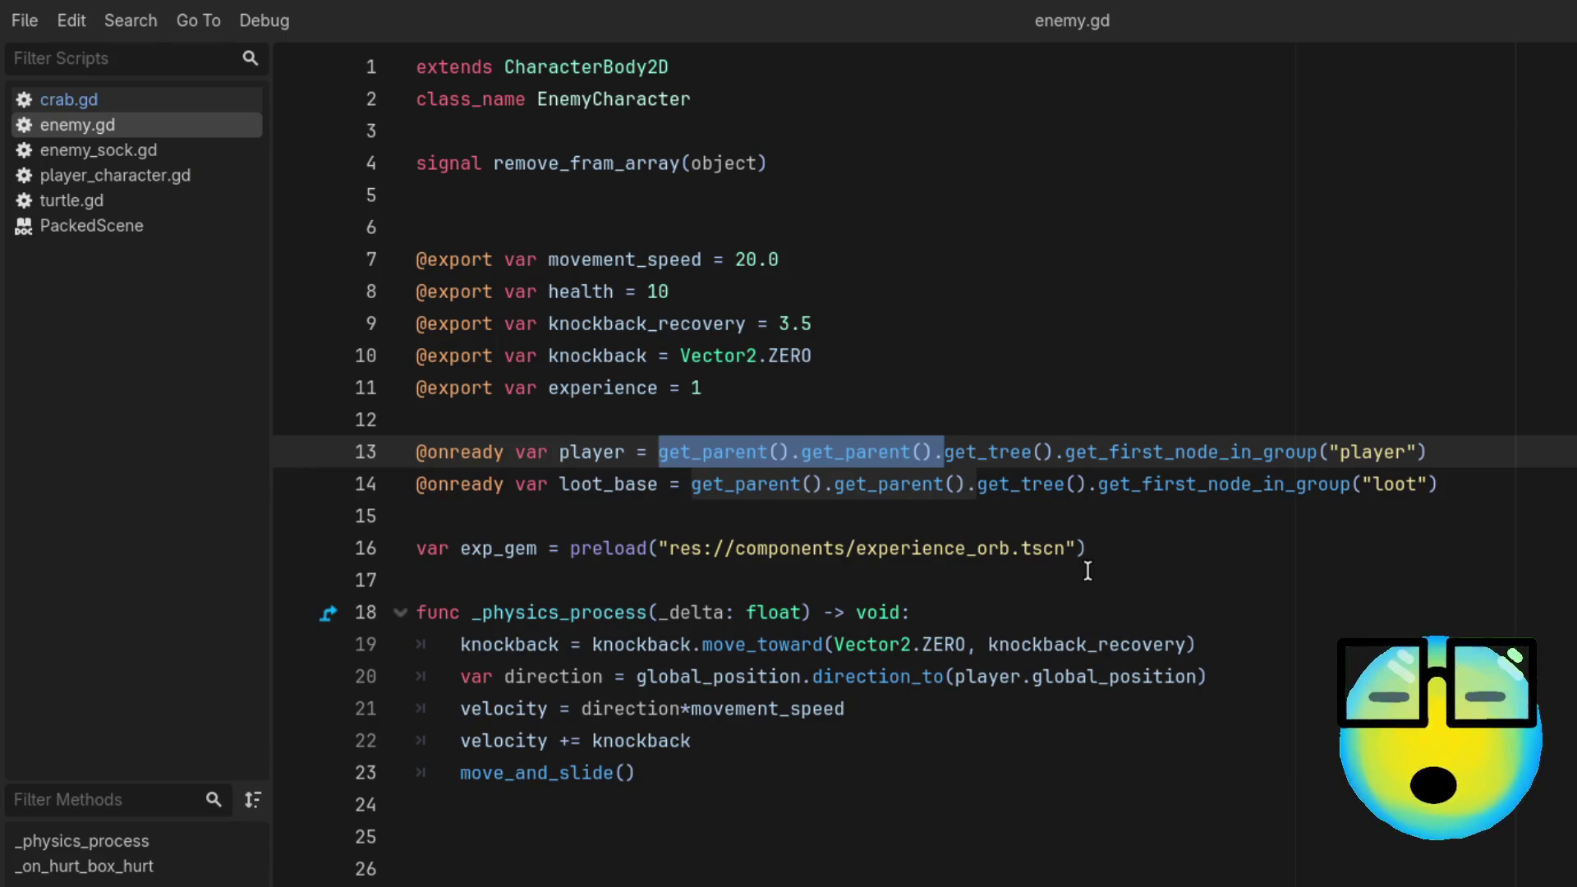
{"action": "key", "text": "BackSpace"}
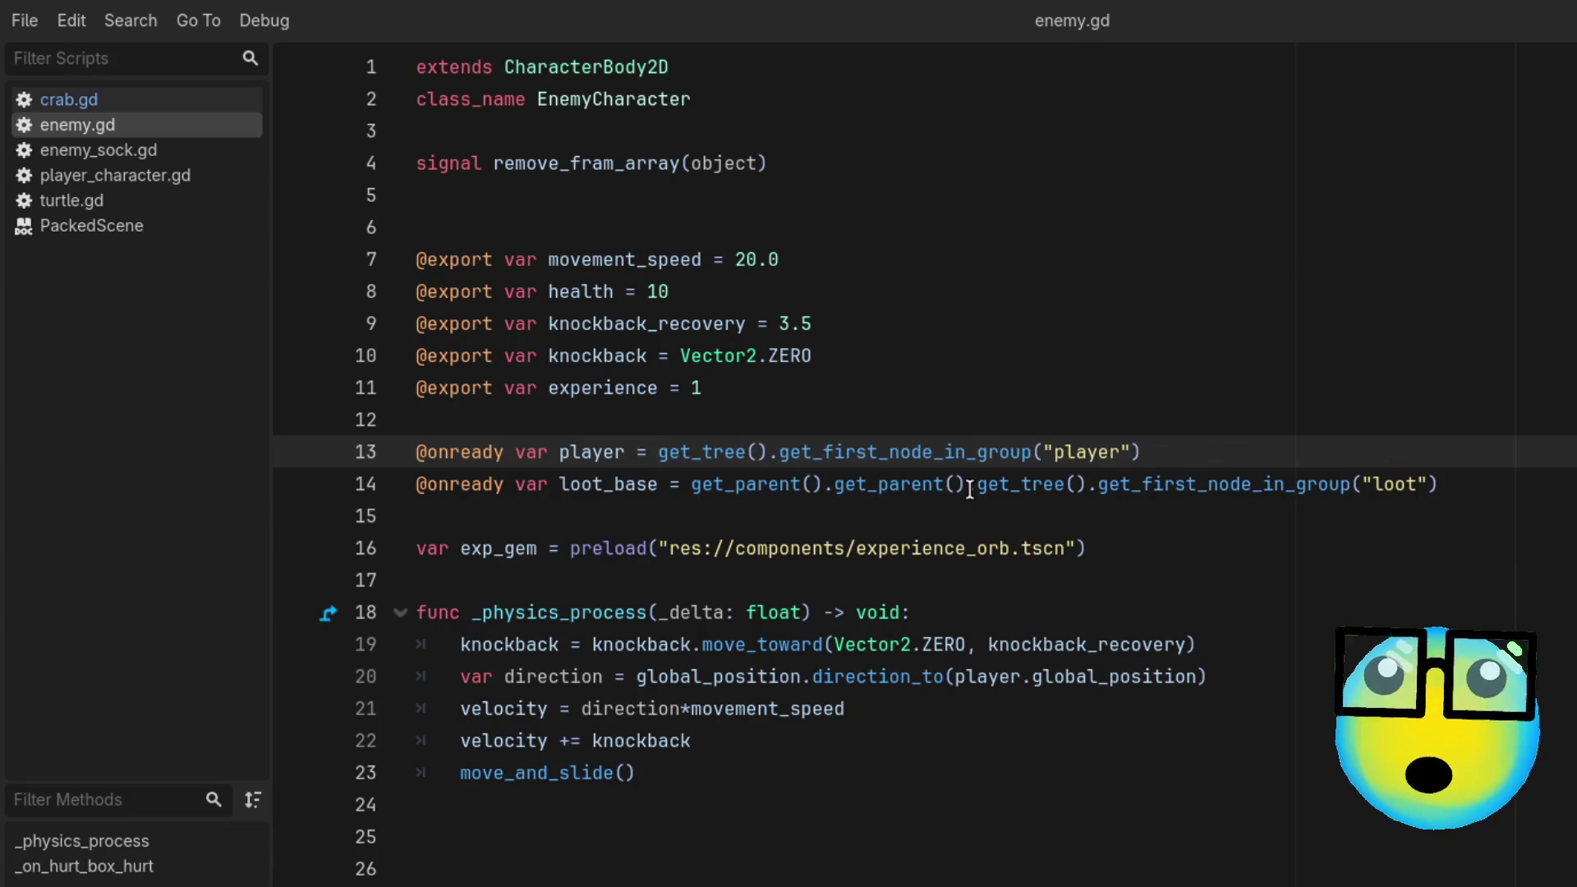
{"action": "left_click_drag", "start_coordinate": [968, 485], "coordinate": [694, 485]}
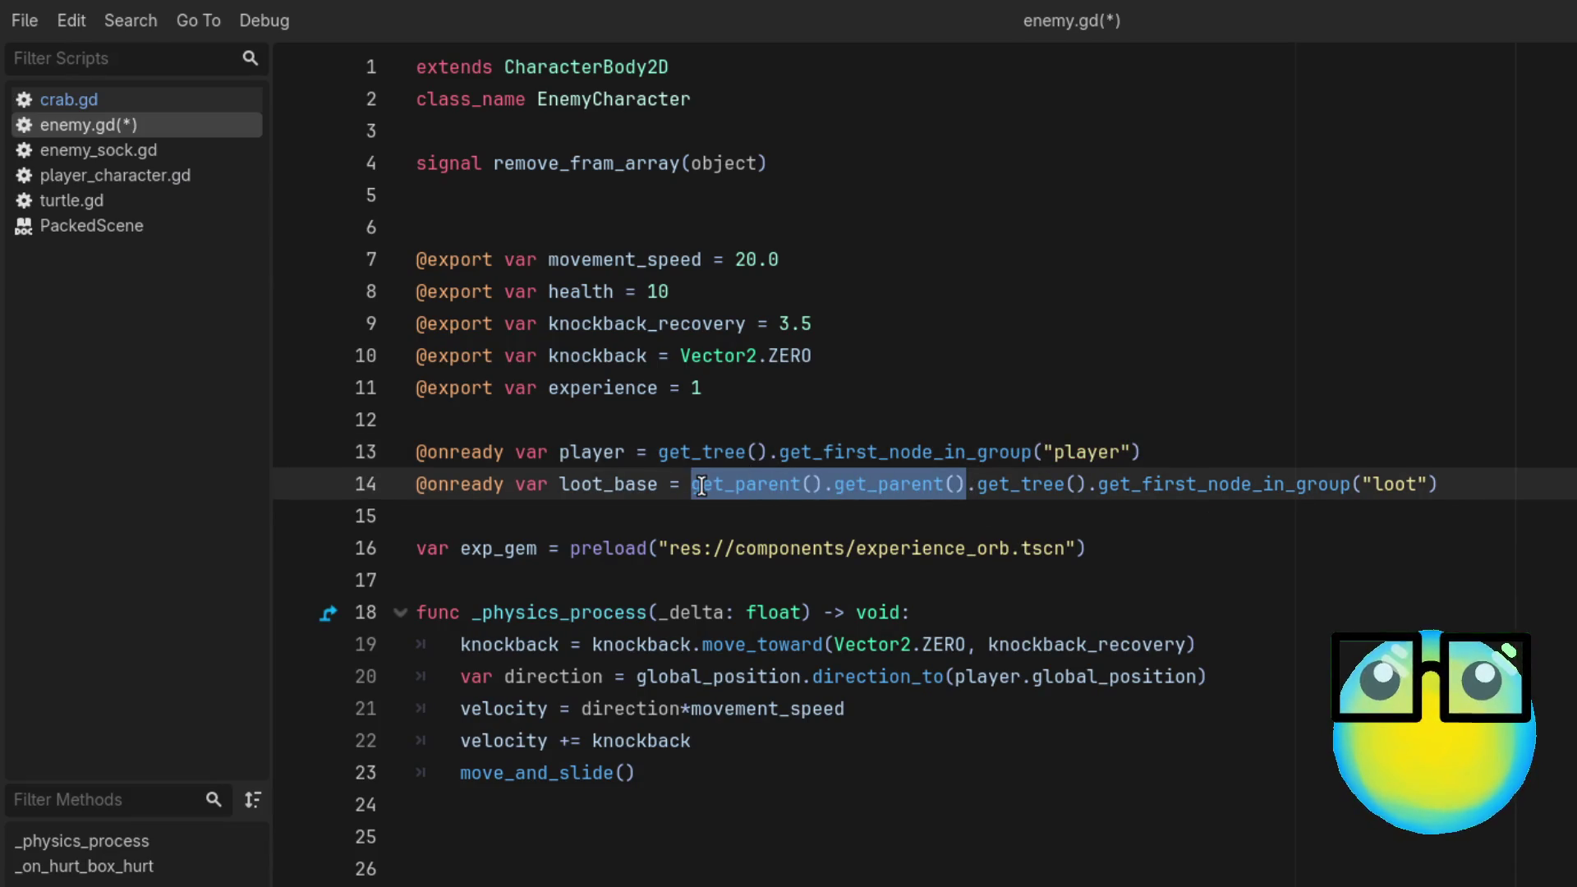
{"action": "key", "text": "BackSpace"}
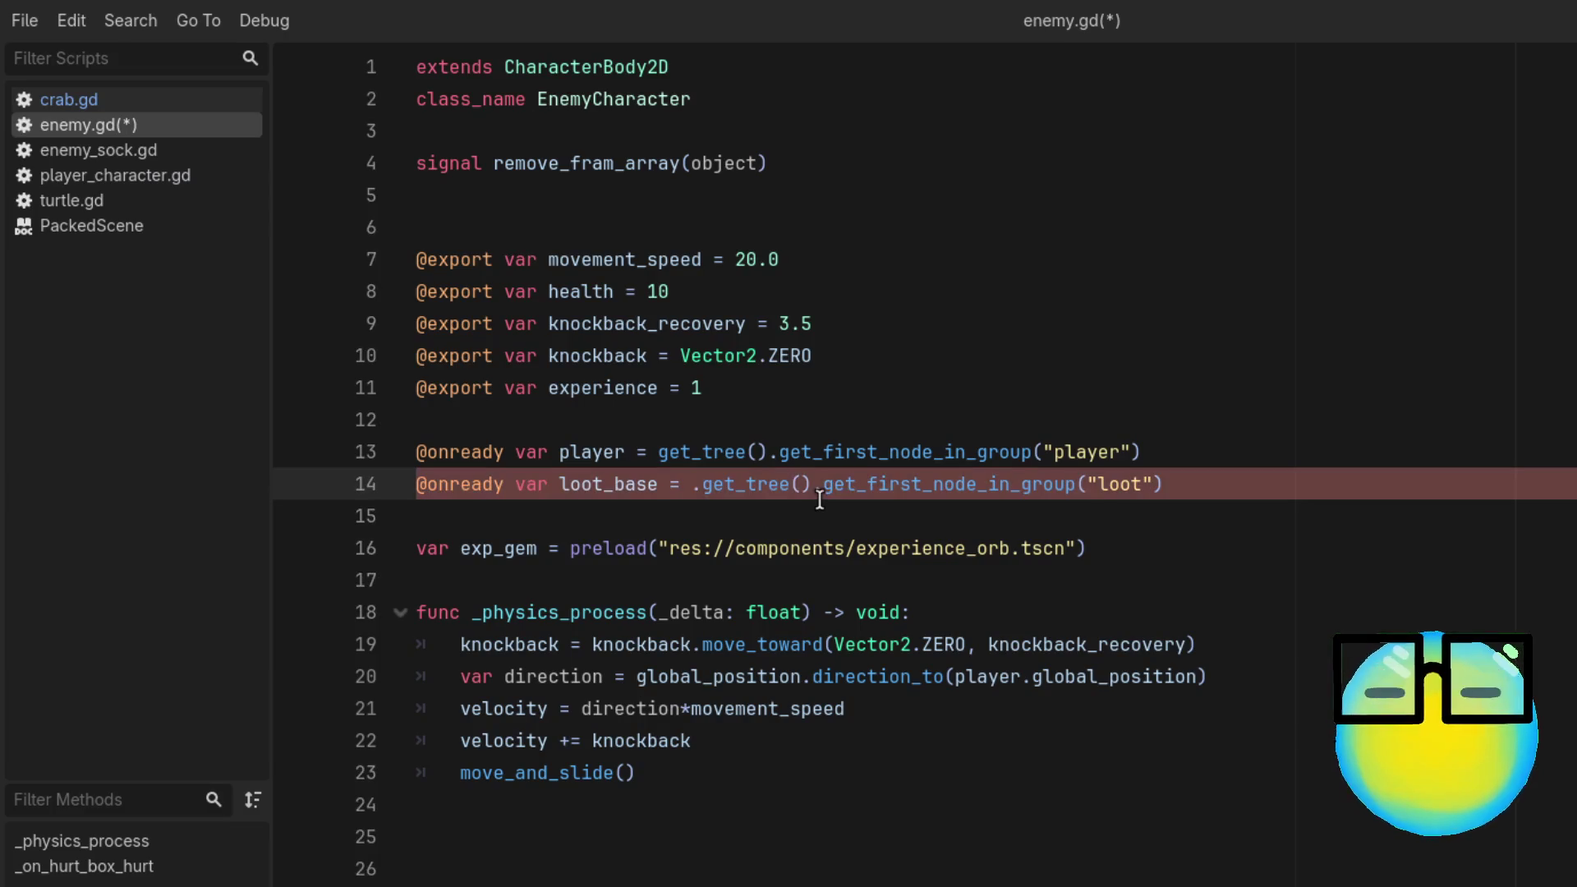
{"action": "key", "text": "Delete"}
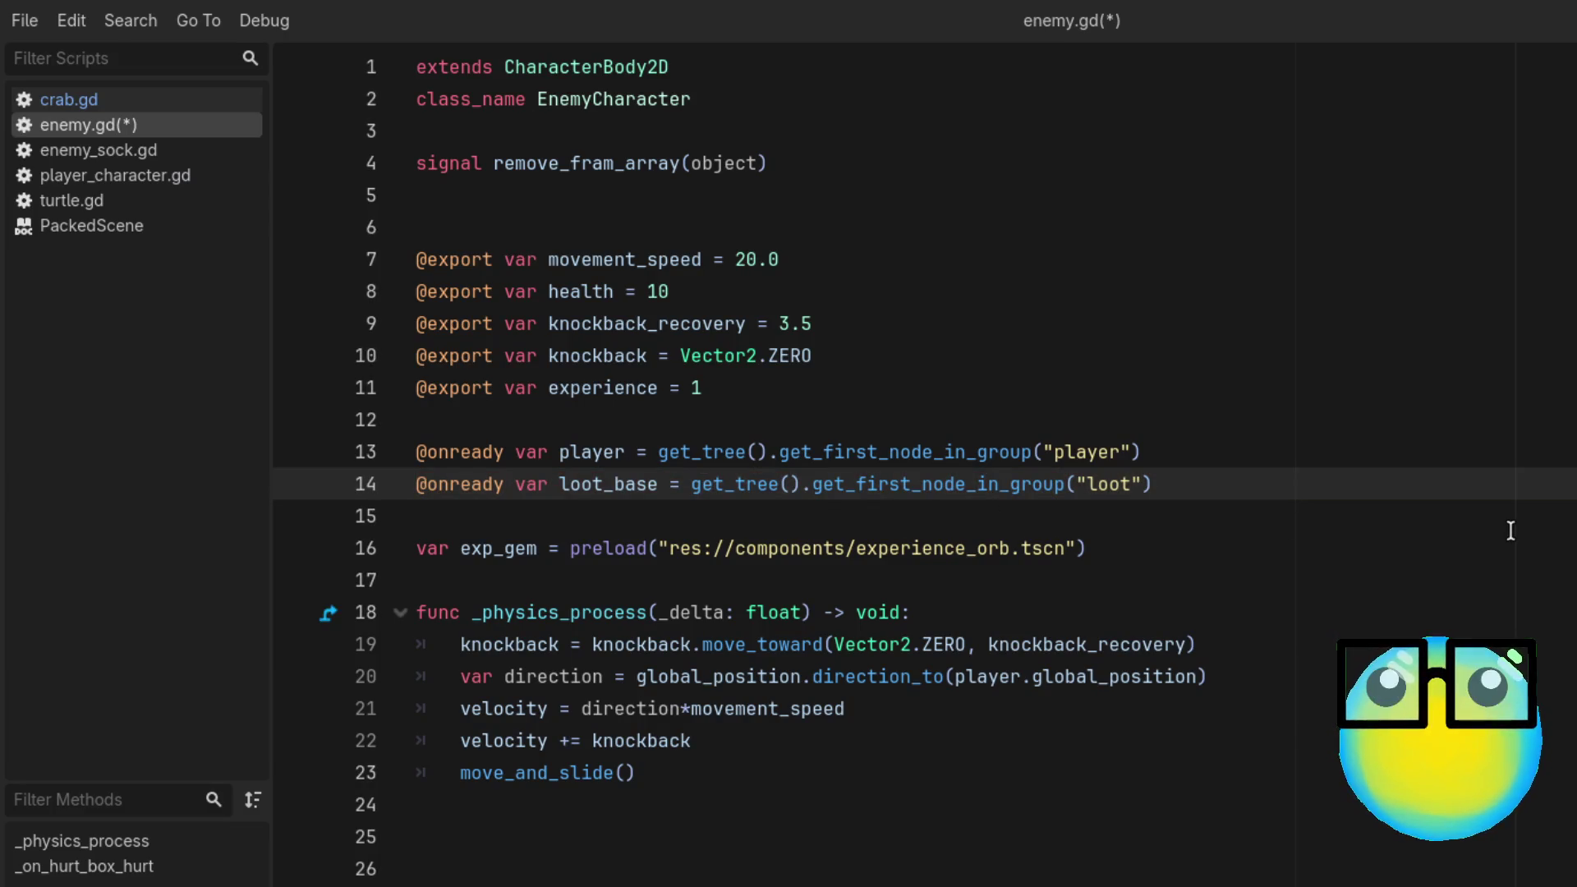
{"action": "key", "text": "ctrl+s"}
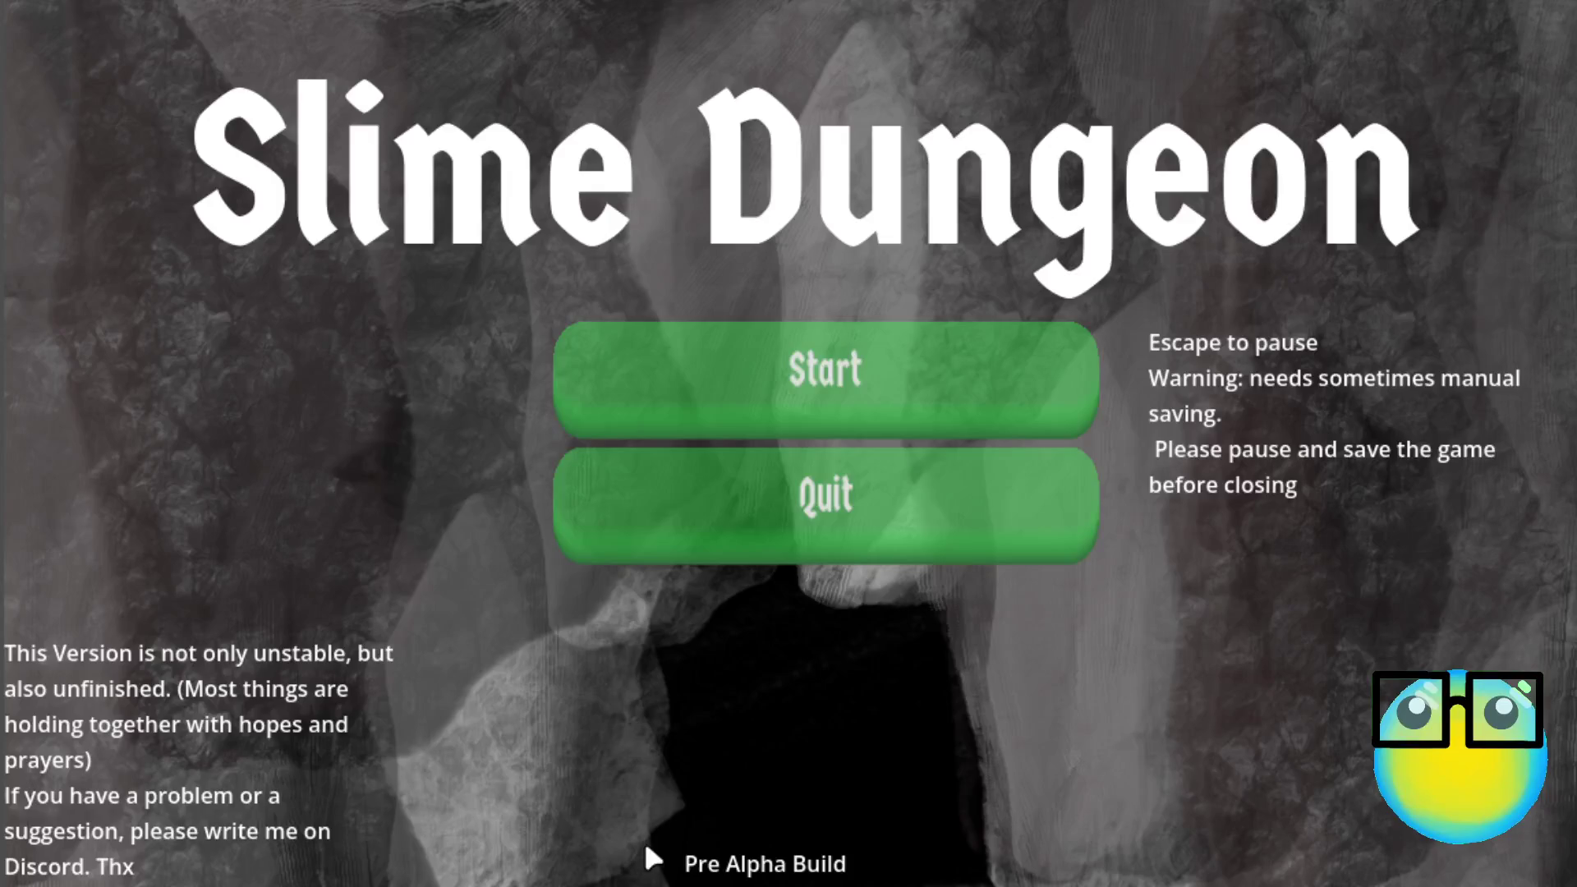
Step: Start the game, restart after Game Over, and send the brown slime on a mission
{"action": "left_click", "coordinate": [909, 374]}
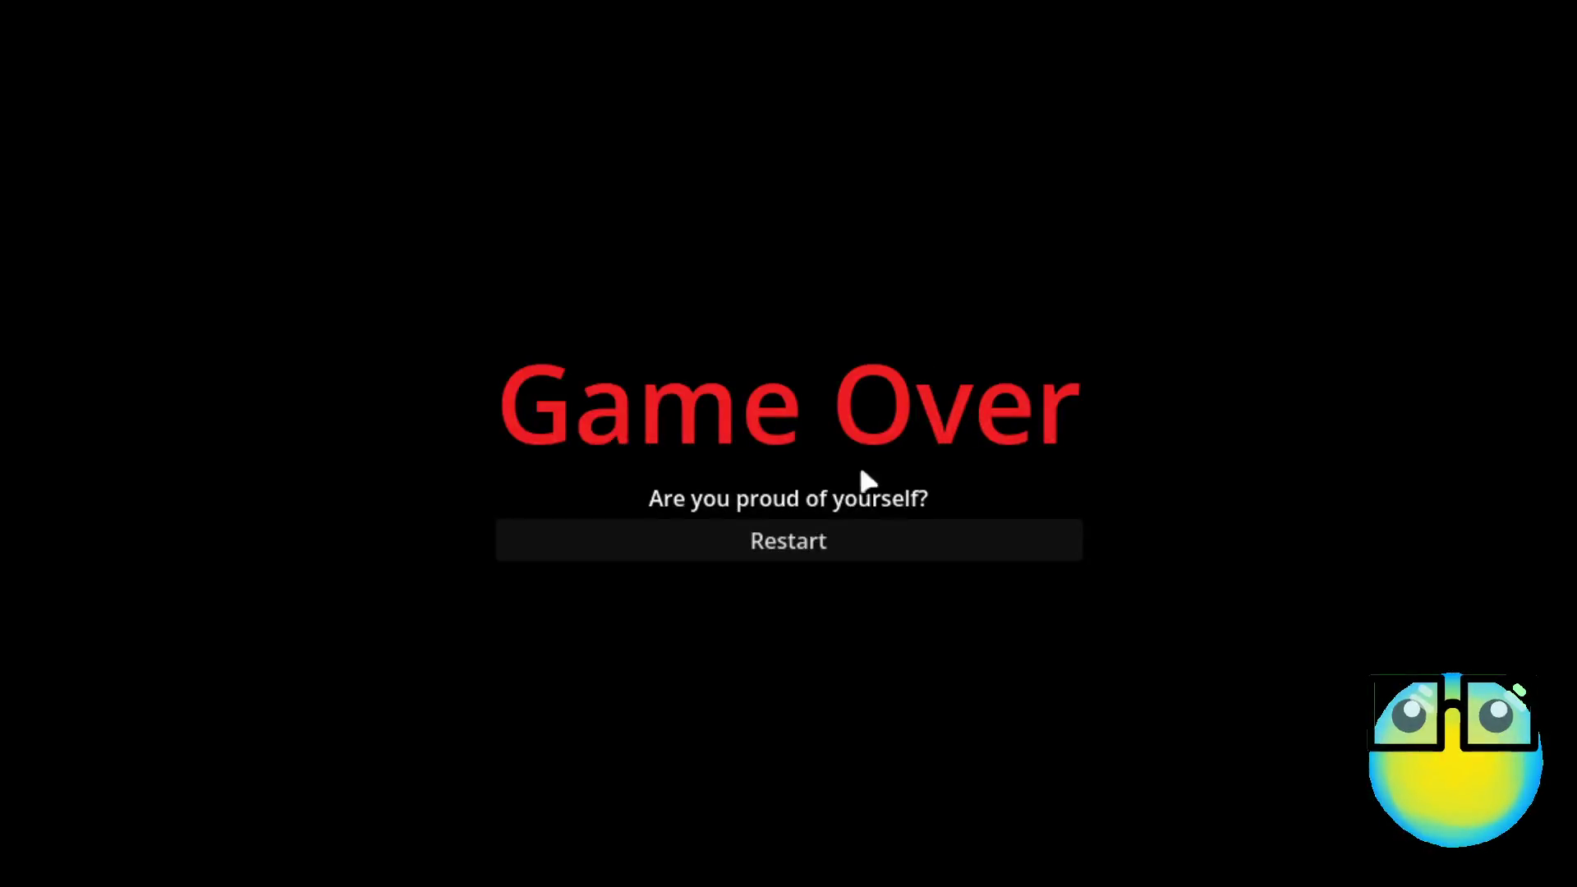
{"action": "left_click", "coordinate": [802, 540]}
{"action": "left_click", "coordinate": [898, 871]}
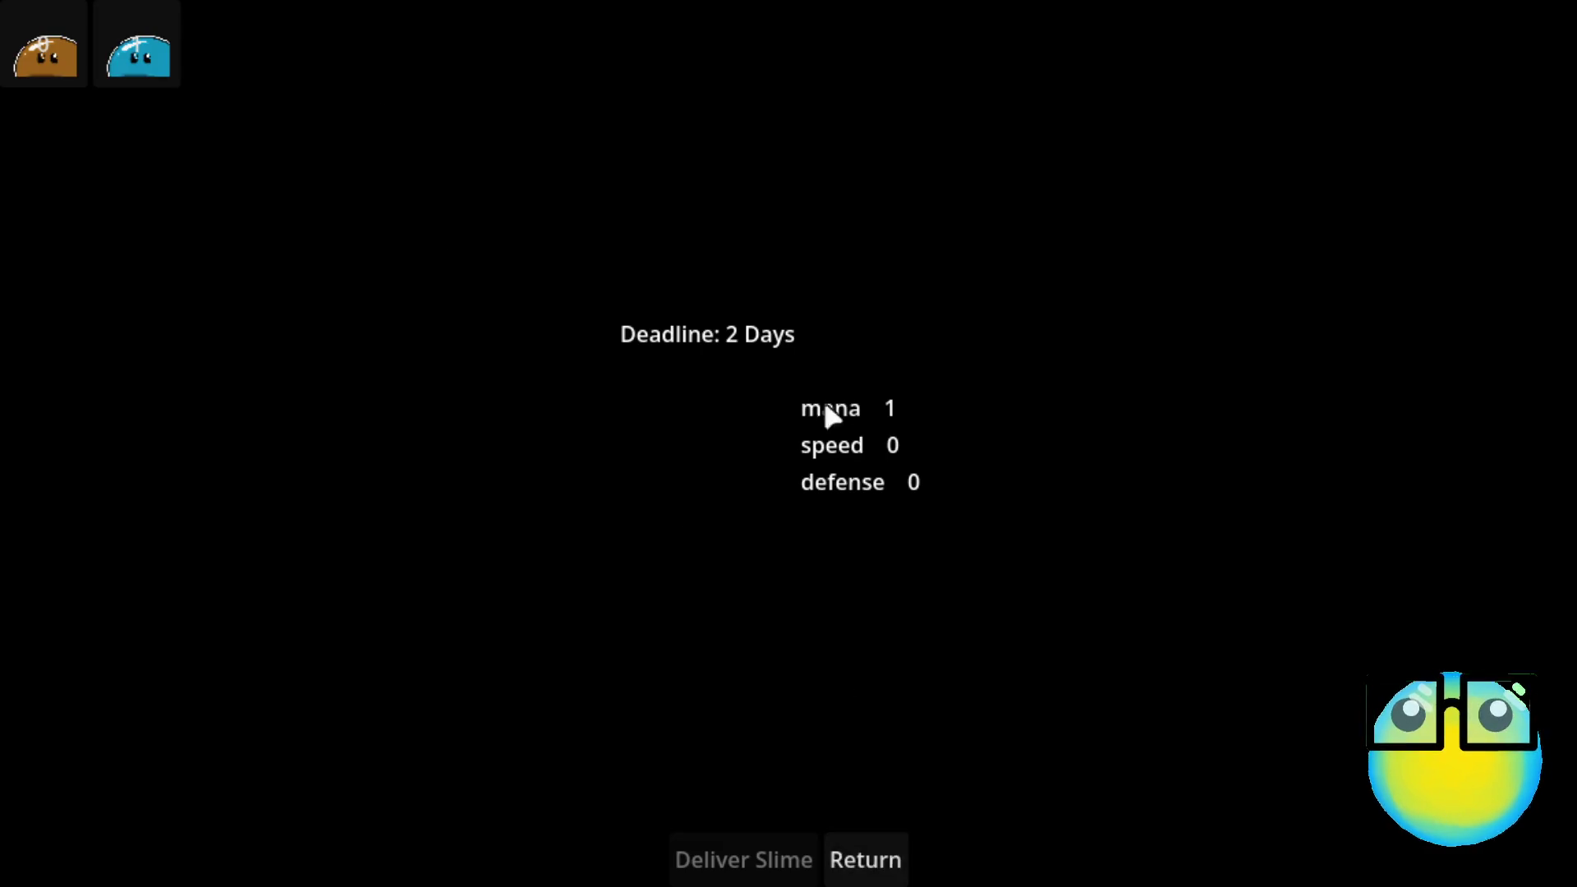
{"action": "left_click", "coordinate": [834, 323]}
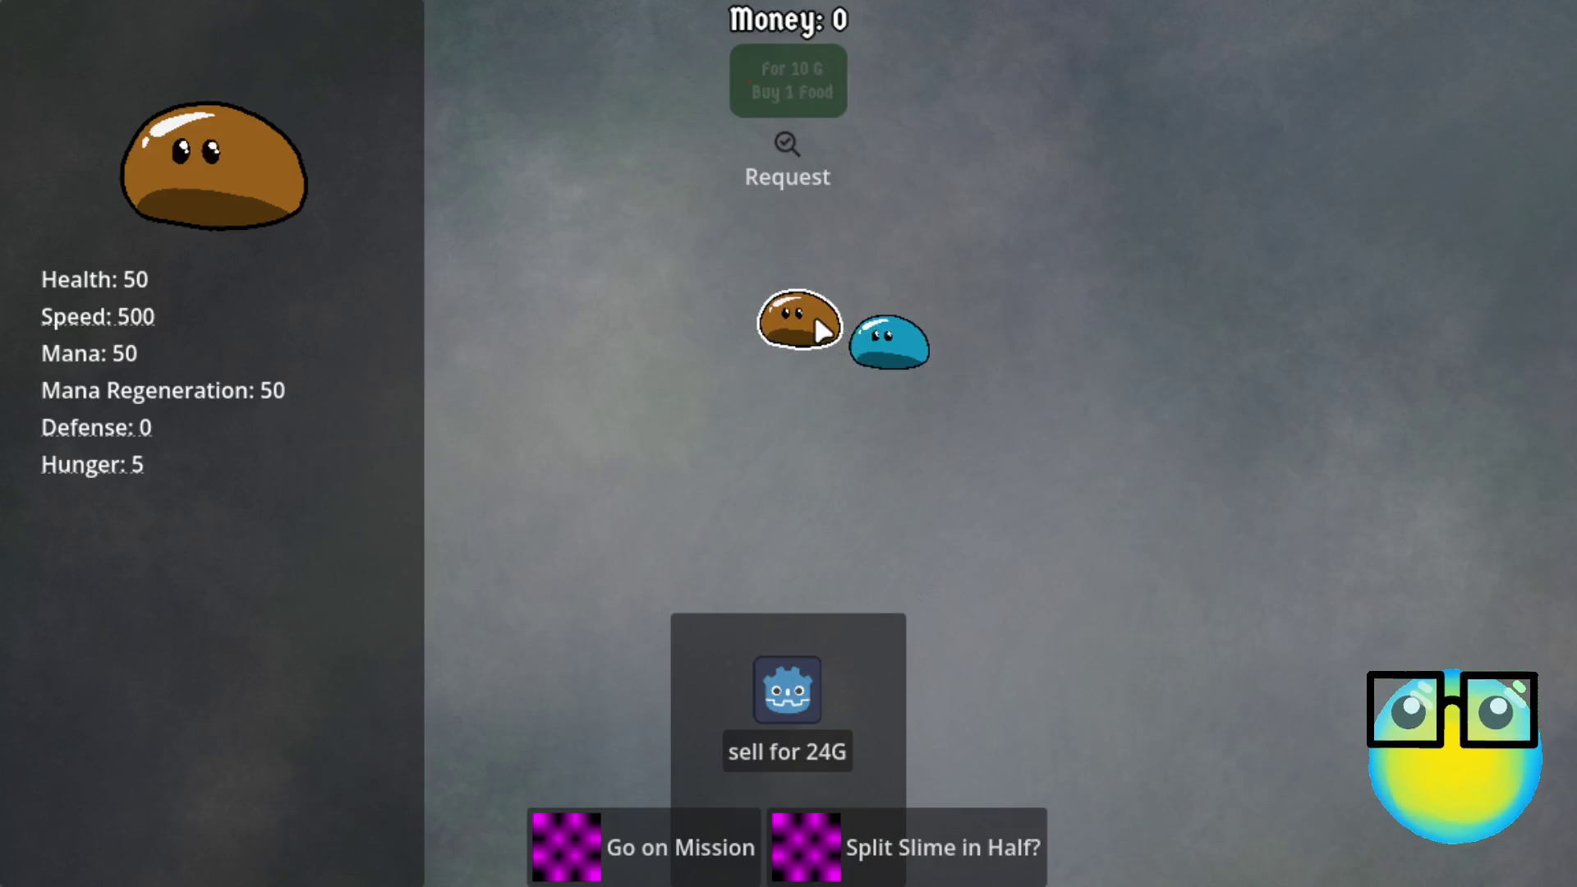
{"action": "left_click", "coordinate": [608, 869]}
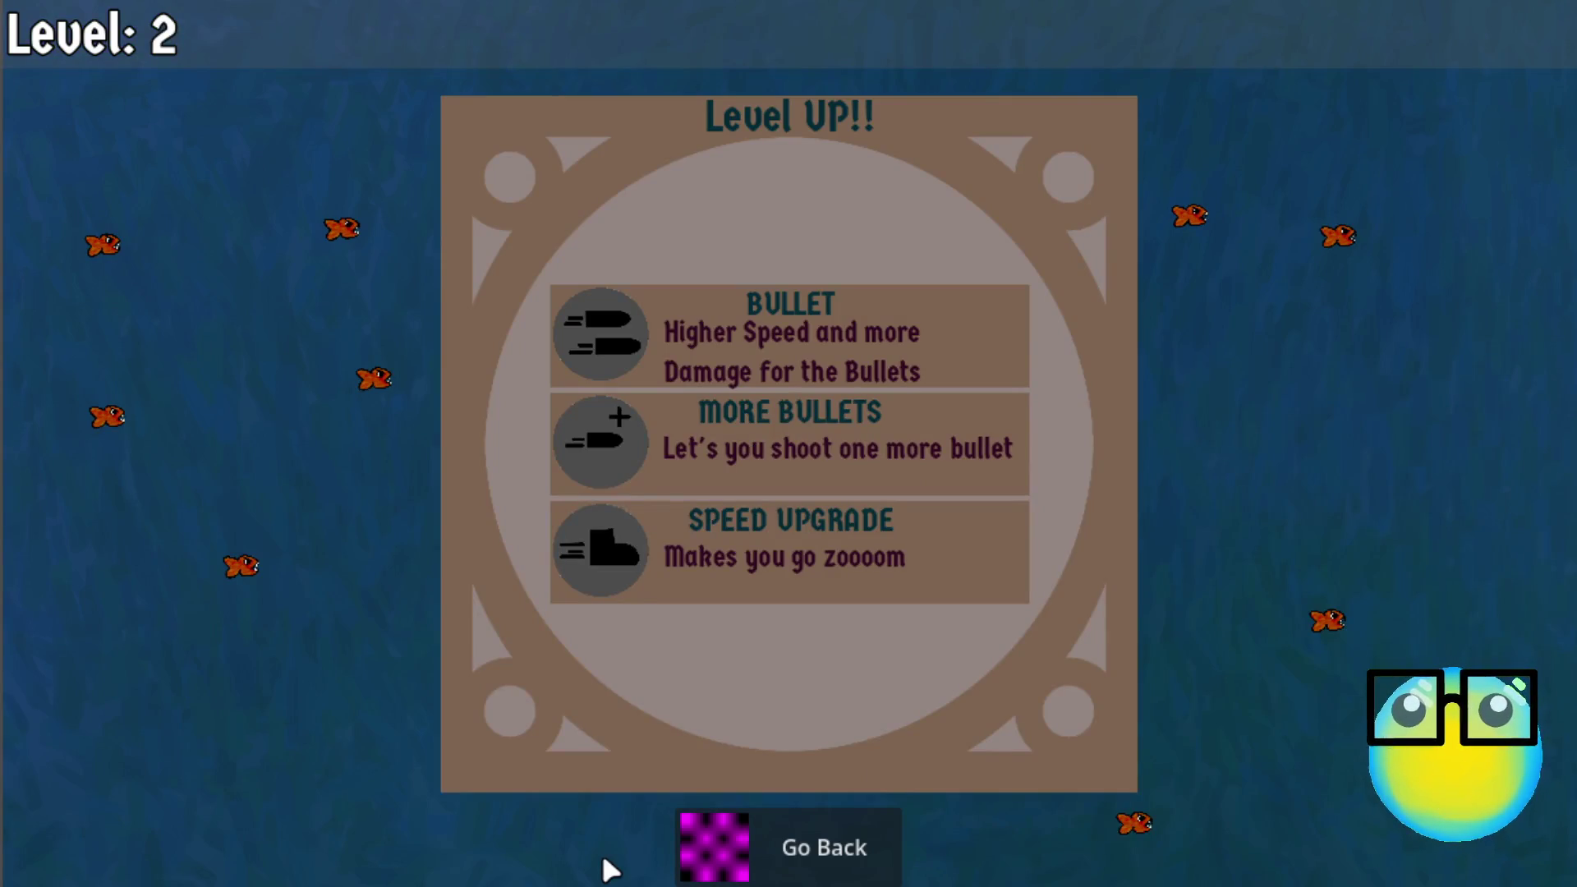
Step: Take the BULLET upgrade and move the slime around collecting experience until Level 3
{"action": "left_click", "coordinate": [875, 329]}
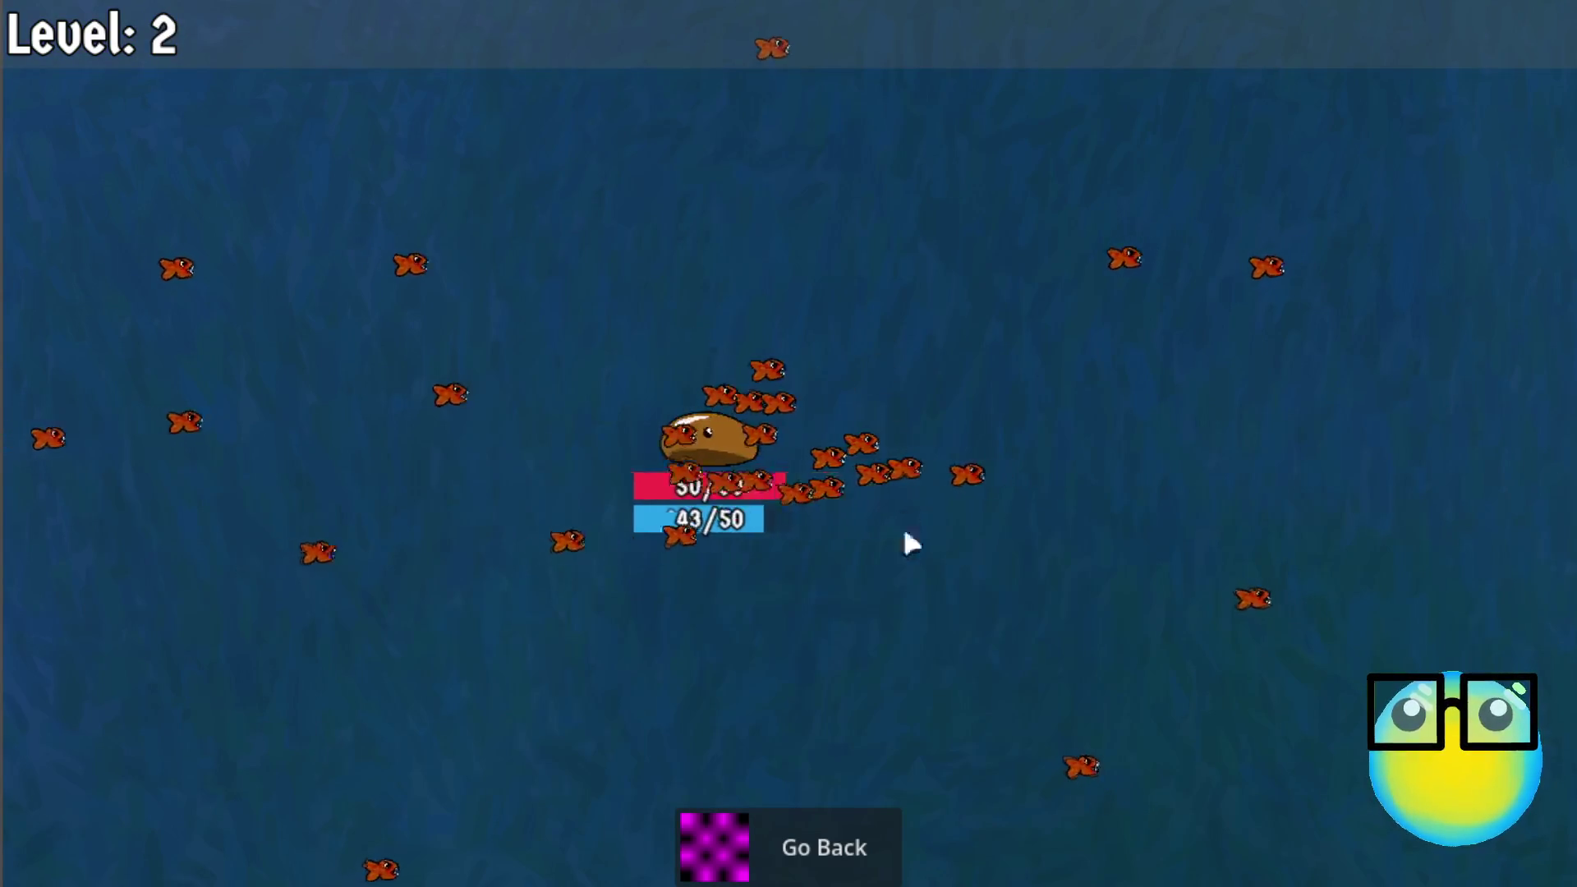
{"action": "key", "text": "w"}
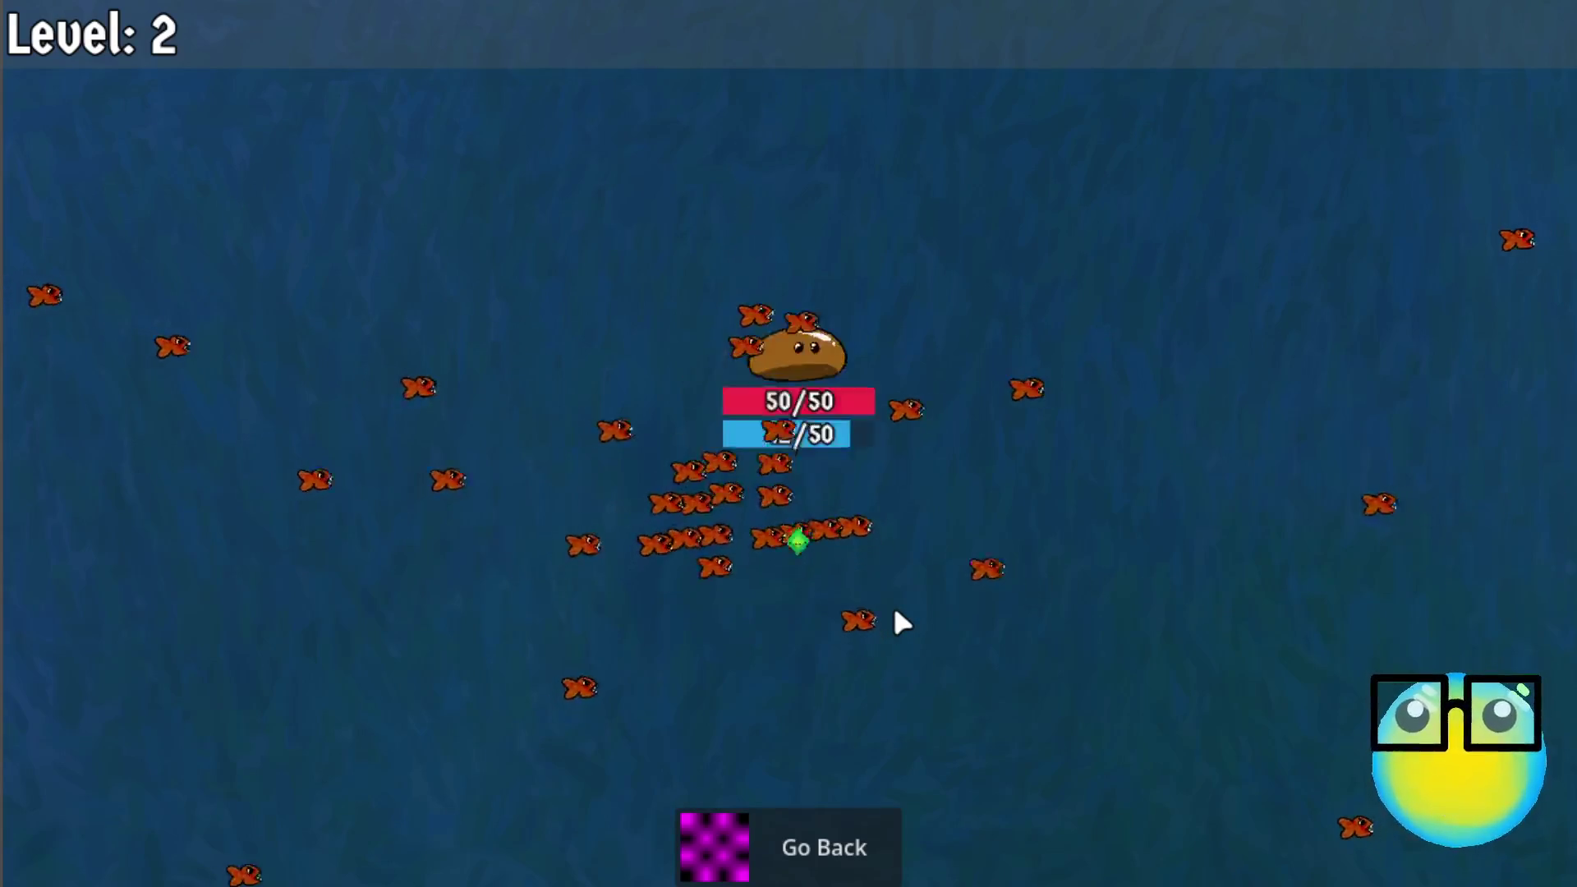
{"action": "key", "text": "a"}
{"action": "key", "text": "s"}
{"action": "key", "text": "d"}
{"action": "key", "text": "w"}
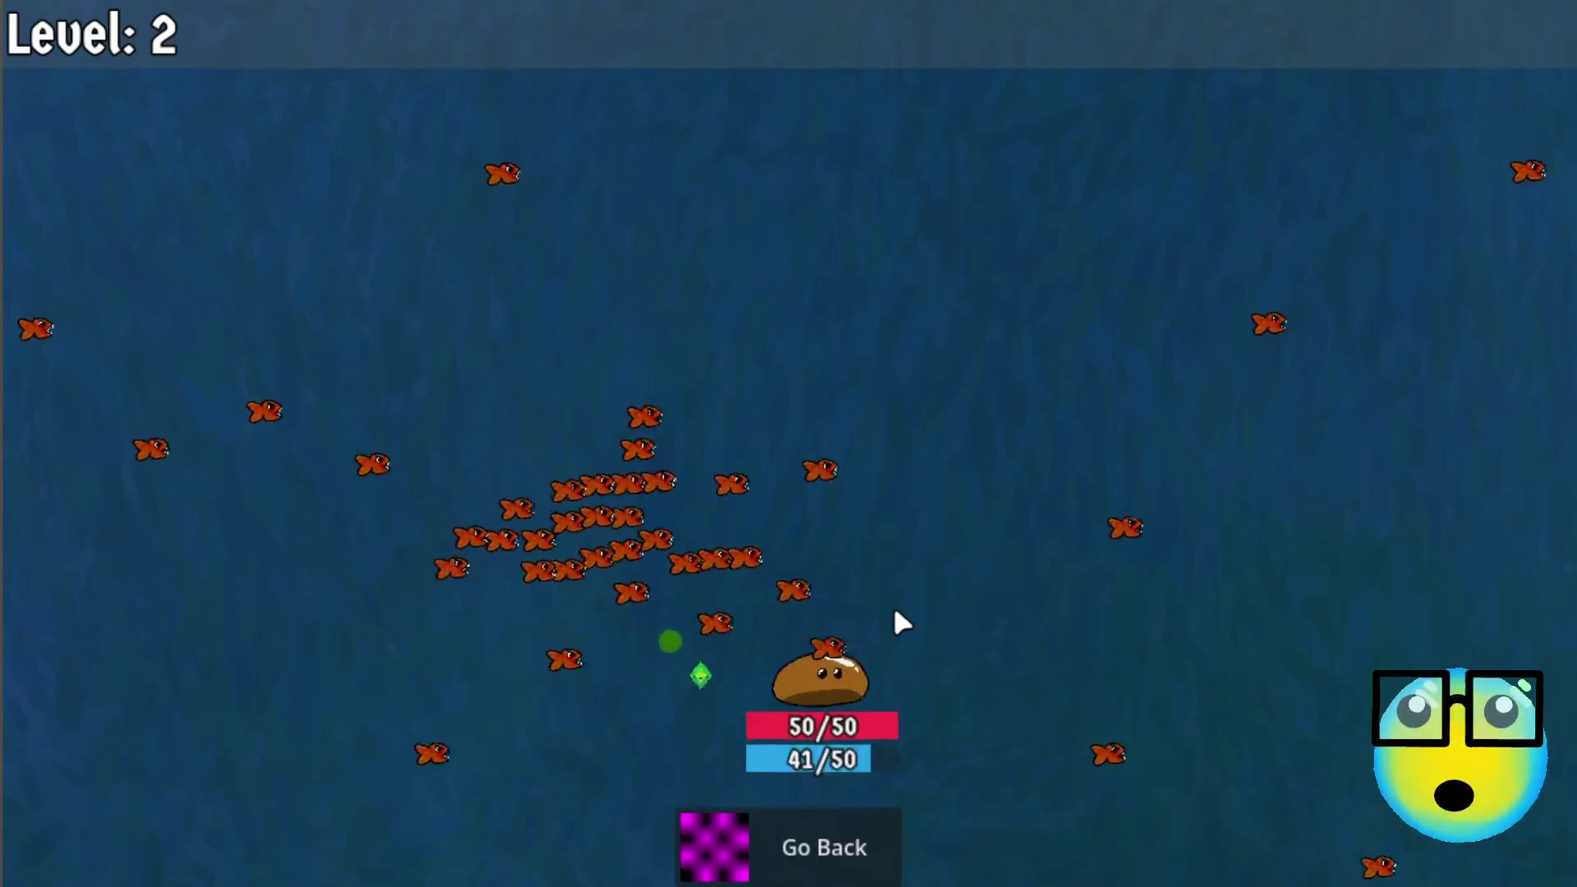
{"action": "key", "text": "w"}
{"action": "key", "text": "a"}
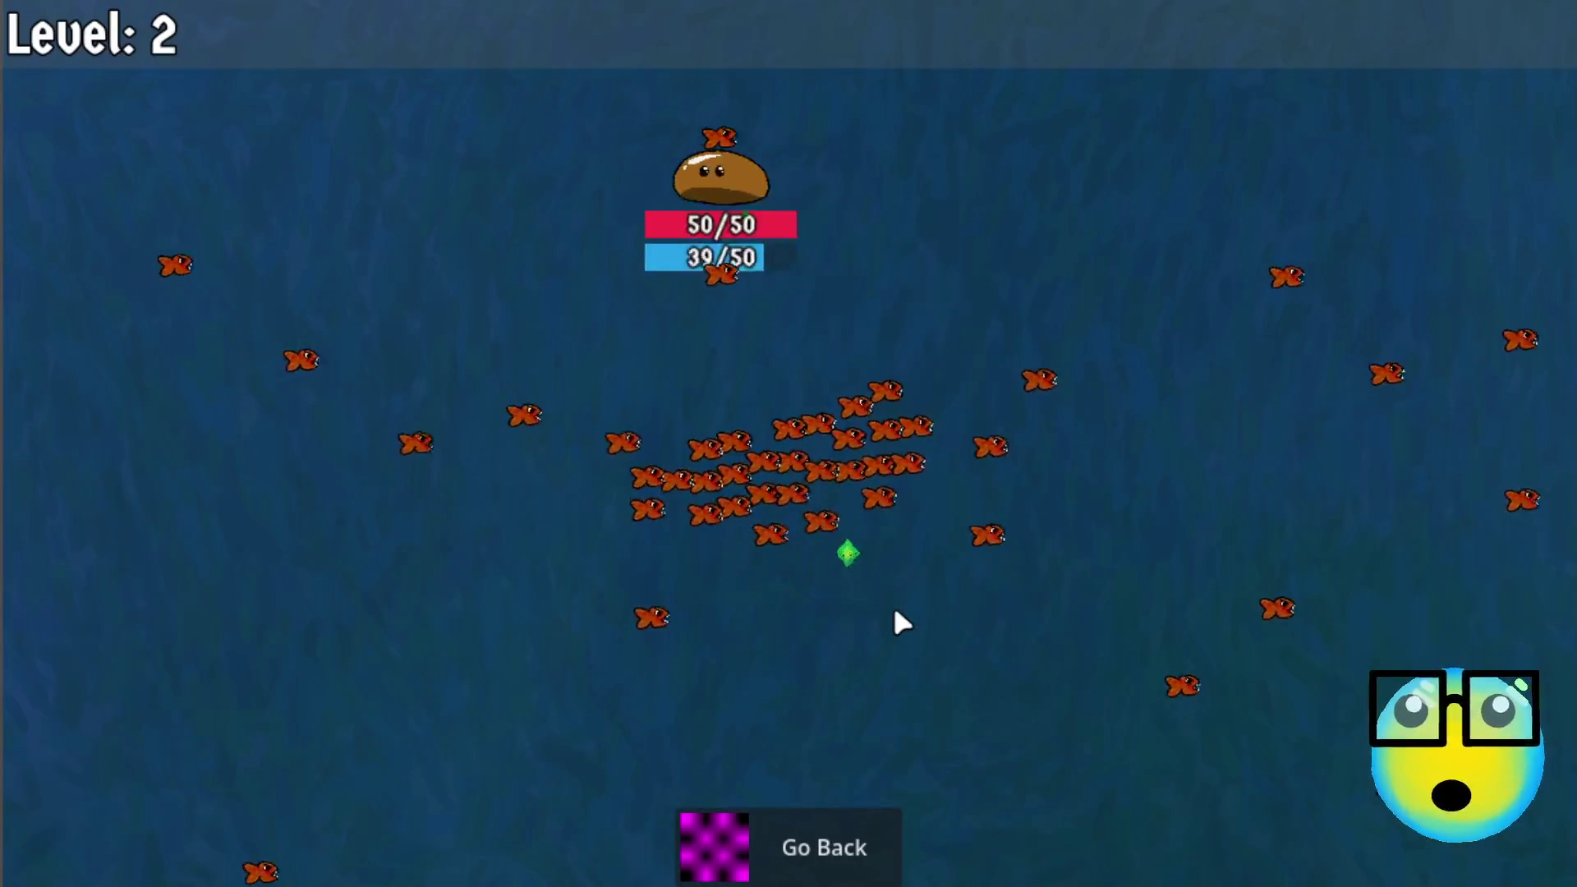
{"action": "key", "text": "s"}
{"action": "key", "text": "d"}
{"action": "key", "text": "w"}
{"action": "key", "text": "a"}
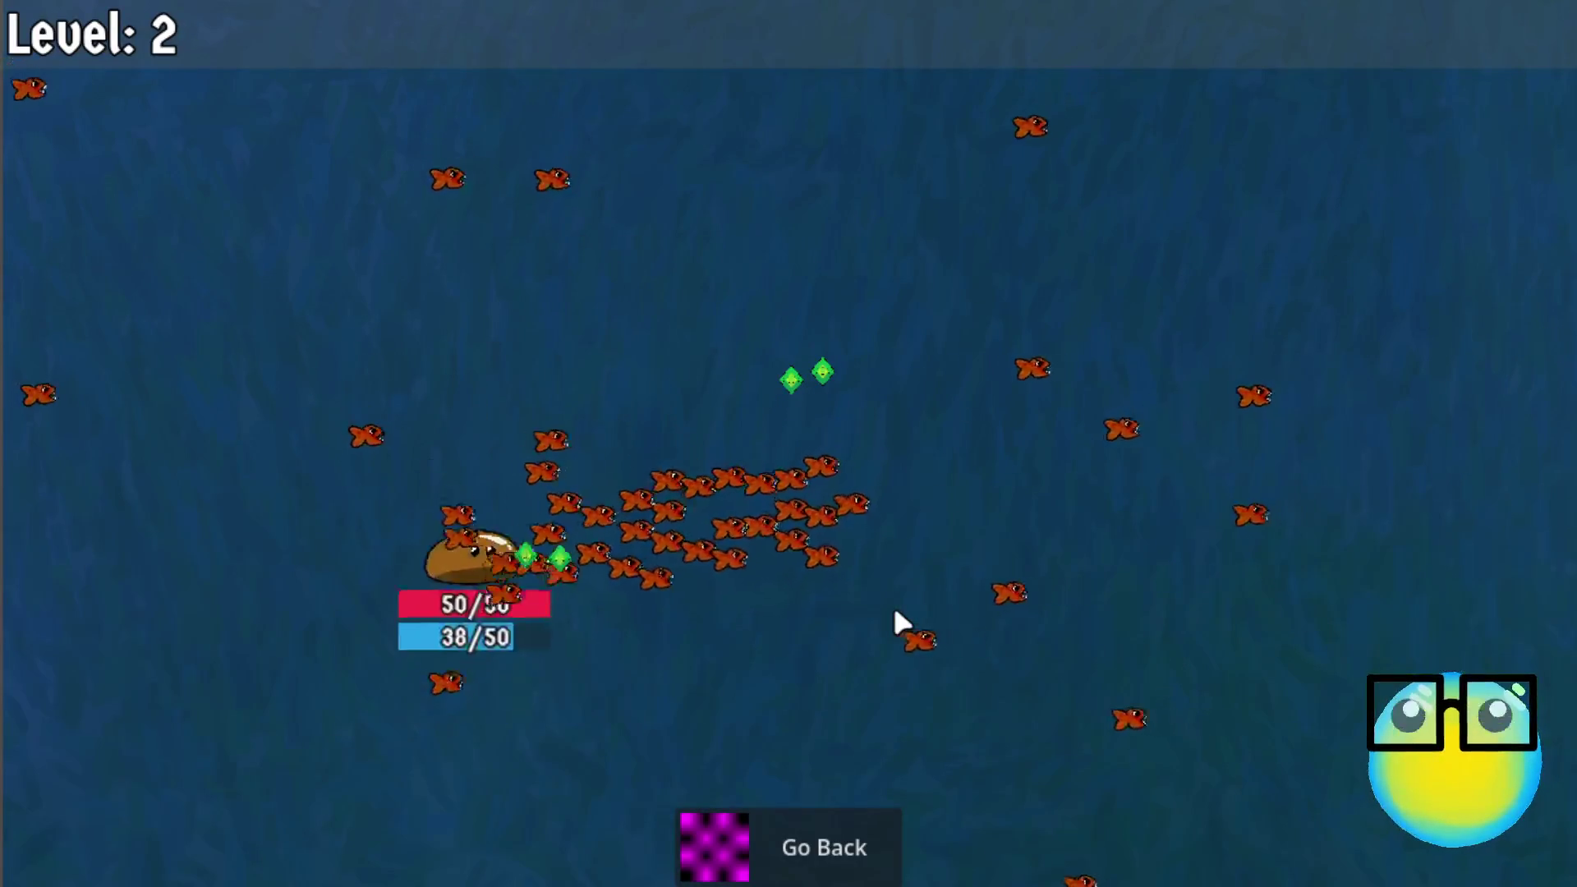
{"action": "key", "text": "d"}
{"action": "key", "text": "d"}
{"action": "key", "text": "a"}
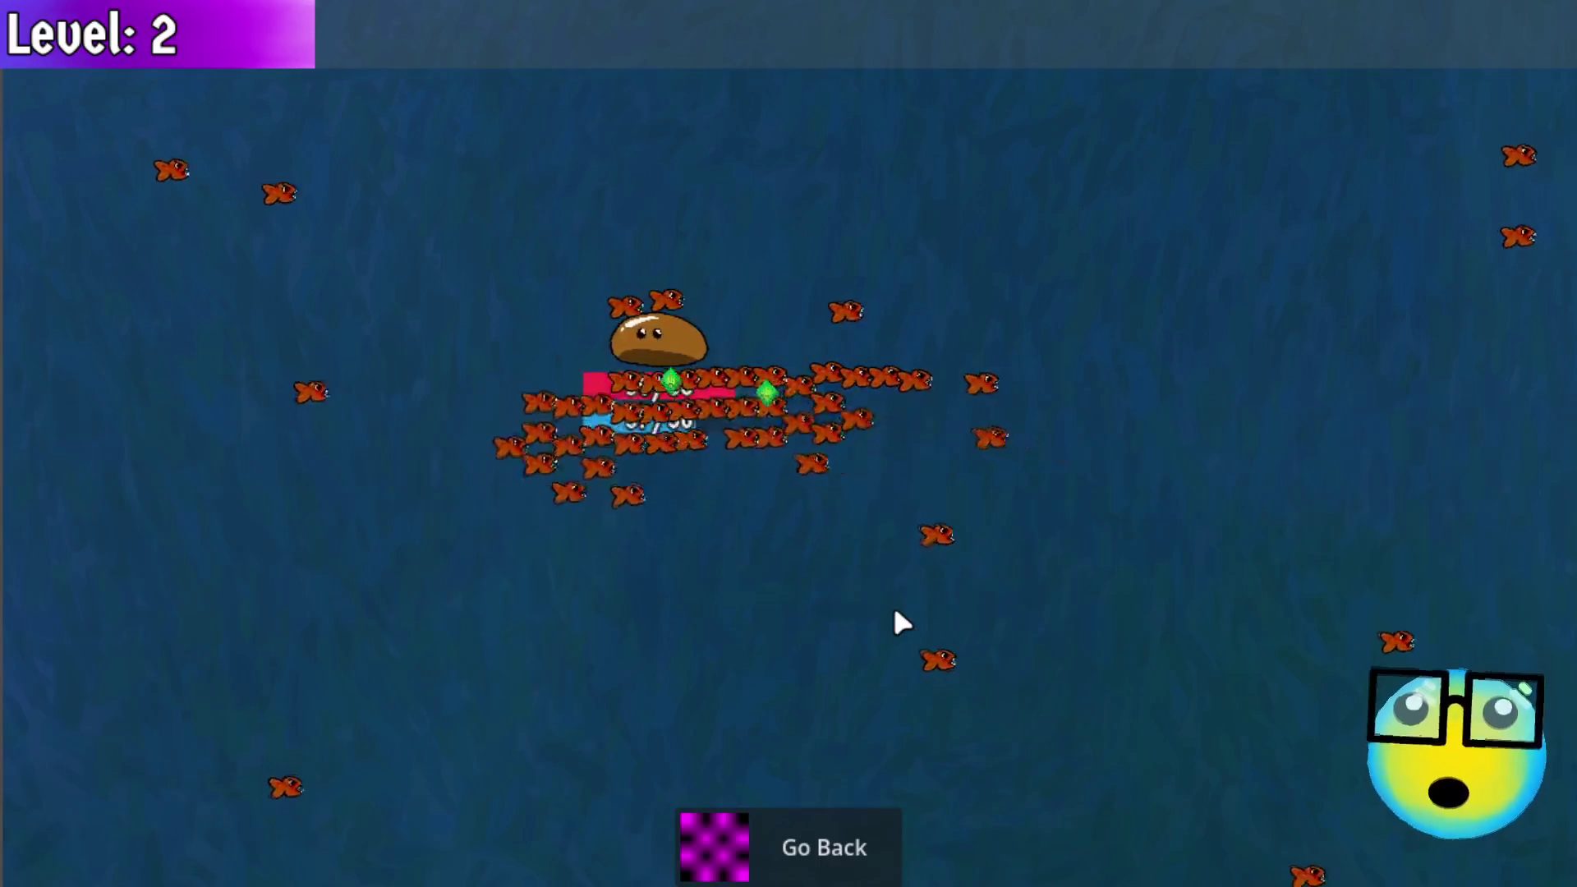
{"action": "key", "text": "s"}
{"action": "key", "text": "w"}
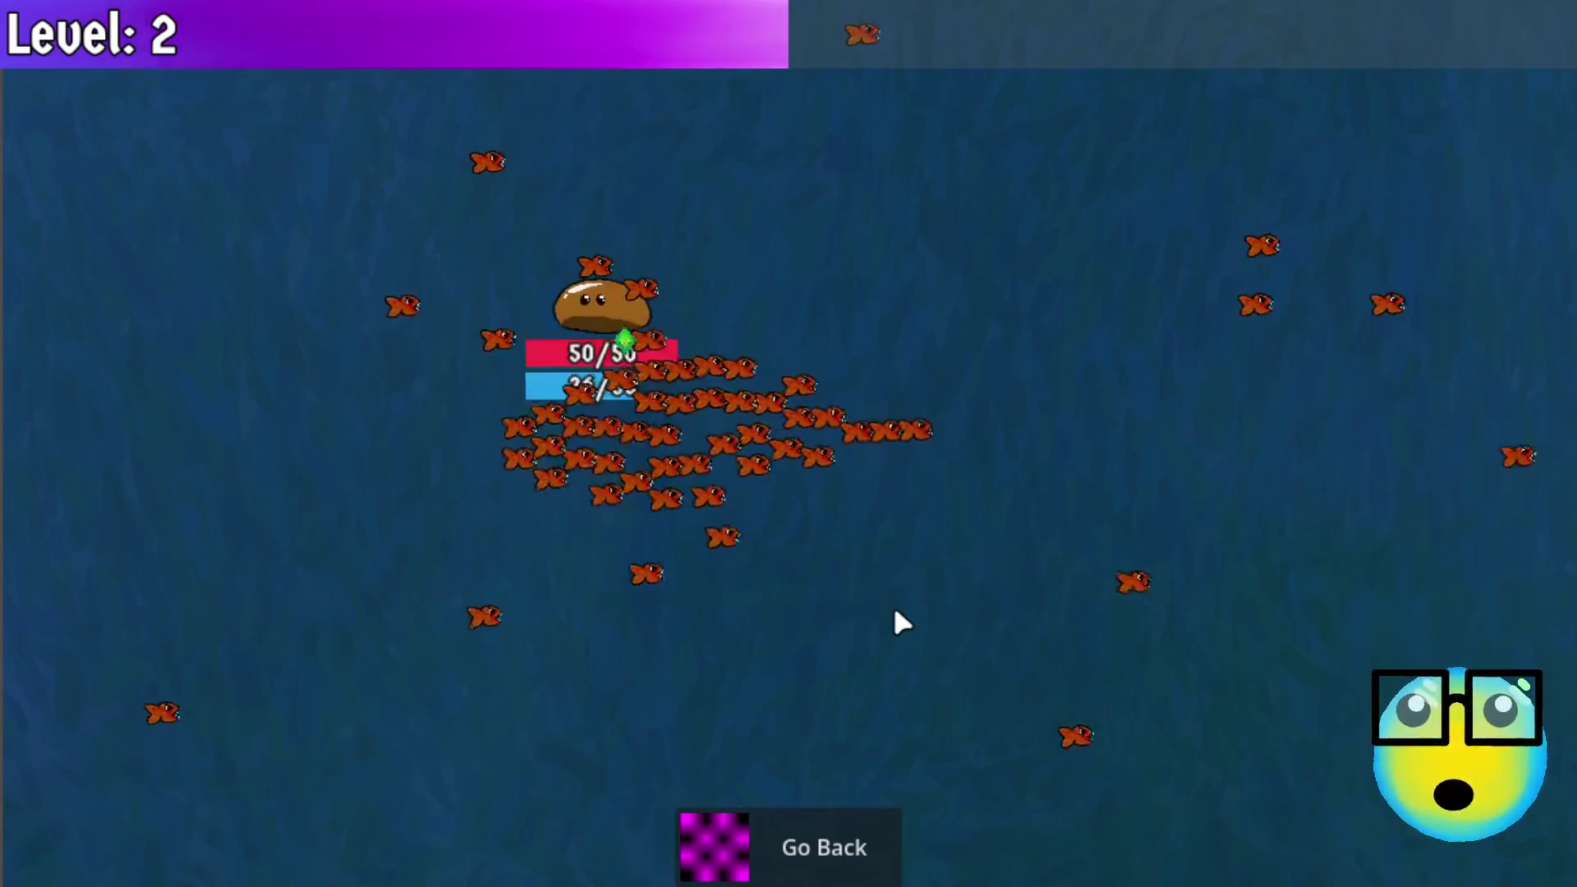
{"action": "key", "text": "d"}
{"action": "key", "text": "s"}
{"action": "key", "text": "d"}
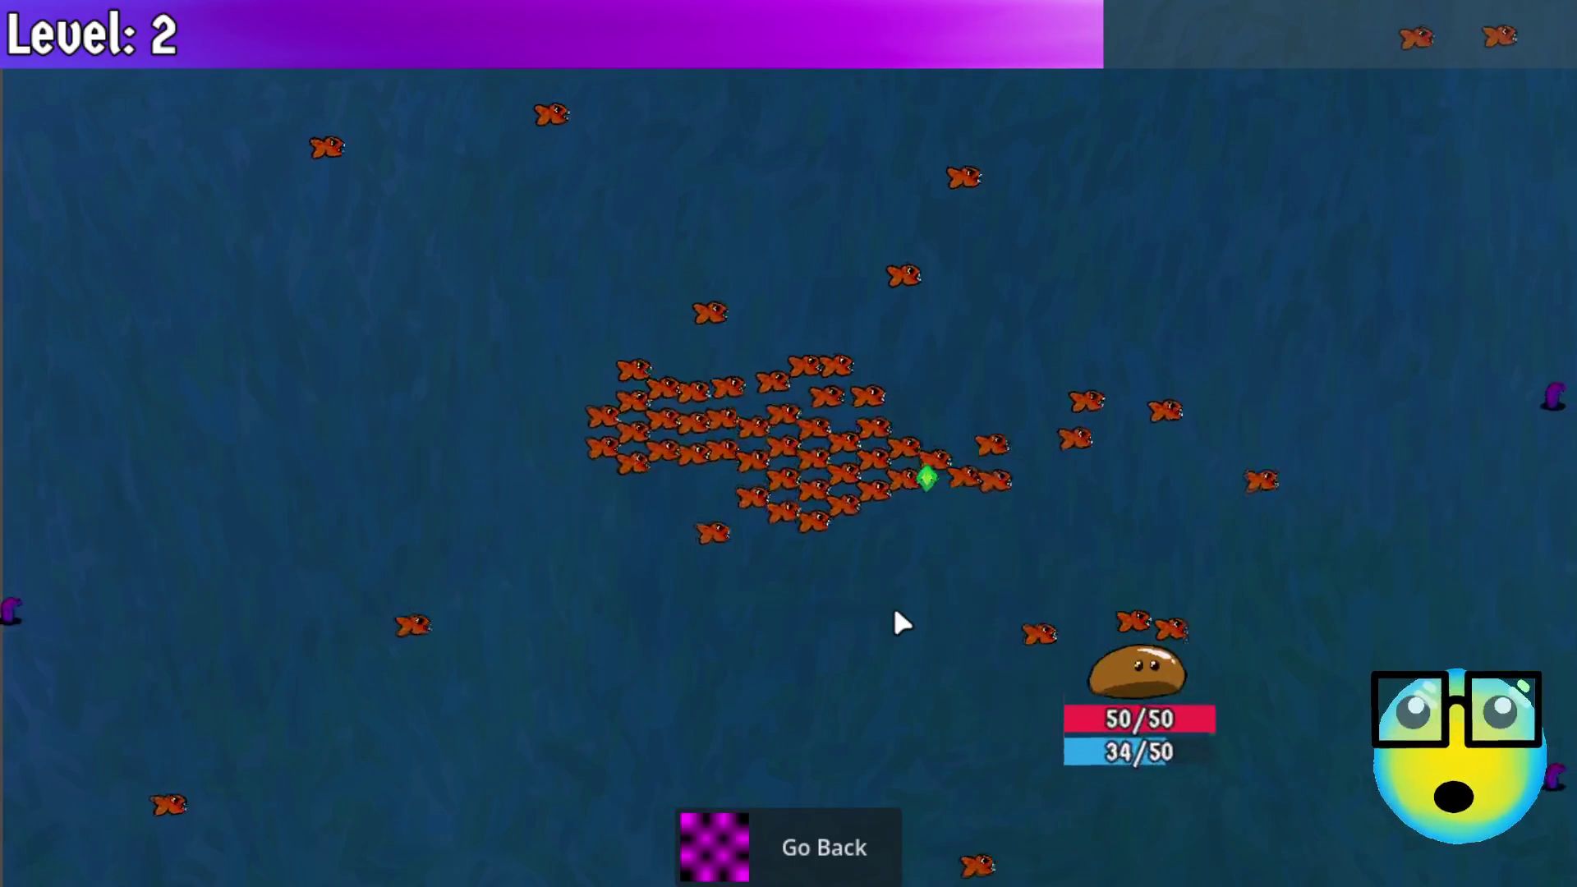
{"action": "key", "text": "w"}
{"action": "key", "text": "d"}
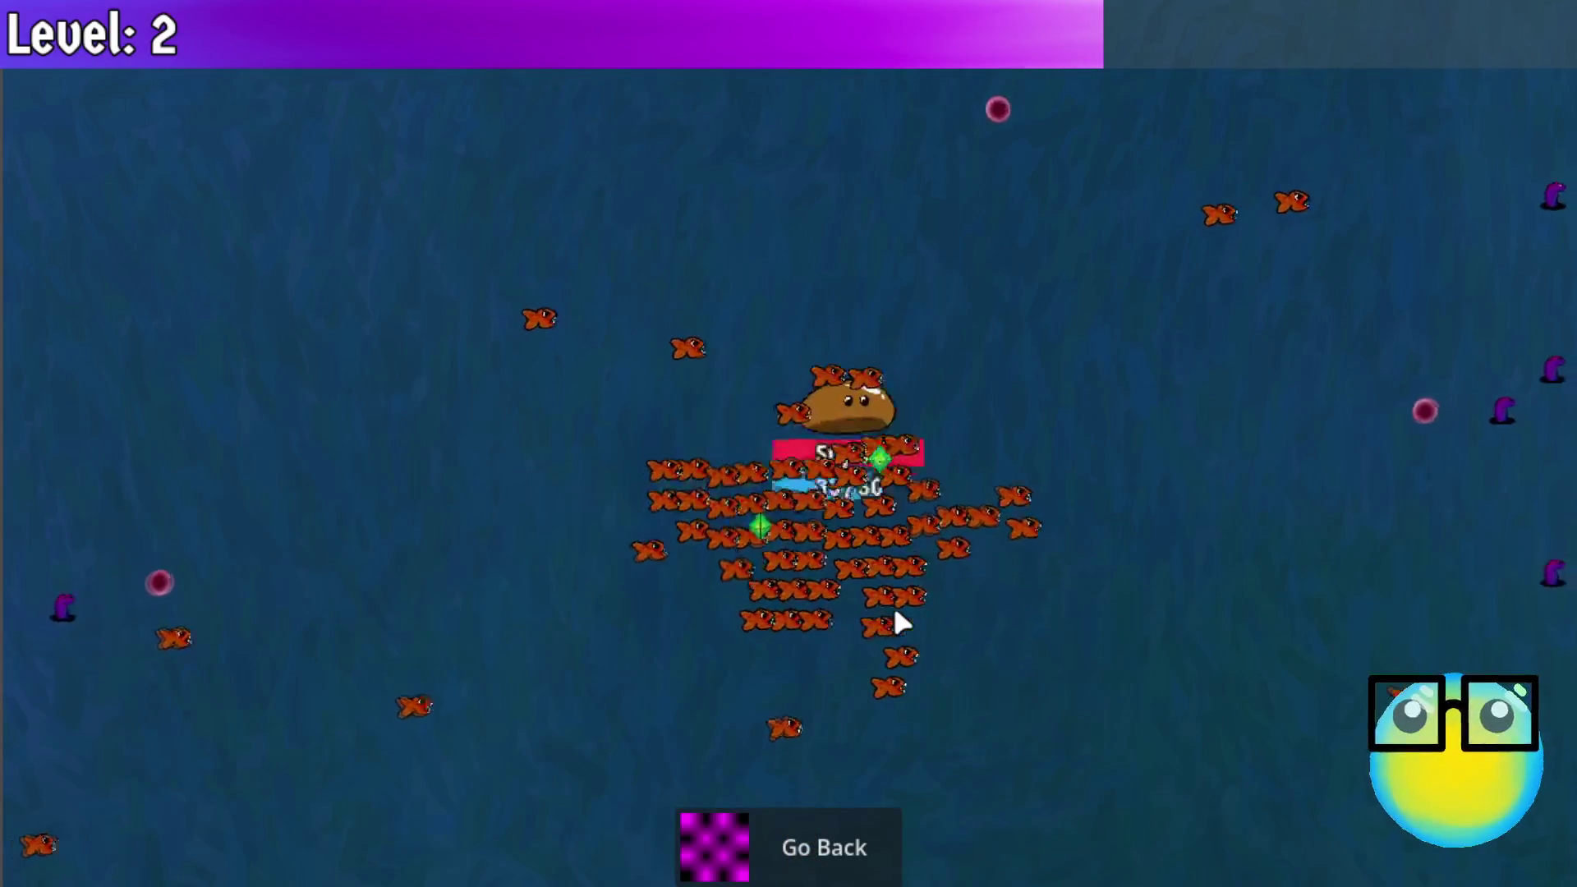
{"action": "key", "text": "a"}
{"action": "key", "text": "d"}
{"action": "key", "text": "a"}
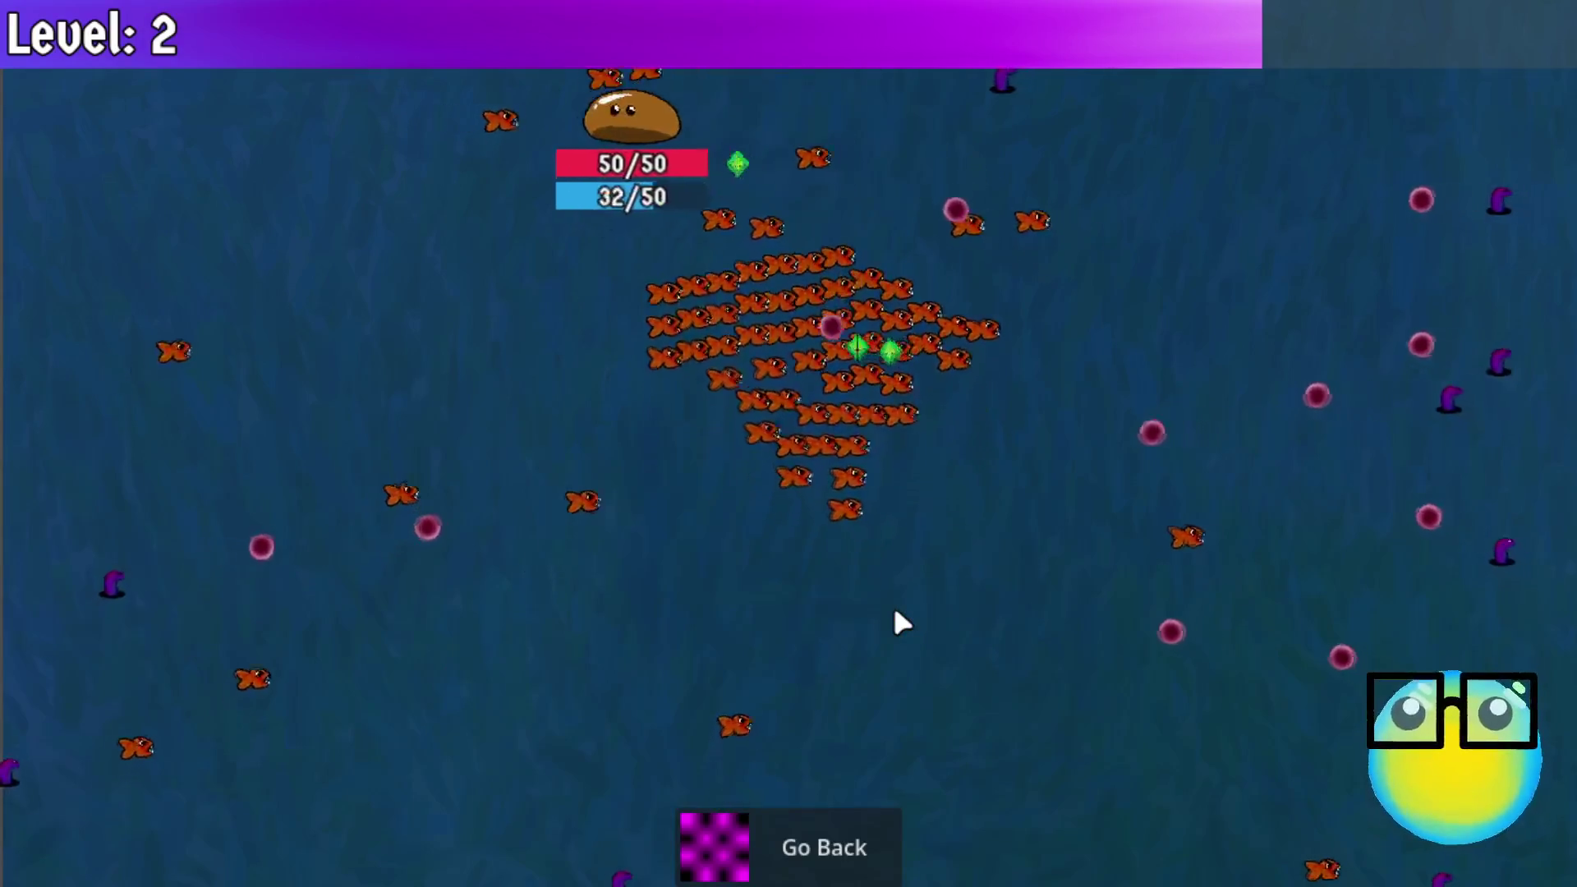
{"action": "key", "text": "s"}
{"action": "key", "text": "a"}
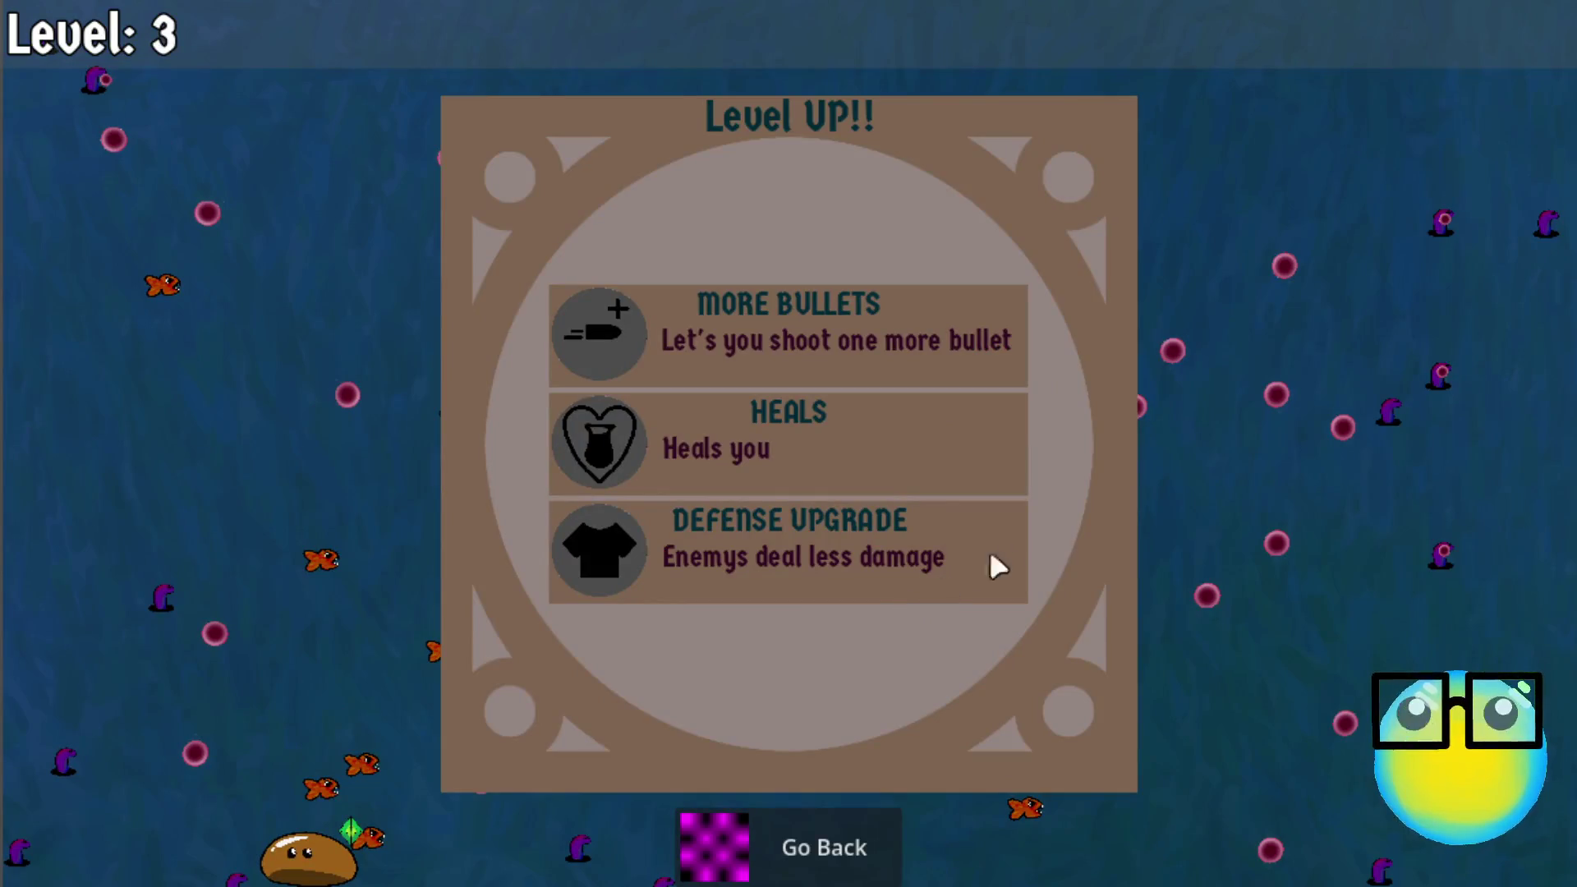
Step: Choose the Defense Upgrade, leave the mission, and stop the running game with F8
{"action": "left_click", "coordinate": [884, 541]}
{"action": "key", "text": "w"}
{"action": "key", "text": "d"}
{"action": "left_click", "coordinate": [810, 845]}
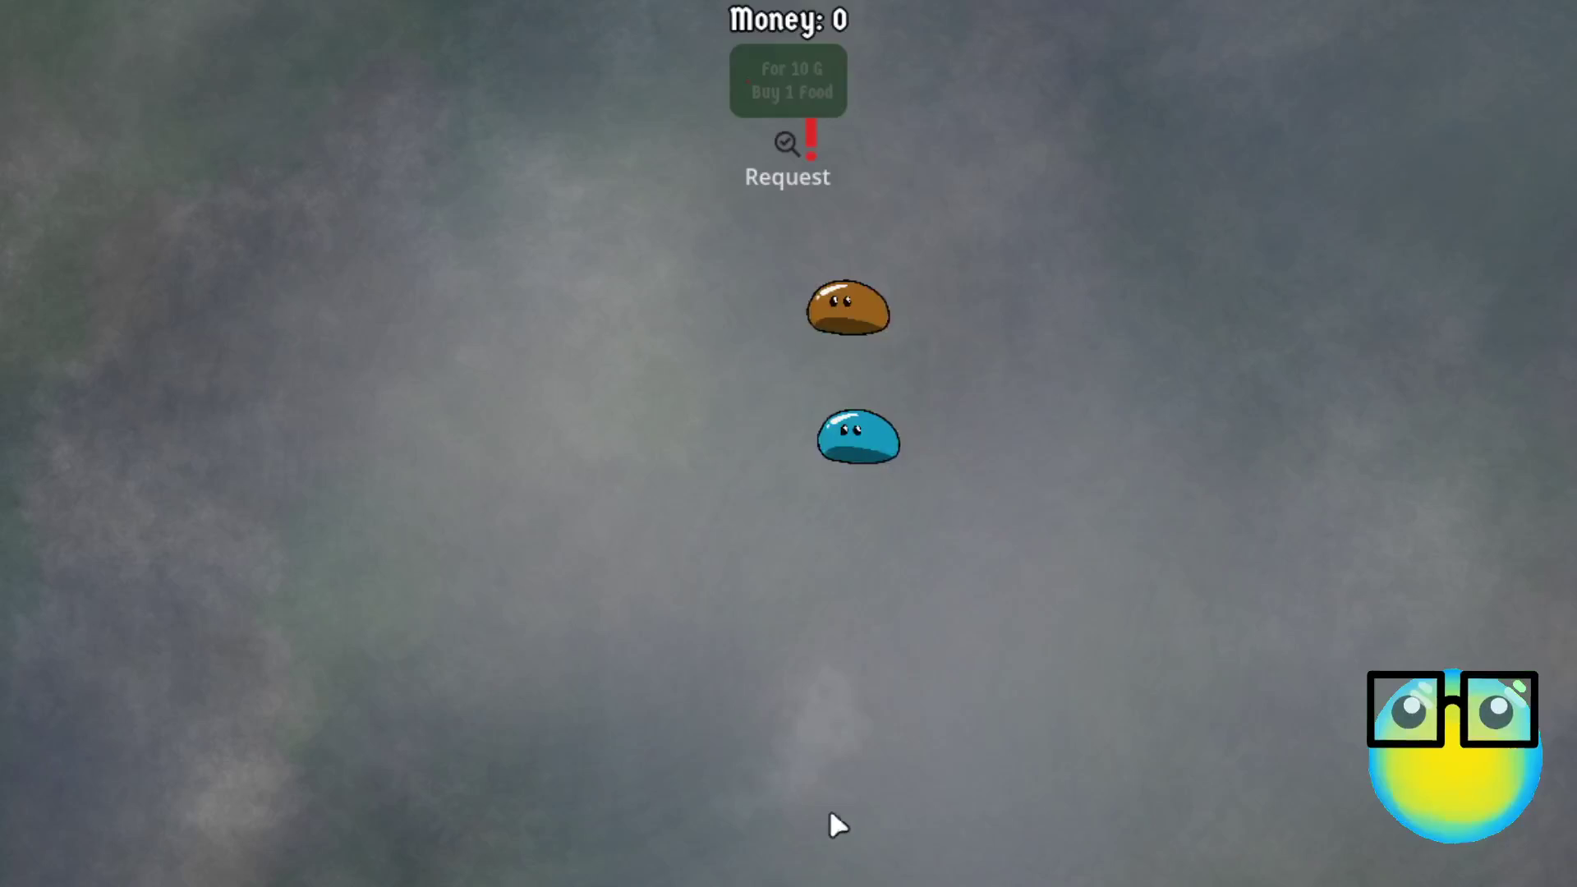
{"action": "key", "text": "Escape"}
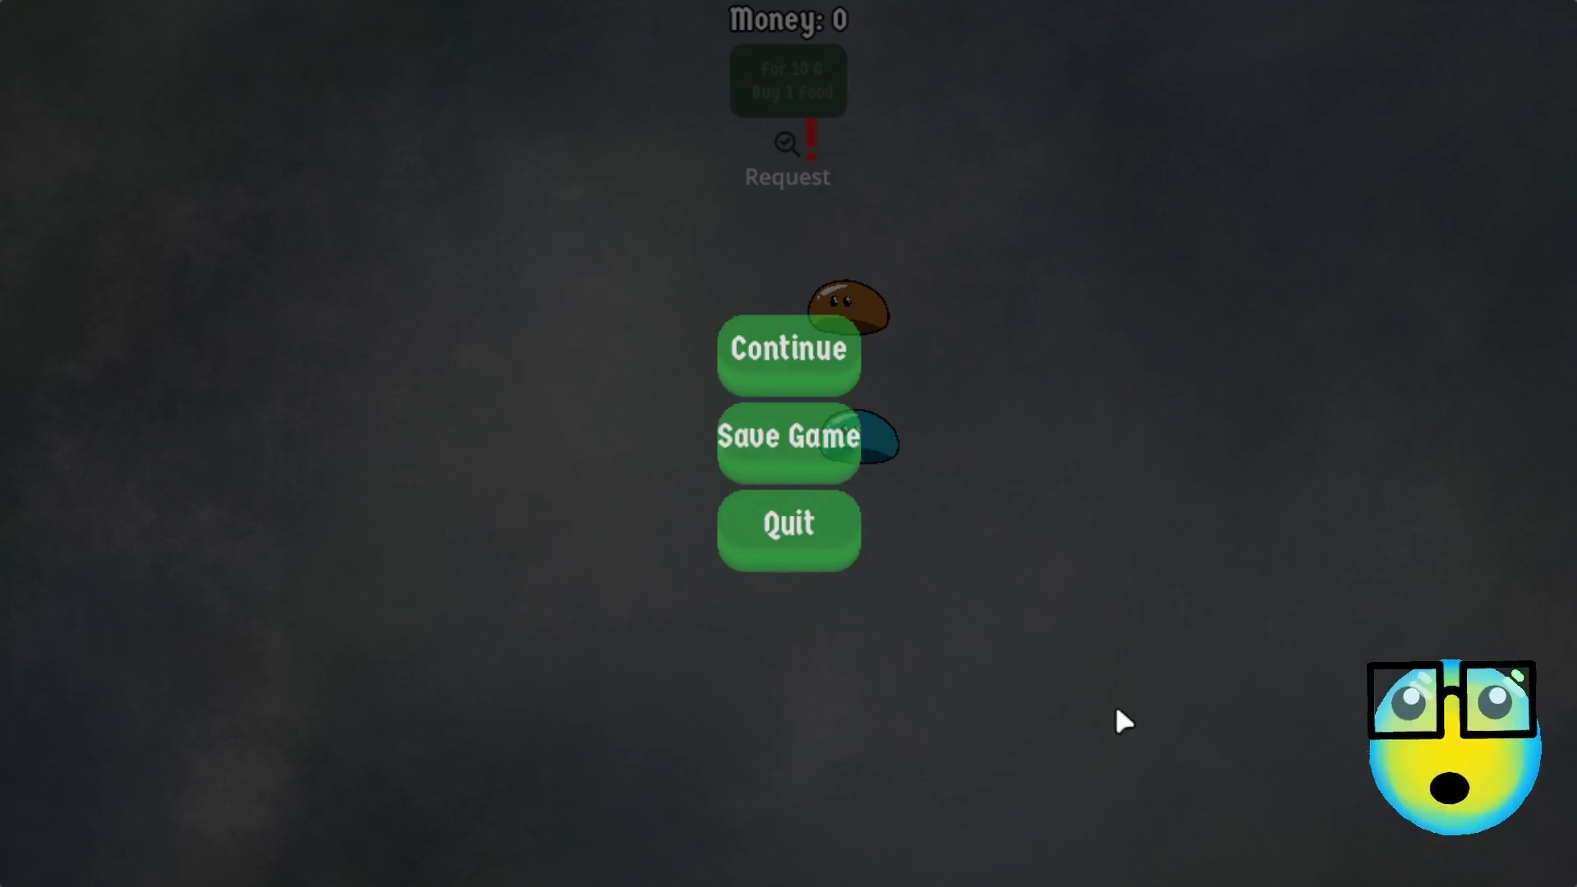
{"action": "key", "text": "F8"}
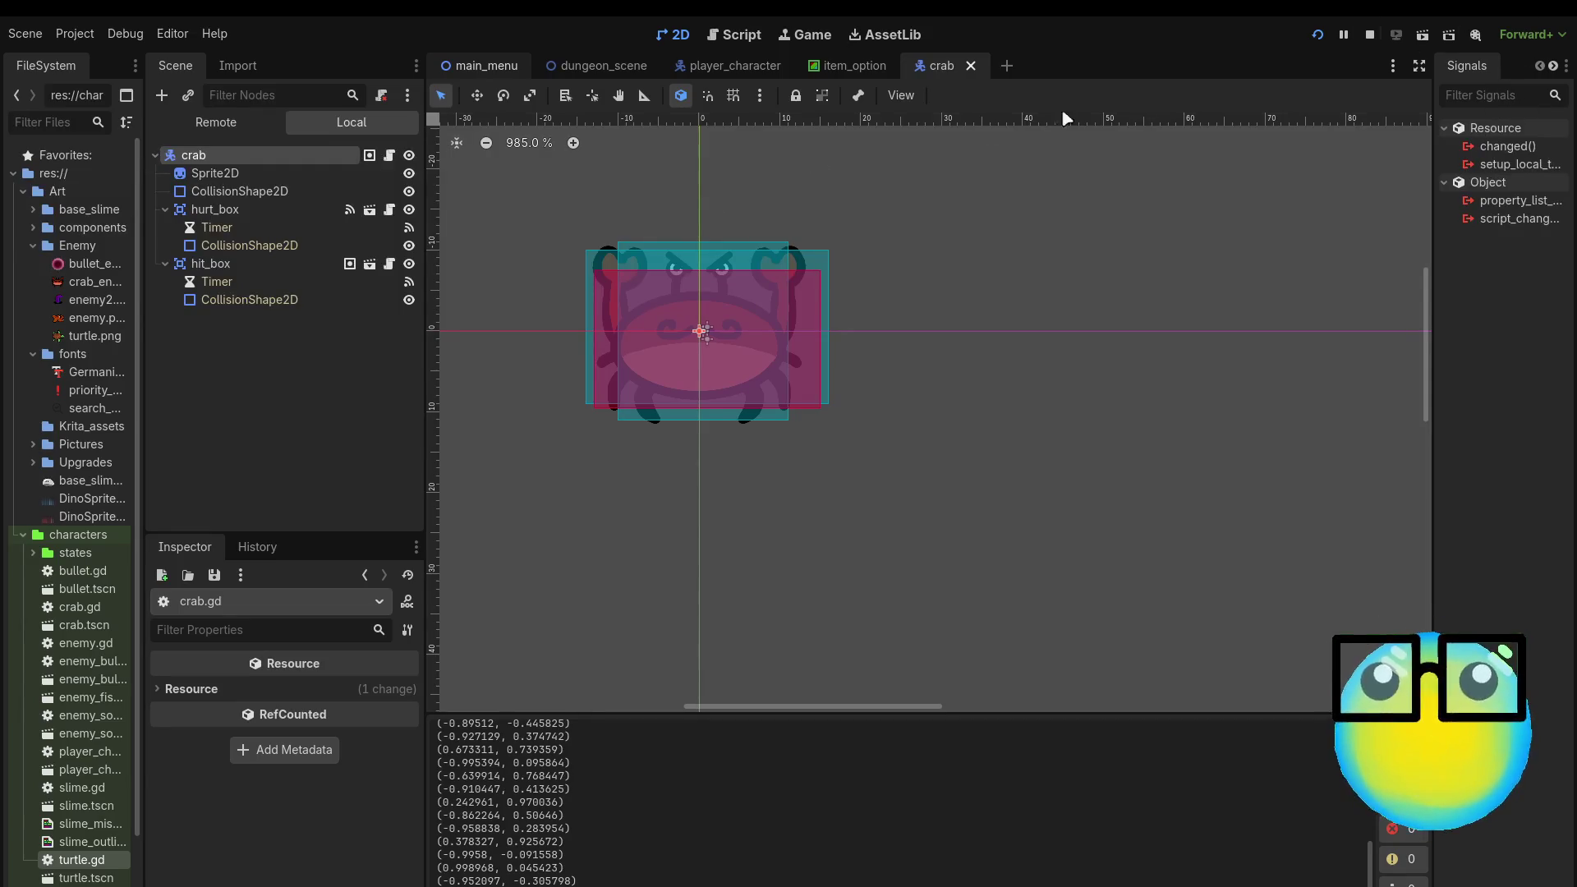
Step: Switch to the dungeon_scene tab and select the EnemySpawner node to open enemy_spawner.gd
{"action": "mouse_move", "coordinate": [879, 74]}
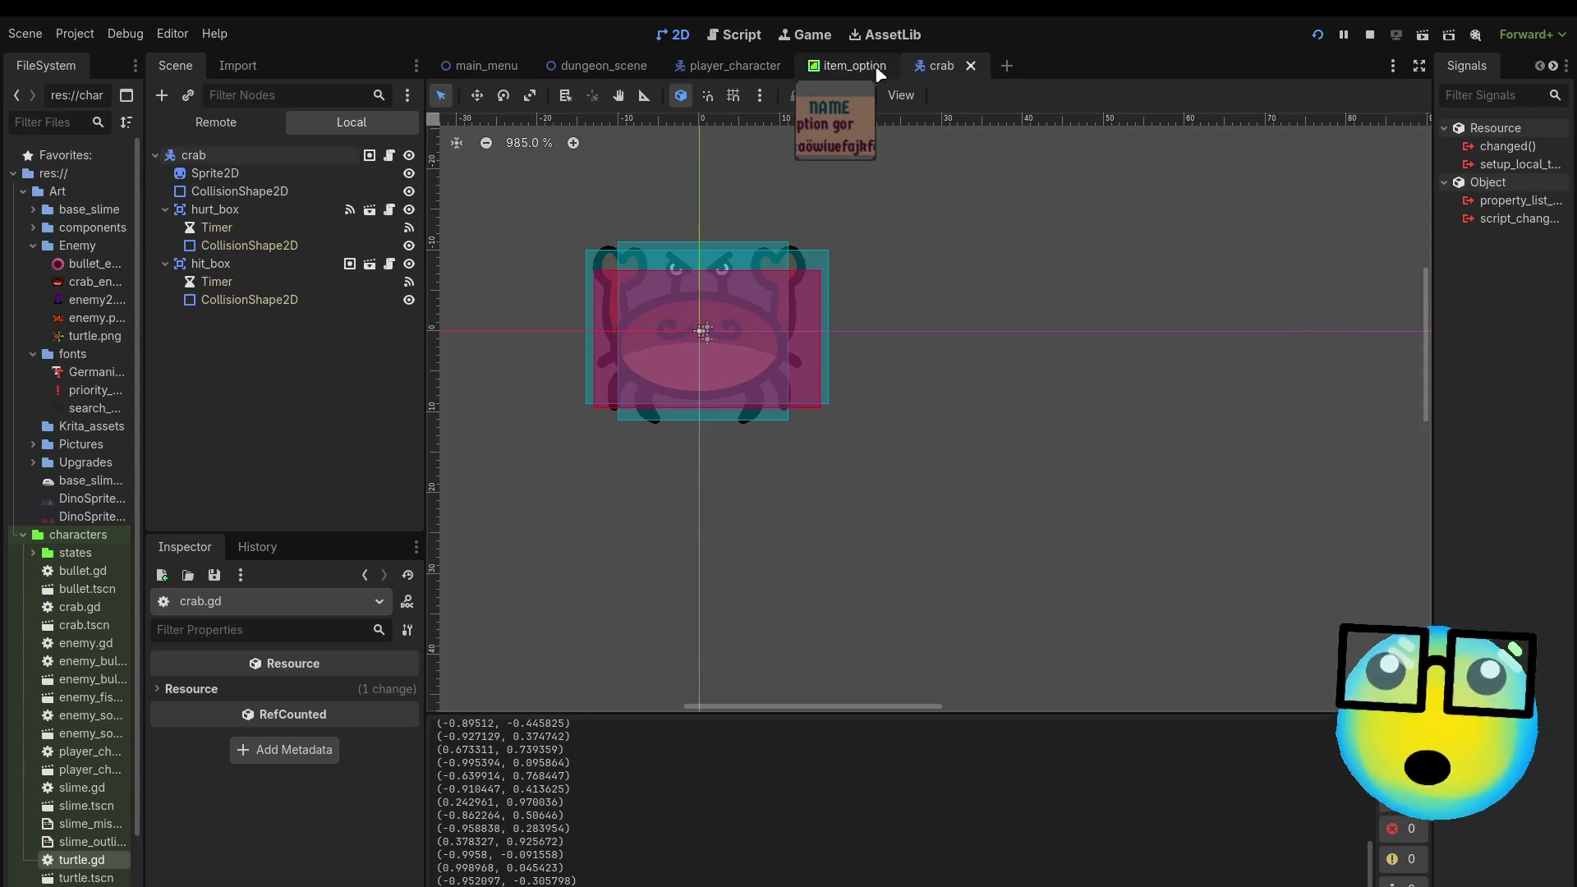
{"action": "mouse_move", "coordinate": [528, 68]}
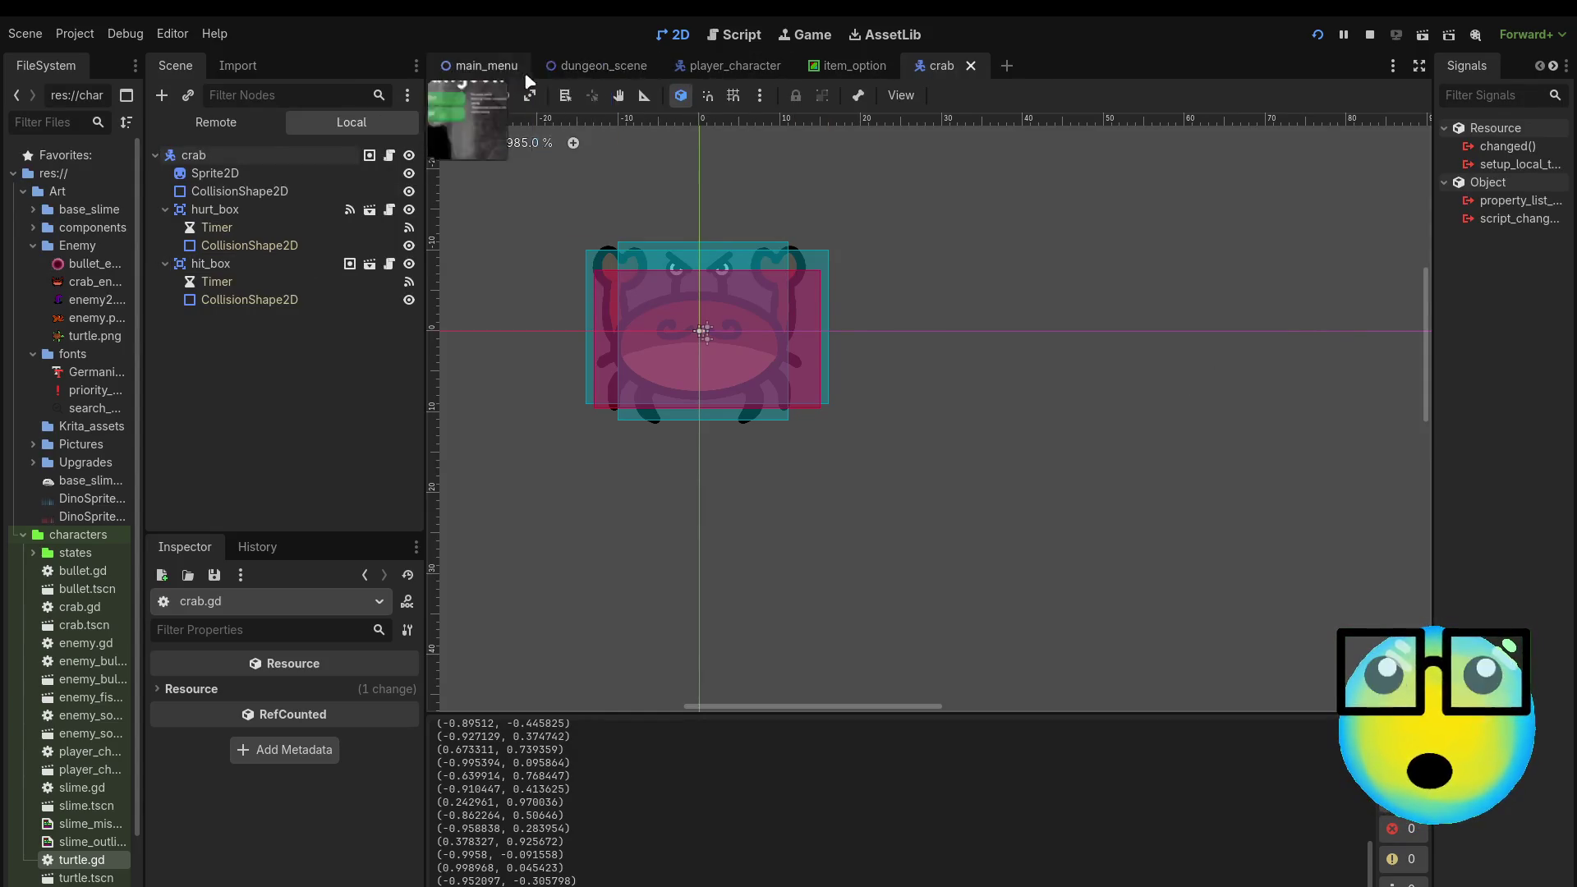
{"action": "mouse_move", "coordinate": [578, 69]}
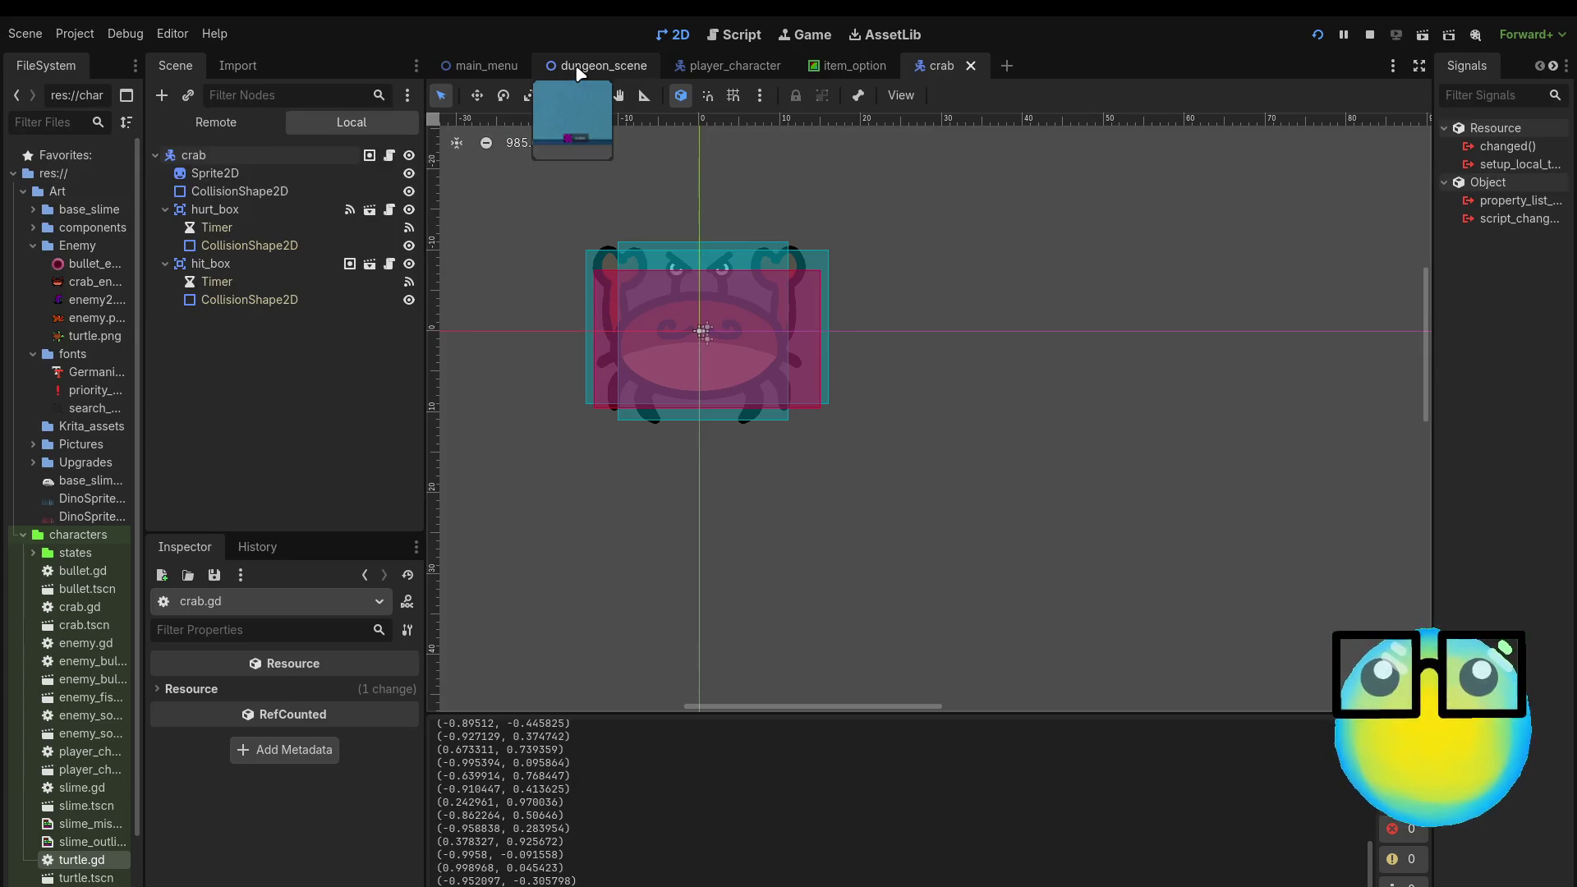
{"action": "left_click", "coordinate": [580, 74]}
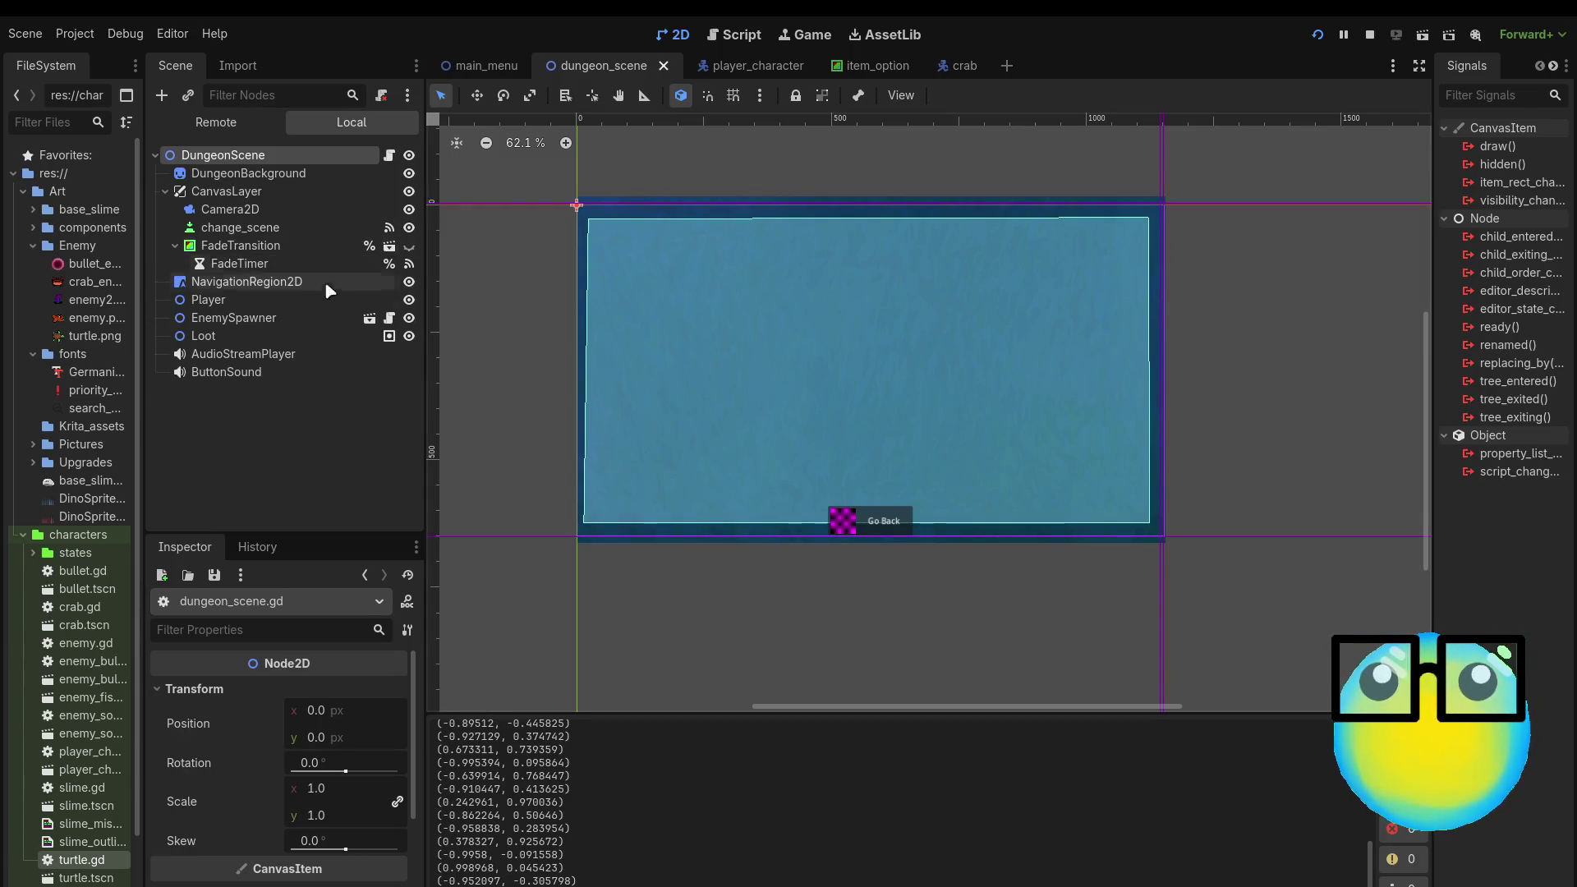
{"action": "left_click", "coordinate": [377, 319]}
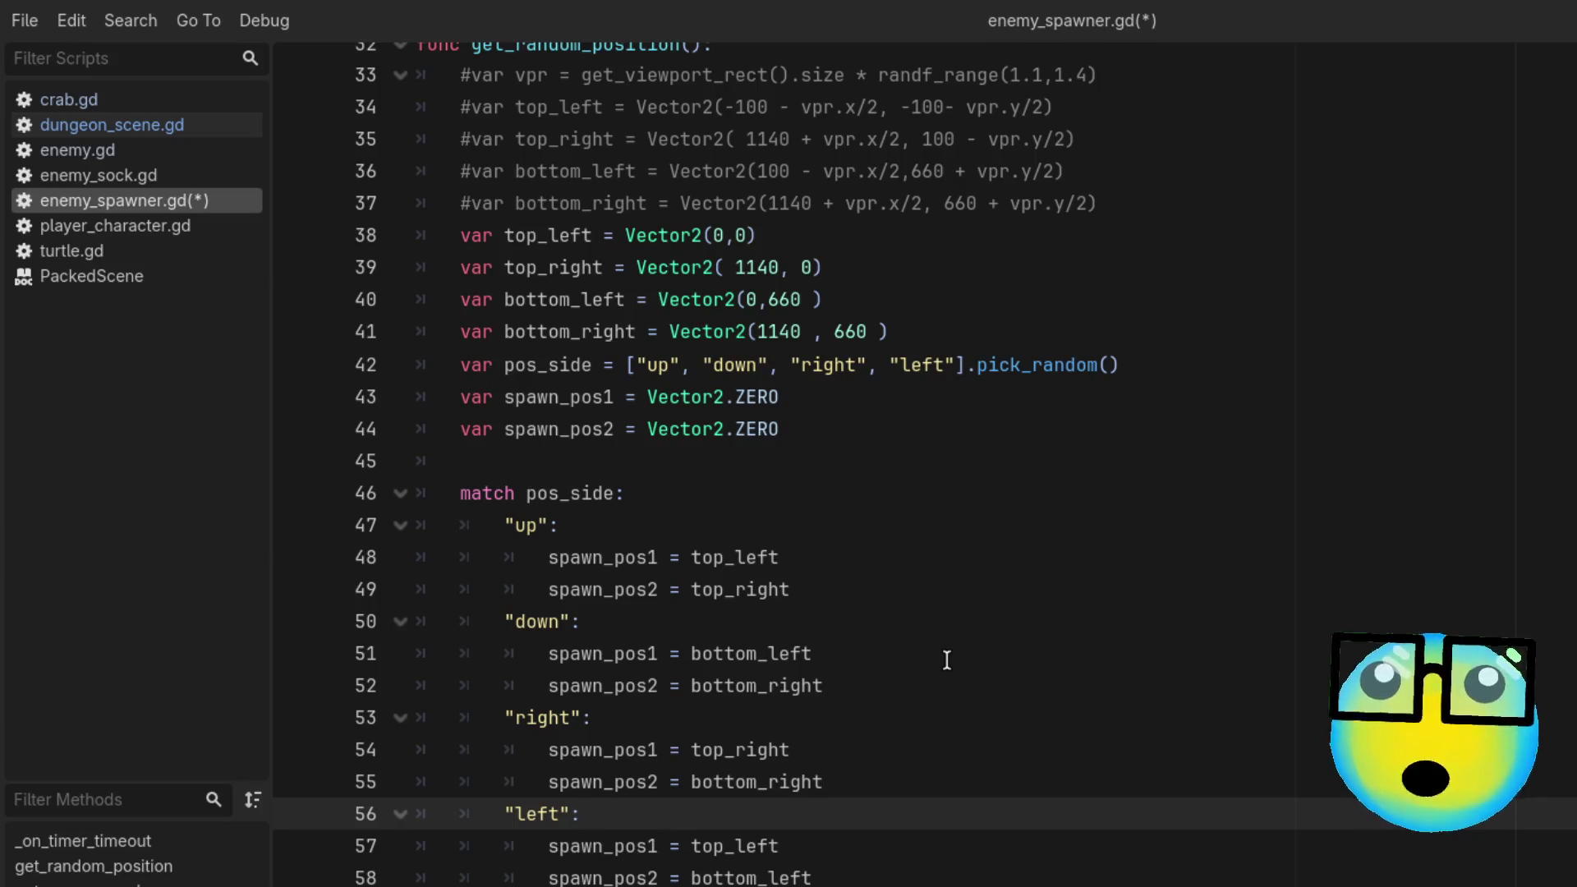
Step: Inspect the 1140 and 0 corner values on lines 38-41 of enemy_spawner.gd, then return to crab.gd
{"action": "double_click", "coordinate": [796, 332]}
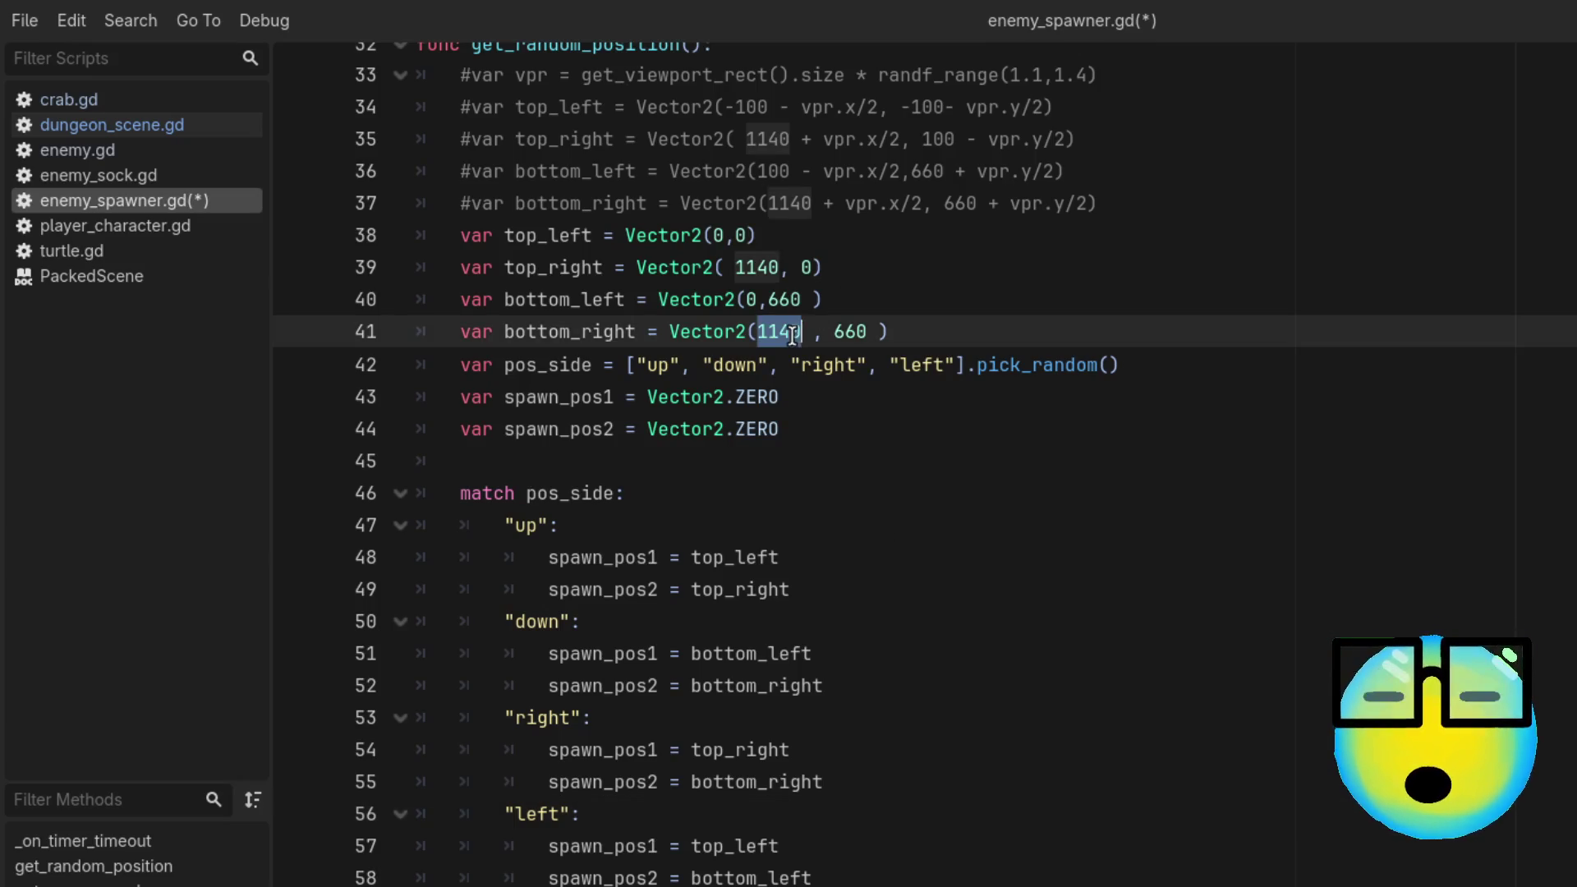
{"action": "left_click", "coordinate": [1079, 281]}
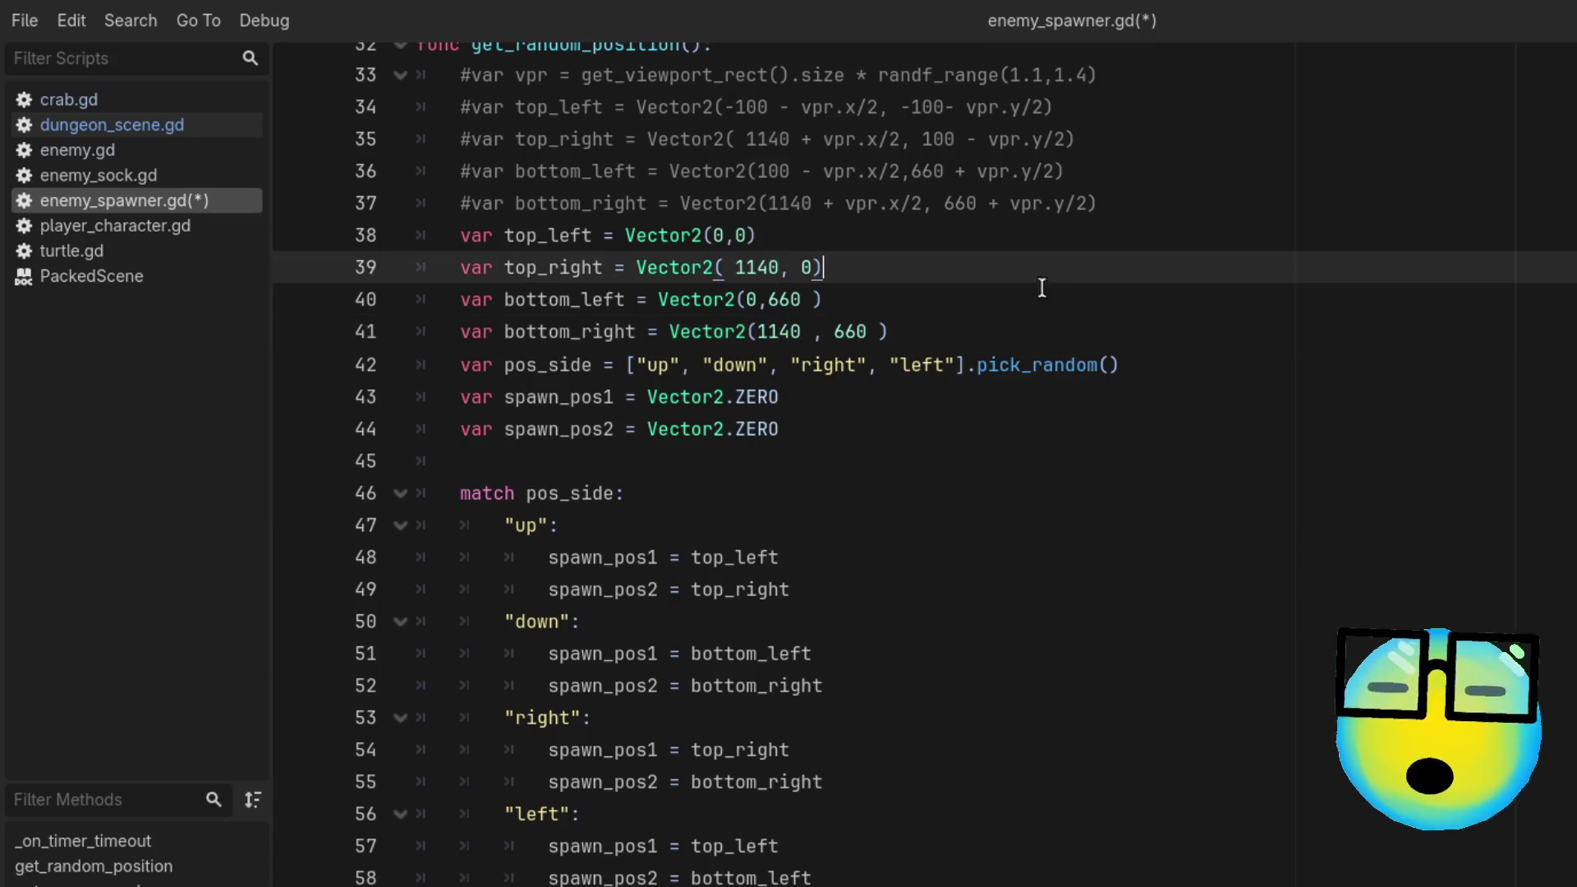
{"action": "left_click", "coordinate": [712, 235]}
{"action": "left_click", "coordinate": [968, 268]}
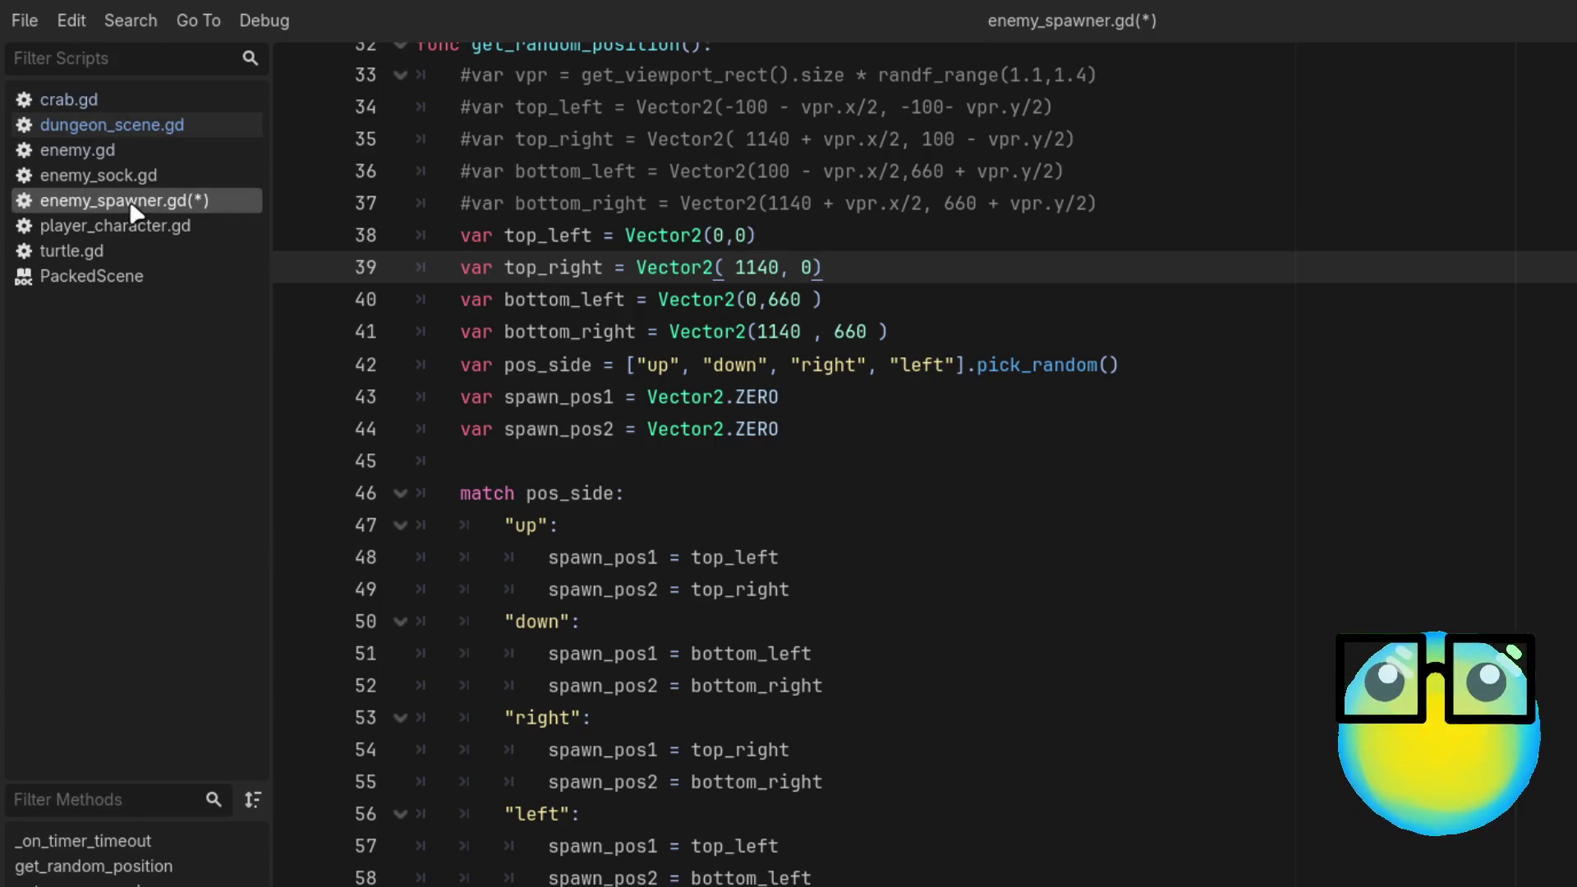
{"action": "left_click", "coordinate": [139, 97]}
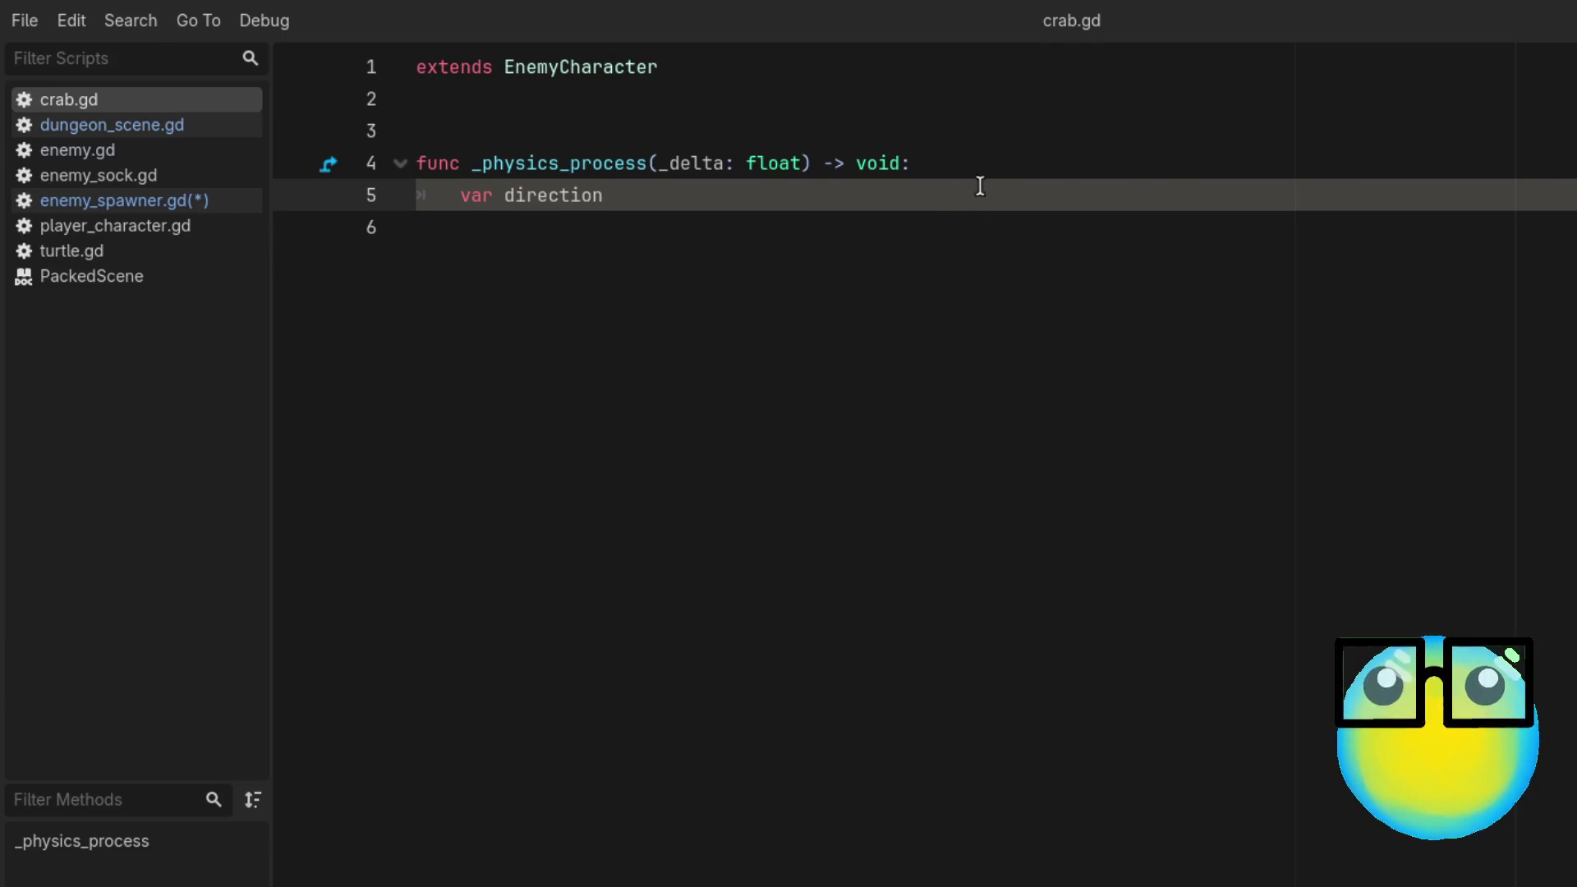
Step: Start line 6 of crab.gd with 'if global_position.x >=', then view enemy_spawner.gd
{"action": "key", "text": "Return"}
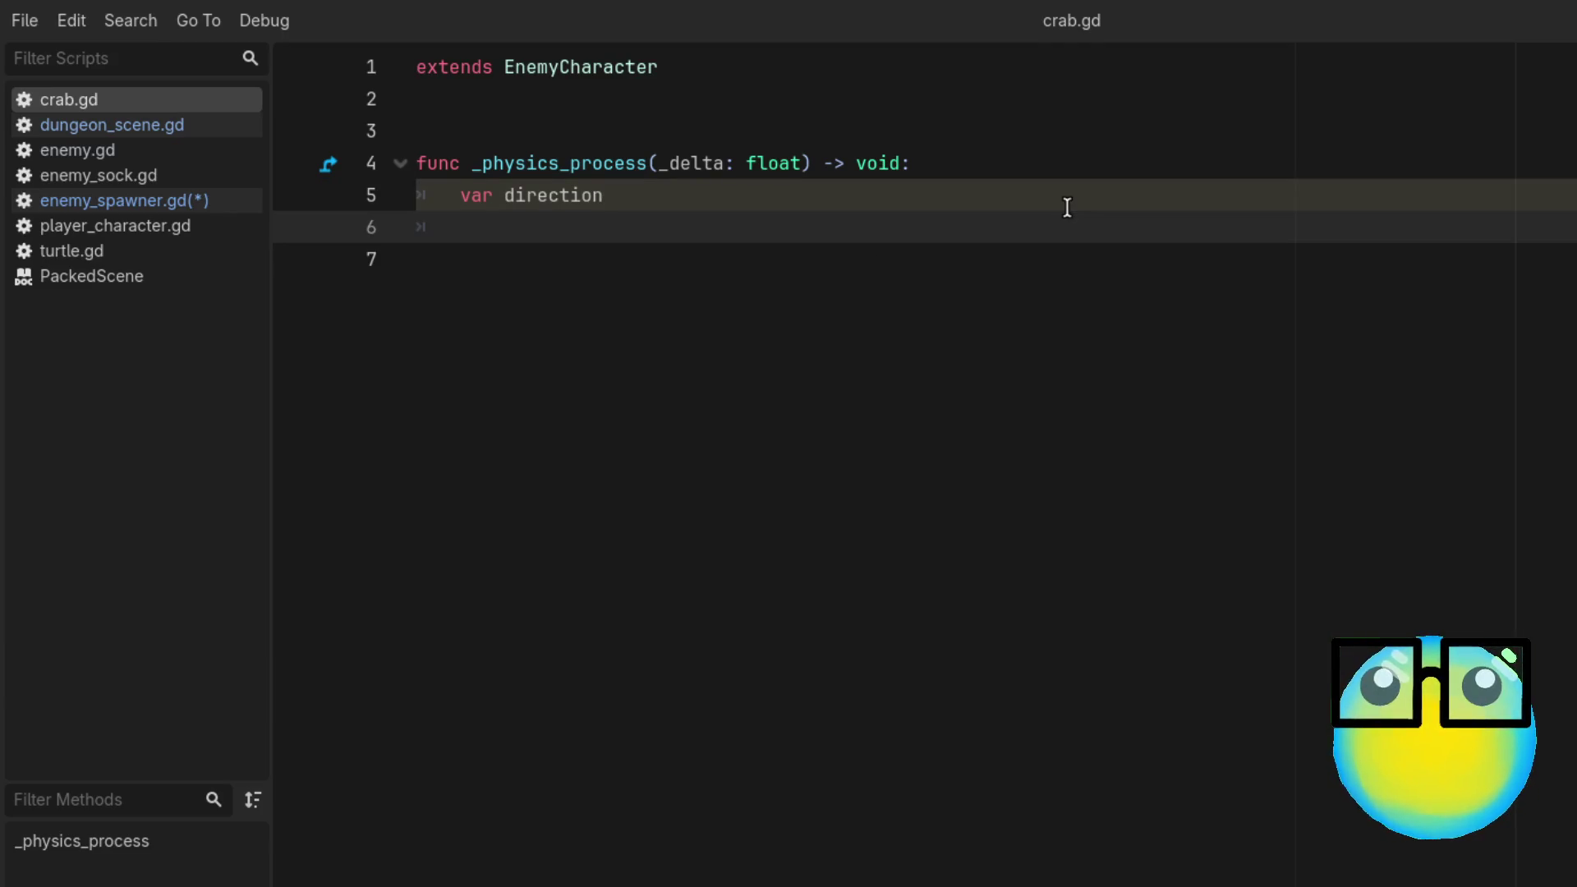
{"action": "type", "text": "if "}
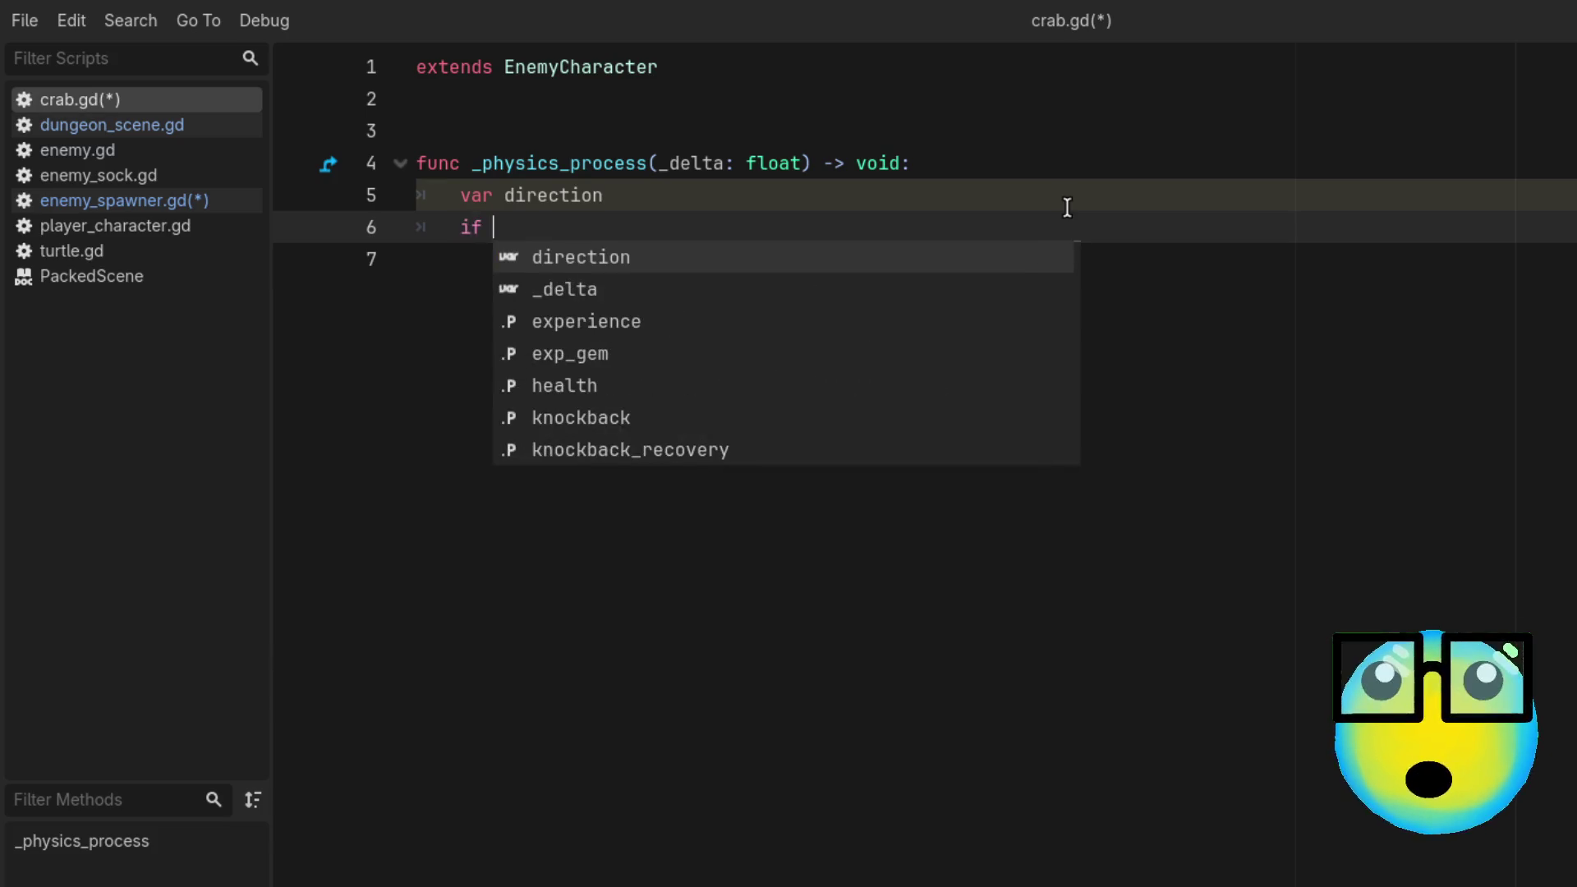
{"action": "type", "text": "glo"}
{"action": "key", "text": "Return"}
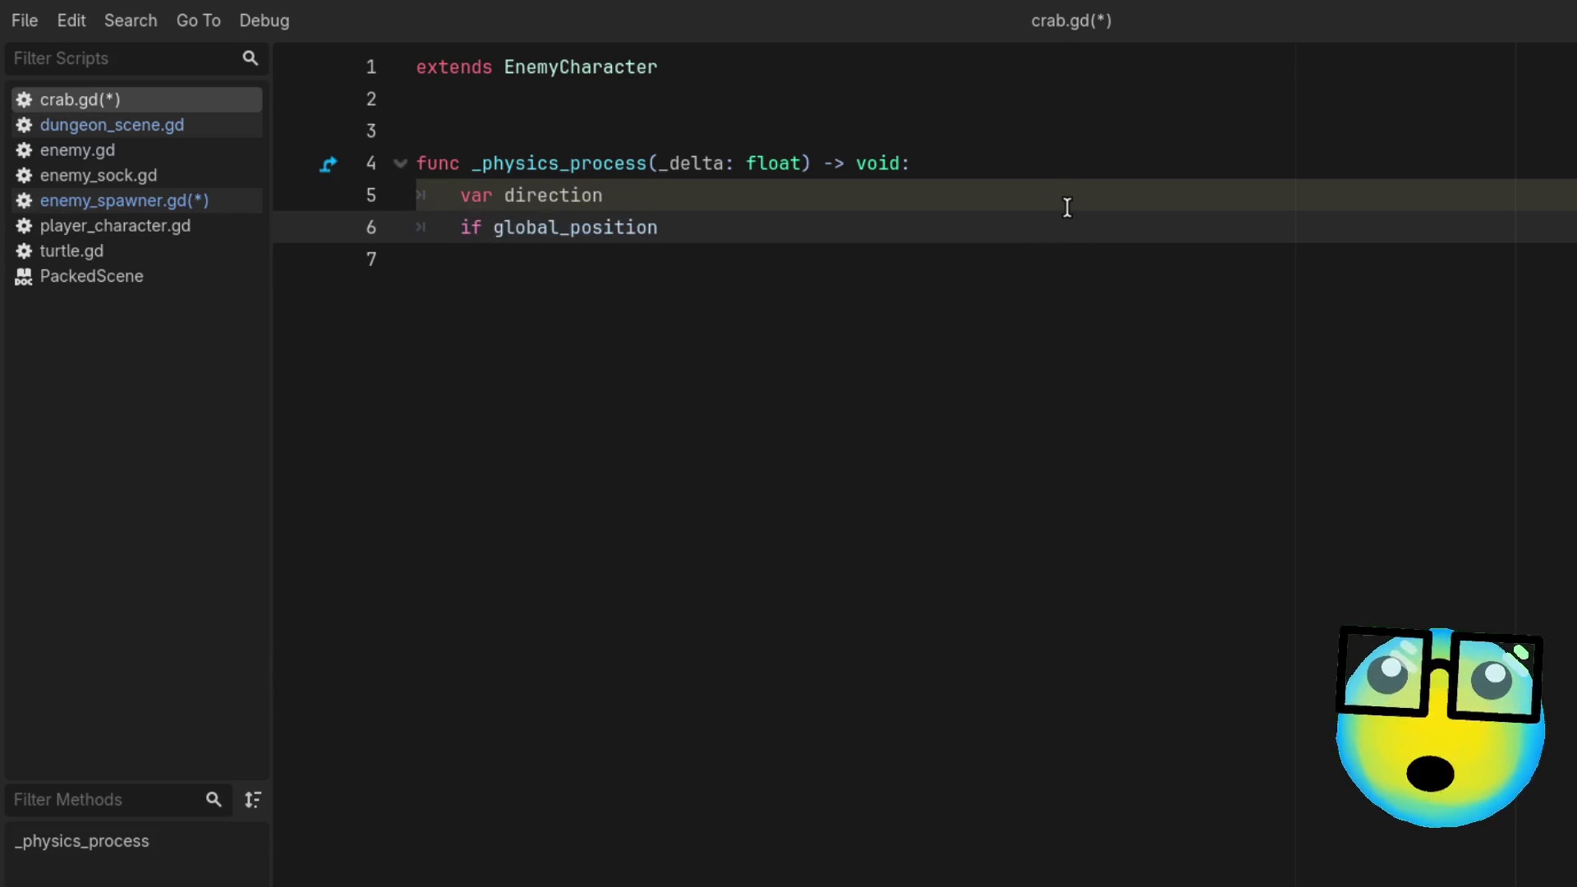
{"action": "type", "text": "."}
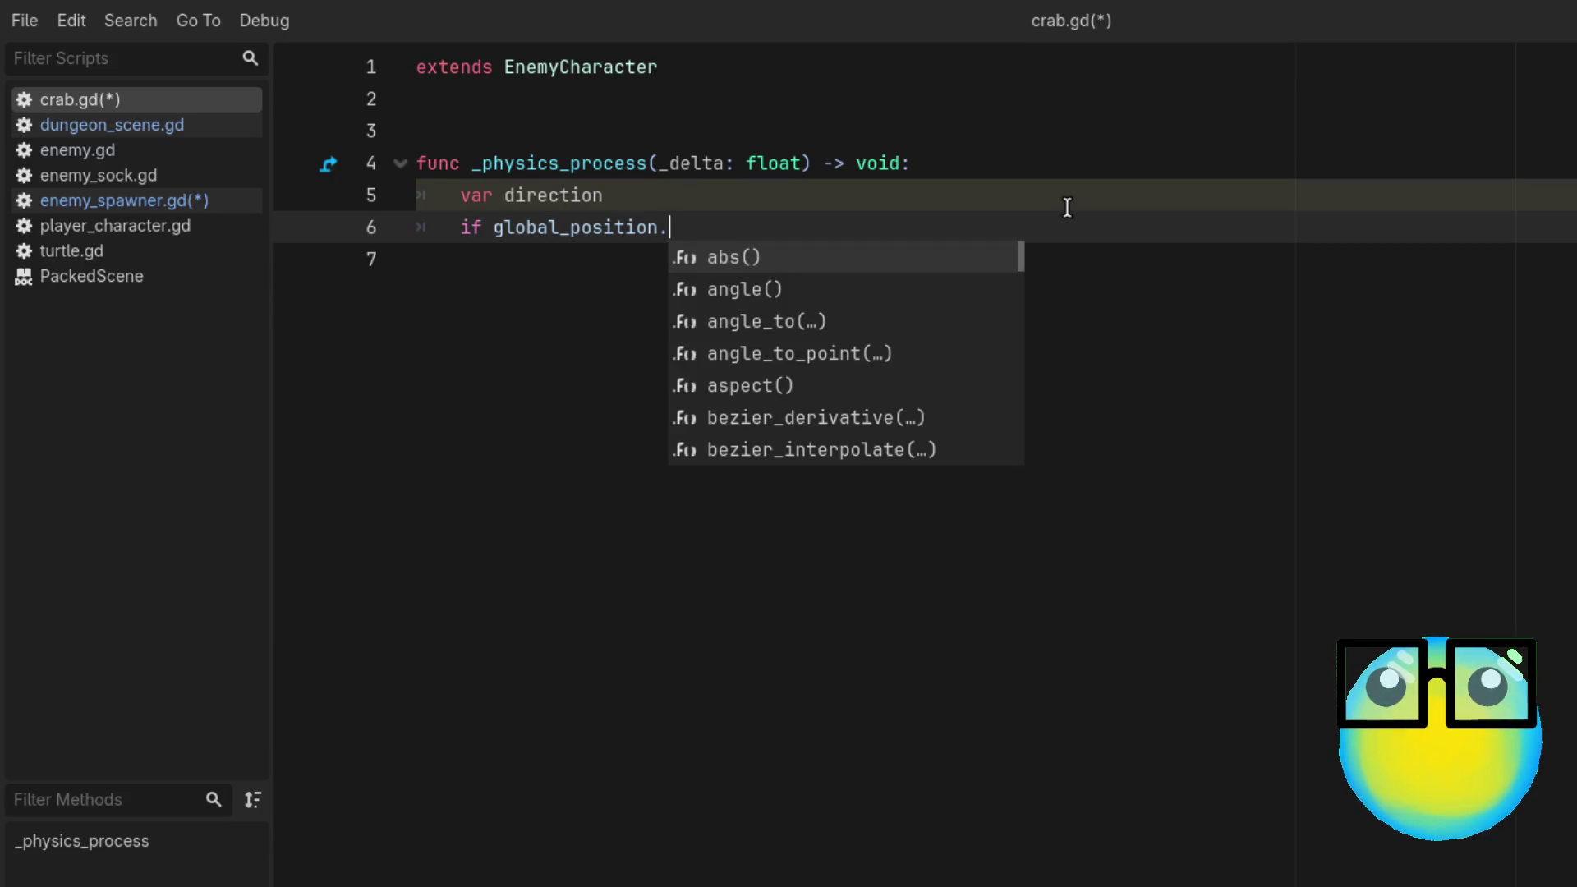
{"action": "type", "text": "x "}
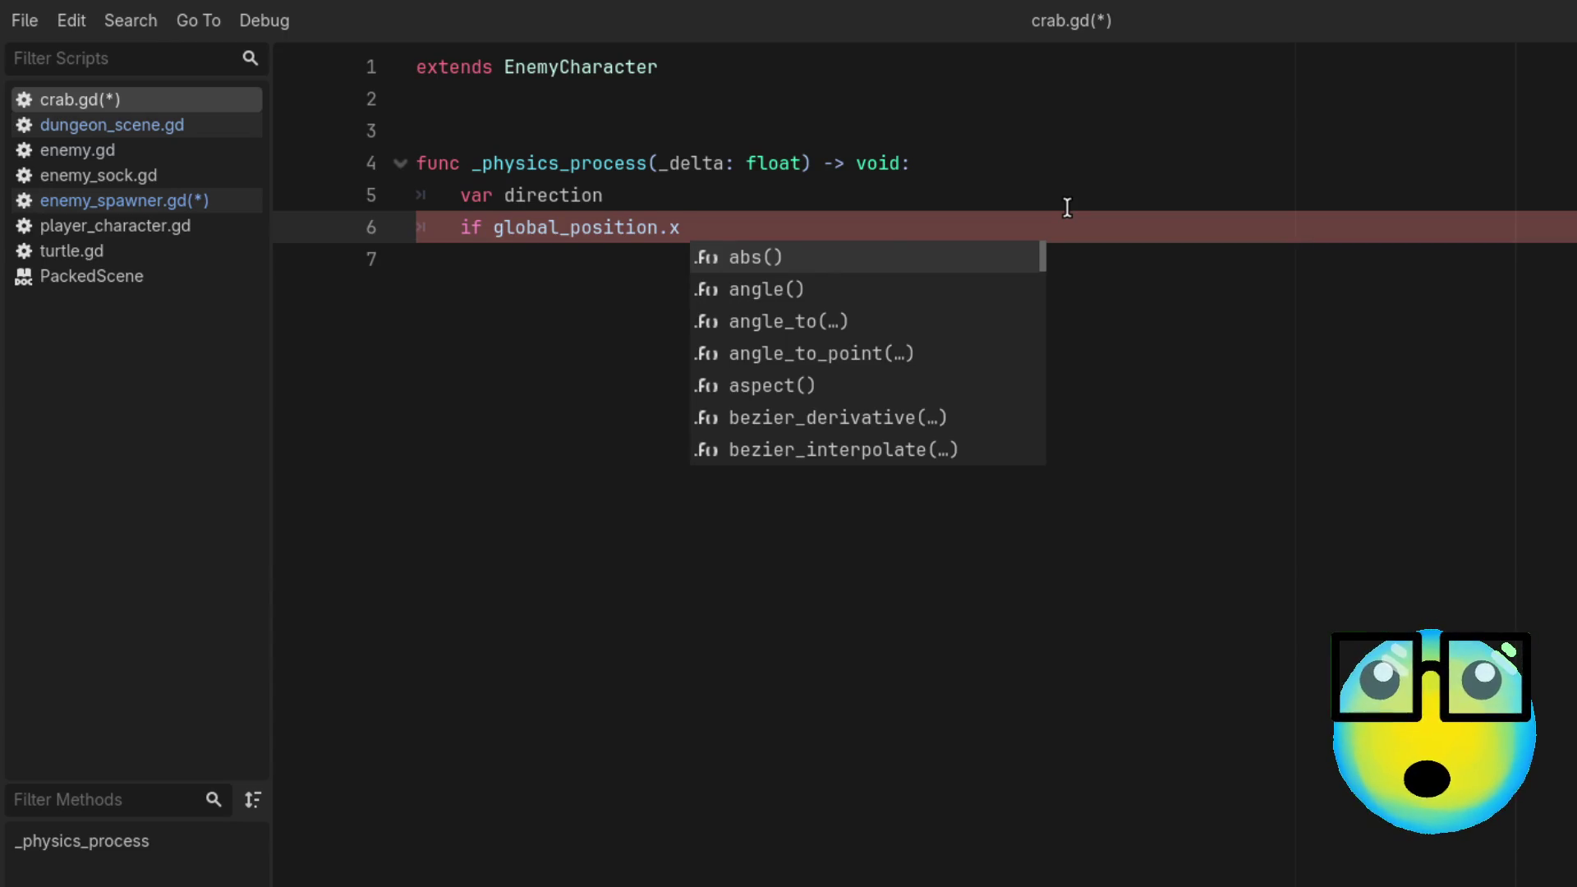
{"action": "type", "text": ">"}
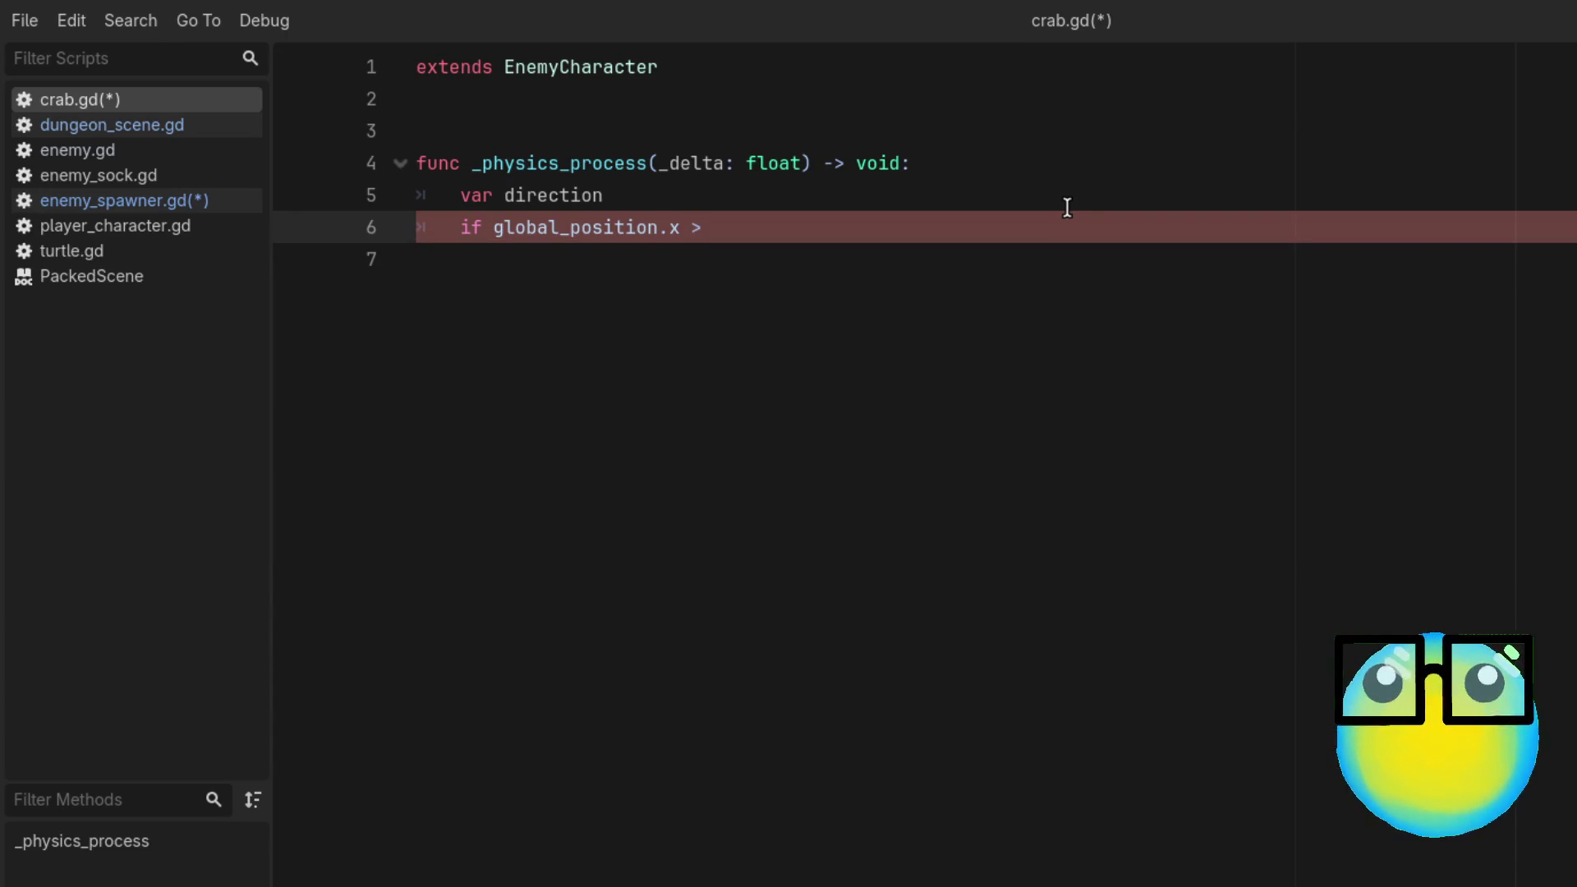
{"action": "type", "text": "="}
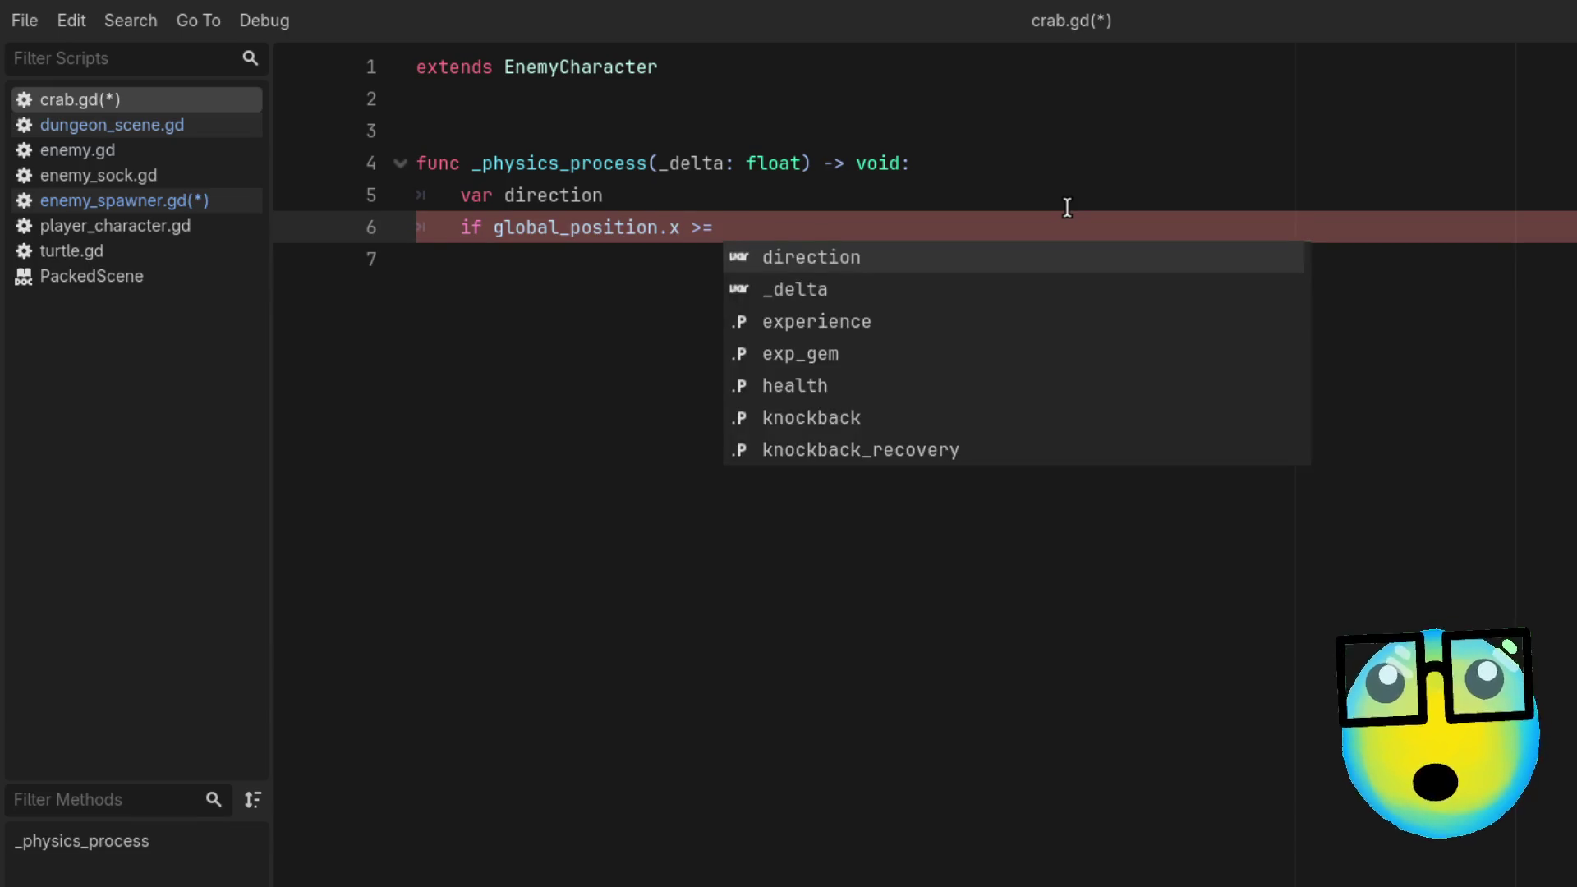
{"action": "left_click", "coordinate": [144, 206]}
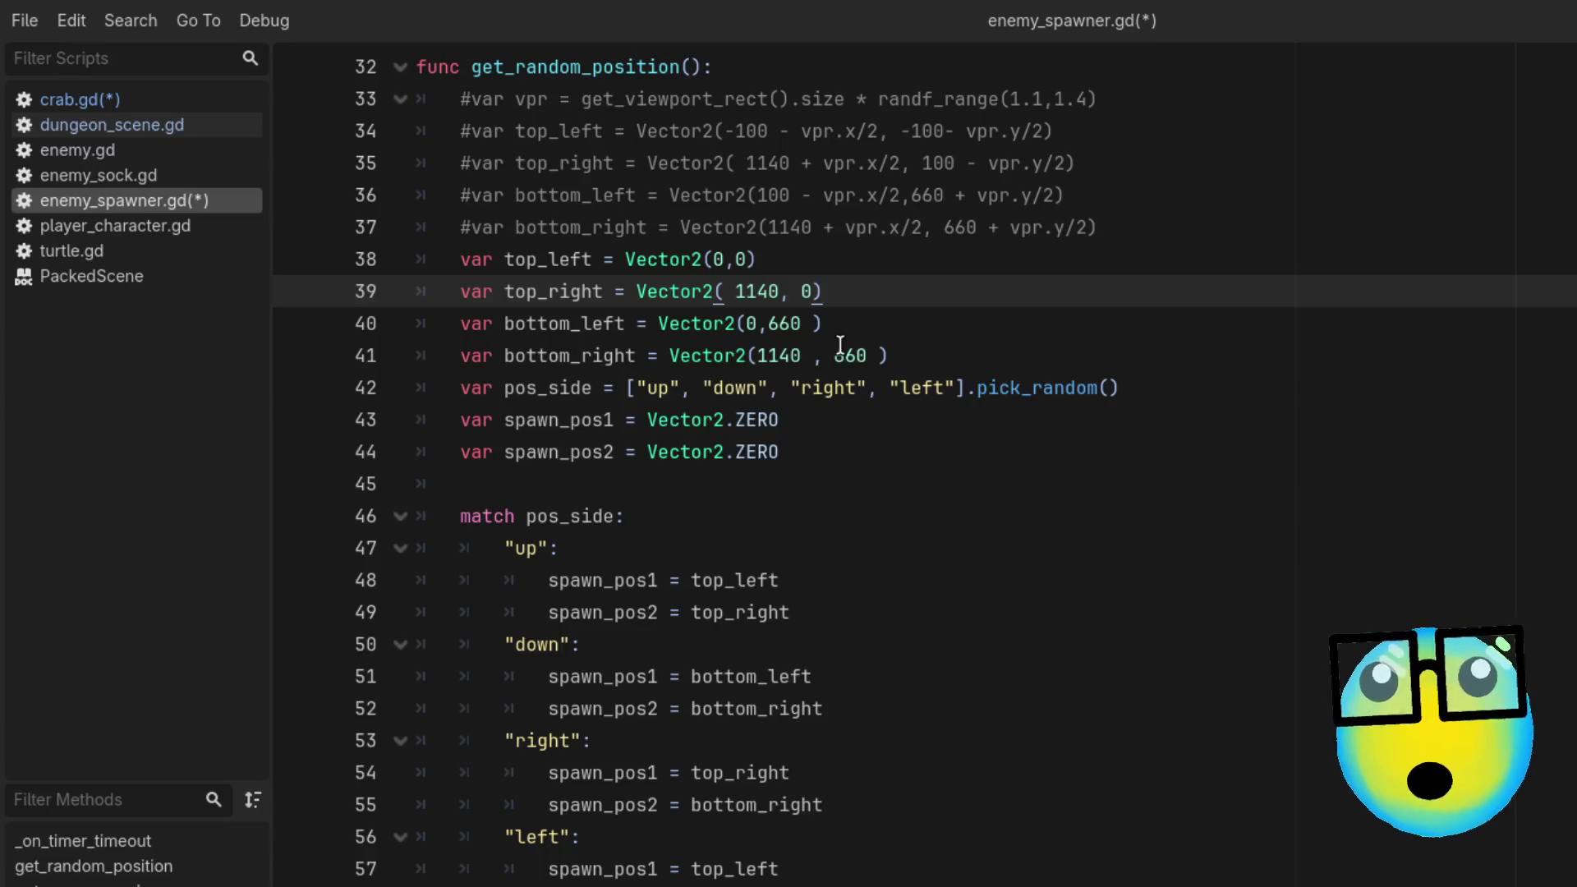
Step: Copy the 1140 x value from the top_right corner line, then go back to crab.gd
{"action": "left_click", "coordinate": [783, 325]}
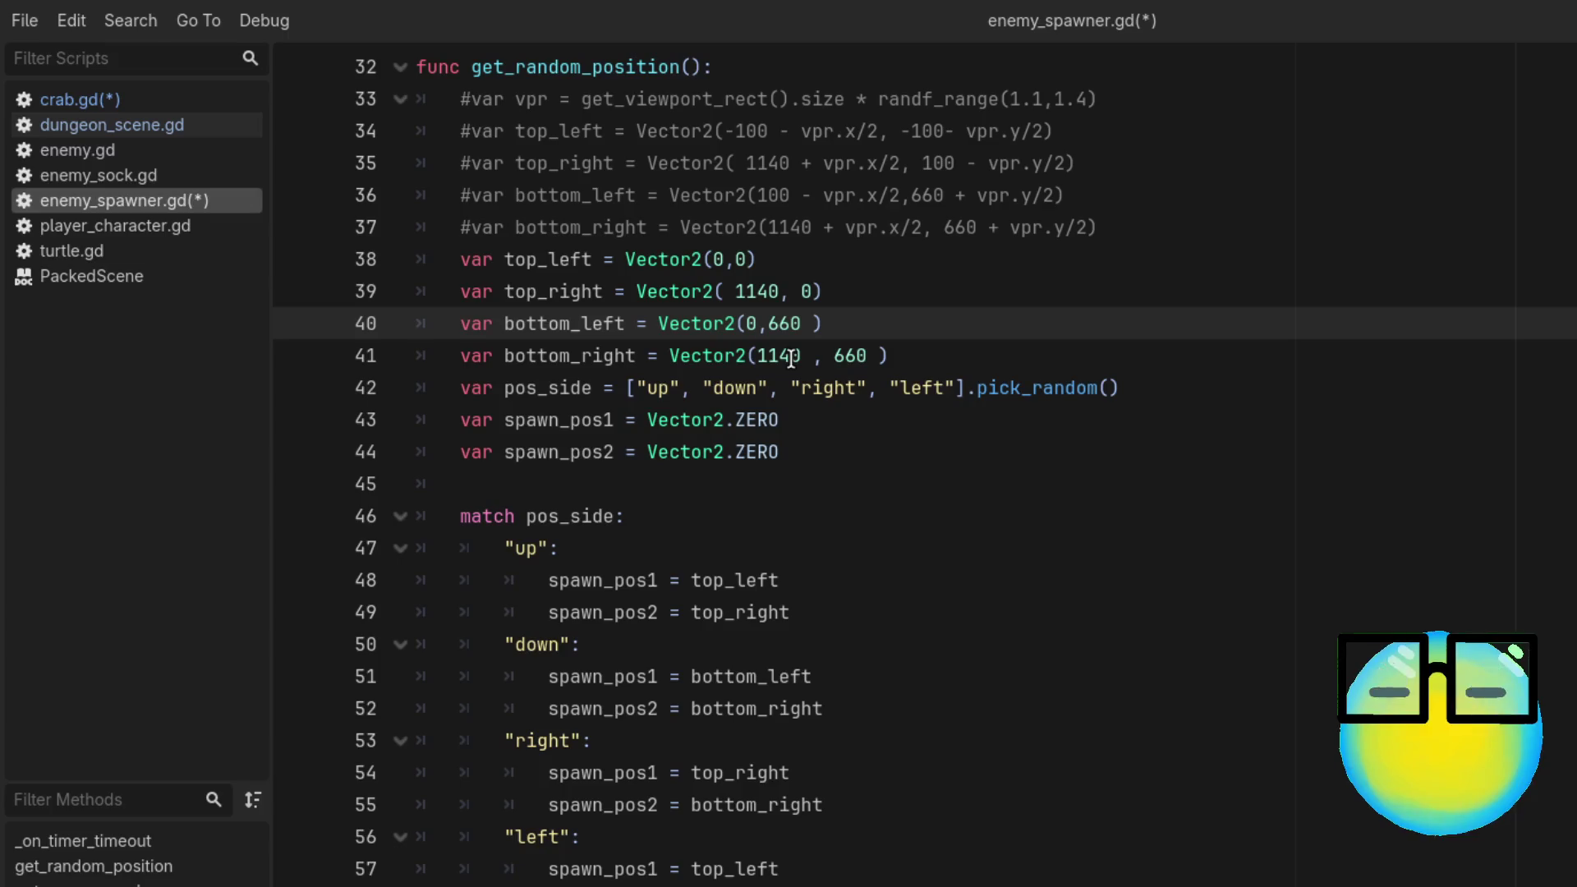
{"action": "double_click", "coordinate": [761, 289]}
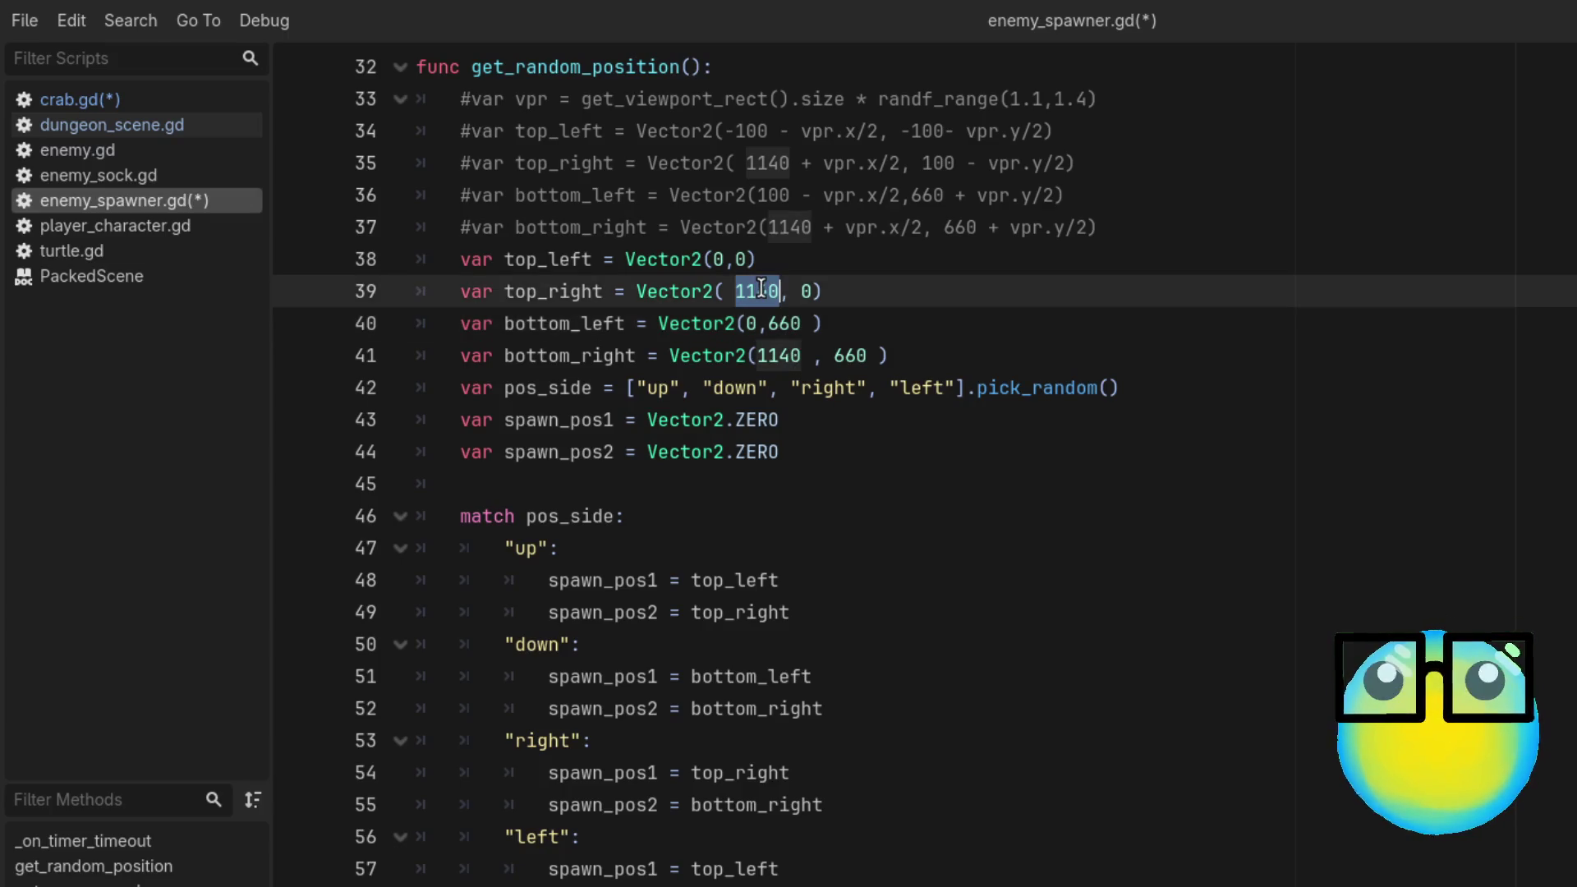
{"action": "left_click", "coordinate": [1136, 289]}
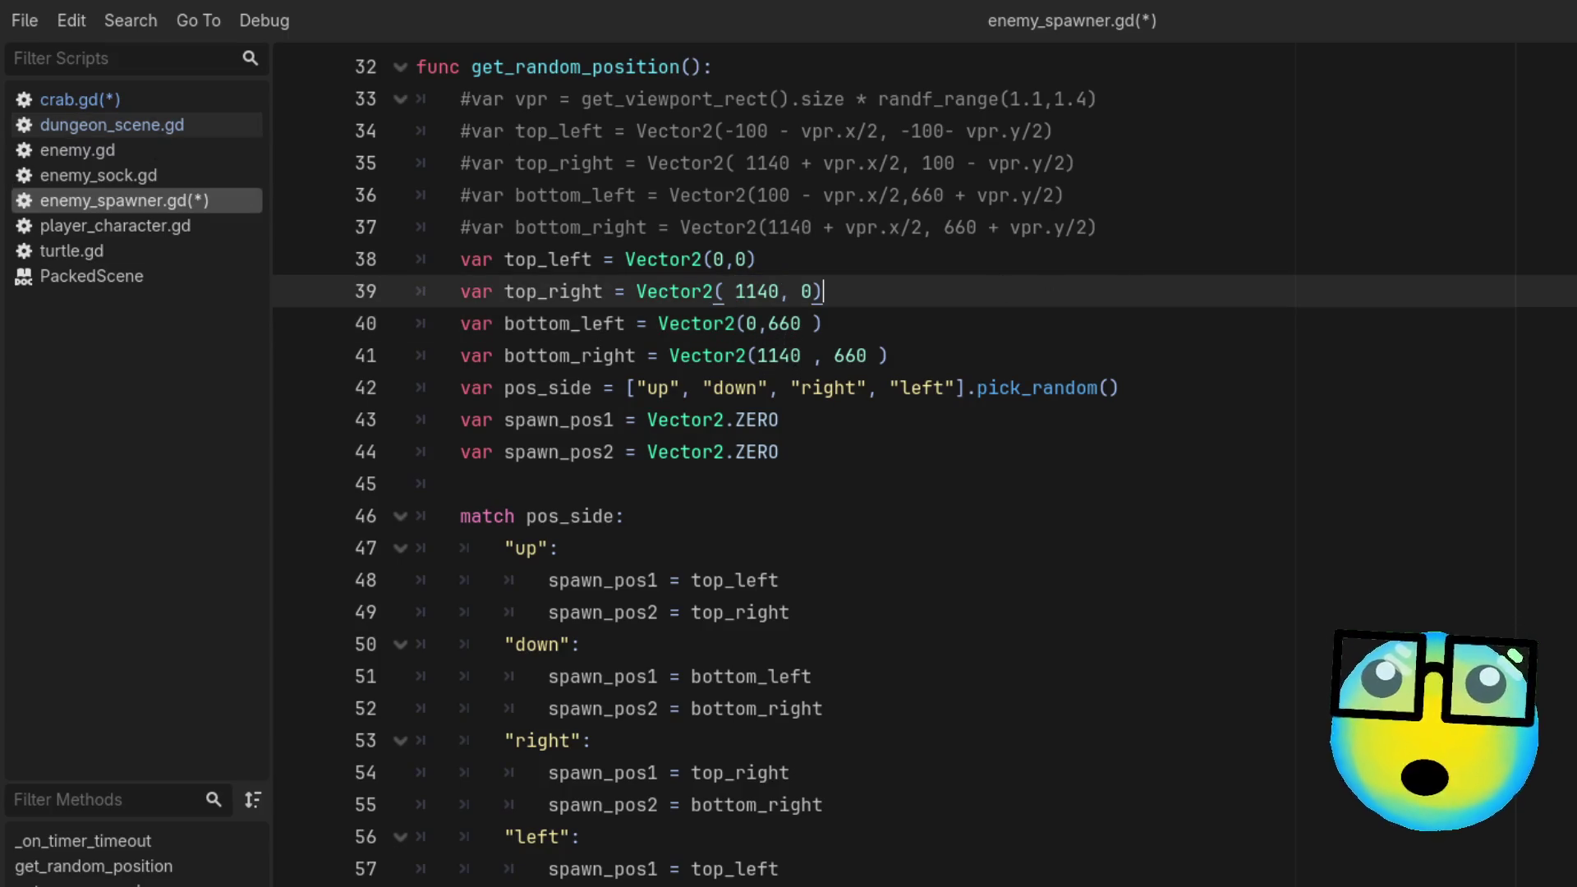
{"action": "double_click", "coordinate": [761, 291]}
{"action": "key", "text": "ctrl+c"}
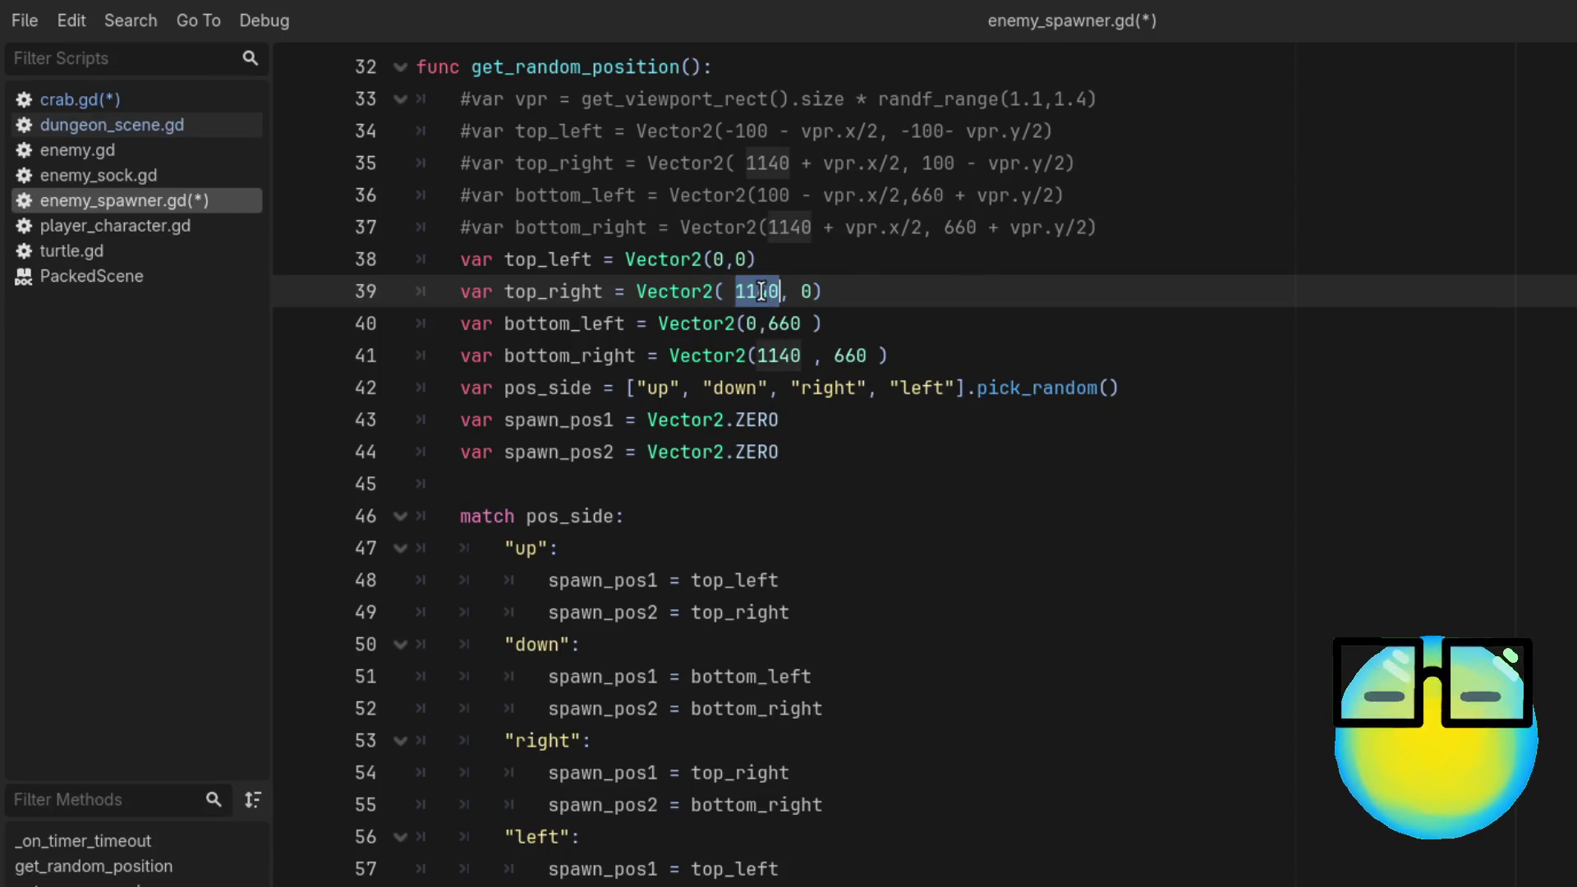
{"action": "left_click", "coordinate": [98, 100]}
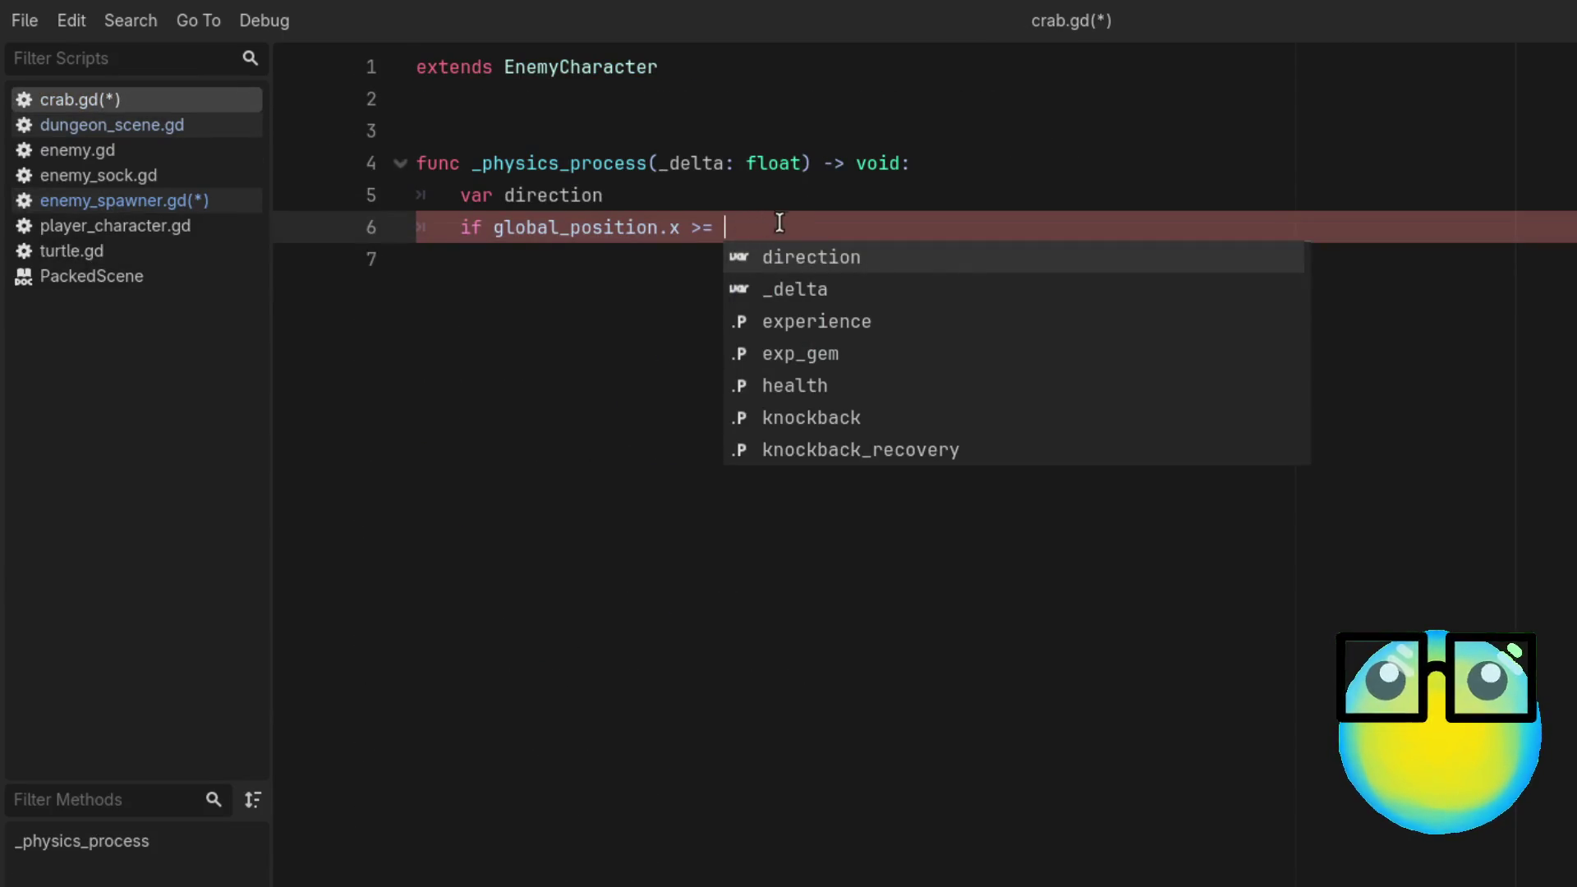
Step: Complete line 6 as 'if global_position.x >= 1140:' with the body 'direction += 1'
{"action": "key", "text": "ctrl+v"}
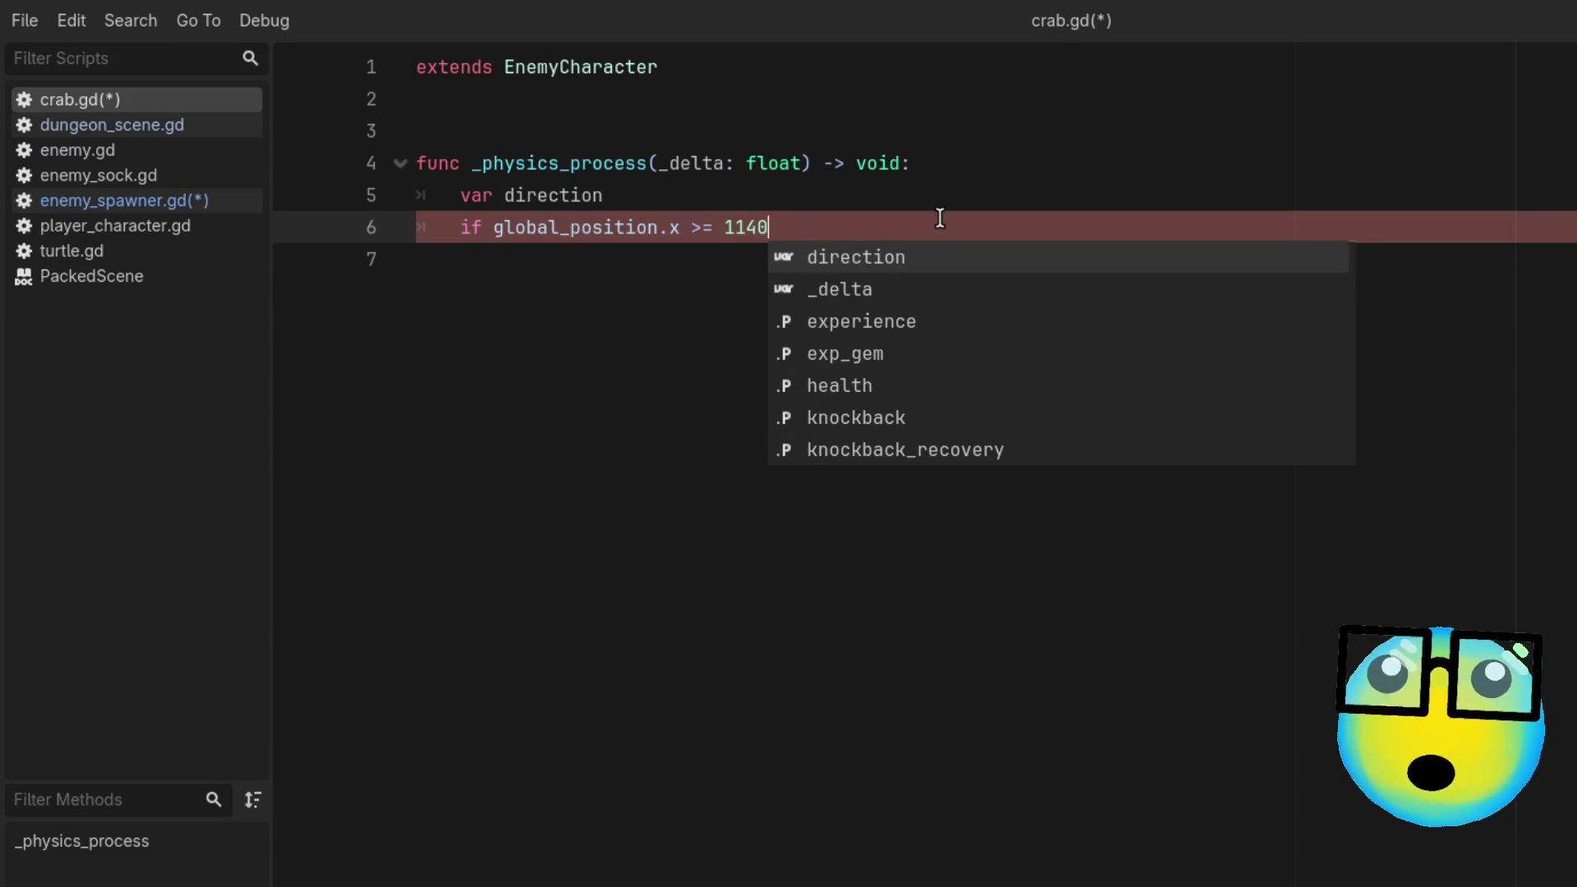
{"action": "type", "text": ":"}
{"action": "key", "text": "Return"}
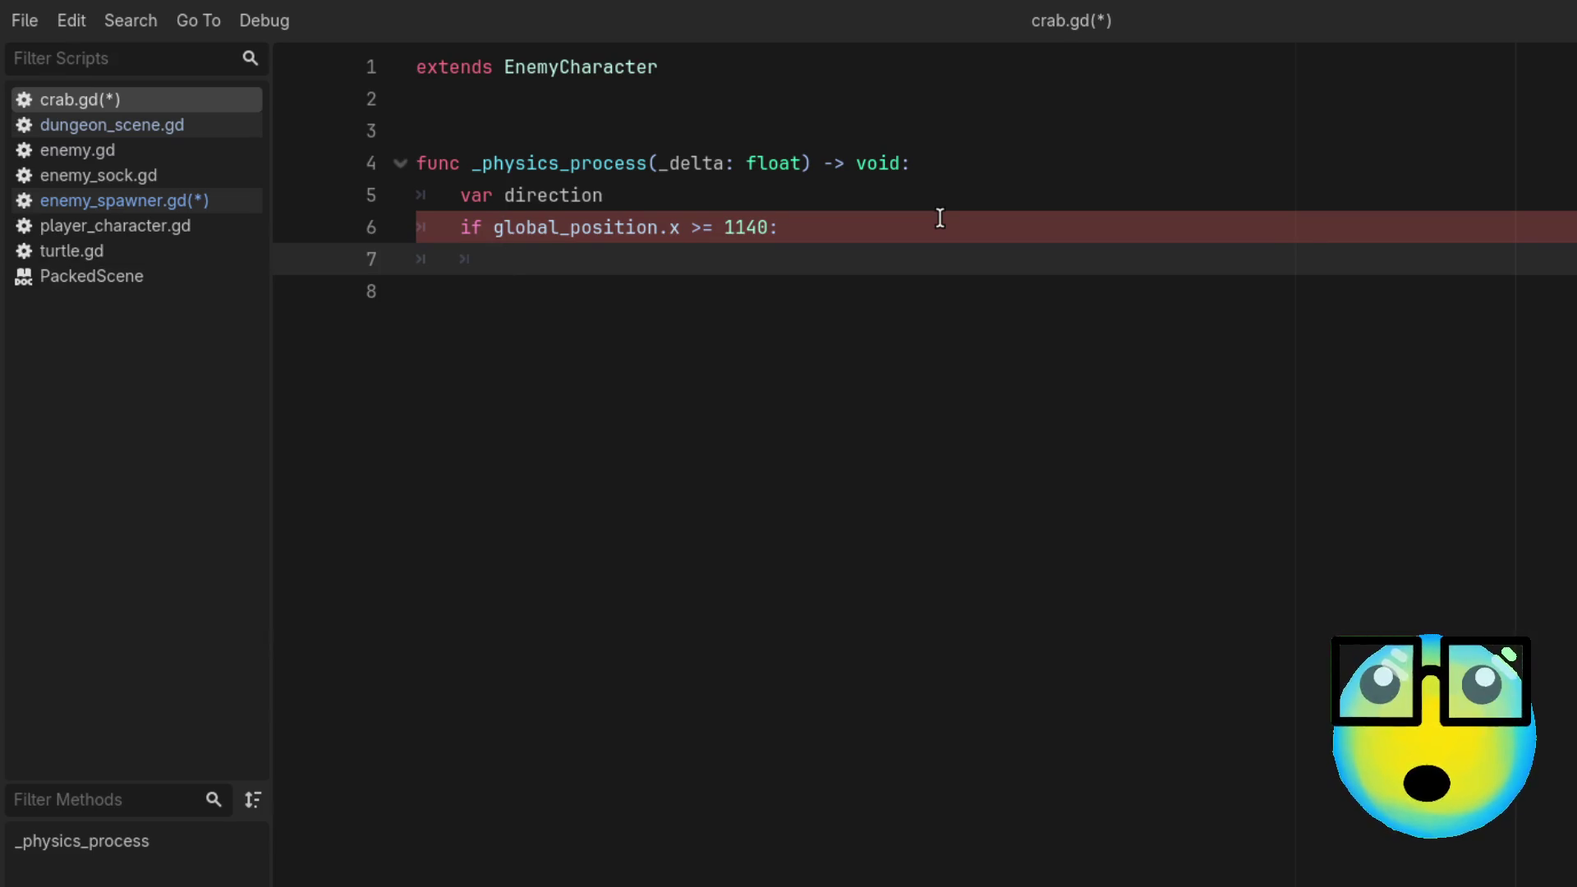
{"action": "type", "text": "dire"}
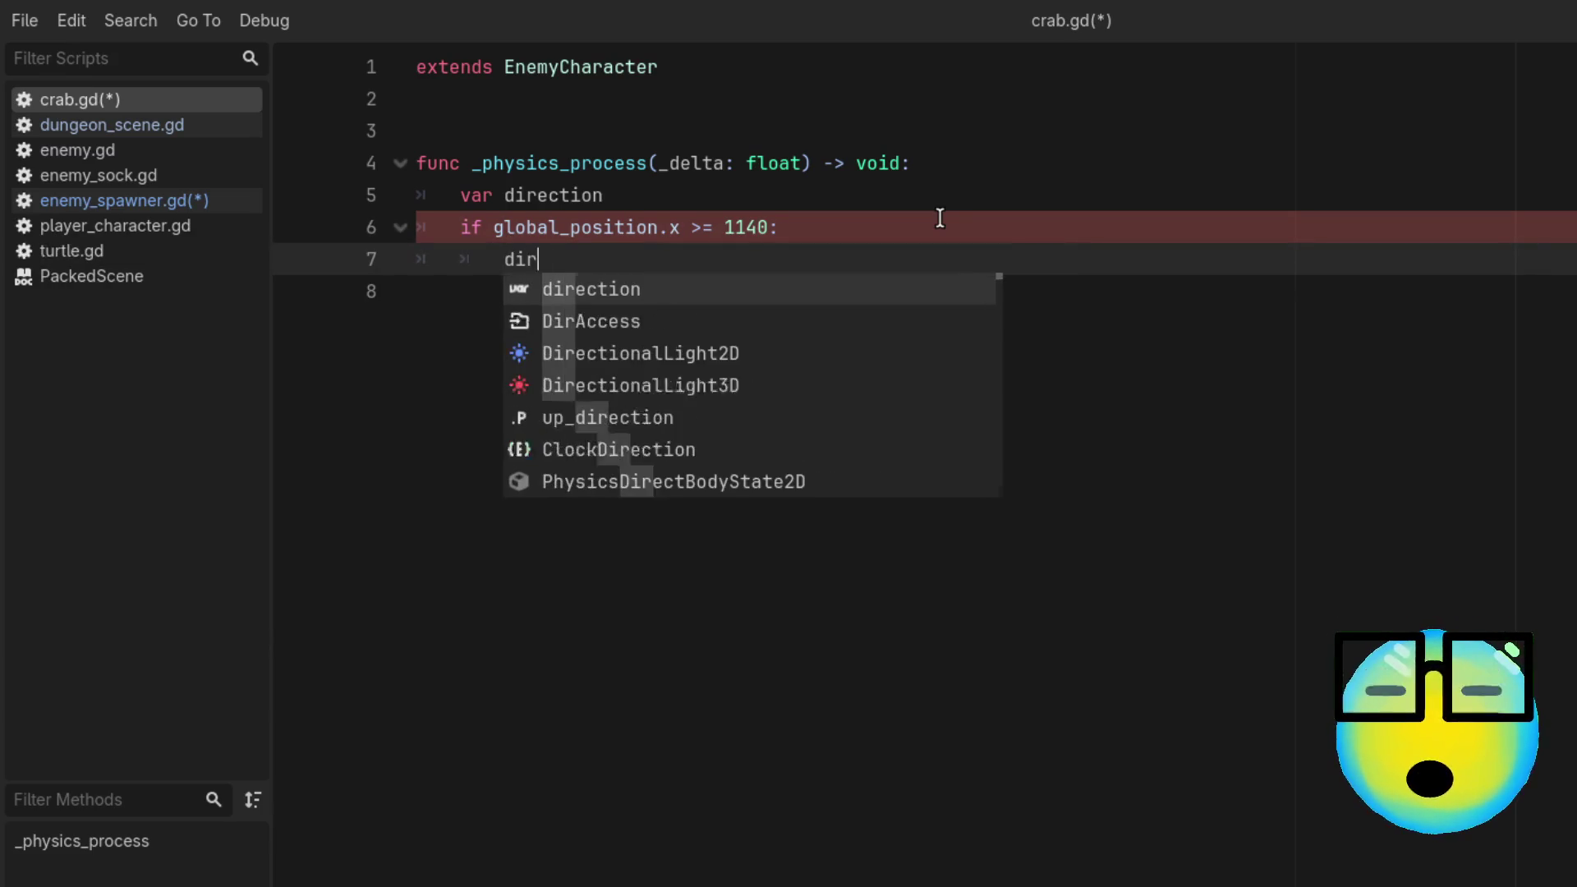
{"action": "key", "text": "Return"}
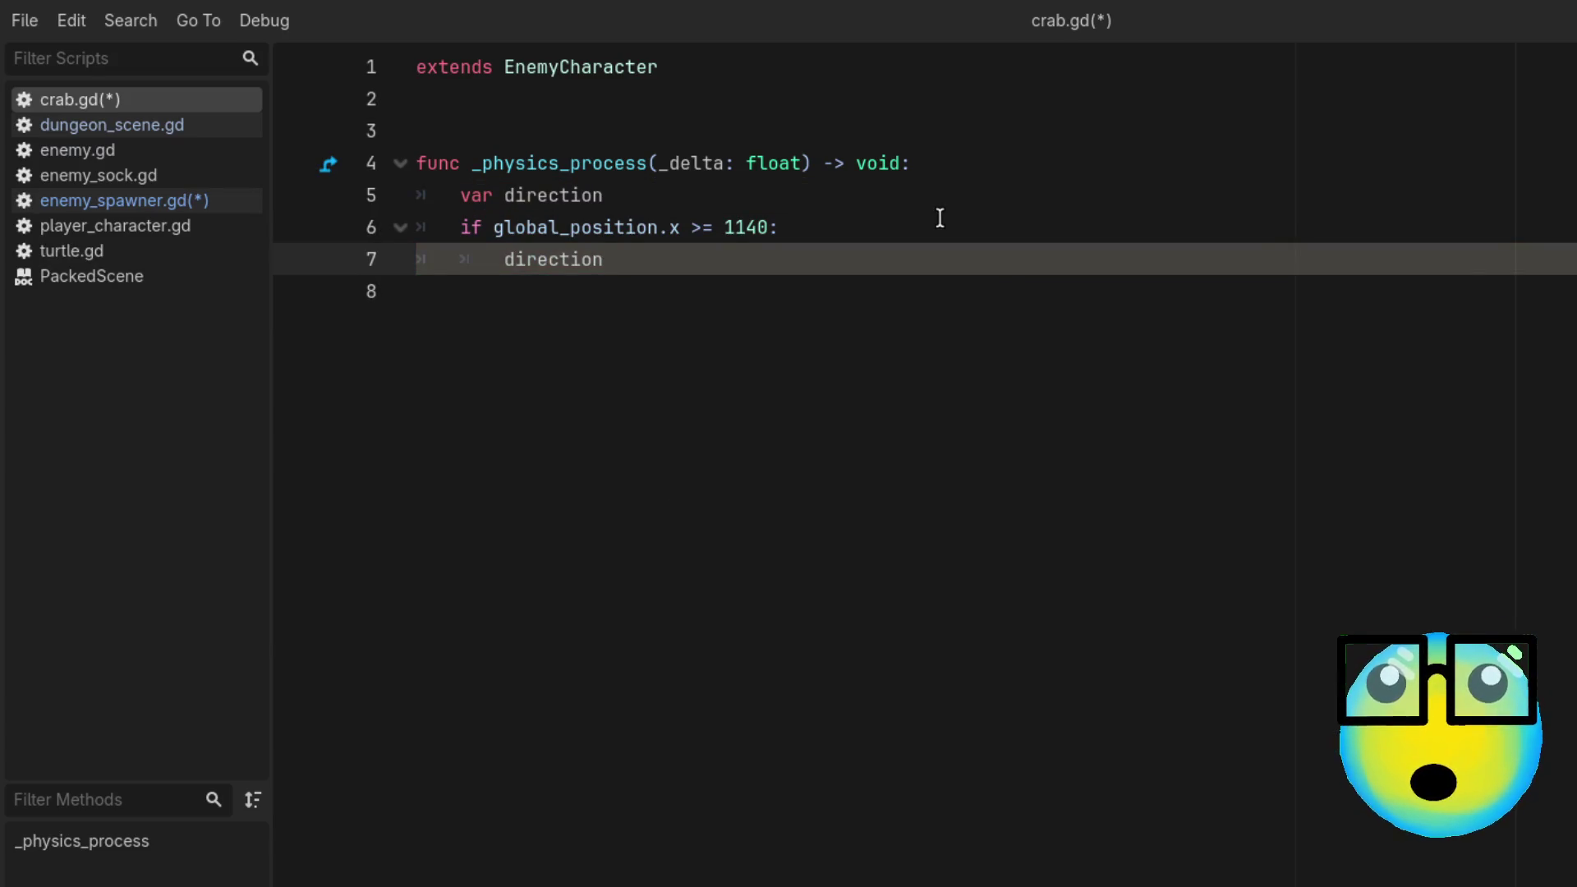
{"action": "type", "text": "+= 1"}
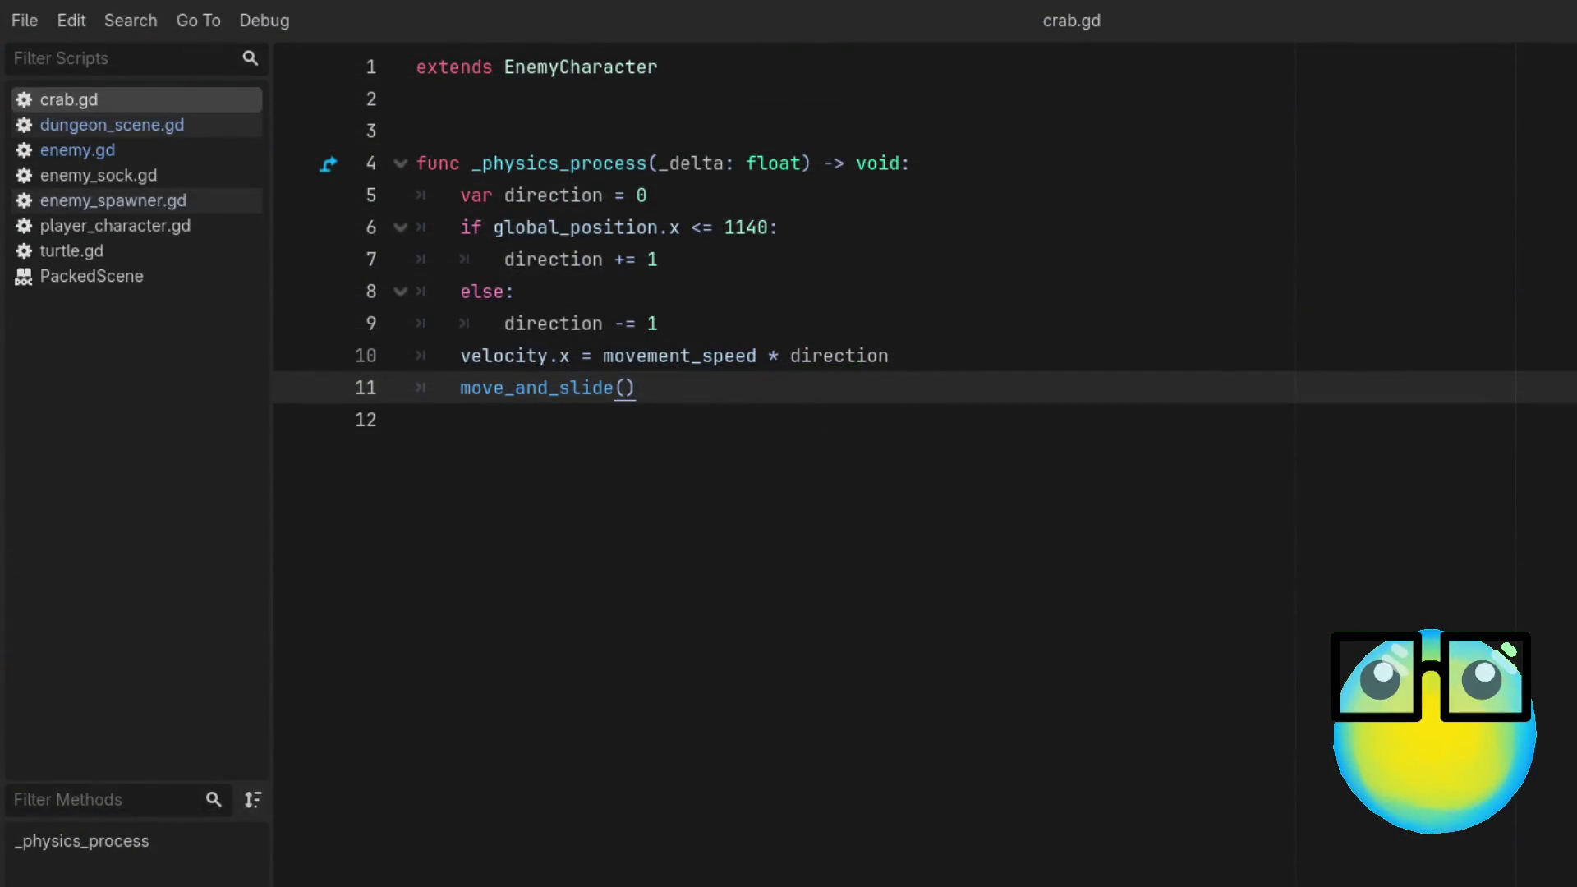
{"action": "key", "text": "Down"}
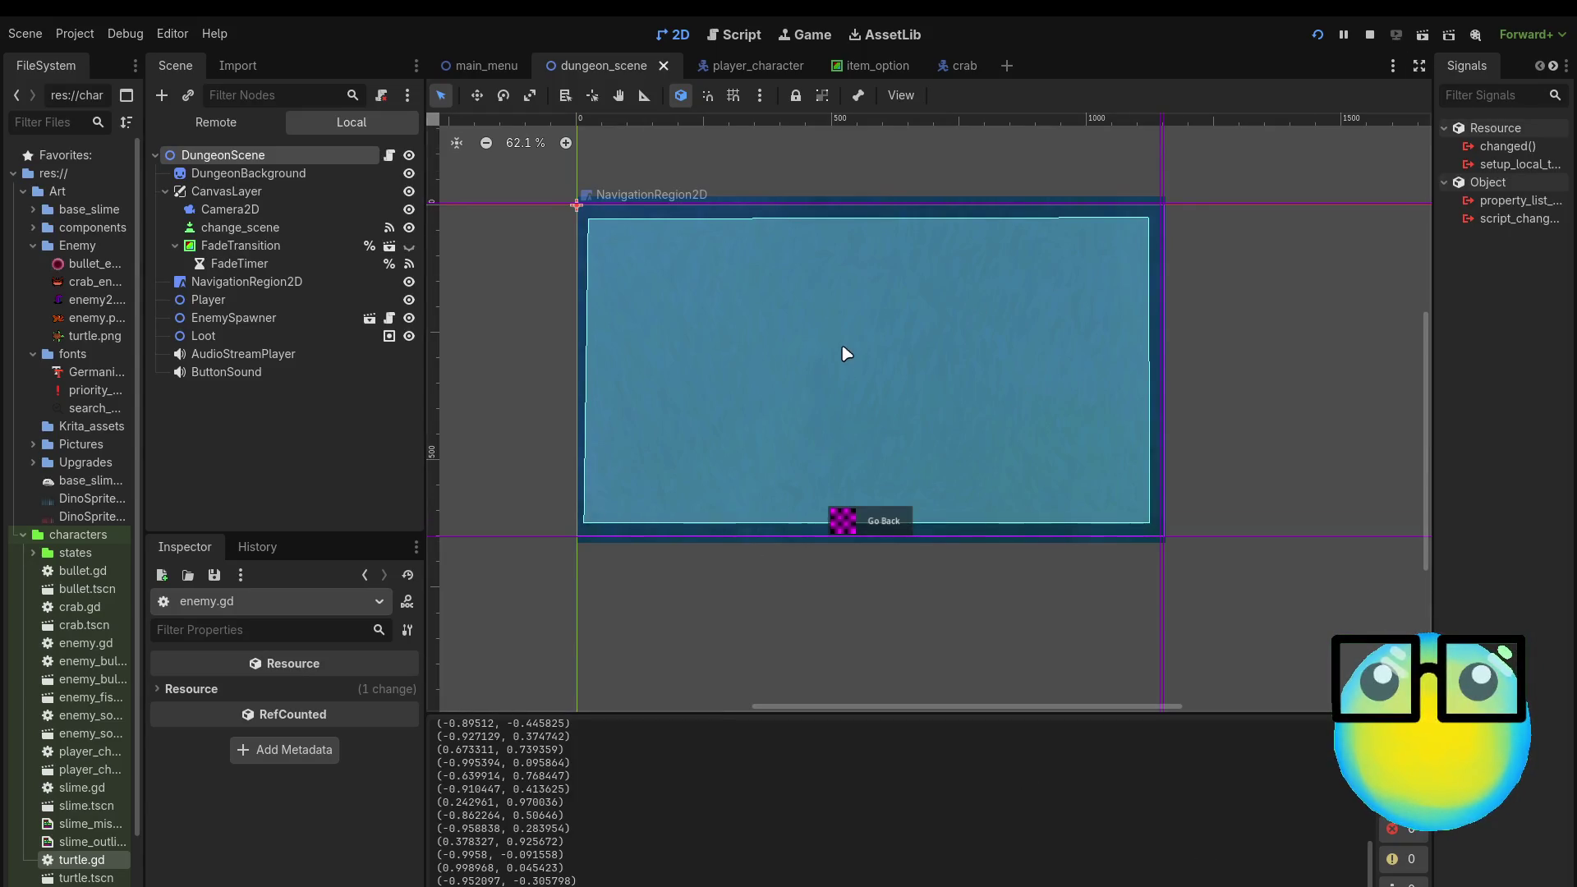
Step: In enemy_spawner.tscn, set Spawns entry 0's Enemy to crab.tscn and save the scene
{"action": "scroll", "coordinate": [841, 345], "scroll_direction": "up", "scroll_amount": 1}
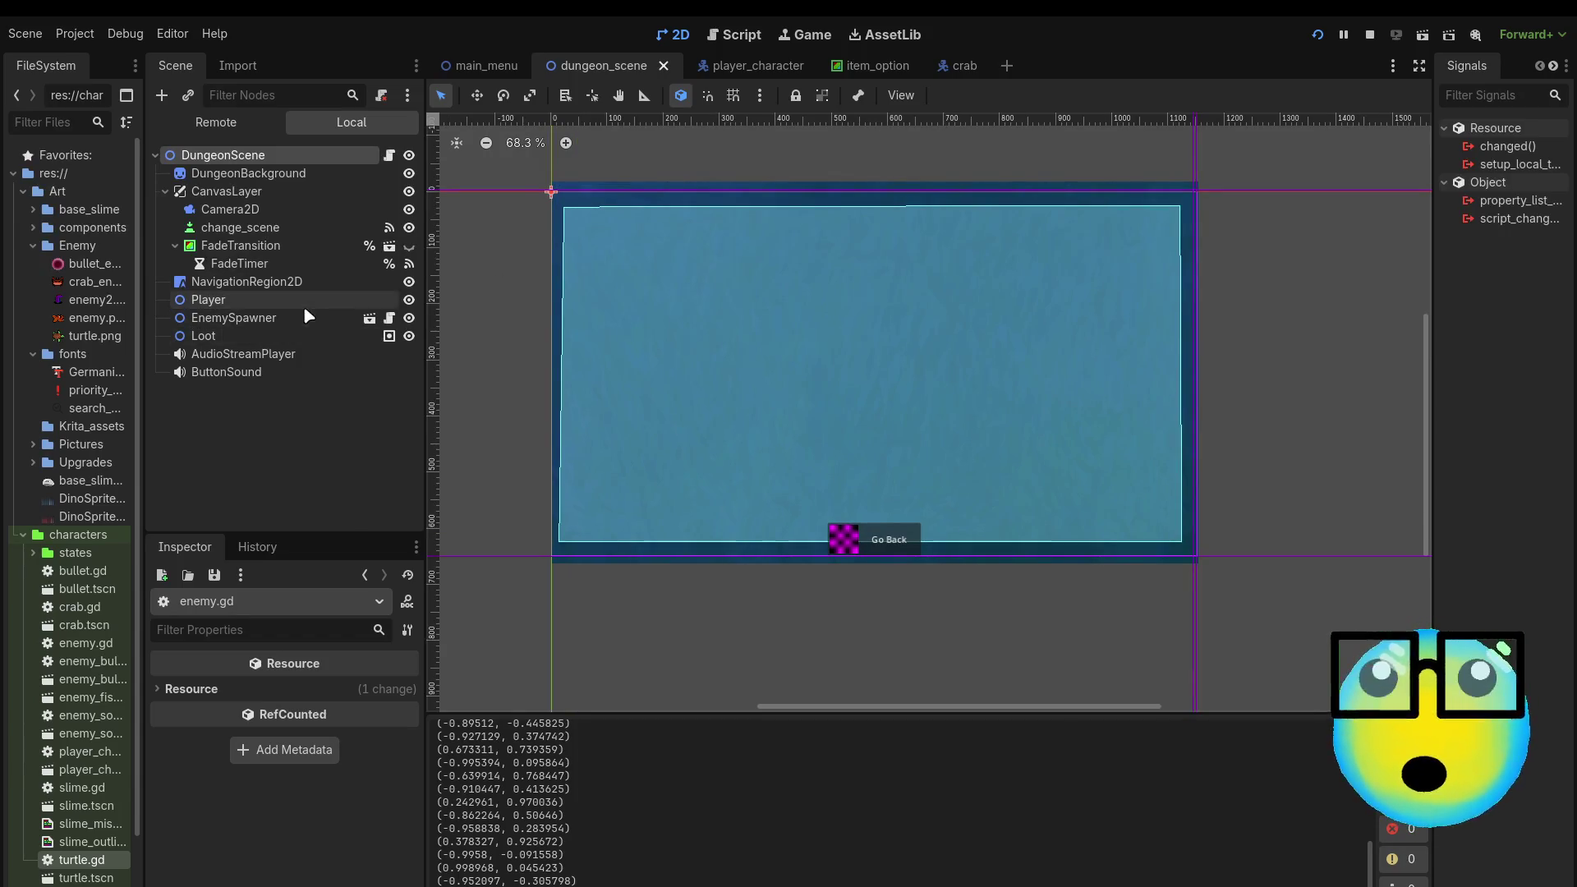
{"action": "left_click", "coordinate": [370, 318]}
{"action": "left_click", "coordinate": [312, 158]}
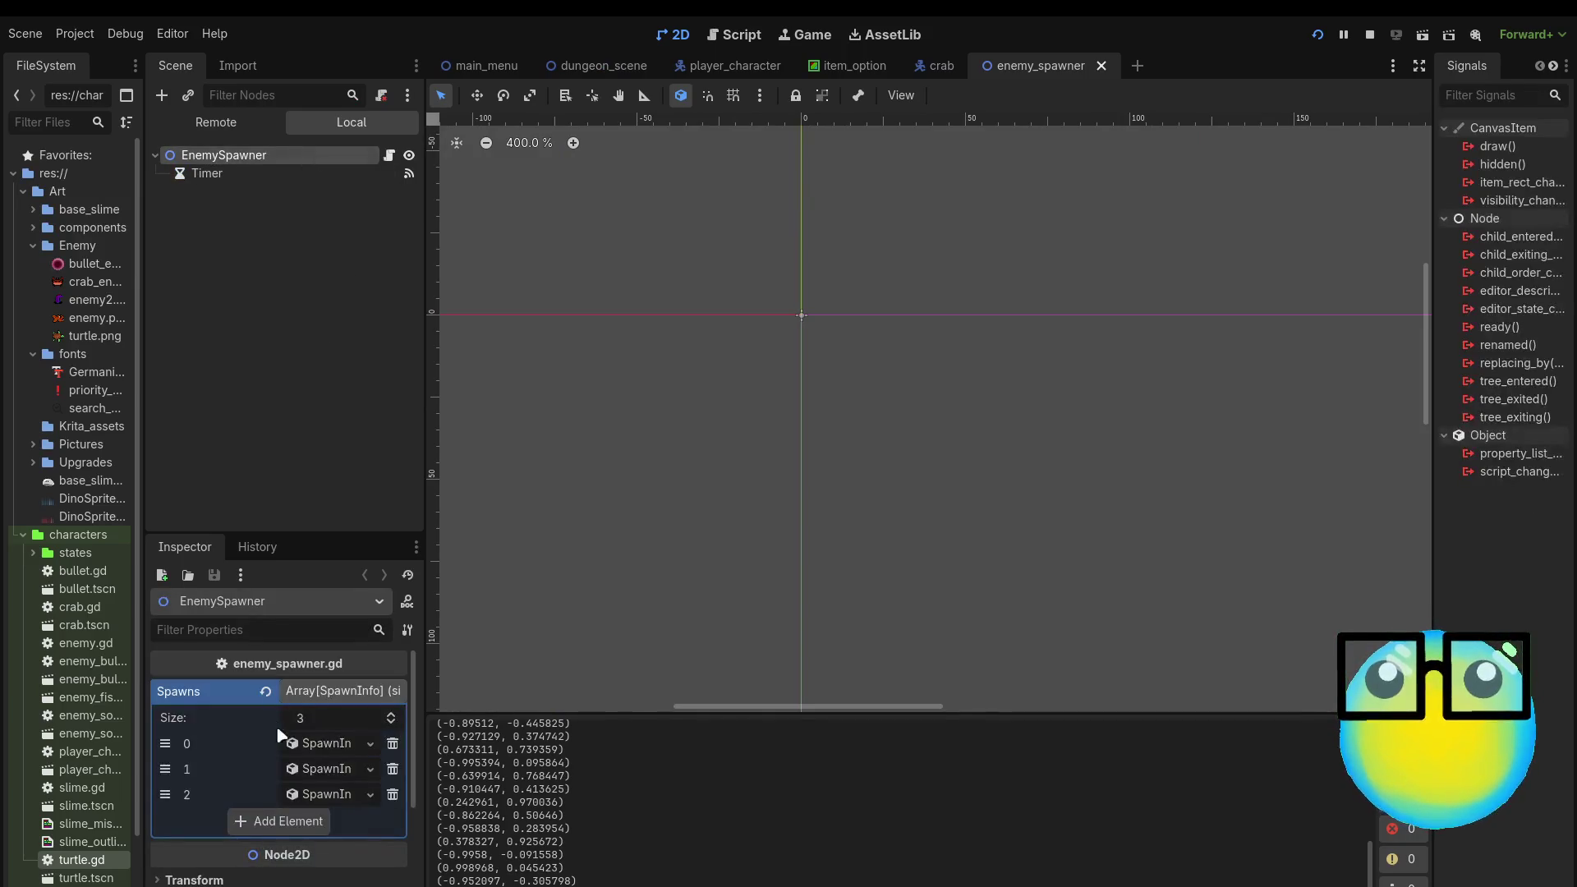
{"action": "left_click", "coordinate": [312, 745]}
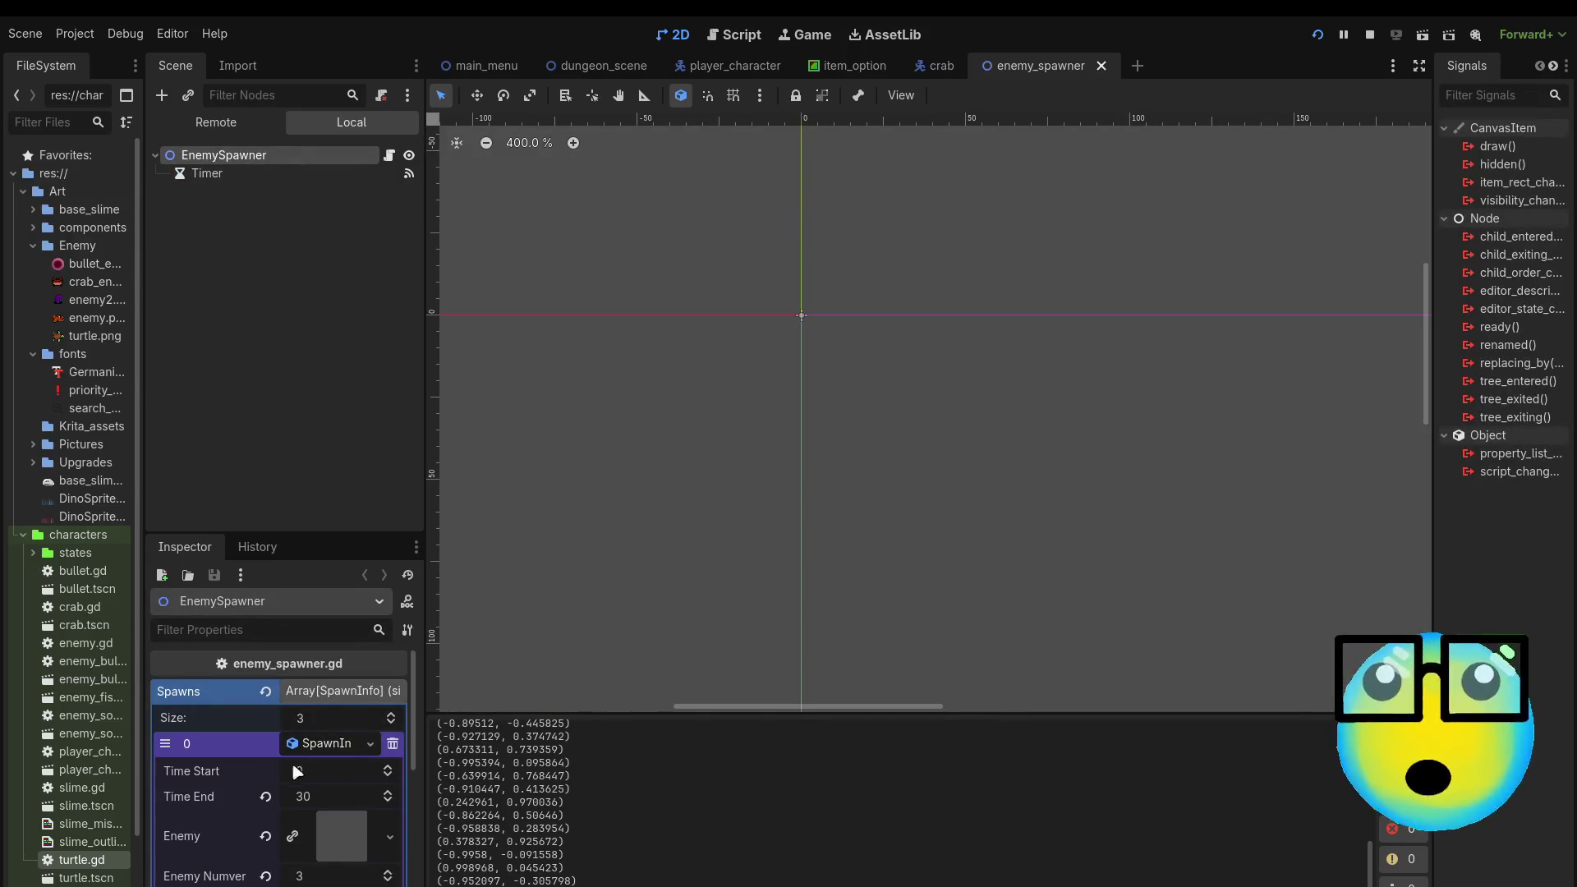
{"action": "scroll", "coordinate": [276, 767], "scroll_direction": "down", "scroll_amount": 1}
{"action": "scroll", "coordinate": [276, 766], "scroll_direction": "up", "scroll_amount": 1}
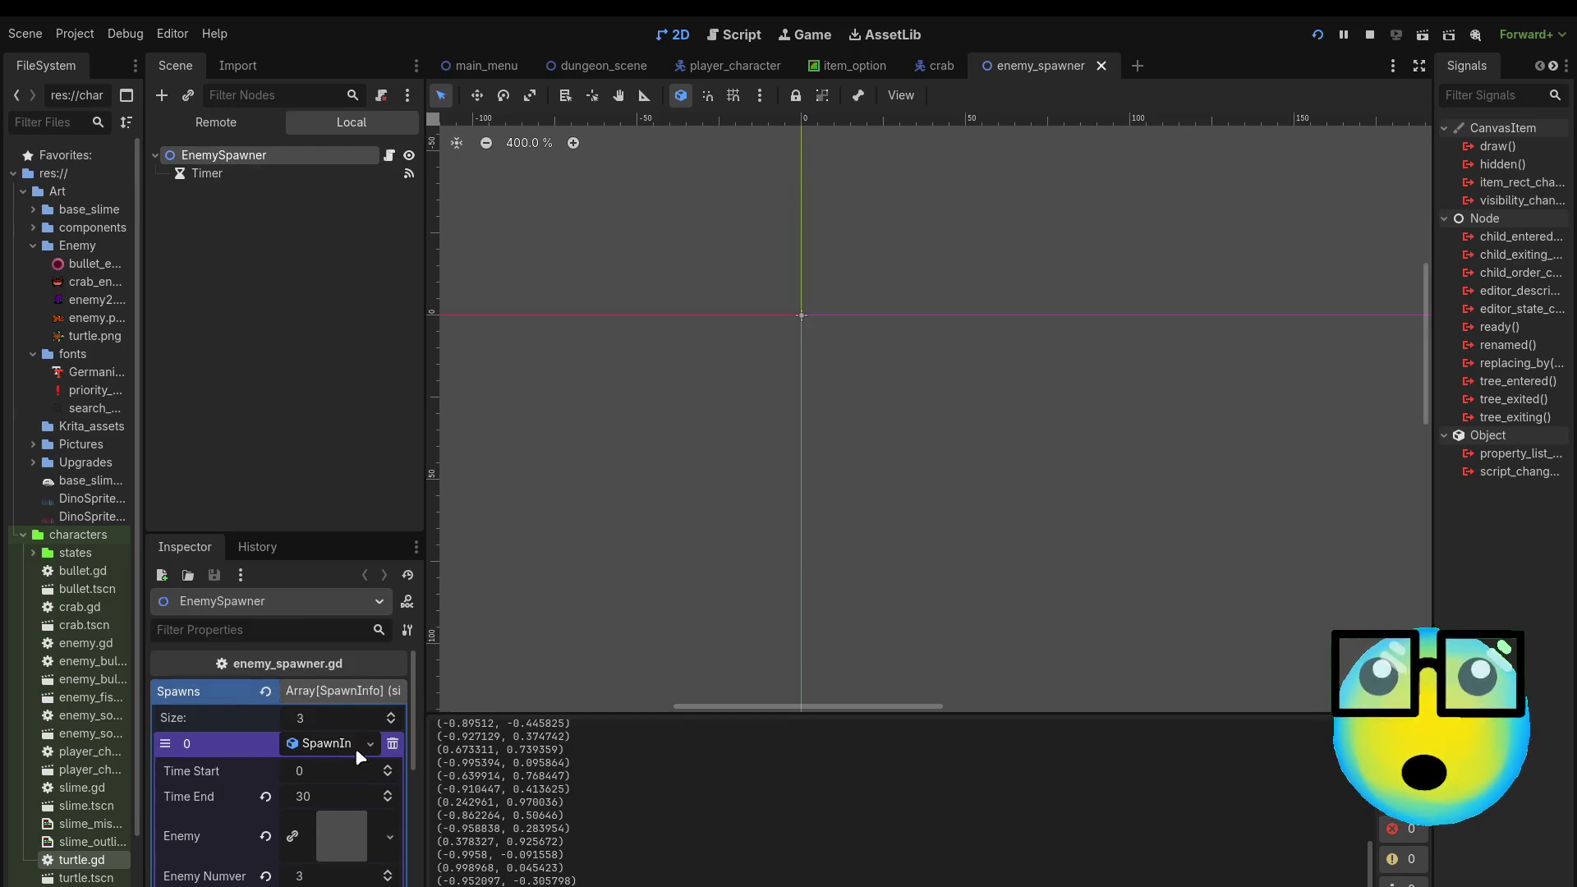
{"action": "left_click", "coordinate": [267, 838]}
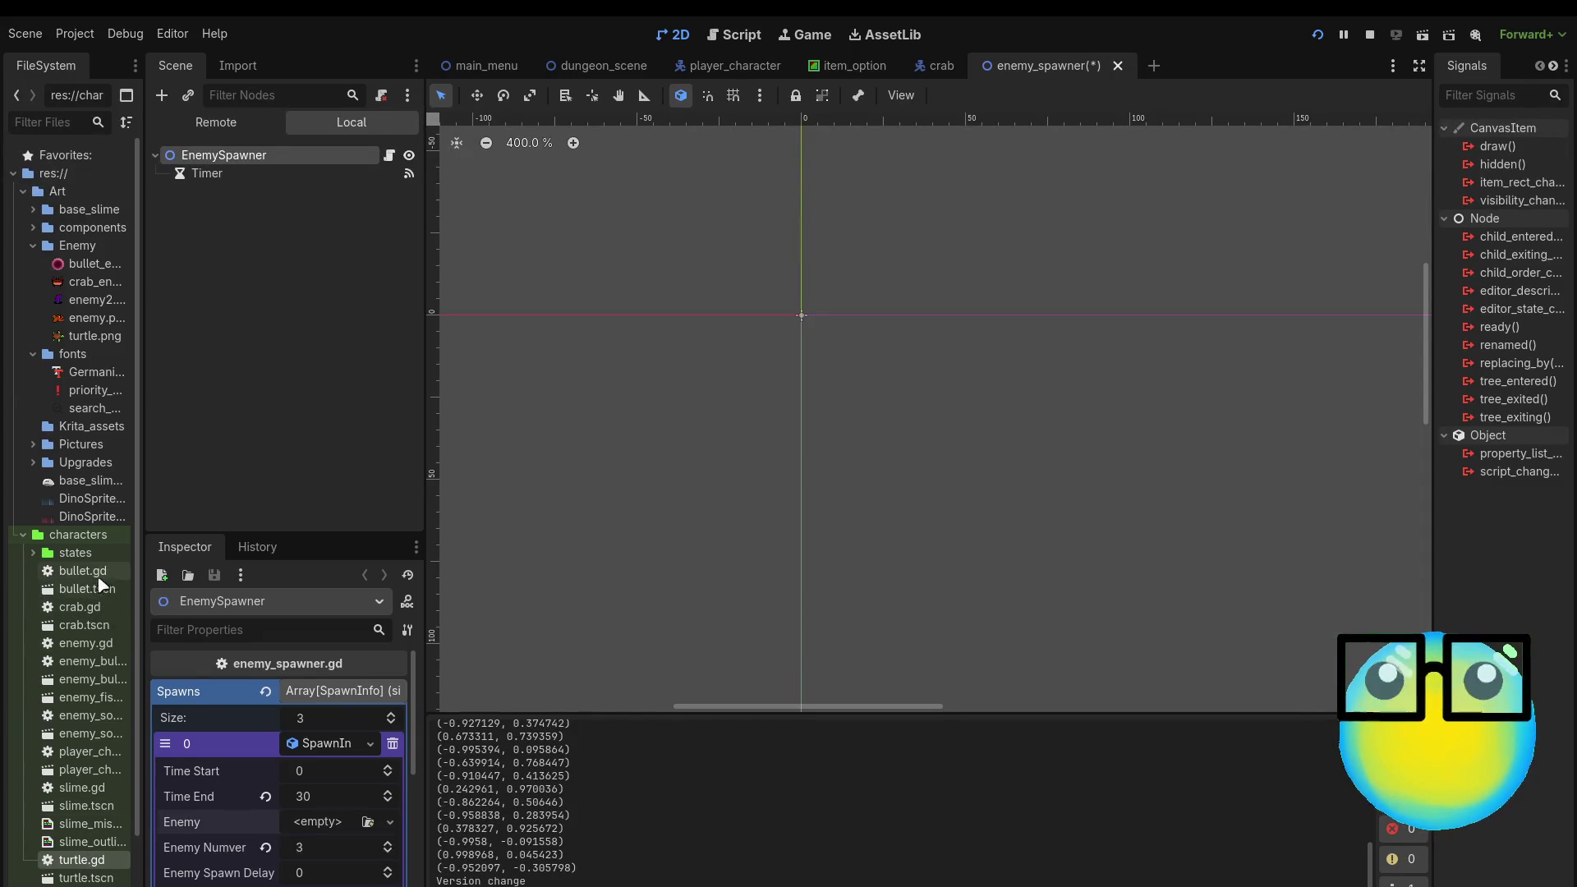
{"action": "mouse_move", "coordinate": [82, 626]}
{"action": "left_mouse_down"}
{"action": "mouse_move", "coordinate": [309, 805]}
{"action": "mouse_move", "coordinate": [311, 832]}
{"action": "left_mouse_up"}
{"action": "key", "text": "ctrl+s"}
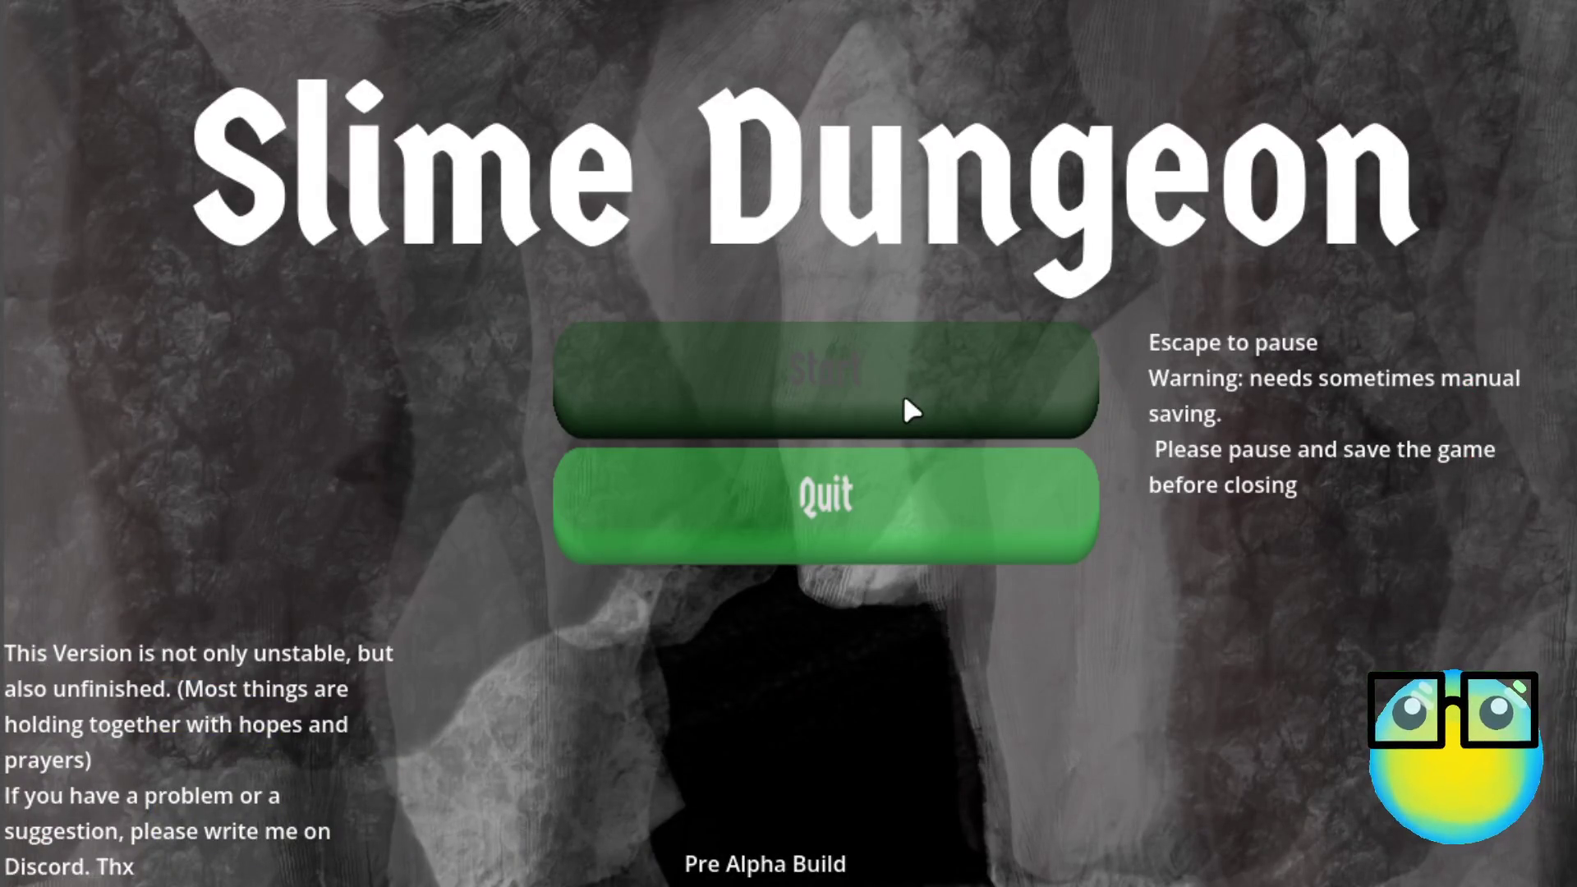
Step: Start a game, send the blue slime on a mission and move it with S and D
{"action": "left_click", "coordinate": [904, 399]}
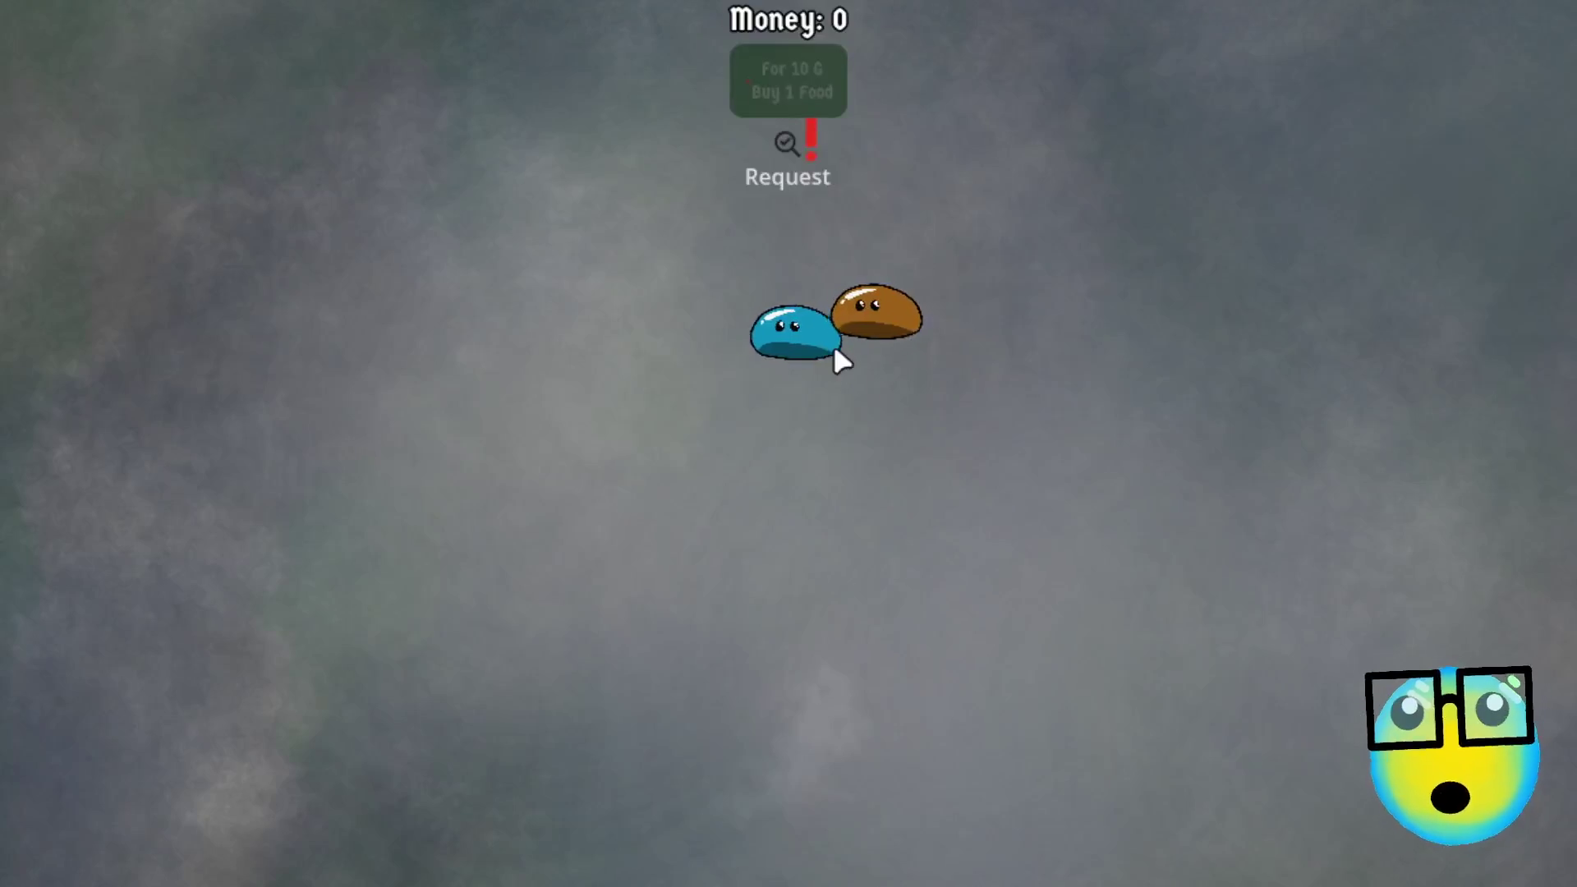
{"action": "left_click", "coordinate": [835, 350]}
{"action": "left_click", "coordinate": [631, 842]}
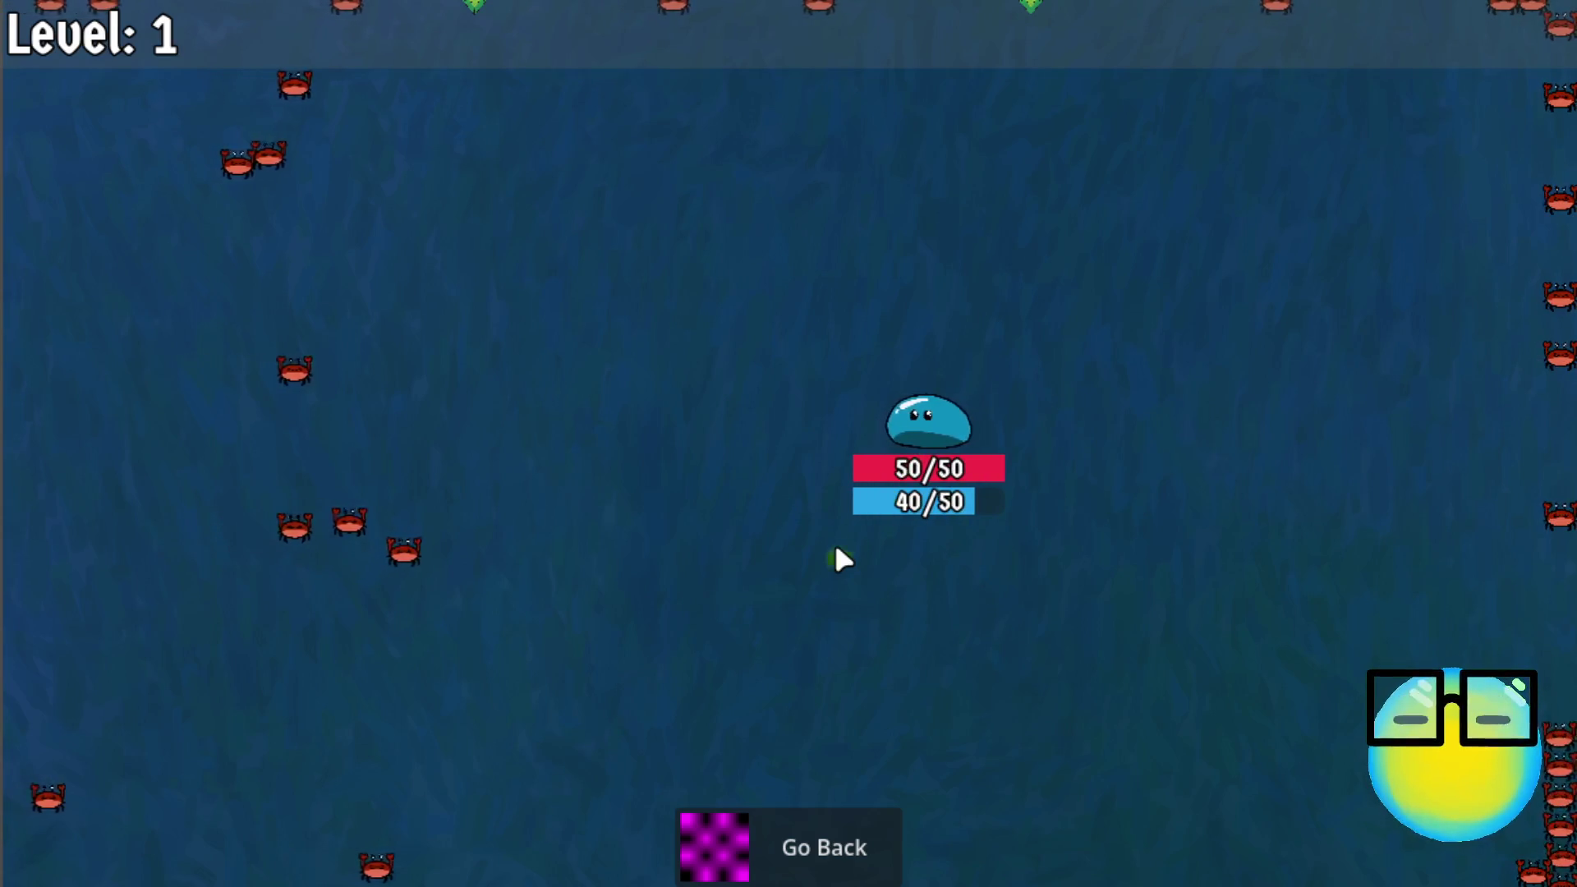
{"action": "key", "text": "s"}
{"action": "key", "text": "d"}
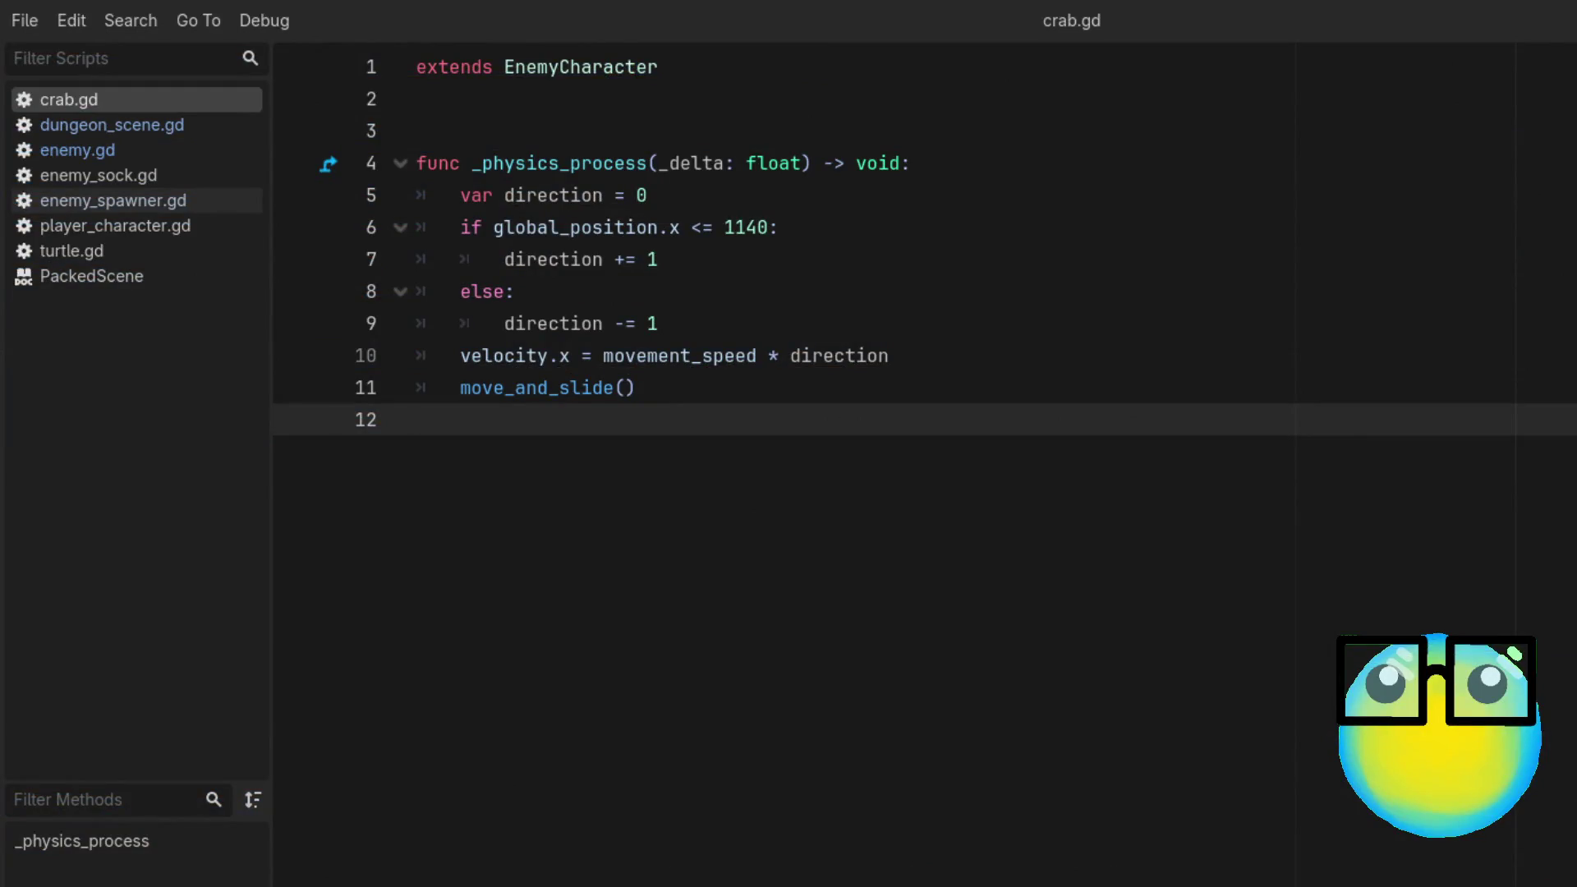
Step: Turn the else on line 8 into 'elif global_position.x'
{"action": "left_click", "coordinate": [493, 294]}
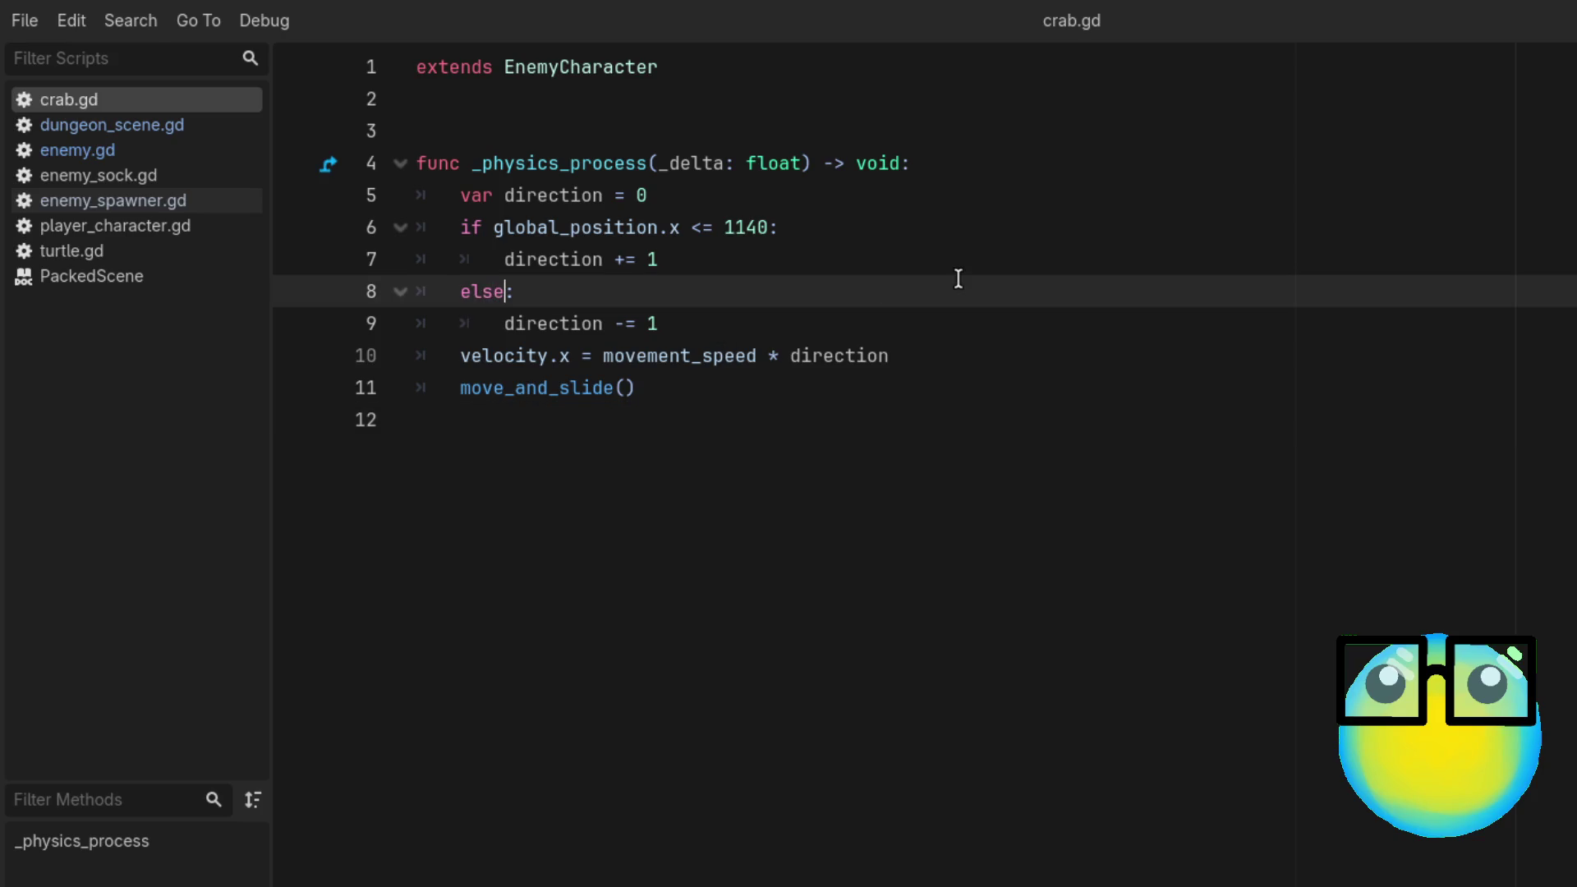
{"action": "key", "text": "BackSpace"}
{"action": "key", "text": "BackSpace"}
{"action": "type", "text": "if gl"}
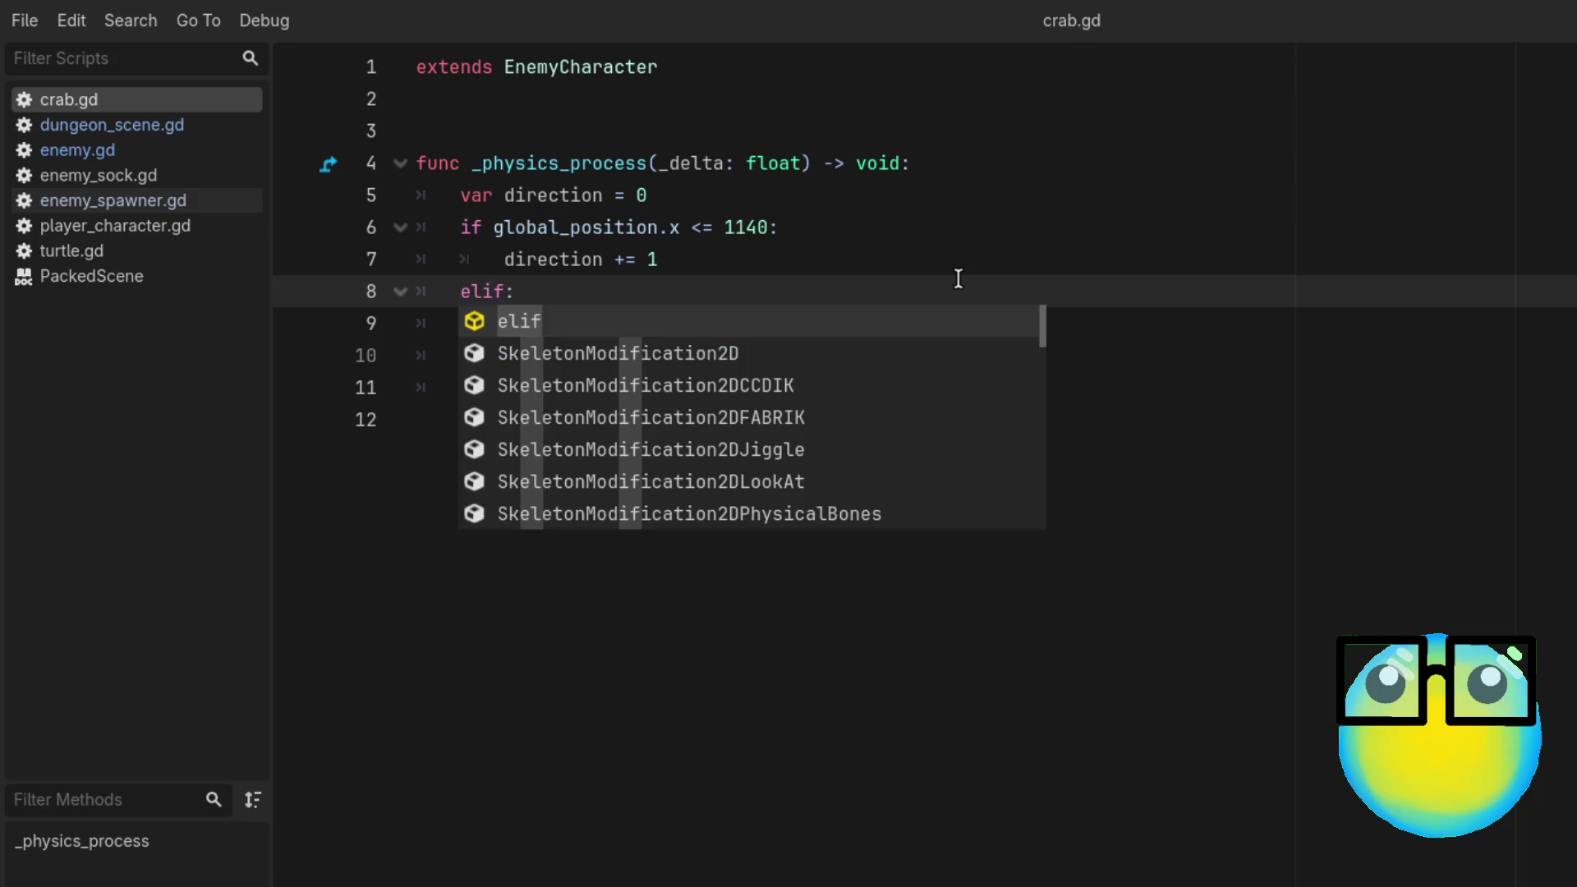
{"action": "type", "text": "o"}
{"action": "key", "text": "Return"}
{"action": "type", "text": "."}
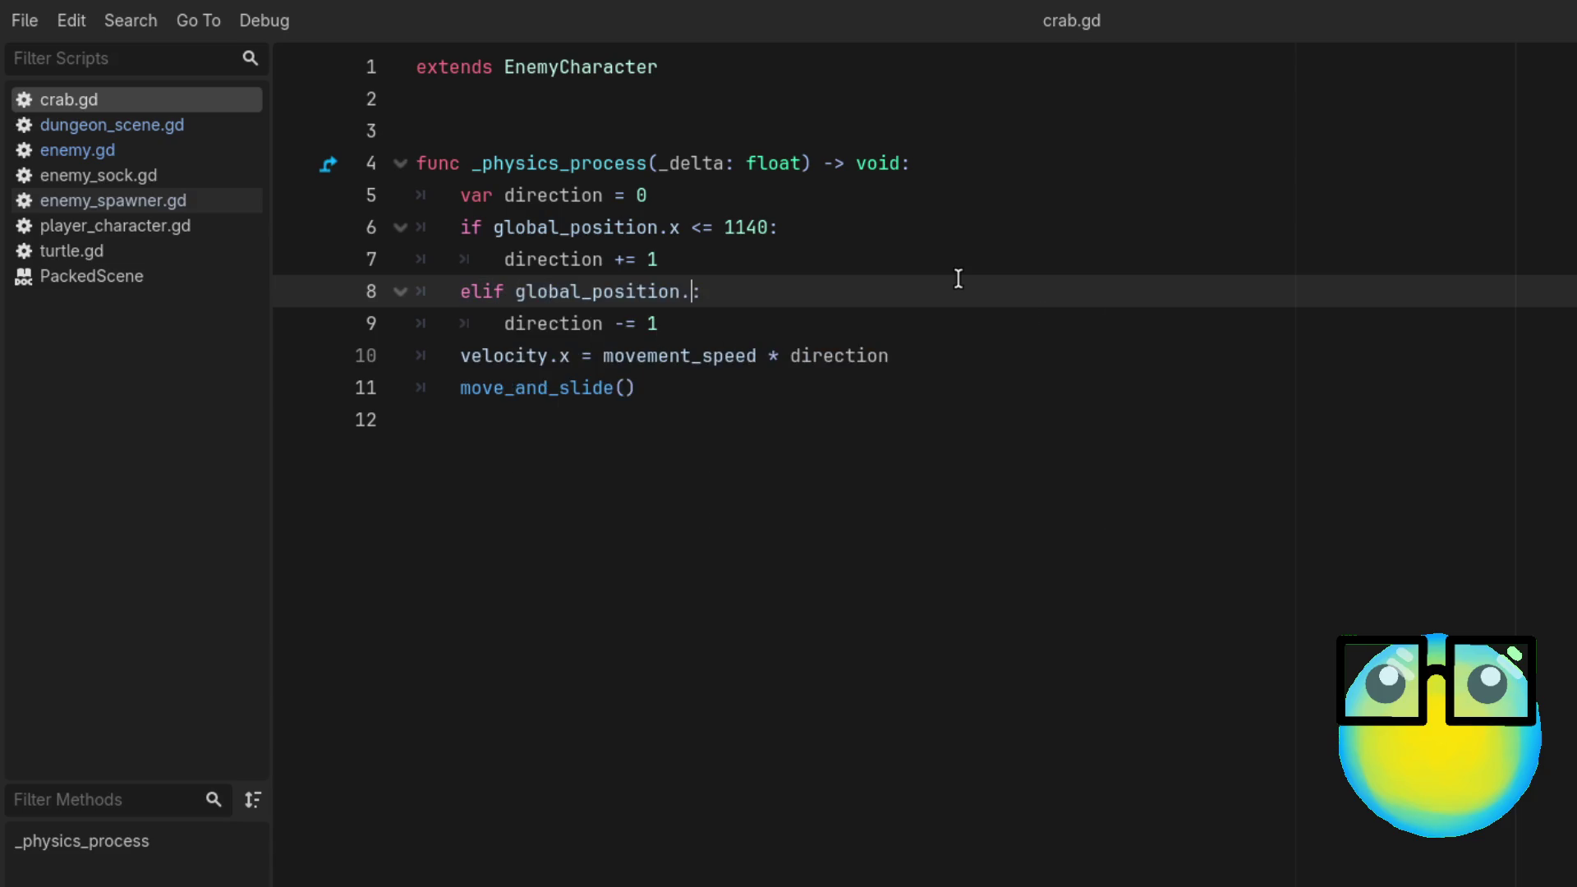
{"action": "type", "text": "y"}
{"action": "key", "text": "BackSpace"}
{"action": "type", "text": "x"}
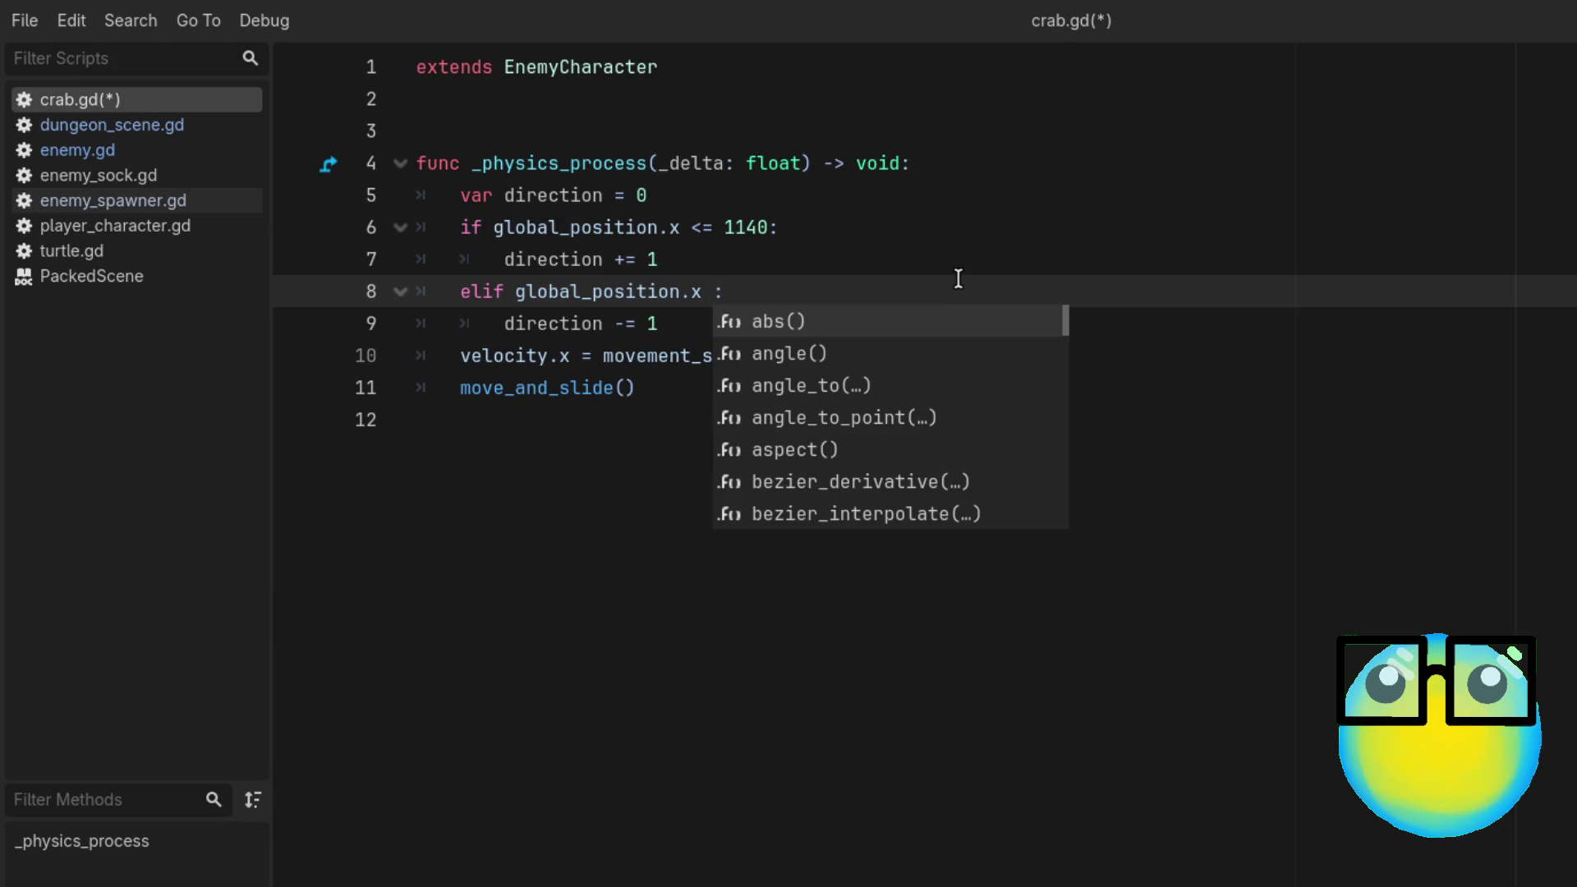
Step: Change the if limit from 1140 to 1130, finish the elif with '> 1130', save and run
{"action": "left_click", "coordinate": [922, 236]}
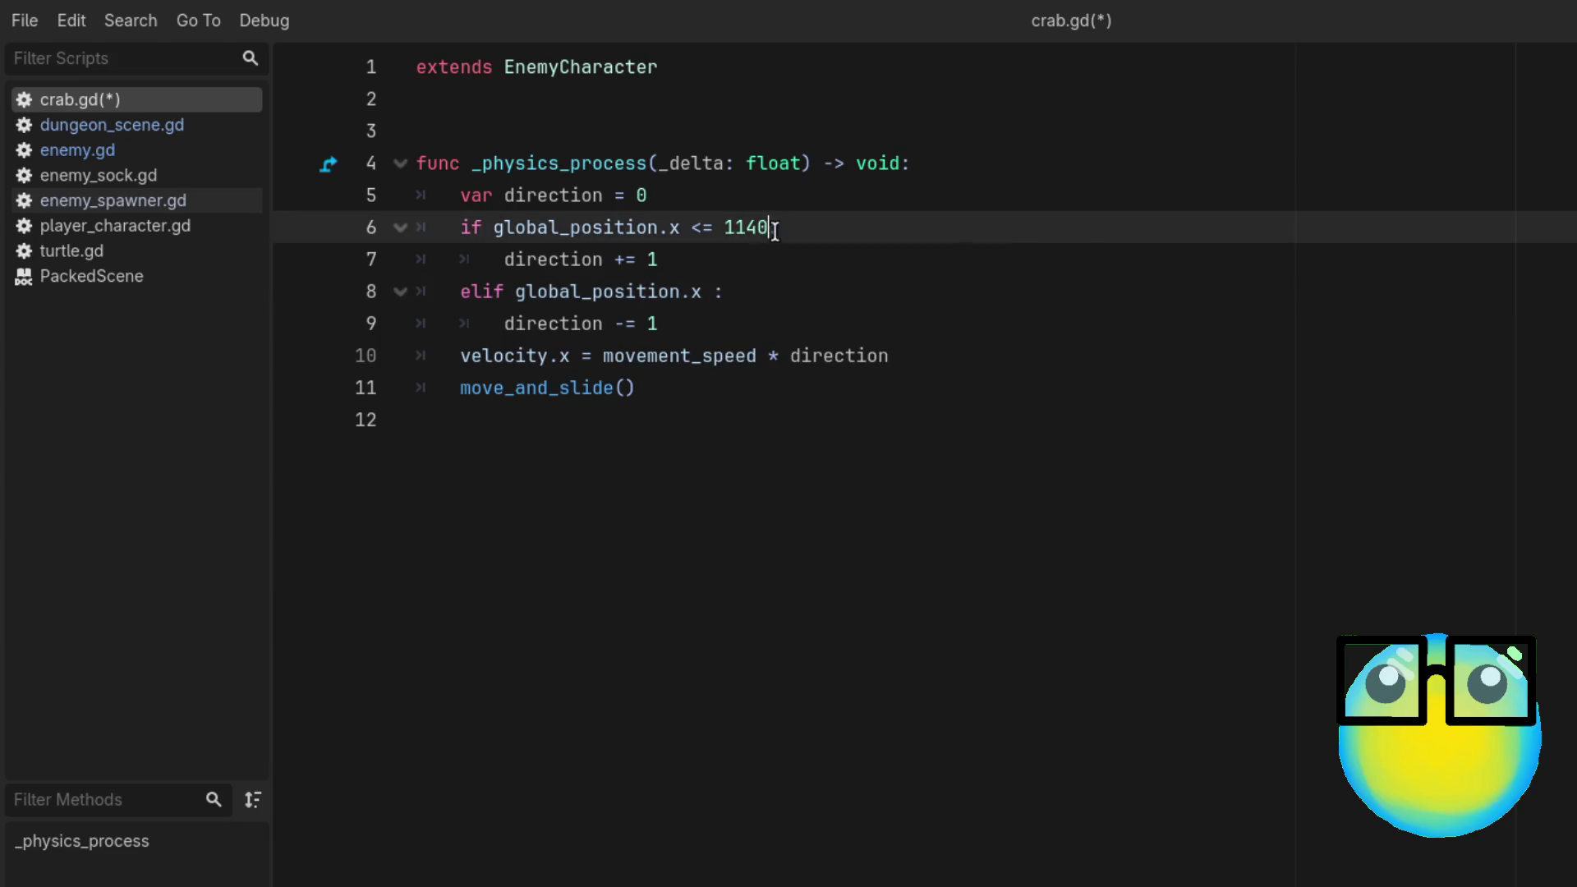
{"action": "key", "text": "BackSpace"}
{"action": "key", "text": "BackSpace"}
{"action": "type", "text": "30"}
{"action": "left_click", "coordinate": [712, 298]}
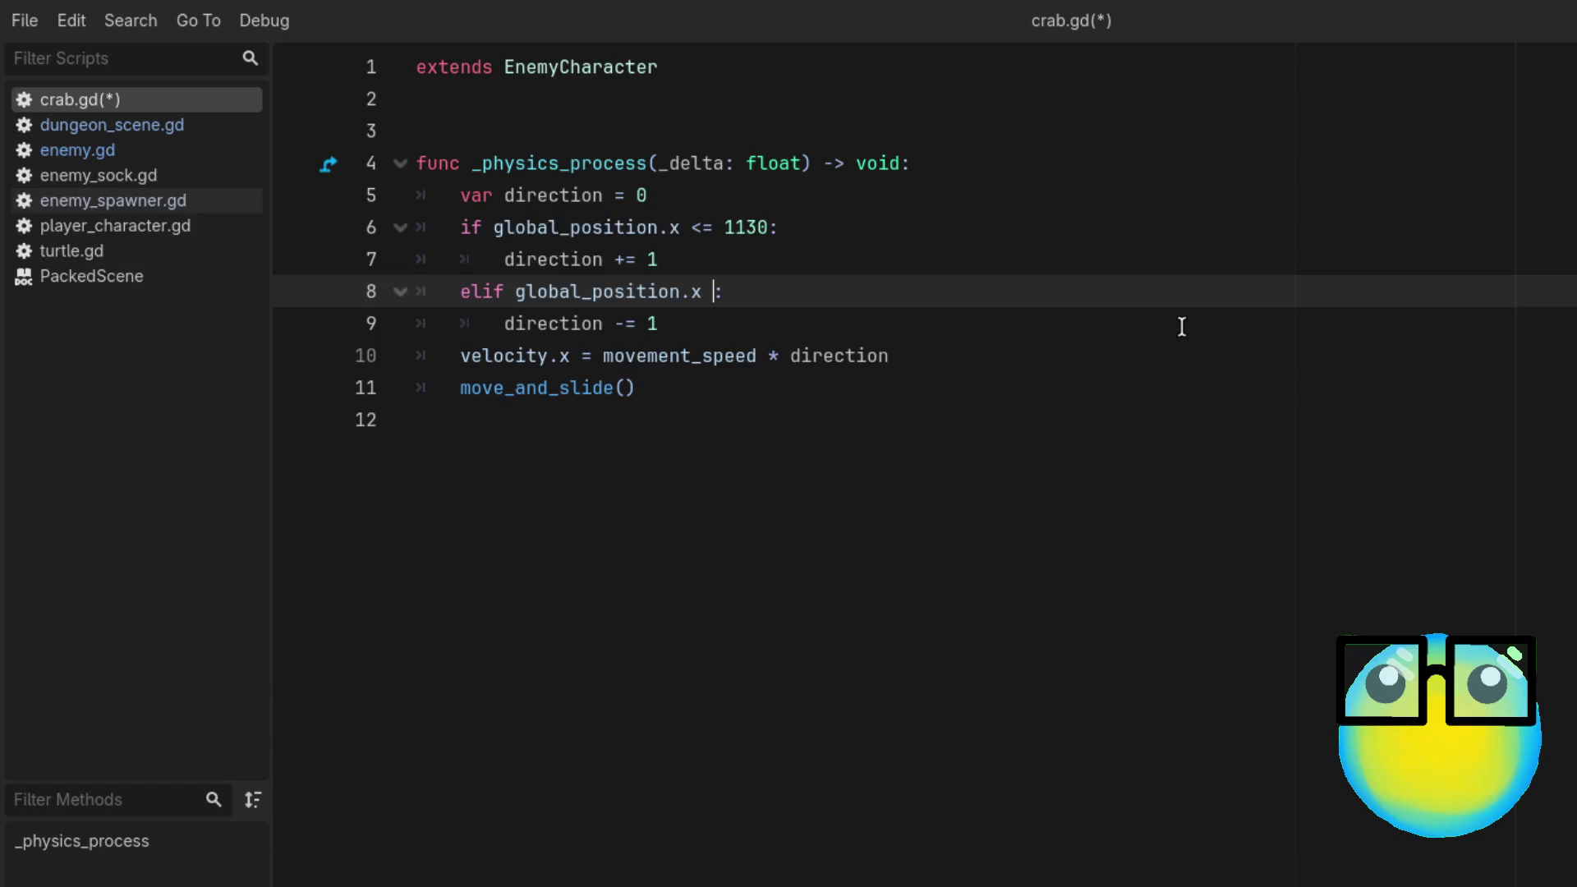
{"action": "type", "text": ">"}
{"action": "type", "text": " 11"}
{"action": "type", "text": "30"}
{"action": "key", "text": "ctrl+s"}
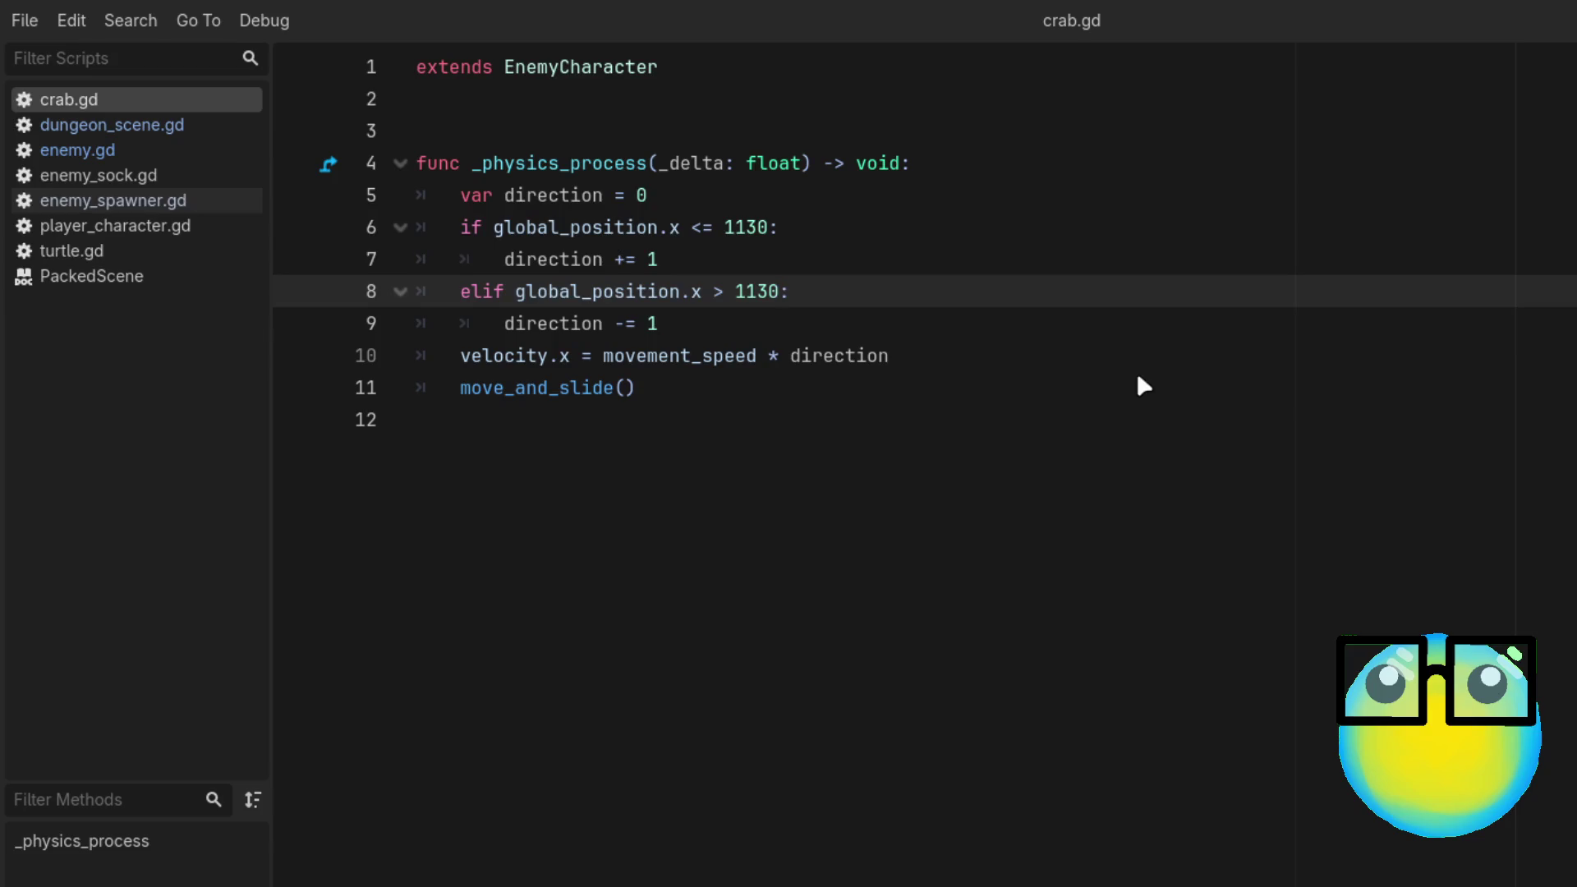
{"action": "key", "text": "F5"}
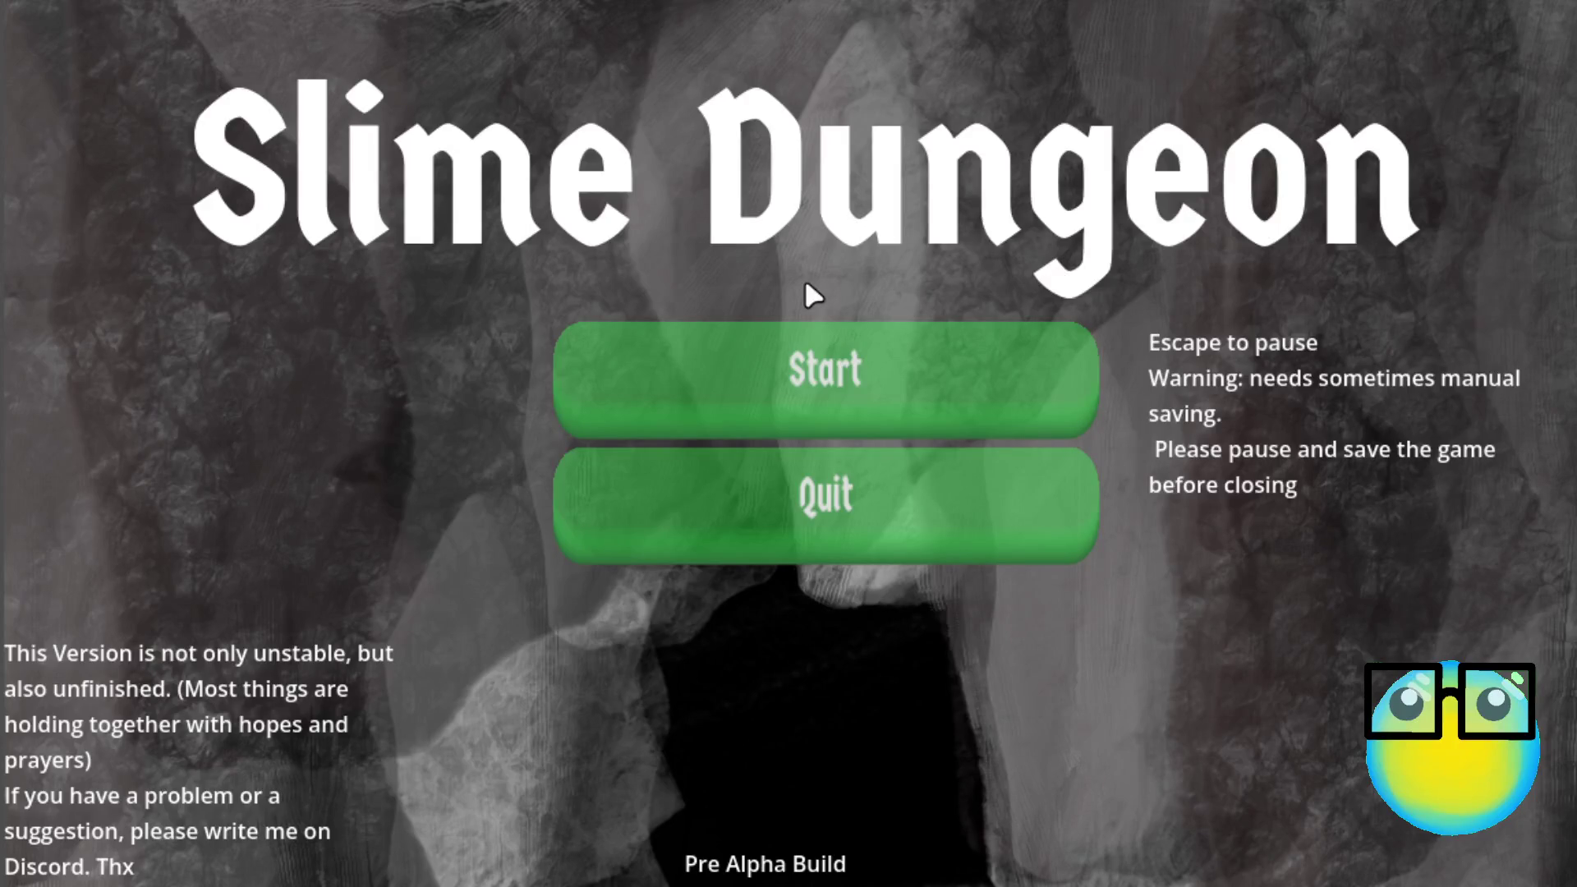
Step: Start a game, send the slime on a mission and move it with W, A and D
{"action": "left_click", "coordinate": [813, 371]}
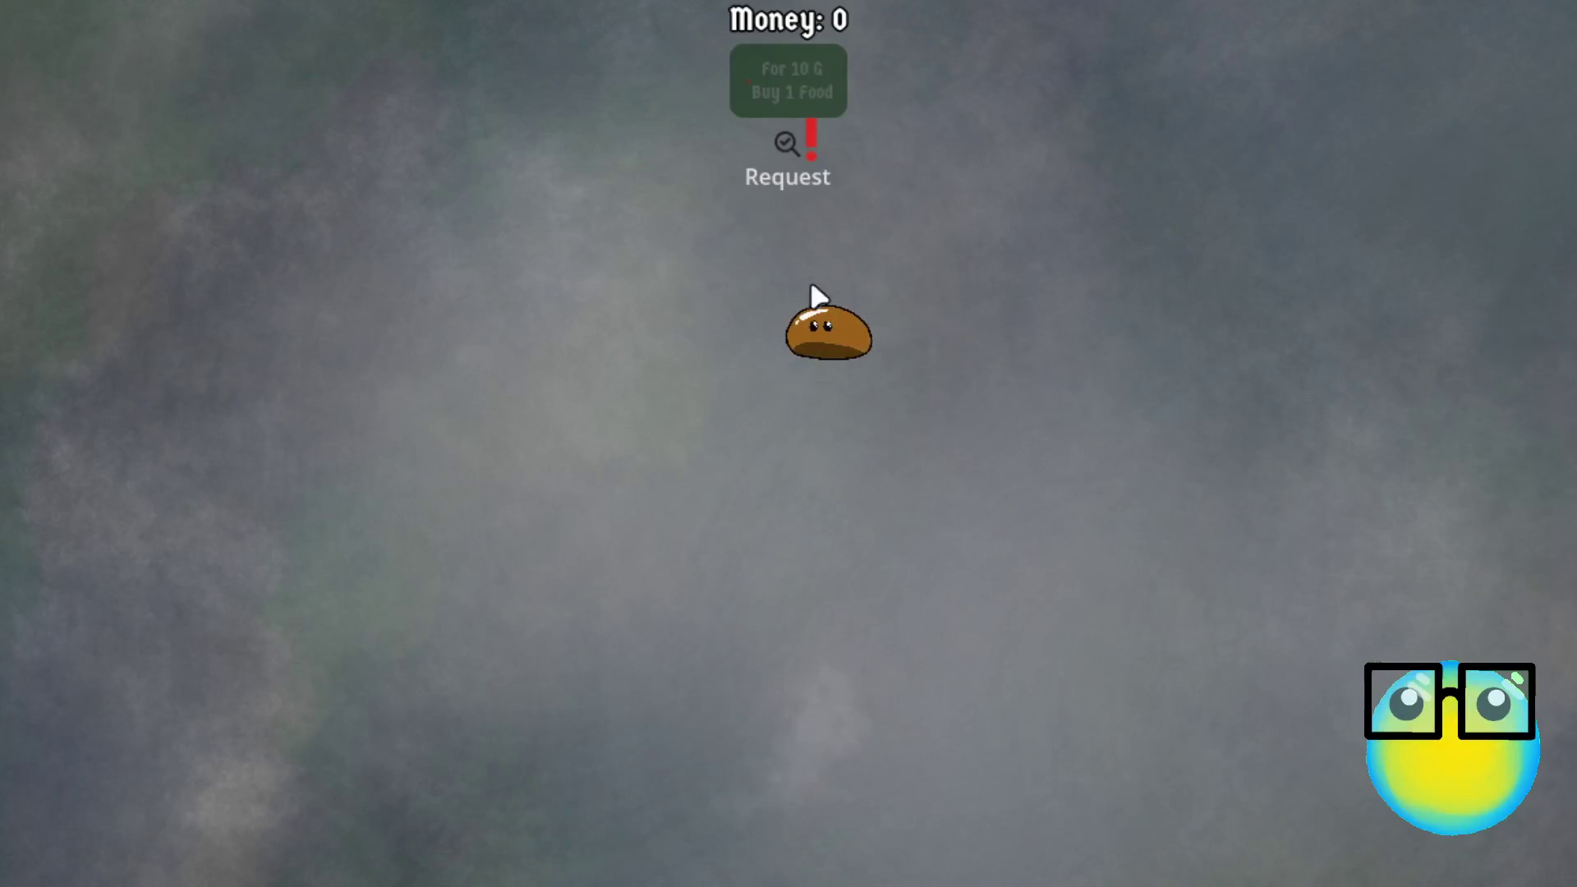
{"action": "left_click", "coordinate": [817, 316]}
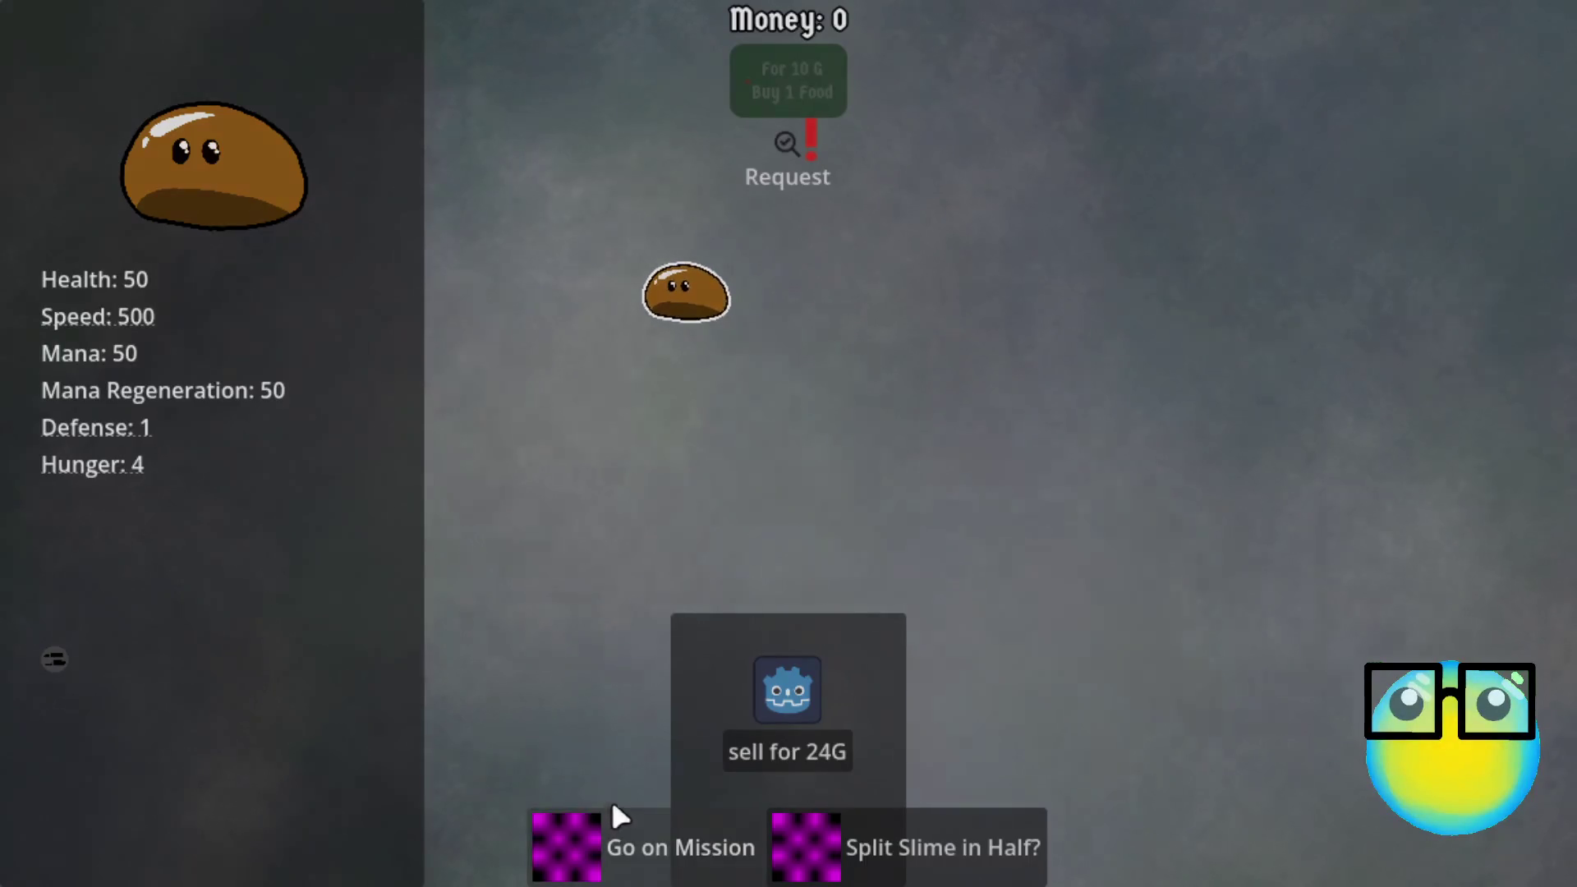
{"action": "left_click", "coordinate": [613, 810]}
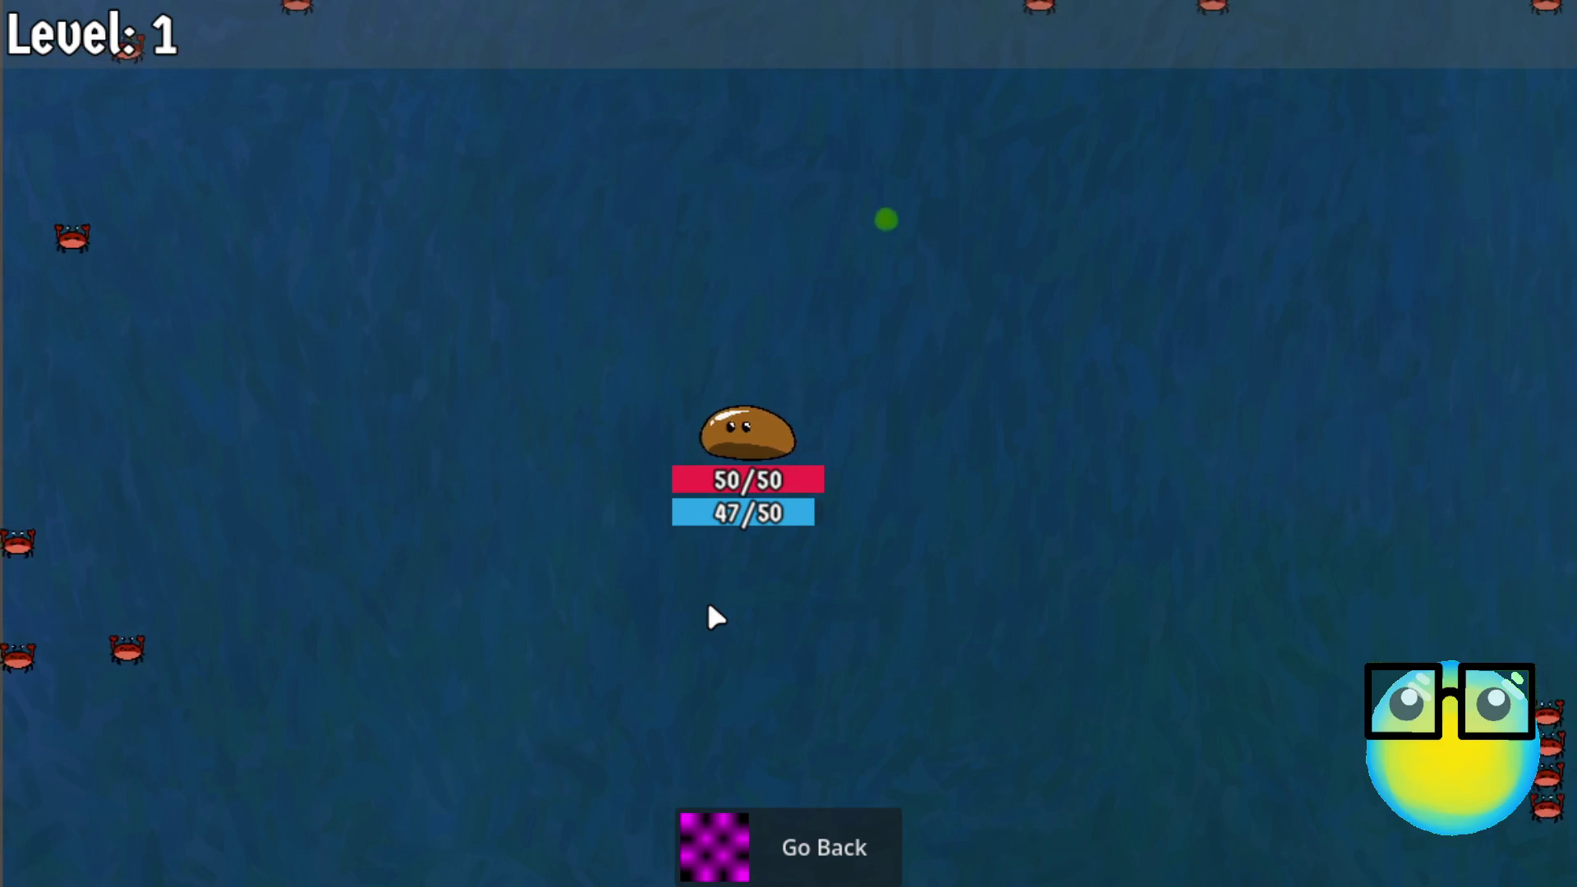
{"action": "key", "text": "d"}
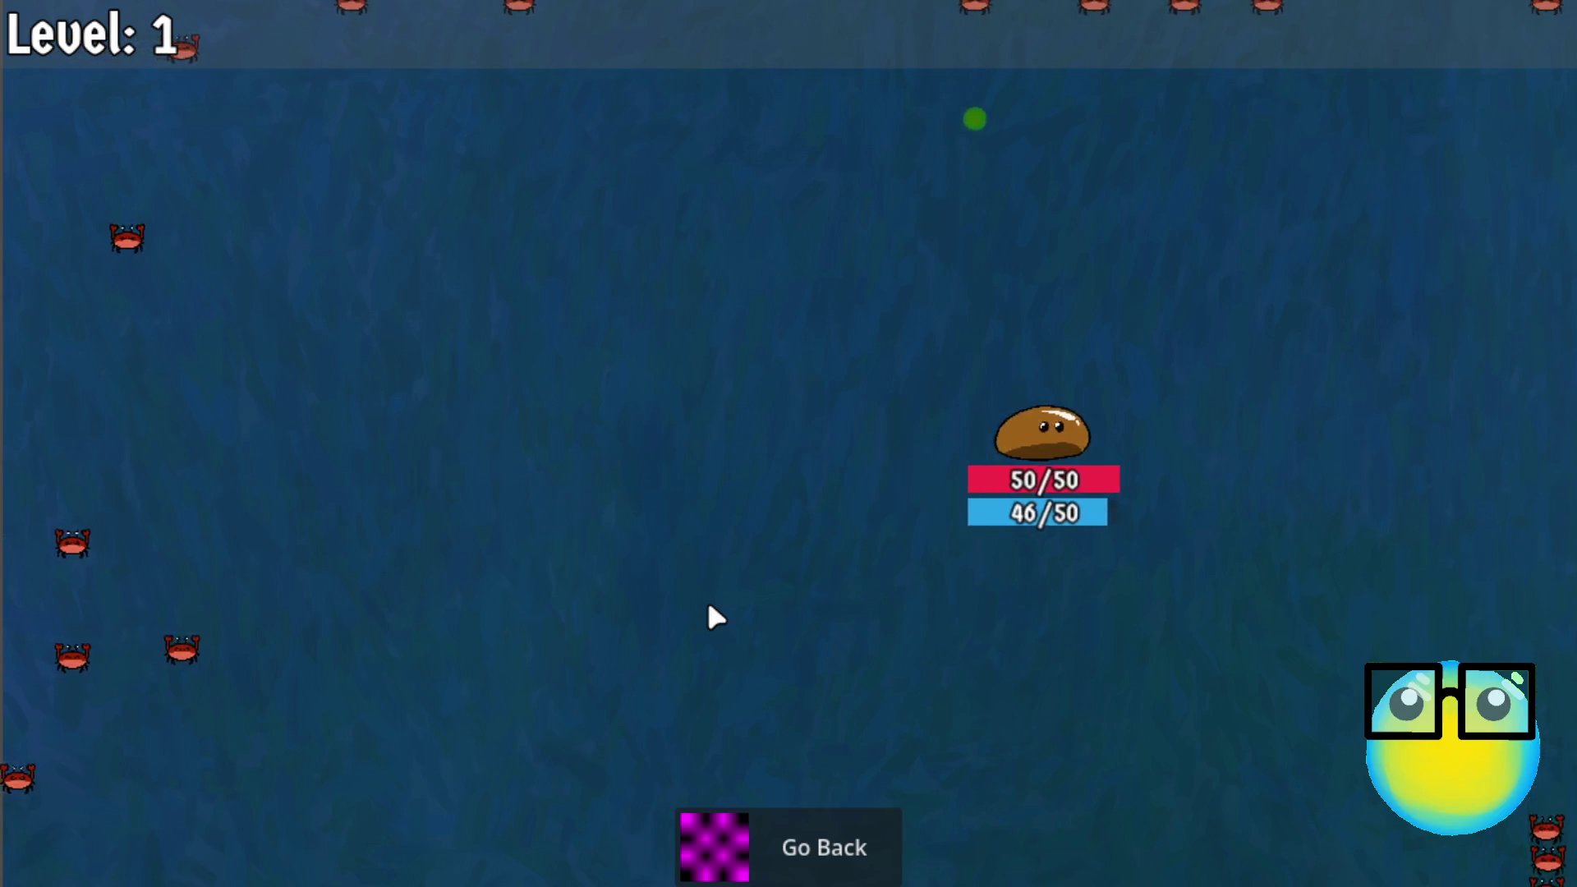
{"action": "key", "text": "w"}
{"action": "key", "text": "a"}
{"action": "key", "text": "d"}
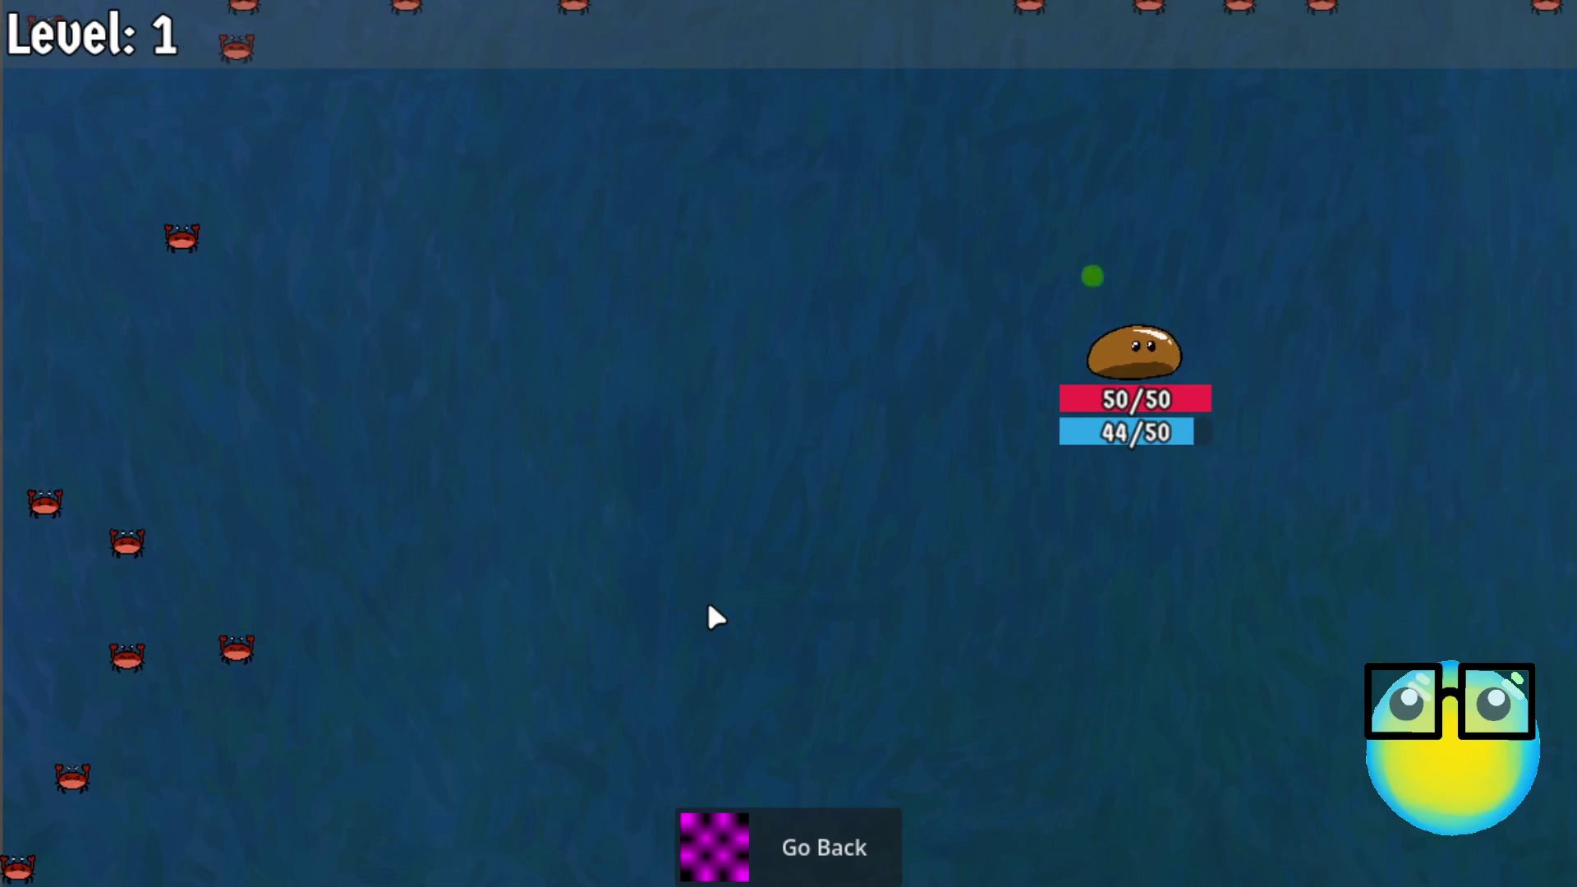
{"action": "key", "text": "a"}
{"action": "key", "text": "d"}
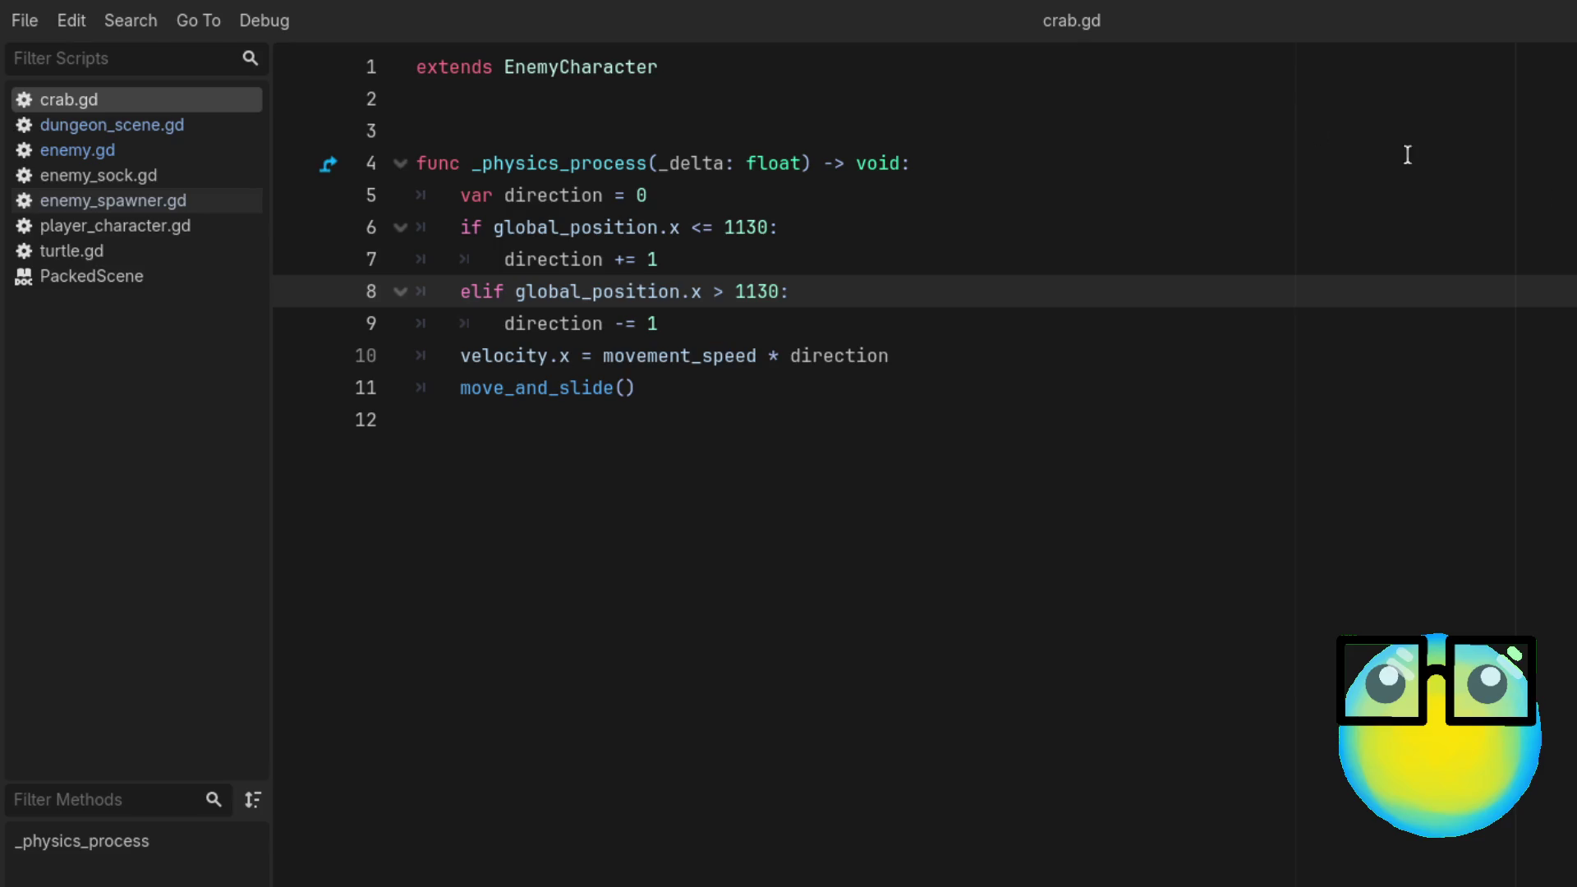
Step: Change line 9 to assign 'direction = -1' directly
{"action": "left_click", "coordinate": [1274, 116]}
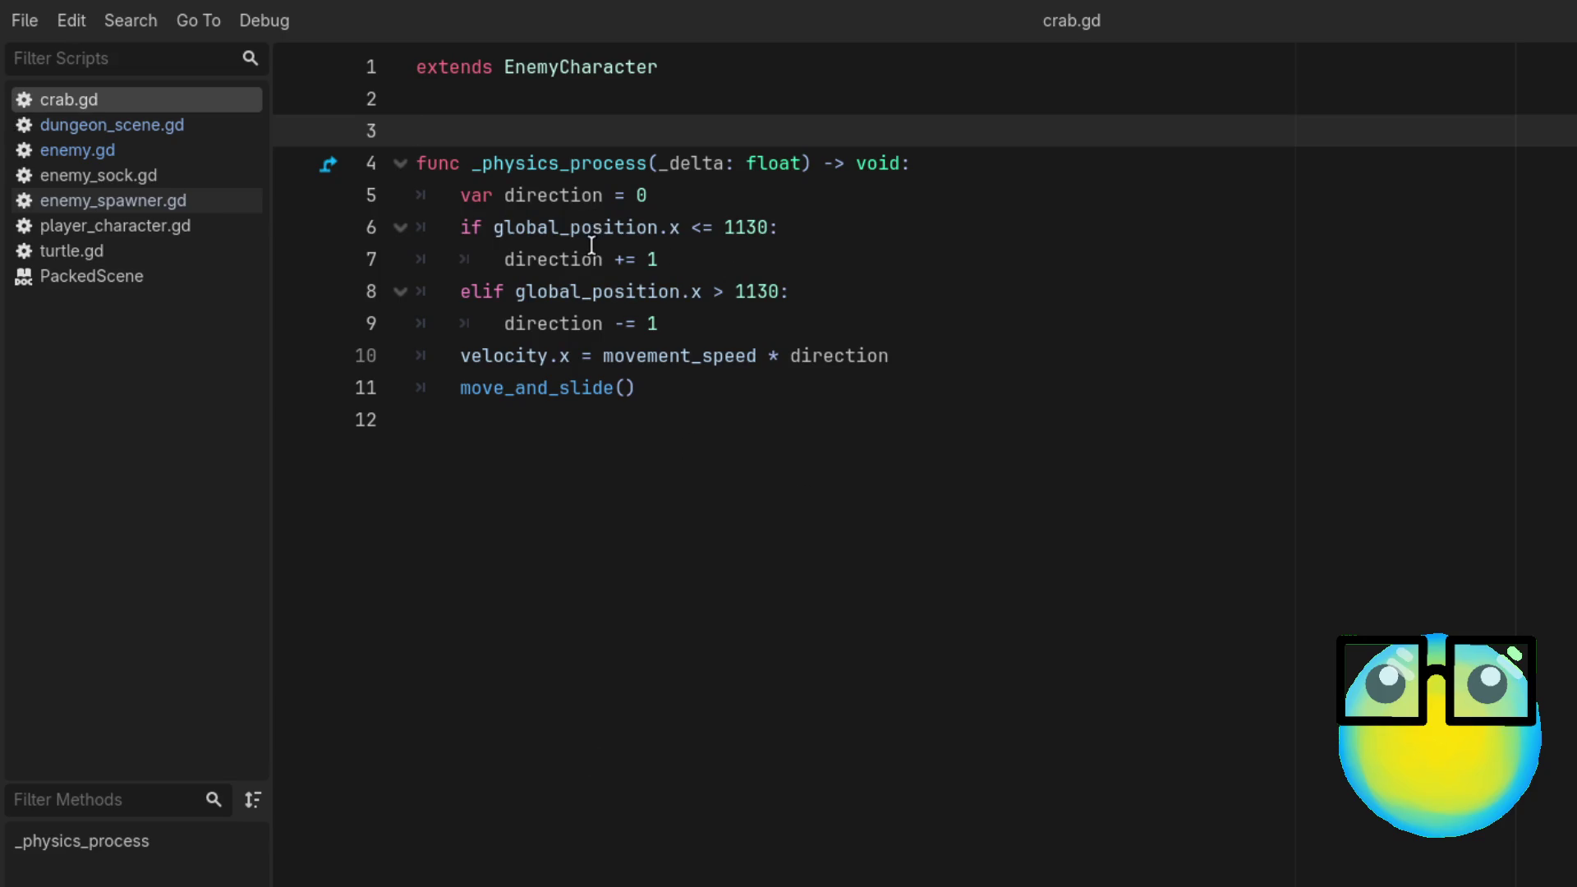
{"action": "left_click", "coordinate": [769, 491]}
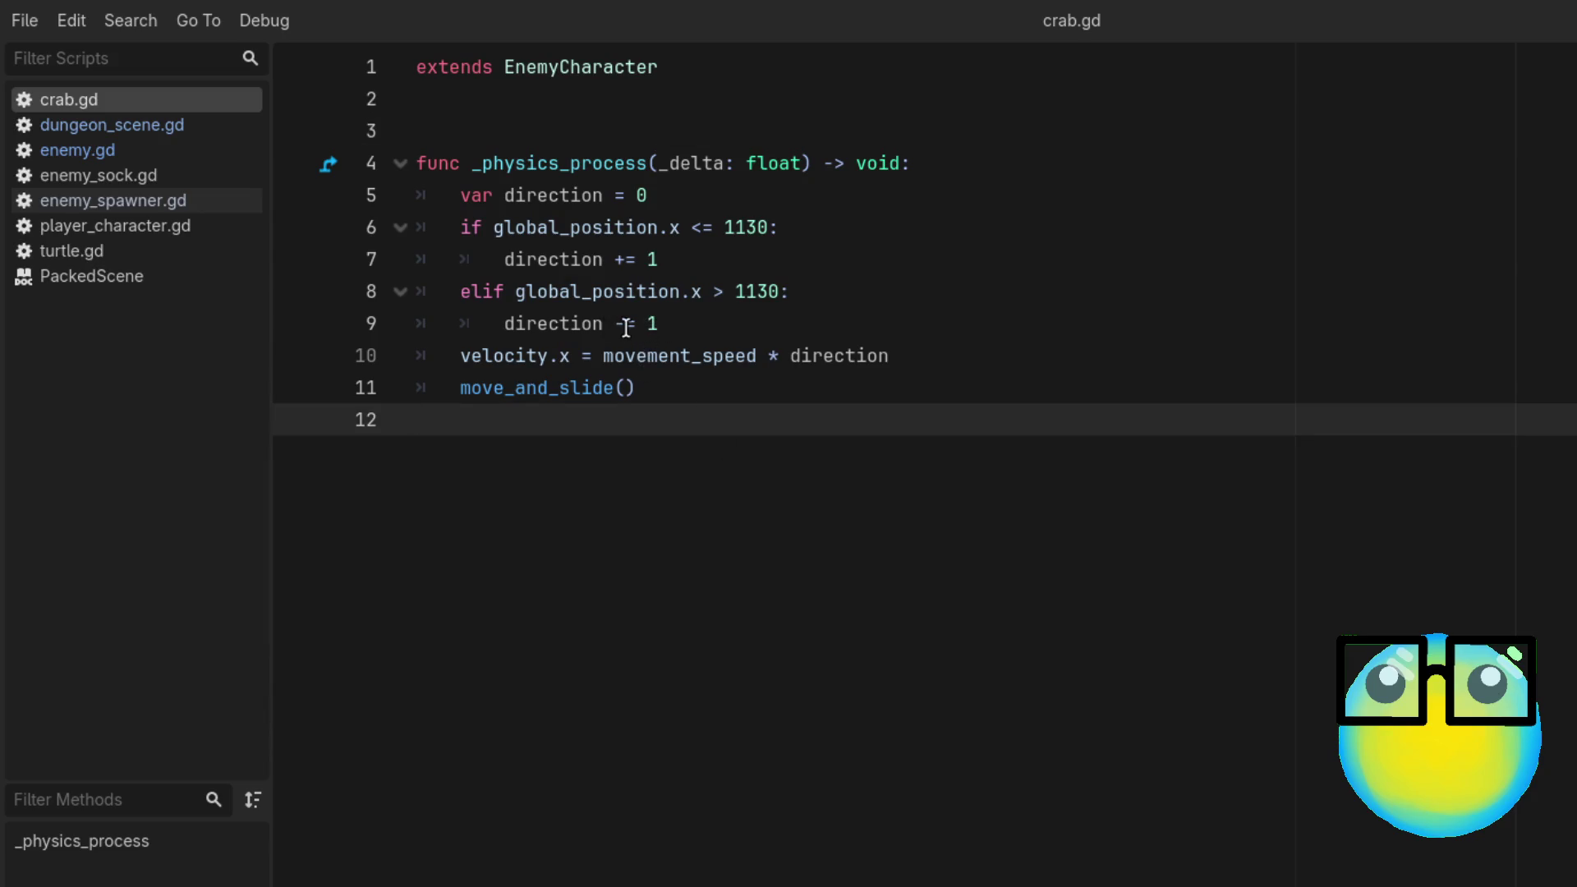
{"action": "left_click", "coordinate": [626, 323]}
{"action": "key", "text": "BackSpace"}
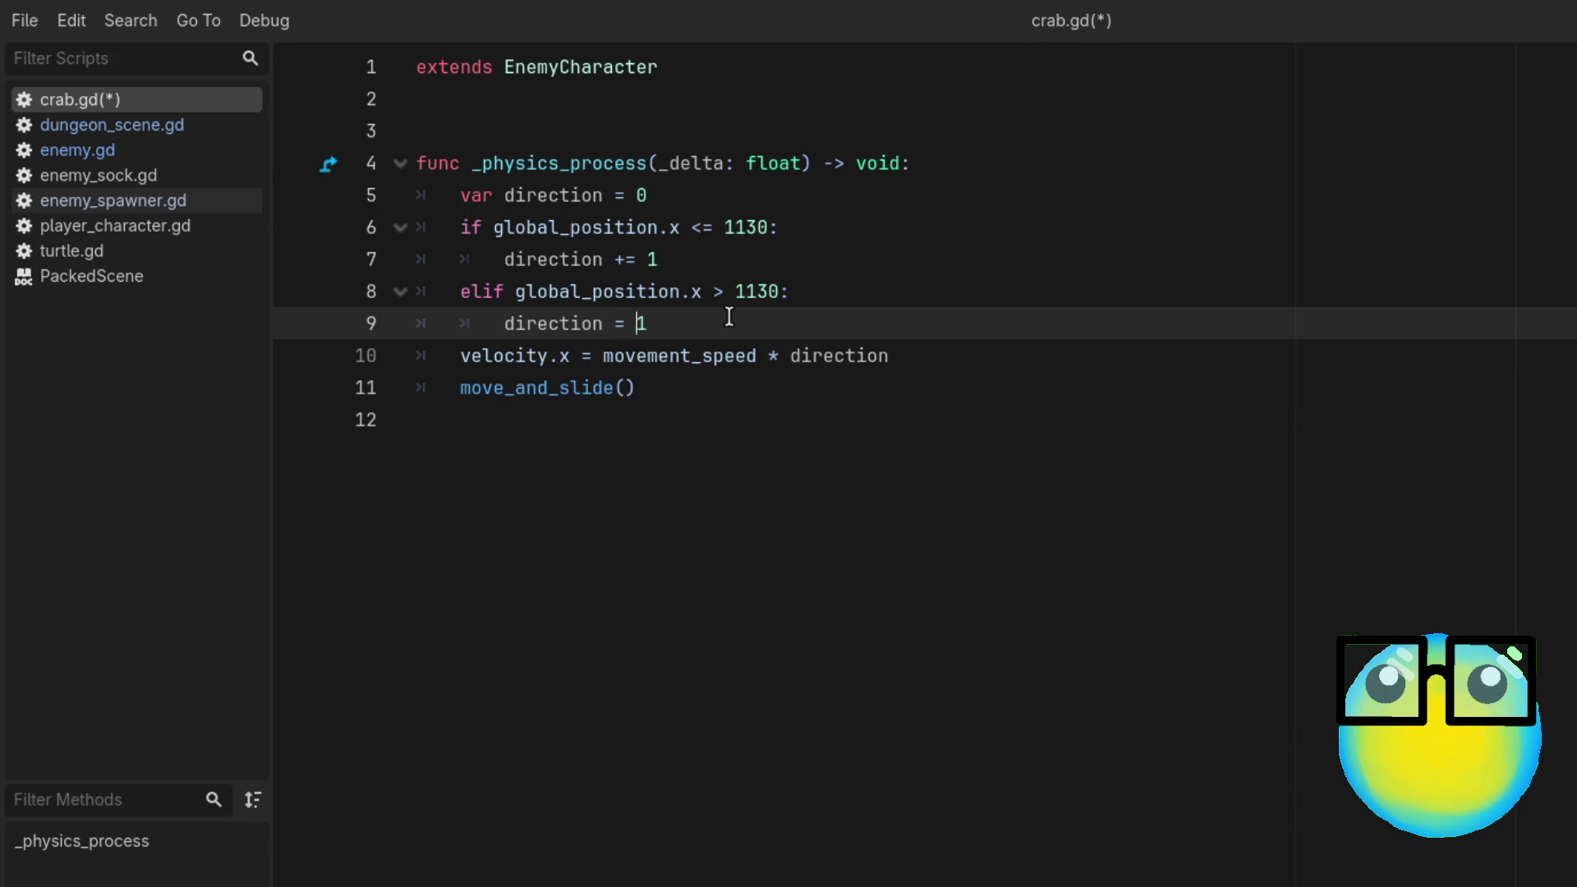
{"action": "type", "text": "-"}
Step: Change line 7 to 'direction = 1', then save crab.gd and run the game
{"action": "left_click", "coordinate": [625, 265]}
{"action": "key", "text": "BackSpace"}
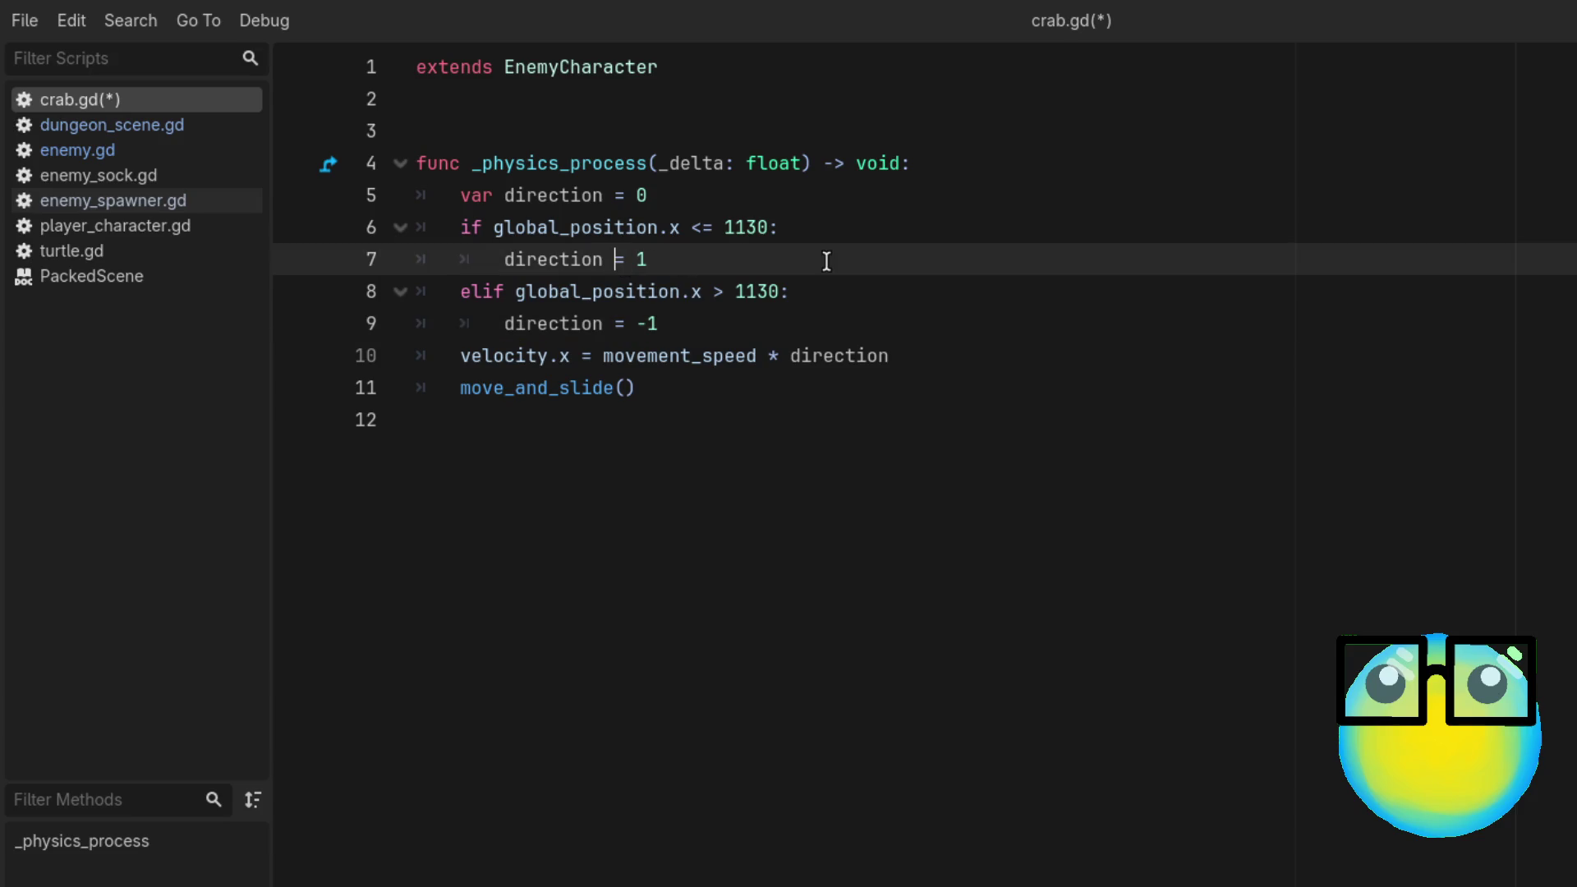
{"action": "key", "text": "ctrl+s"}
{"action": "key", "text": "F5"}
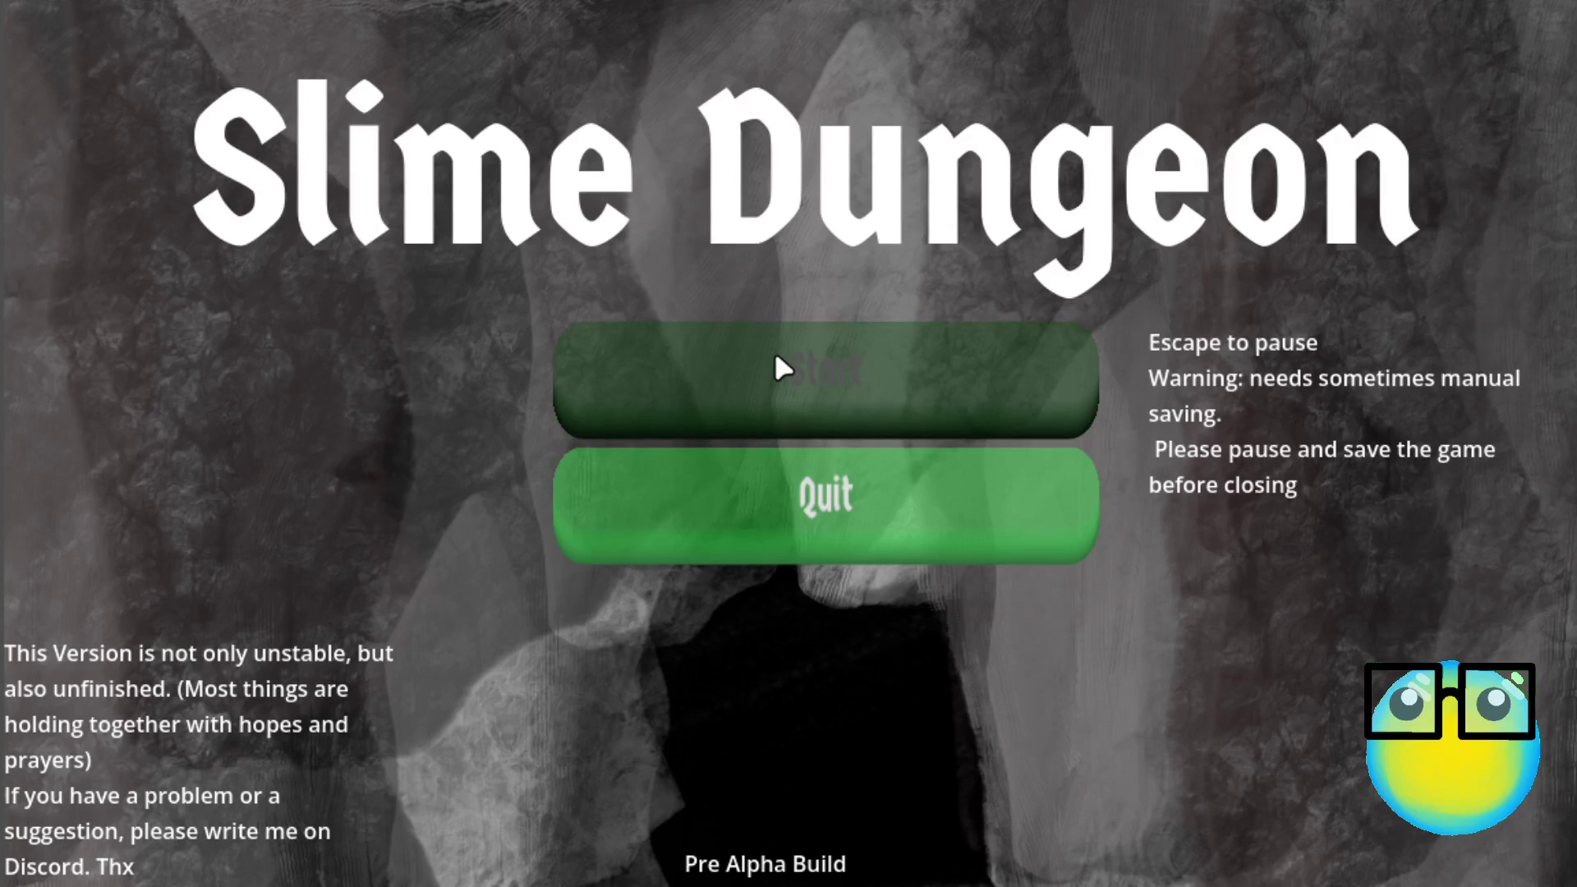
Step: Play a Level 1 mission with the purple slime to watch the crabs spawning along the screen edges
{"action": "left_click", "coordinate": [775, 357]}
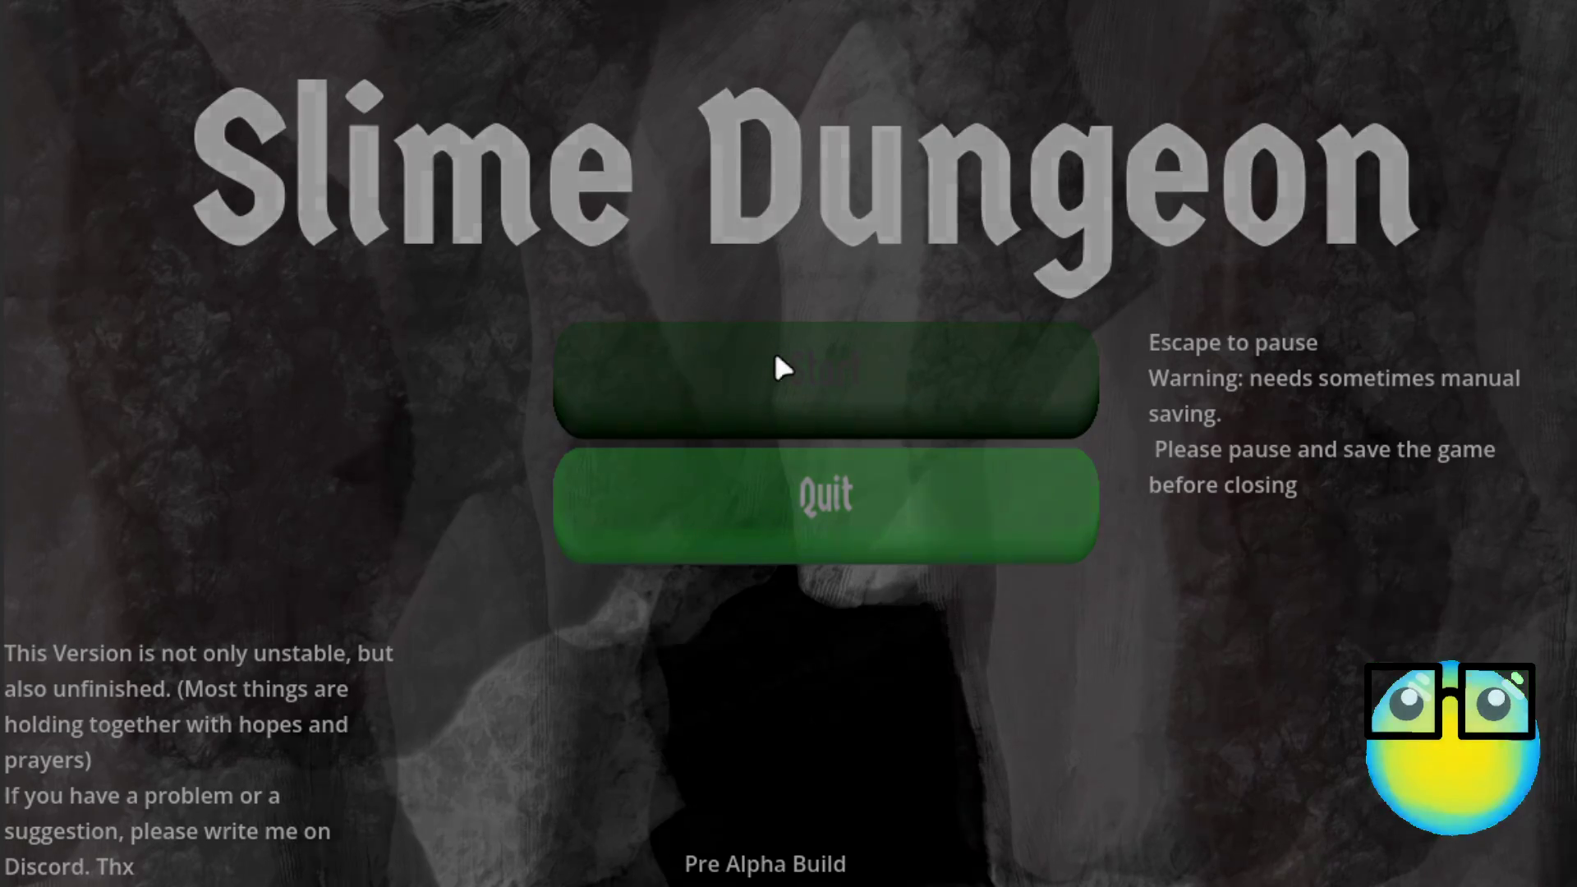
{"action": "left_click", "coordinate": [776, 552]}
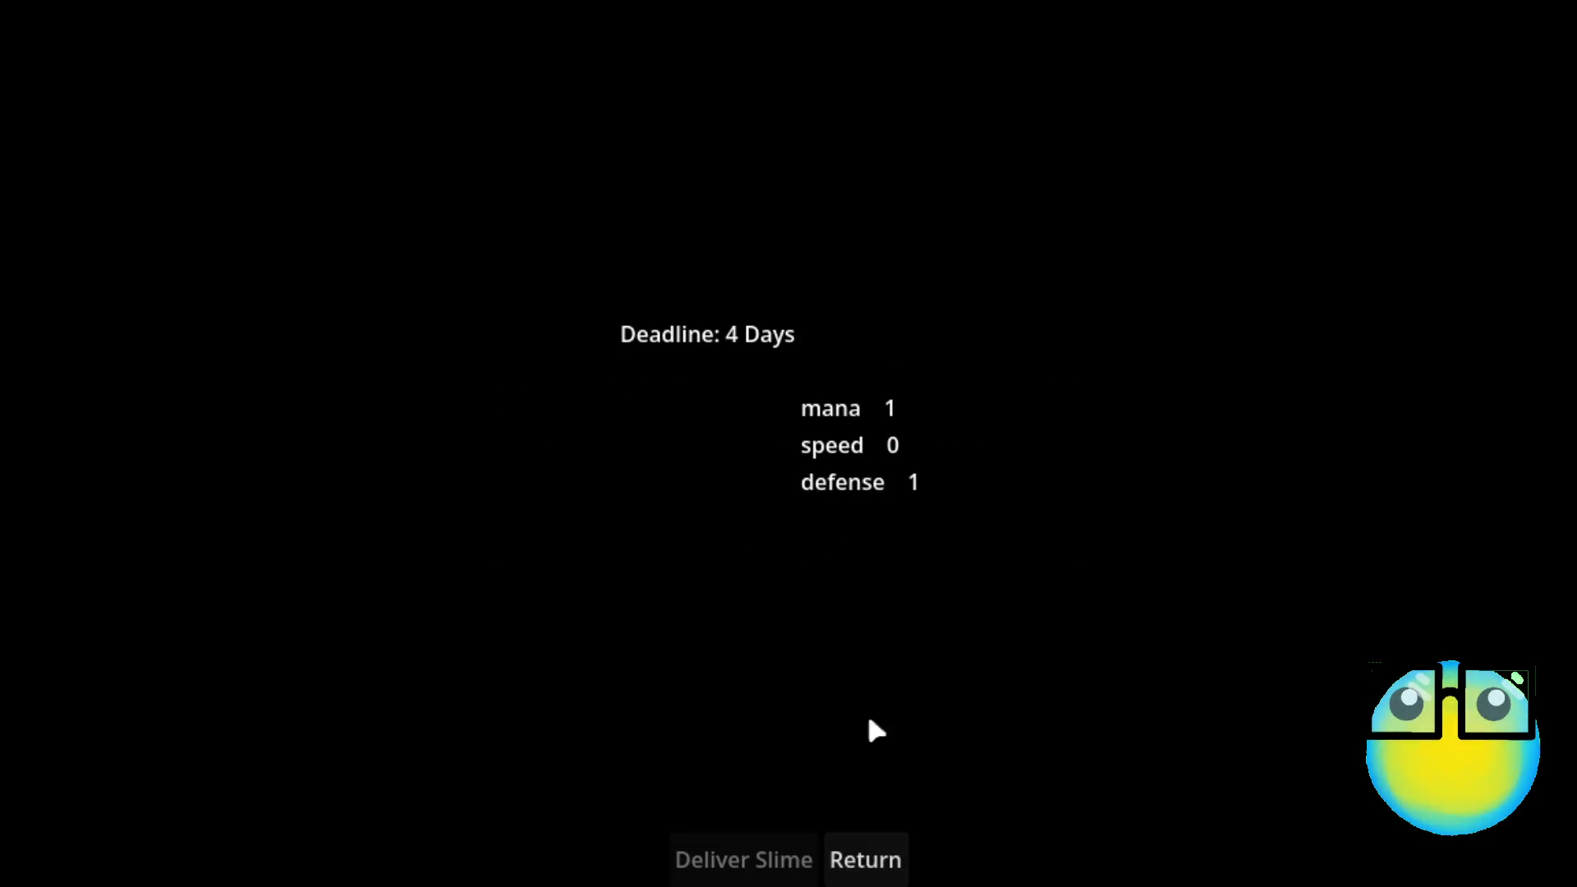
{"action": "left_click", "coordinate": [862, 858]}
{"action": "left_click", "coordinate": [857, 422]}
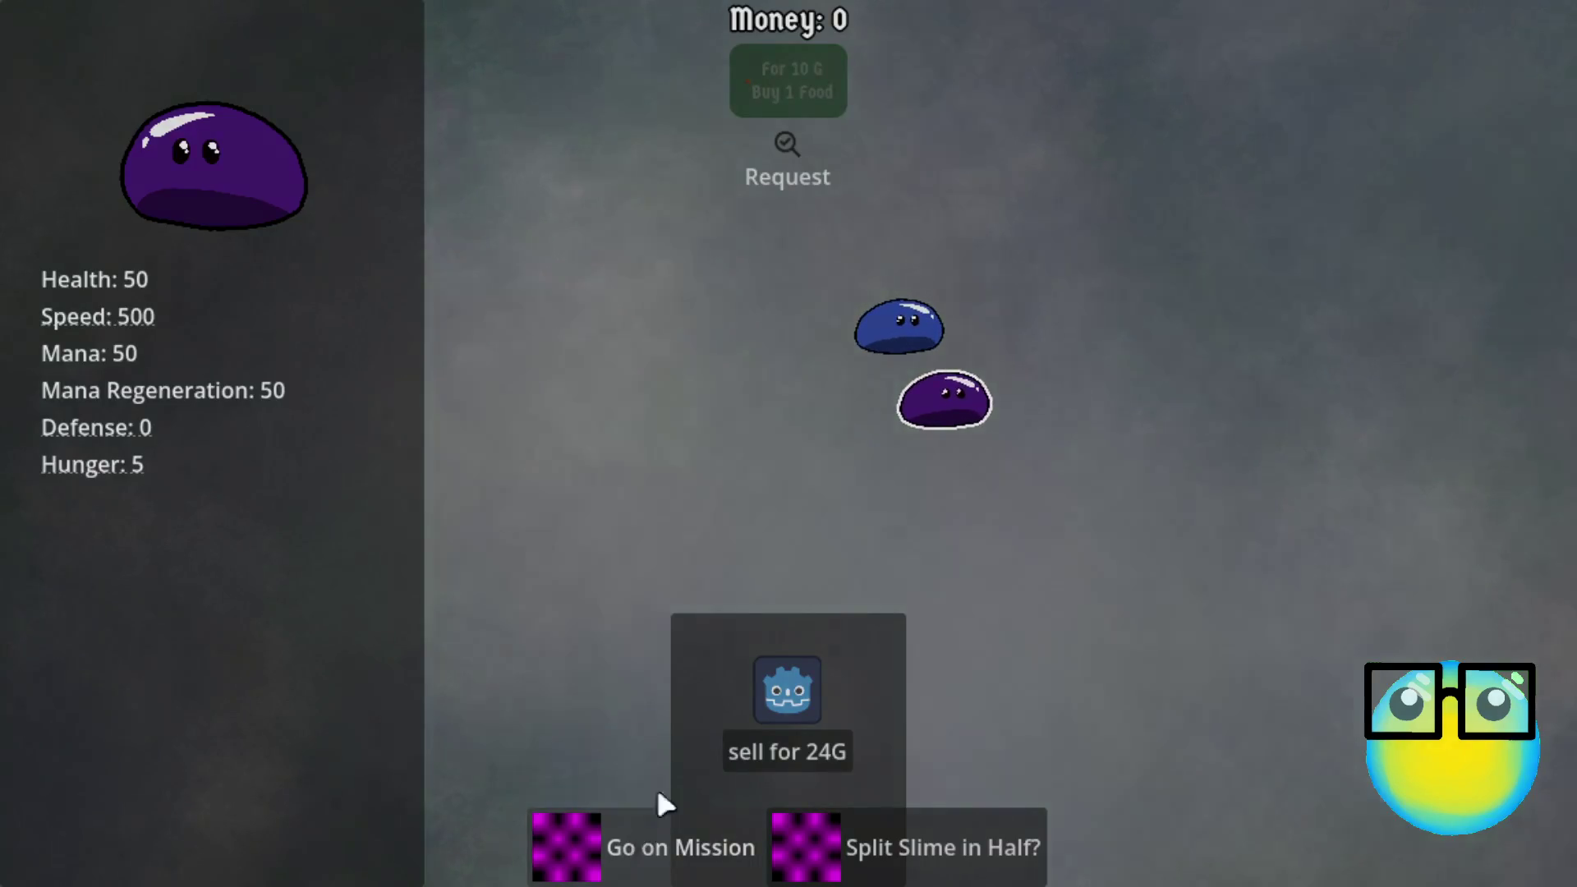
{"action": "left_click", "coordinate": [659, 815]}
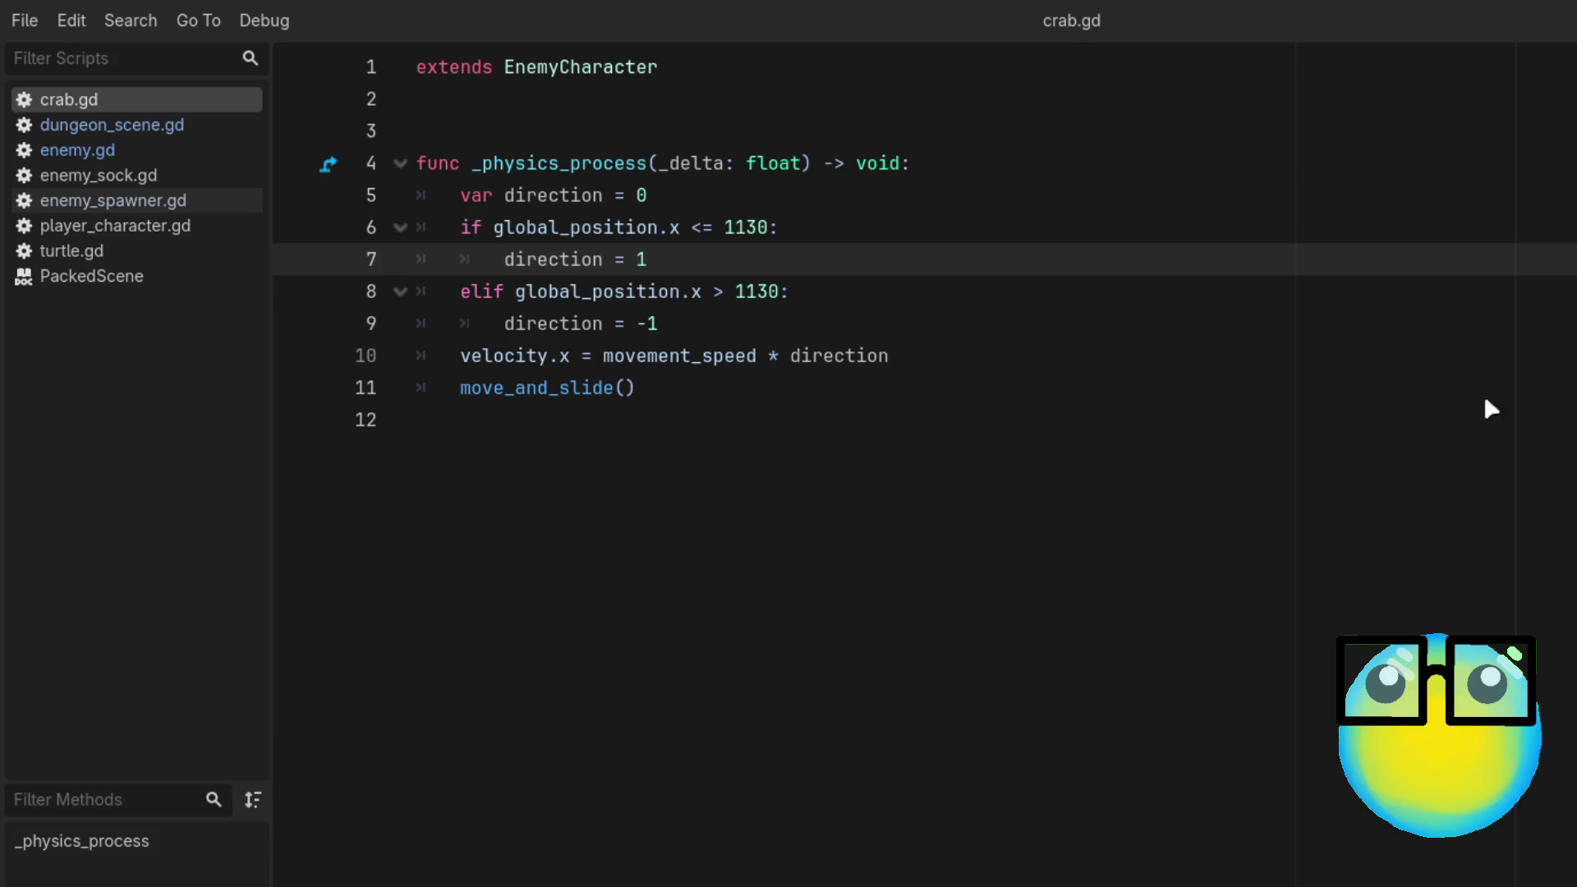
Step: Change the elif threshold on line 8 of crab.gd from 1130 to 200 and save
{"action": "left_click", "coordinate": [1192, 420]}
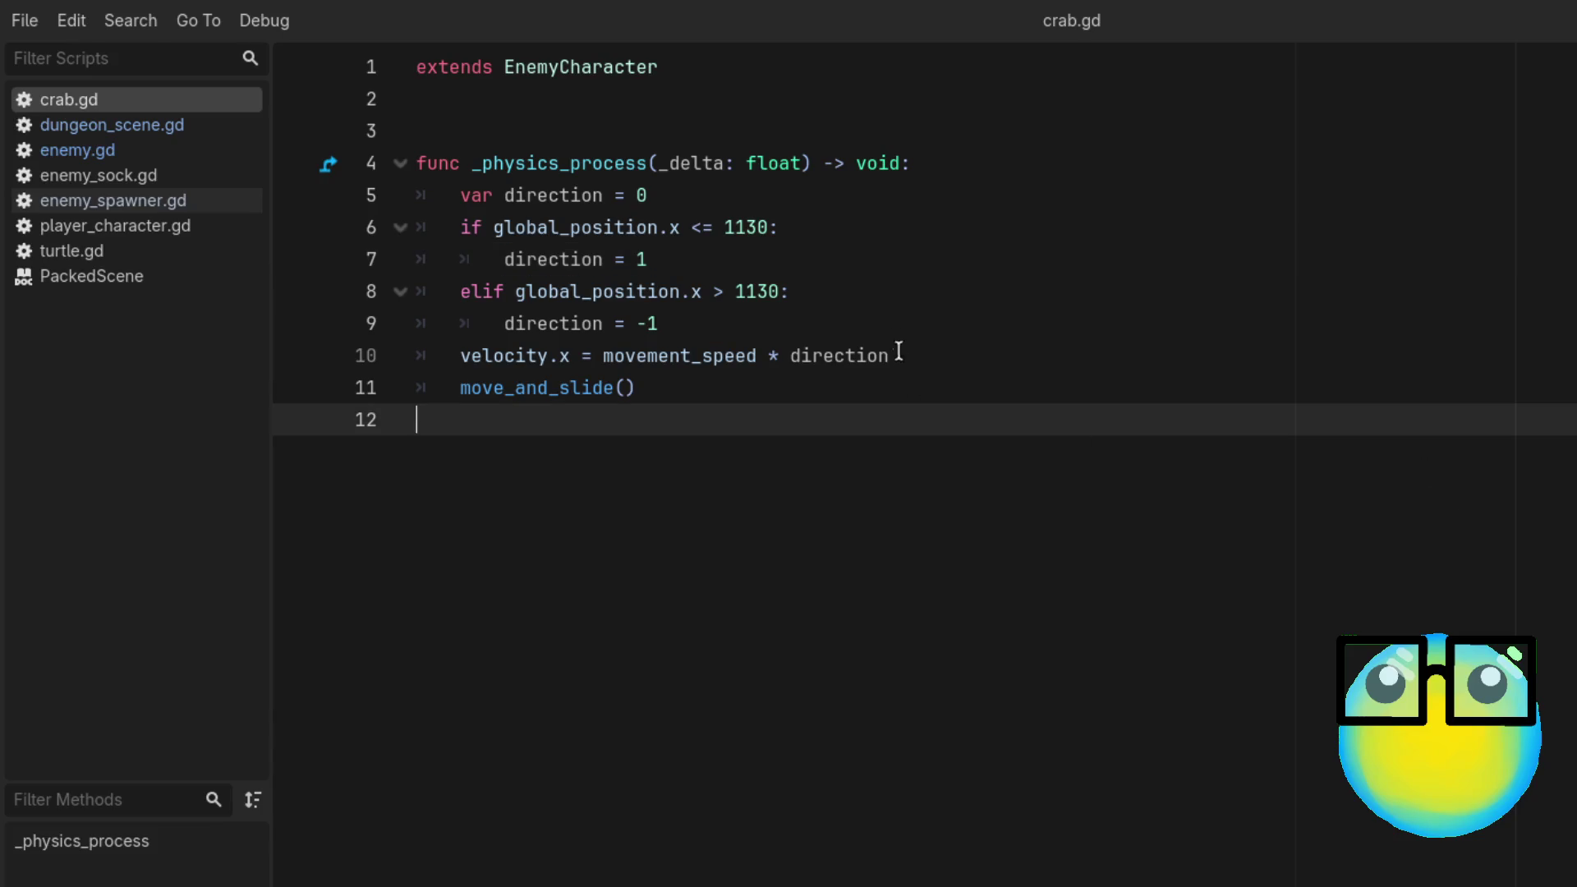
{"action": "double_click", "coordinate": [754, 291]}
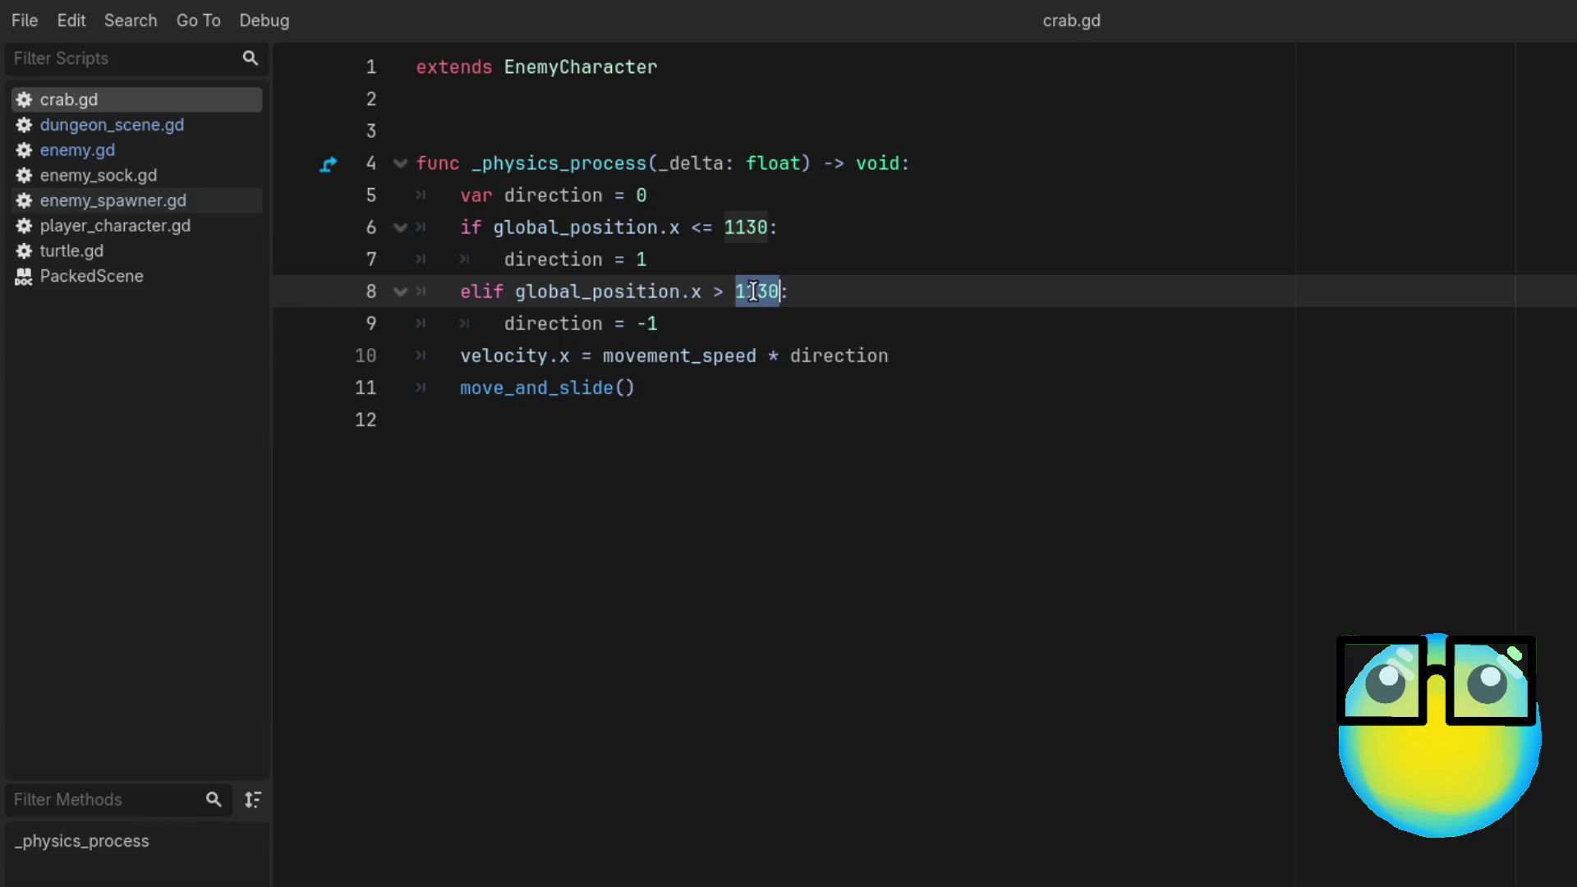
{"action": "key", "text": "BackSpace"}
{"action": "type", "text": "200"}
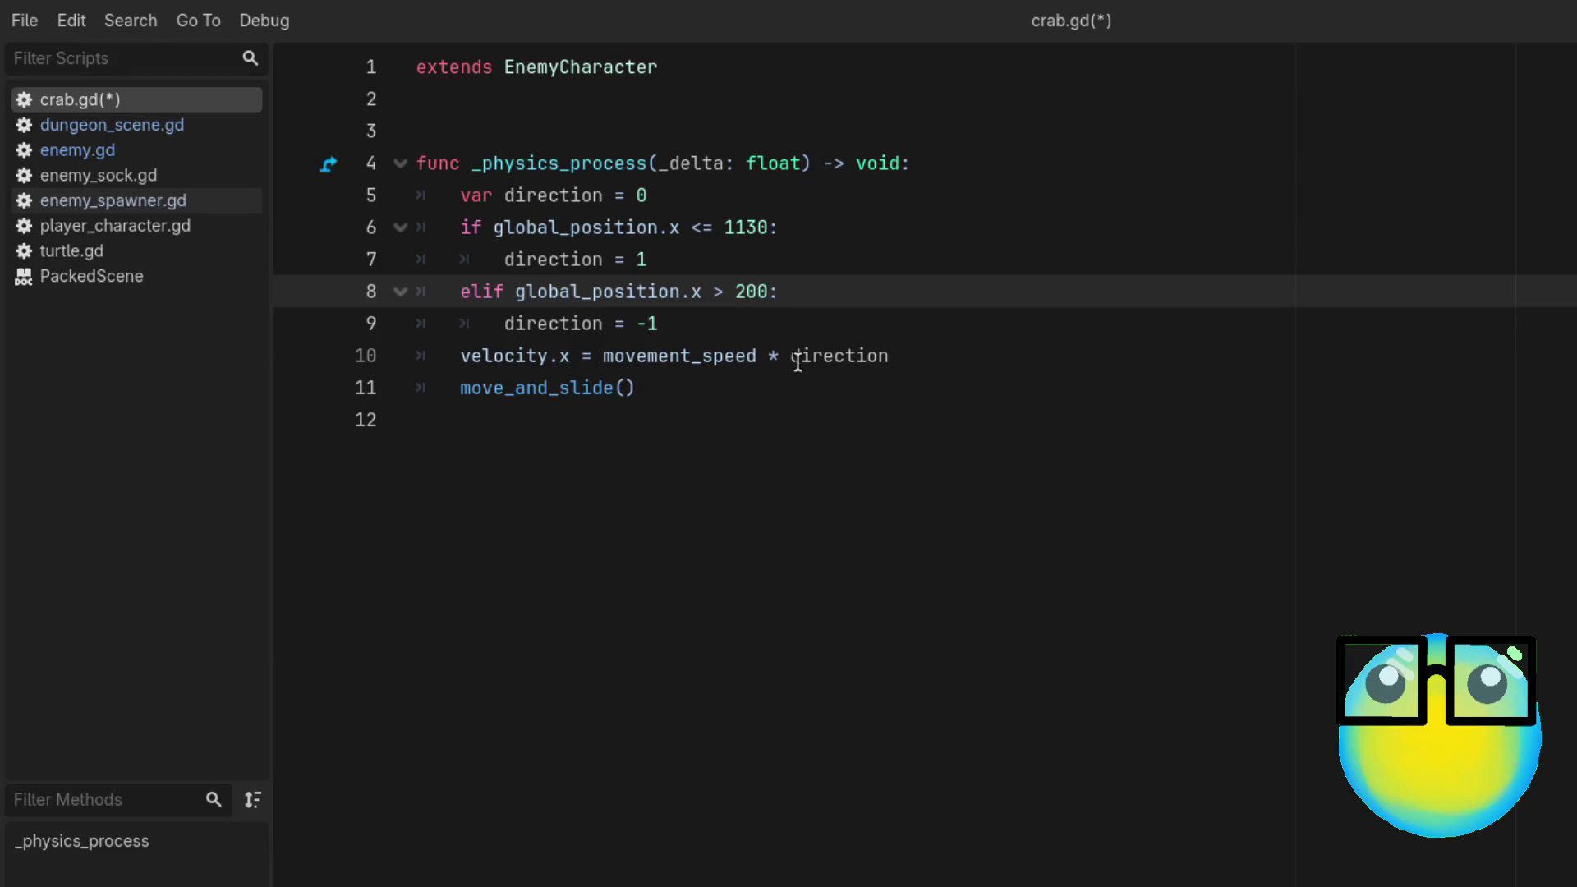
{"action": "left_click", "coordinate": [925, 401]}
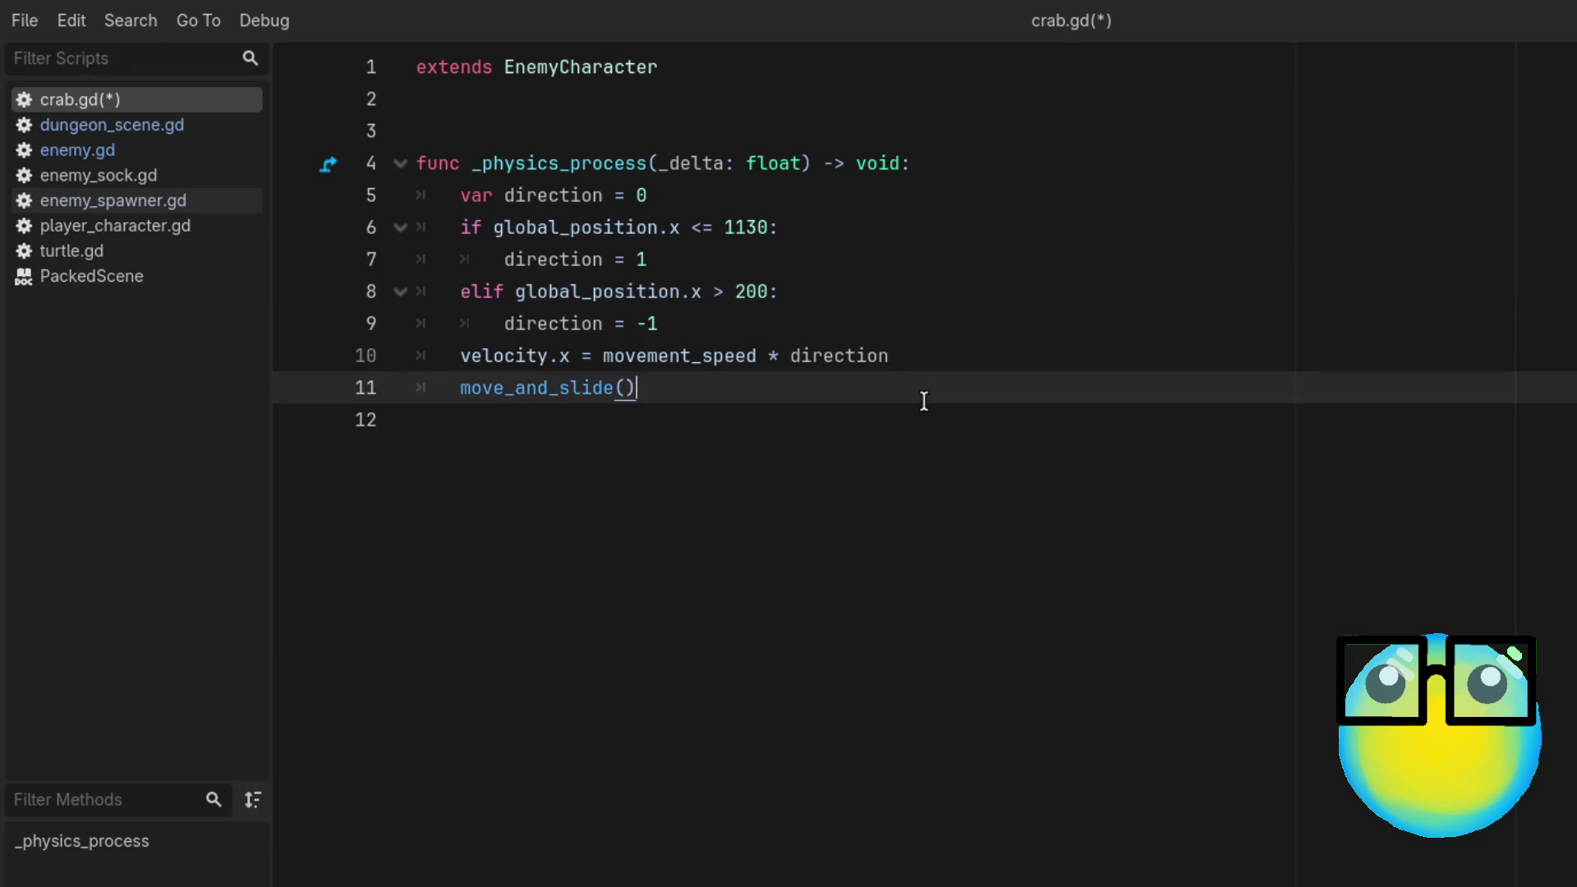
{"action": "key", "text": "ctrl+s"}
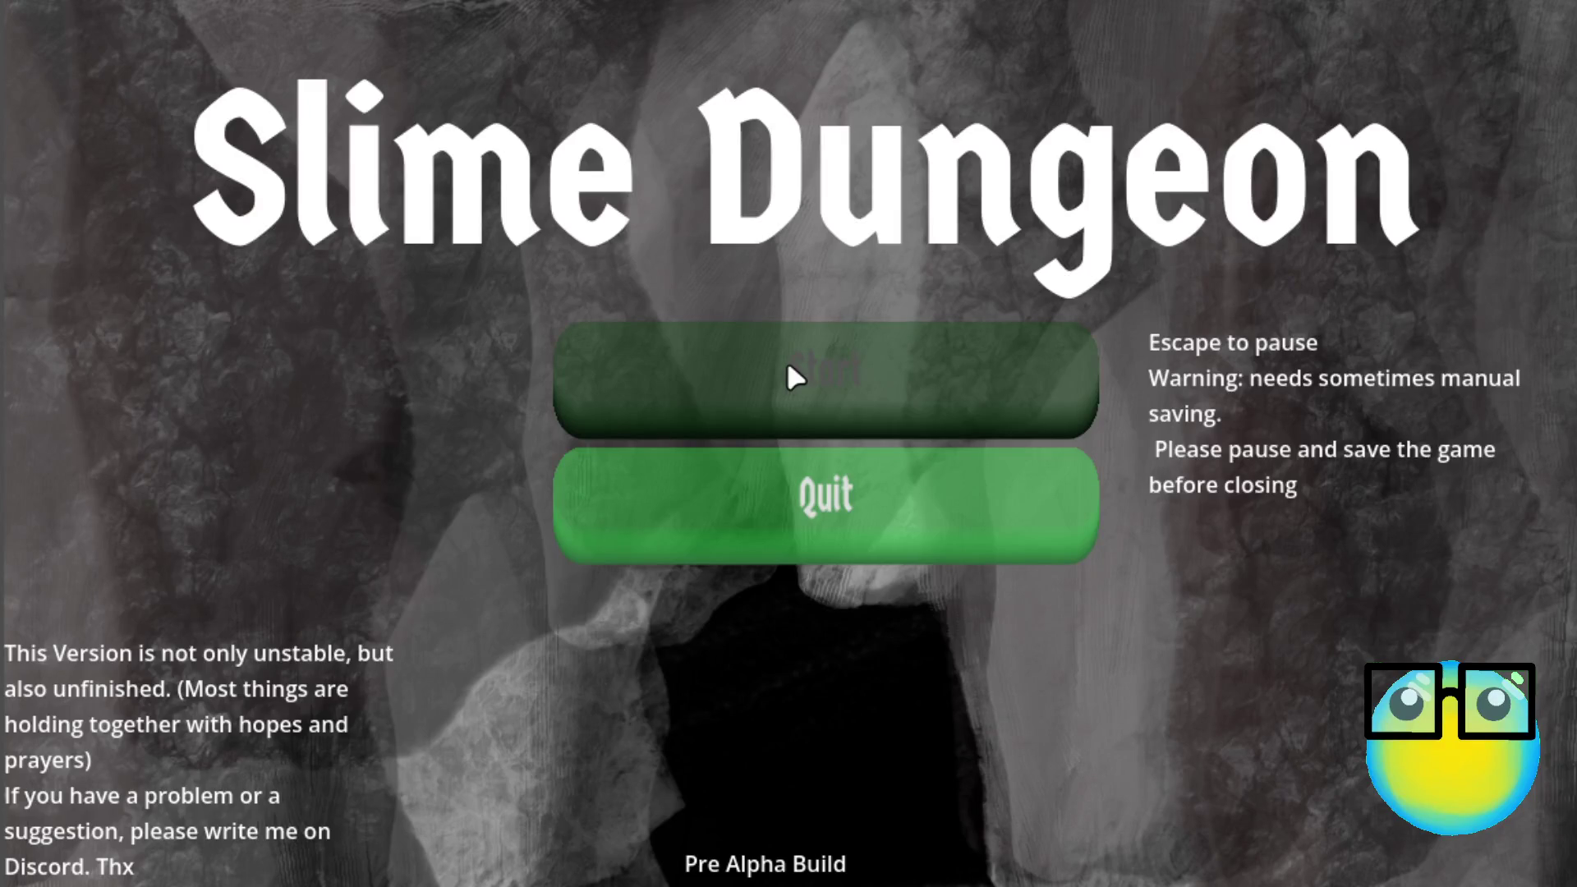
Step: Start the game and send the slime on a Level 1 mission to watch the crabs
{"action": "left_click", "coordinate": [787, 366]}
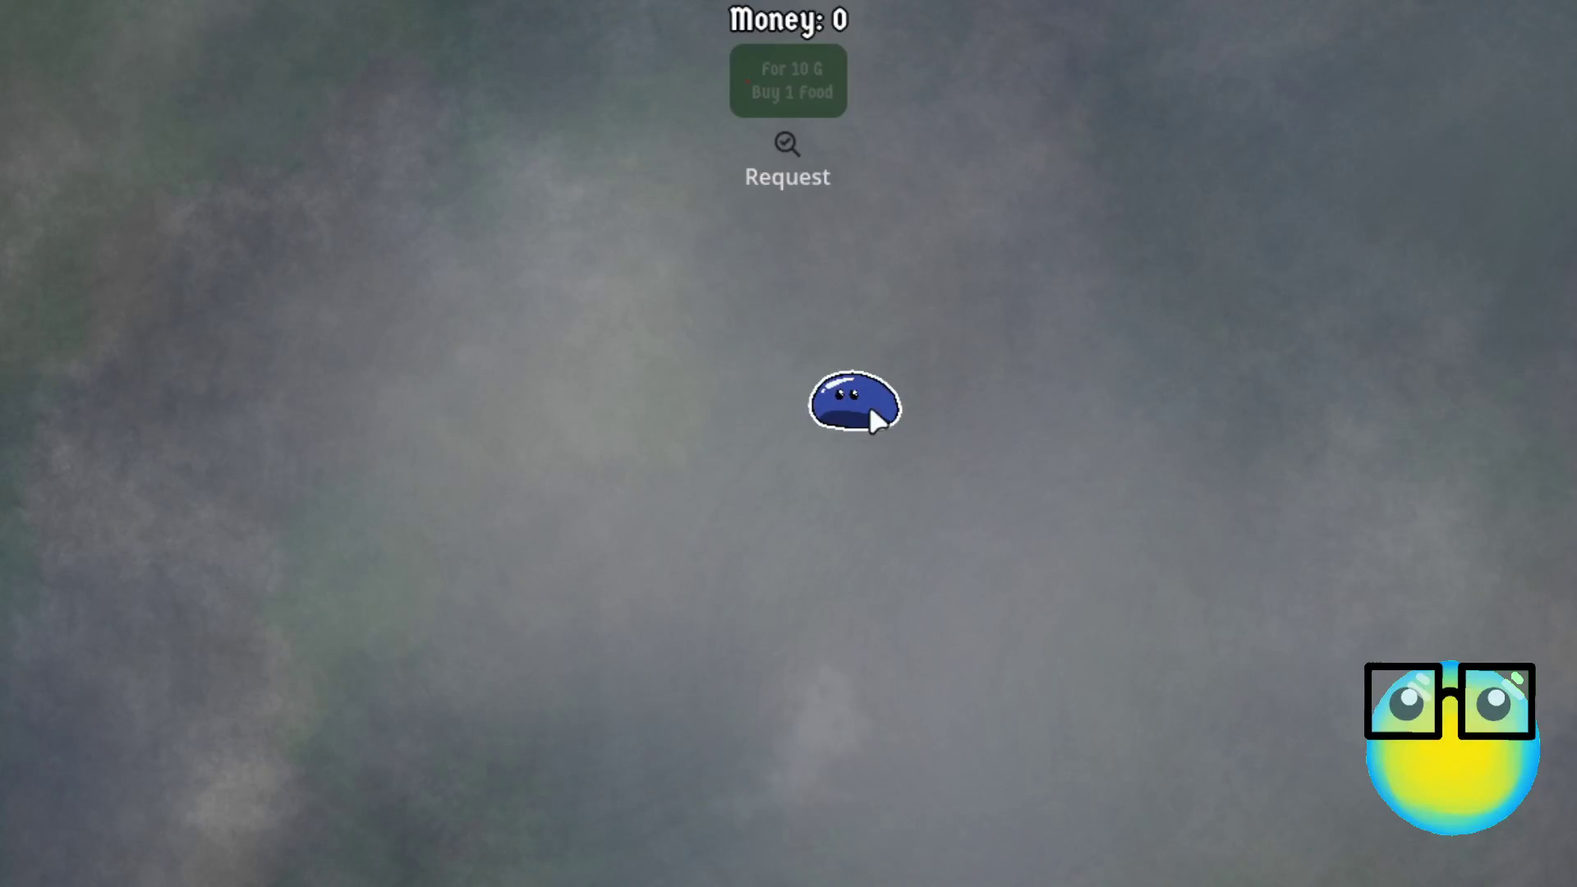
{"action": "left_click", "coordinate": [869, 404]}
{"action": "left_click", "coordinate": [604, 830]}
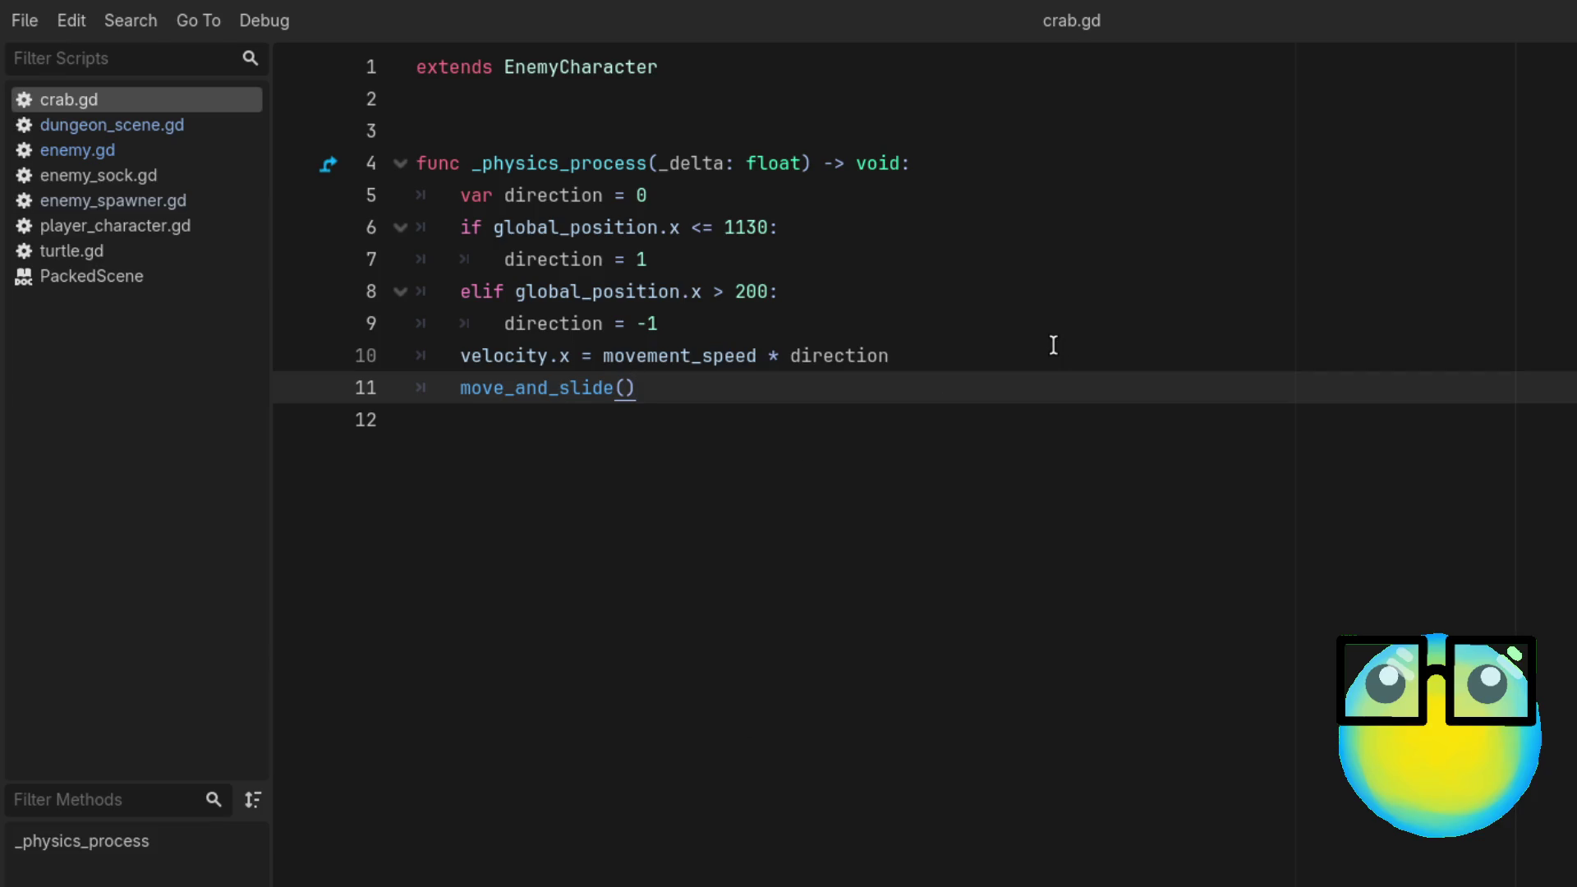
Step: After comparing with enemy.gd, change line 10 to velocity = movement_speed * direction and save
{"action": "double_click", "coordinate": [697, 356]}
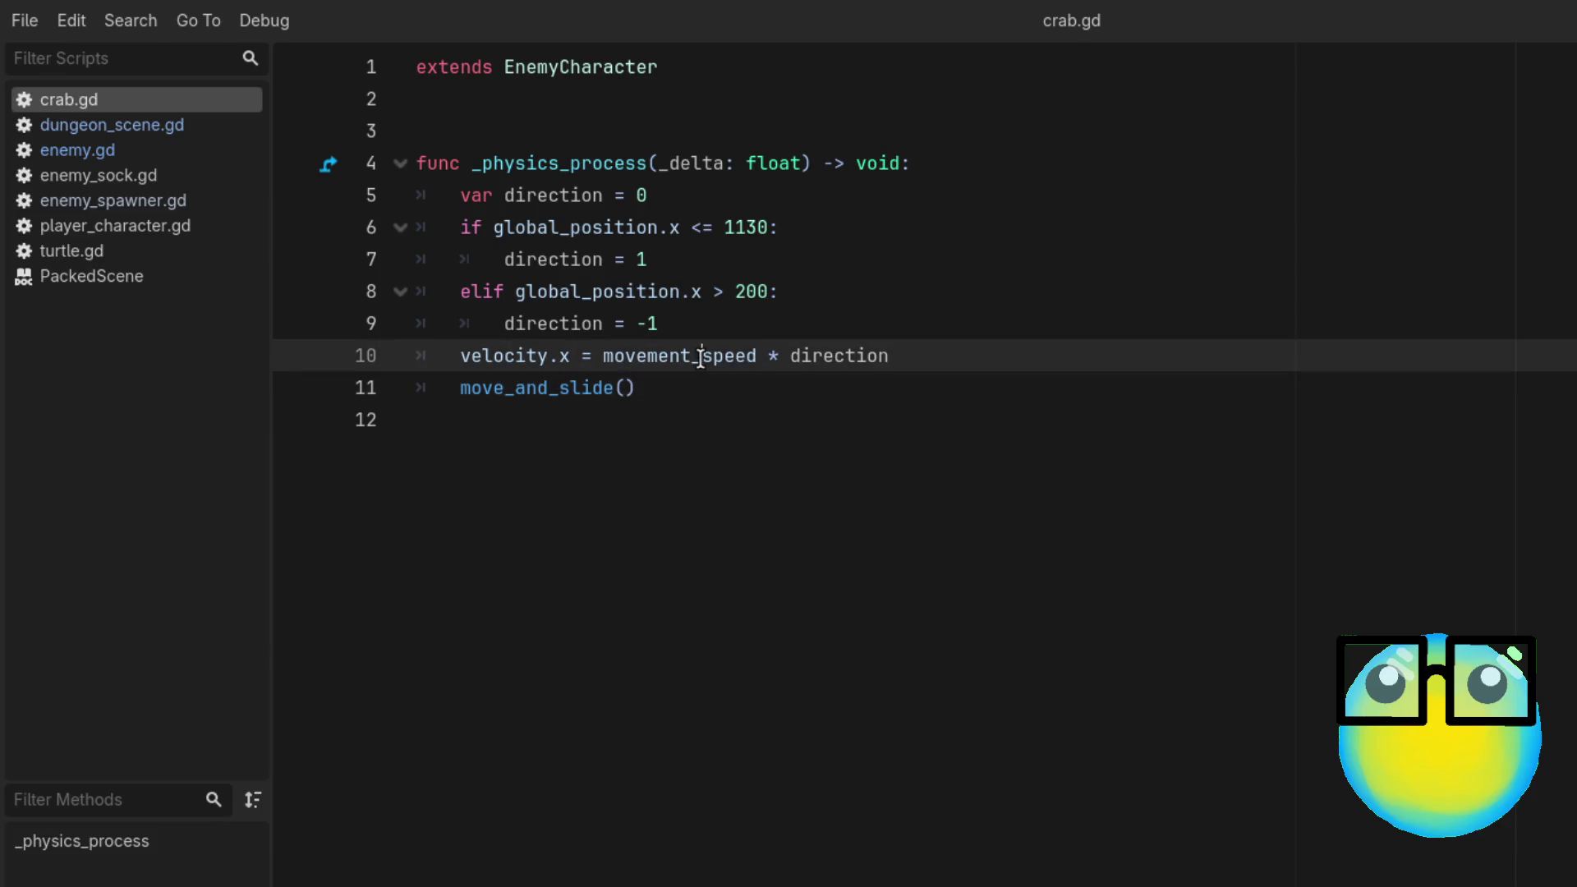
{"action": "left_click", "coordinate": [907, 354]}
{"action": "left_click", "coordinate": [165, 149]}
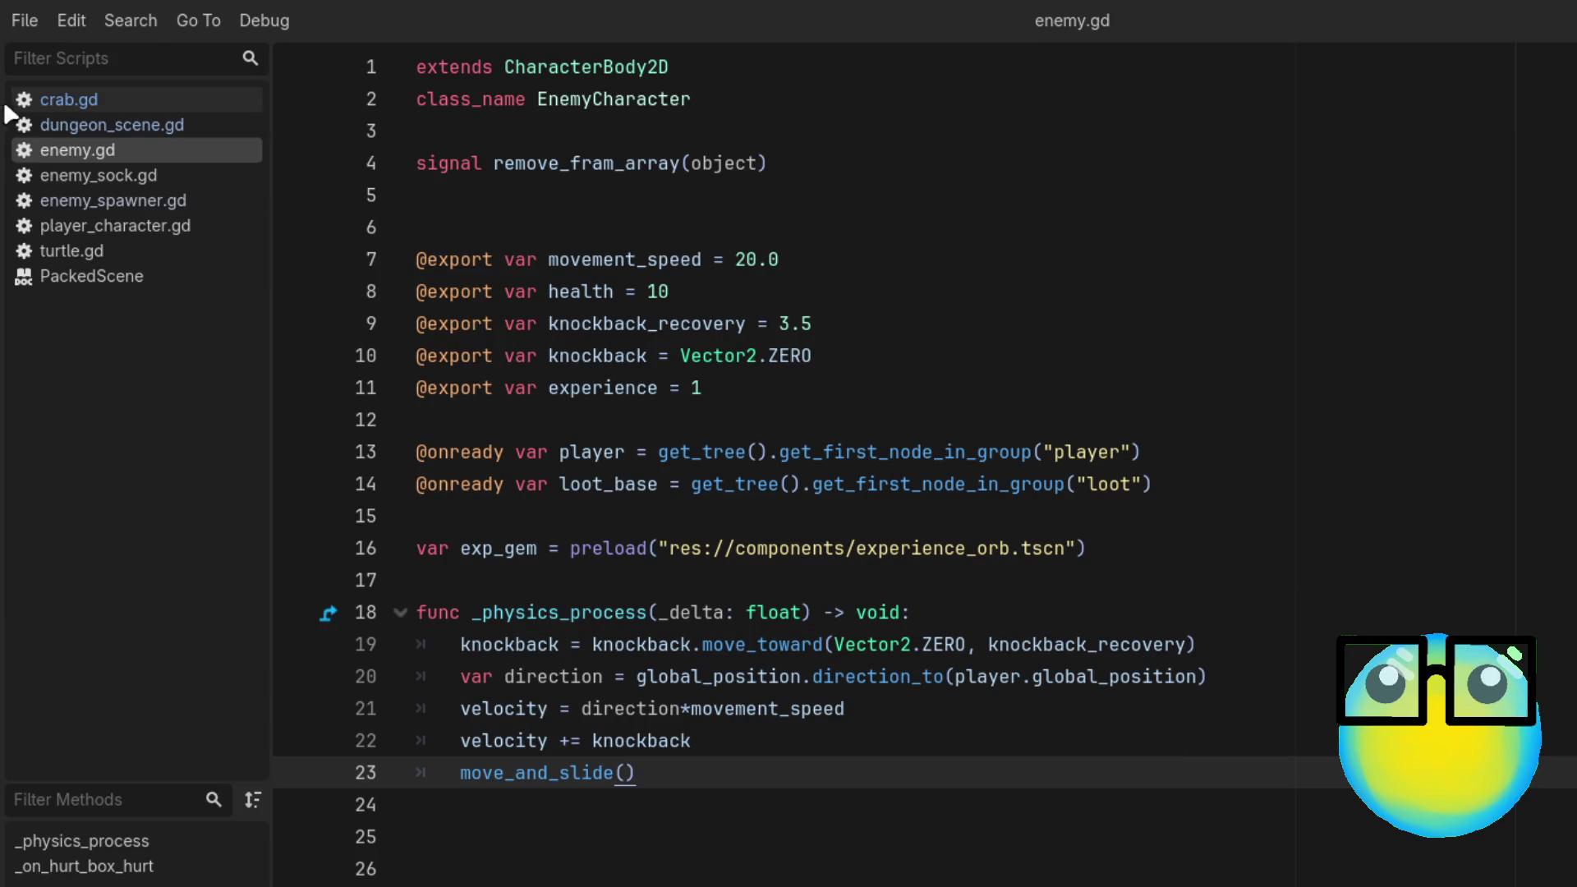
{"action": "left_click", "coordinate": [71, 99]}
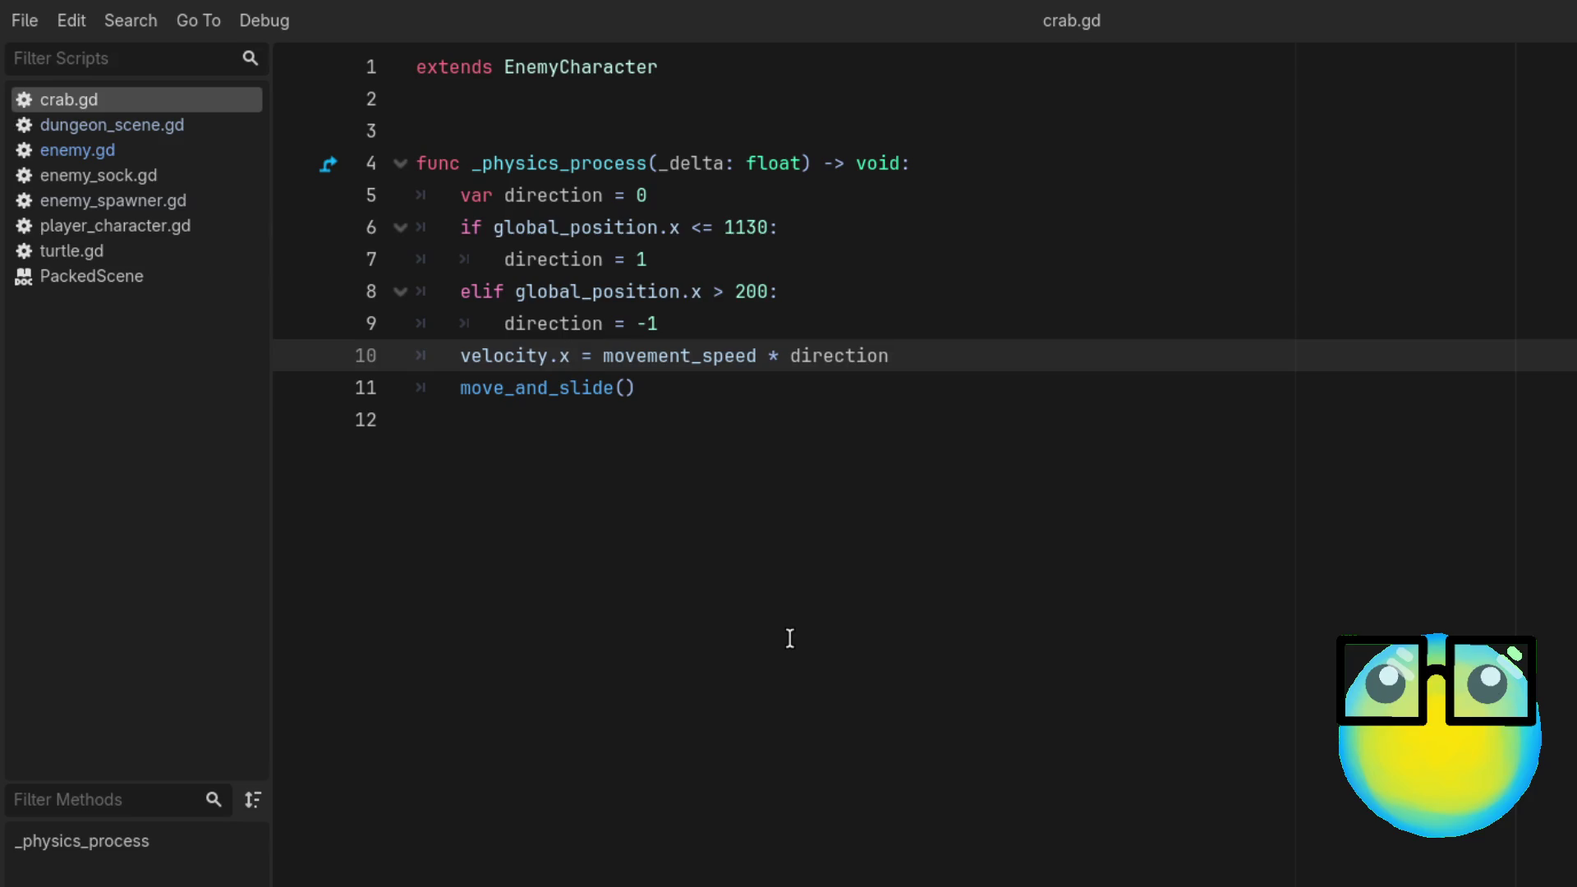
{"action": "key", "text": "BackSpace"}
{"action": "key", "text": "BackSpace"}
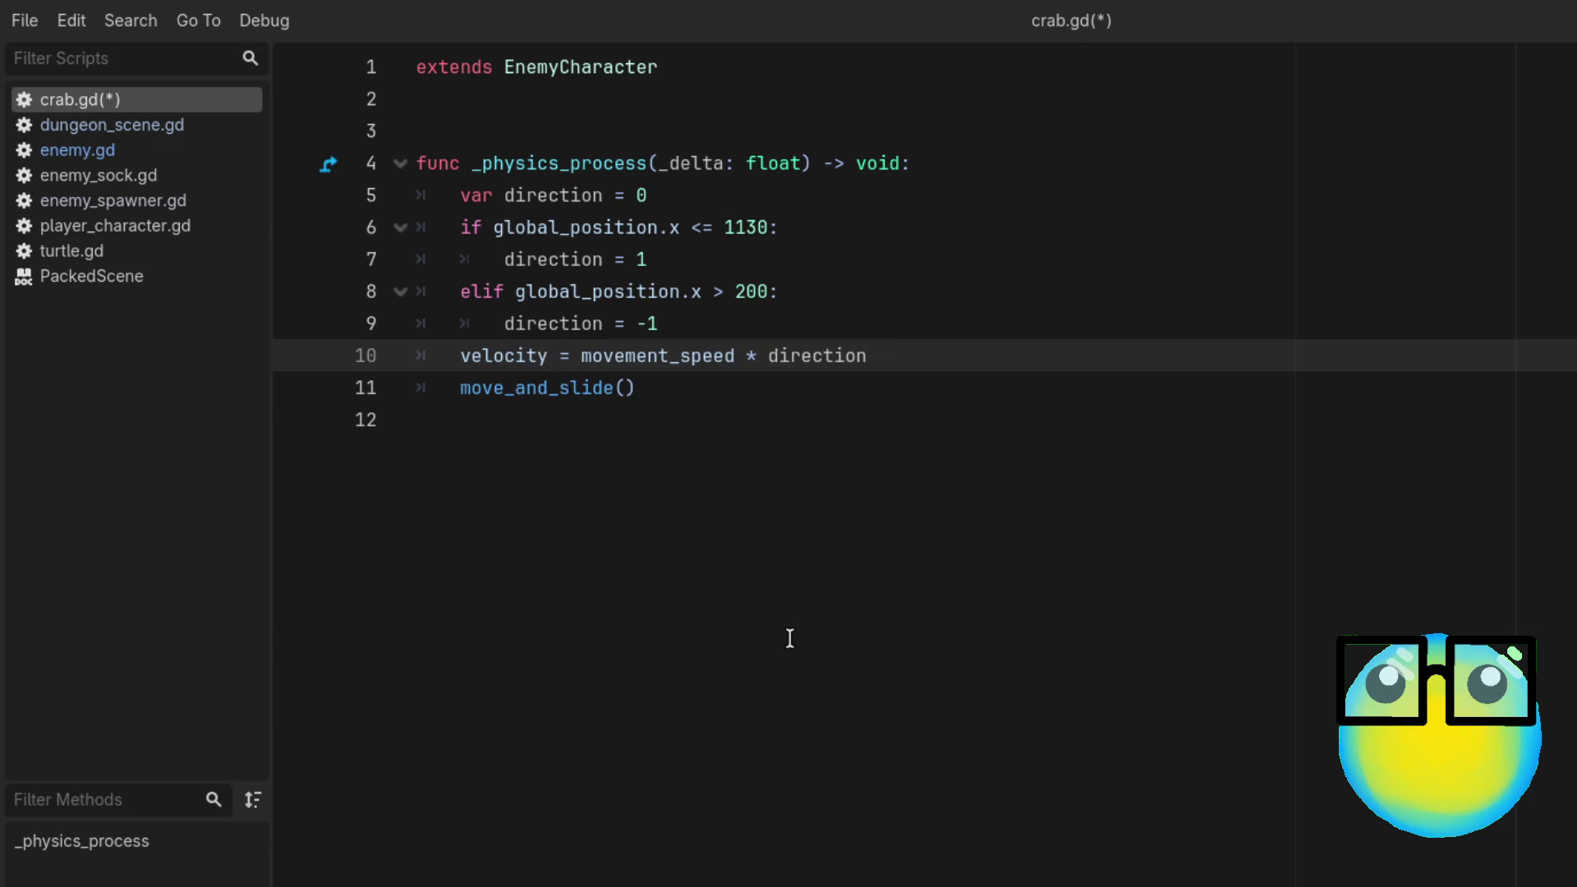
{"action": "key", "text": "ctrl+s"}
{"action": "left_click", "coordinate": [812, 618]}
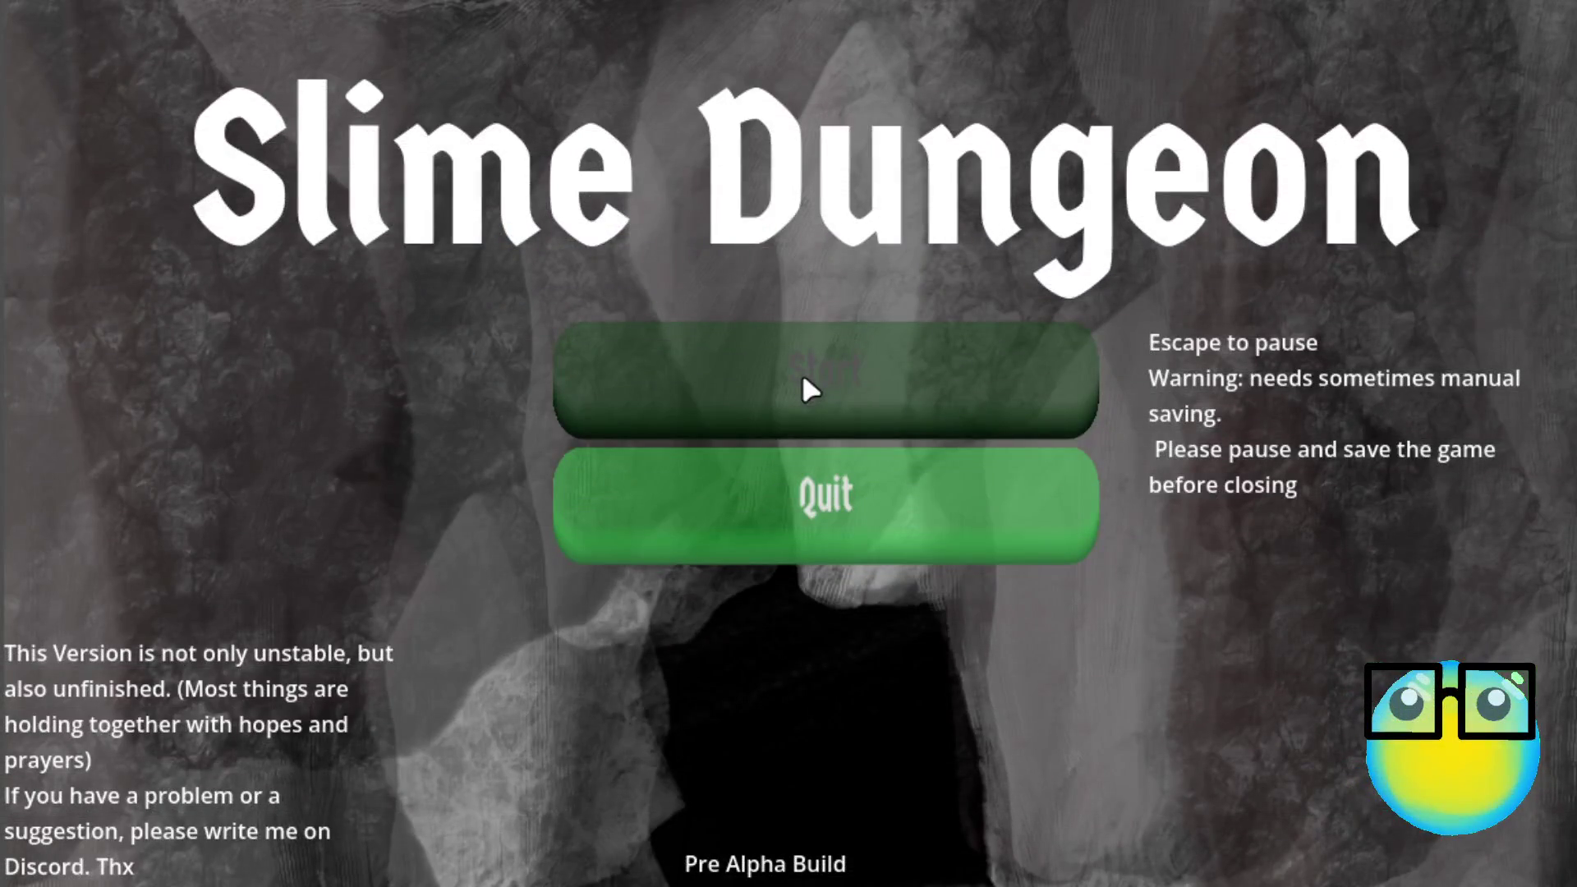
Step: Restart after Game Over and send the purple slime on another Level 1 mission
{"action": "left_click", "coordinate": [802, 379]}
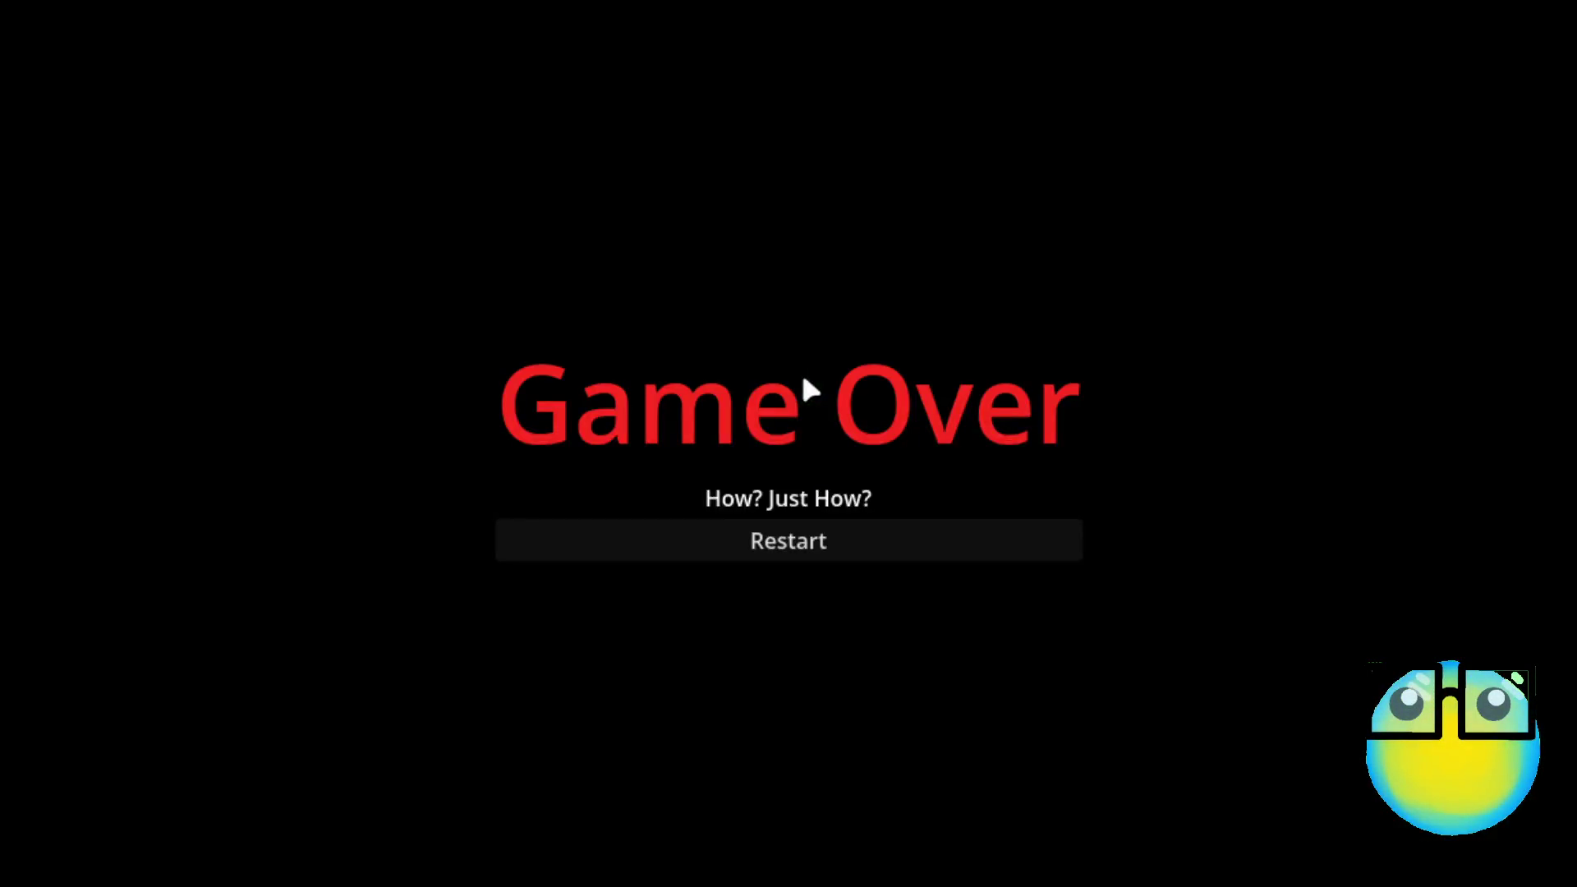
{"action": "left_click", "coordinate": [766, 549]}
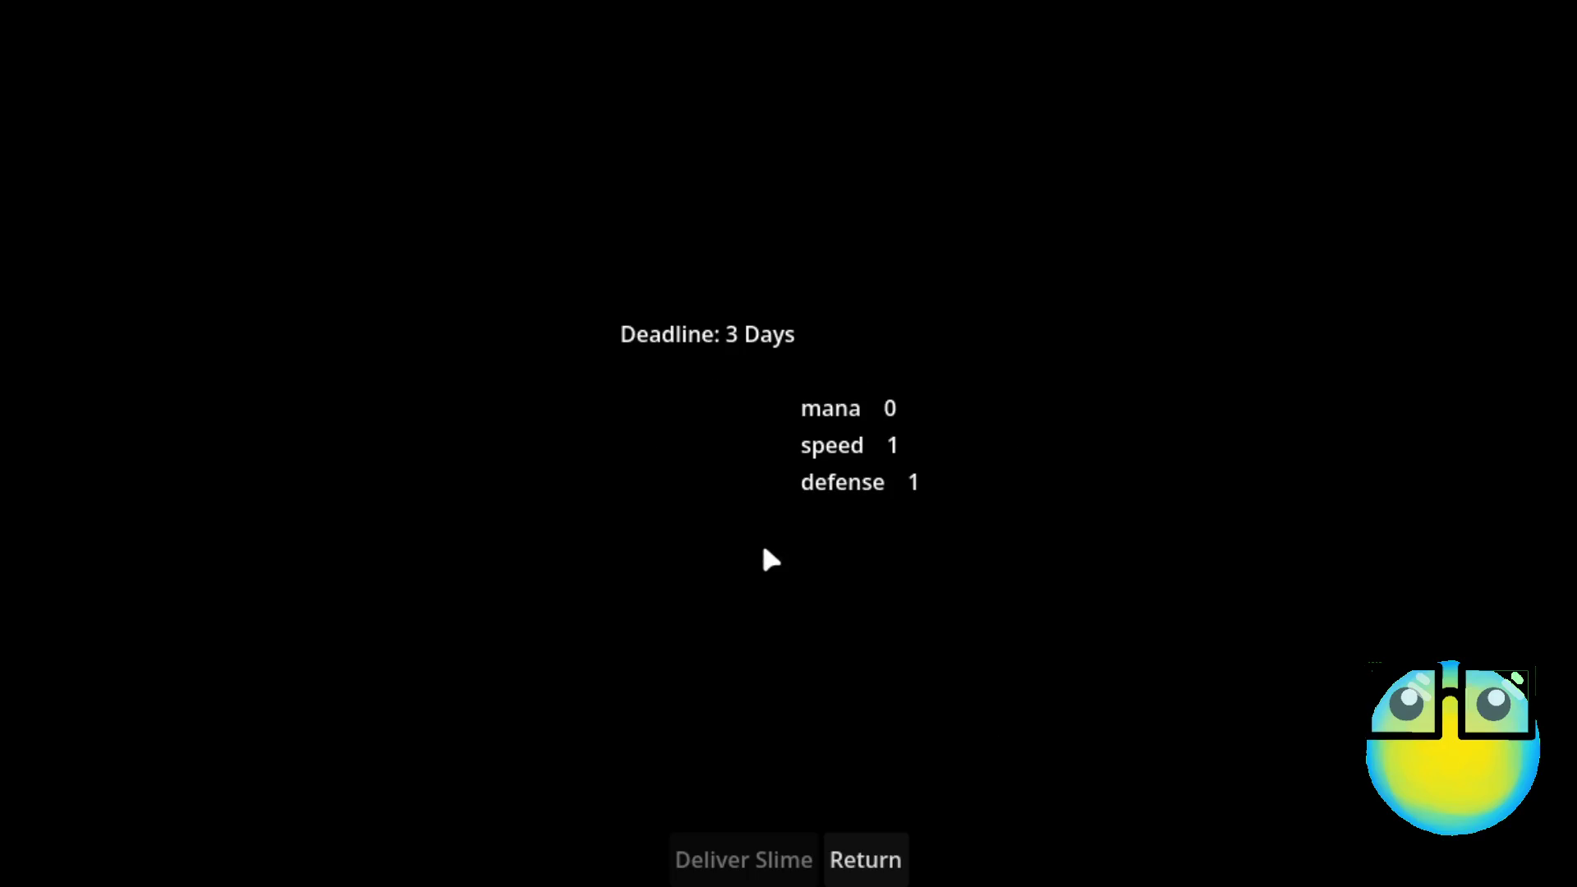
{"action": "left_click", "coordinate": [884, 867]}
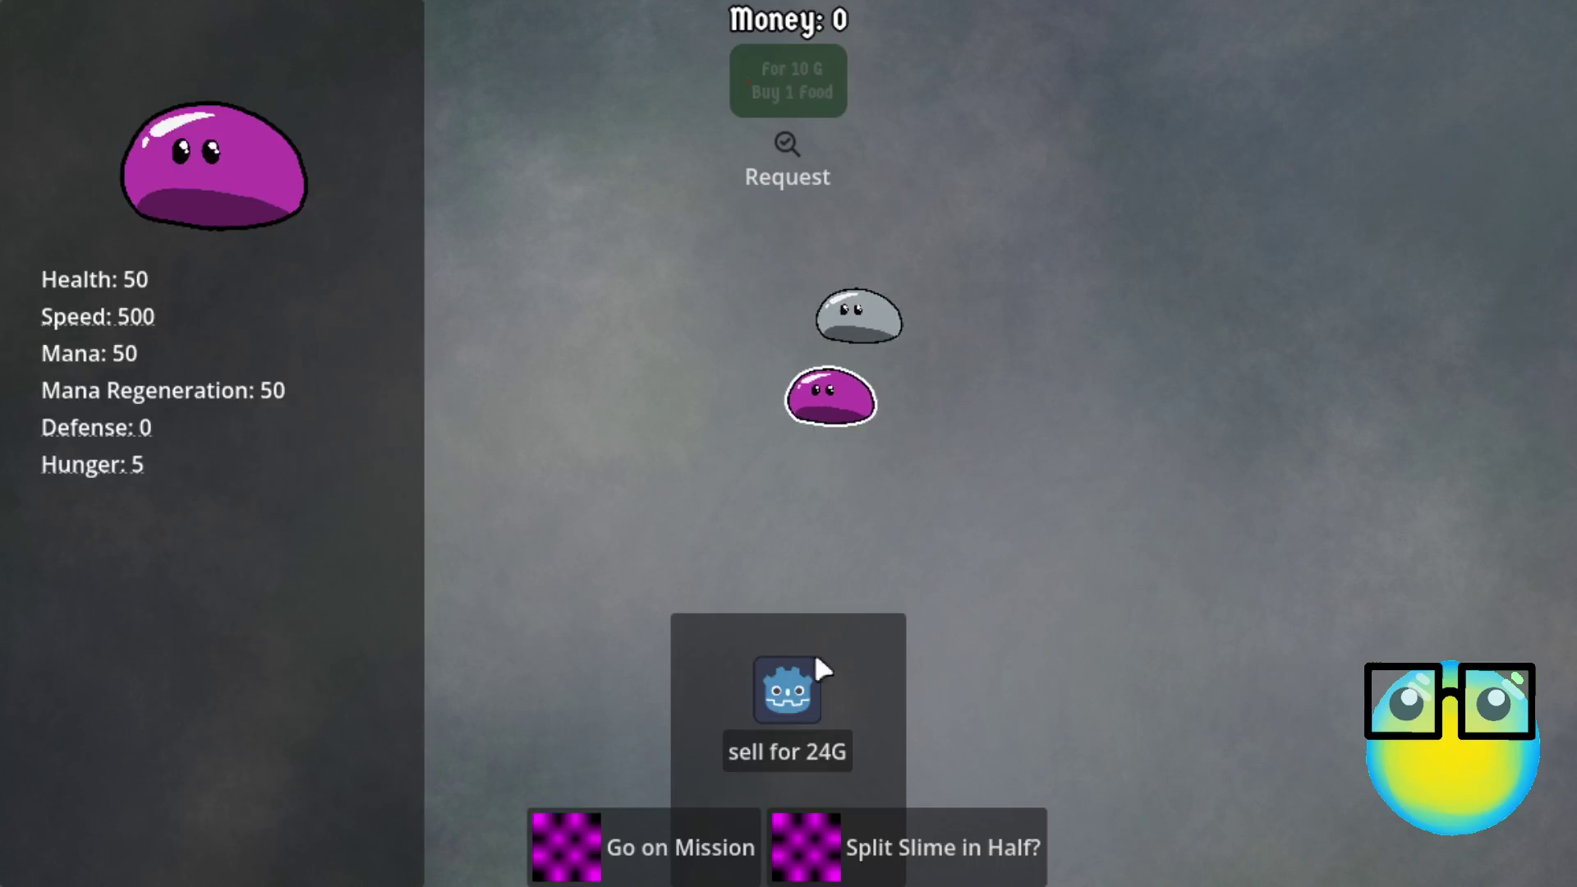
{"action": "left_click", "coordinate": [653, 835]}
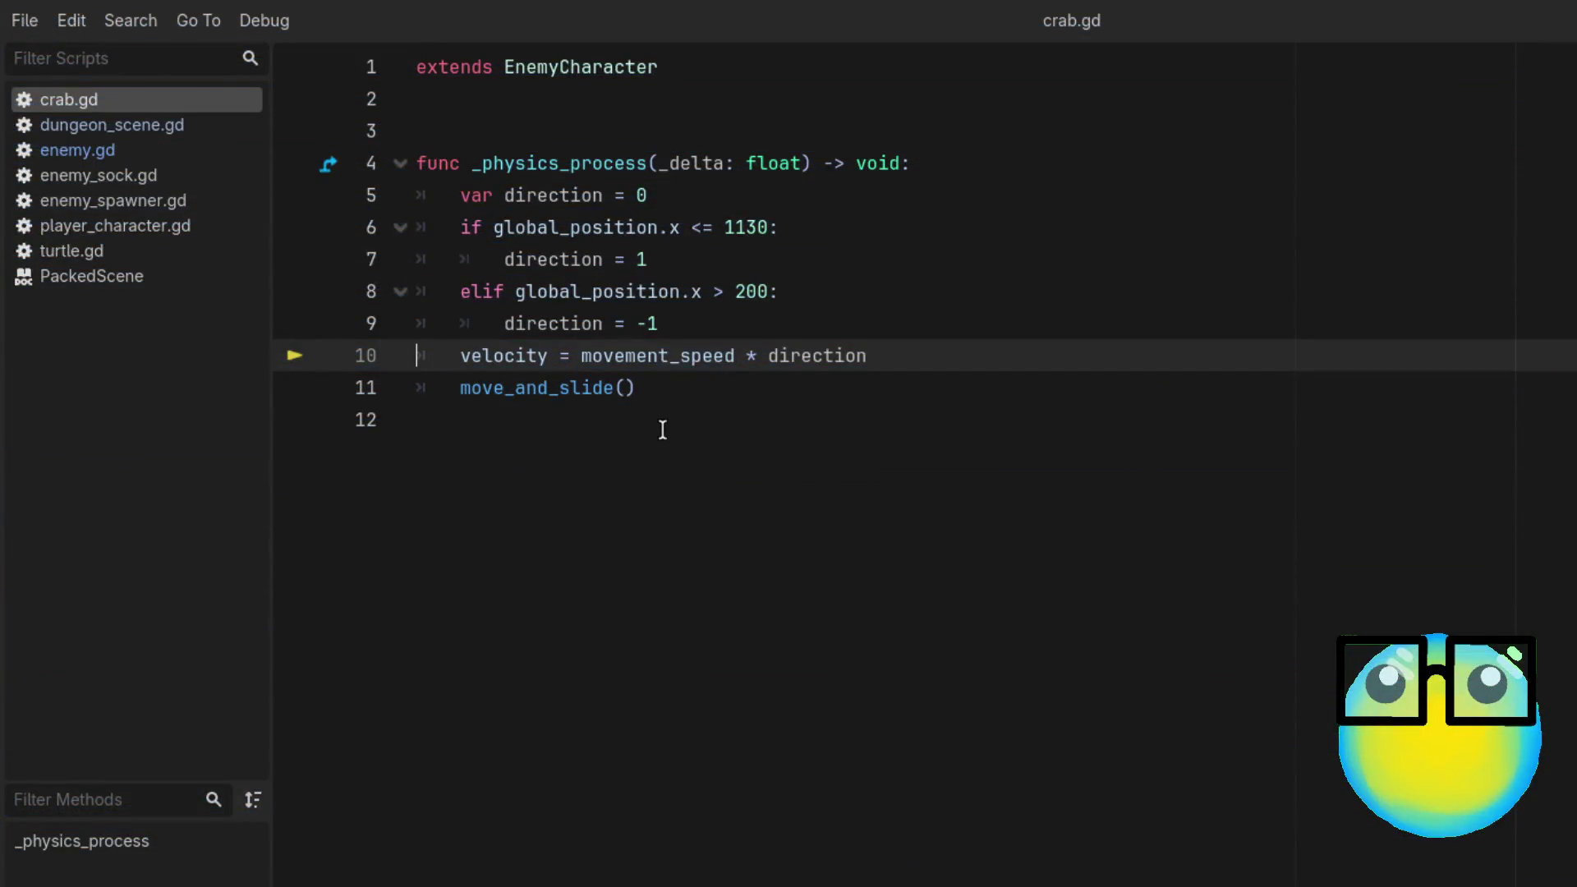
Step: After checking enemy.gd, restore line 10 of crab.gd to set only velocity.x
{"action": "left_click", "coordinate": [549, 357]}
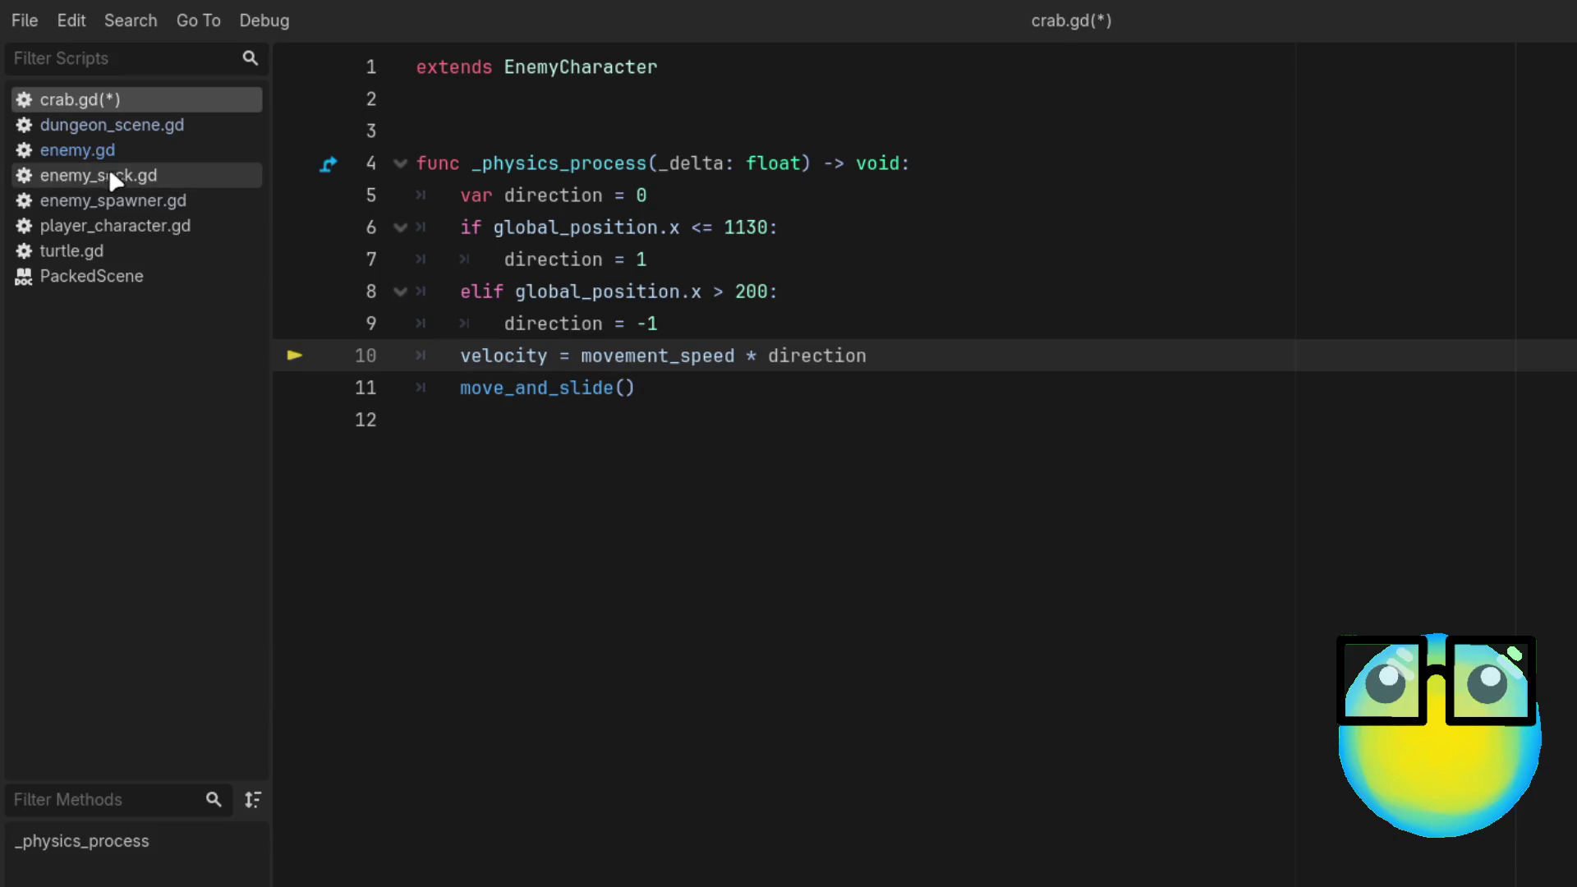
{"action": "left_click", "coordinate": [102, 148]}
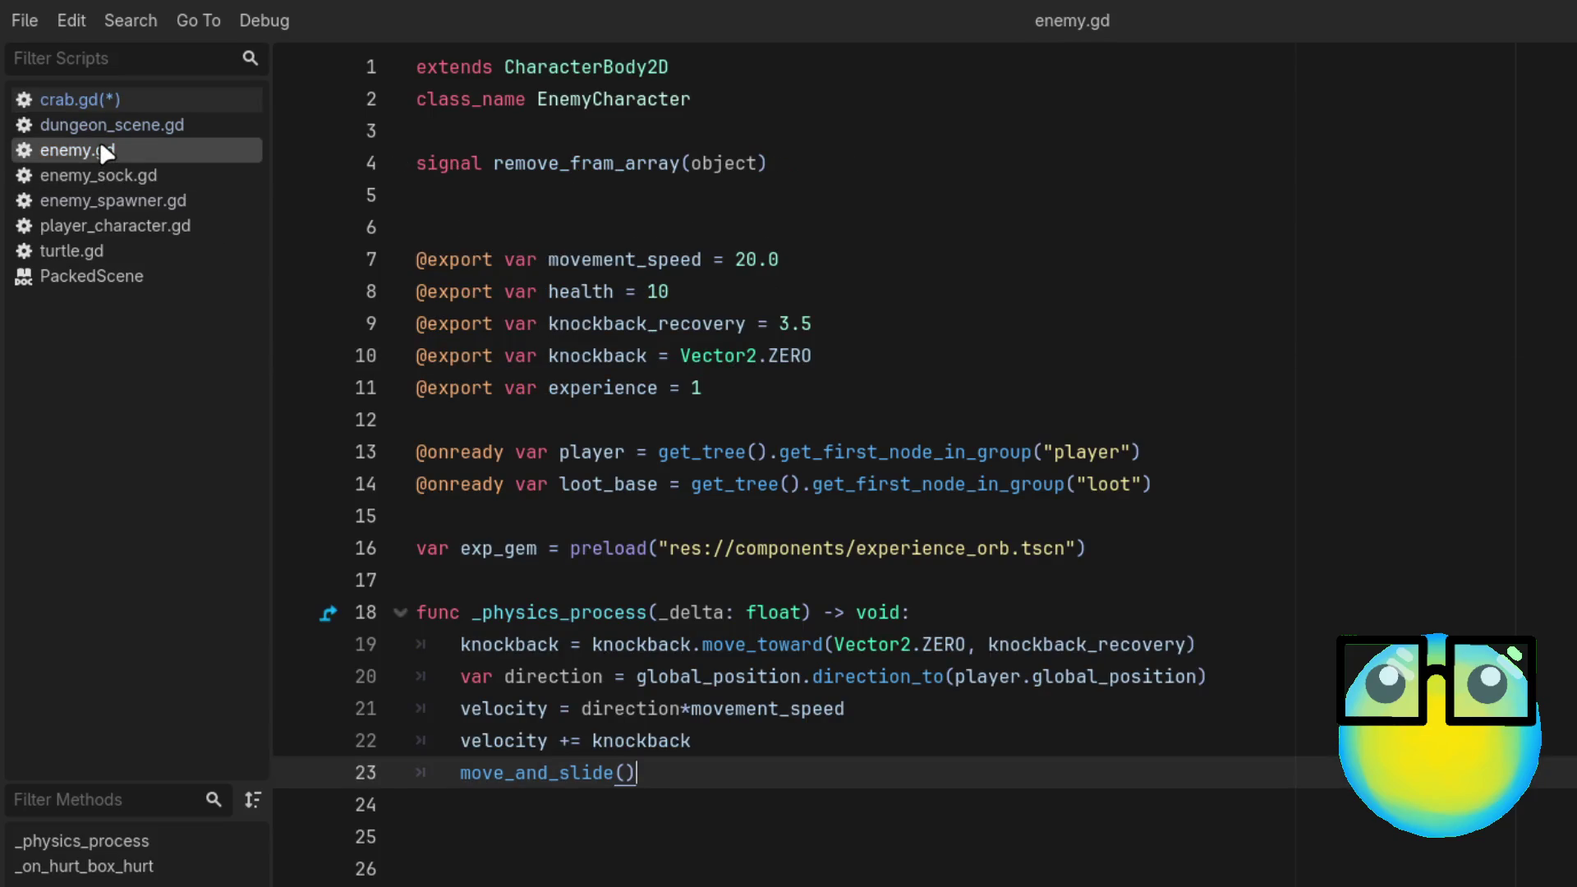
{"action": "left_click", "coordinate": [100, 97]}
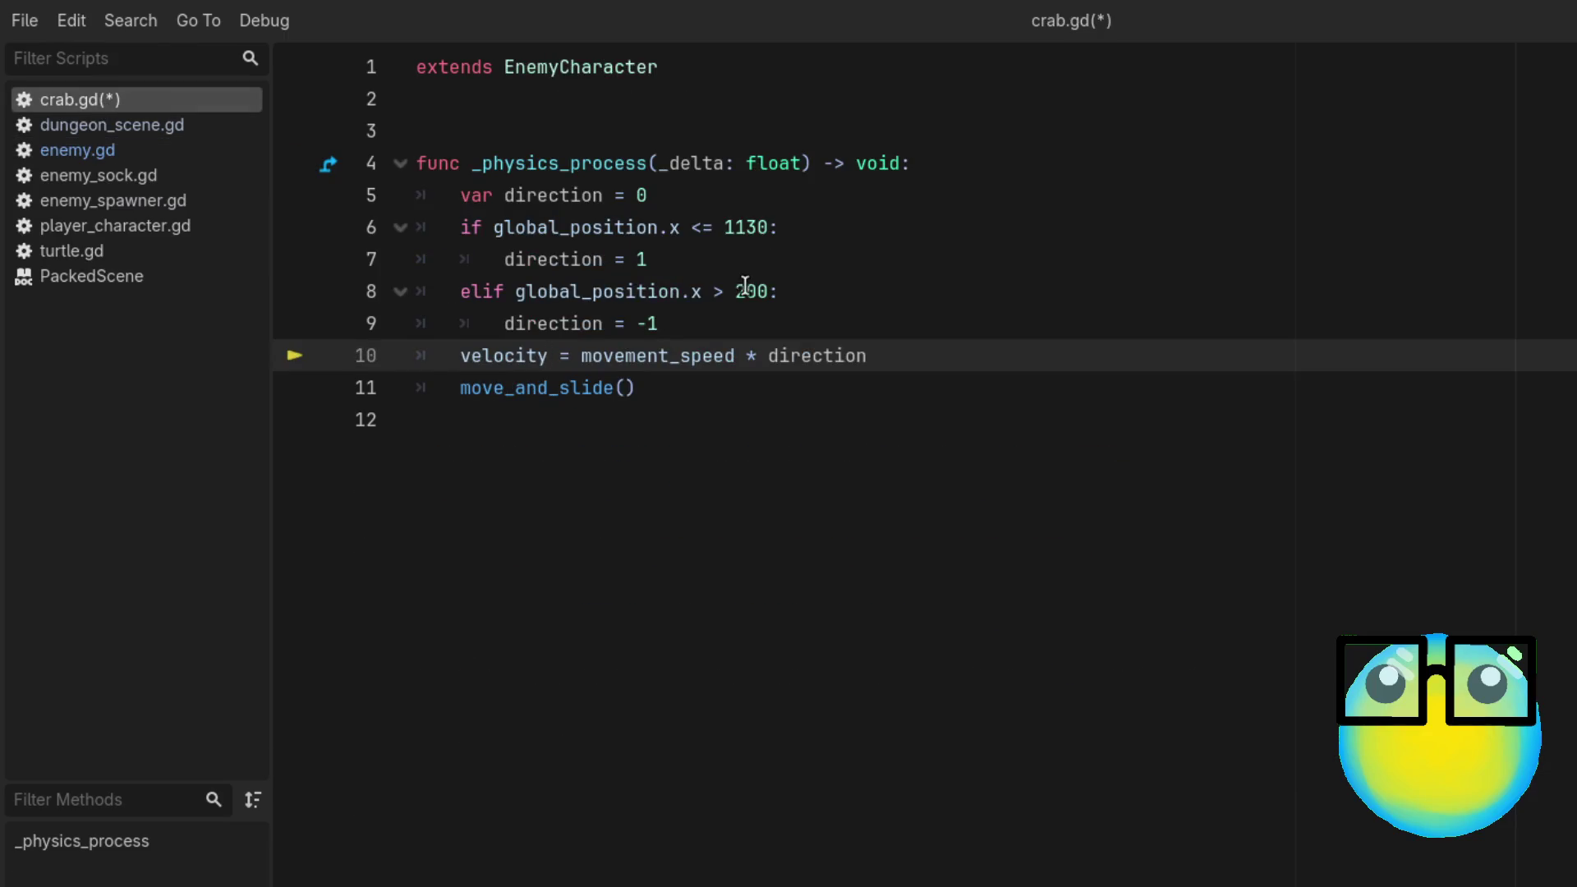
{"action": "type", "text": "."}
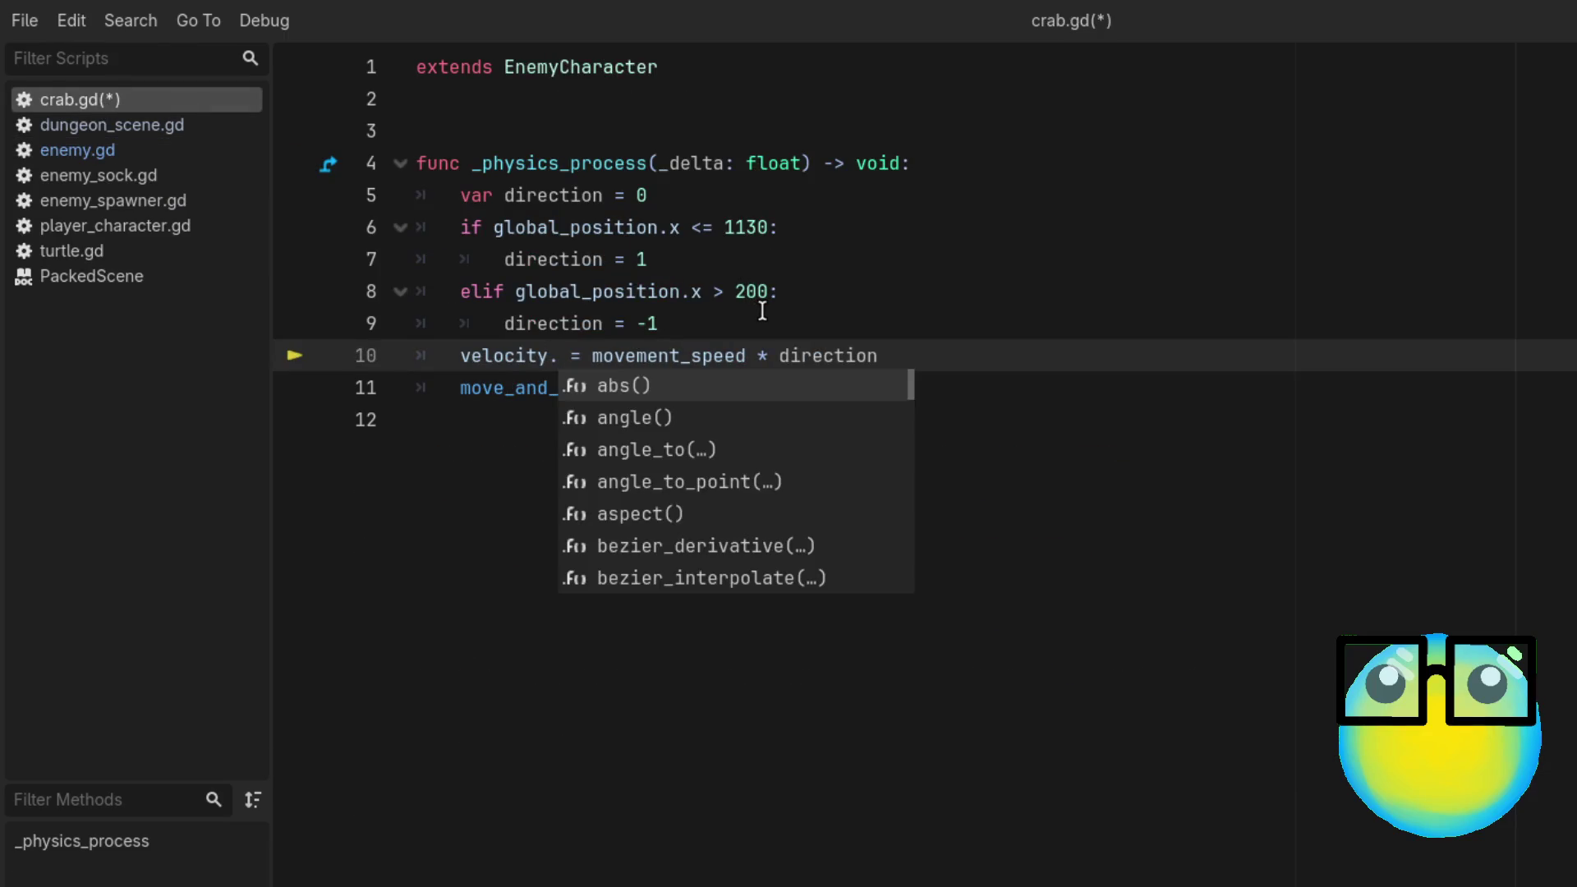
{"action": "type", "text": "x"}
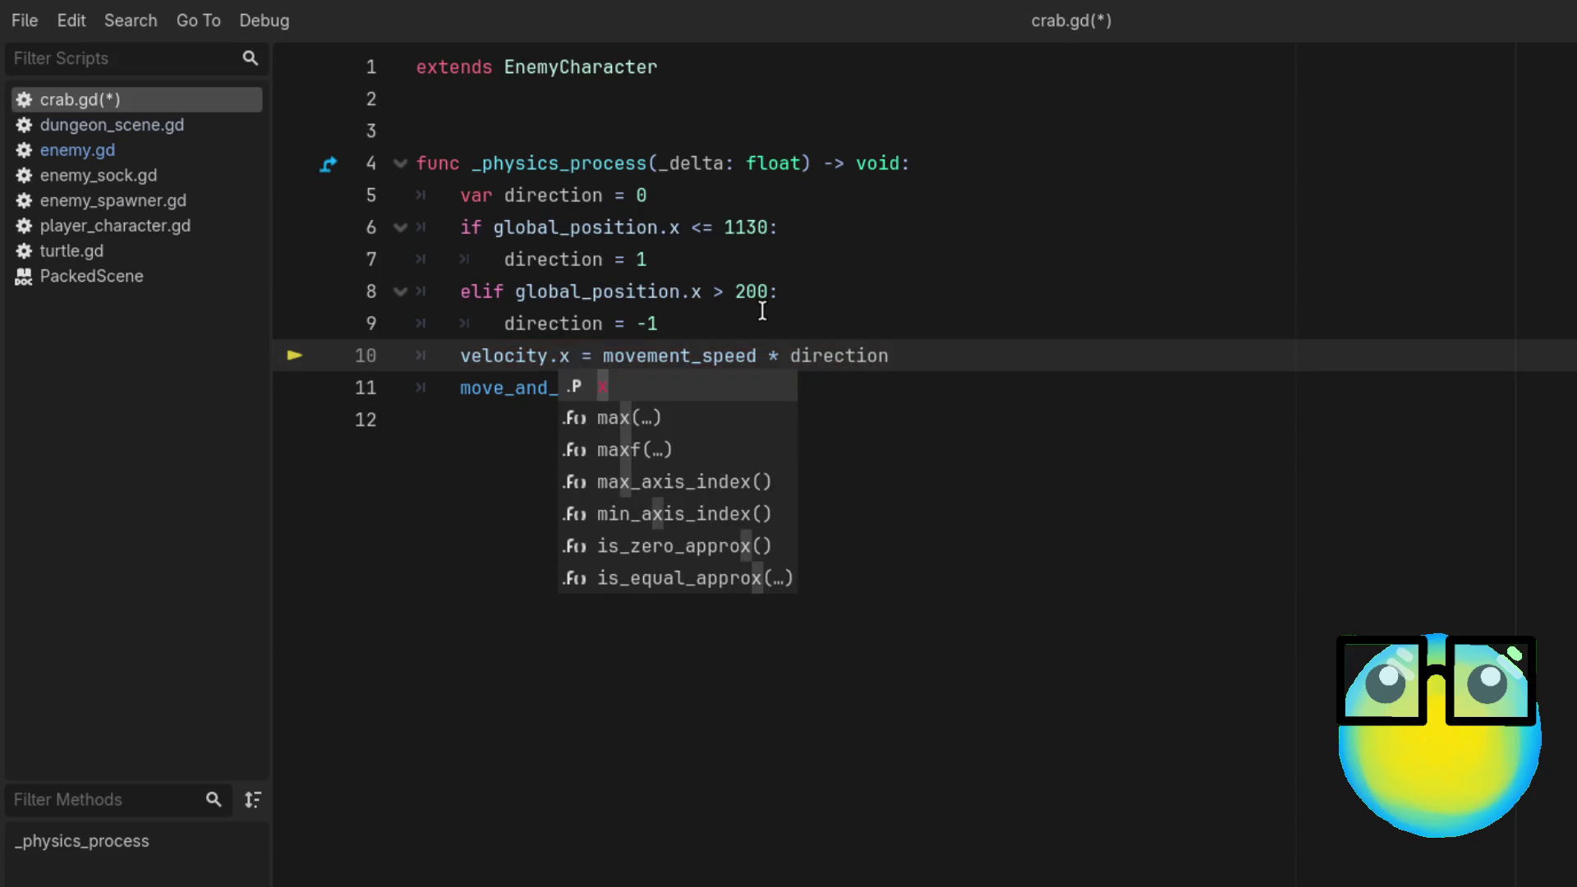
{"action": "left_click", "coordinate": [1035, 333]}
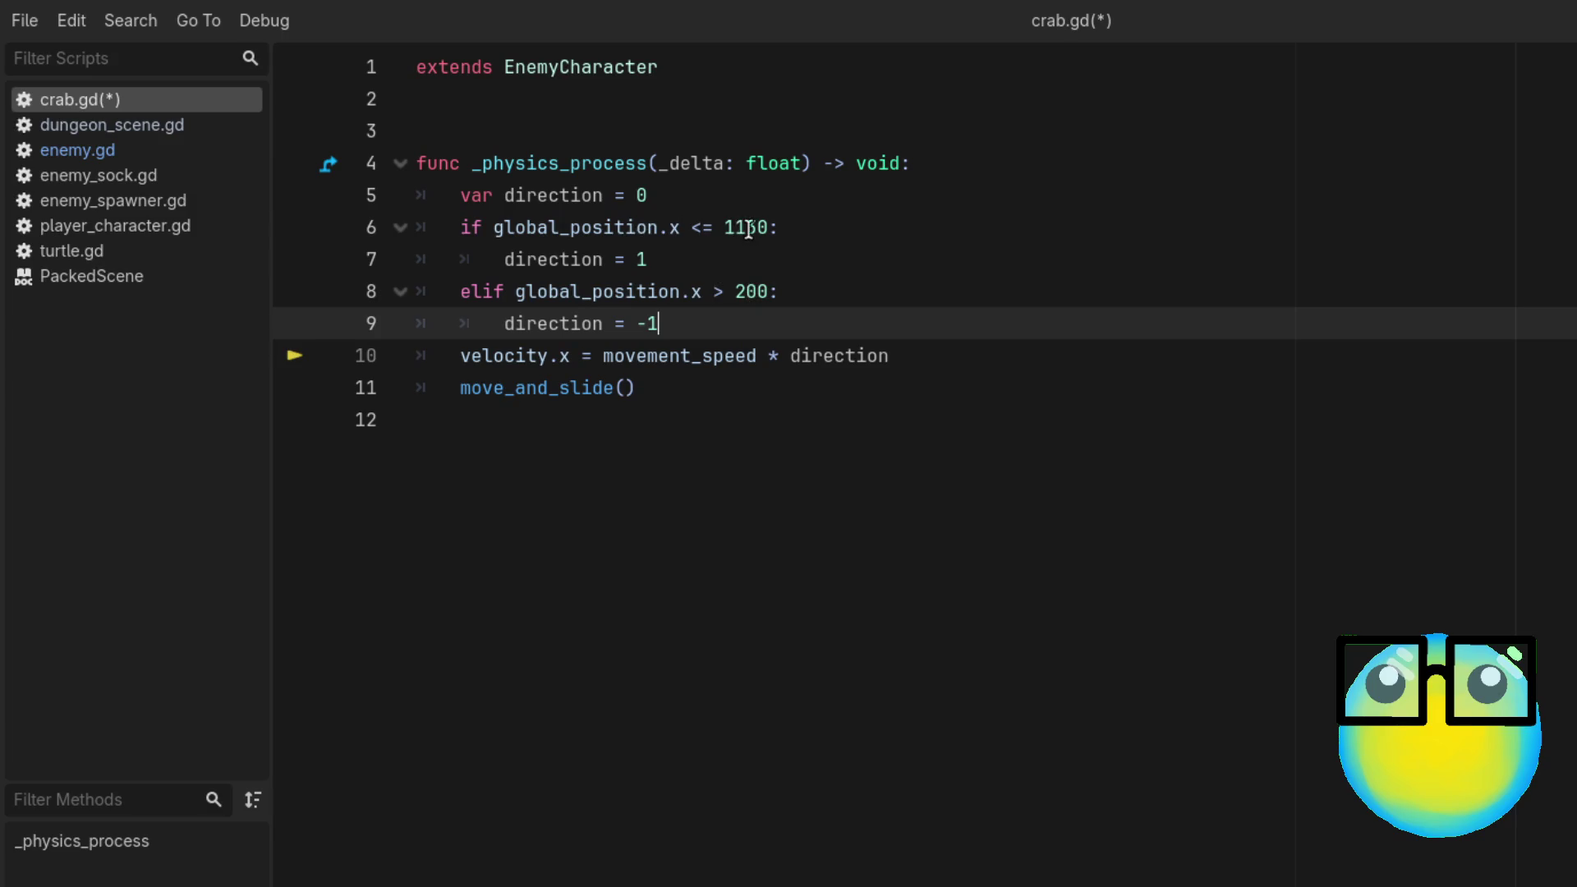
Step: After checking enemy.gd and enemy_spawner.gd, make line 6 test global_position.x < 1141 and save
{"action": "left_click", "coordinate": [137, 152]}
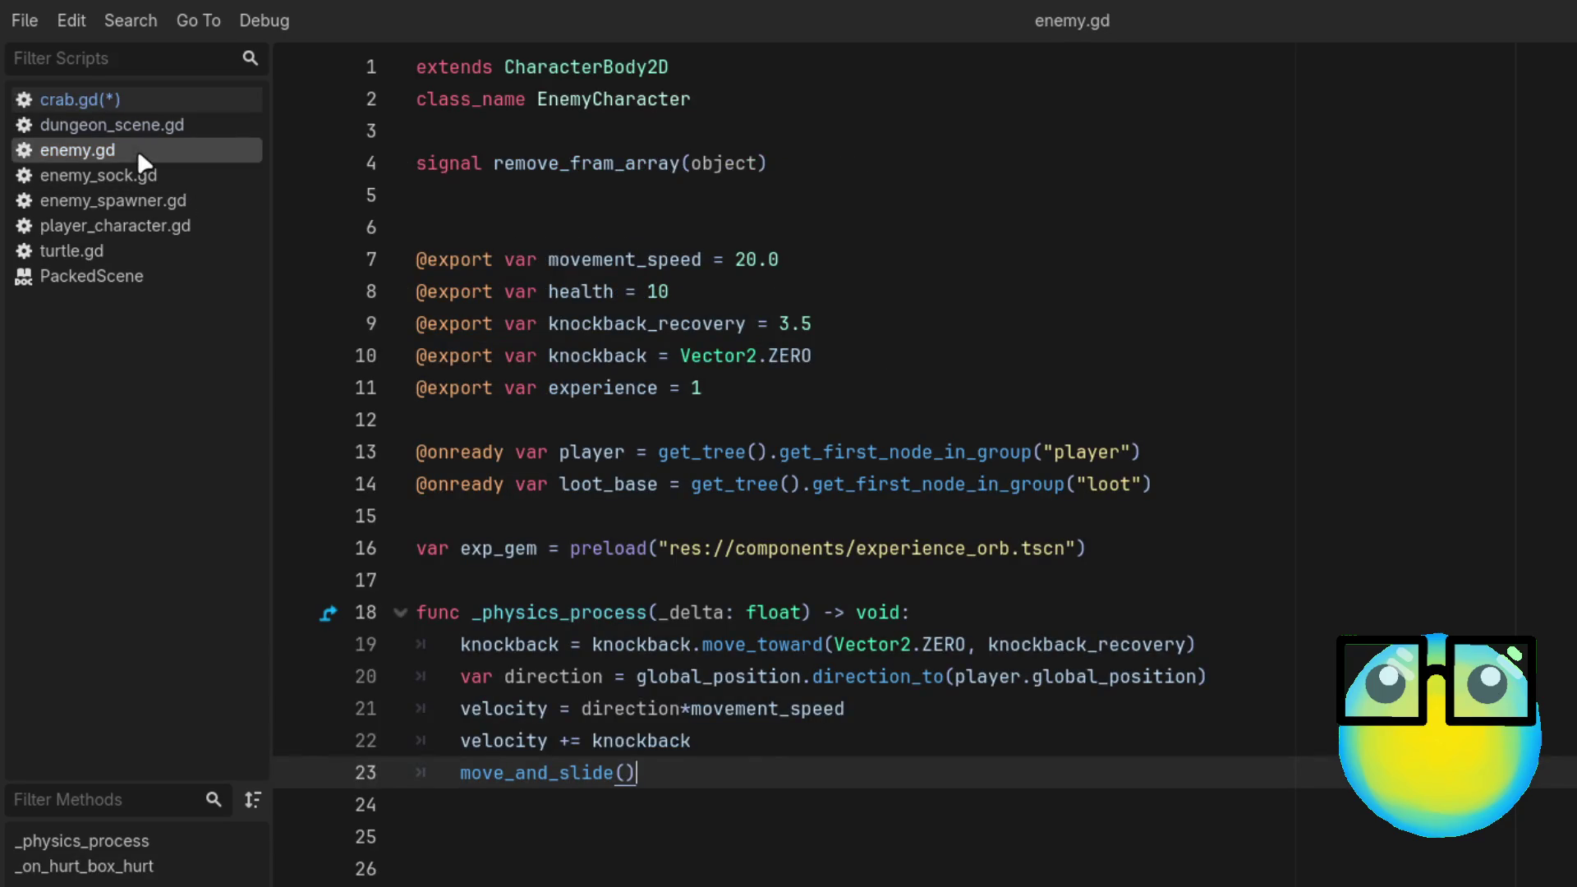
{"action": "left_click", "coordinate": [177, 204]}
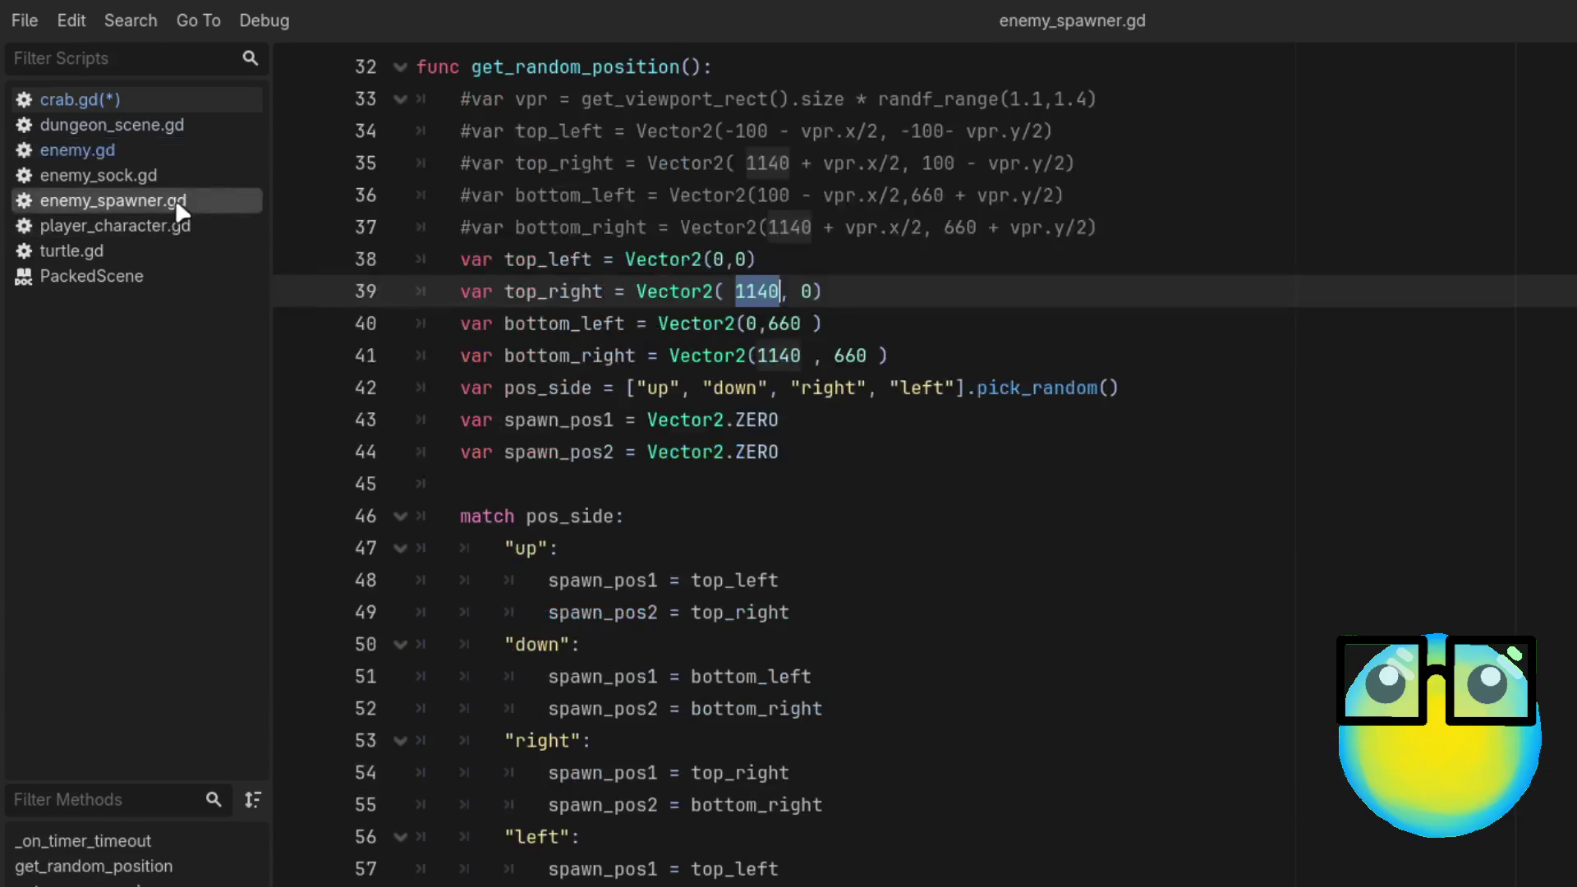
{"action": "left_click", "coordinate": [146, 95]}
{"action": "left_click", "coordinate": [758, 226]}
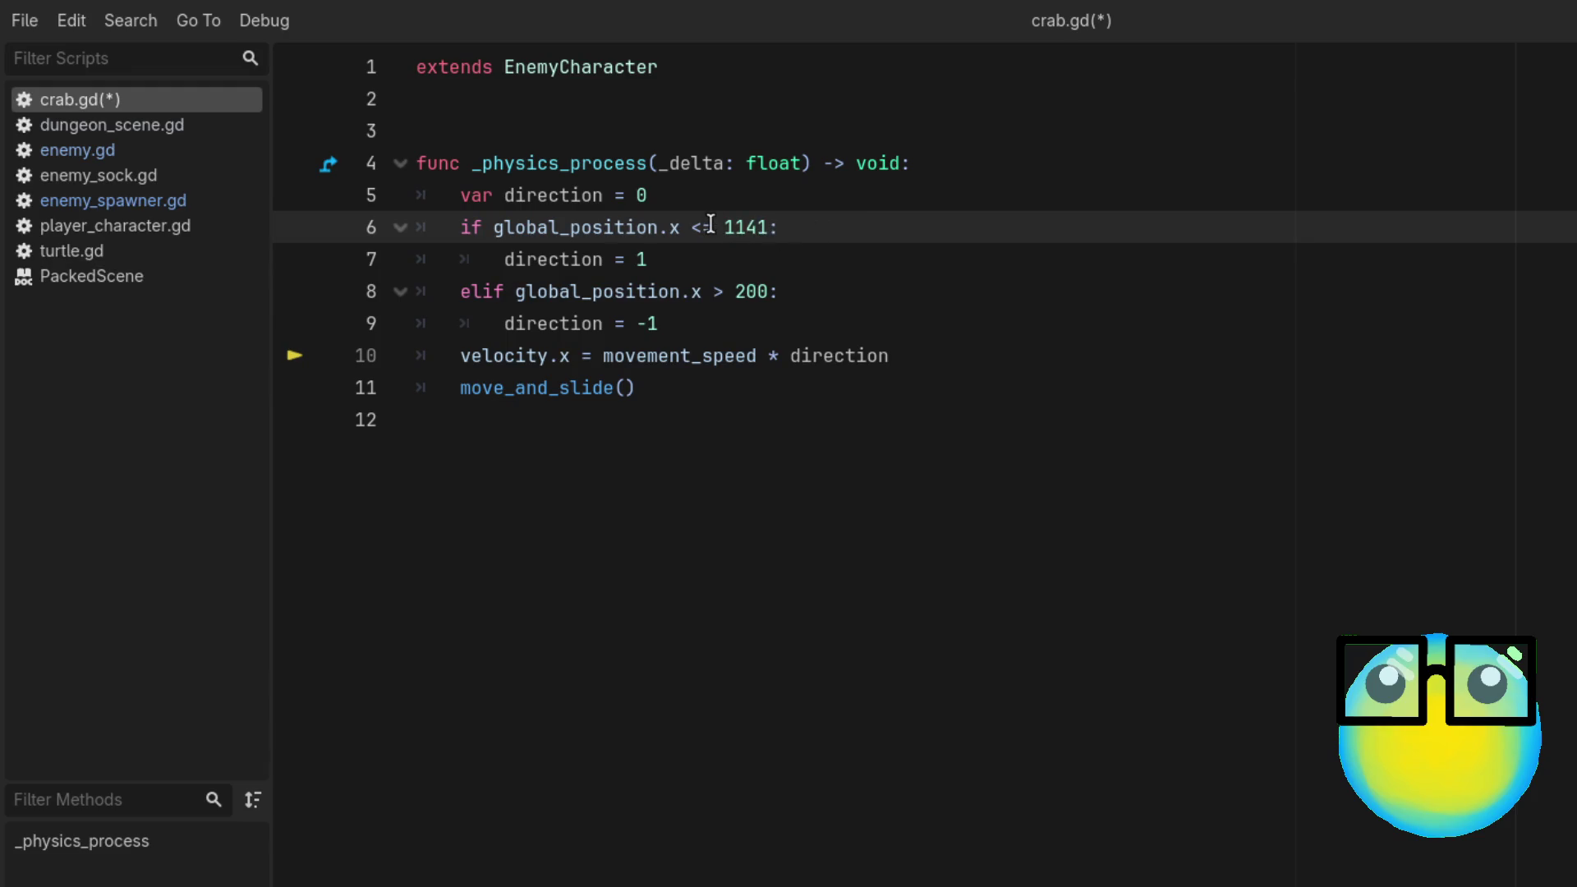
{"action": "key", "text": "BackSpace"}
{"action": "key", "text": "ctrl+s"}
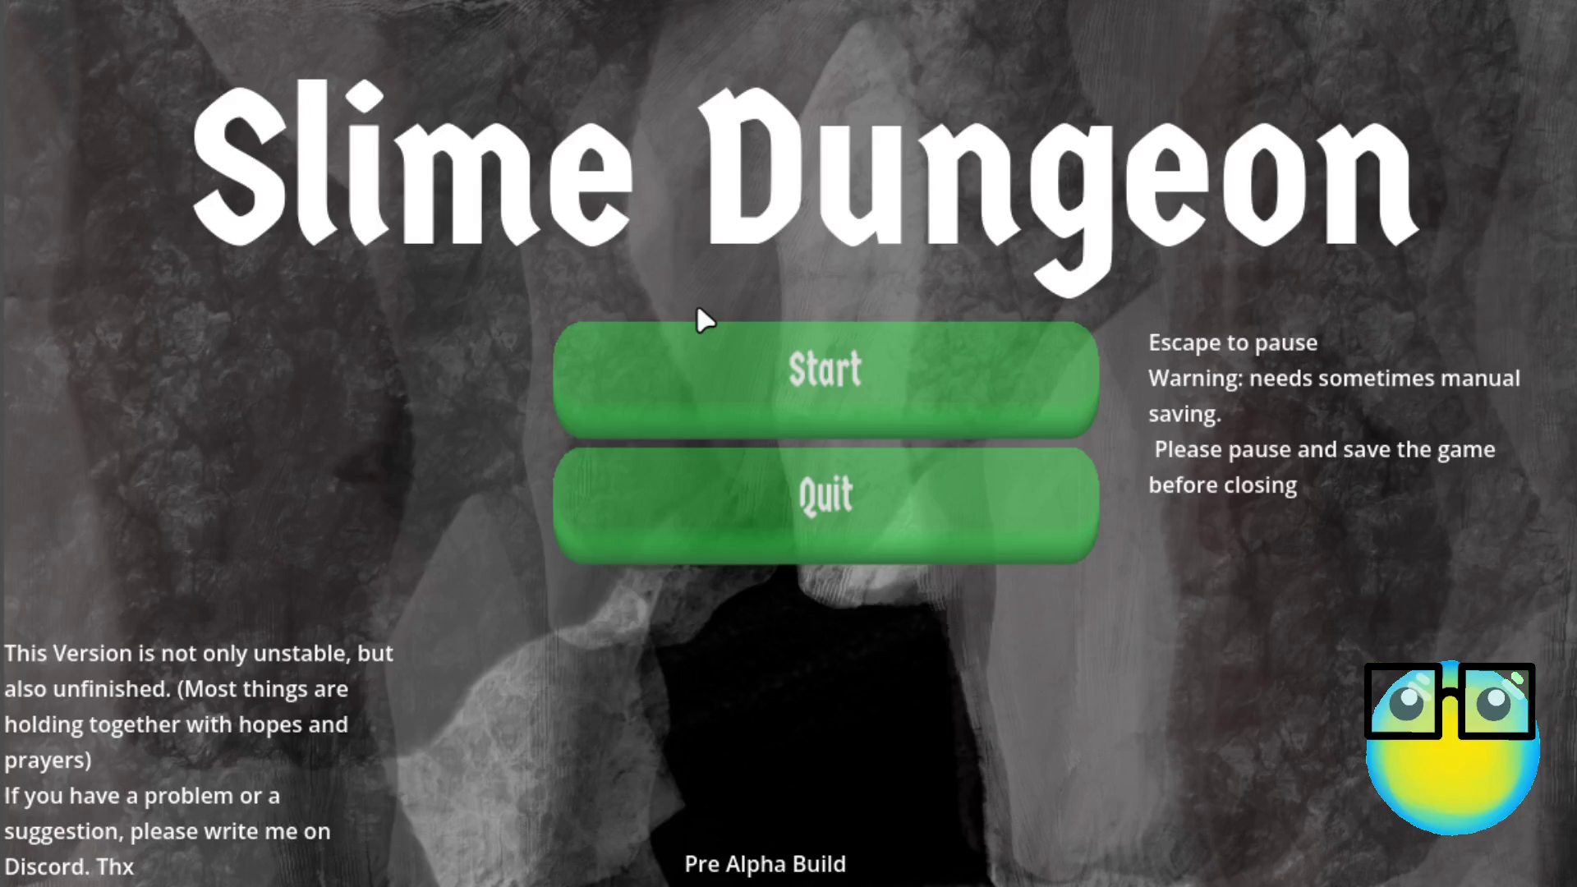
Step: Play a Level 1 mission with the slime to test crab movement, reaching Level 2
{"action": "left_click", "coordinate": [939, 419]}
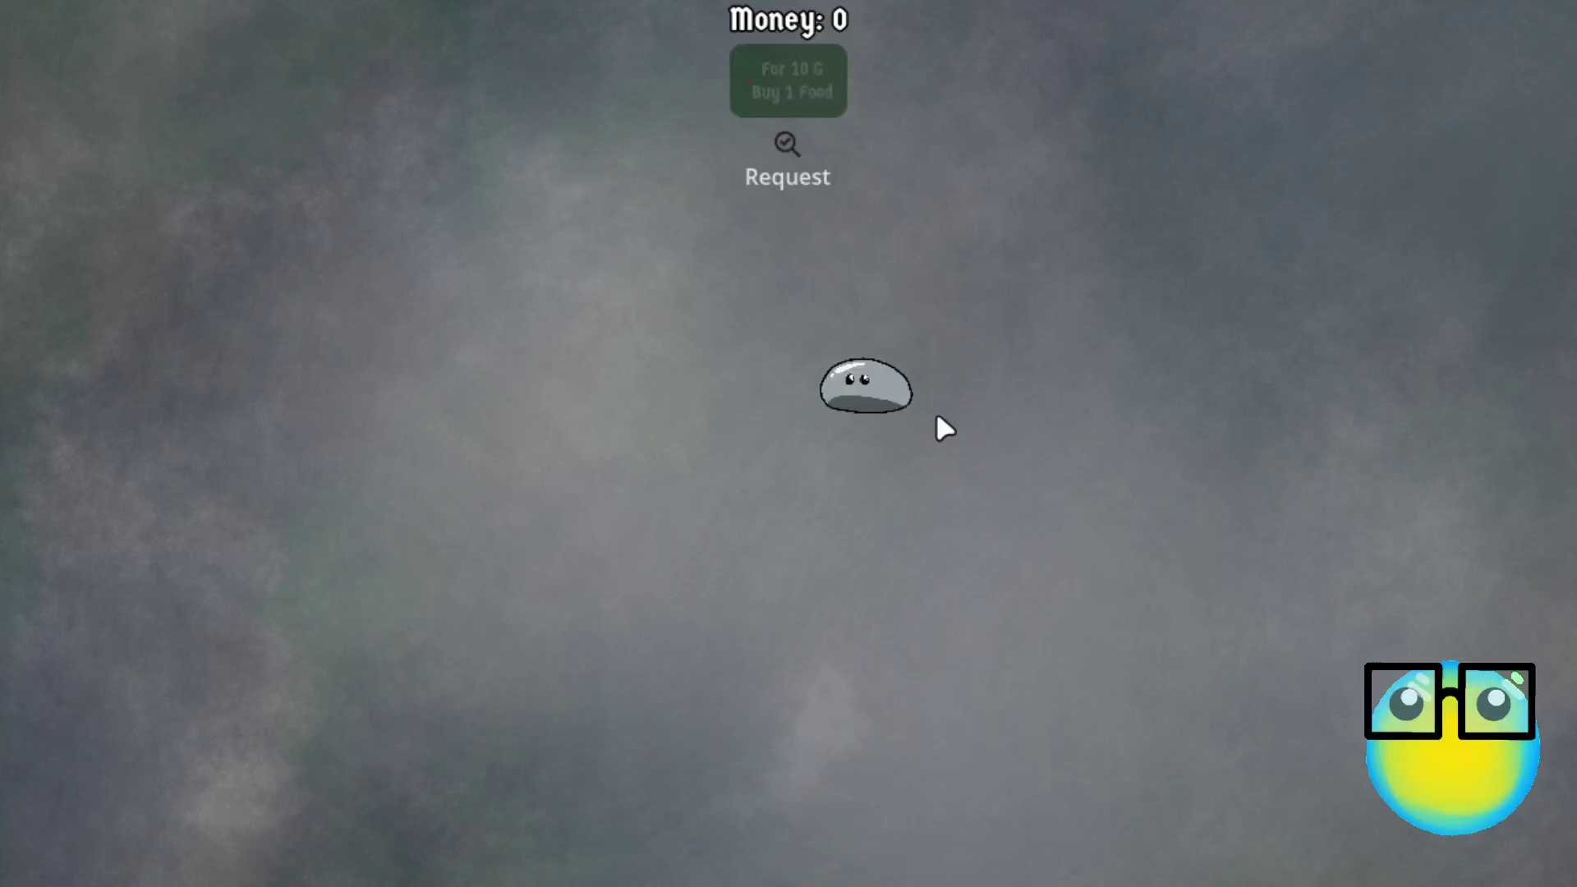
{"action": "left_click", "coordinate": [890, 401]}
{"action": "left_click", "coordinate": [589, 845]}
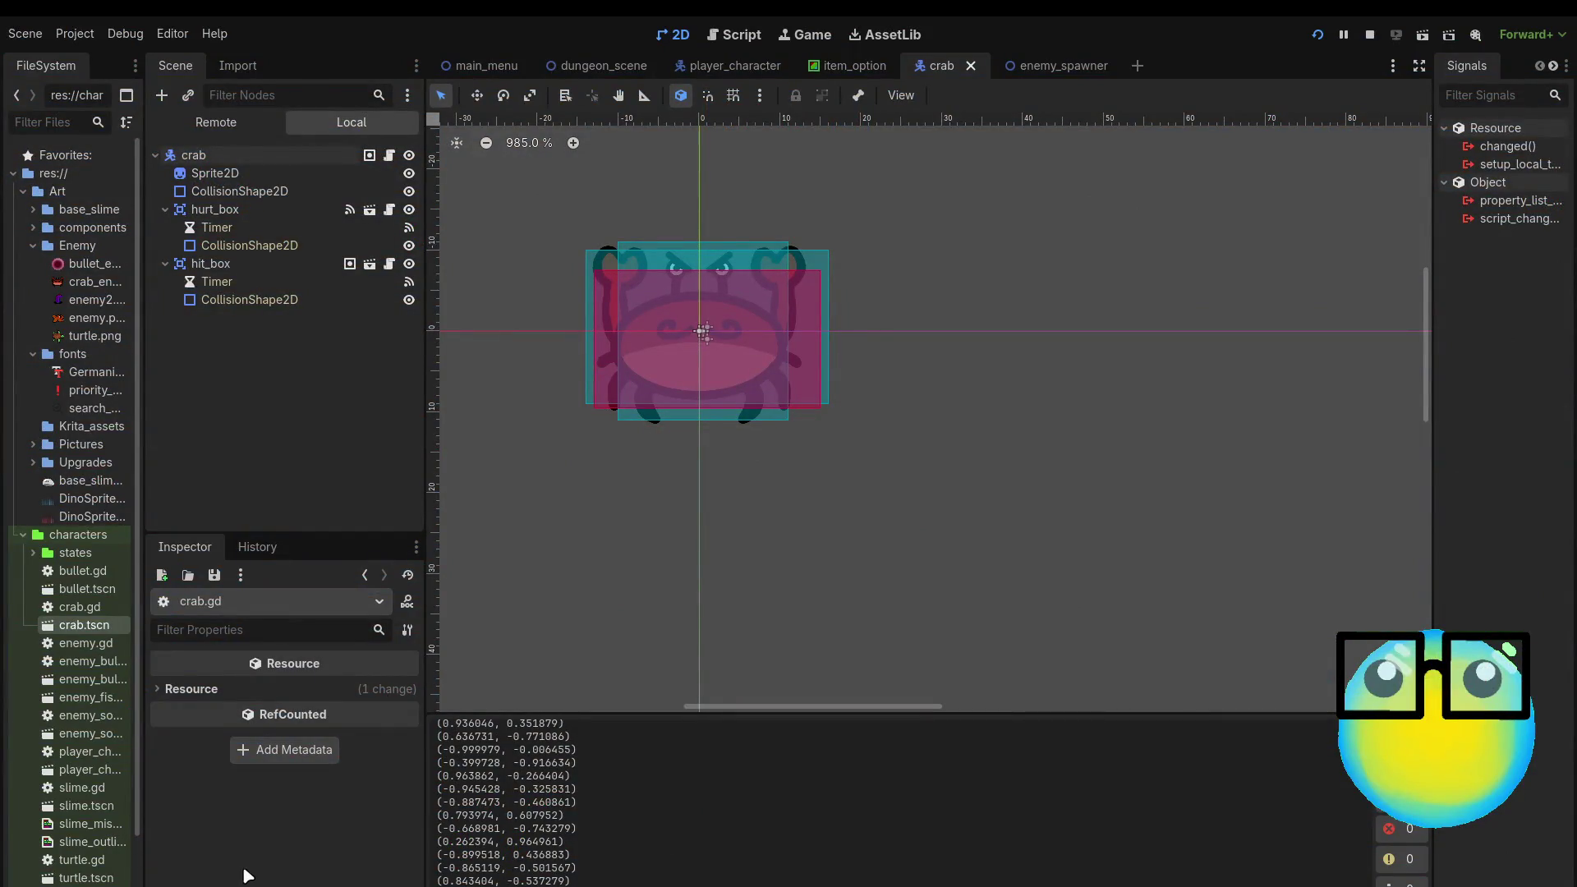
{"action": "left_click", "coordinate": [608, 66]}
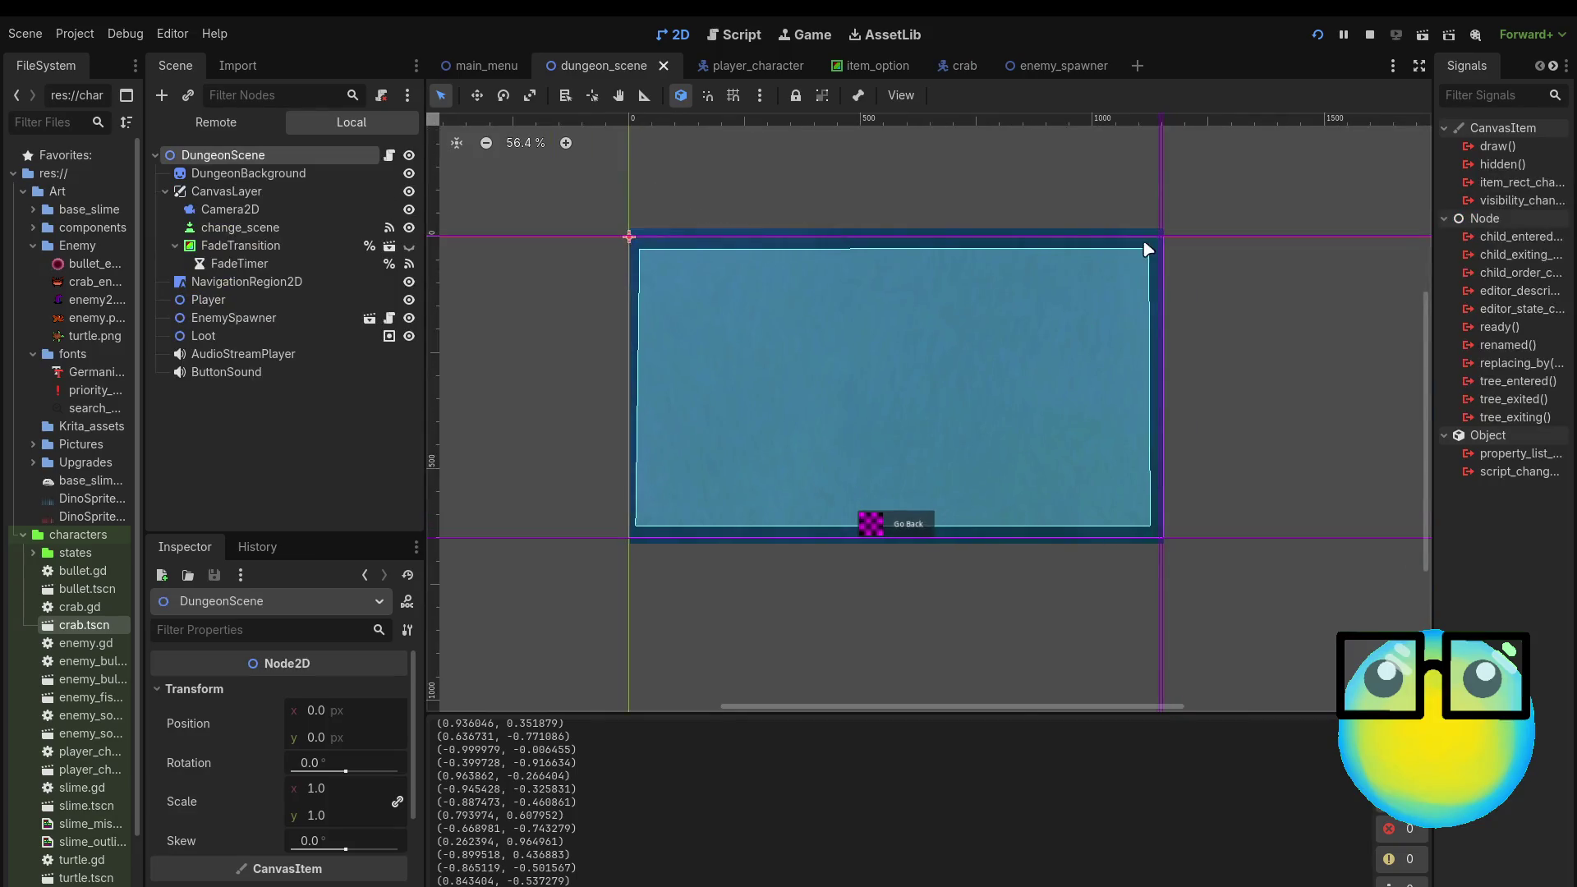
Step: Toggle the NavigationRegion2D overlay and select it to view the arena's navigation polygon
{"action": "left_click", "coordinate": [408, 284]}
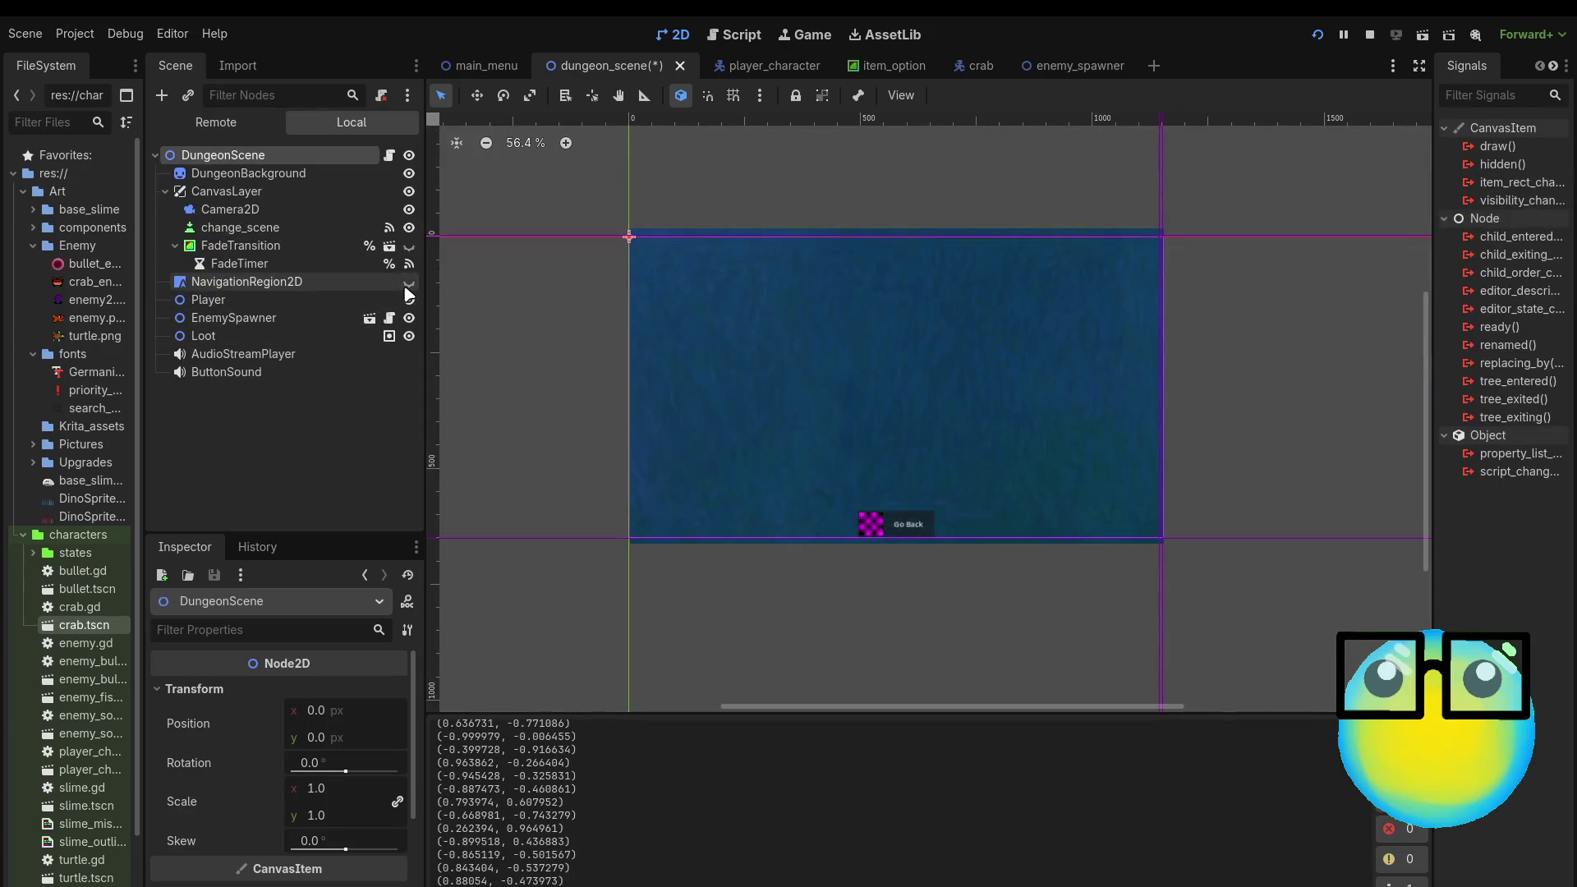
{"action": "left_click", "coordinate": [409, 282]}
{"action": "double_click", "coordinate": [408, 283]}
{"action": "scroll", "coordinate": [1281, 514], "scroll_direction": "down", "scroll_amount": 7}
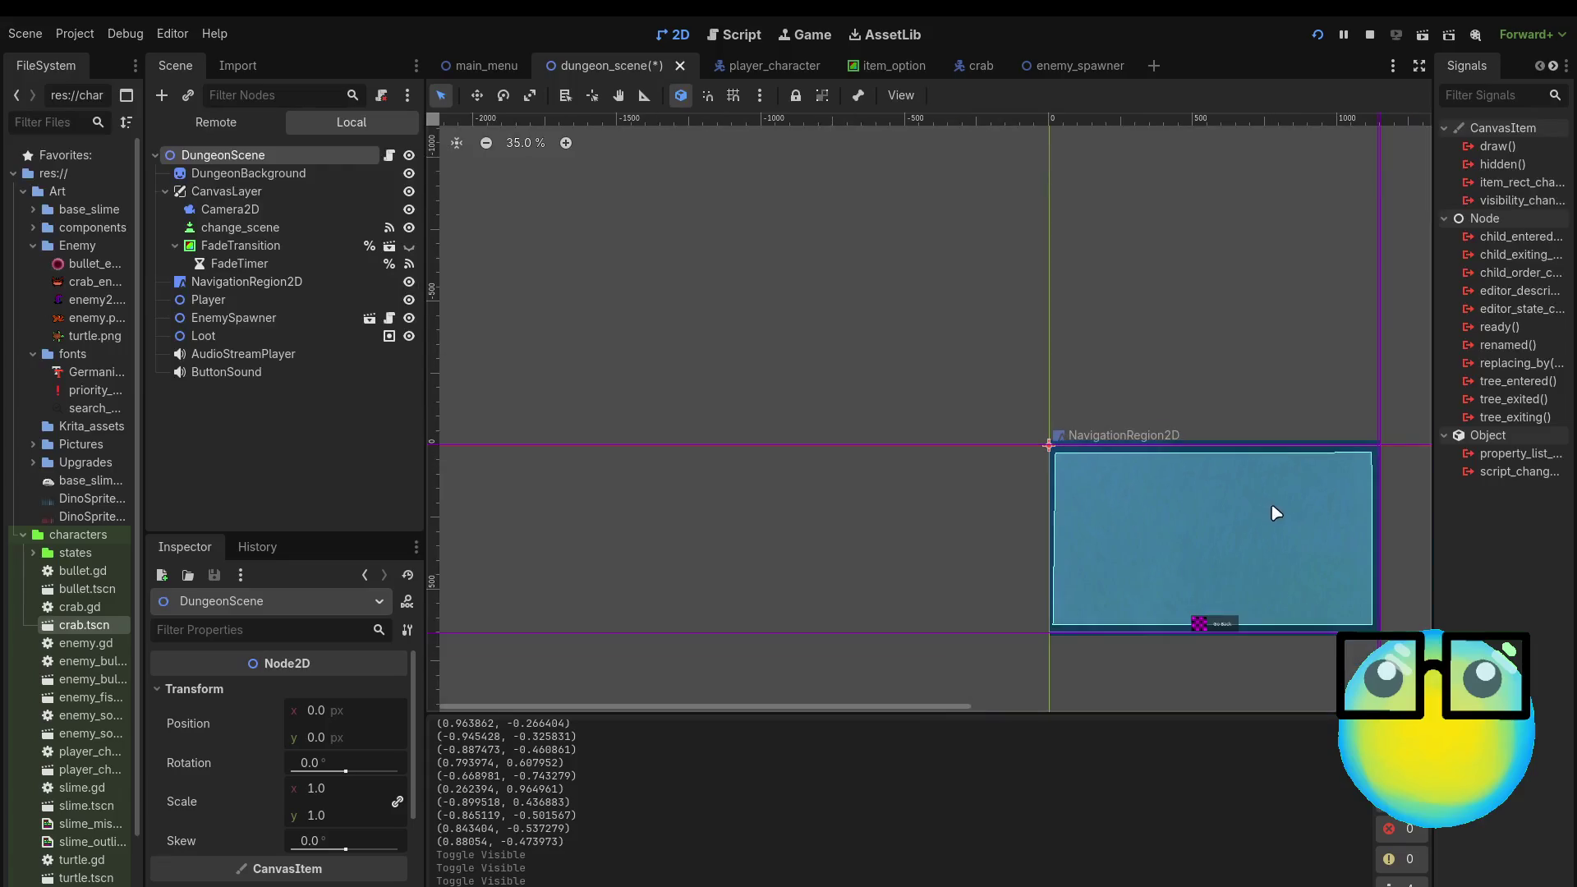
{"action": "scroll", "coordinate": [1411, 573], "scroll_direction": "up", "scroll_amount": 5}
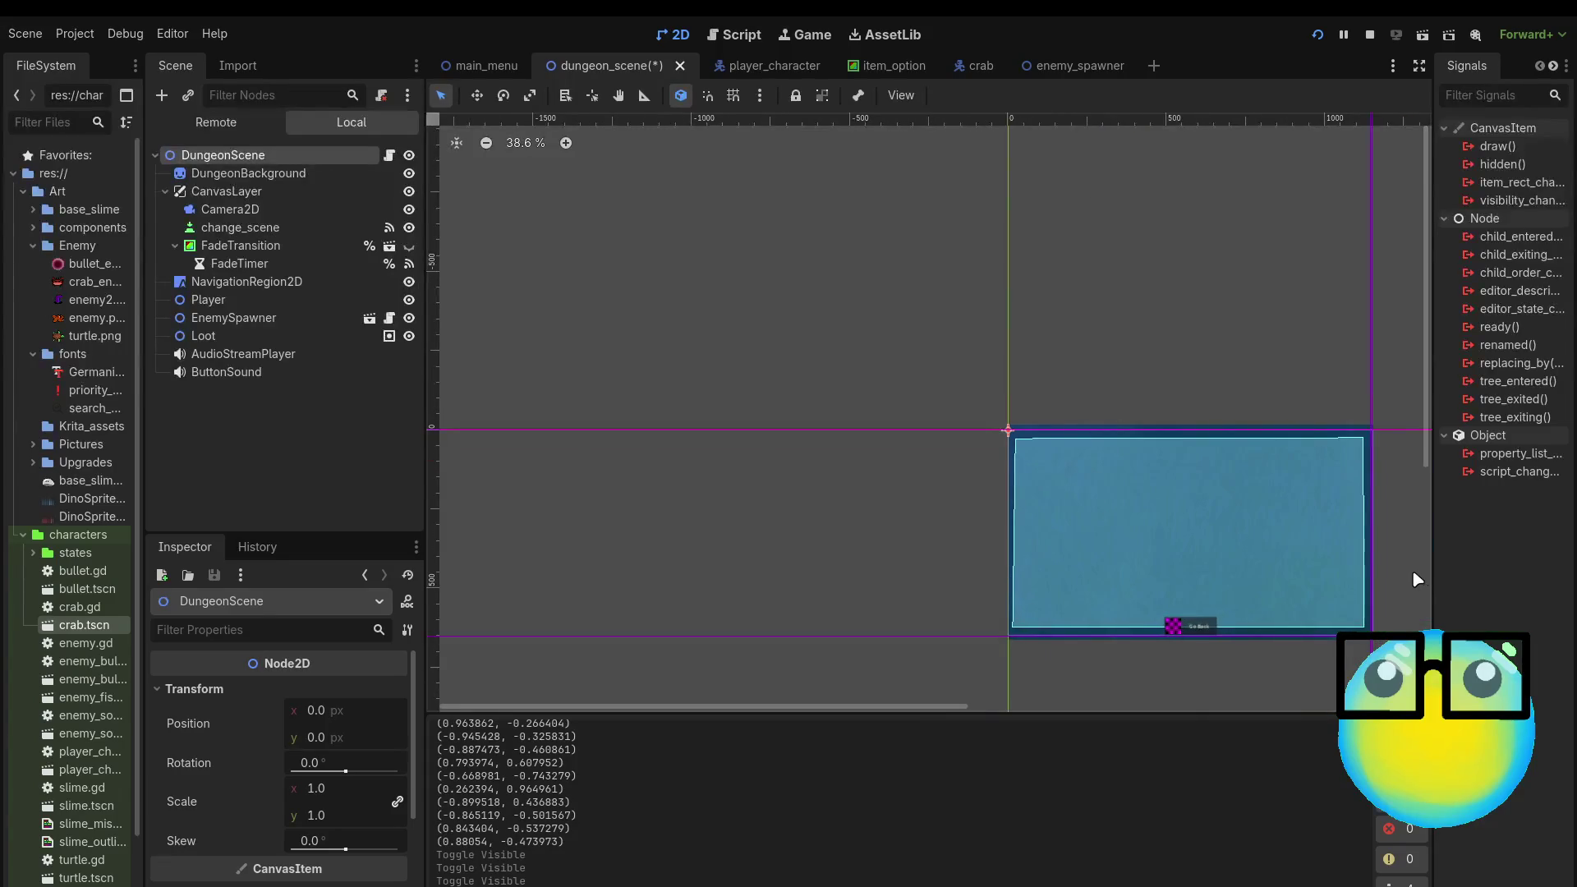
{"action": "left_click", "coordinate": [291, 264]}
{"action": "left_click", "coordinate": [296, 281]}
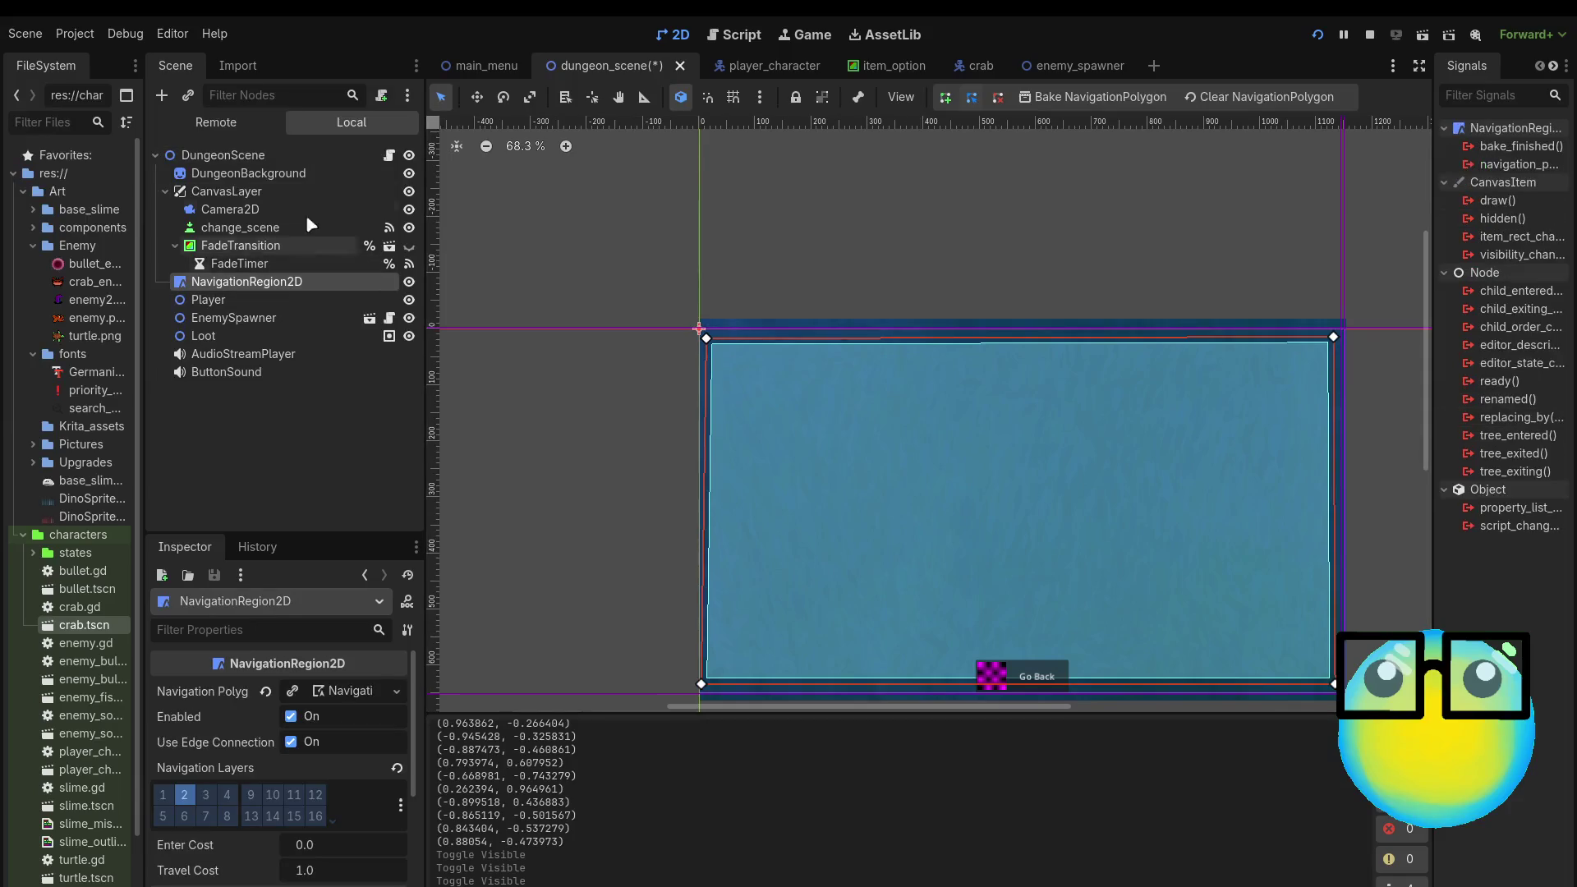
Step: Inspect the DungeonScene script and select Camera2D to check its settings
{"action": "left_click", "coordinate": [388, 156]}
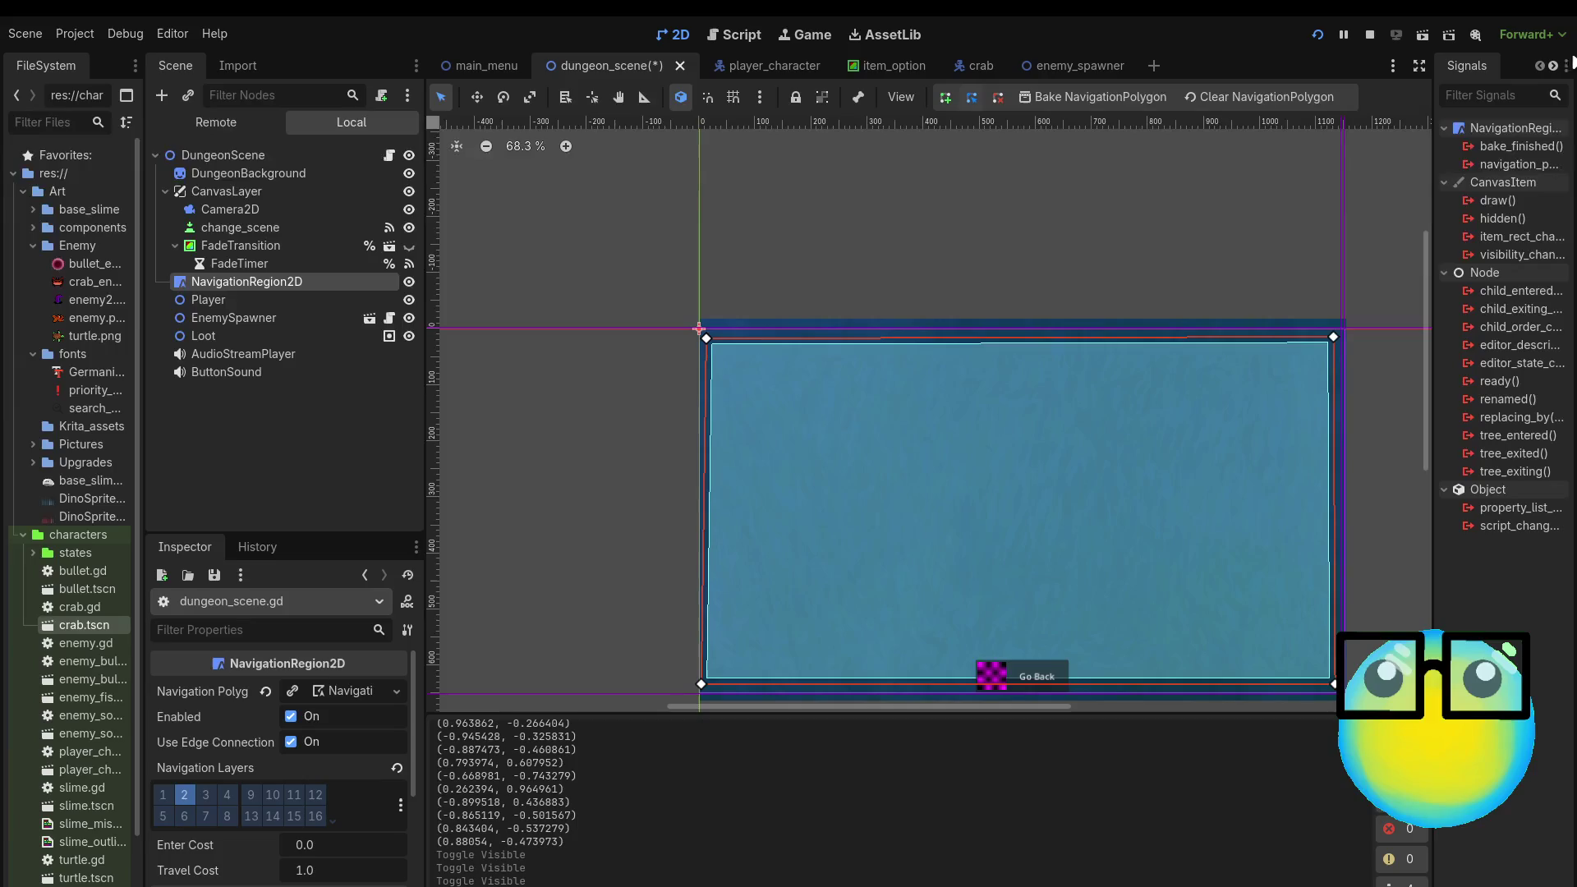
{"action": "scroll", "coordinate": [1389, 493], "scroll_direction": "down", "scroll_amount": 1}
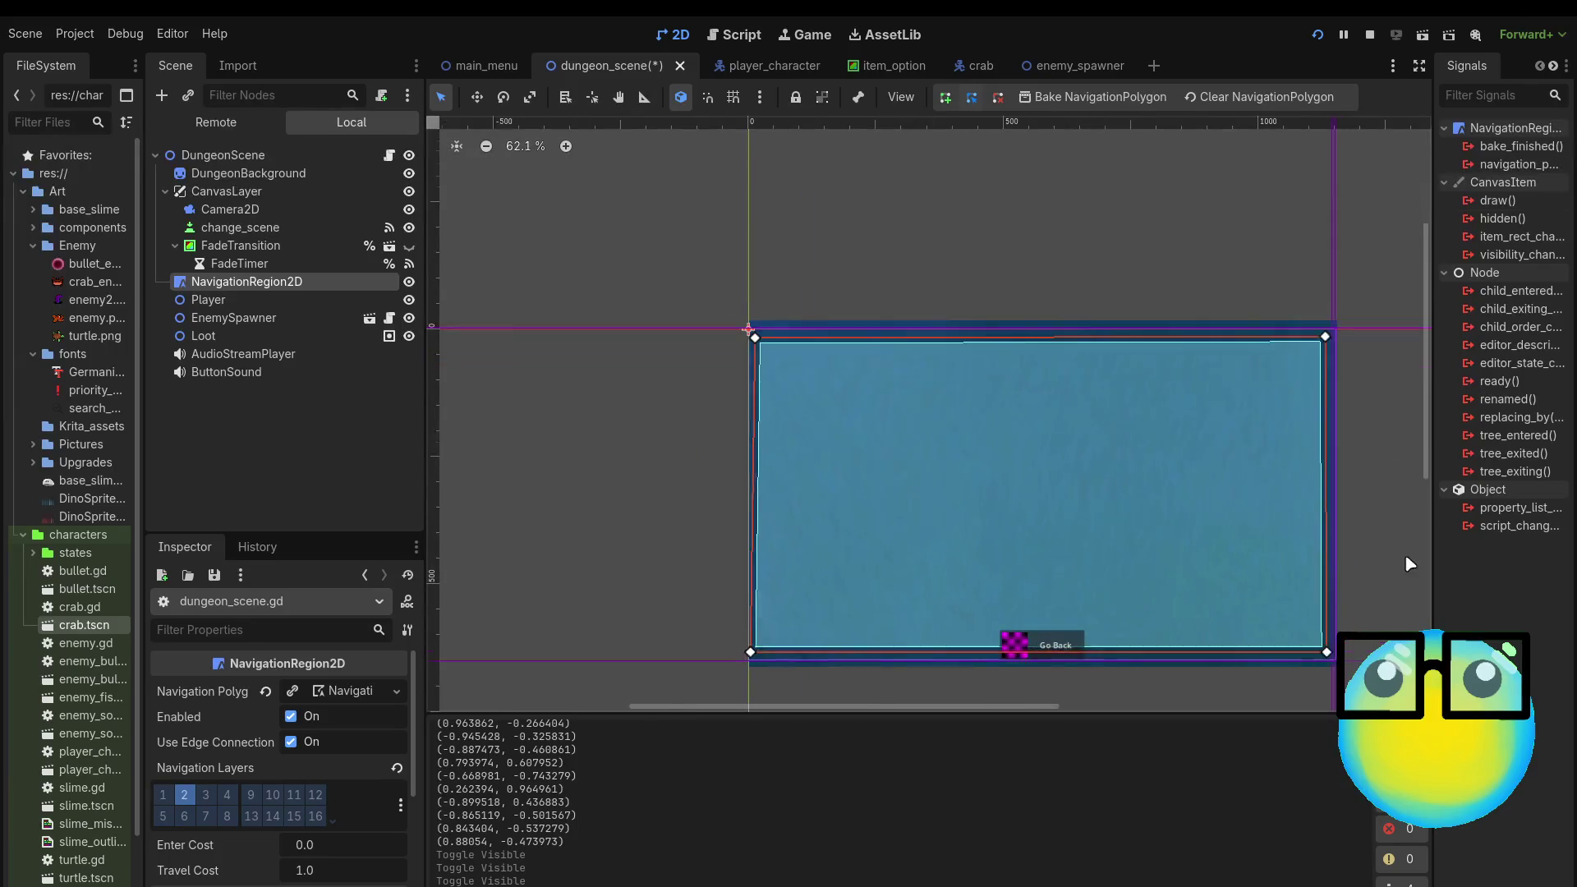
{"action": "scroll", "coordinate": [1404, 554], "scroll_direction": "up", "scroll_amount": 1}
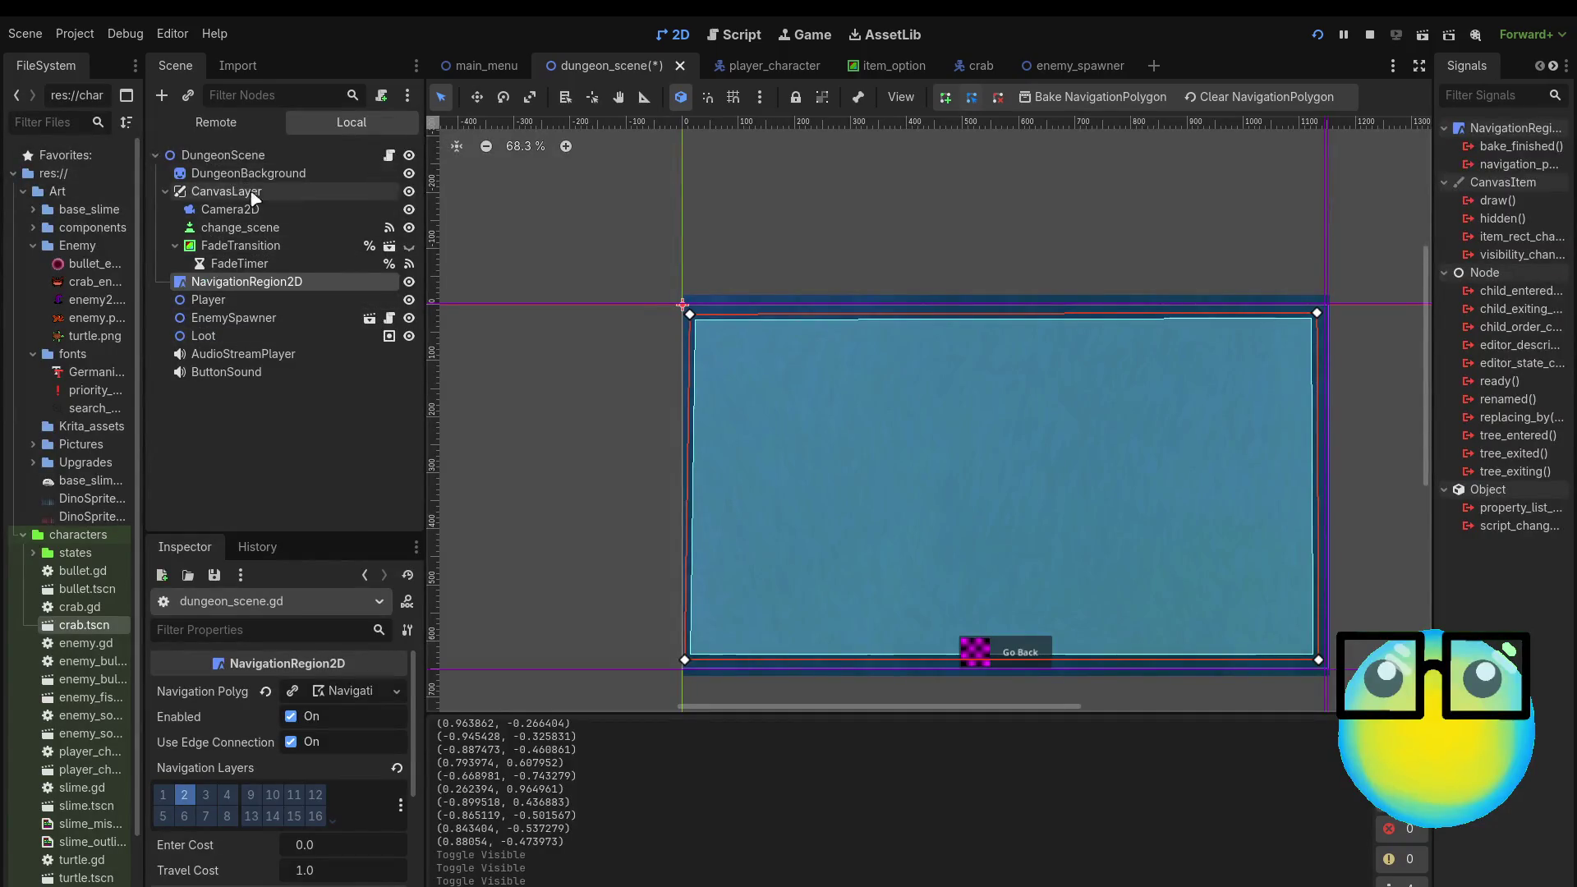
{"action": "left_click", "coordinate": [266, 212]}
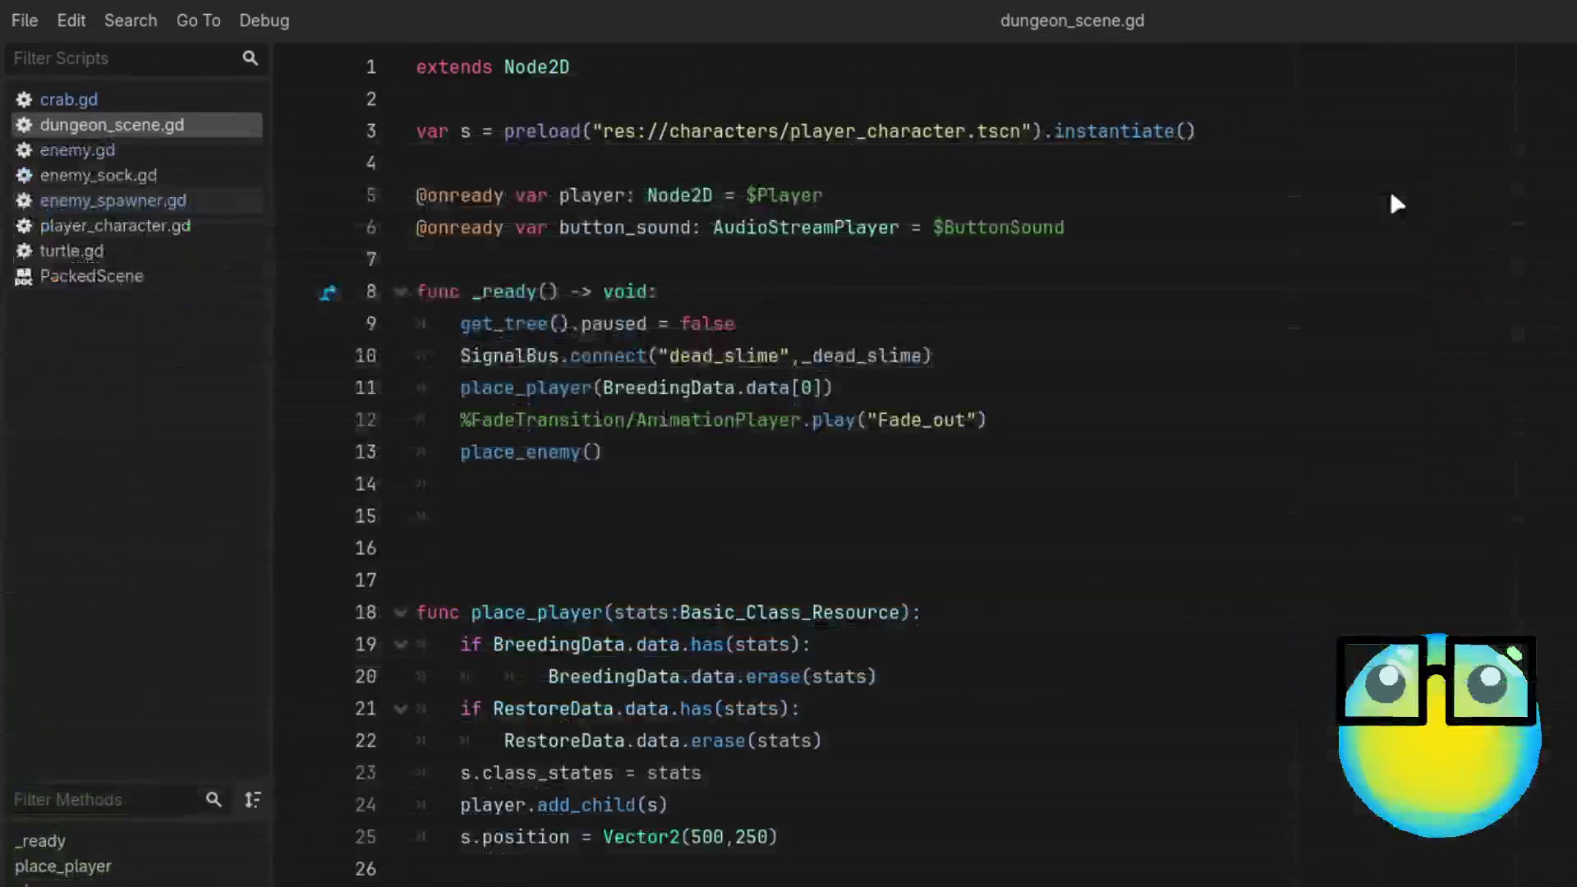
Step: Select line 8's 200 threshold, then check the 1140 right-edge value in enemy_spawner.gd
{"action": "left_click", "coordinate": [114, 97]}
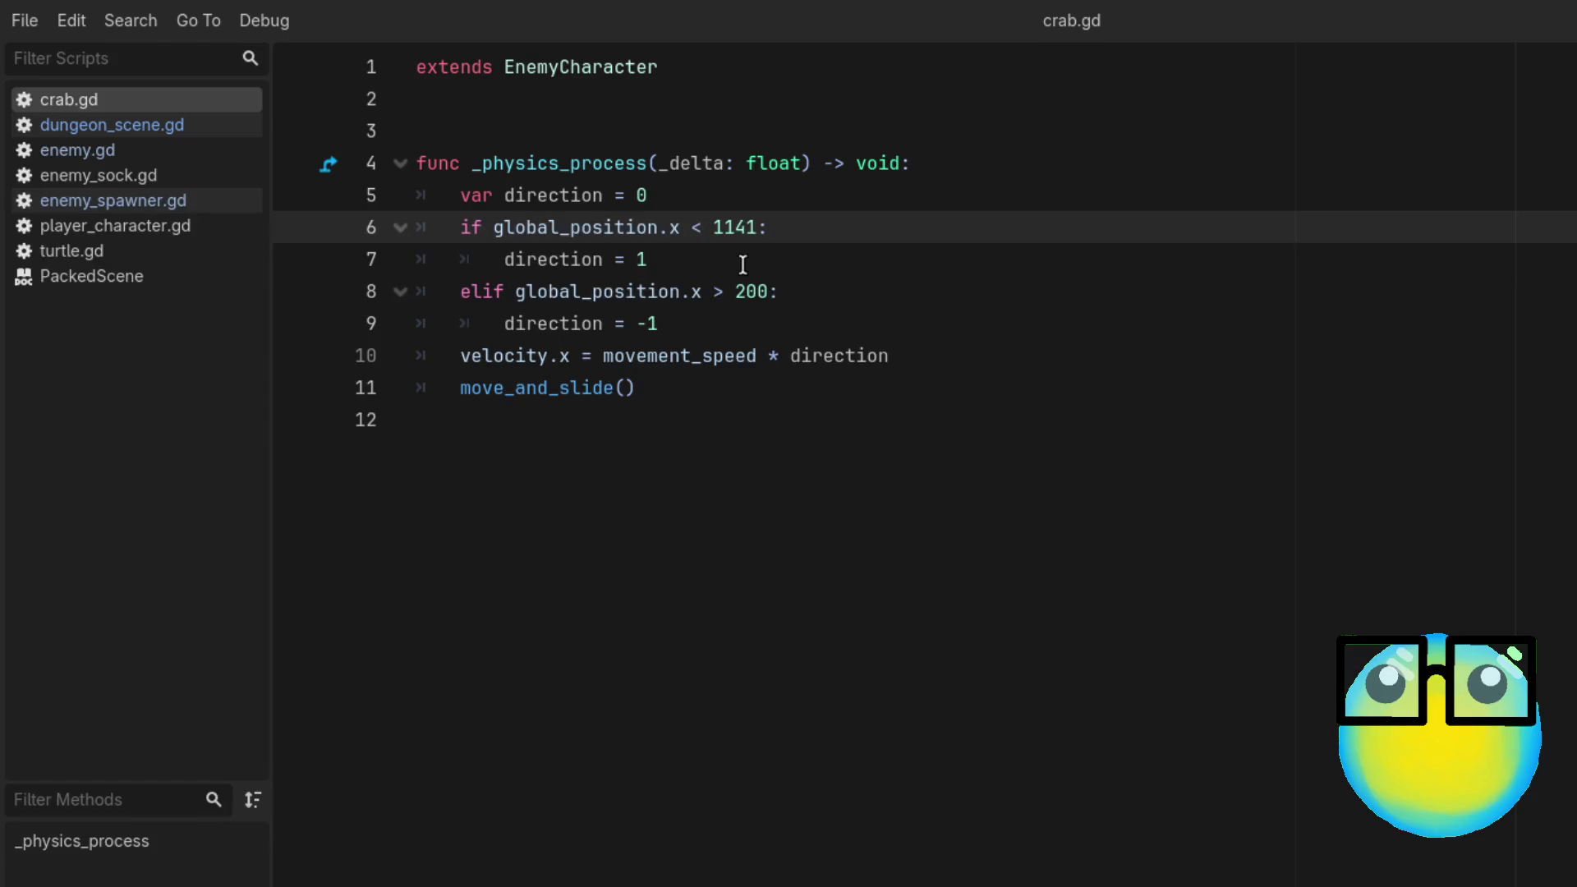
{"action": "double_click", "coordinate": [749, 293]}
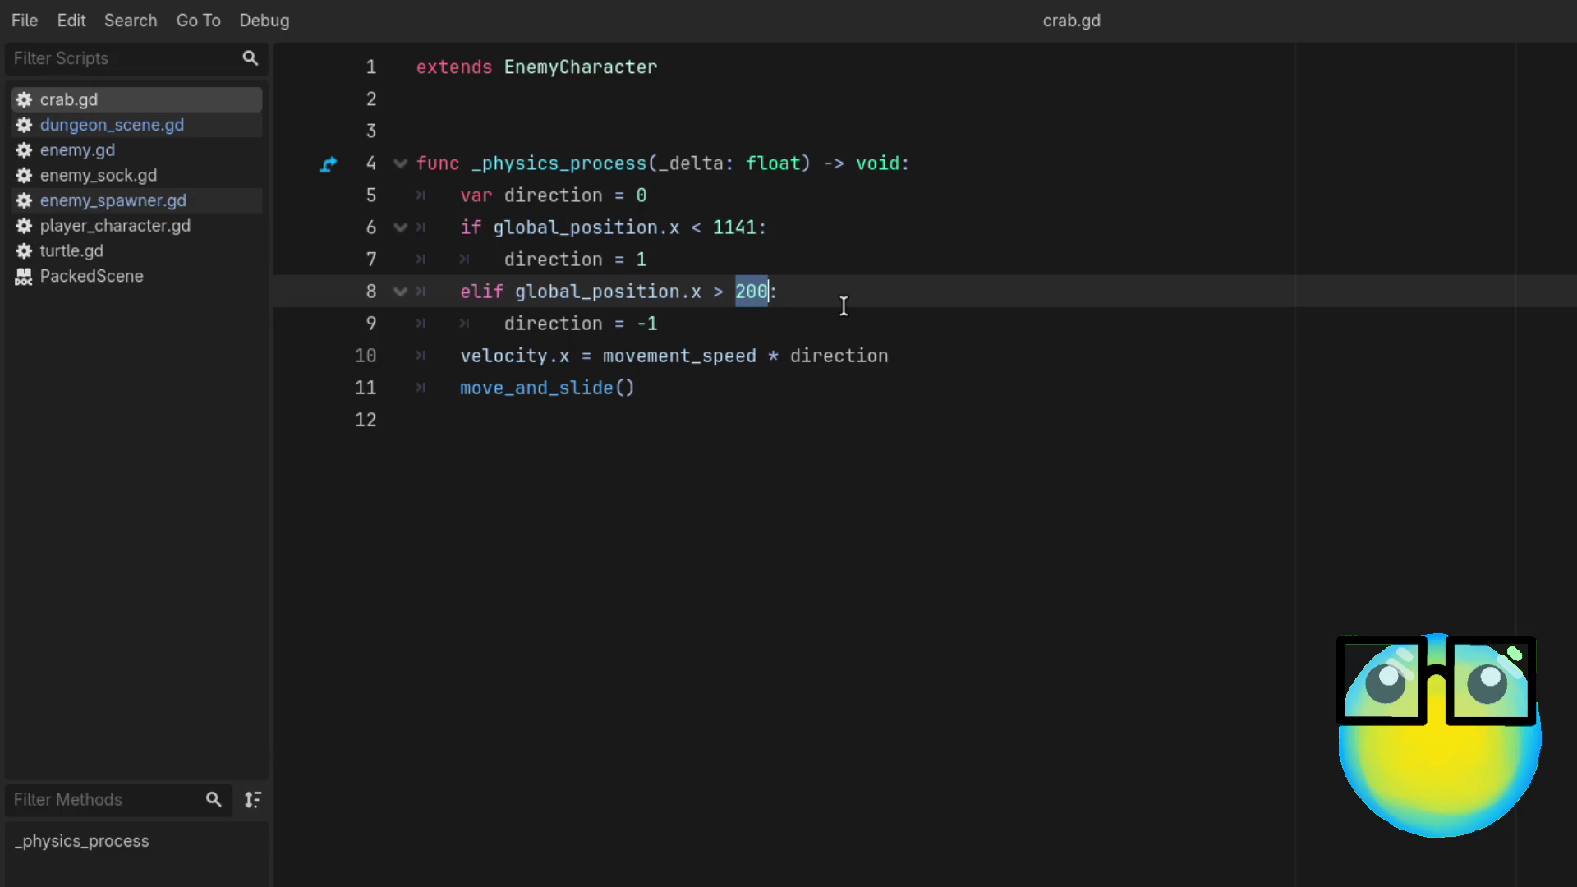
{"action": "left_click", "coordinate": [187, 131]}
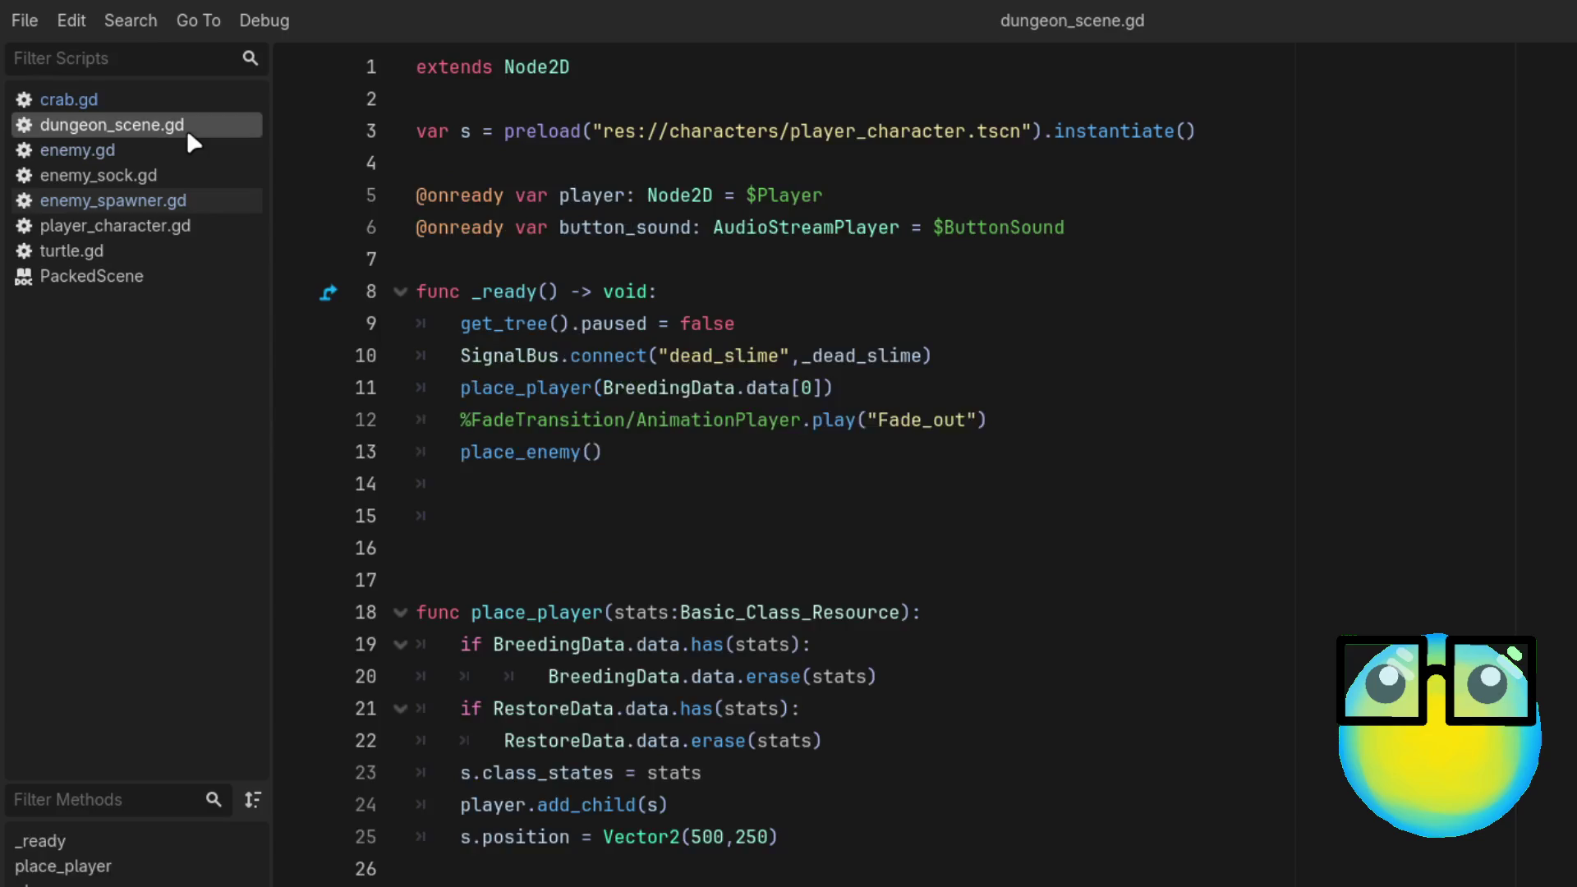
{"action": "left_click", "coordinate": [176, 201]}
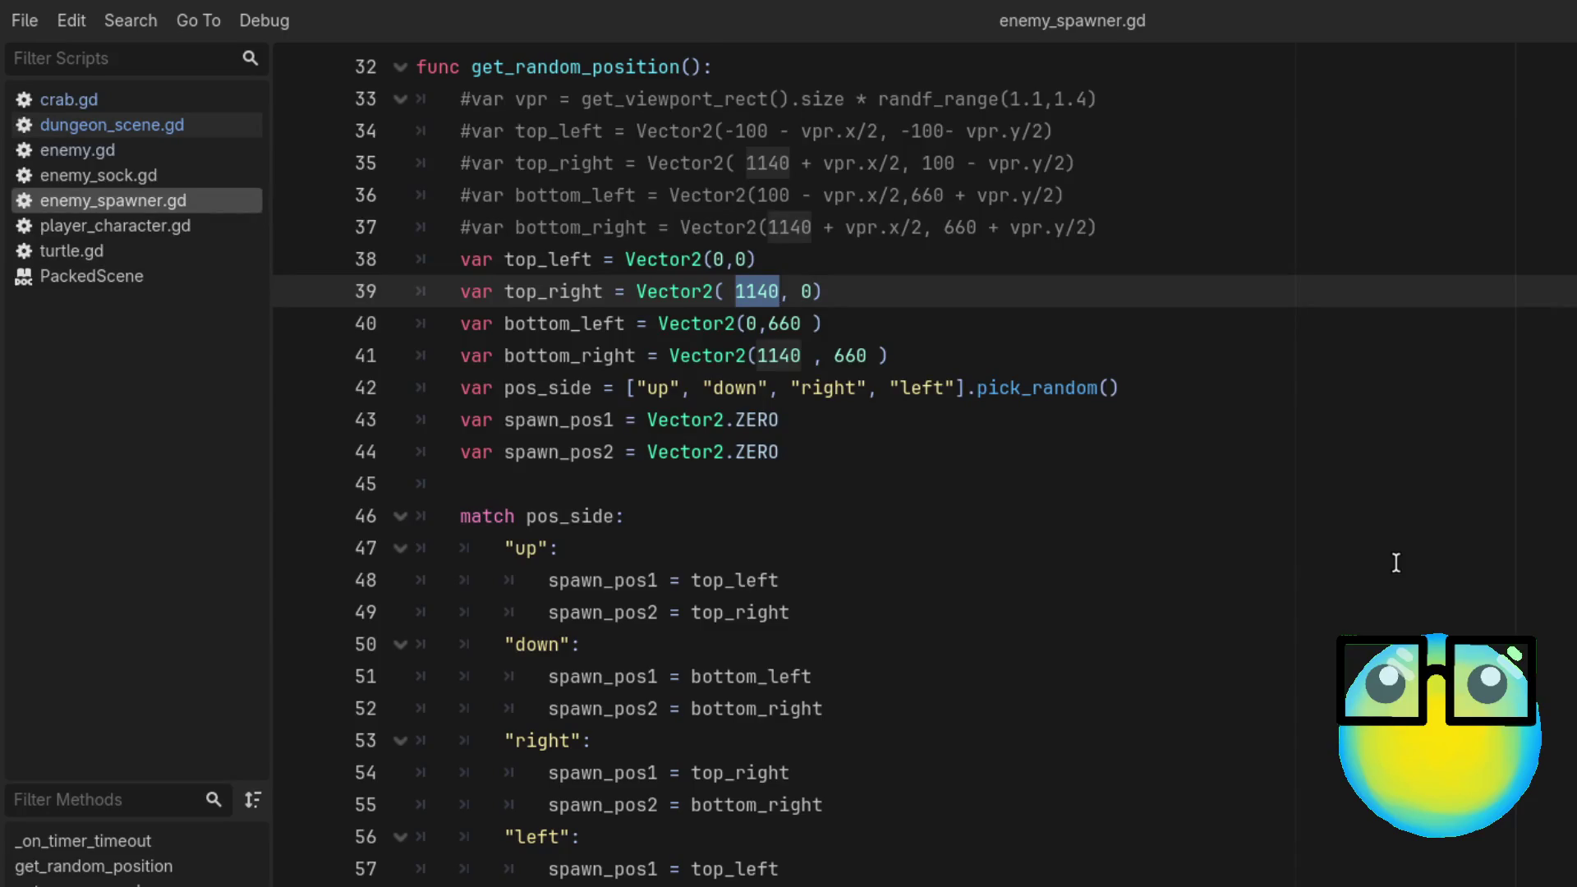
{"action": "scroll", "coordinate": [1396, 563], "scroll_direction": "down", "scroll_amount": 1}
{"action": "scroll", "coordinate": [1396, 563], "scroll_direction": "up", "scroll_amount": 3}
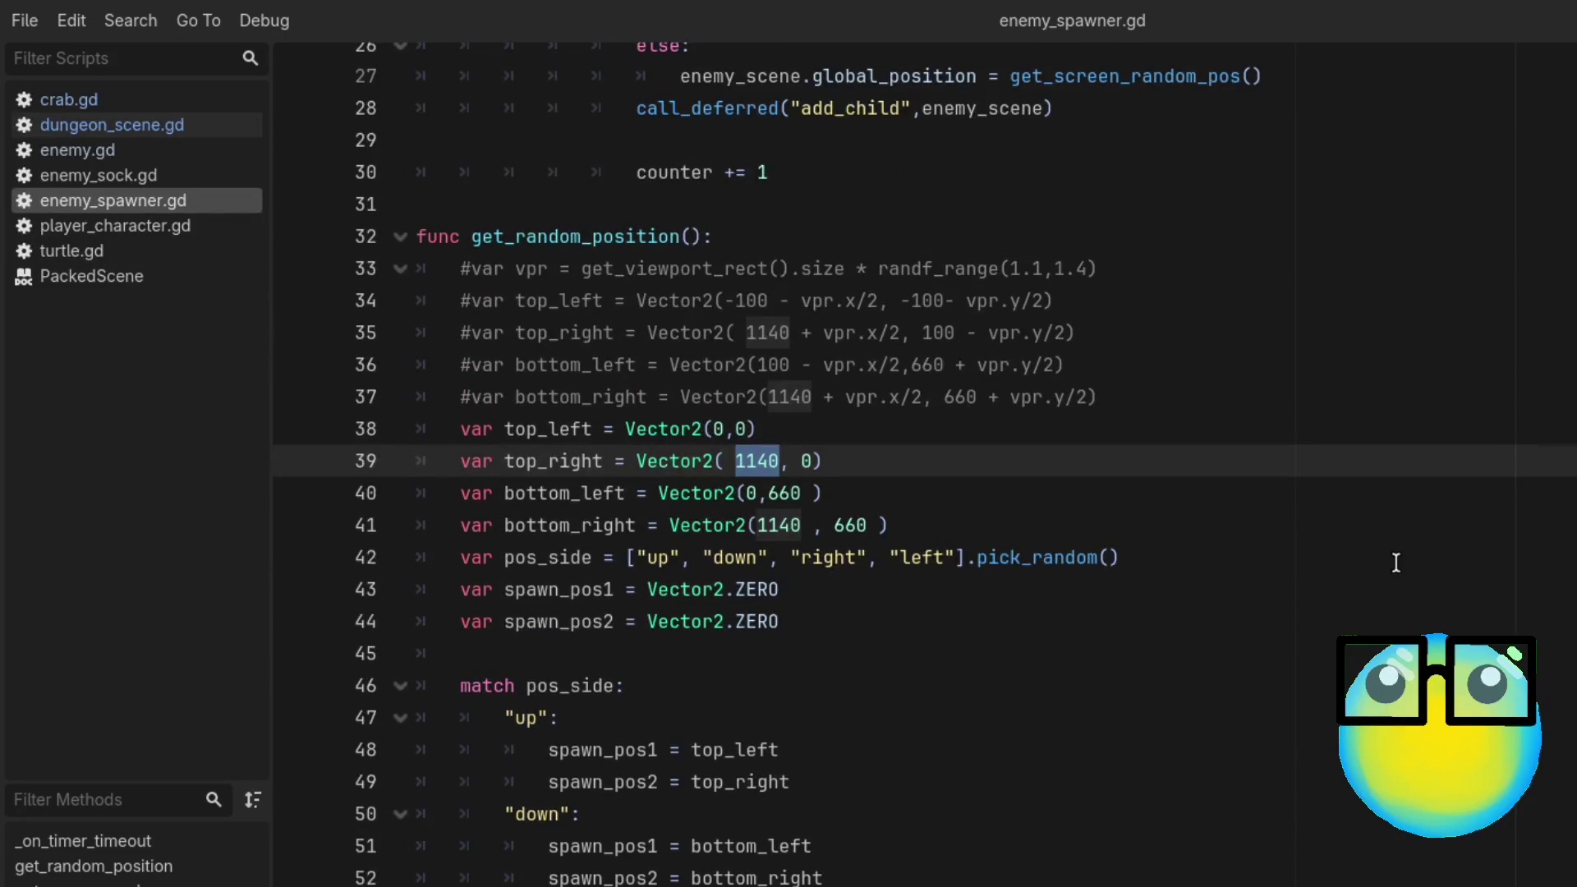
Step: Return to crab.gd and delete the 200 threshold on line 8
{"action": "key", "text": "alt+Left"}
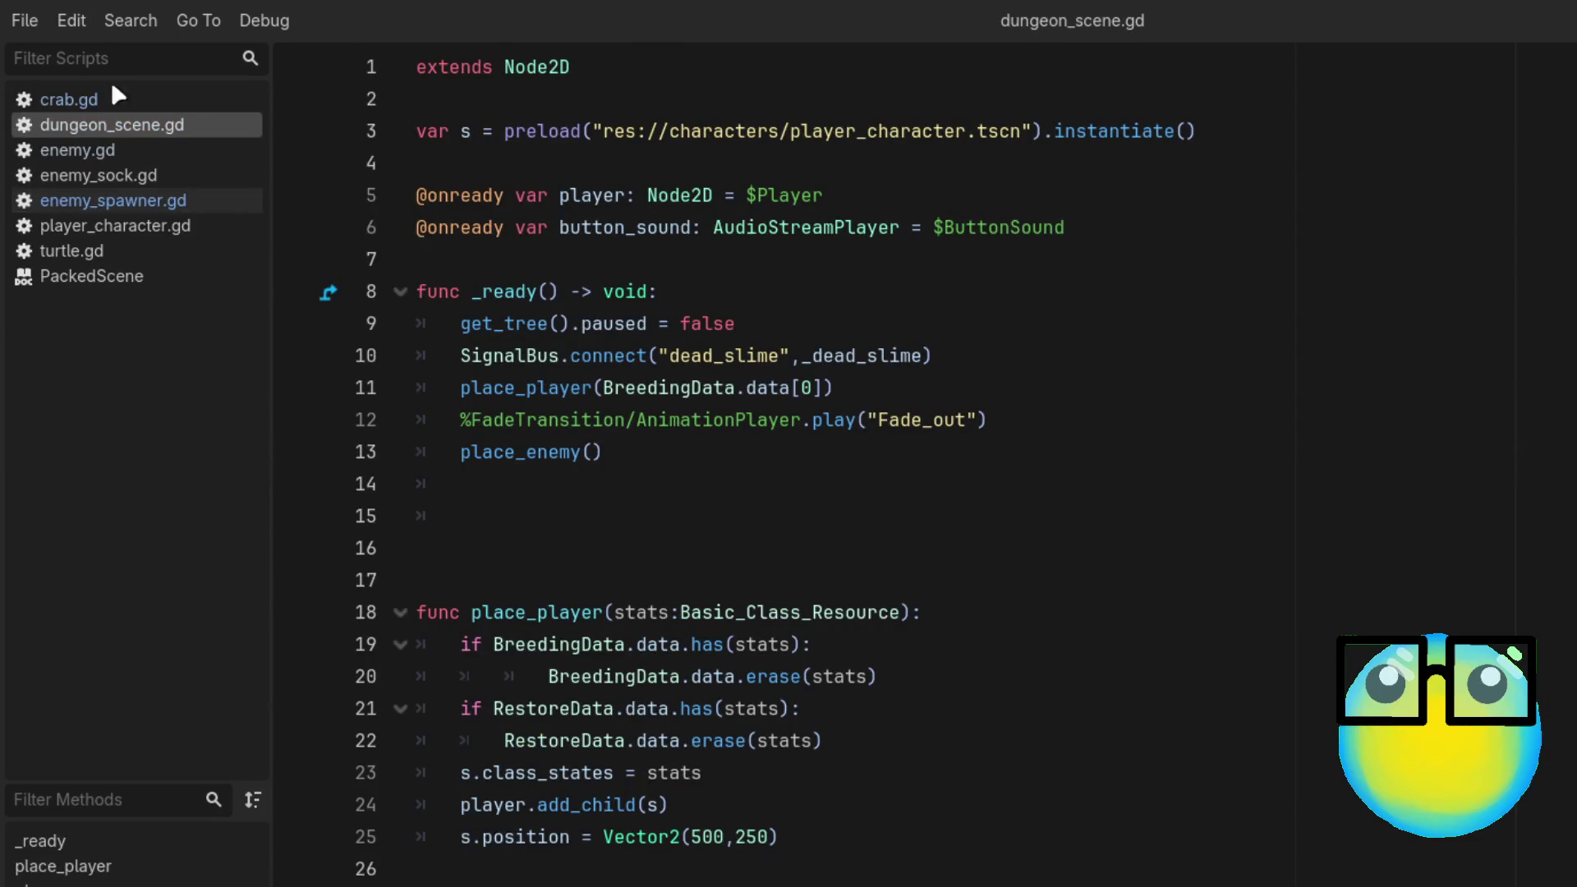
{"action": "left_click", "coordinate": [107, 99]}
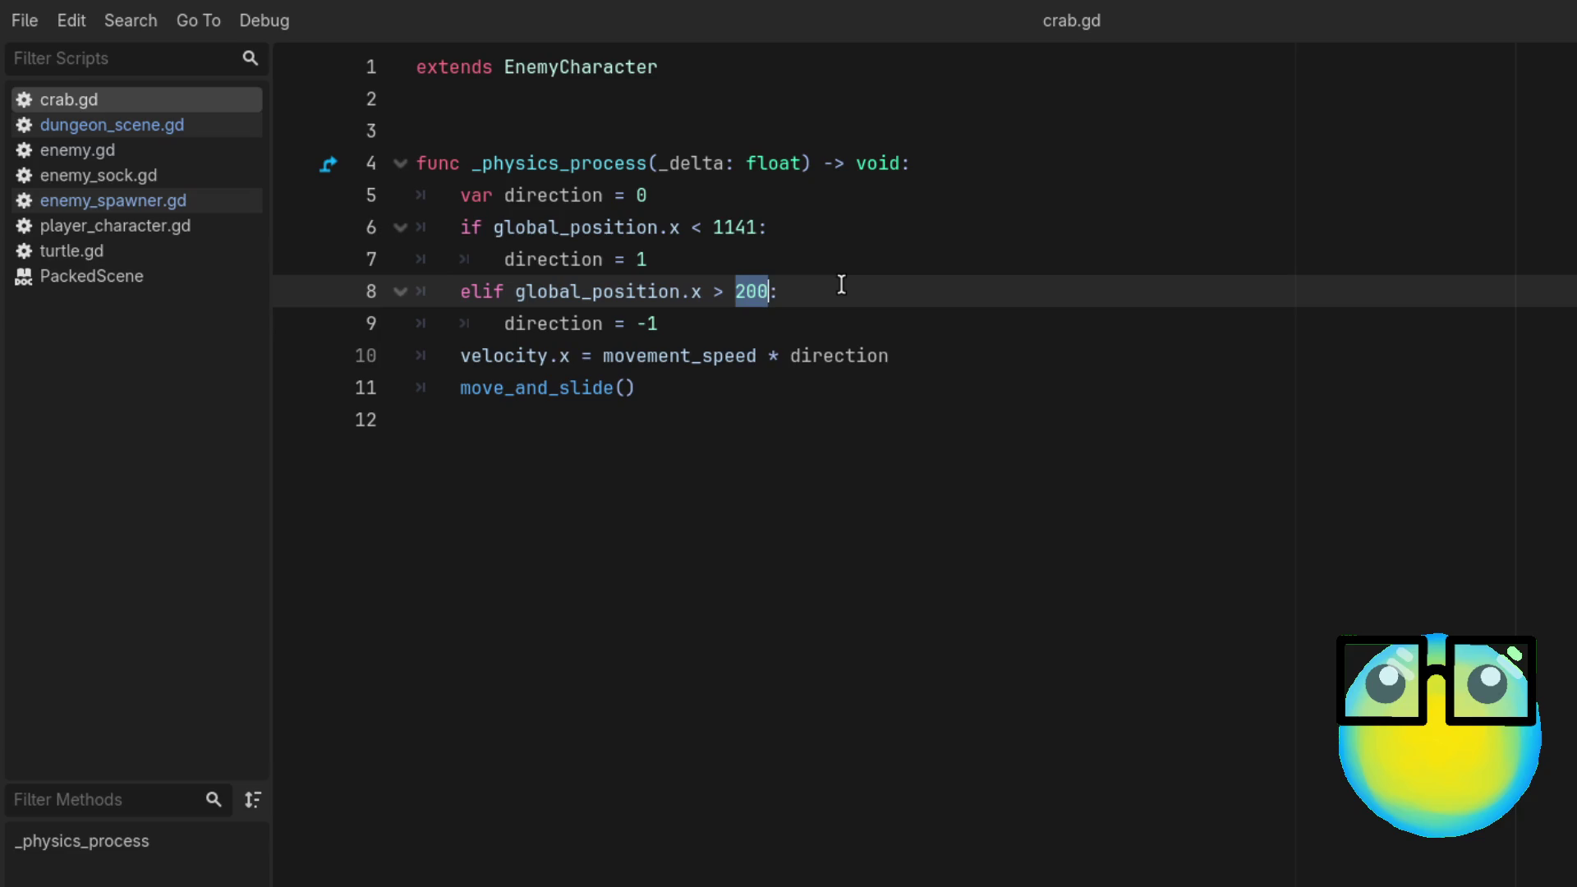
{"action": "key", "text": "BackSpace"}
Step: Set line 8 to 'elif global_position.x > 1140:' and save crab.gd
{"action": "type", "text": "0"}
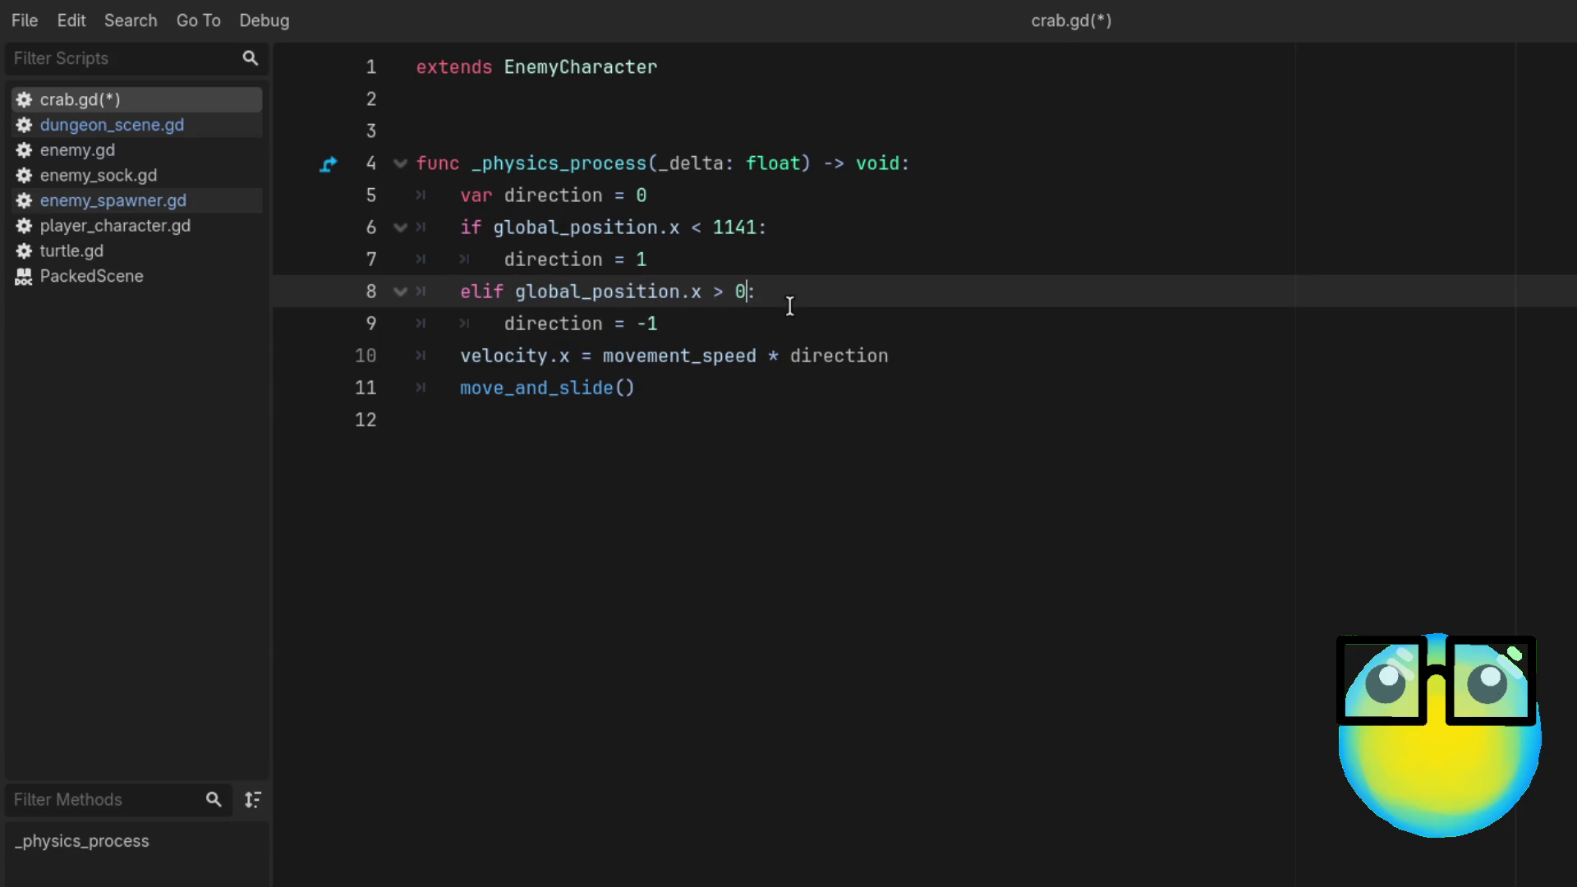
{"action": "left_click", "coordinate": [769, 287]}
{"action": "key", "text": "Left"}
{"action": "key", "text": "BackSpace"}
{"action": "type", "text": "11"}
{"action": "type", "text": "40"}
{"action": "left_click", "coordinate": [866, 274]}
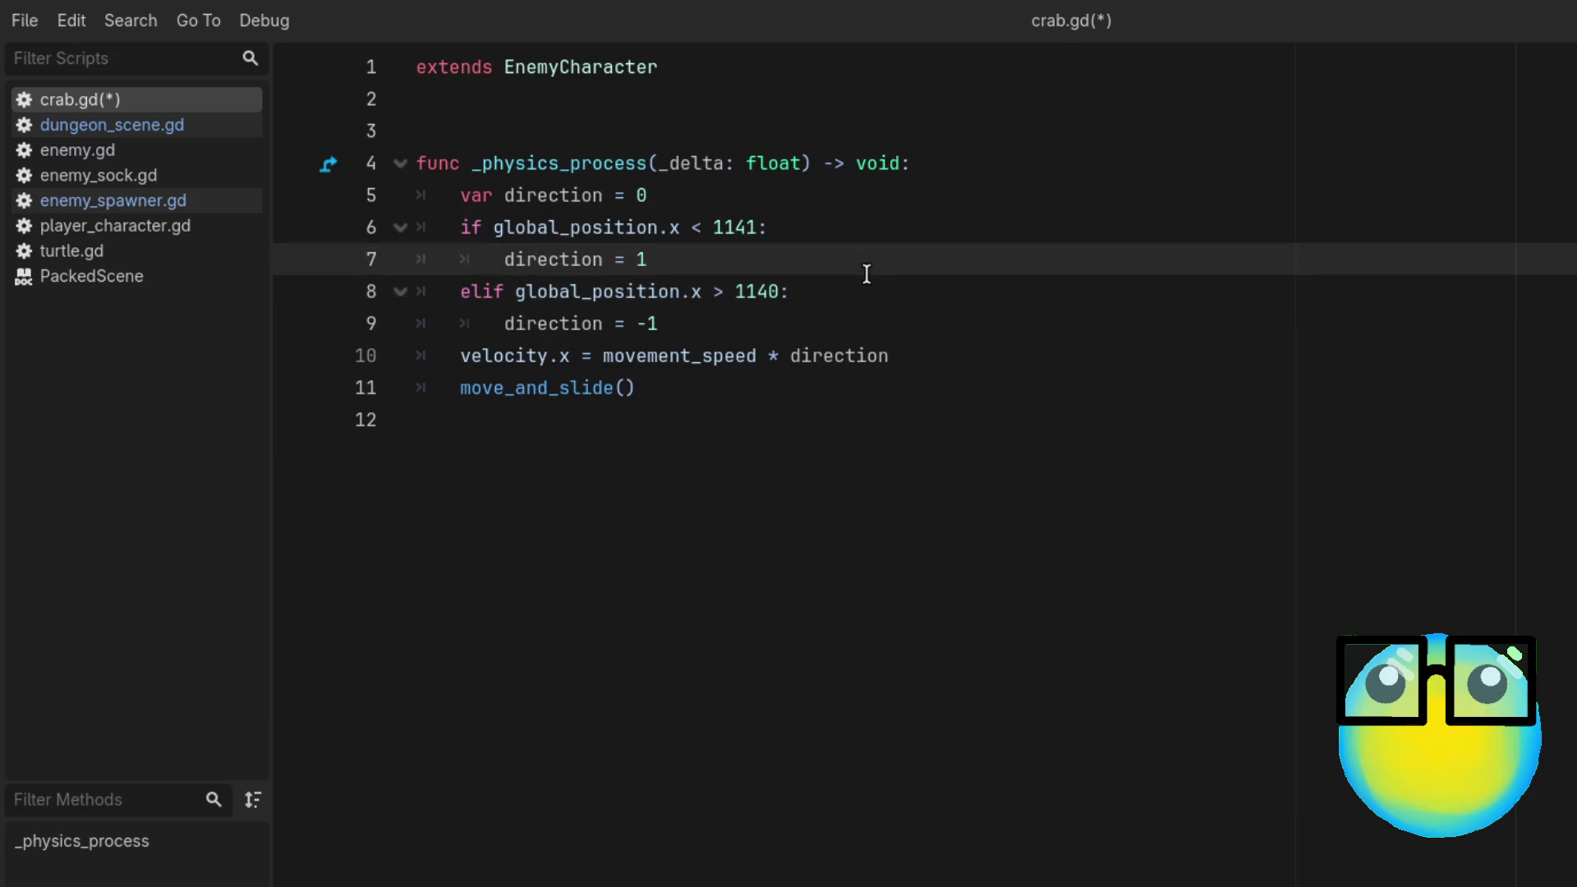
{"action": "key", "text": "ctrl+s"}
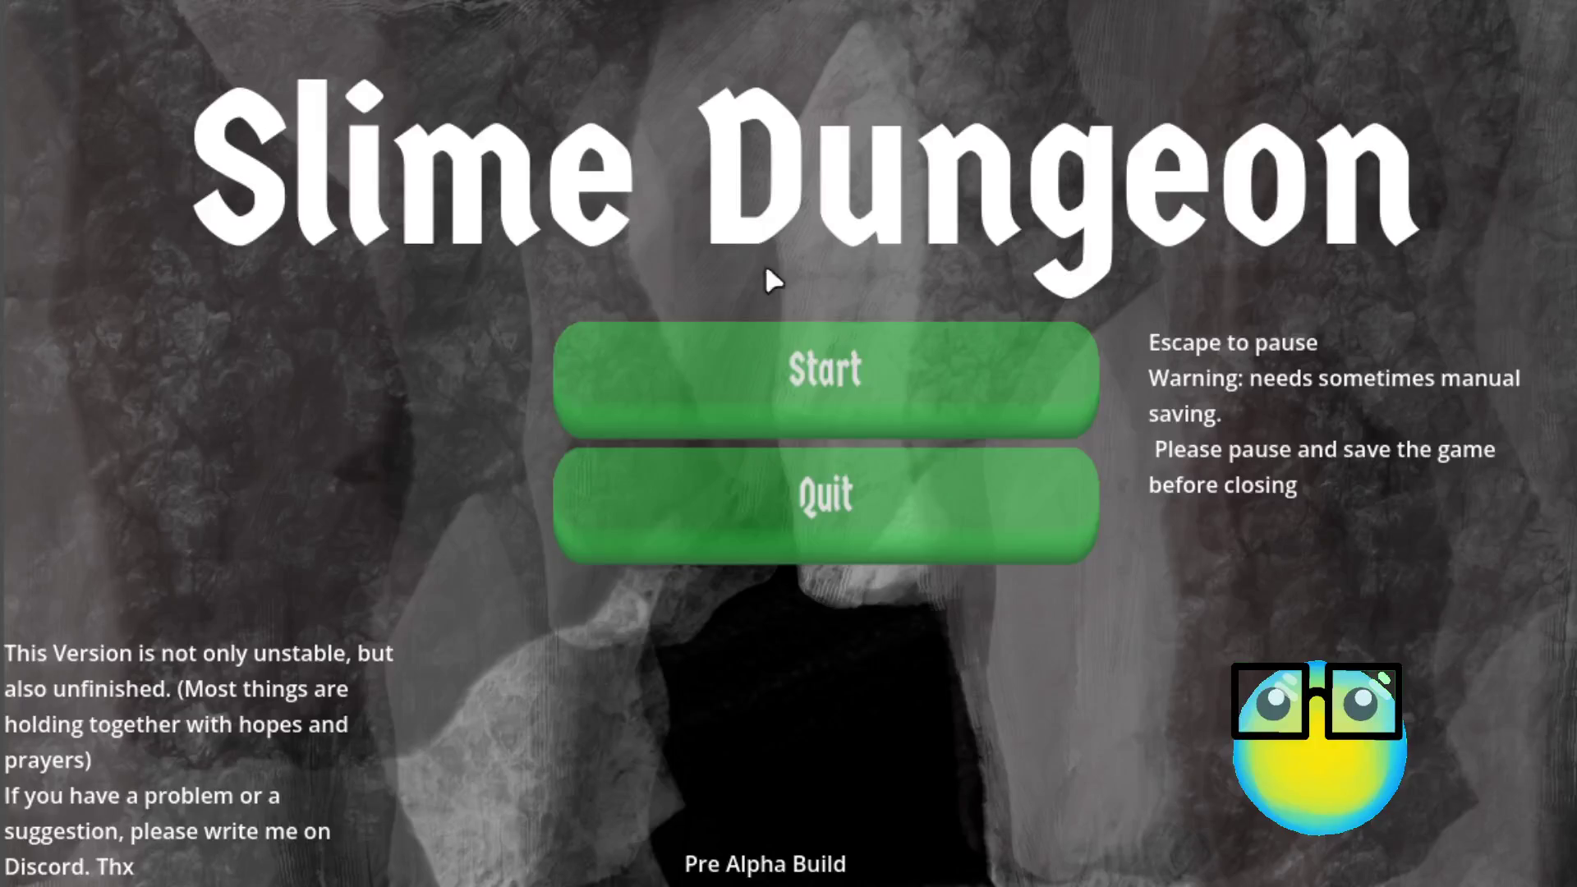
Step: Start a new game and send the pink slime on a Level 1 mission
{"action": "left_click", "coordinate": [696, 397]}
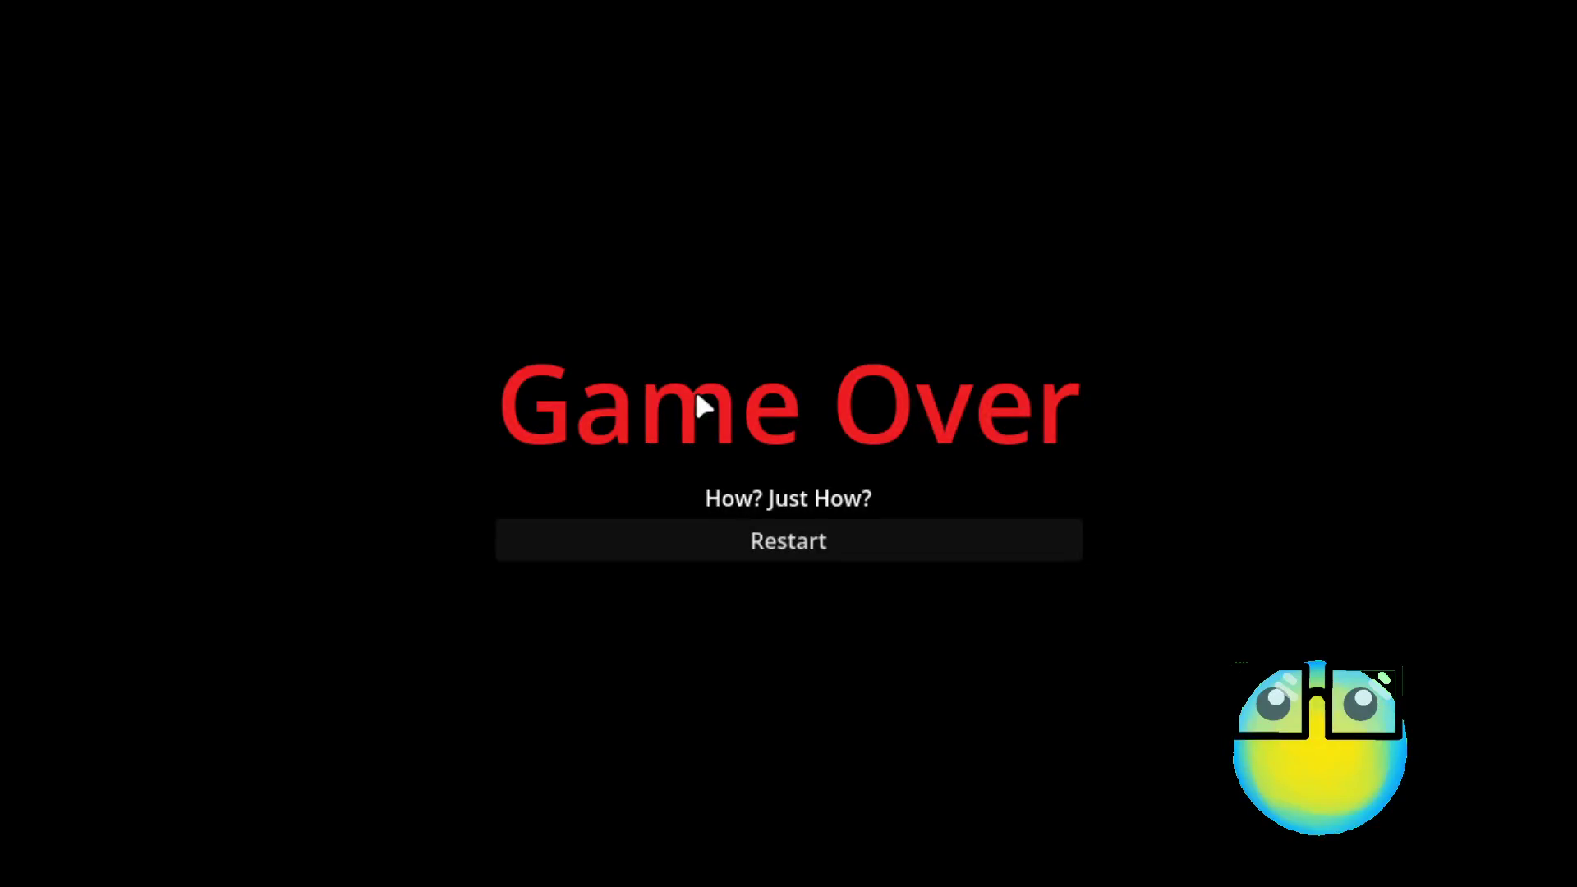
{"action": "left_click", "coordinate": [801, 526]}
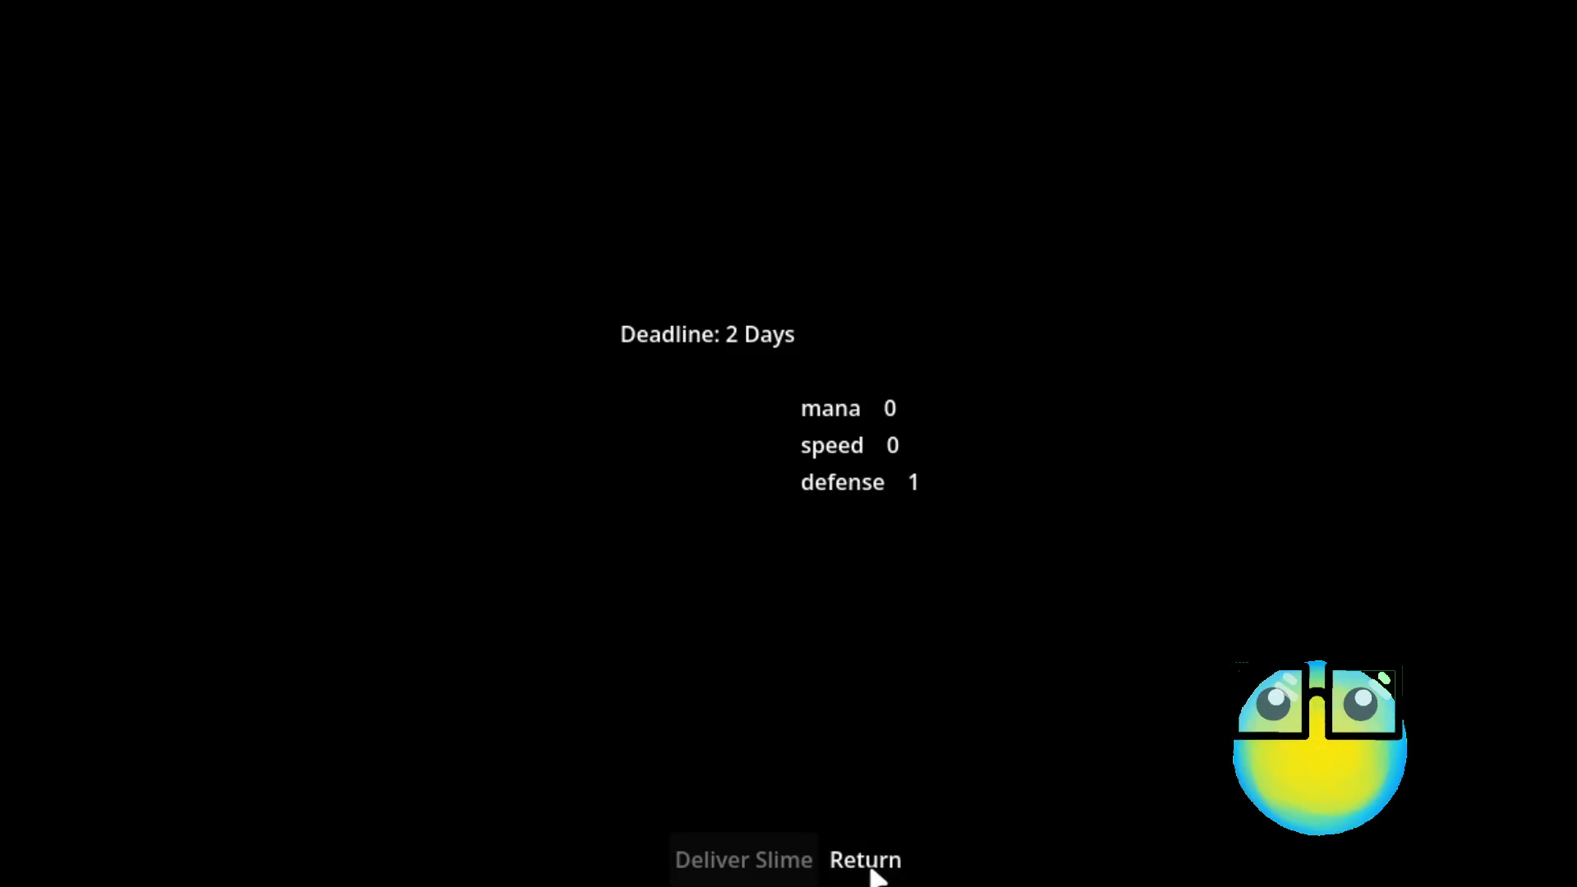
{"action": "left_click", "coordinate": [869, 862]}
{"action": "left_click", "coordinate": [780, 324]}
{"action": "left_click", "coordinate": [623, 840]}
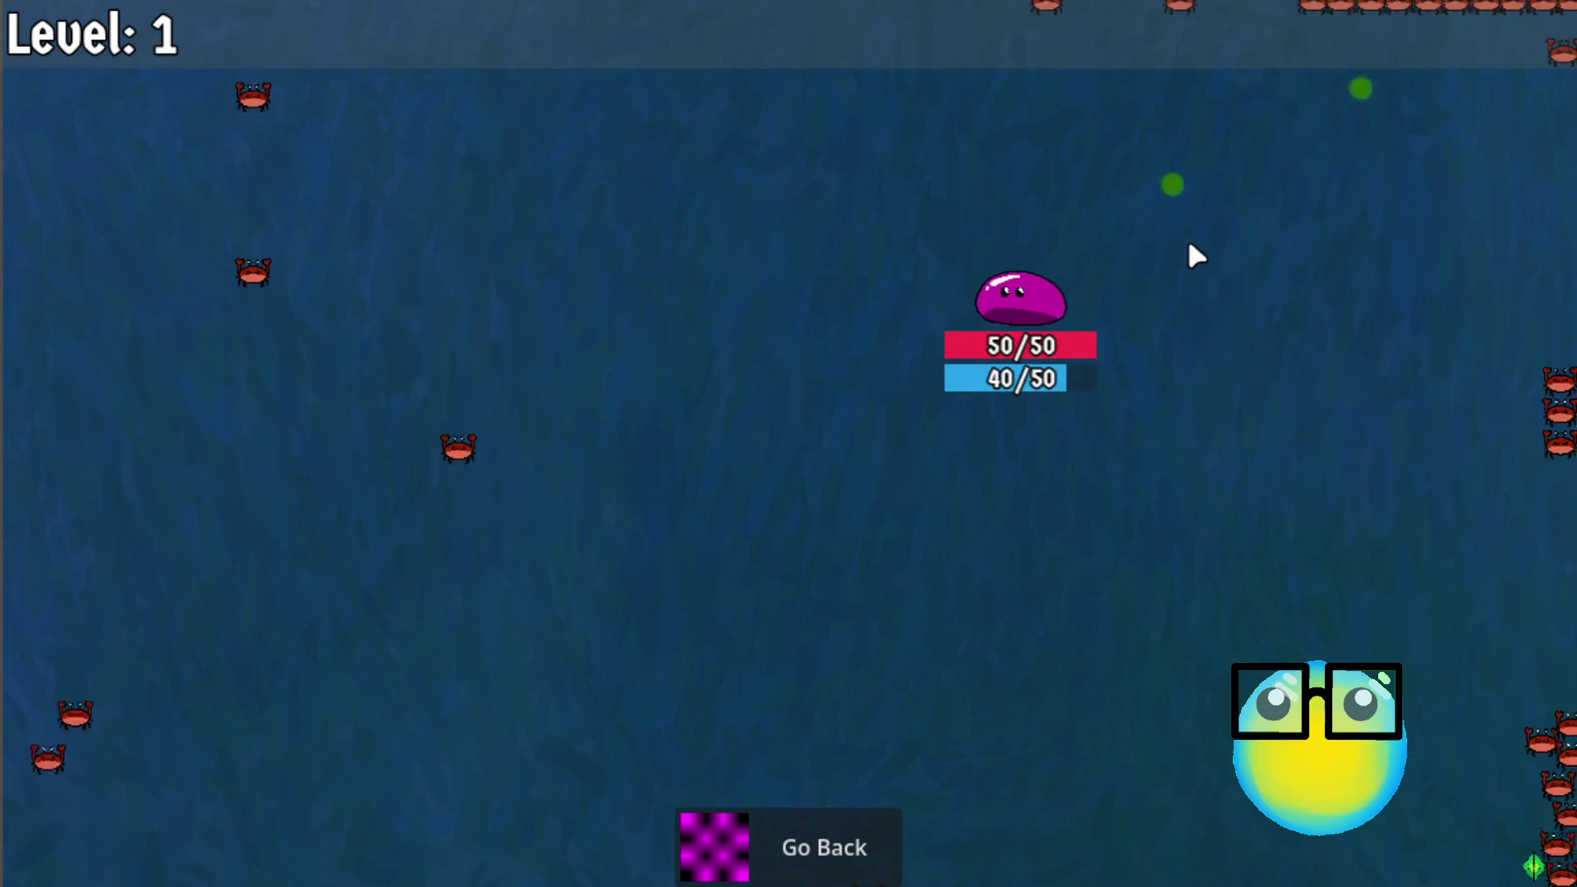
Step: Send the pink slime on a second mission, then return to line 9 of crab.gd
{"action": "left_click", "coordinate": [760, 853]}
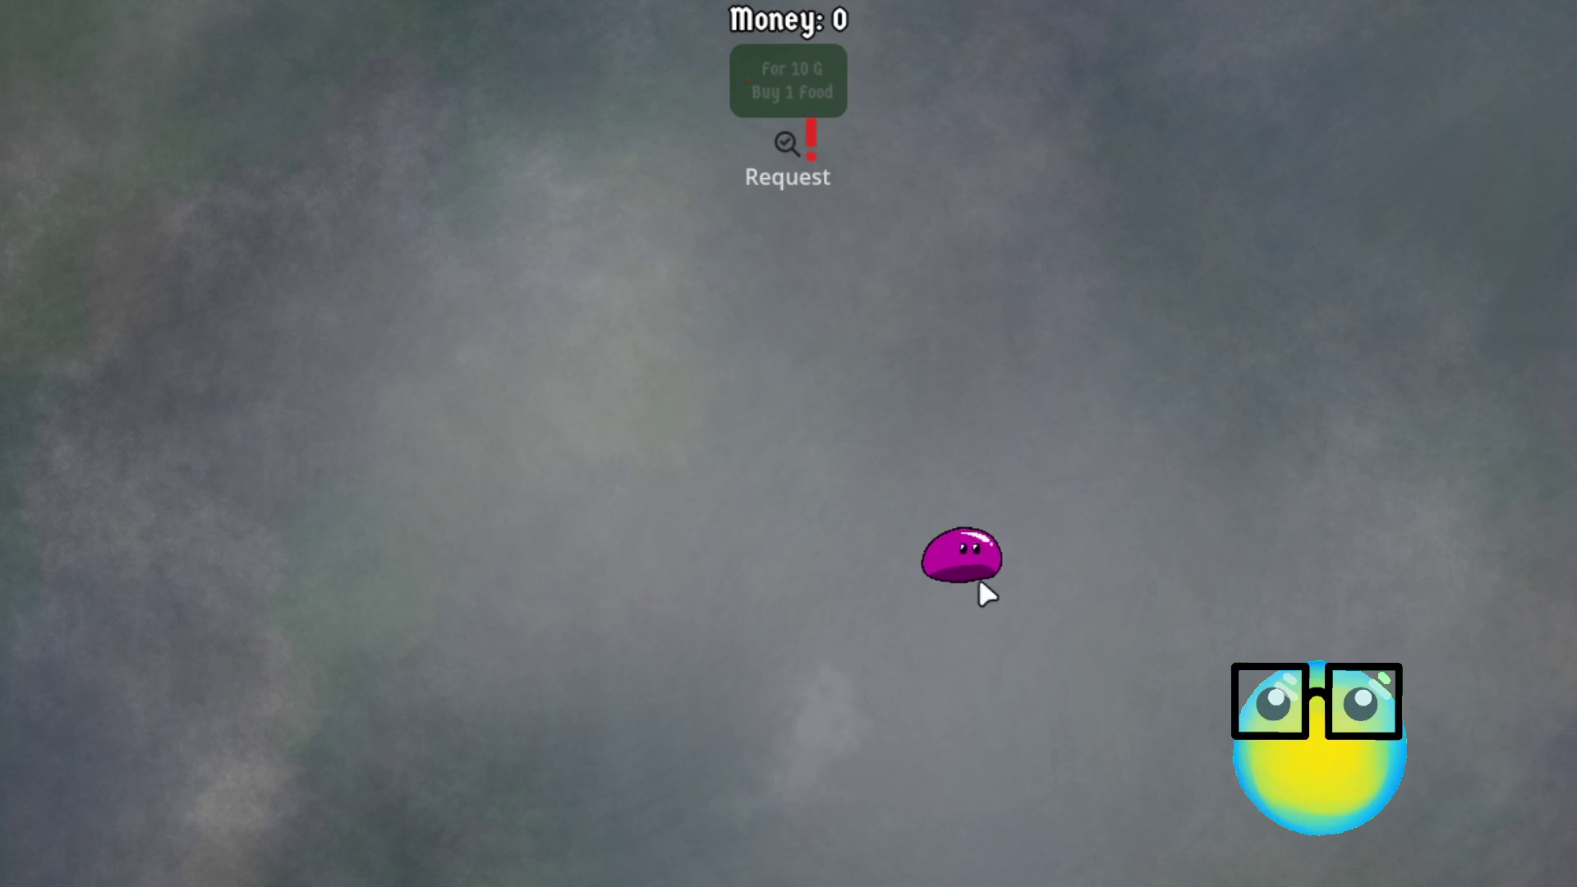
{"action": "left_click", "coordinate": [977, 579]}
{"action": "left_click", "coordinate": [591, 876]}
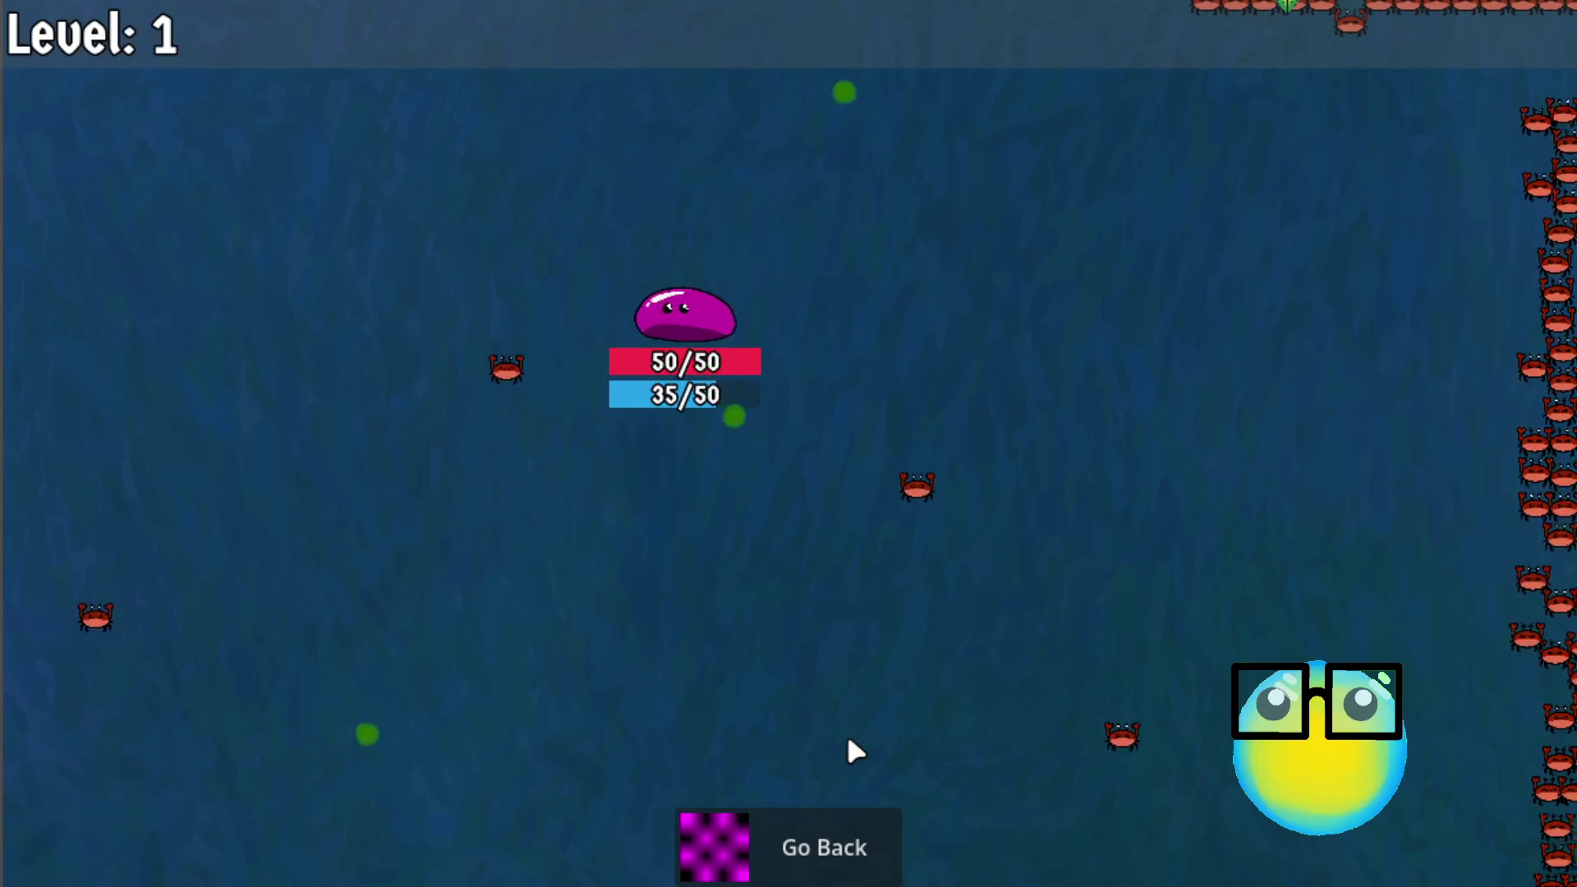
{"action": "key", "text": "alt+Tab"}
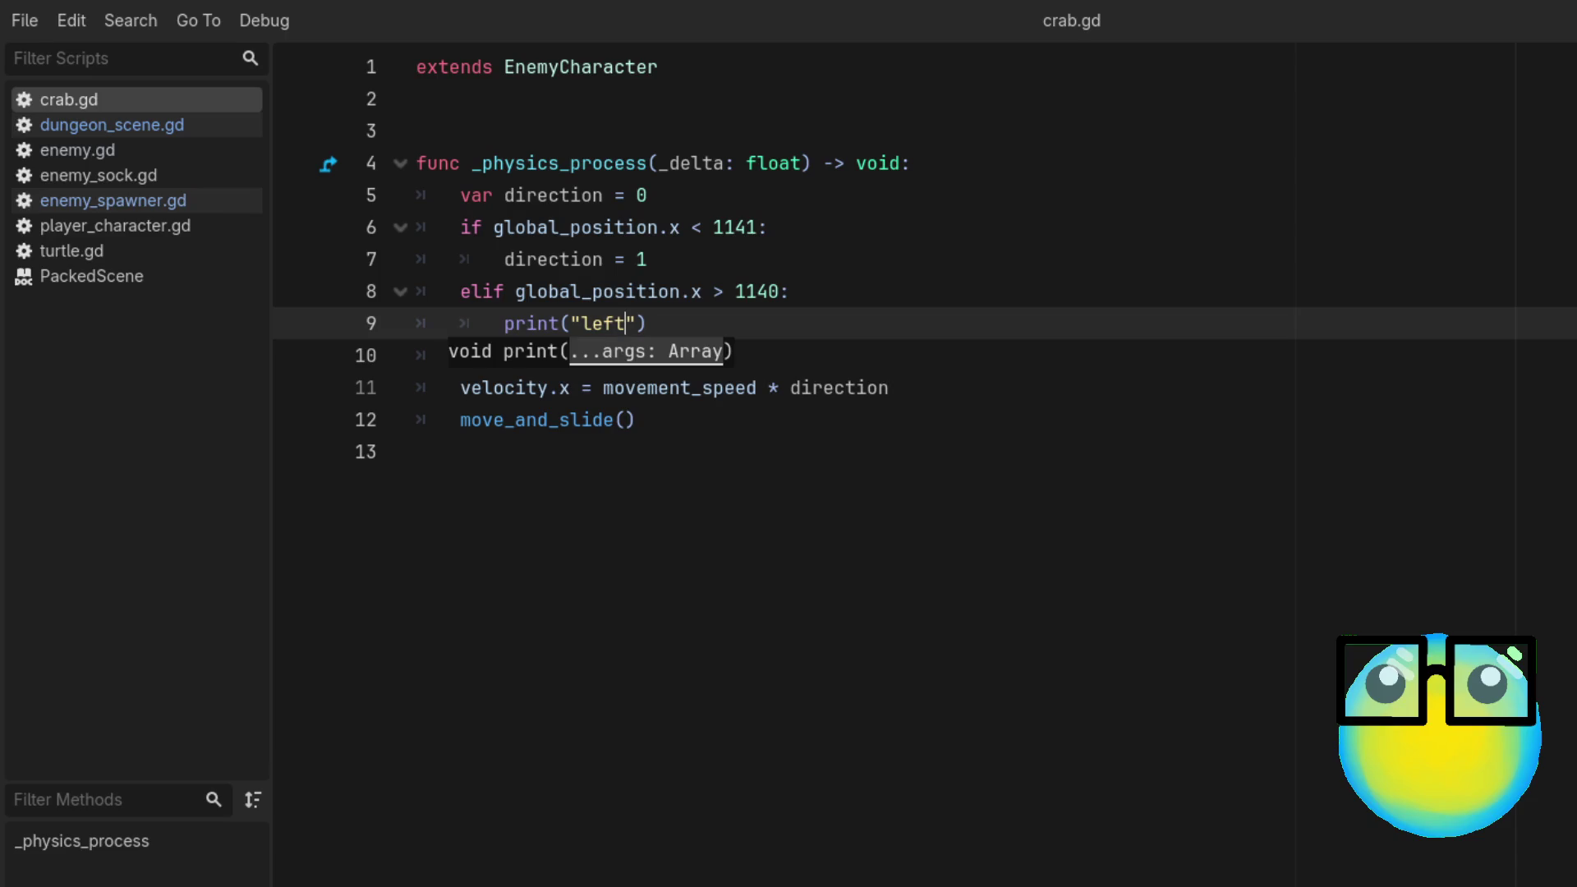
{"action": "left_click", "coordinate": [669, 325]}
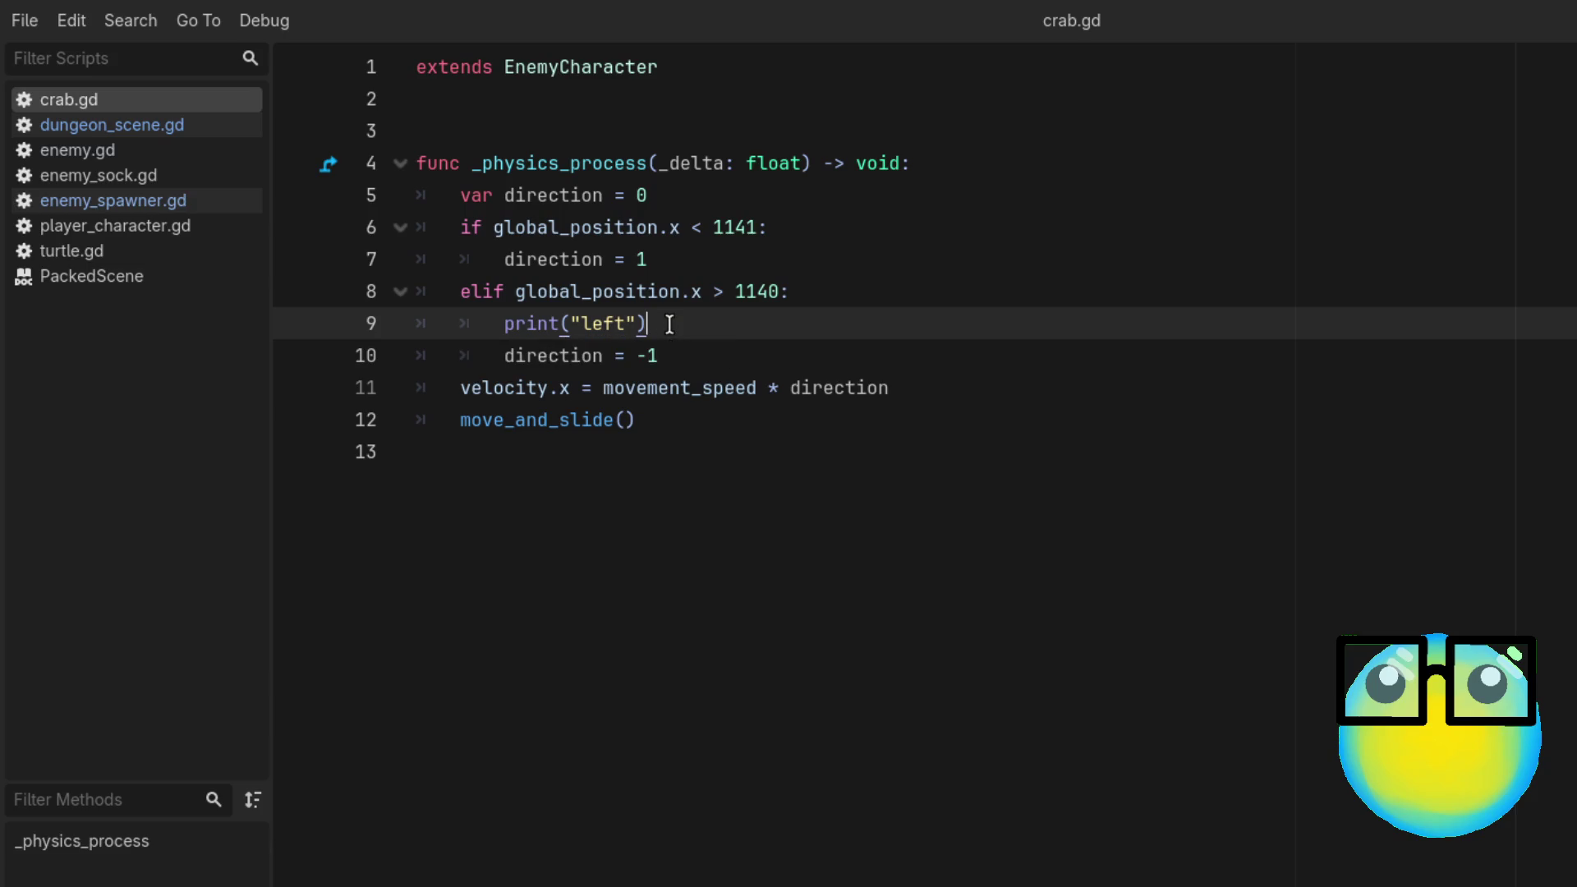
Step: Remove print("left") from crab.gd, swap the -1 and 1 direction values, and pick the brown slime
{"action": "left_click_drag", "start_coordinate": [670, 324], "coordinate": [500, 324]}
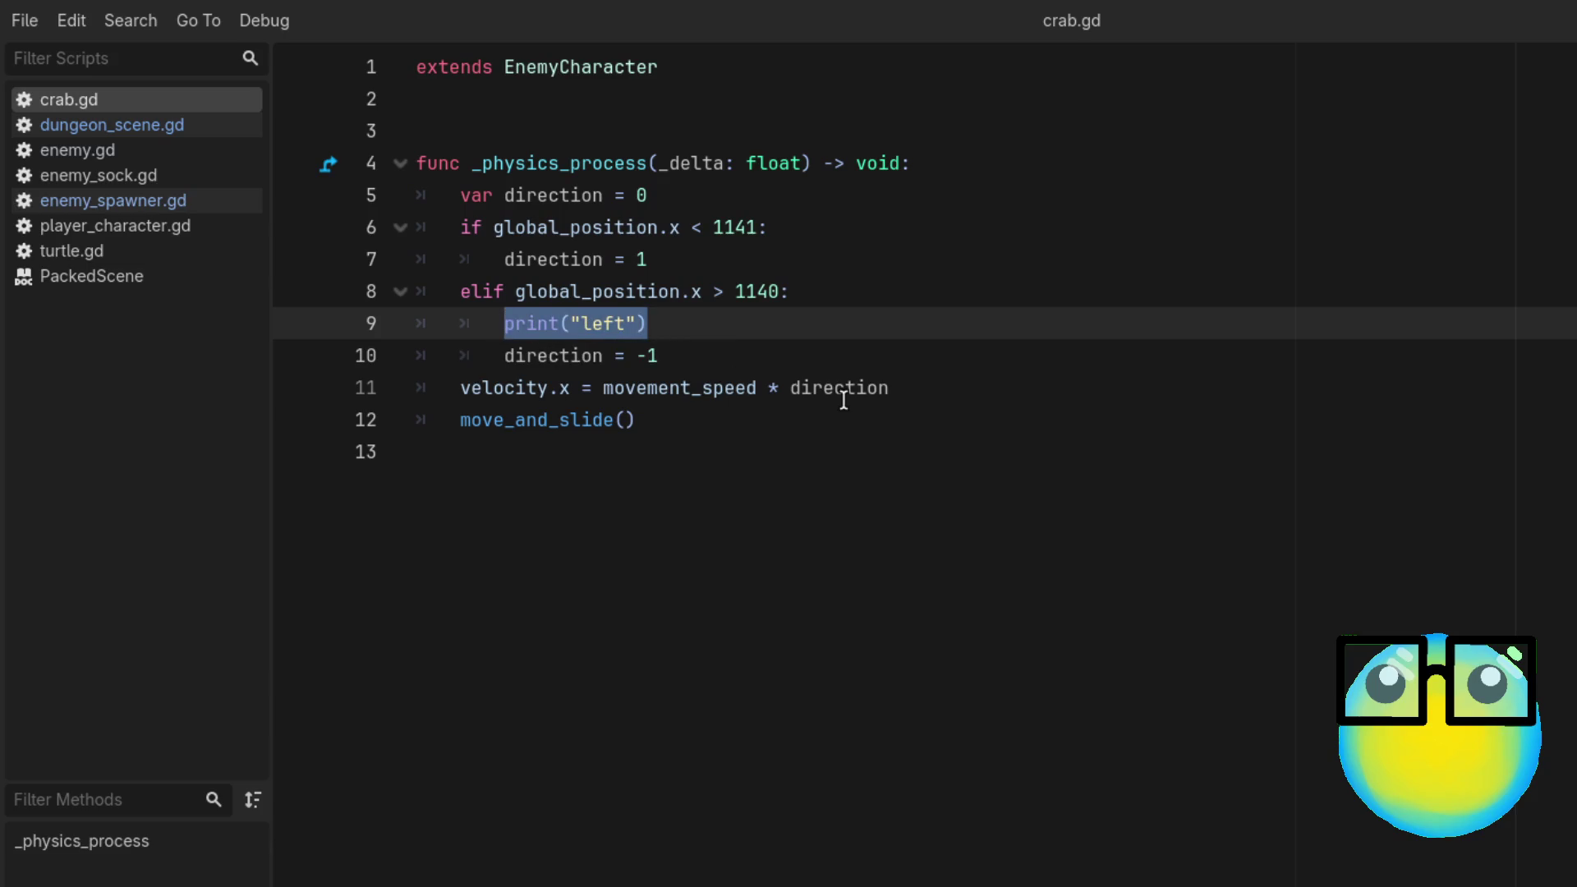
{"action": "key", "text": "BackSpace"}
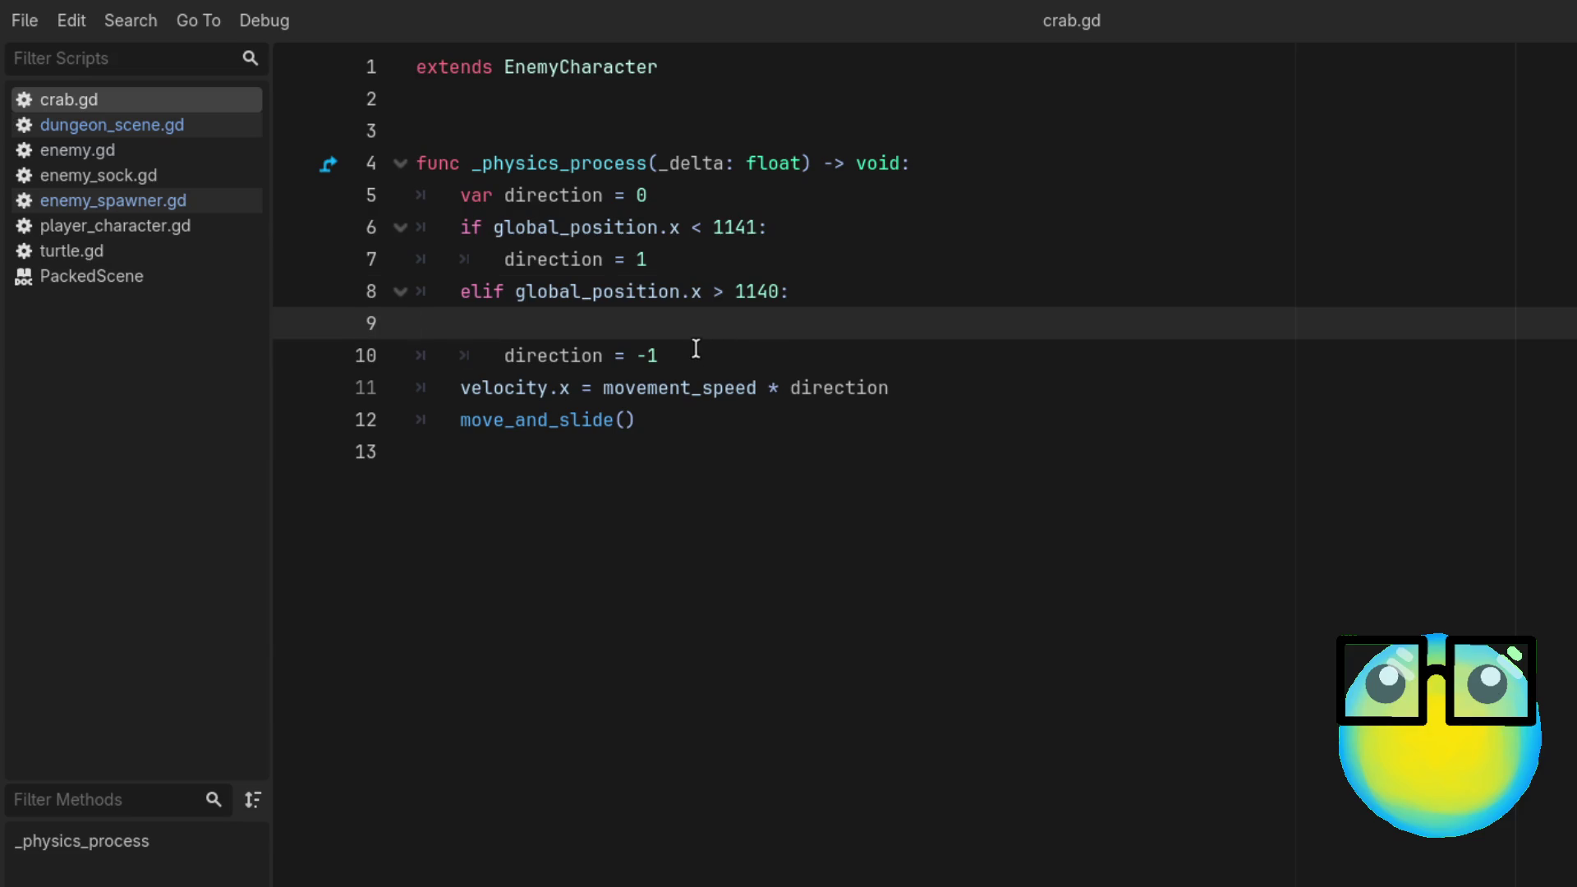
{"action": "key", "text": "BackSpace"}
{"action": "key", "text": "BackSpace"}
{"action": "key", "text": "BackSpace"}
{"action": "left_click", "coordinate": [648, 323]}
{"action": "left_click", "coordinate": [637, 260]}
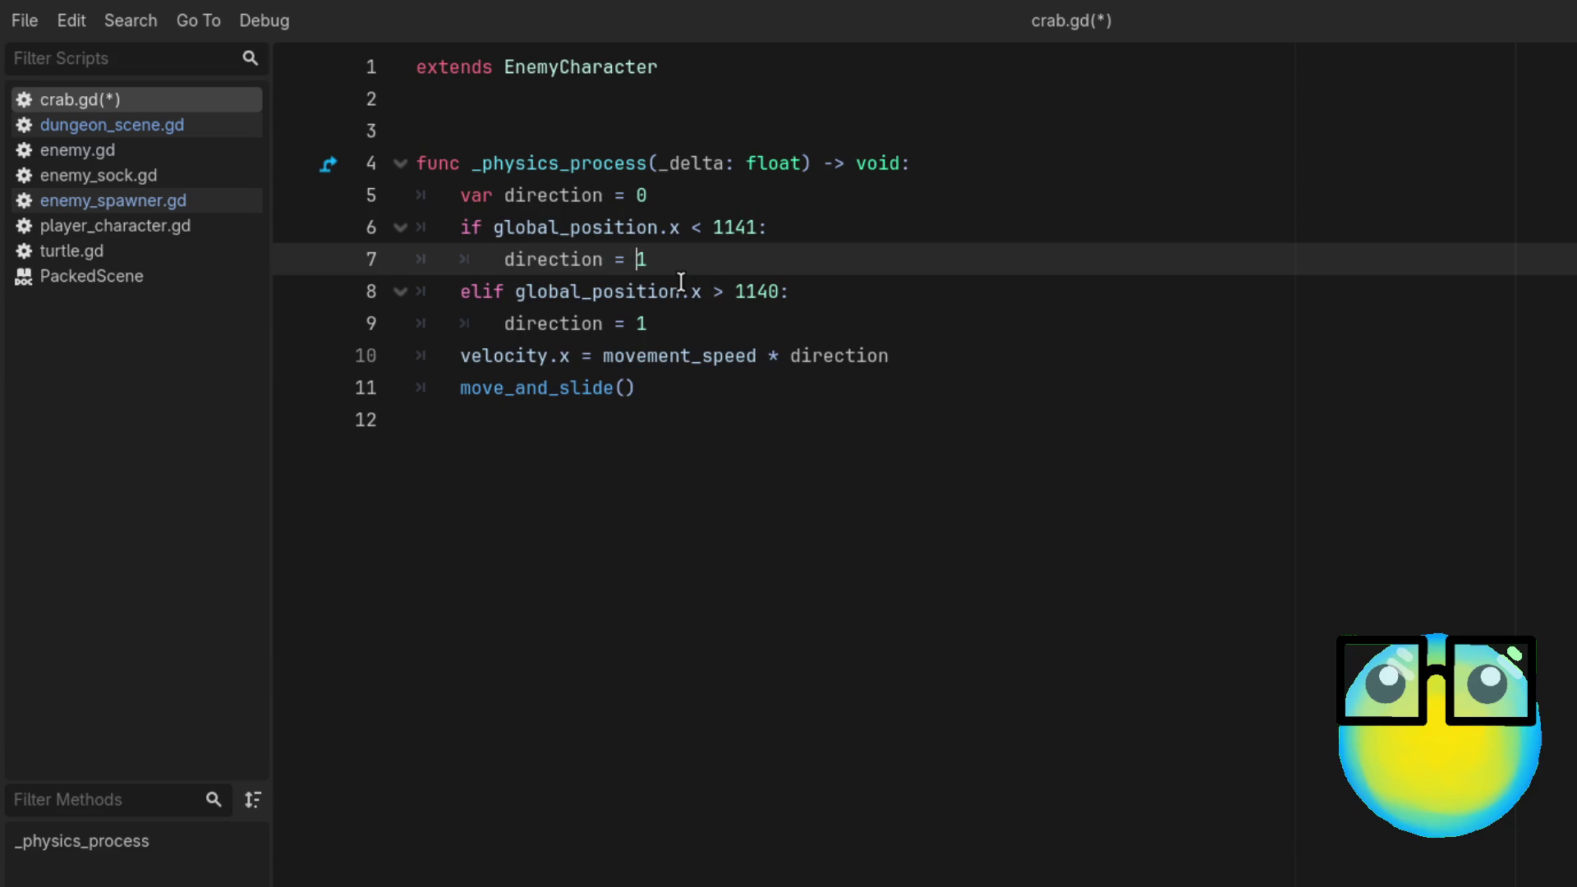
{"action": "type", "text": "-"}
{"action": "left_click", "coordinate": [1012, 377]}
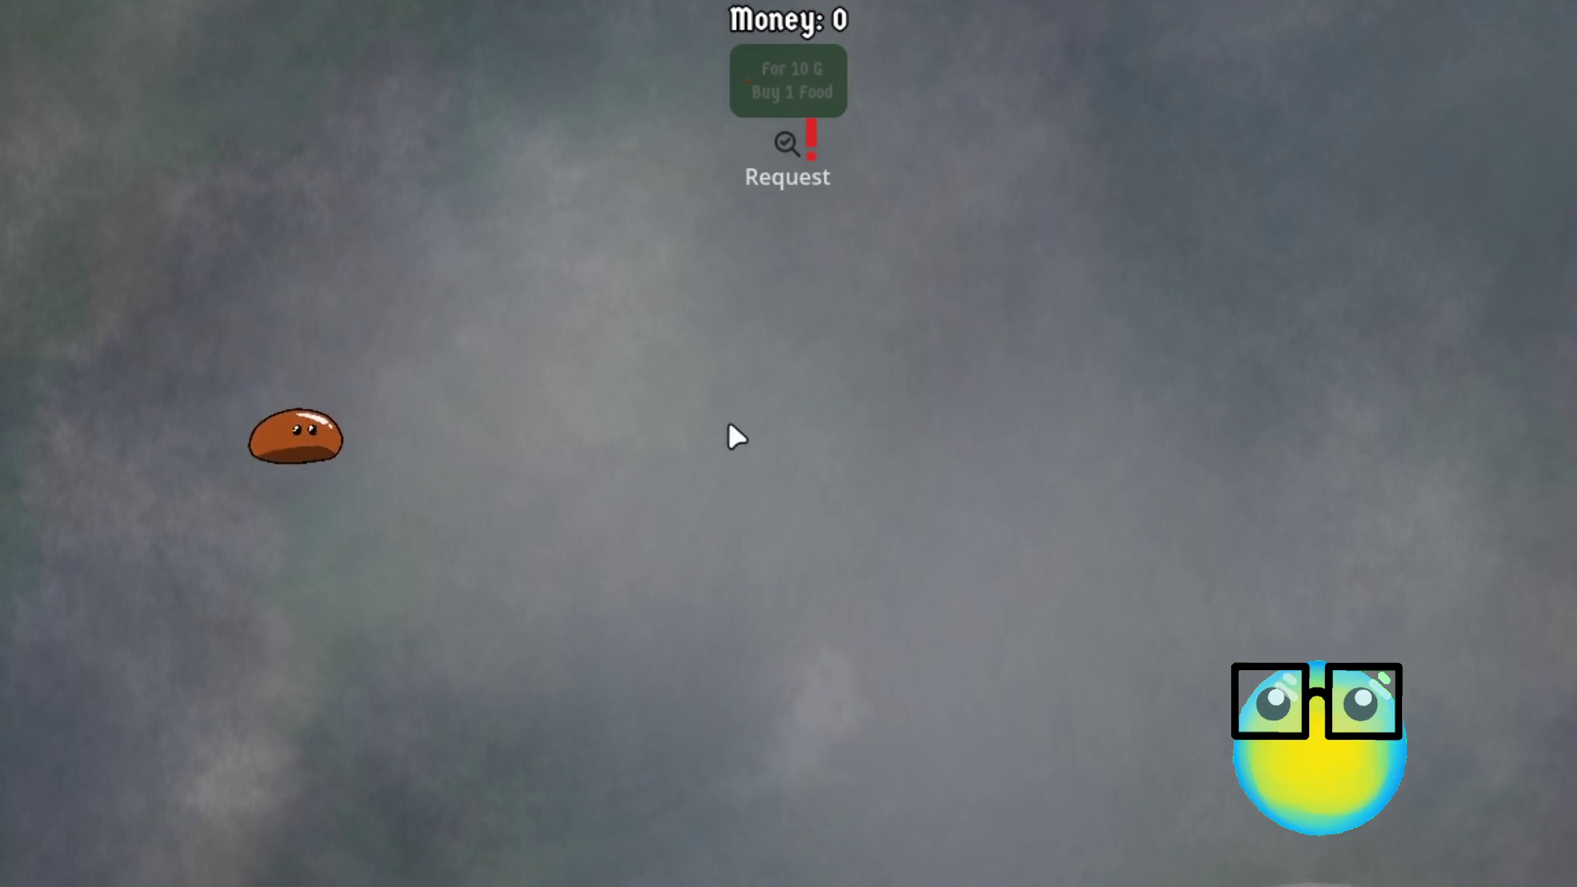
{"action": "left_click", "coordinate": [382, 534]}
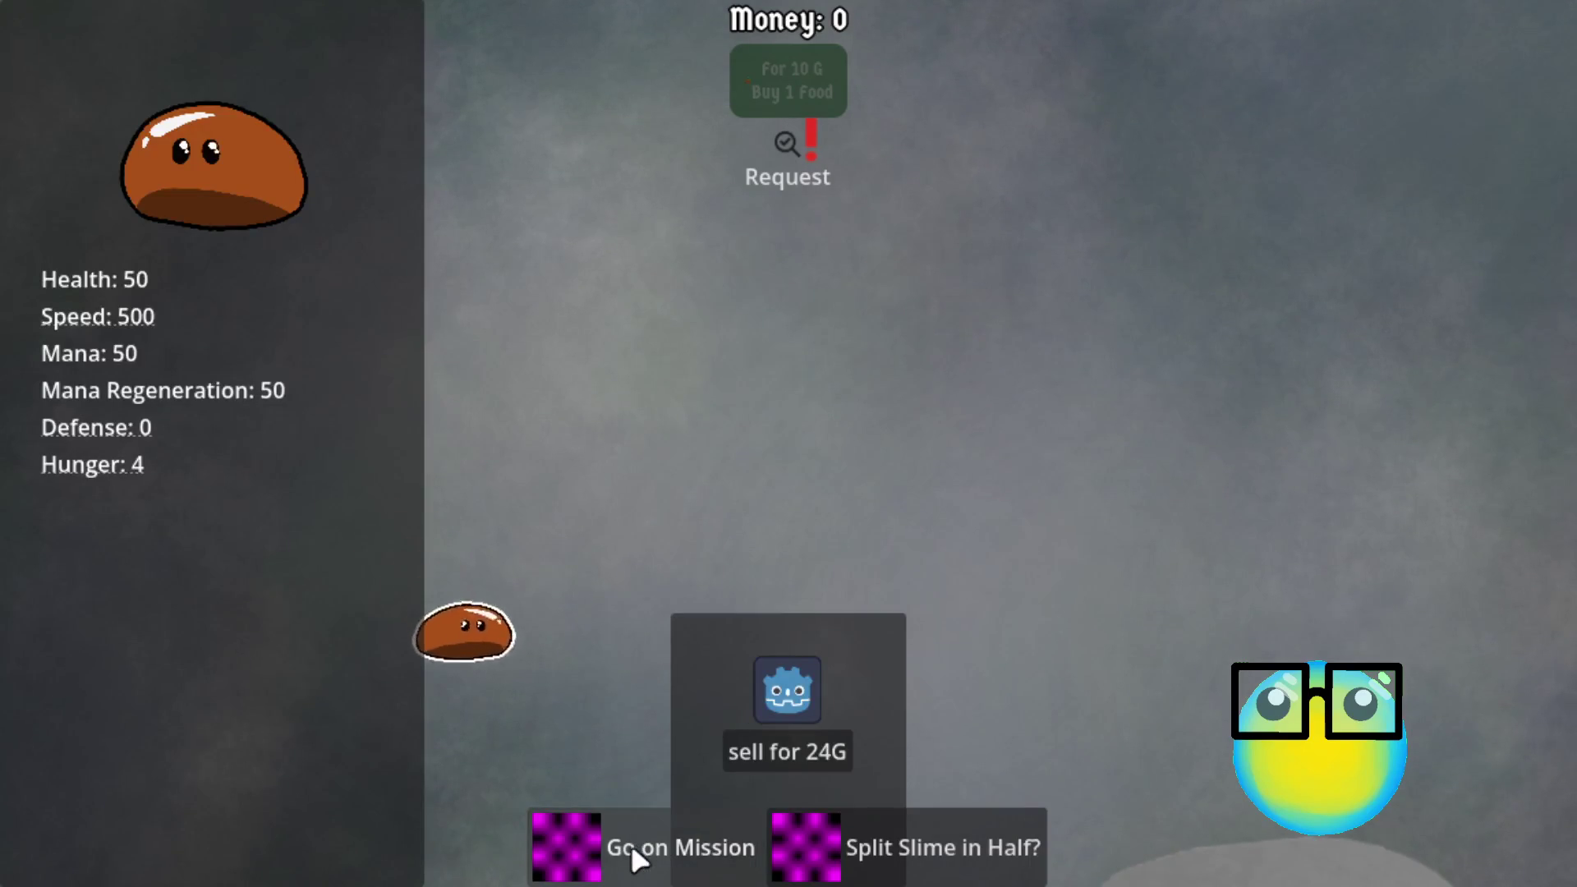
Step: Send the brown slime on a Level 1 mission, move left, then leave the level
{"action": "left_click", "coordinate": [635, 850]}
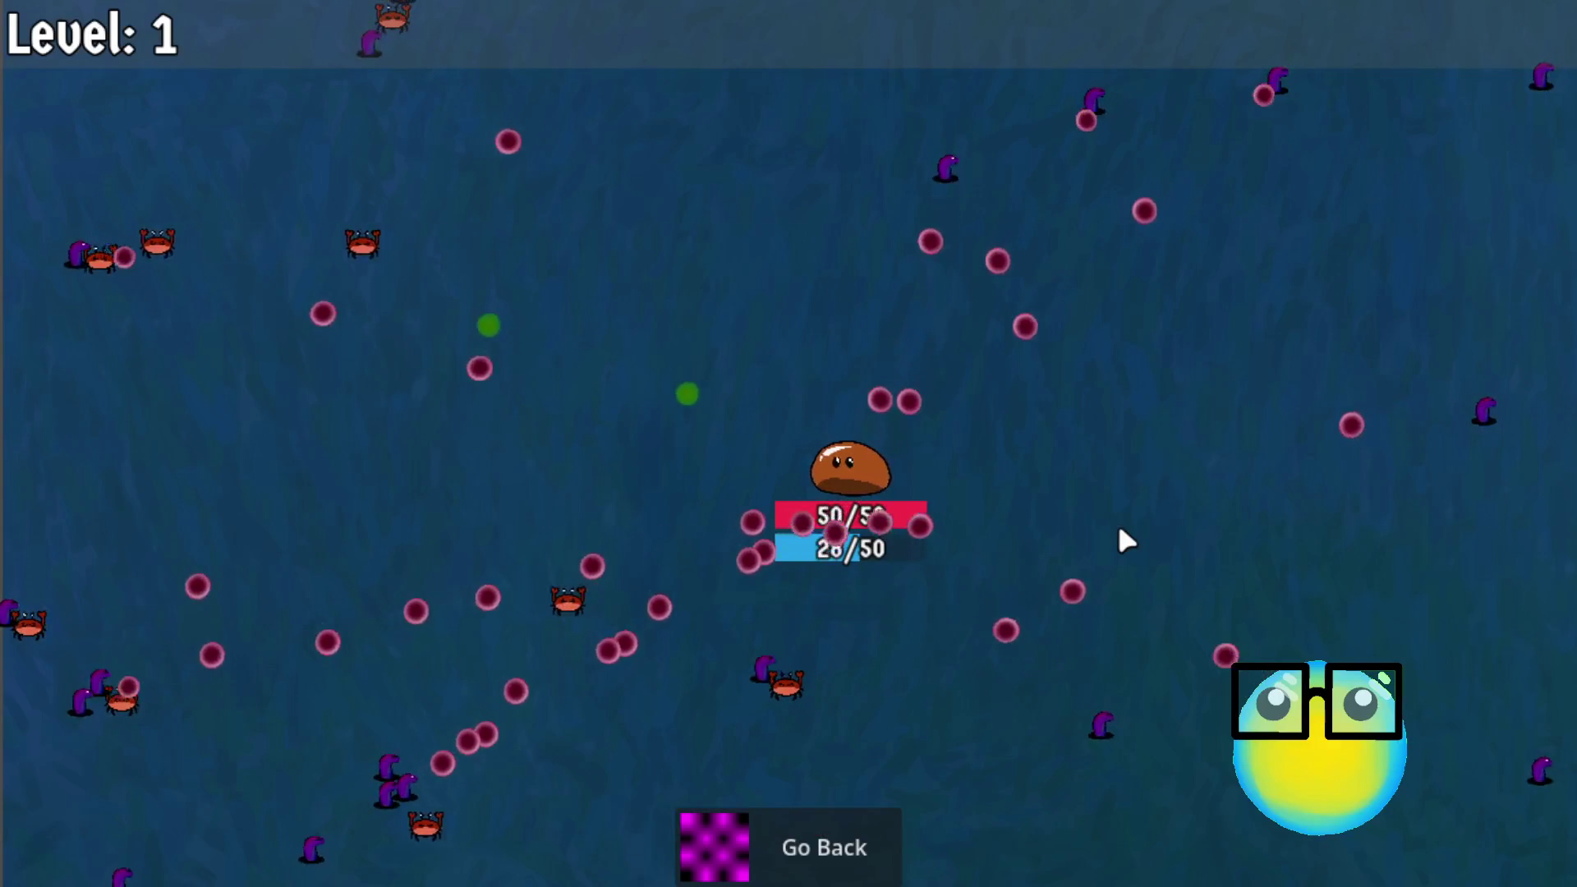
{"action": "key", "text": "a"}
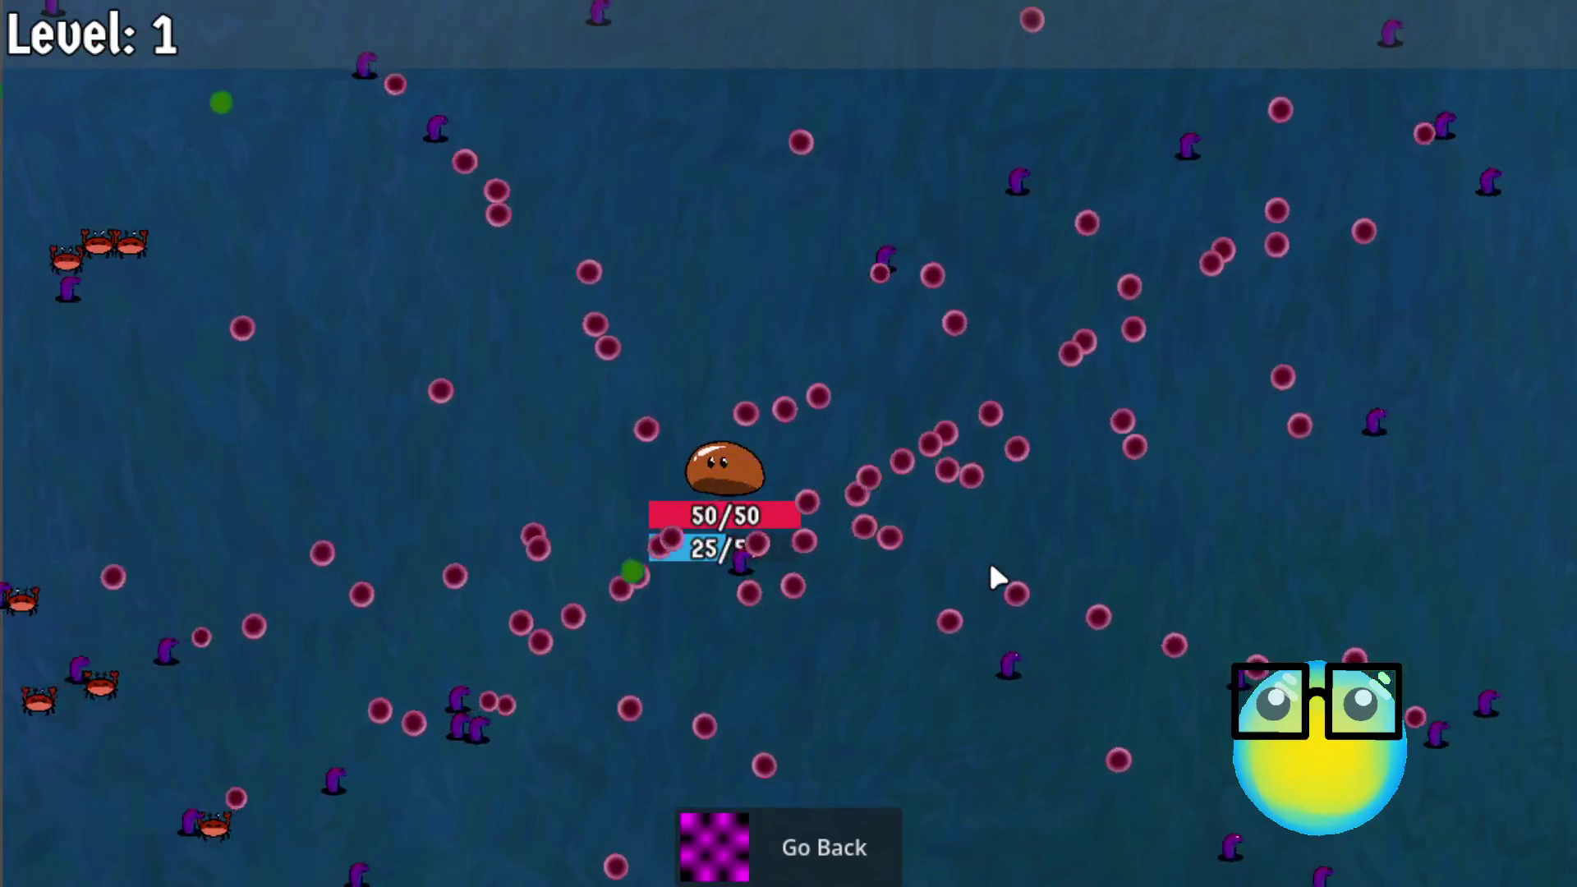
{"action": "left_click", "coordinate": [802, 844]}
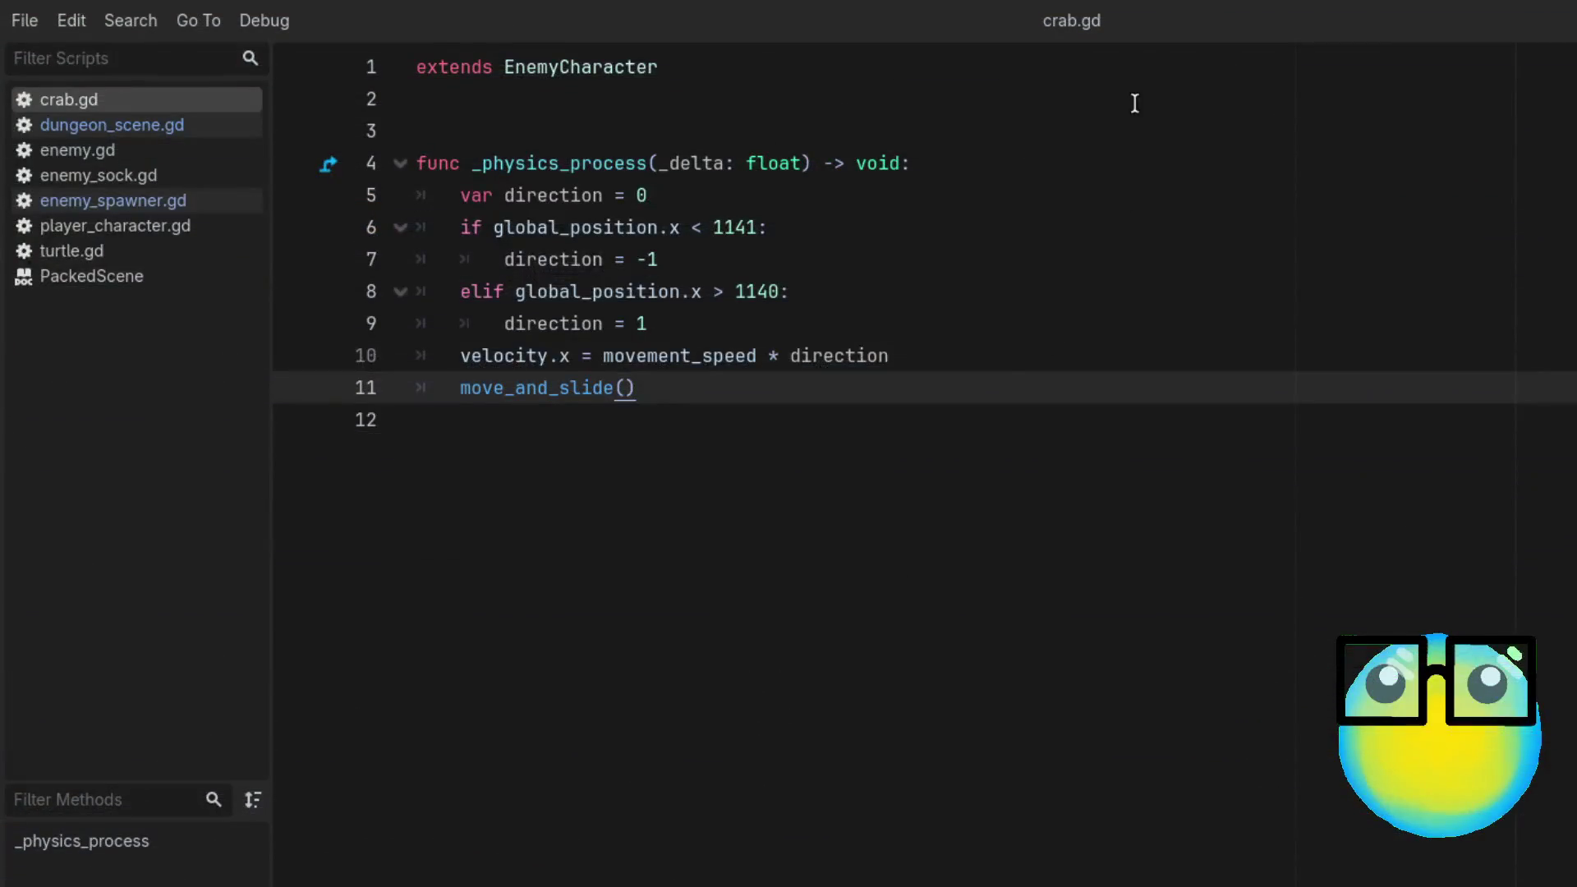
Step: Make line 6 test x < 600, reduce line 8 to a plain else, and run the game
{"action": "left_click", "coordinate": [1146, 108]}
{"action": "double_click", "coordinate": [739, 231]}
{"action": "type", "text": "600"}
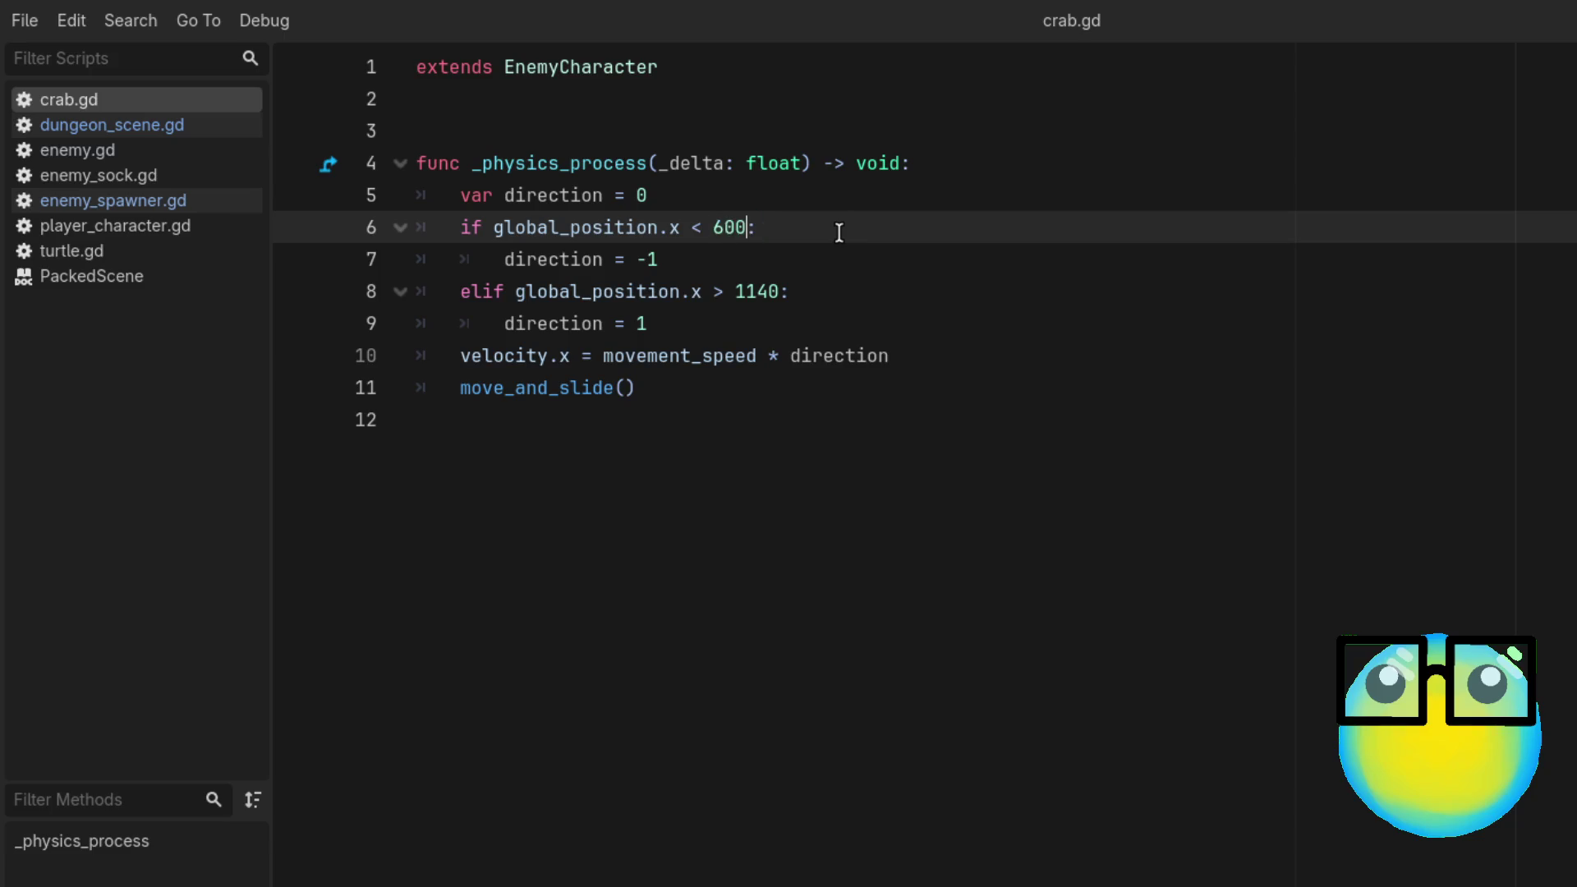
{"action": "double_click", "coordinate": [749, 293]}
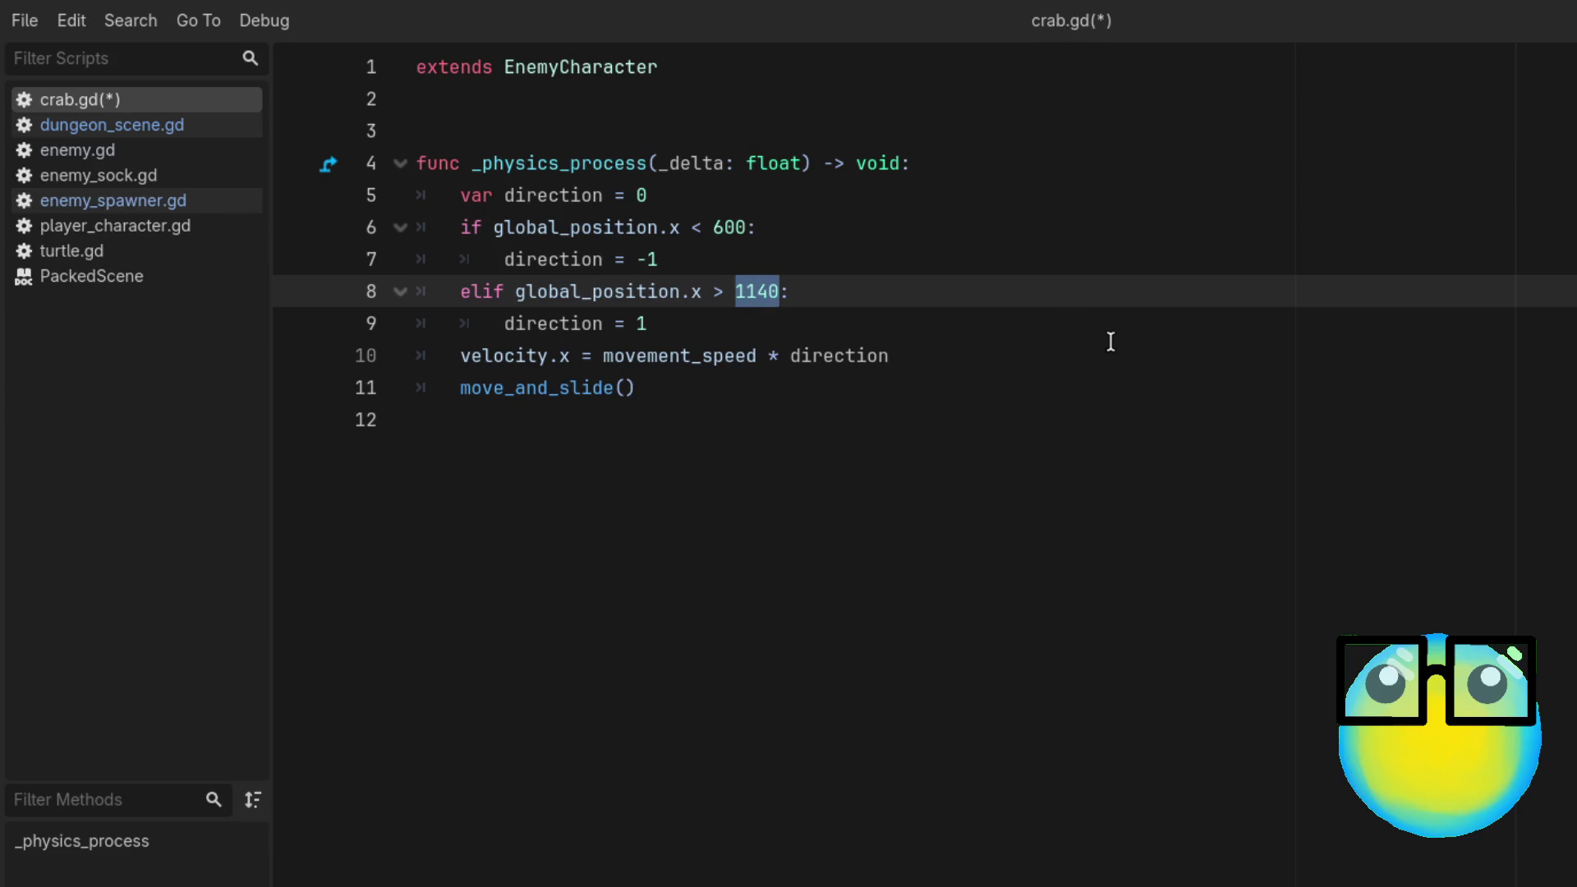
{"action": "left_click", "coordinate": [691, 227]}
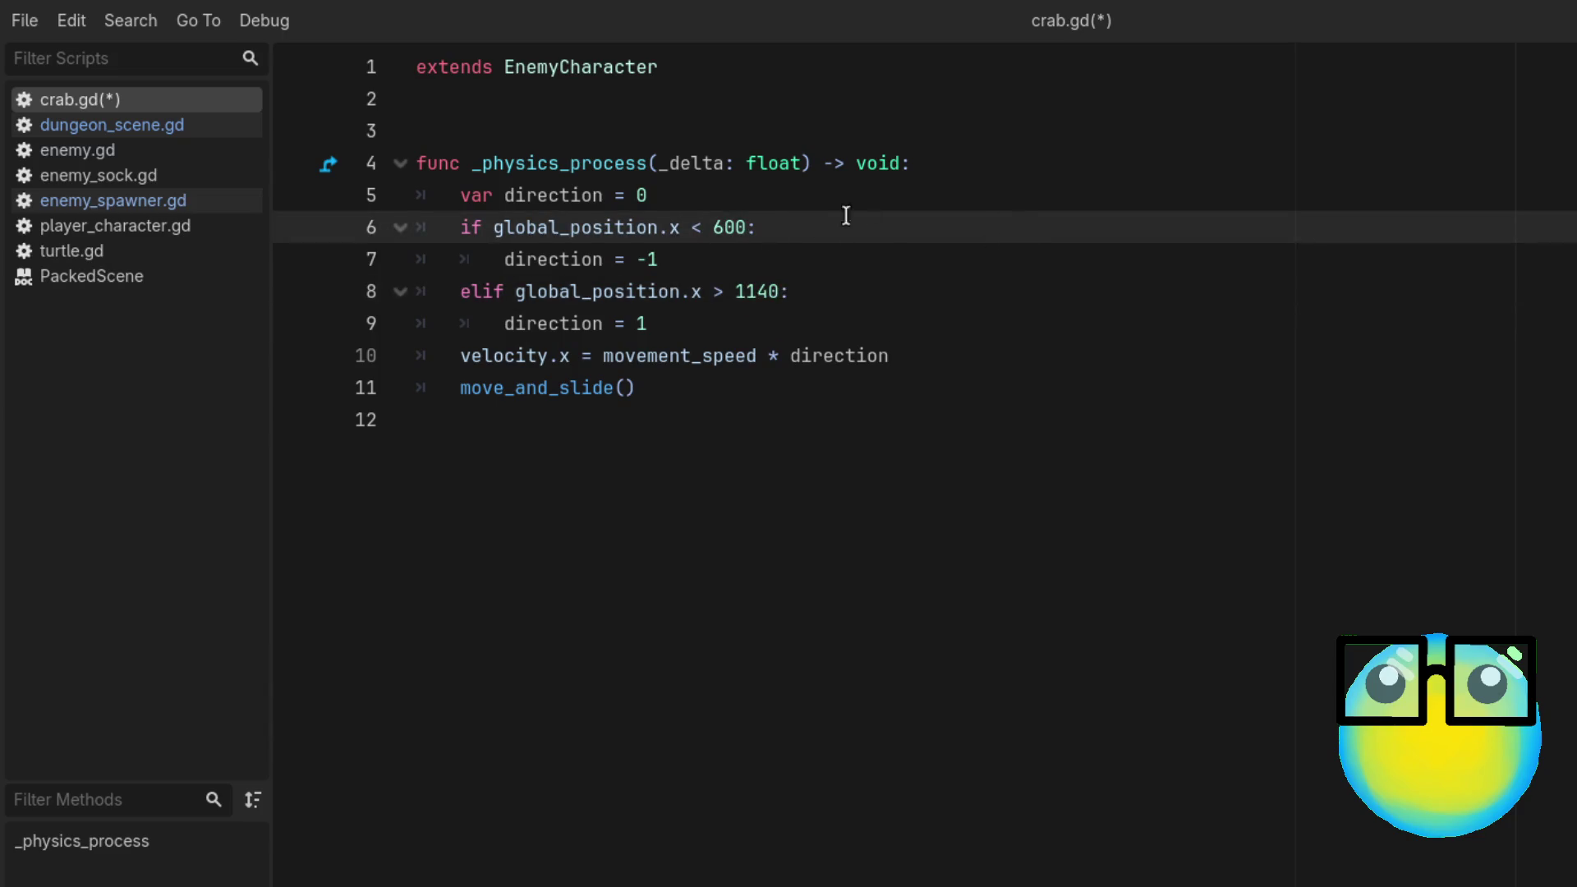
{"action": "left_click", "coordinate": [768, 294]}
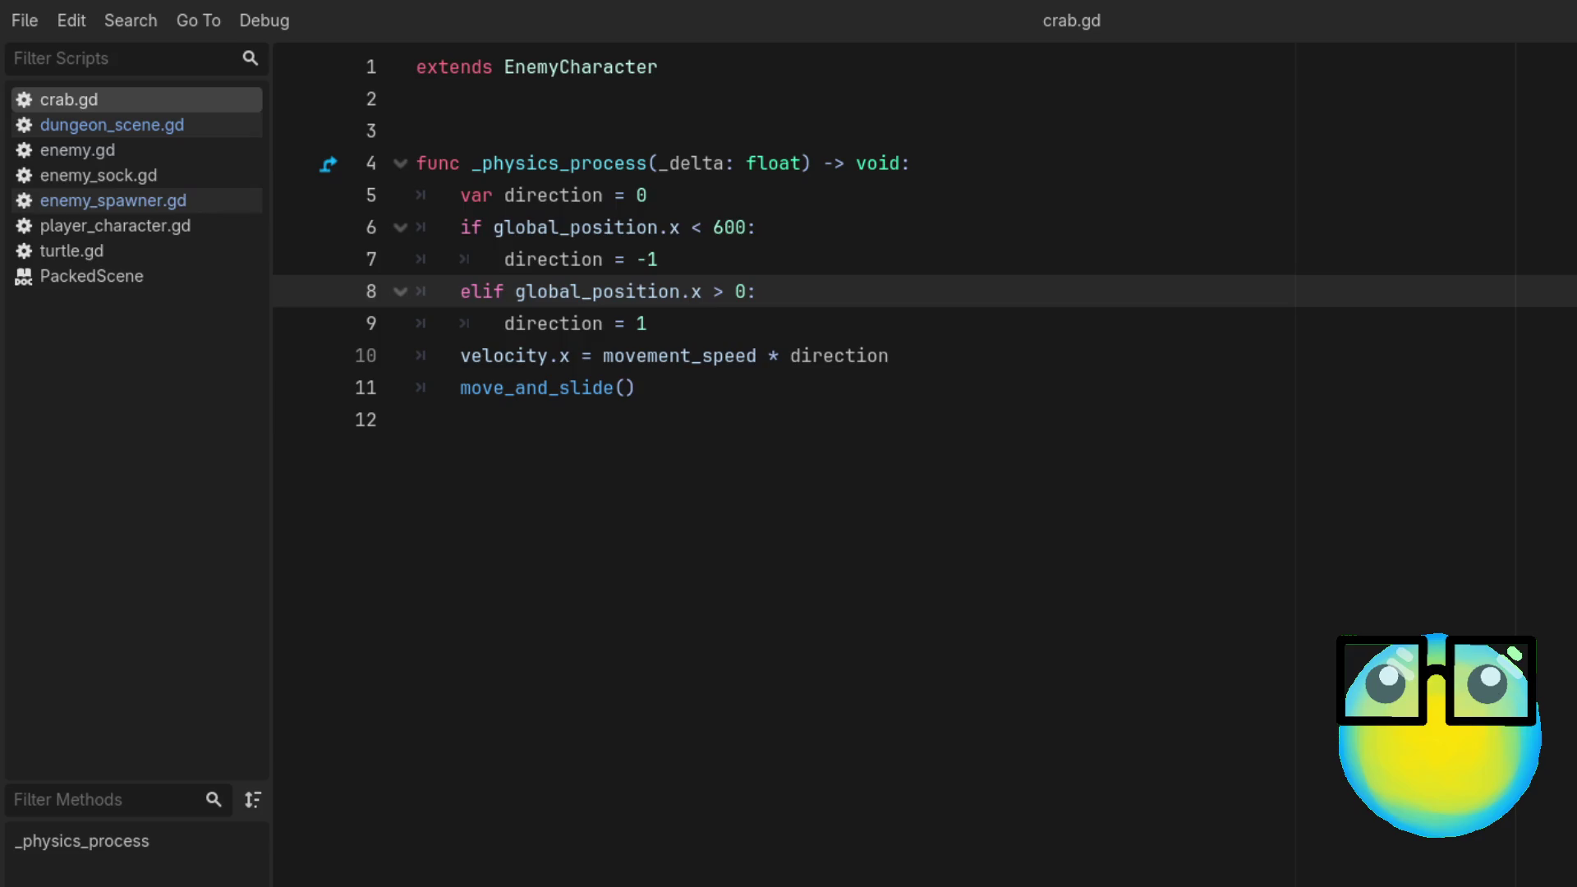
{"action": "left_click_drag", "start_coordinate": [790, 291], "coordinate": [482, 283]}
{"action": "type", "text": "se:"}
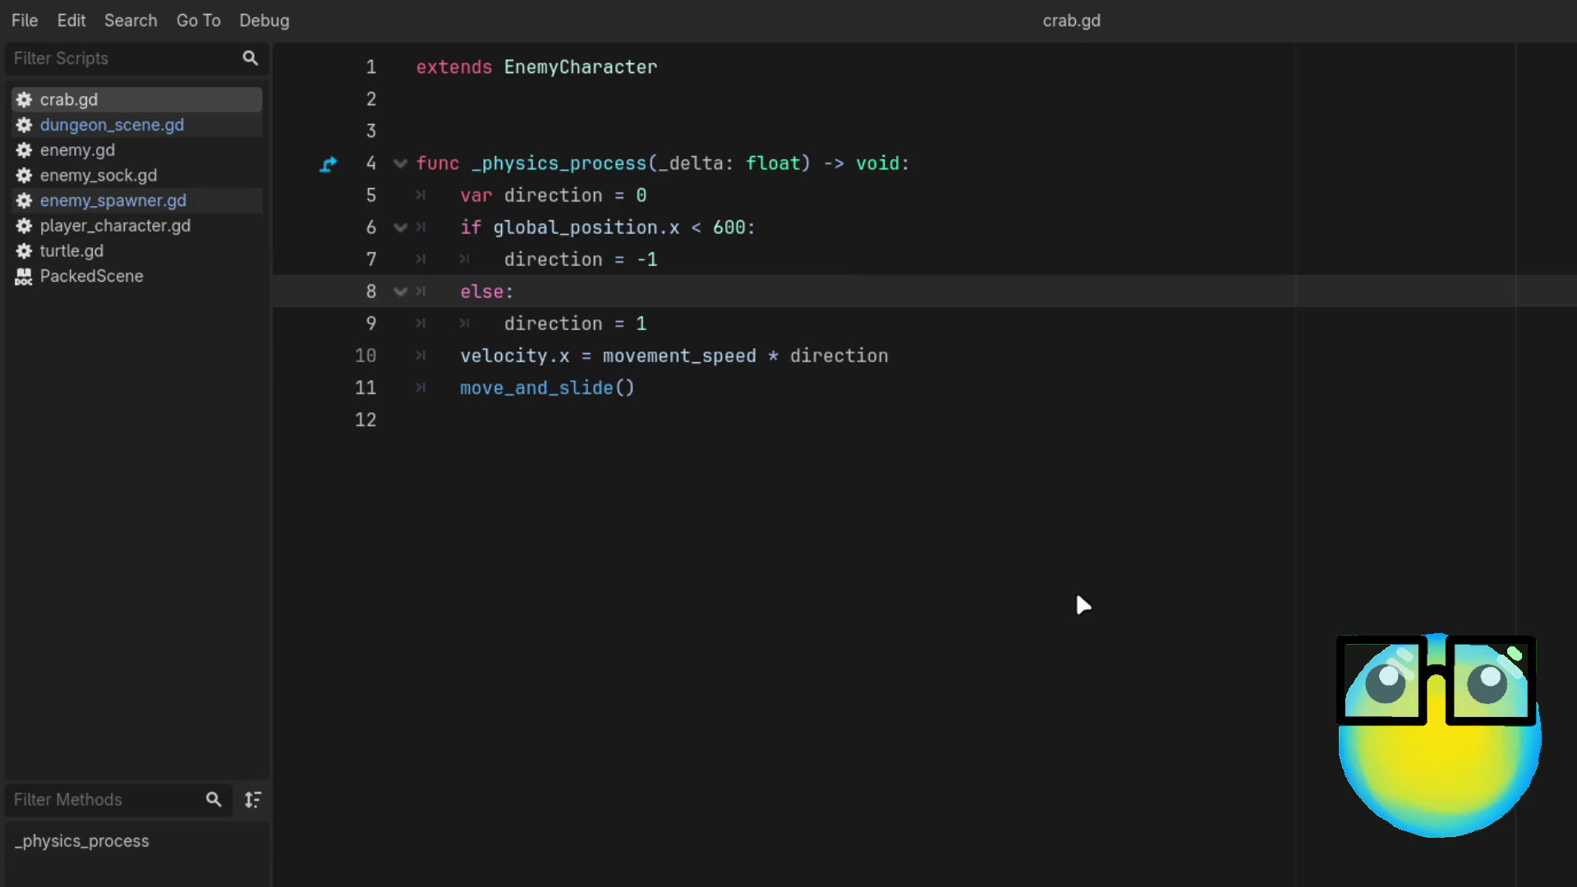
{"action": "key", "text": "F5"}
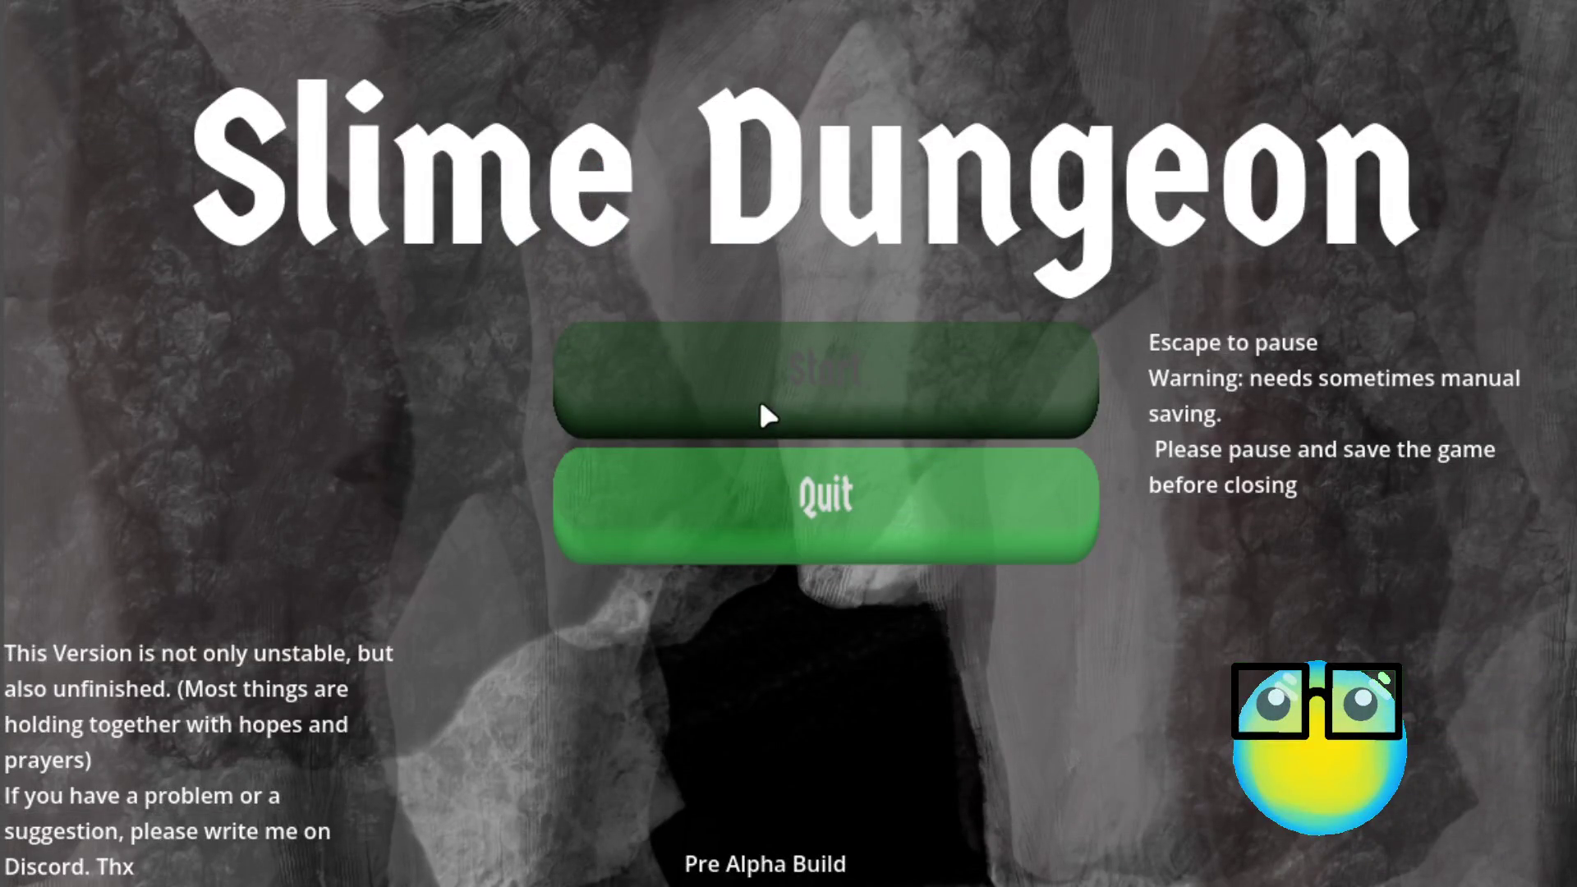
Step: Start a new game, get past game over, and send the blue slime on a Level 1 mission
{"action": "left_click", "coordinate": [761, 406]}
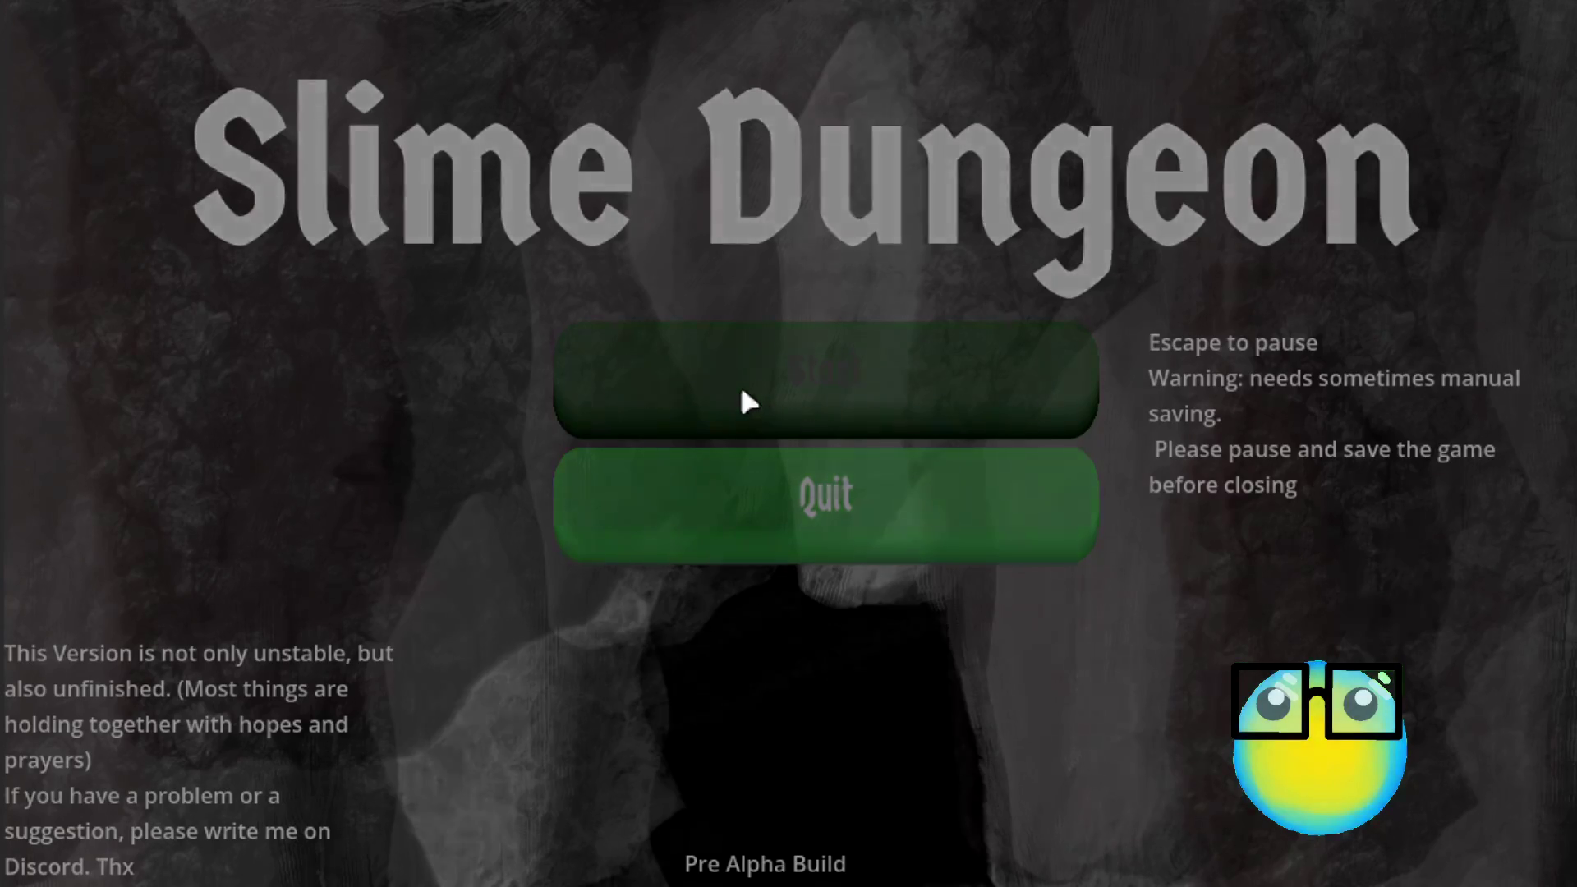
{"action": "left_click", "coordinate": [762, 542]}
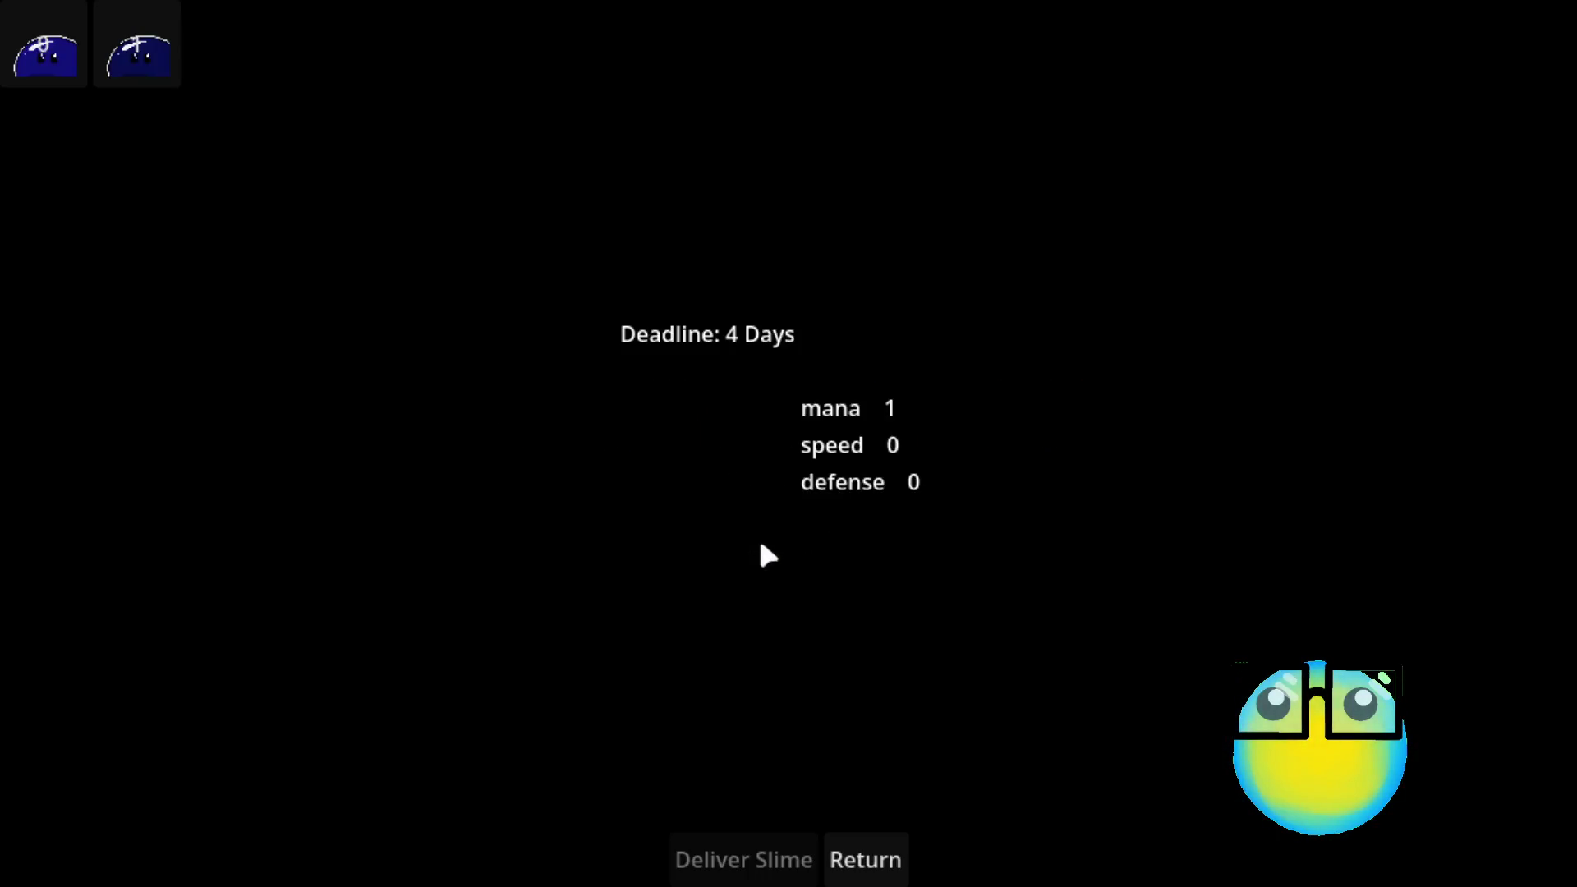
{"action": "left_click", "coordinate": [874, 828]}
{"action": "left_click", "coordinate": [888, 352]}
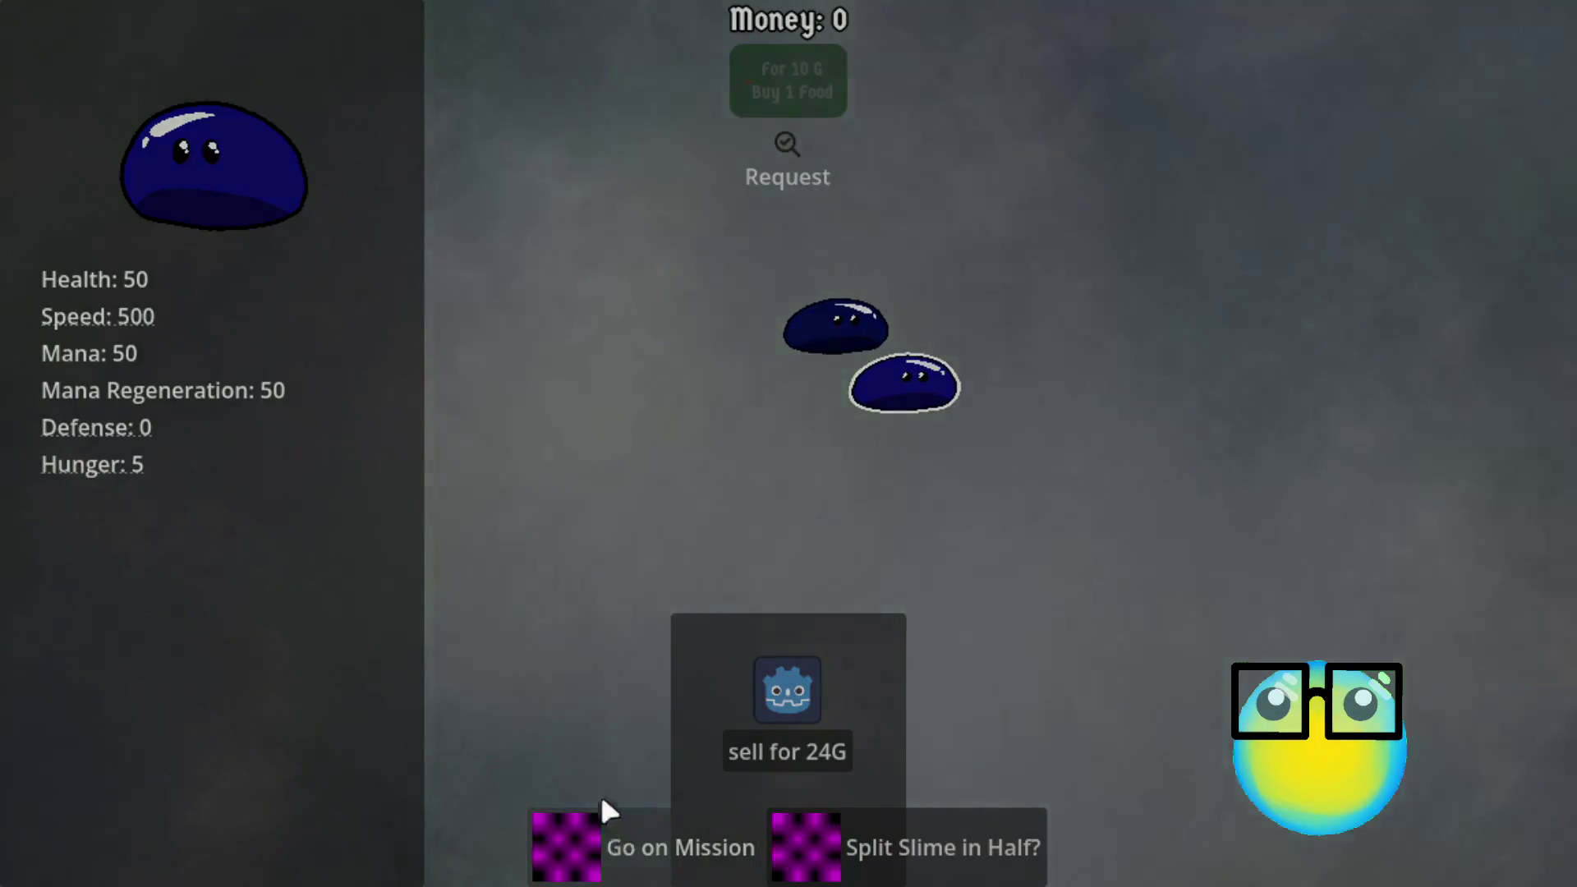
{"action": "left_click", "coordinate": [603, 802]}
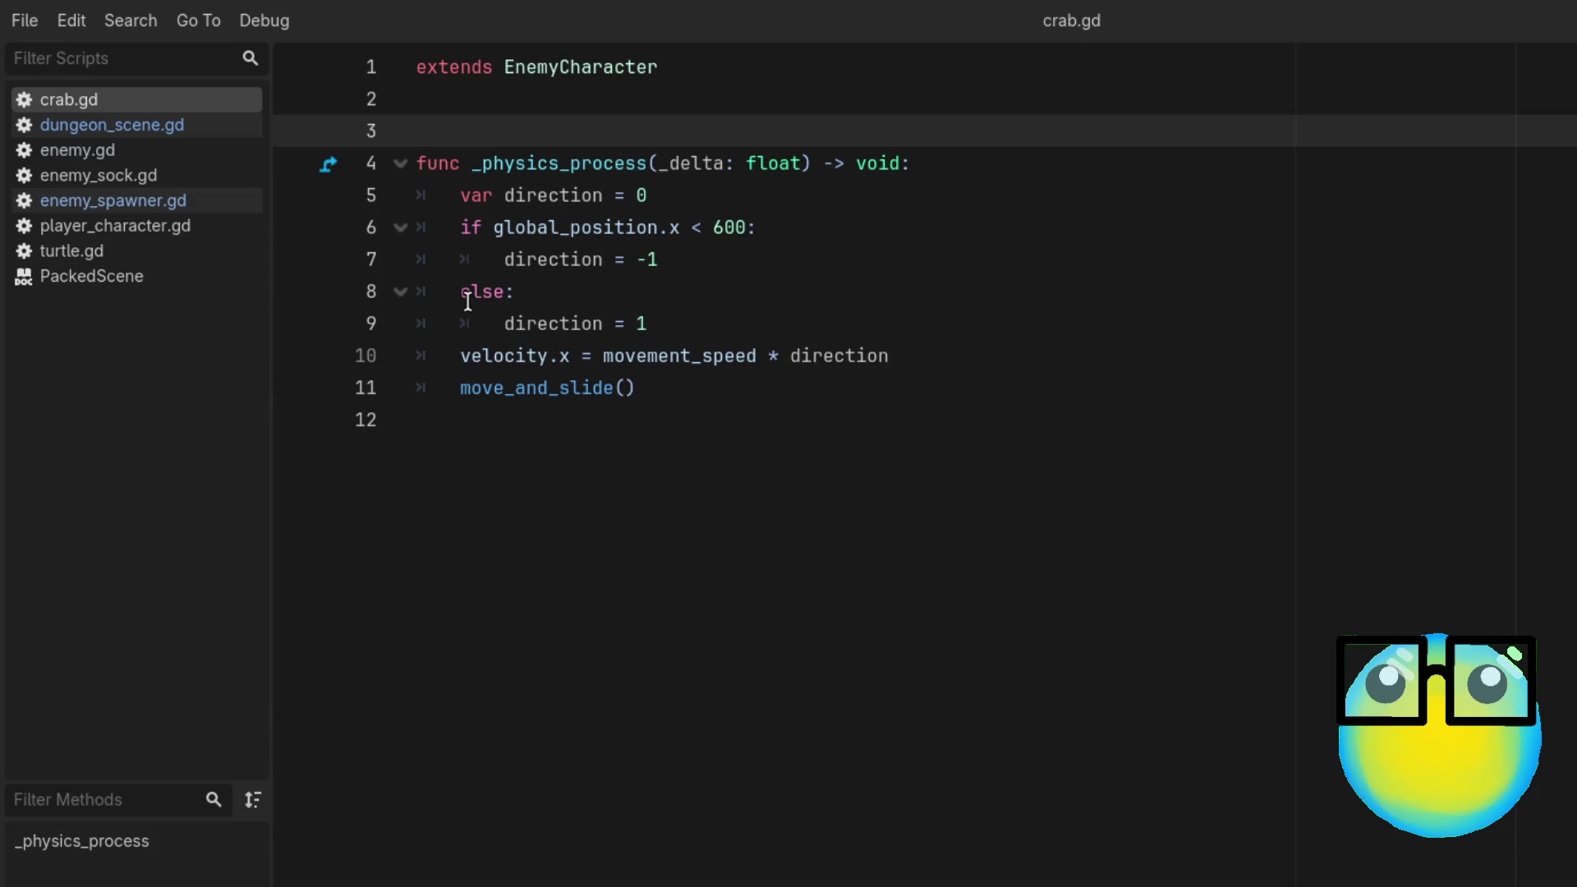
Step: Rewrite line 8 as an elif on global_position and save crab.gd
{"action": "left_click", "coordinate": [504, 294]}
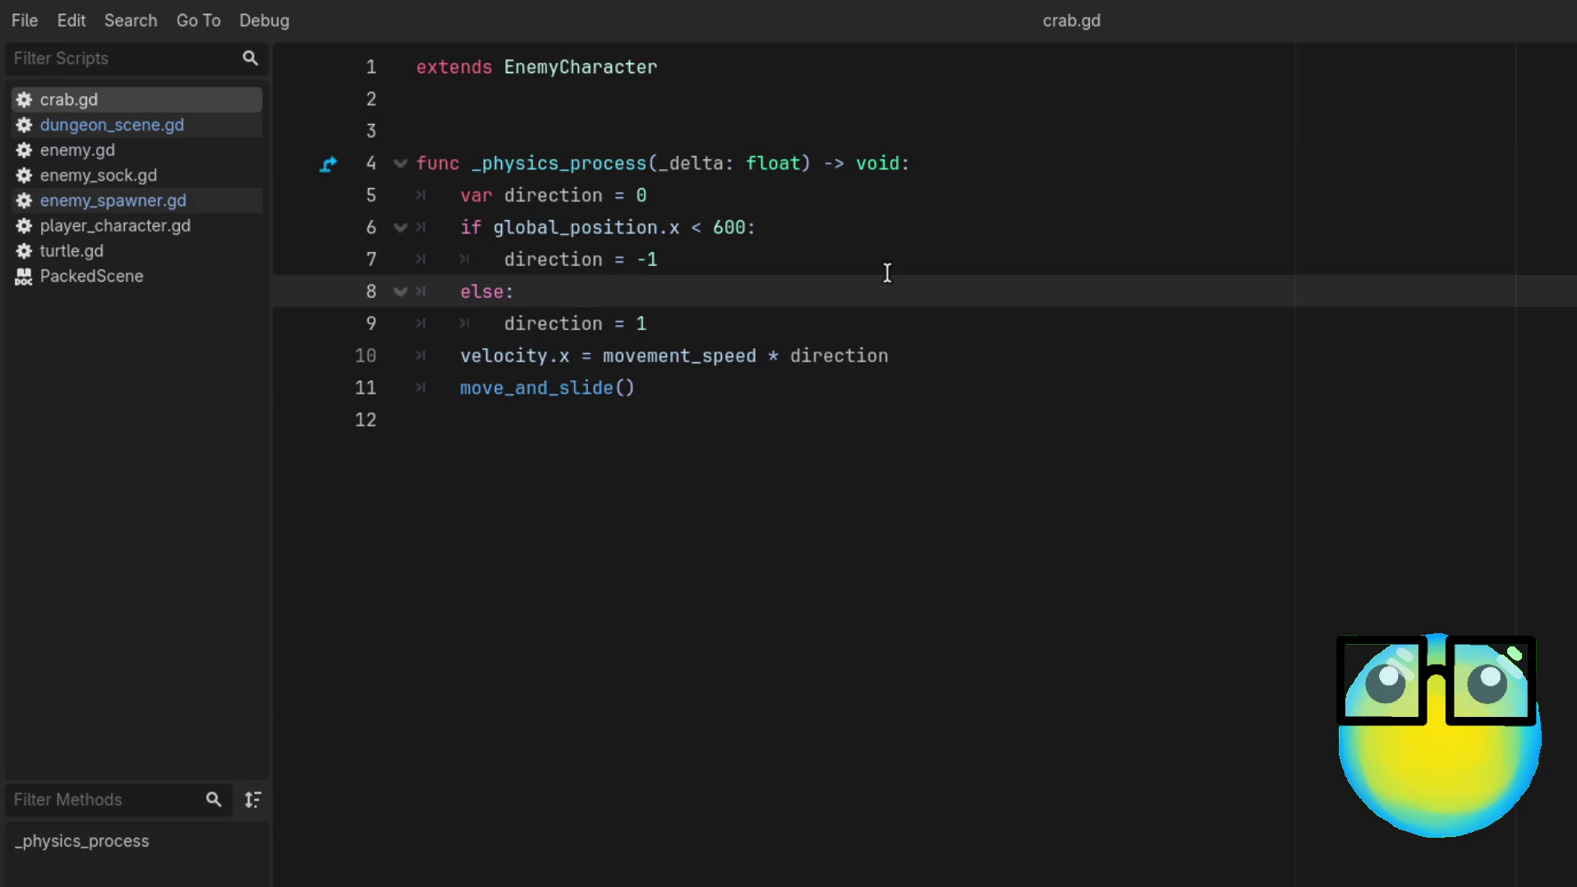
{"action": "key", "text": "BackSpace"}
{"action": "key", "text": "BackSpace"}
{"action": "type", "text": "e"}
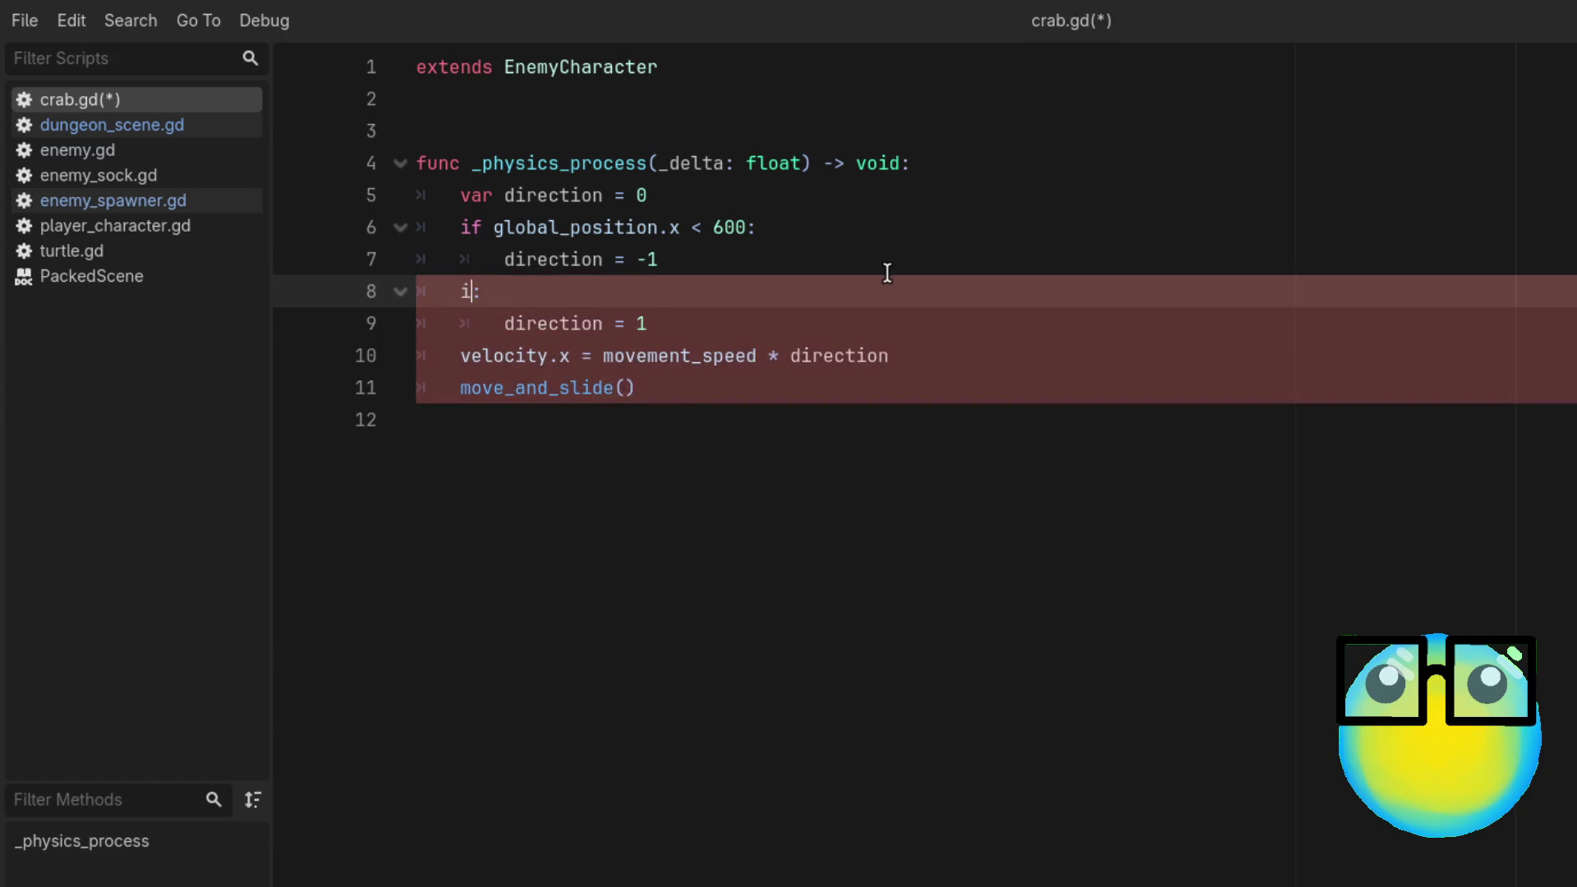
{"action": "type", "text": "lif "}
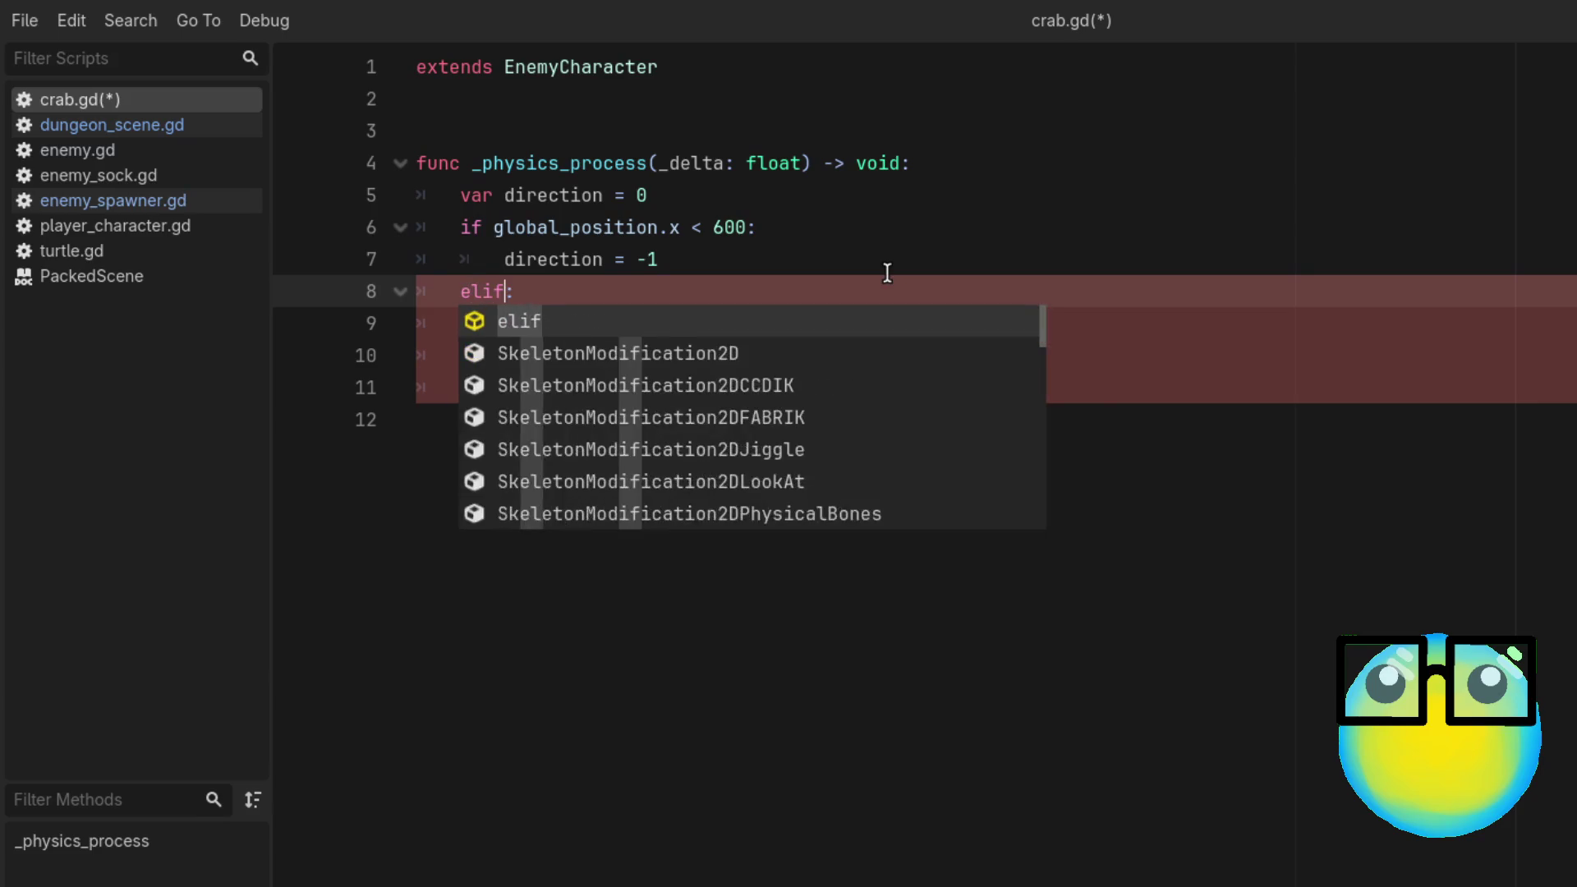
{"action": "type", "text": "gloa"}
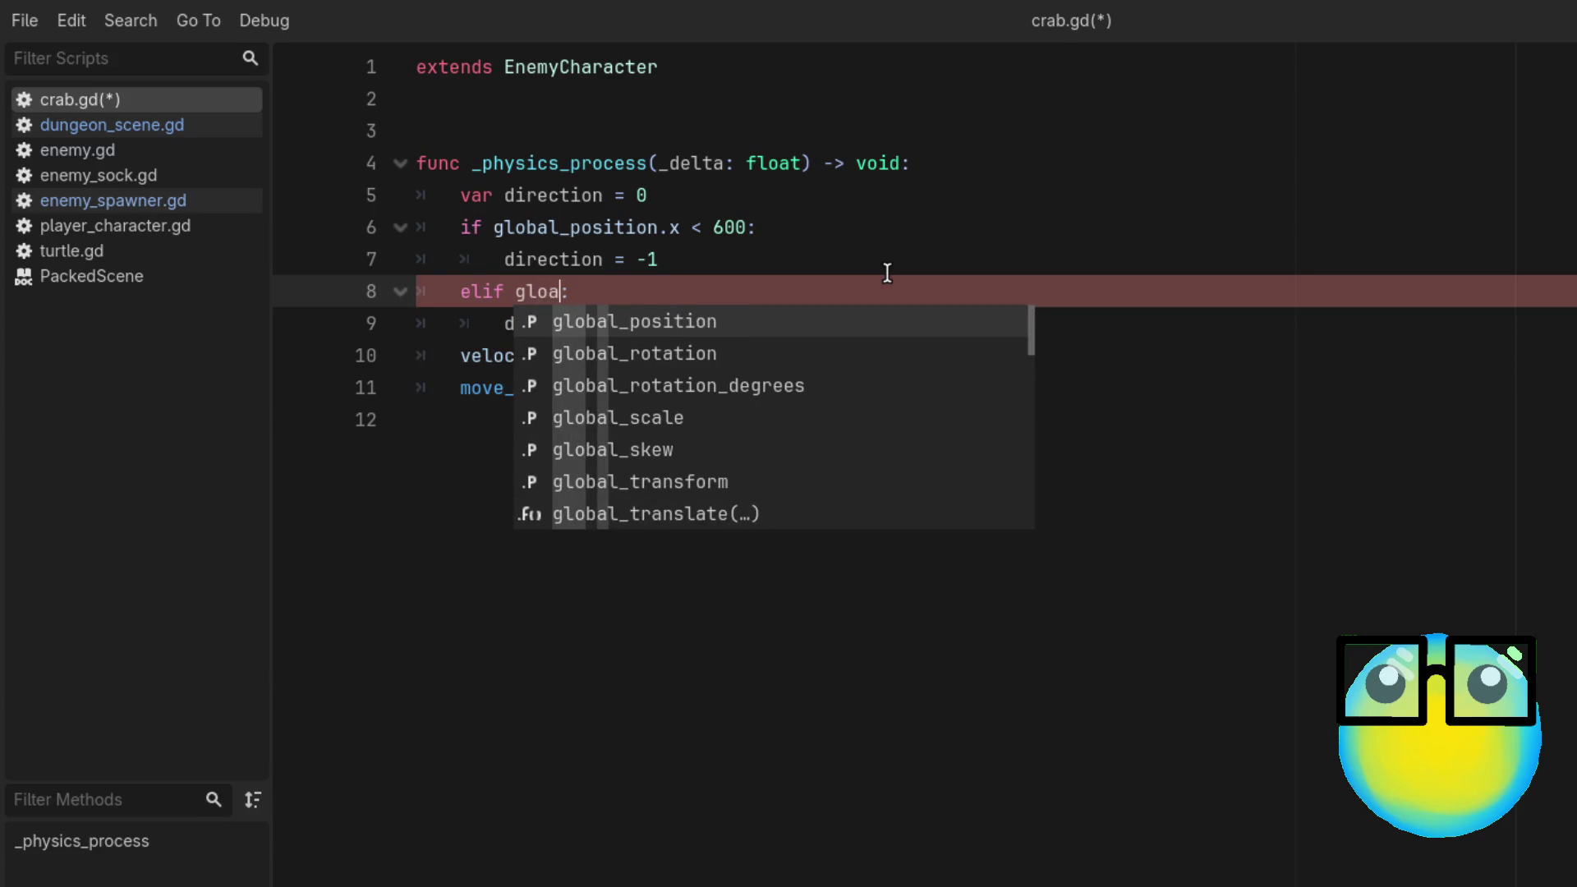
{"action": "key", "text": "Return"}
{"action": "type", "text": ".y"}
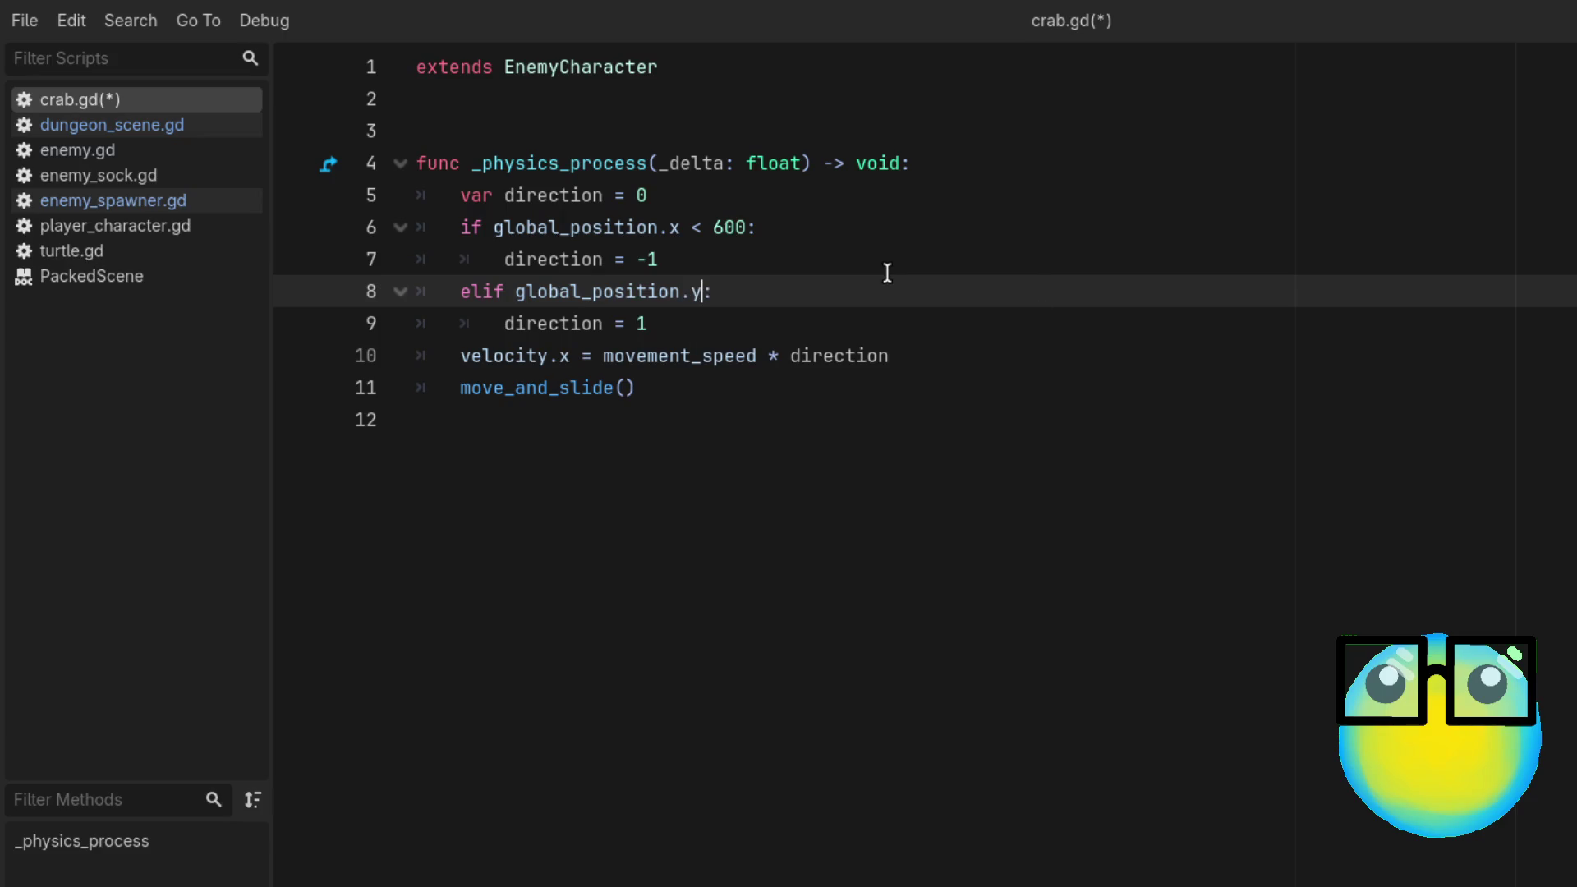
{"action": "key", "text": "BackSpace"}
{"action": "type", "text": "x >0"}
{"action": "key", "text": "ctrl+s"}
Step: Switch line 6's comparison from less-than to greater-than
{"action": "left_click", "coordinate": [703, 227]}
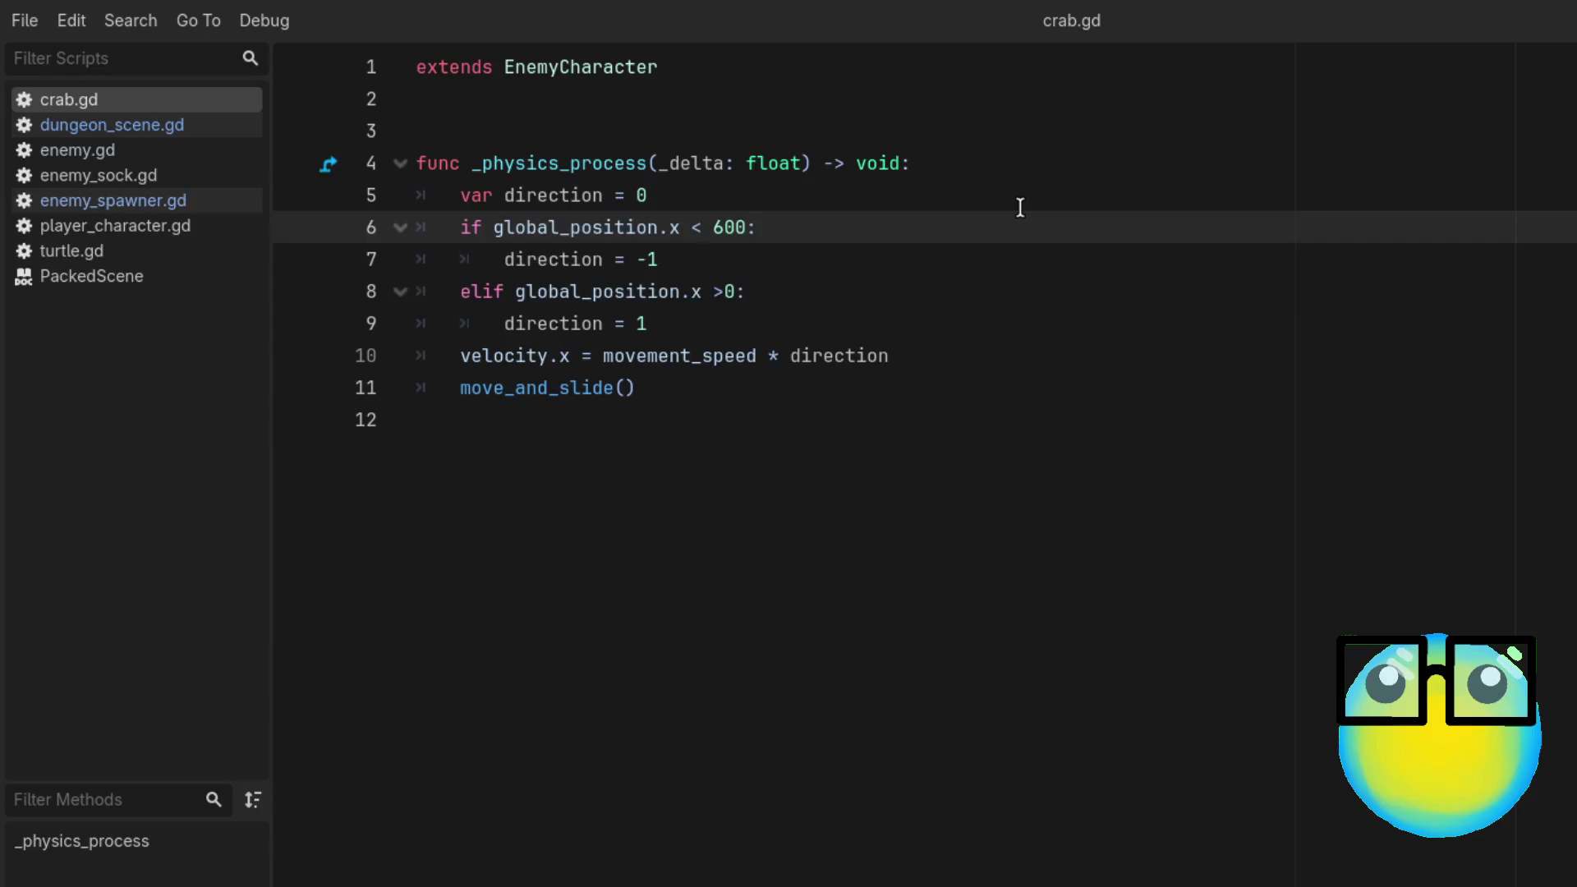
{"action": "key", "text": "BackSpace"}
{"action": "type", "text": ">"}
{"action": "key", "text": "BackSpace"}
{"action": "type", "text": "<"}
{"action": "key", "text": "BackSpace"}
{"action": "type", "text": ">"}
Step: Replace the elif condition on line 8 with a plain else
{"action": "left_click", "coordinate": [998, 284]}
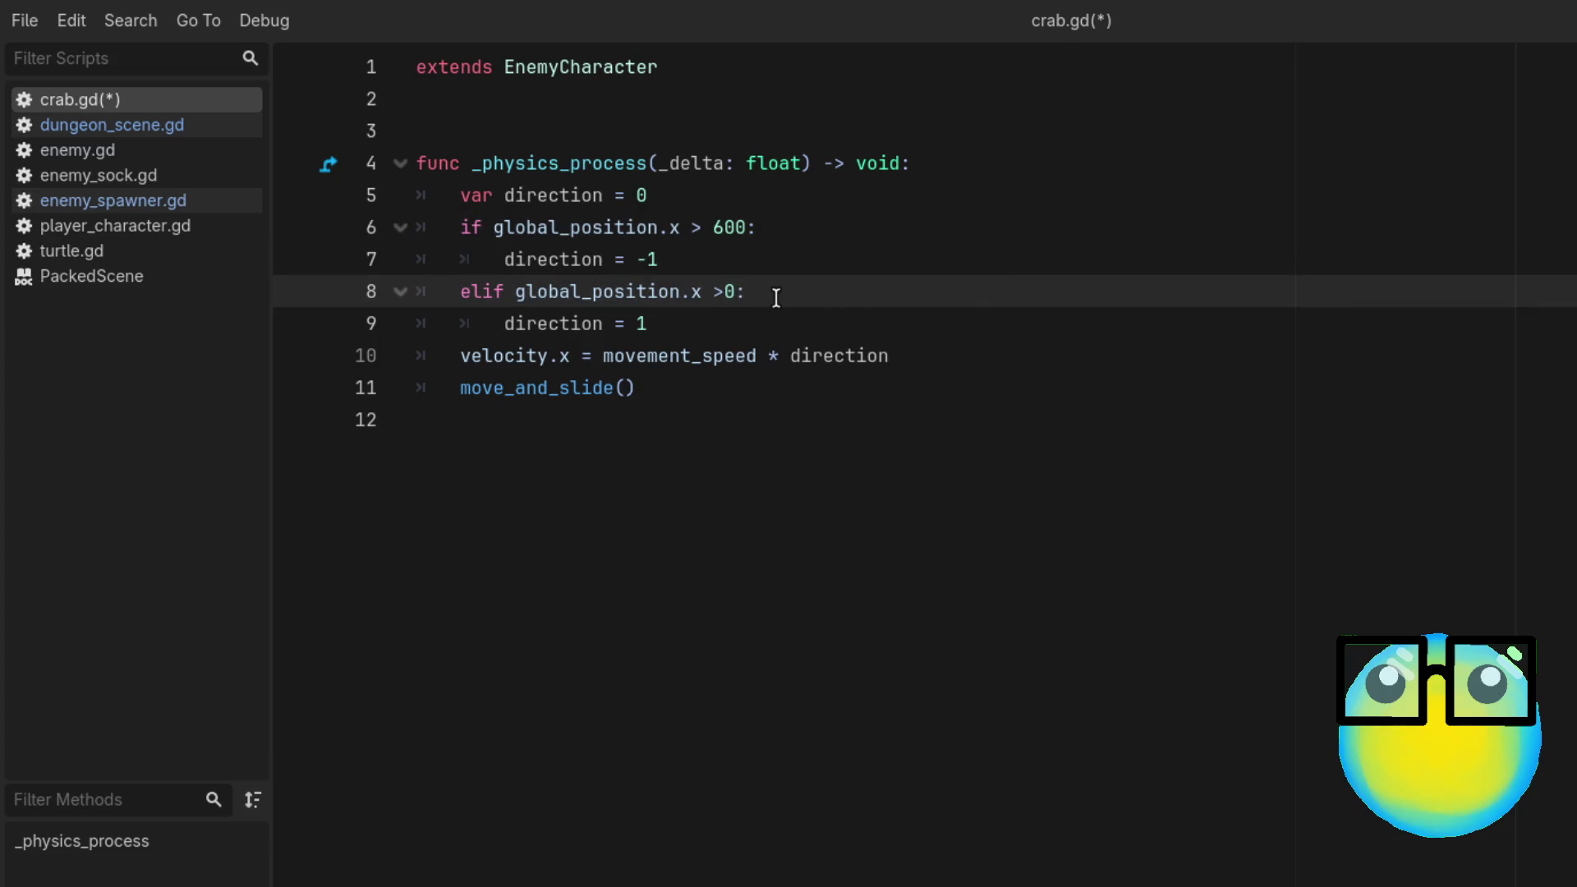
{"action": "key", "text": "ctrl+z"}
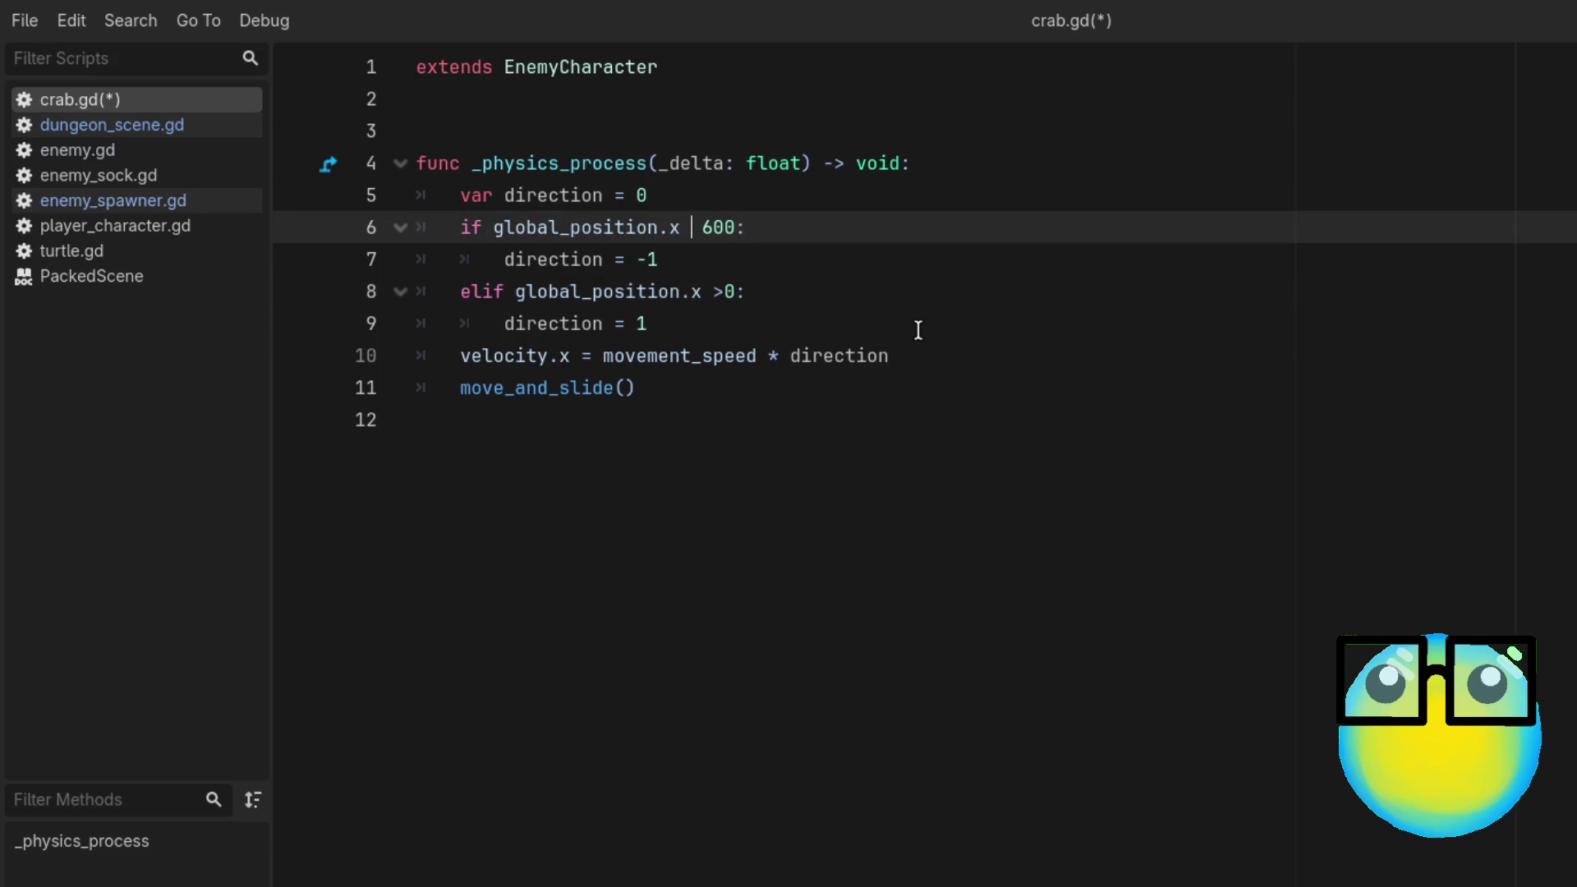
{"action": "key", "text": "Down"}
{"action": "key", "text": "Down"}
{"action": "key", "text": "Delete"}
{"action": "key", "text": "Delete"}
{"action": "key", "text": "Delete"}
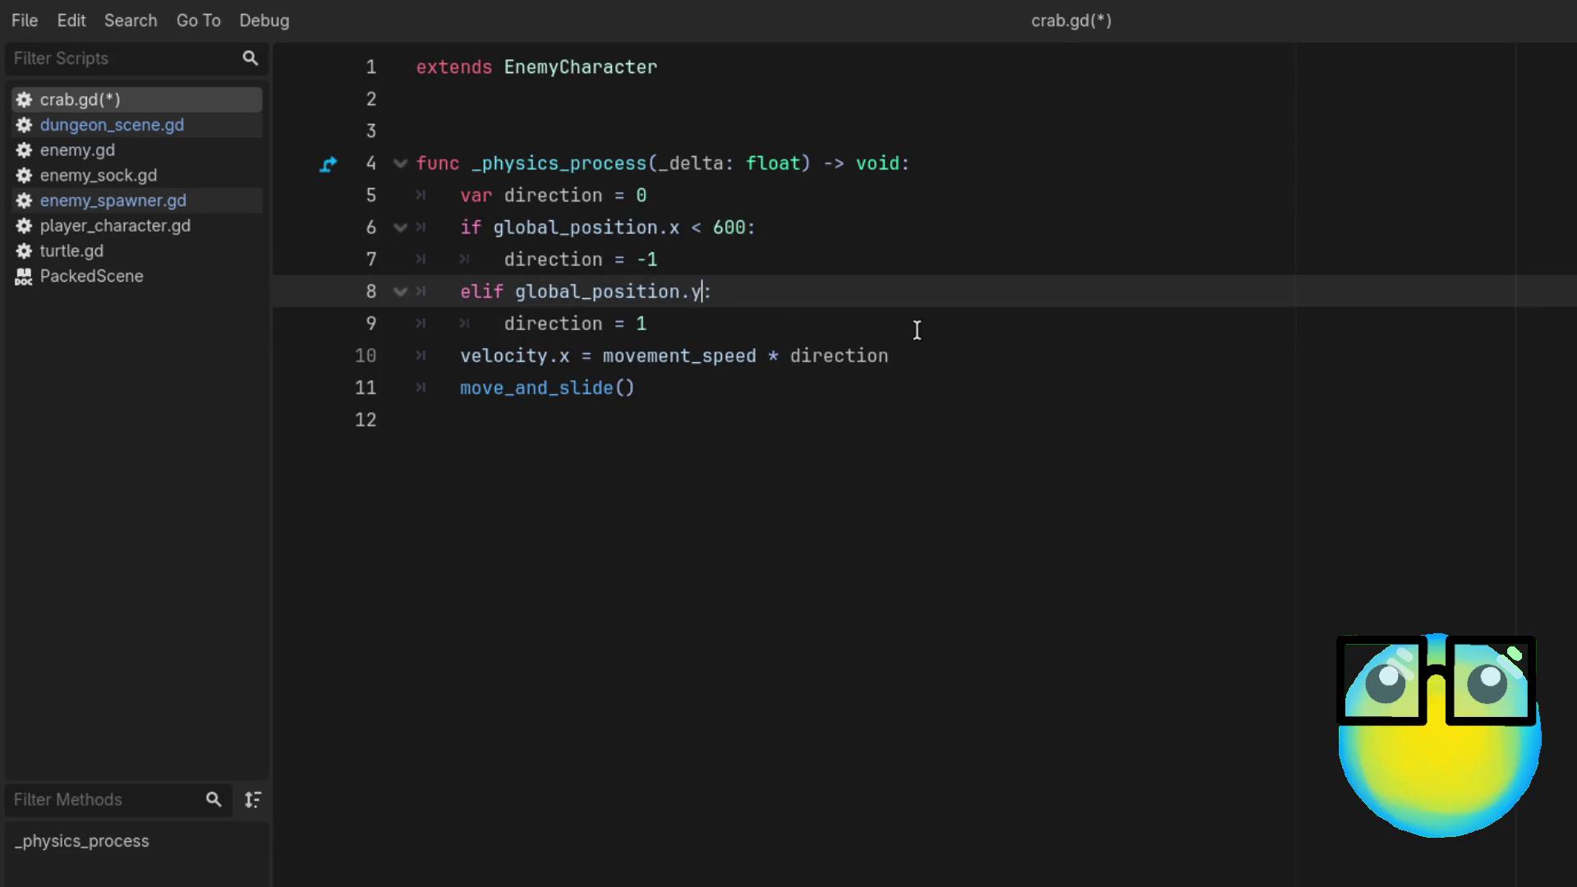
{"action": "key", "text": "ctrl+BackSpace"}
{"action": "type", "text": "a:"}
{"action": "key", "text": "ctrl+z"}
{"action": "key", "text": "BackSpace"}
{"action": "type", "text": "else:"}
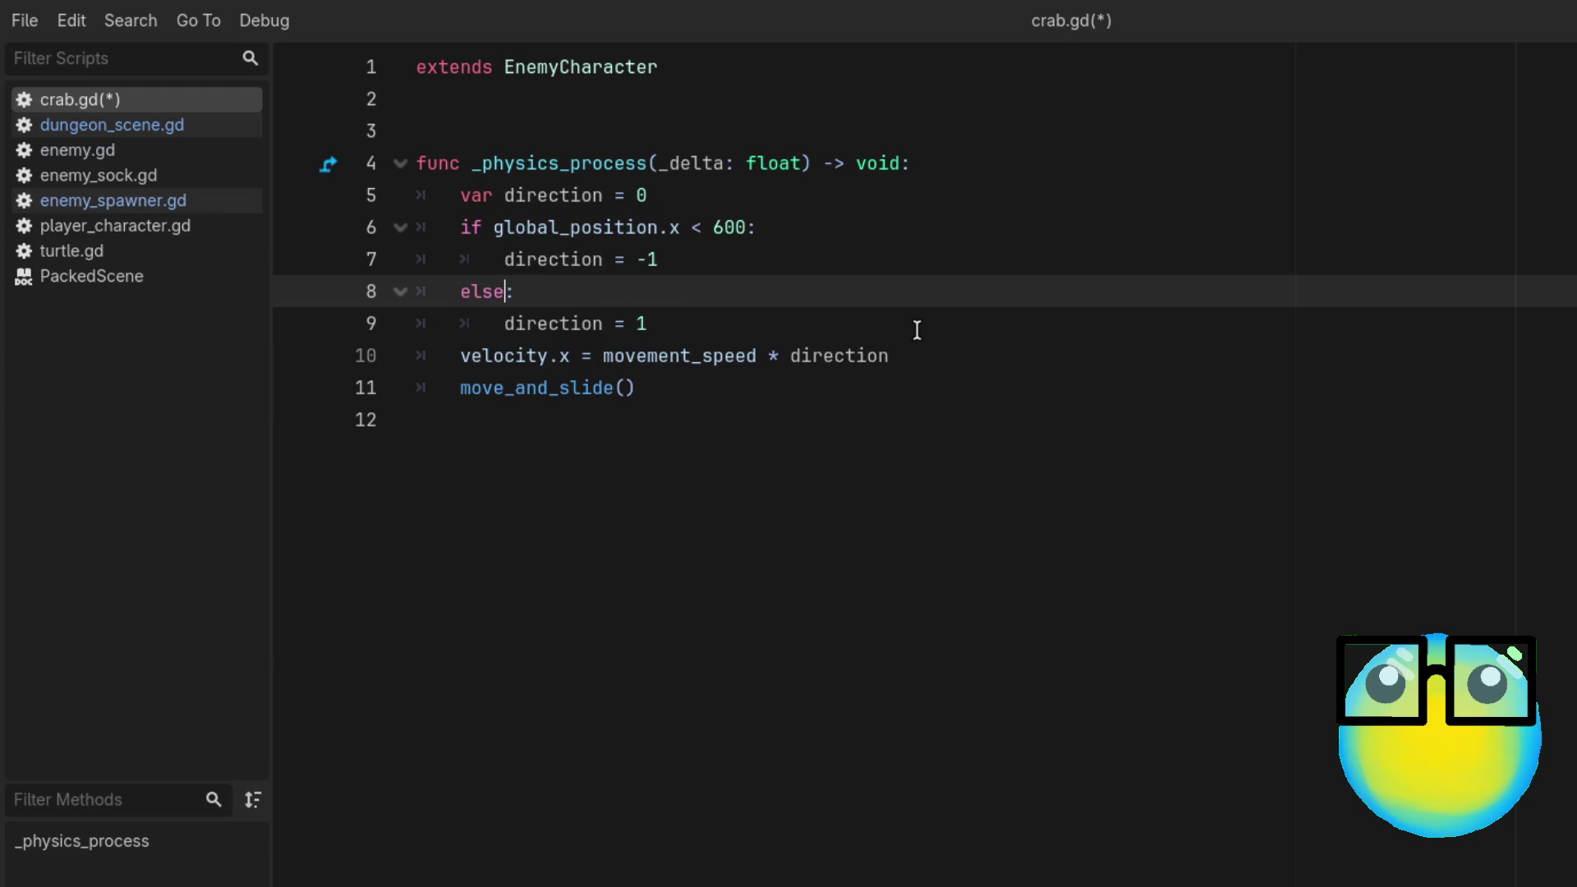
Step: Settle line 6 on x > 600, save crab.gd, and run the project
{"action": "left_click", "coordinate": [705, 228]}
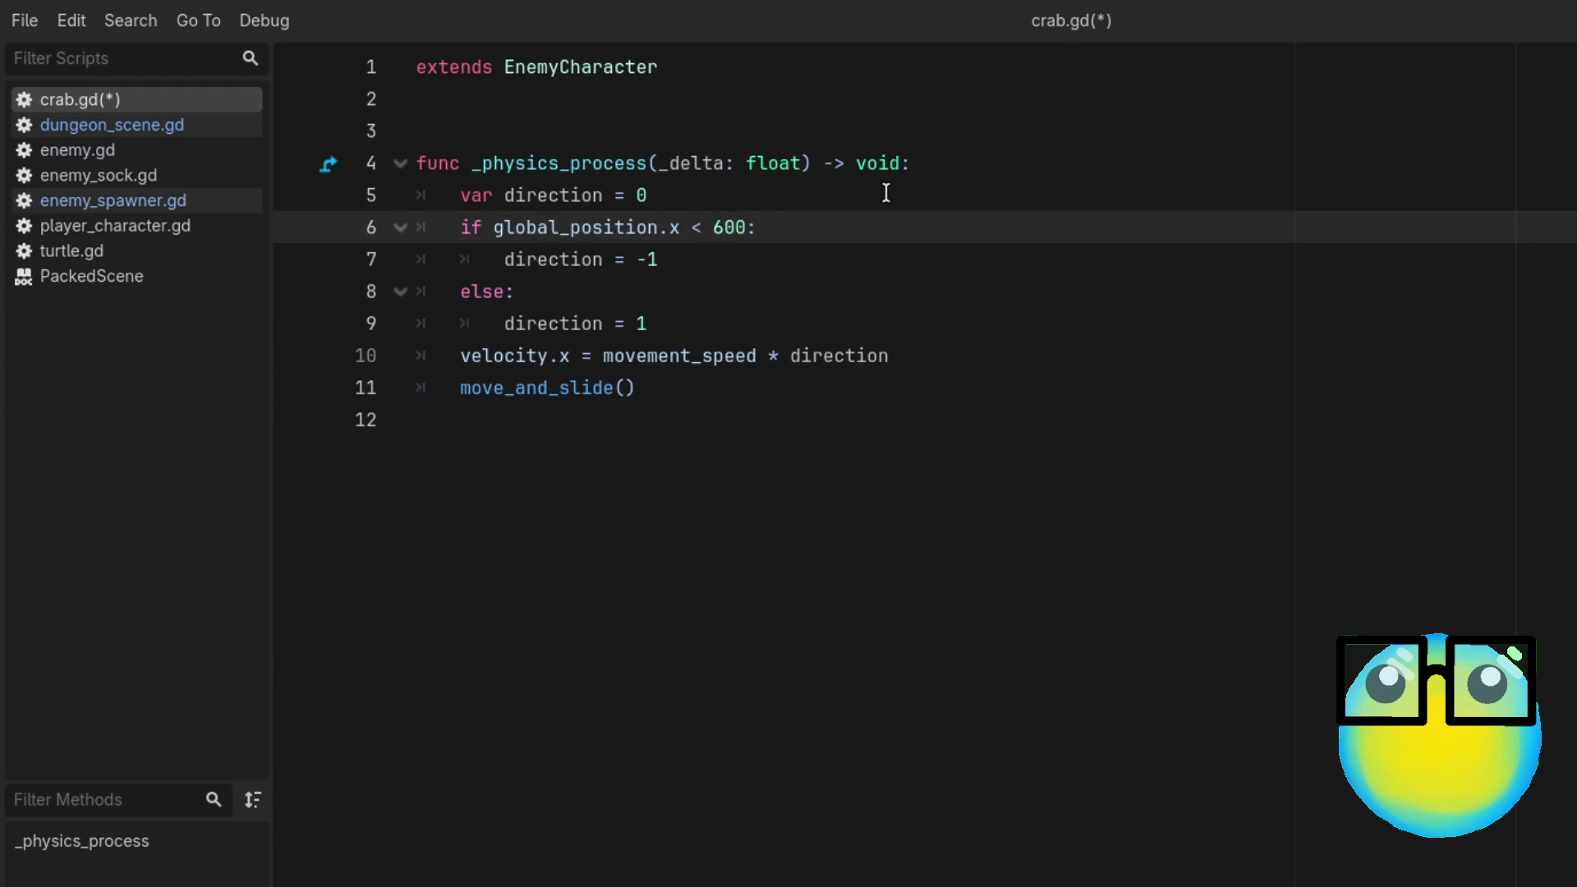
{"action": "key", "text": "BackSpace"}
{"action": "type", "text": ">"}
{"action": "key", "text": "BackSpace"}
{"action": "type", "text": "<"}
{"action": "key", "text": "BackSpace"}
{"action": "type", "text": ">"}
{"action": "key", "text": "ctrl+s"}
{"action": "left_click", "coordinate": [921, 340]}
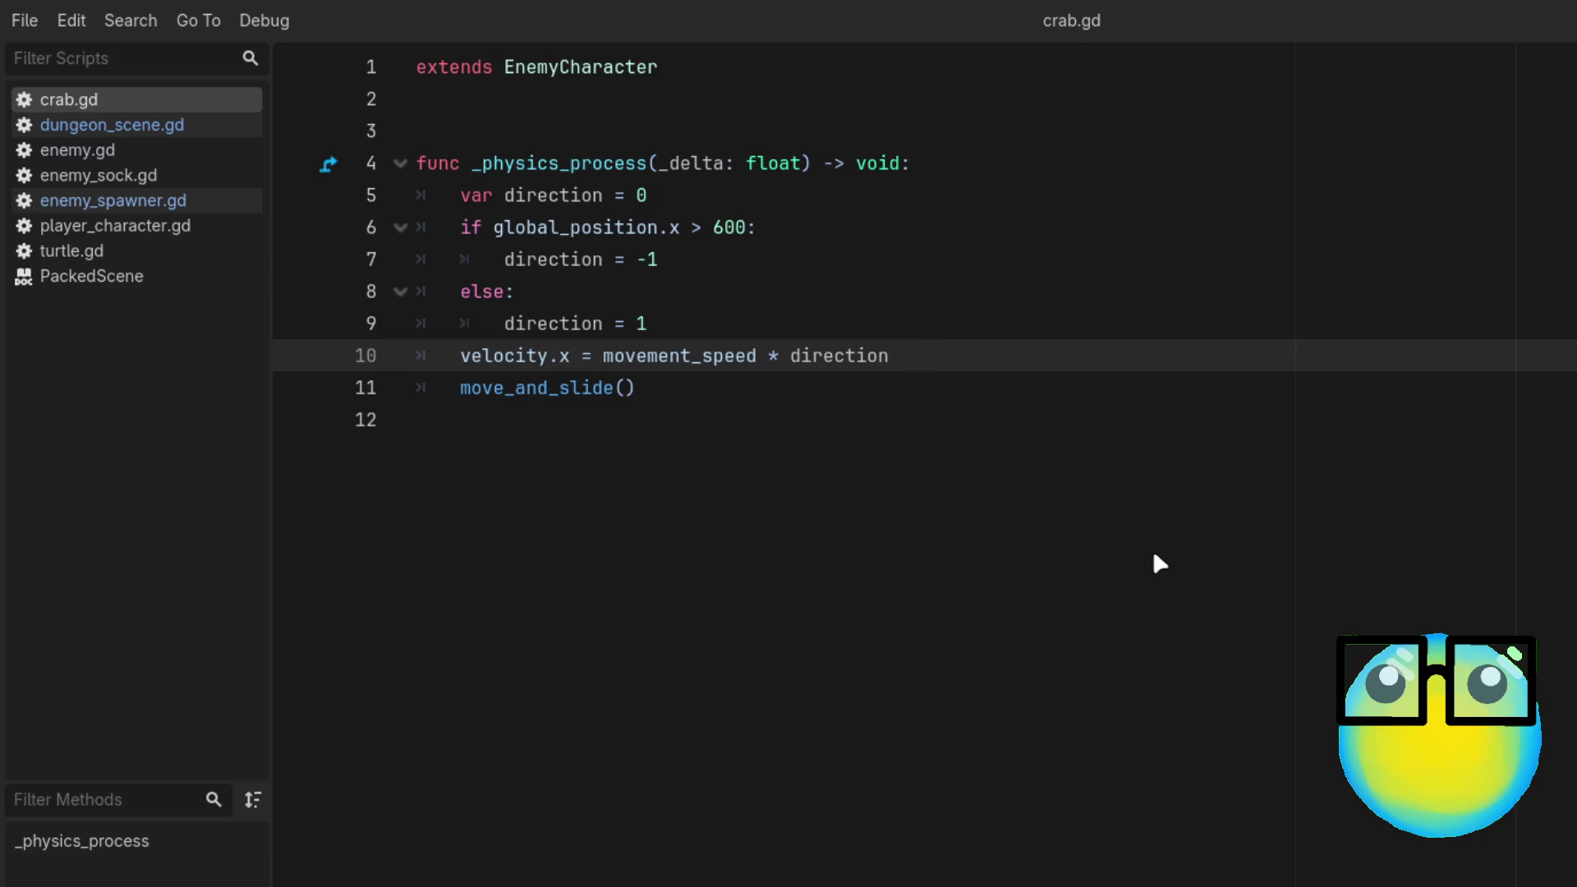
{"action": "key", "text": "F5"}
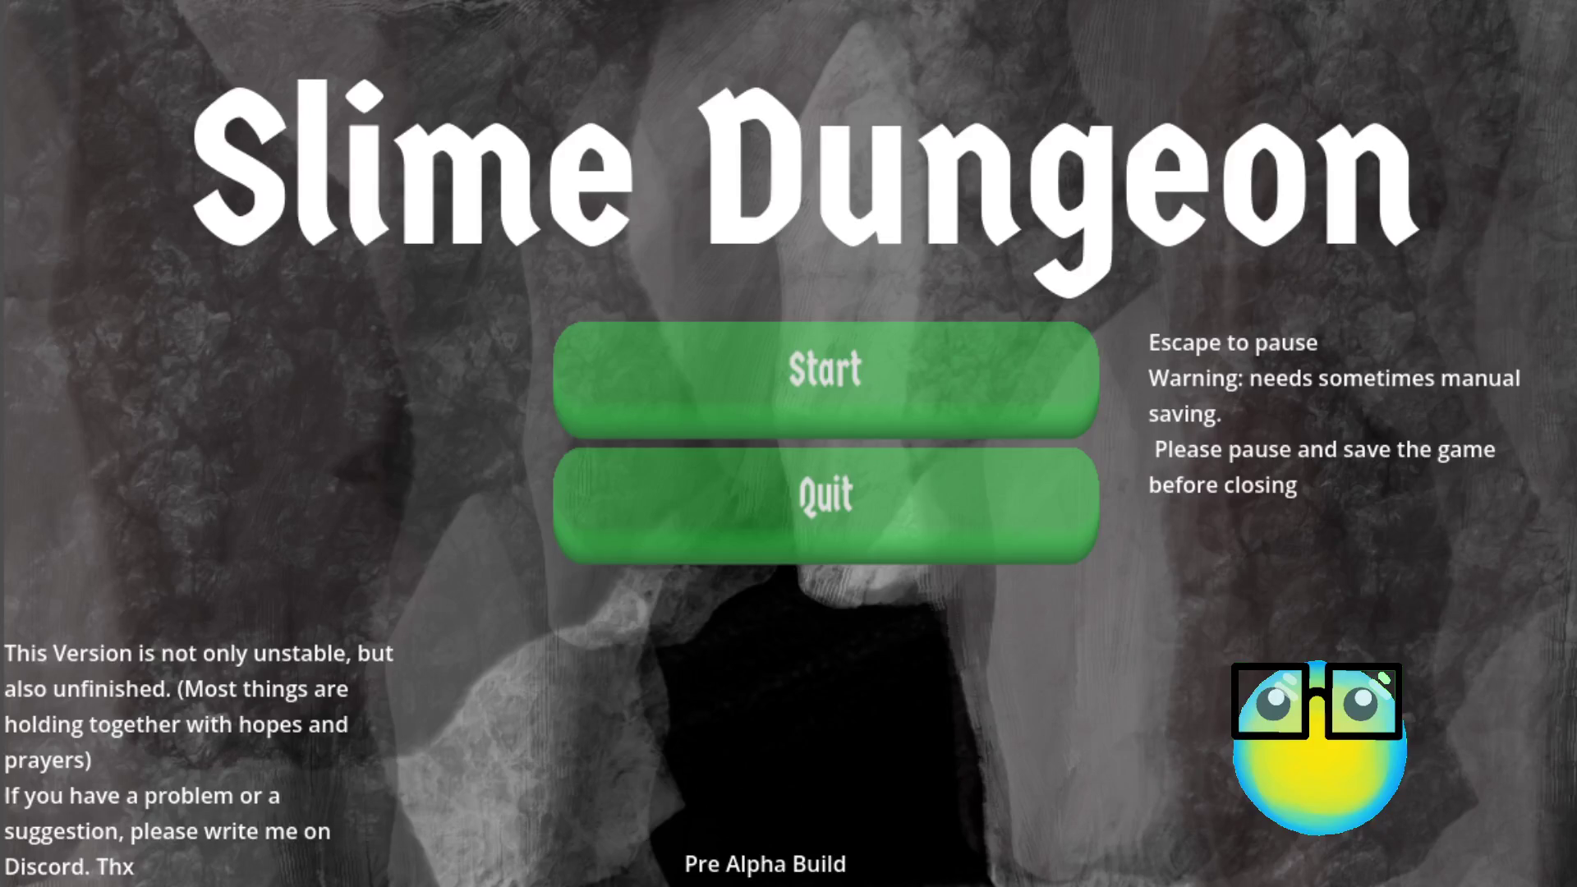
Step: Start a new run, send the slime into the level, and steer it around the arena
{"action": "left_click", "coordinate": [870, 383]}
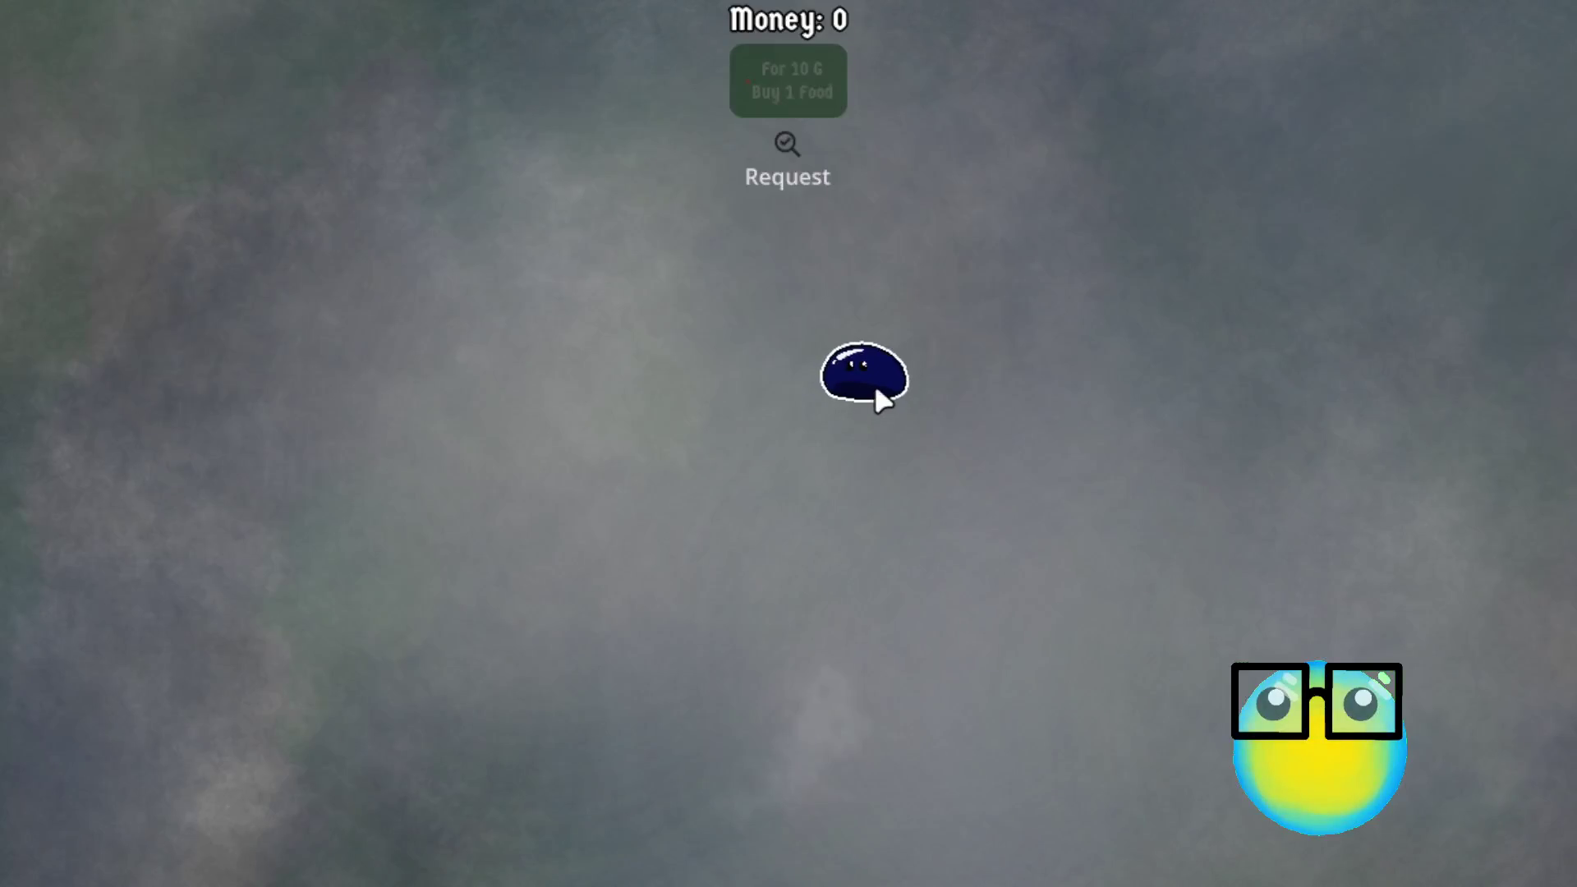
{"action": "left_click", "coordinate": [875, 390]}
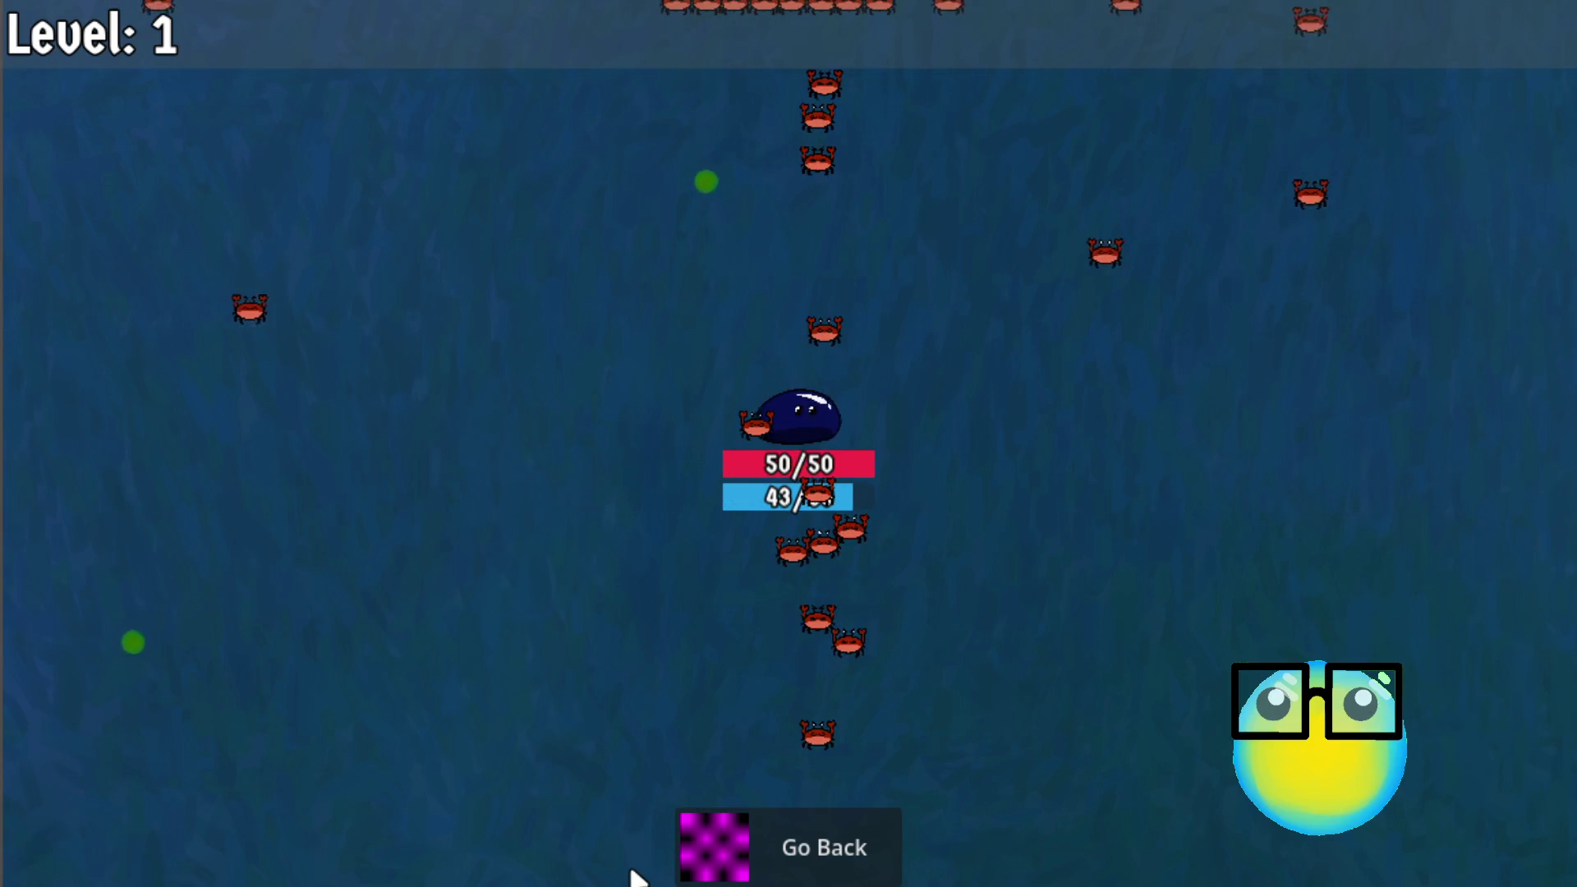
{"action": "key", "text": "d"}
{"action": "key", "text": "d"}
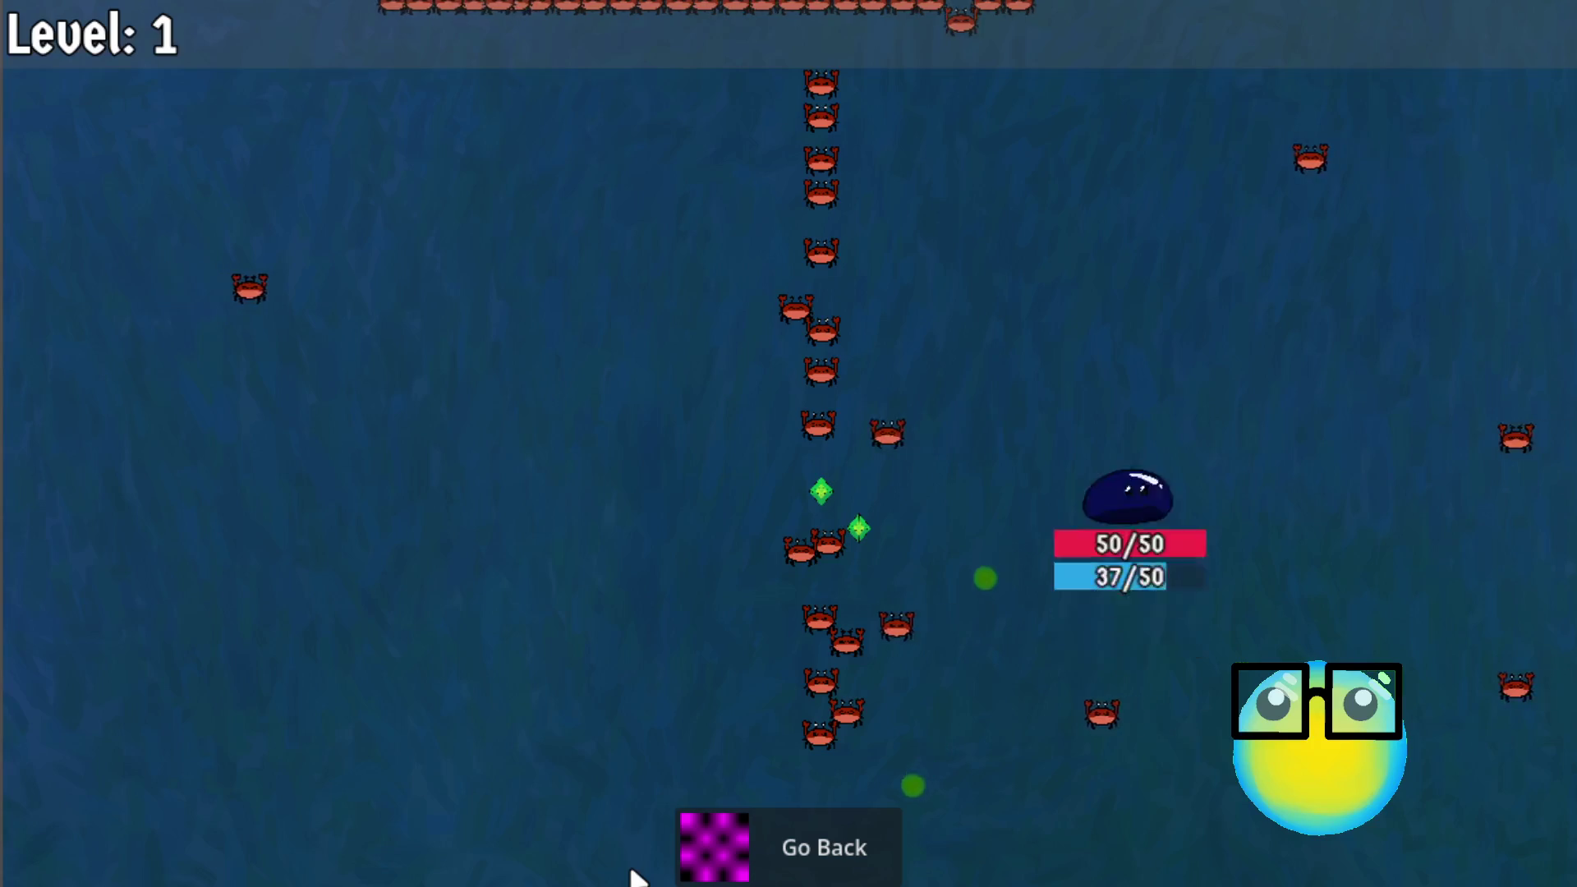
{"action": "key", "text": "a"}
{"action": "key", "text": "s"}
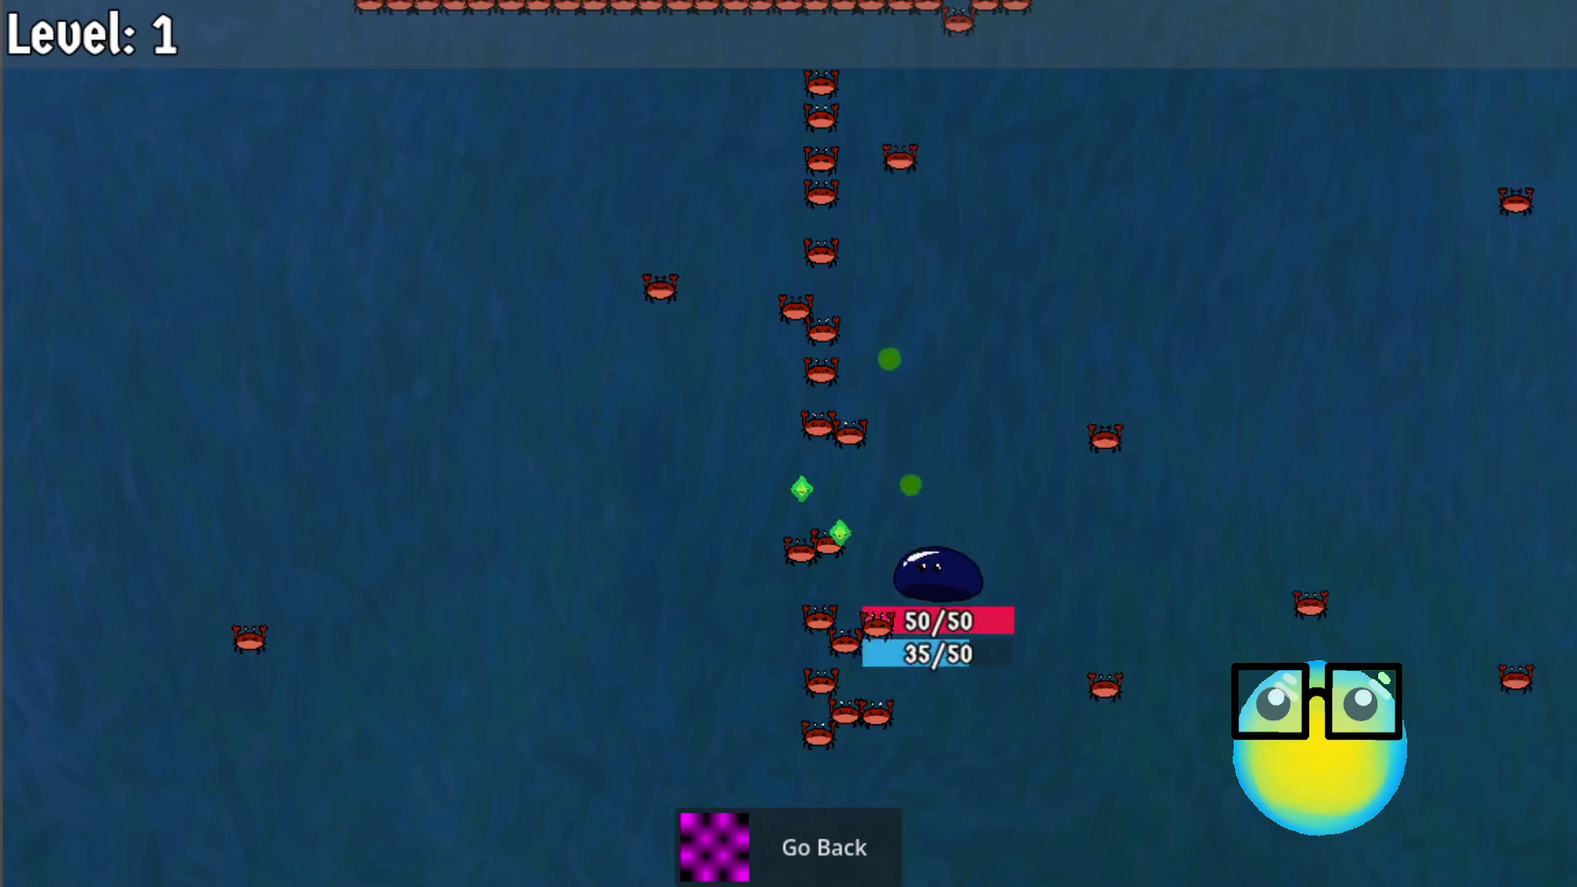
{"action": "key", "text": "d"}
{"action": "key", "text": "w"}
{"action": "key", "text": "d"}
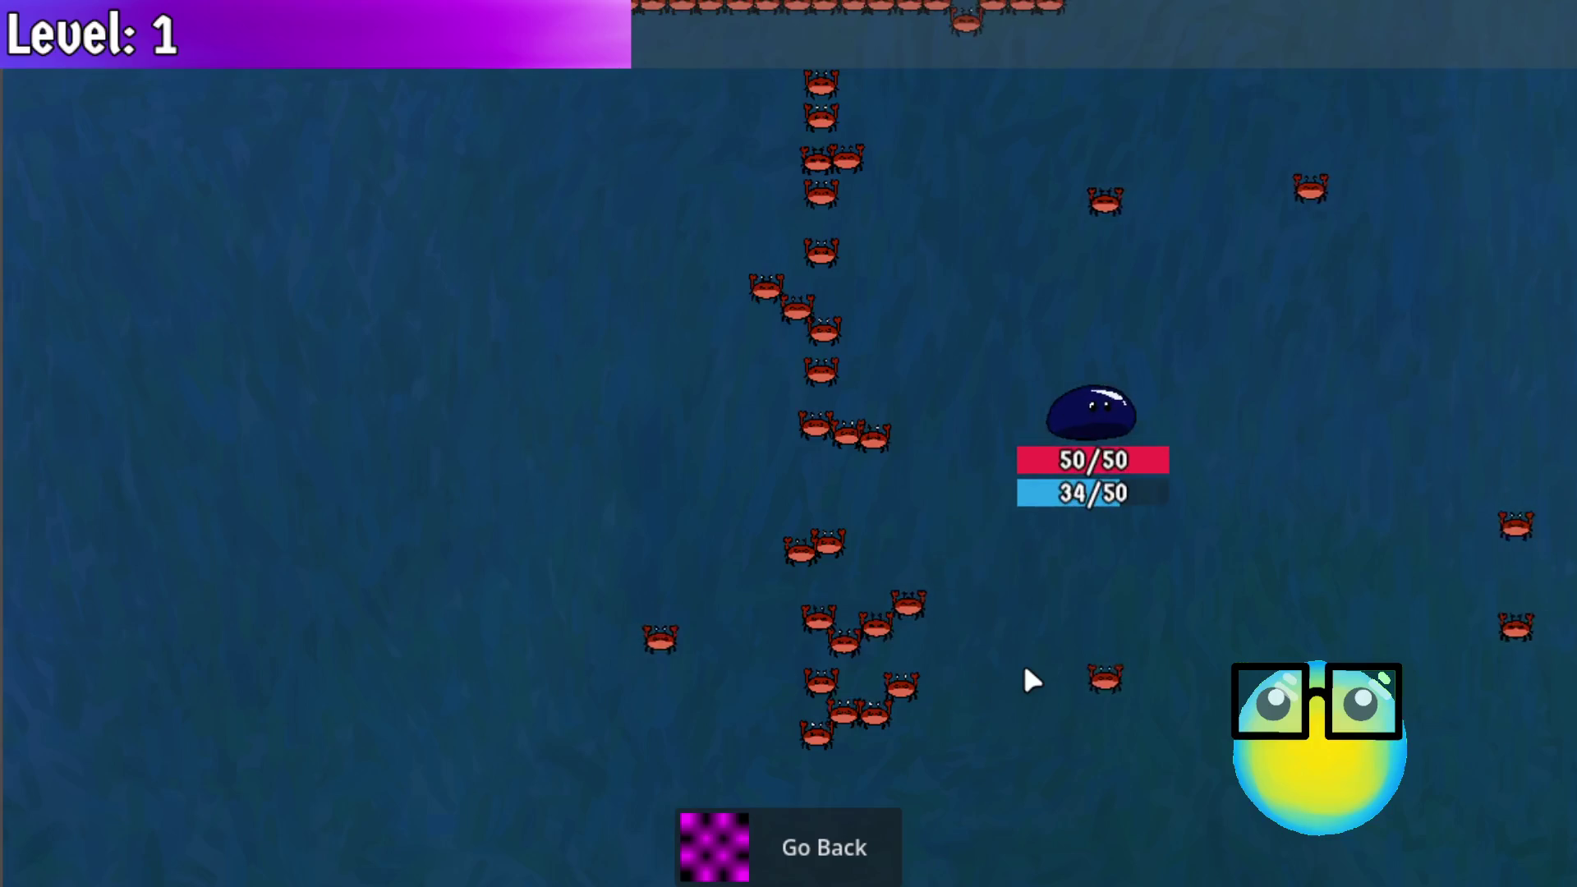
{"action": "key", "text": "d"}
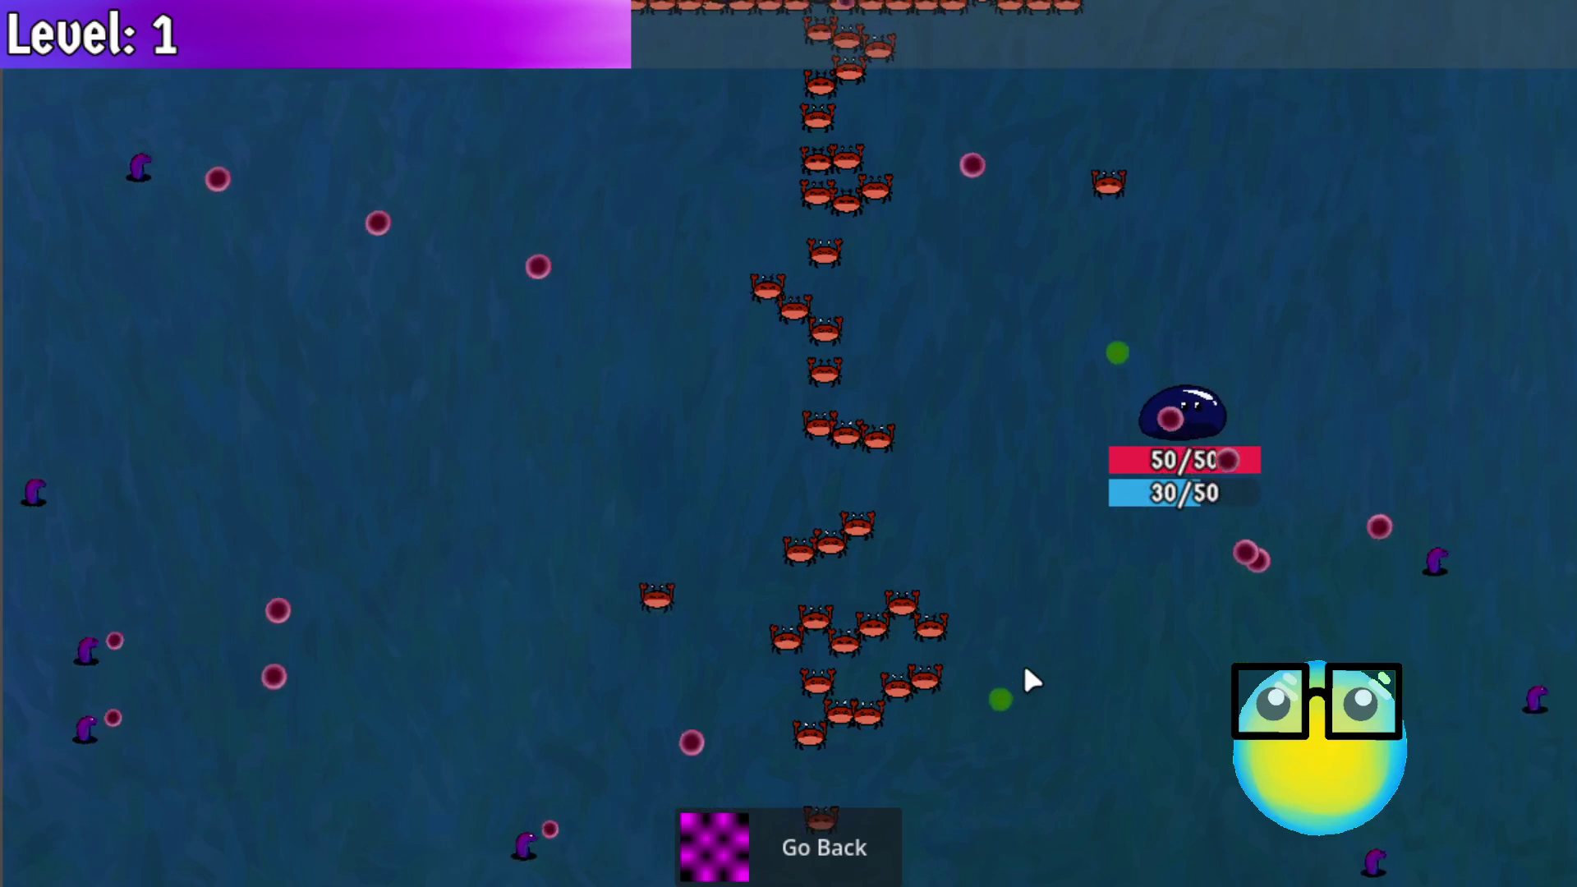
Step: Dodge the crabs and collect the green gem to reach Level 2
{"action": "key", "text": "a"}
{"action": "key", "text": "a"}
{"action": "key", "text": "d"}
{"action": "key", "text": "s"}
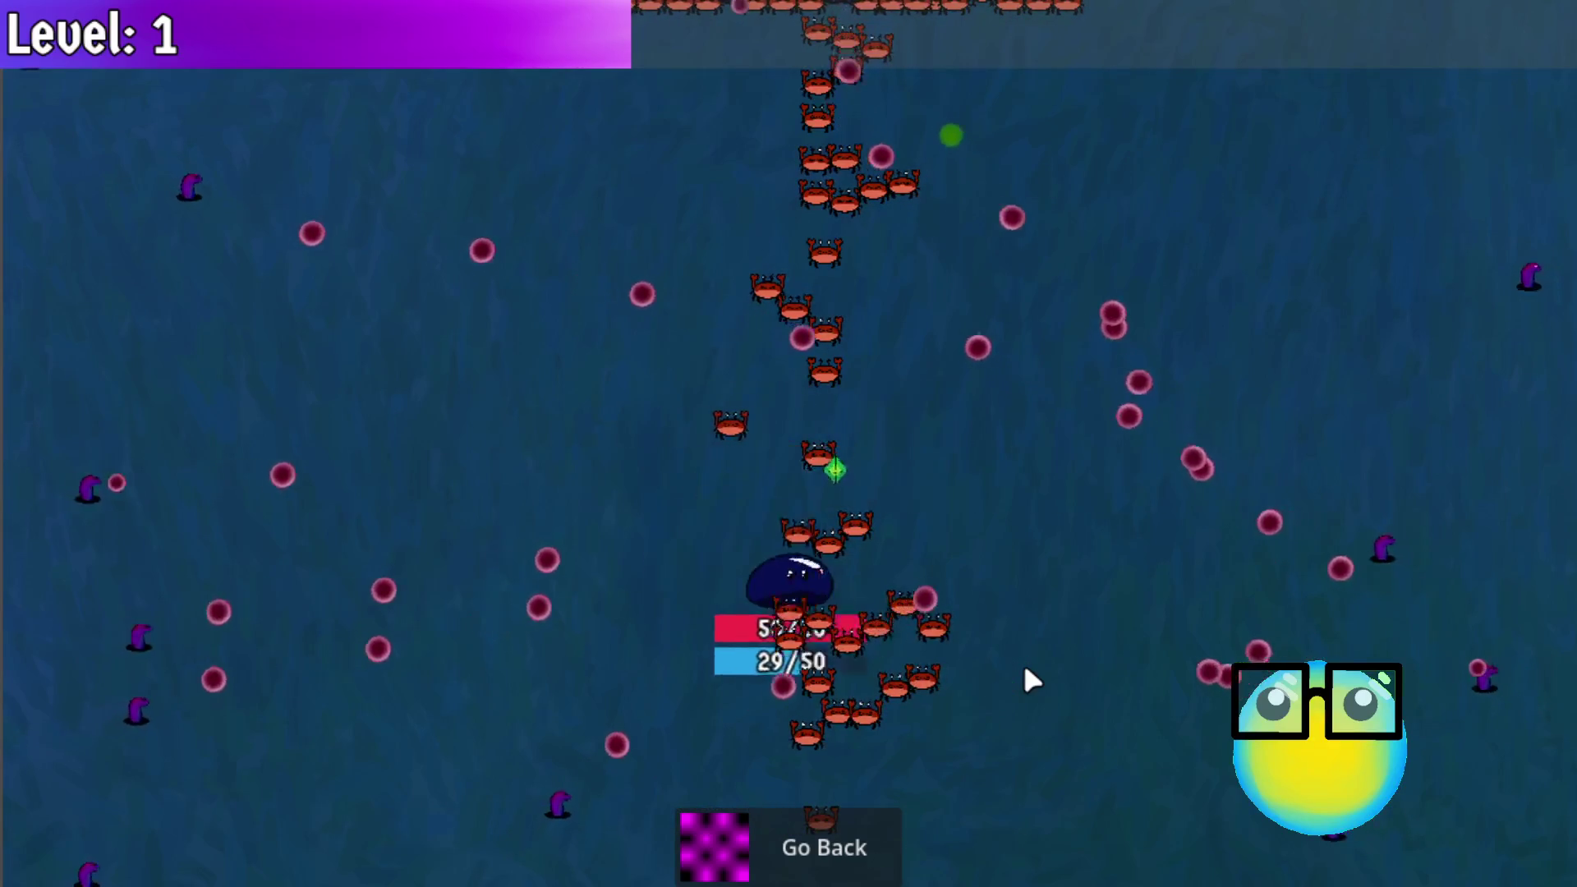
{"action": "key", "text": "d"}
{"action": "key", "text": "a"}
{"action": "key", "text": "w"}
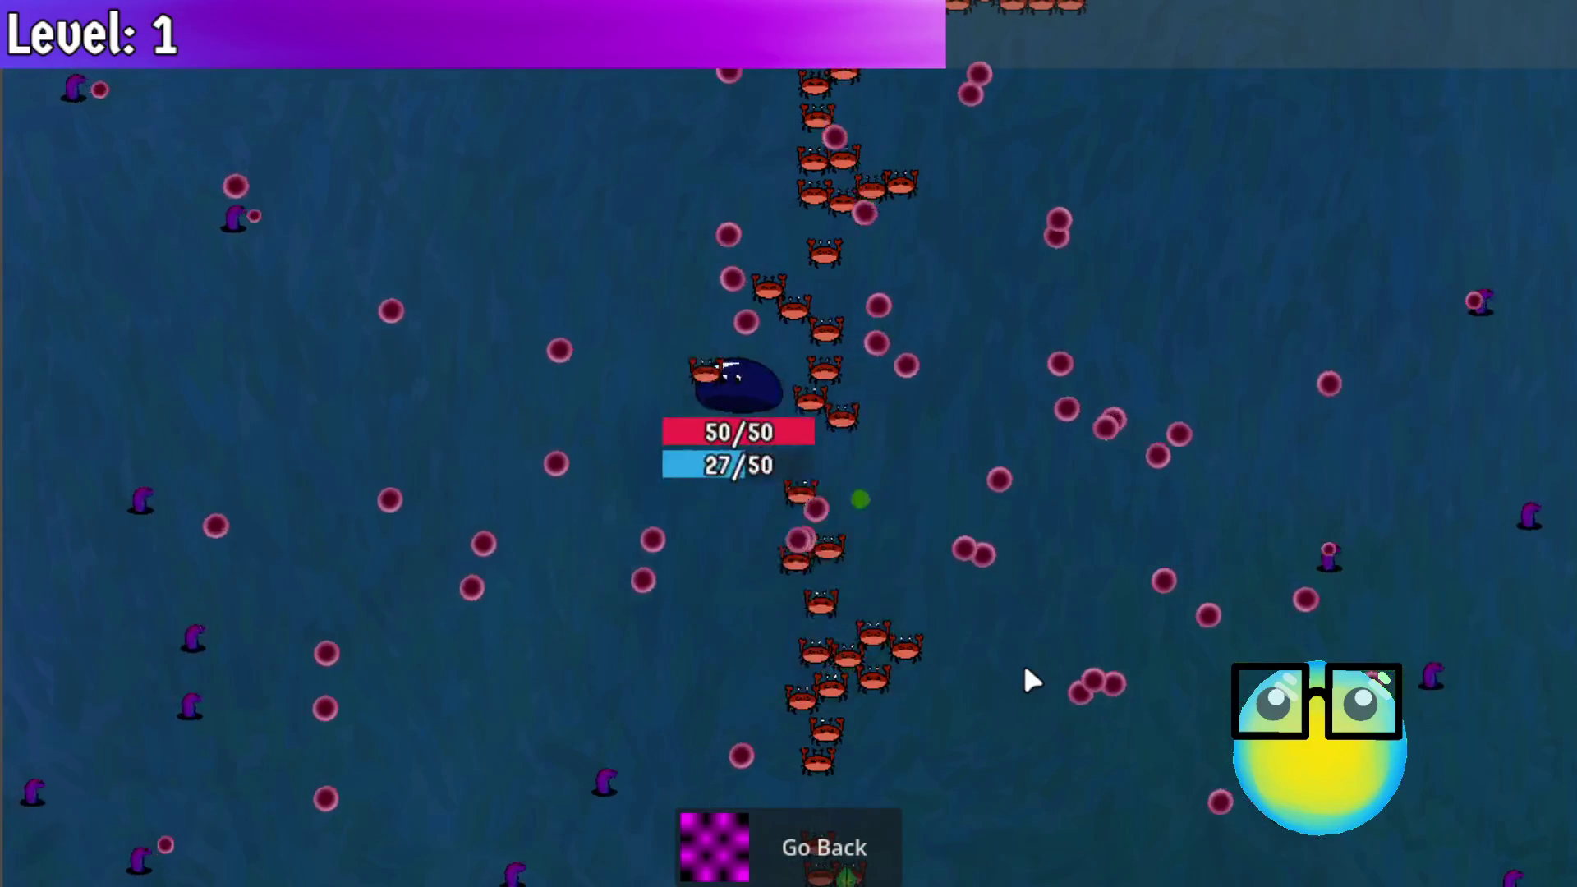
{"action": "key", "text": "d"}
{"action": "key", "text": "a"}
{"action": "key", "text": "s"}
{"action": "key", "text": "d"}
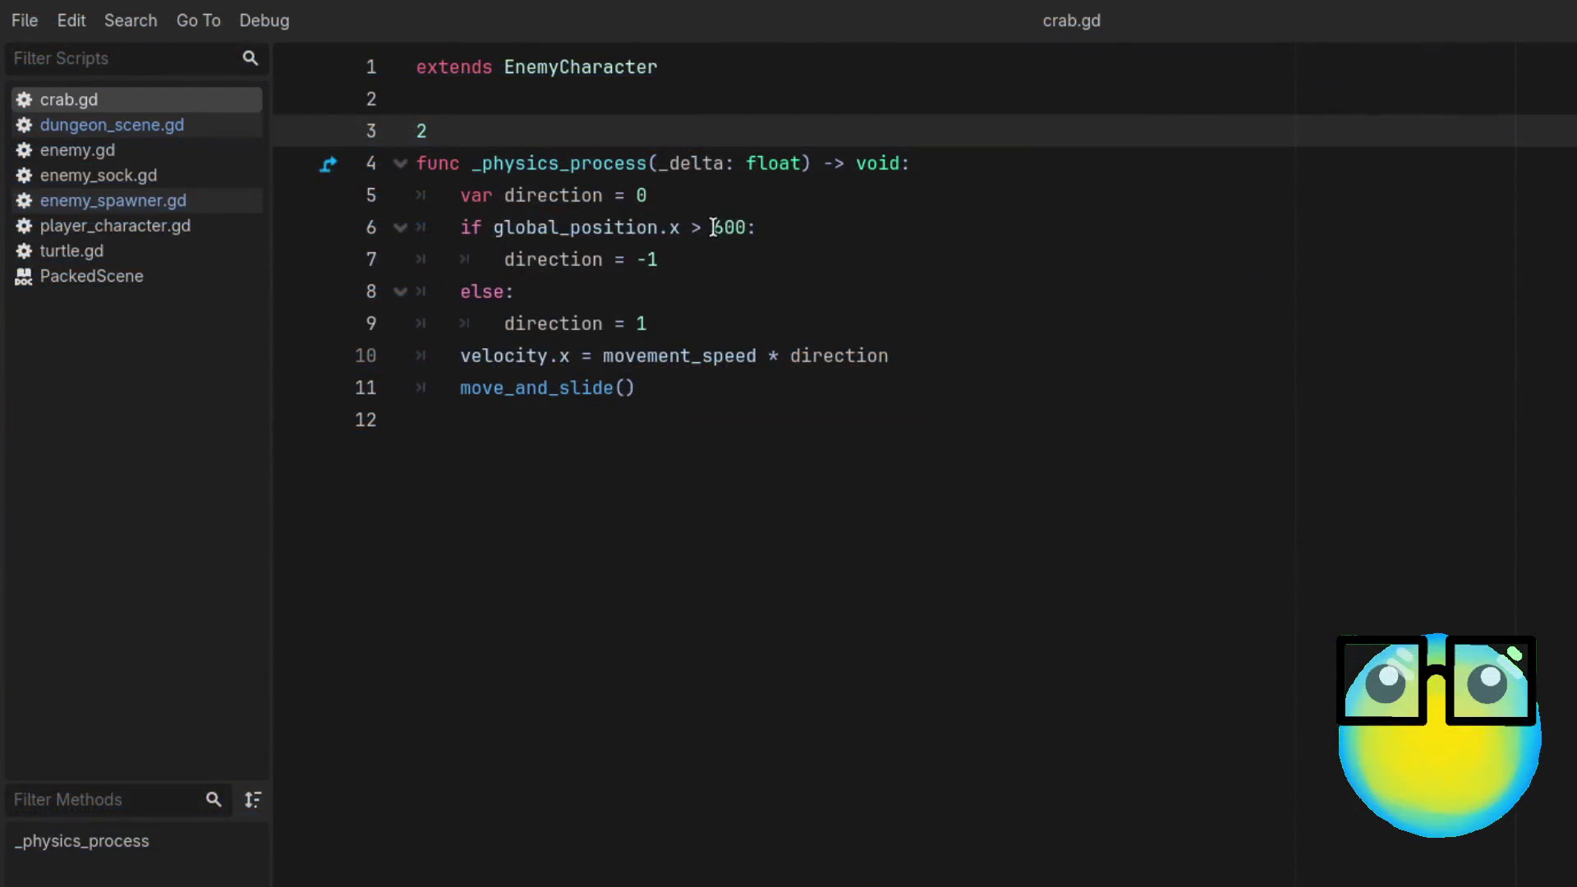
Step: Change the x threshold on line 6 of crab.gd to 1140
{"action": "double_click", "coordinate": [718, 227]}
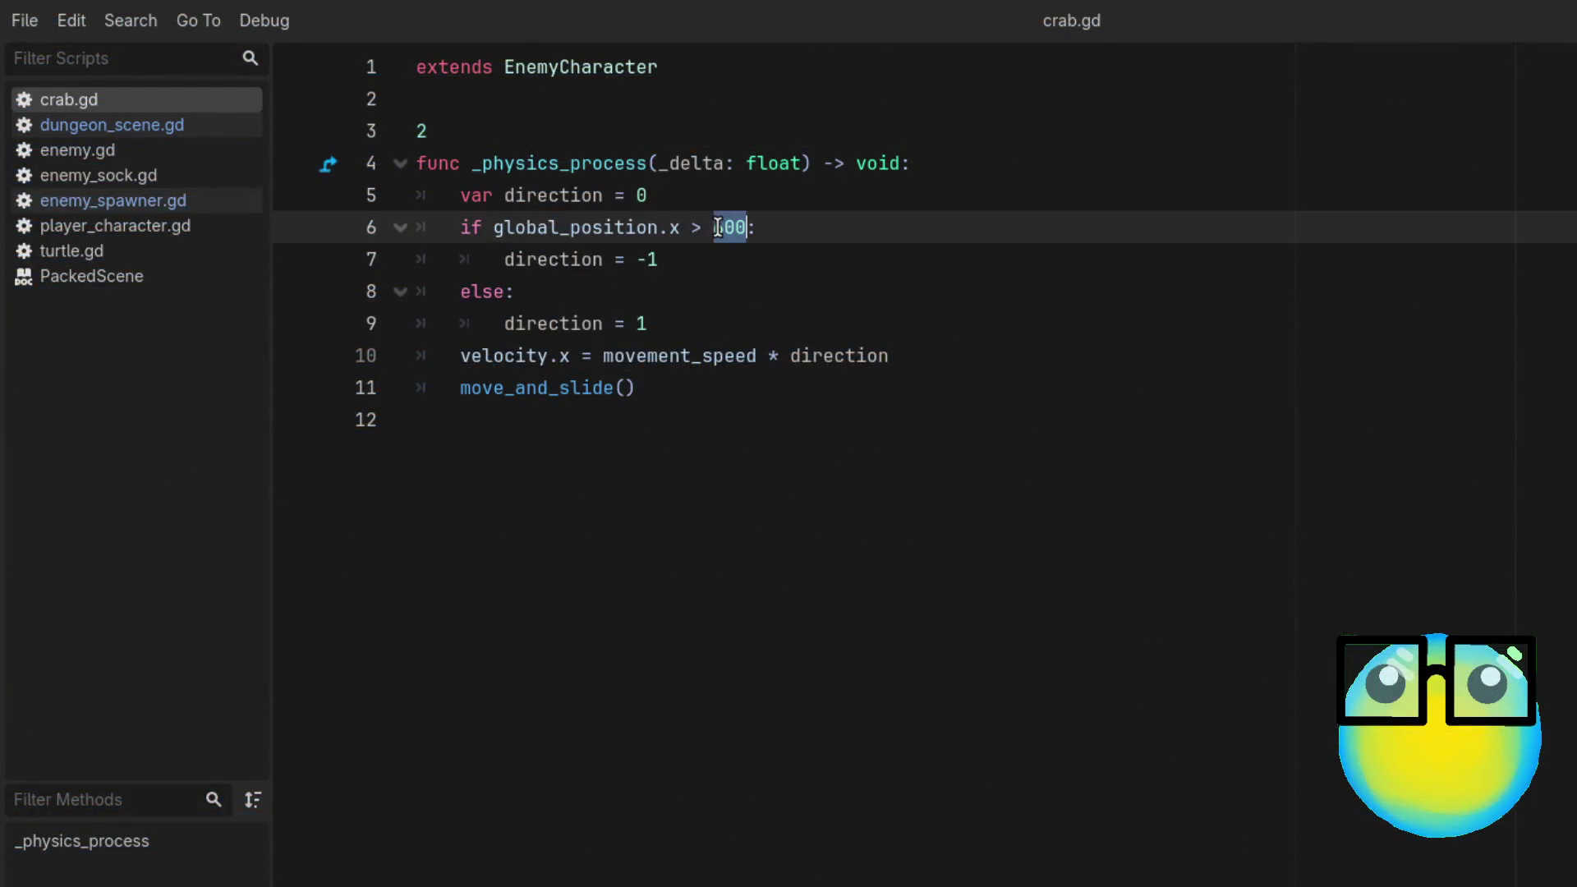
{"action": "key", "text": "BackSpace"}
{"action": "type", "text": "as"}
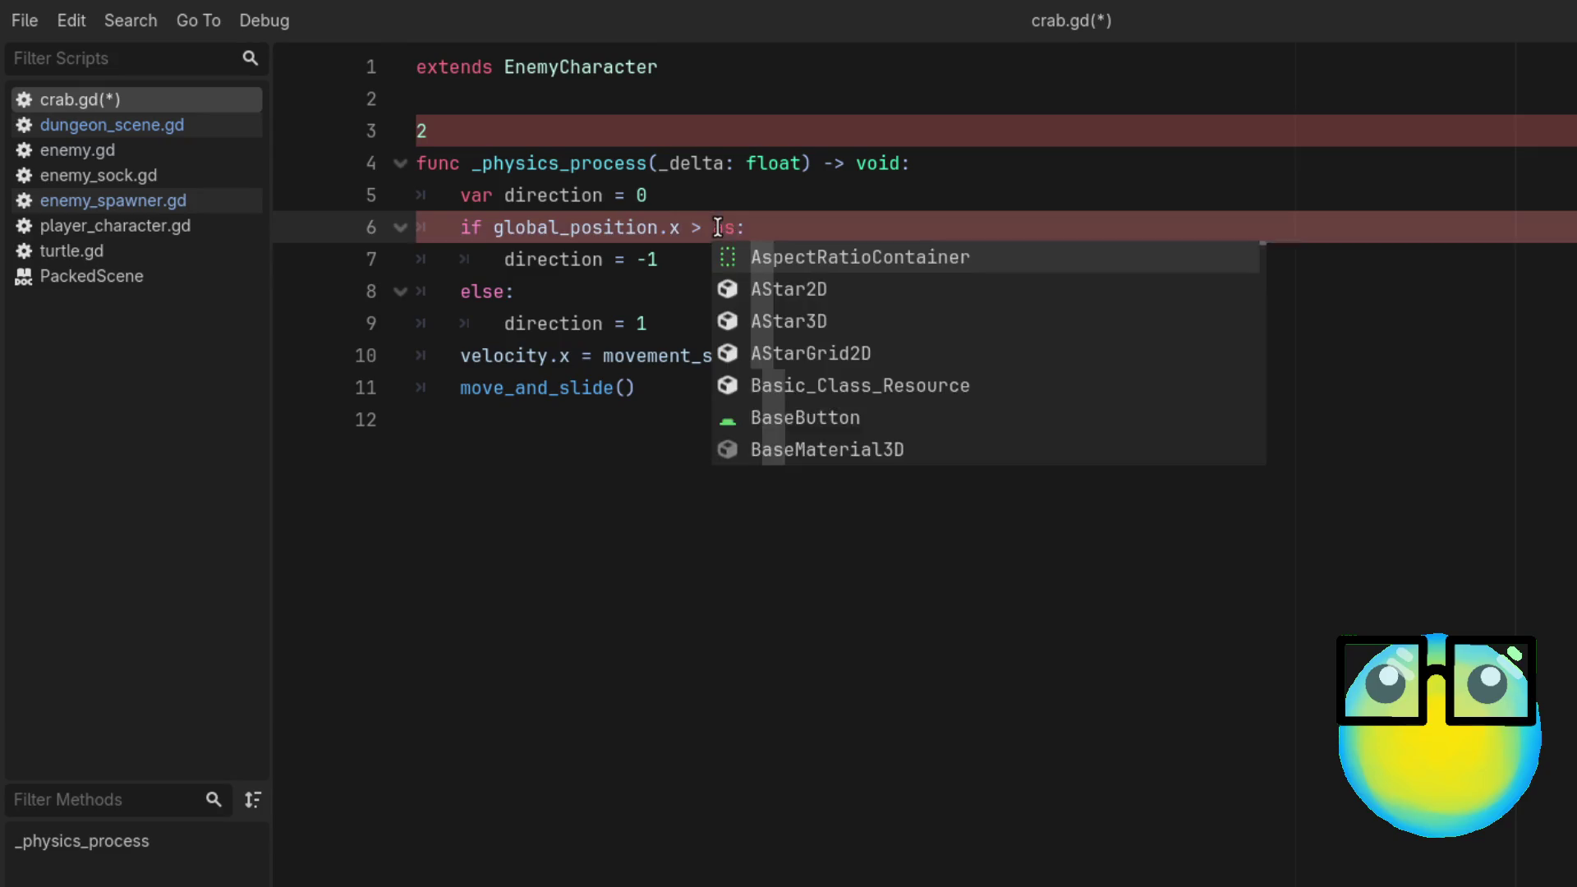
{"action": "key", "text": "BackSpace"}
{"action": "type", "text": "aa"}
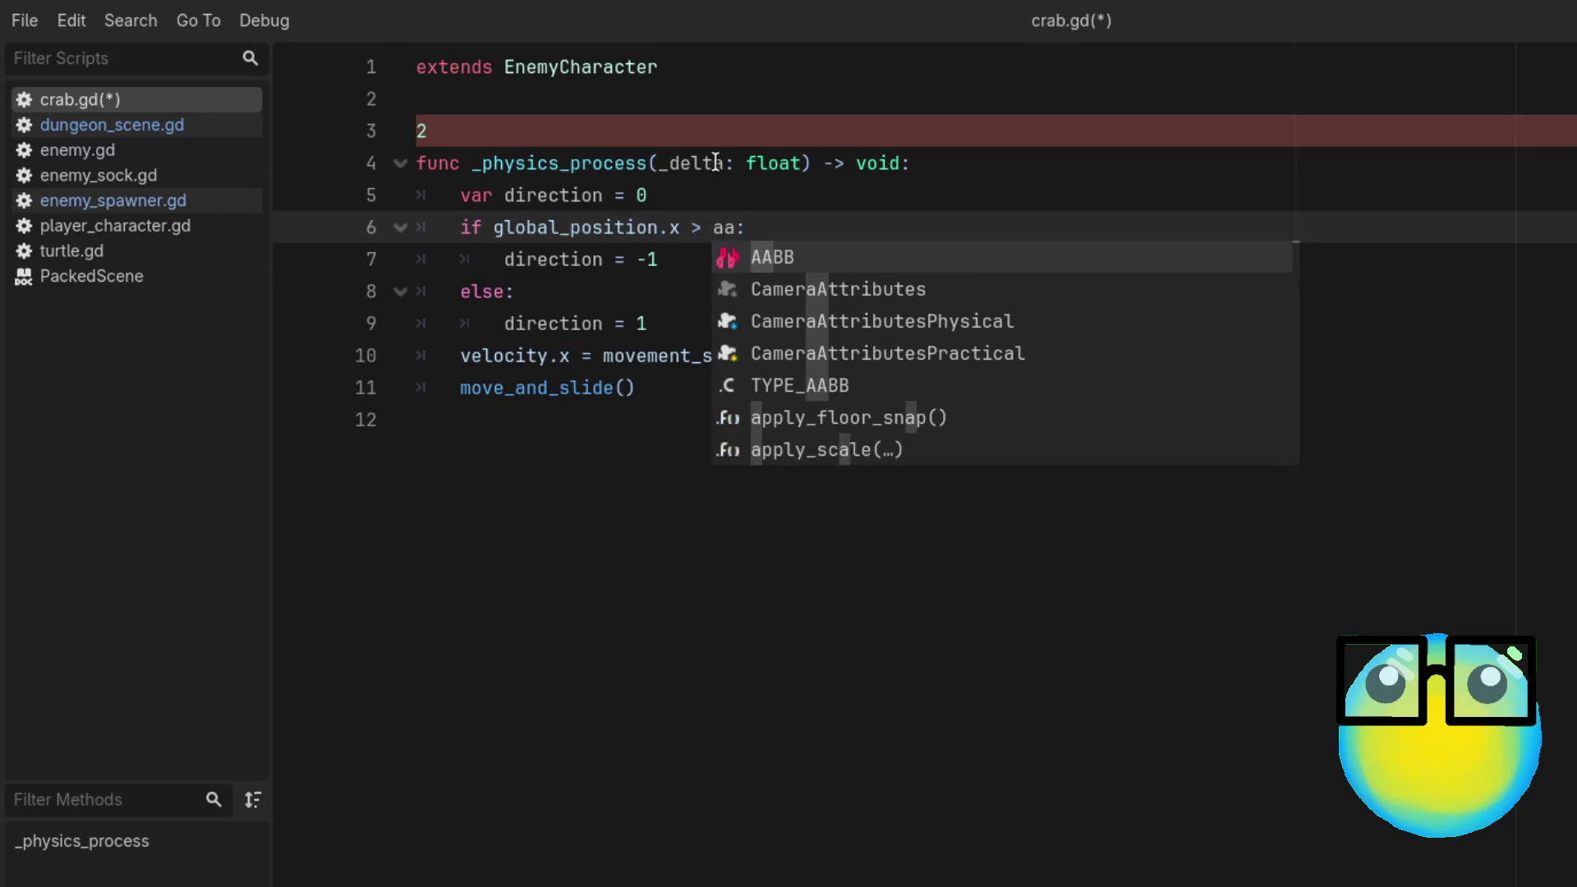
{"action": "left_click", "coordinate": [443, 134]}
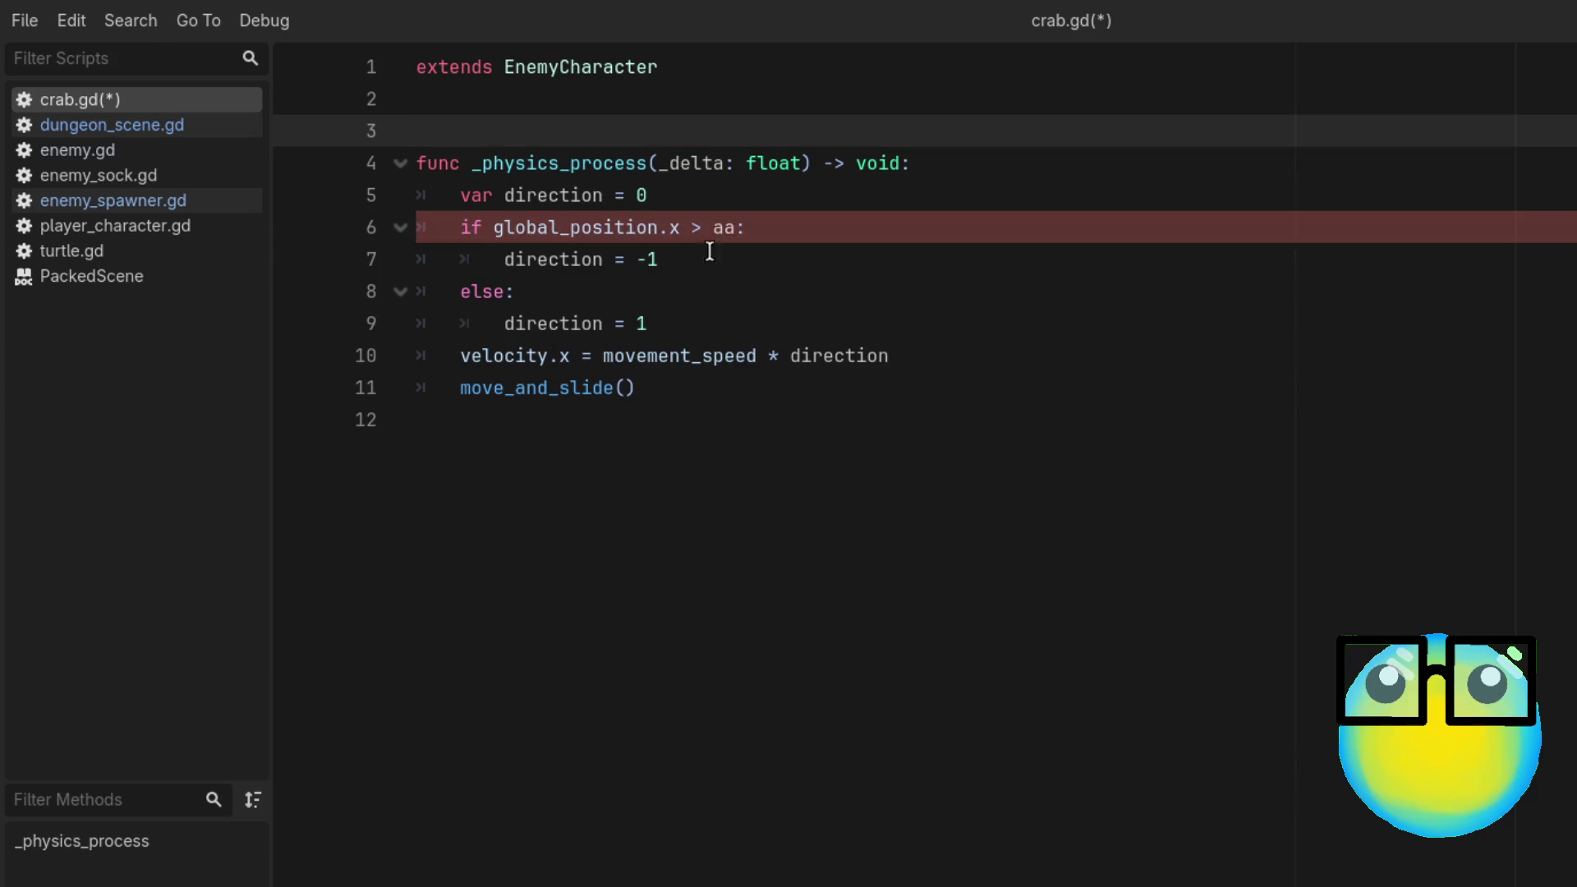
{"action": "left_click", "coordinate": [734, 228]}
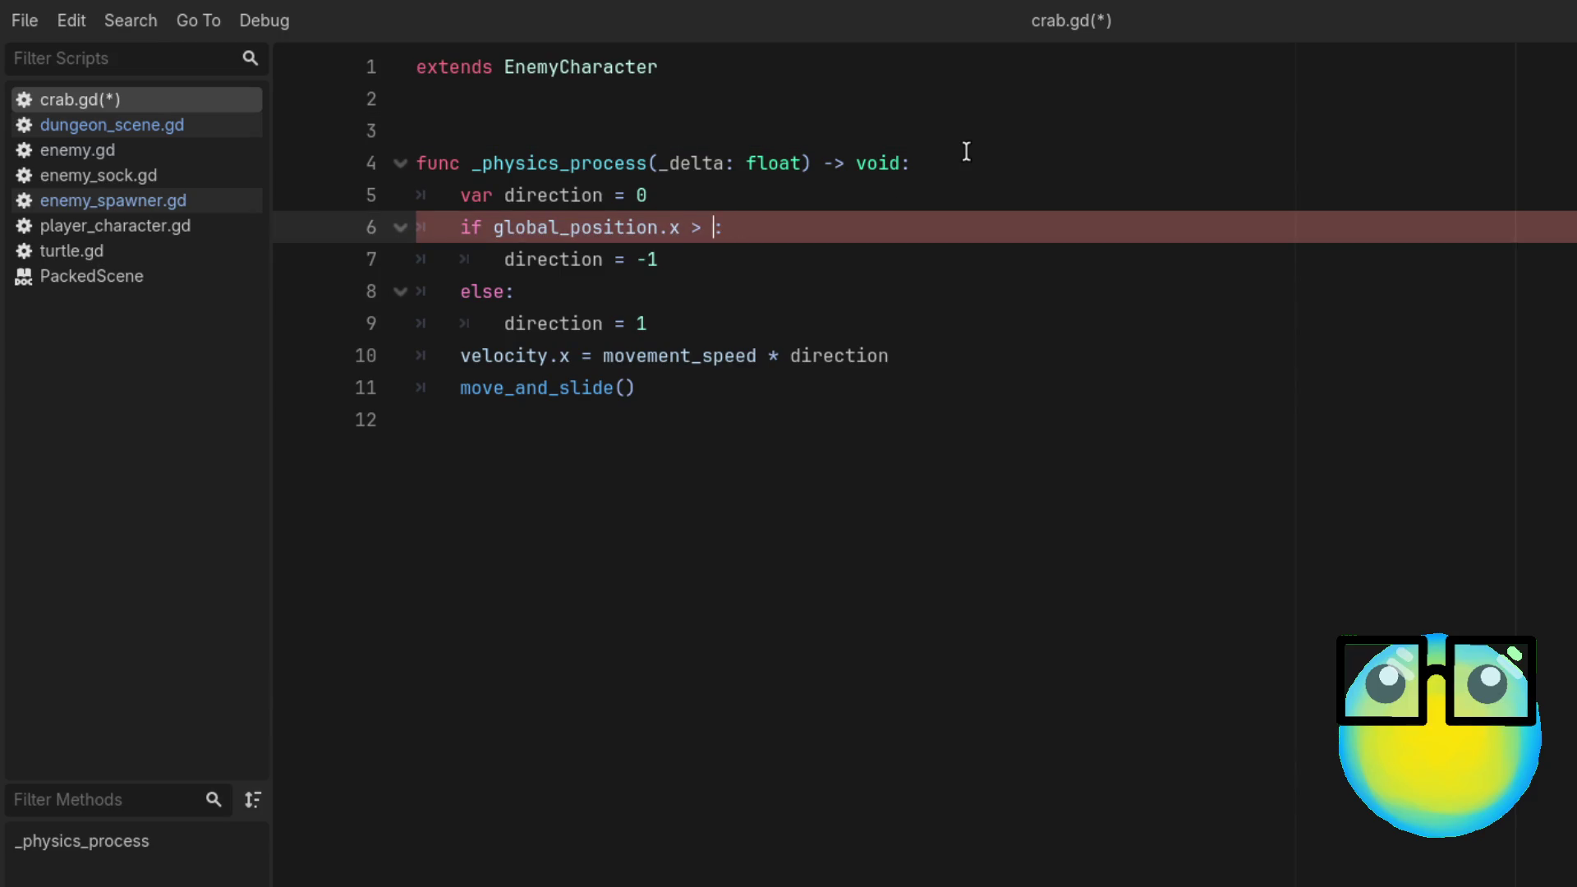
{"action": "type", "text": "1140"}
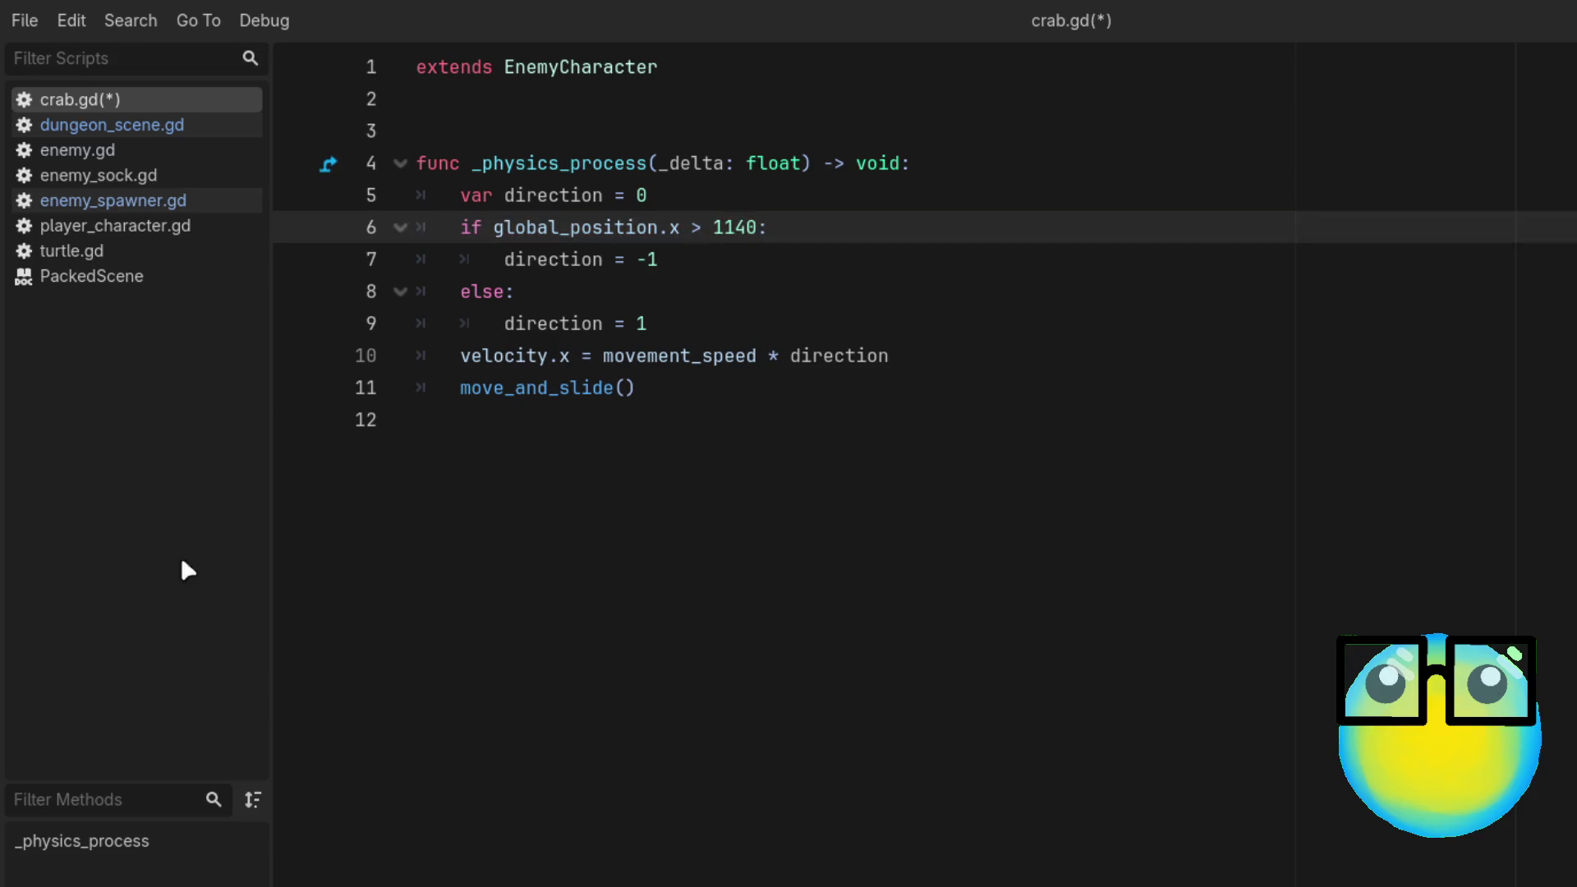
Step: Check the spawner's right edge in enemy_spawner.gd, then save crab.gd and run the project
{"action": "left_click", "coordinate": [155, 198]}
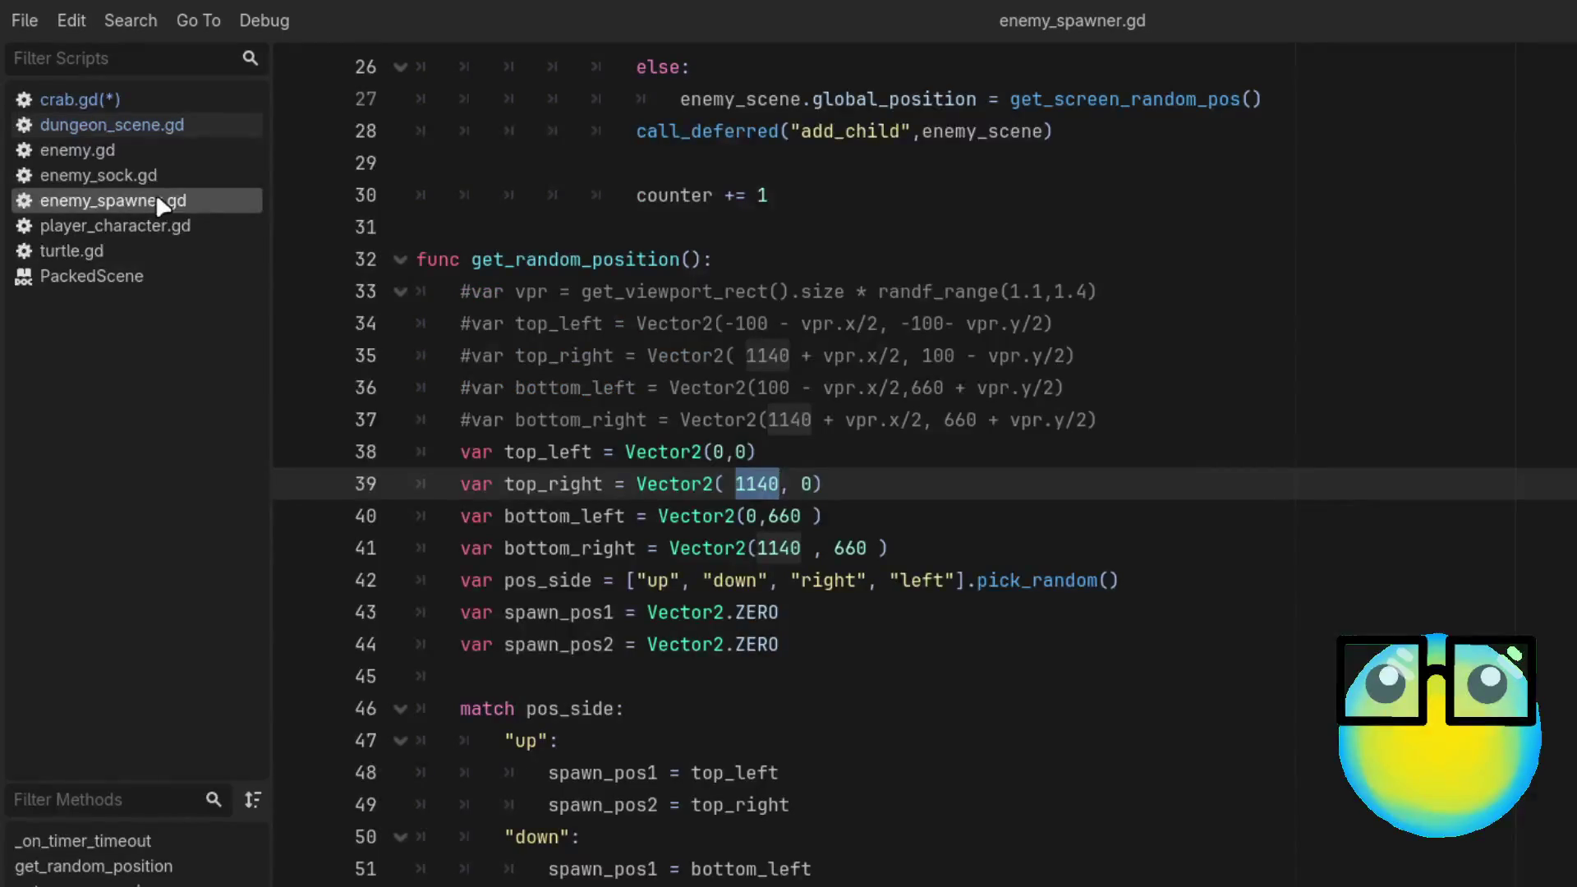
{"action": "left_click", "coordinate": [135, 100]}
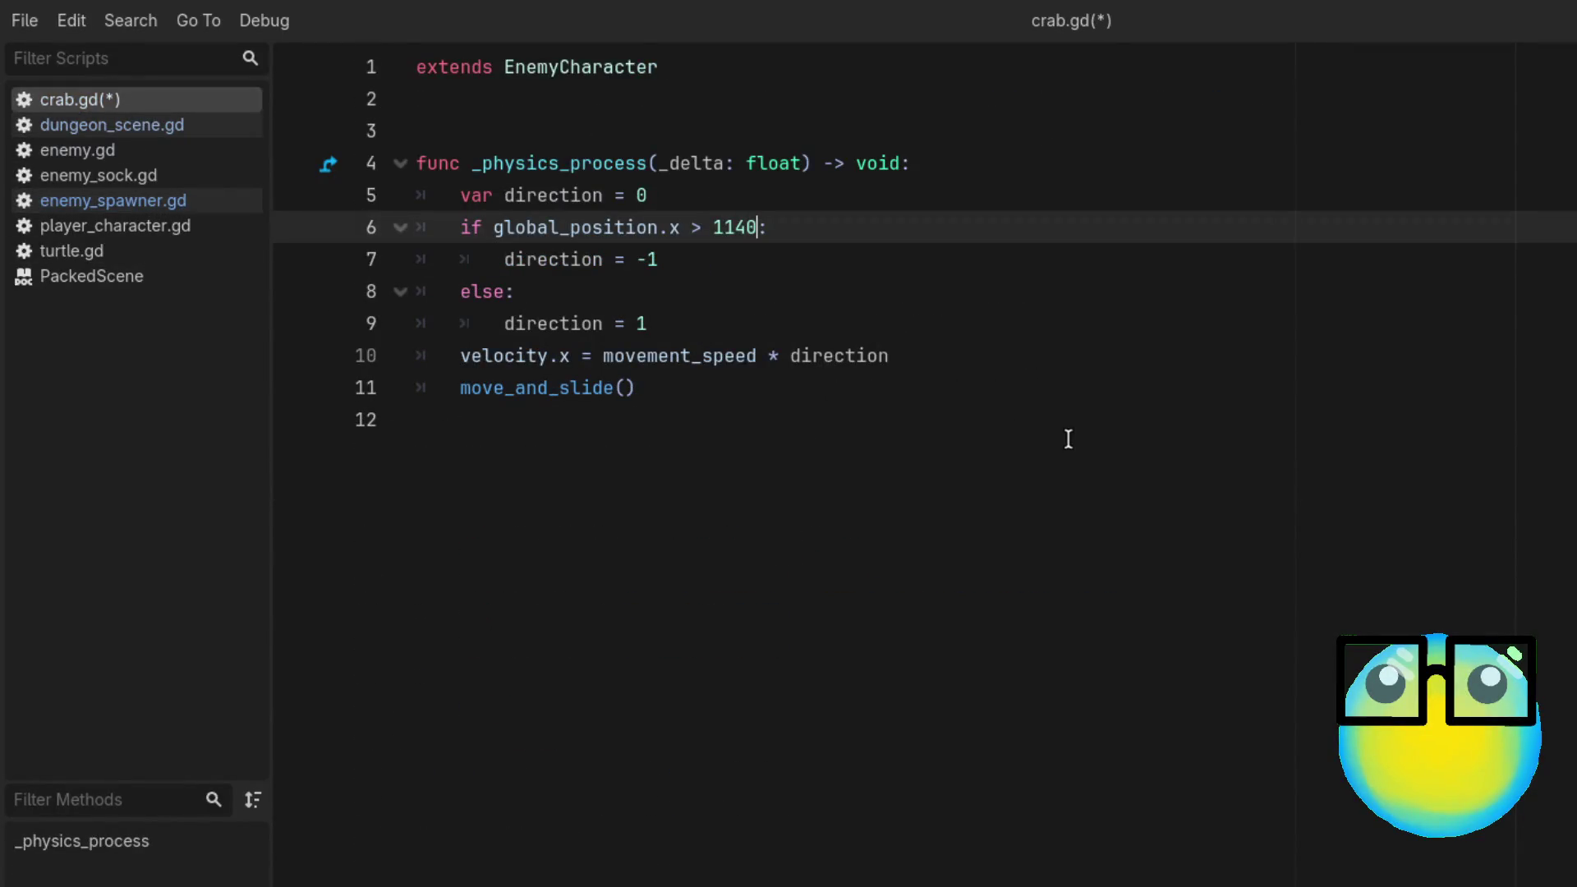
{"action": "key", "text": "ctrl+s"}
{"action": "key", "text": "F5"}
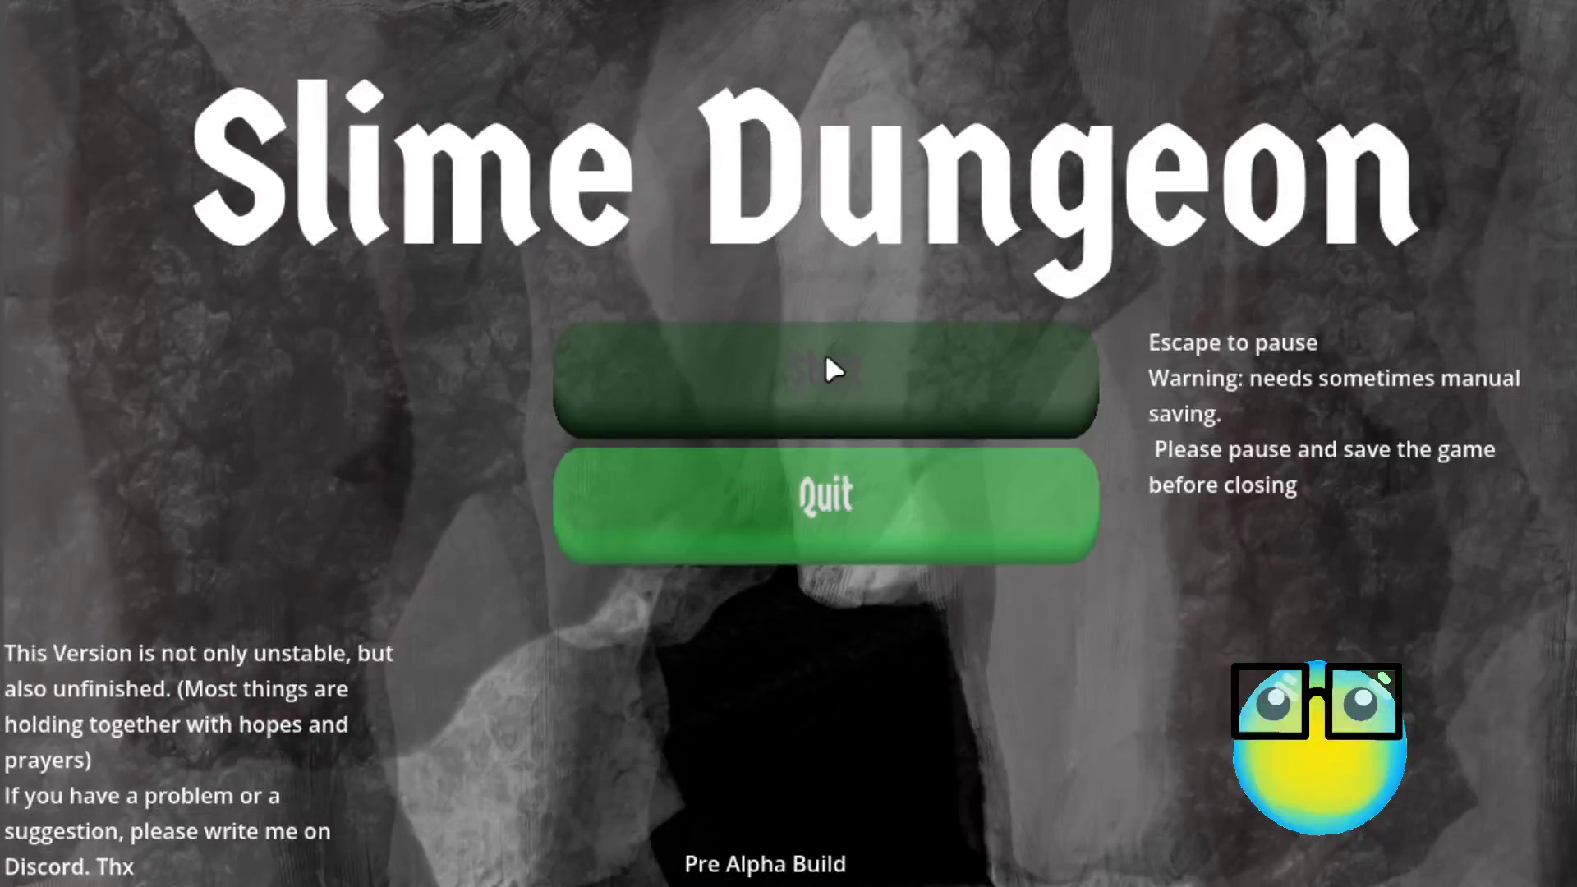
Step: Start a new game, get past game over, and send the green slime on a mission
{"action": "left_click", "coordinate": [827, 392]}
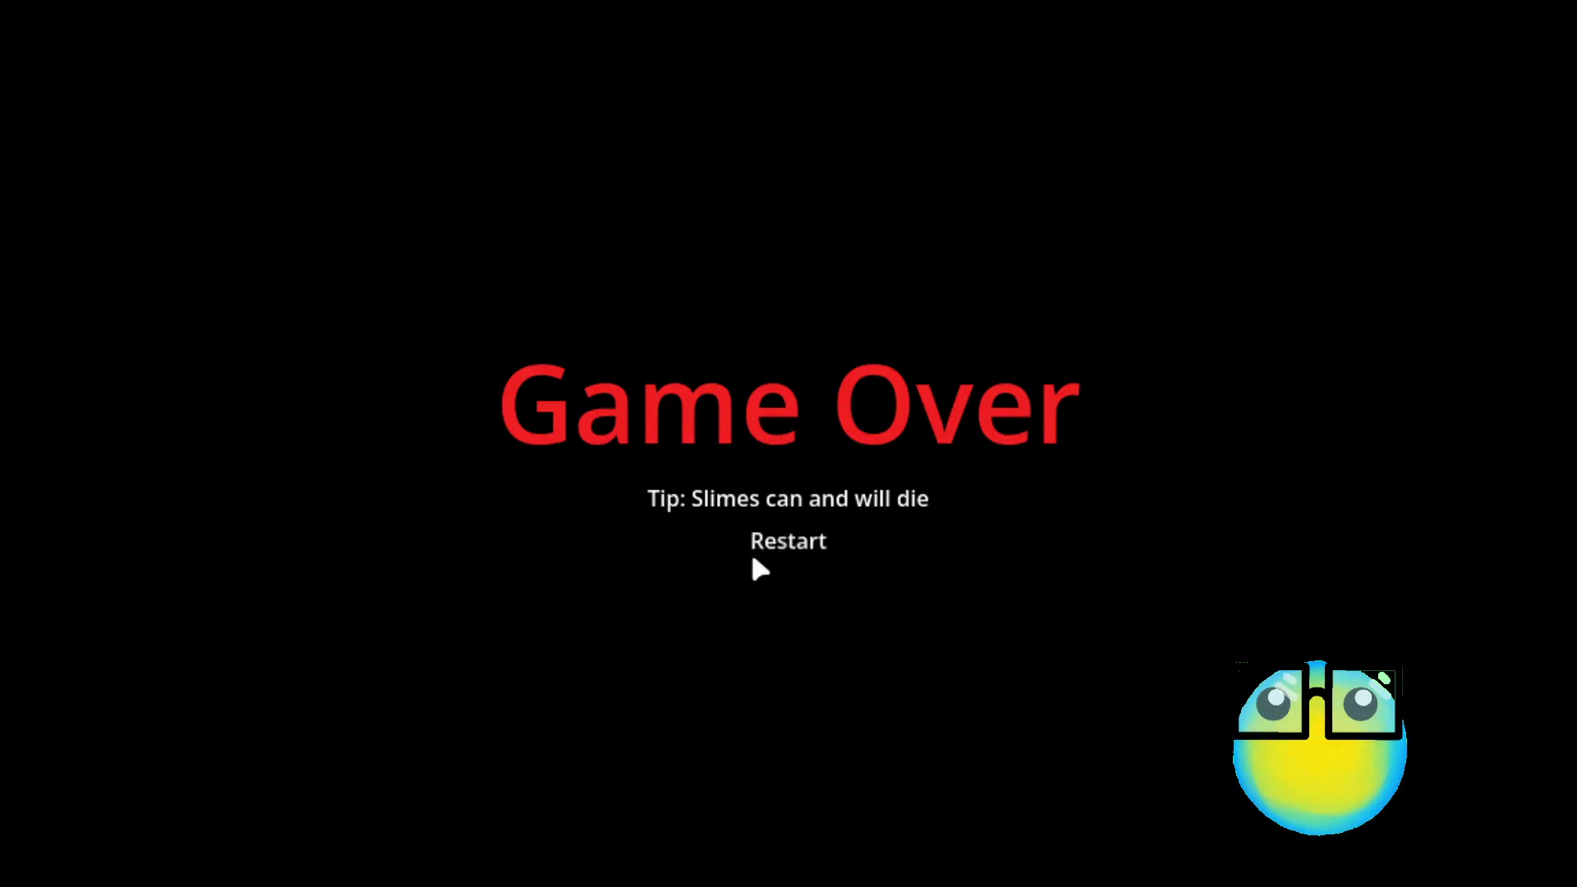
{"action": "left_click", "coordinate": [751, 549]}
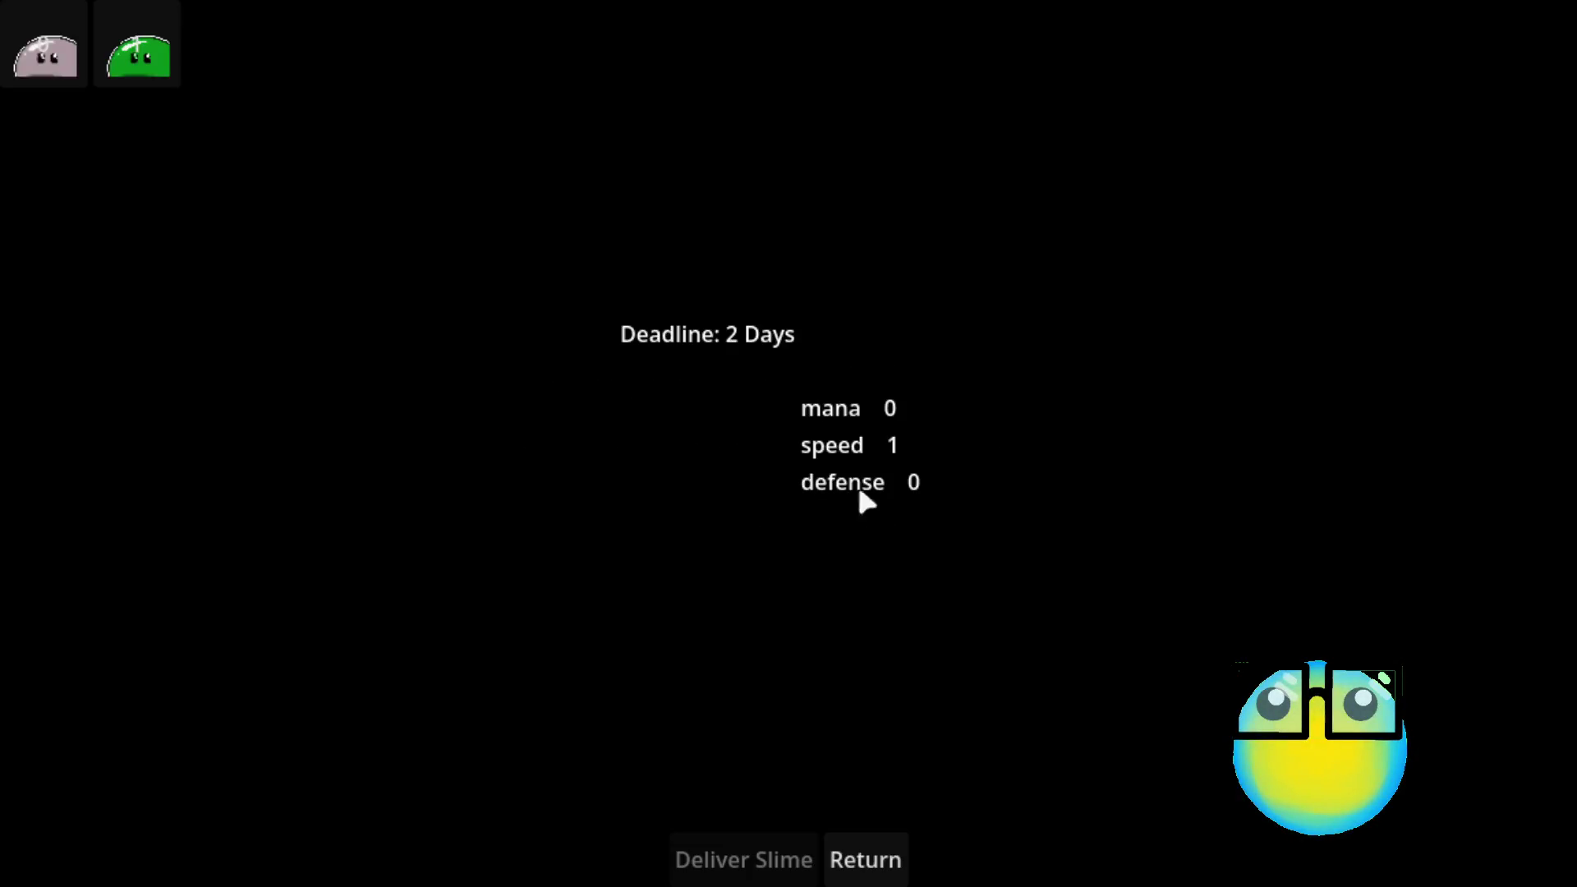
{"action": "left_click", "coordinate": [899, 875]}
{"action": "left_click", "coordinate": [826, 388]}
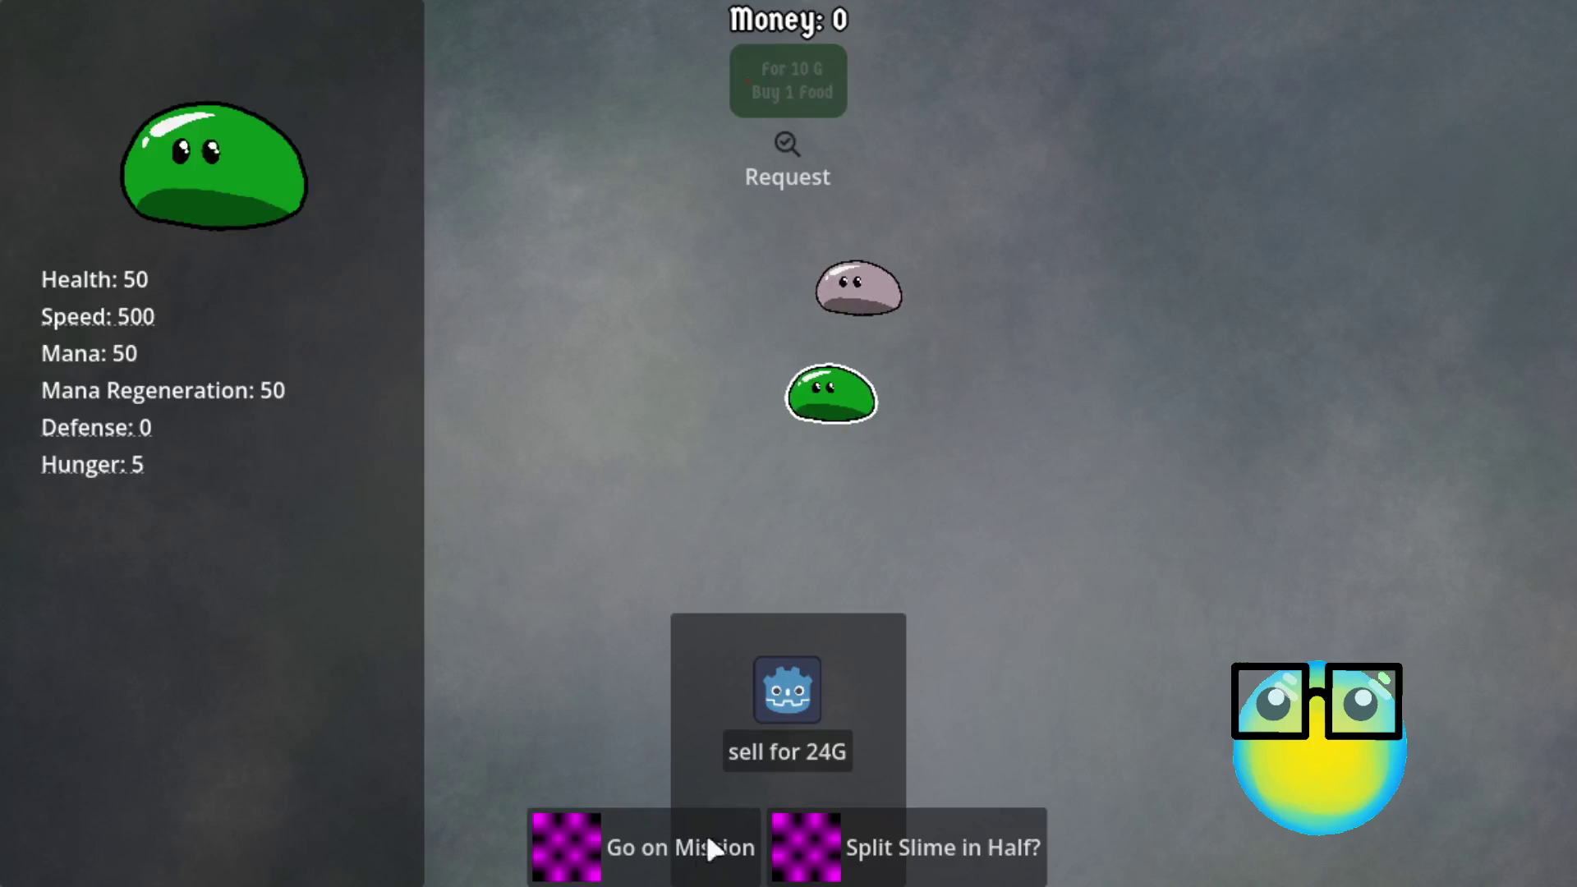
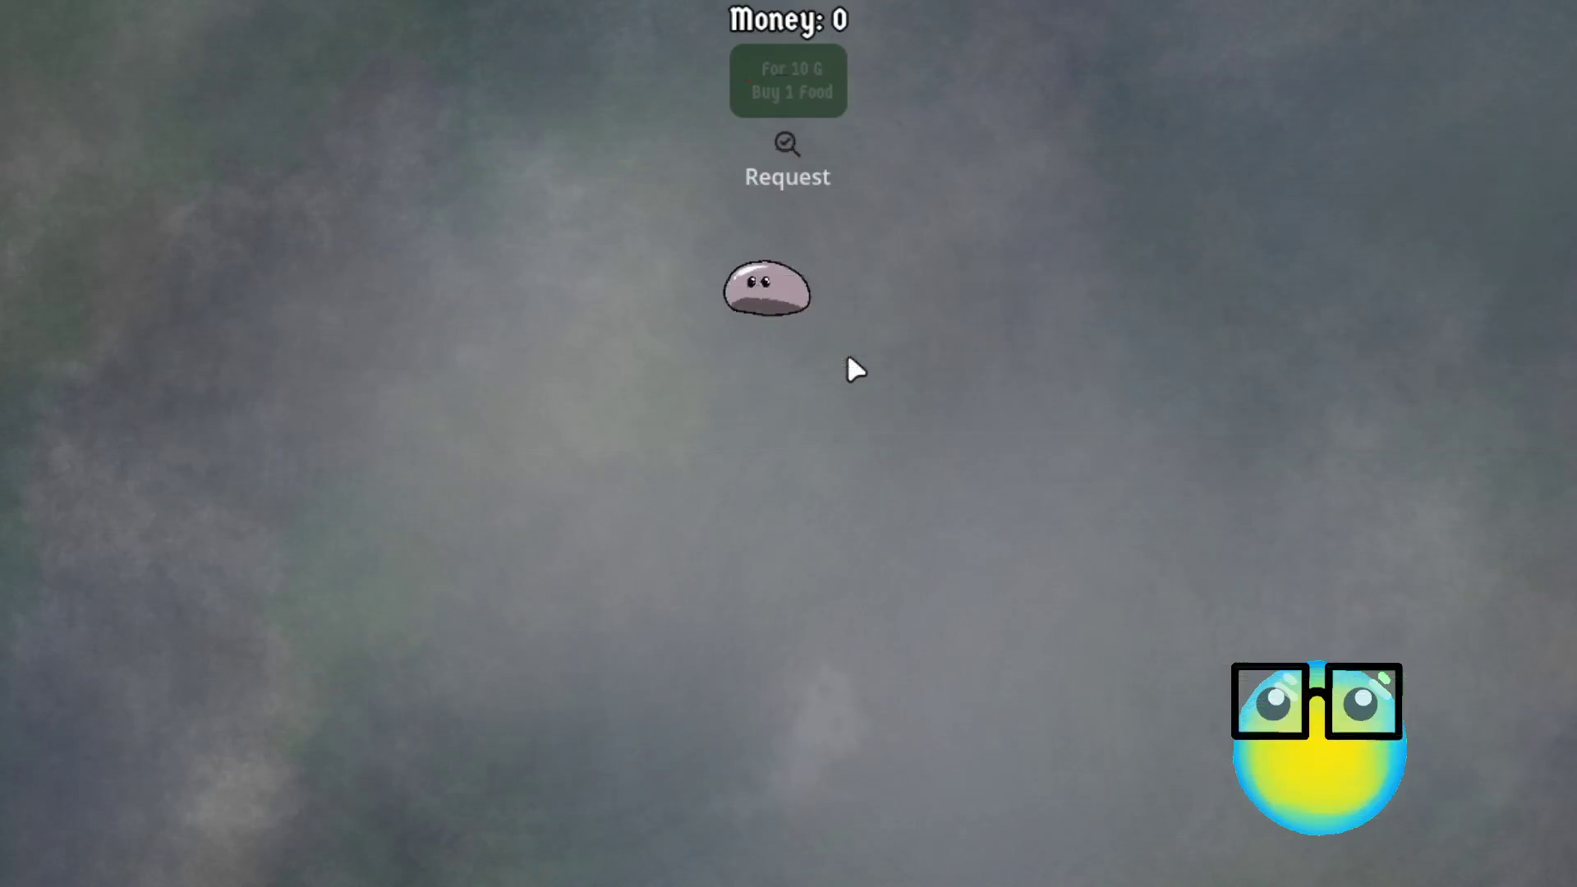
Step: View the slime's stats and send it on a mission
{"action": "left_click", "coordinate": [534, 242]}
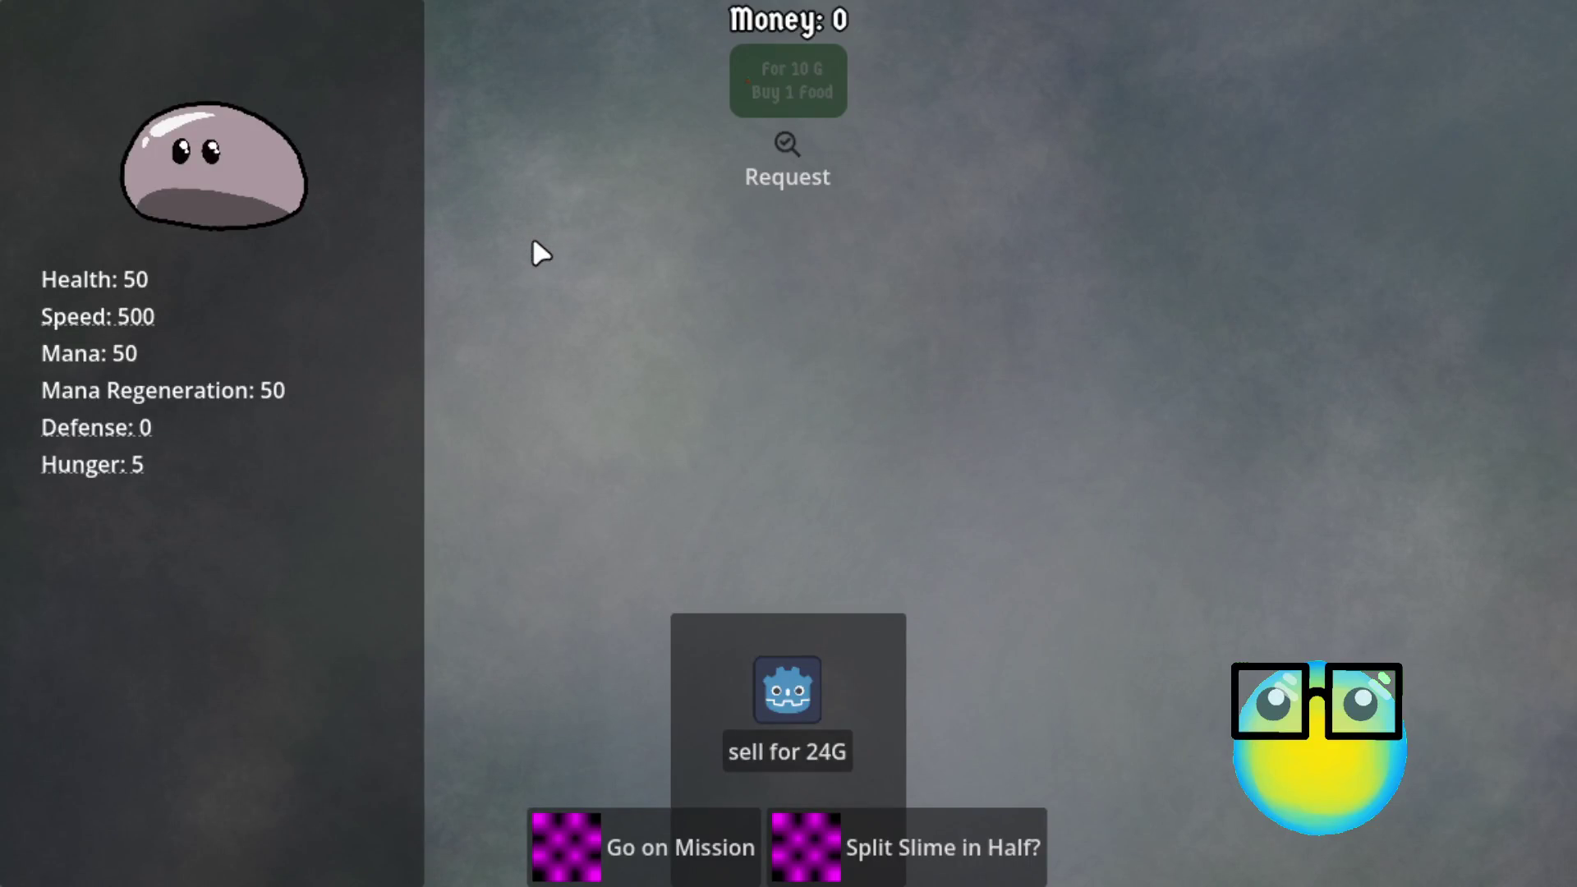
{"action": "left_click", "coordinate": [665, 830]}
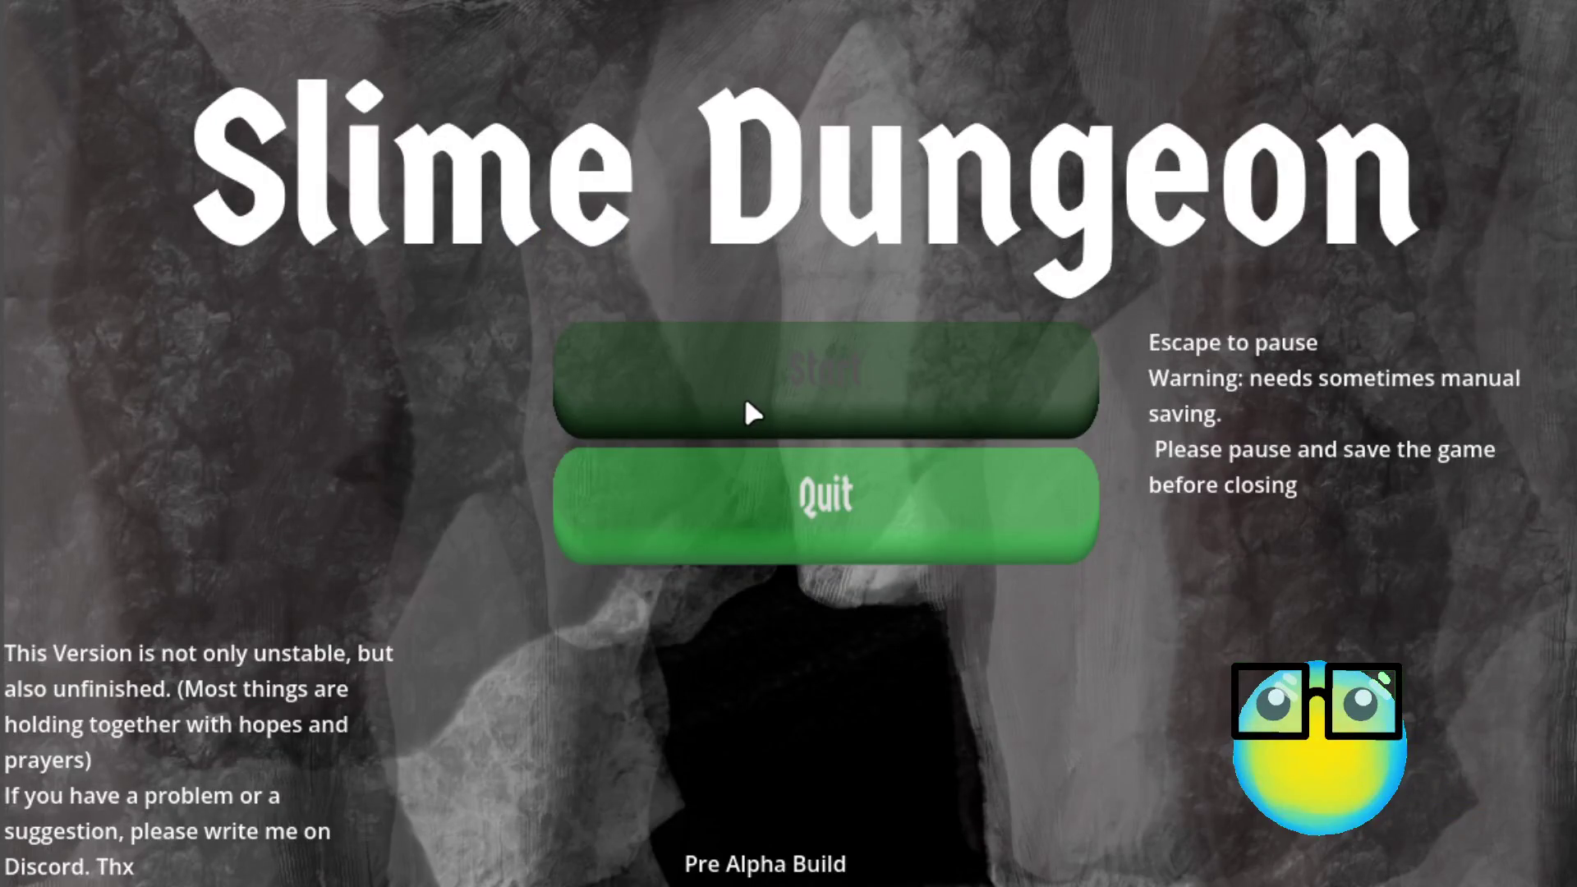
Step: Restart the game, send the red slime on a mission, and take the BULLET upgrade at Level 2
{"action": "left_click", "coordinate": [749, 402]}
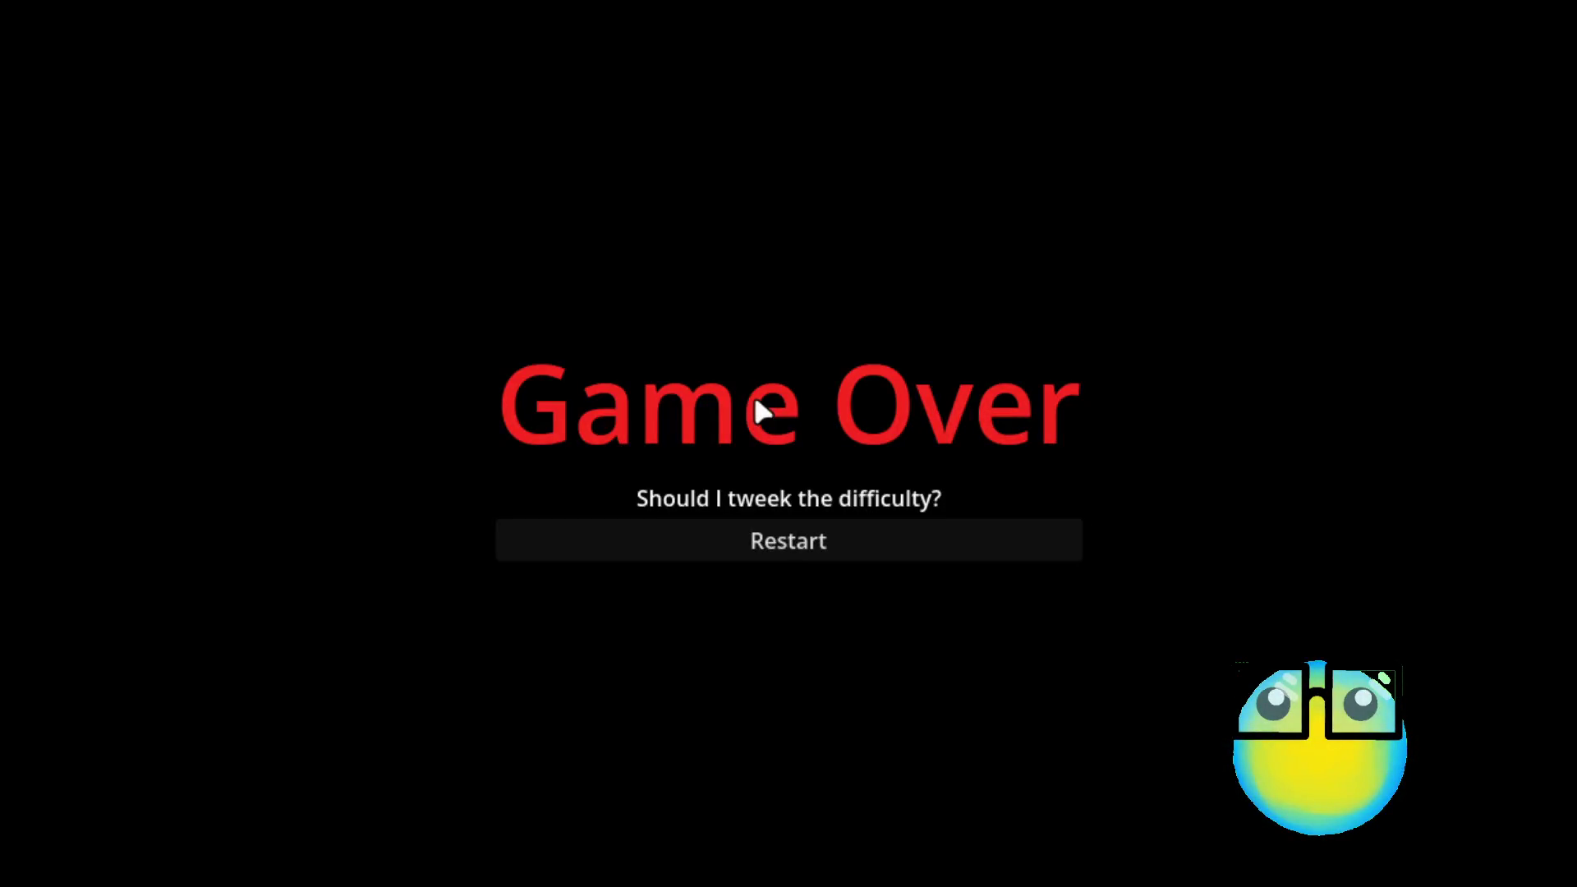
{"action": "left_click", "coordinate": [771, 541]}
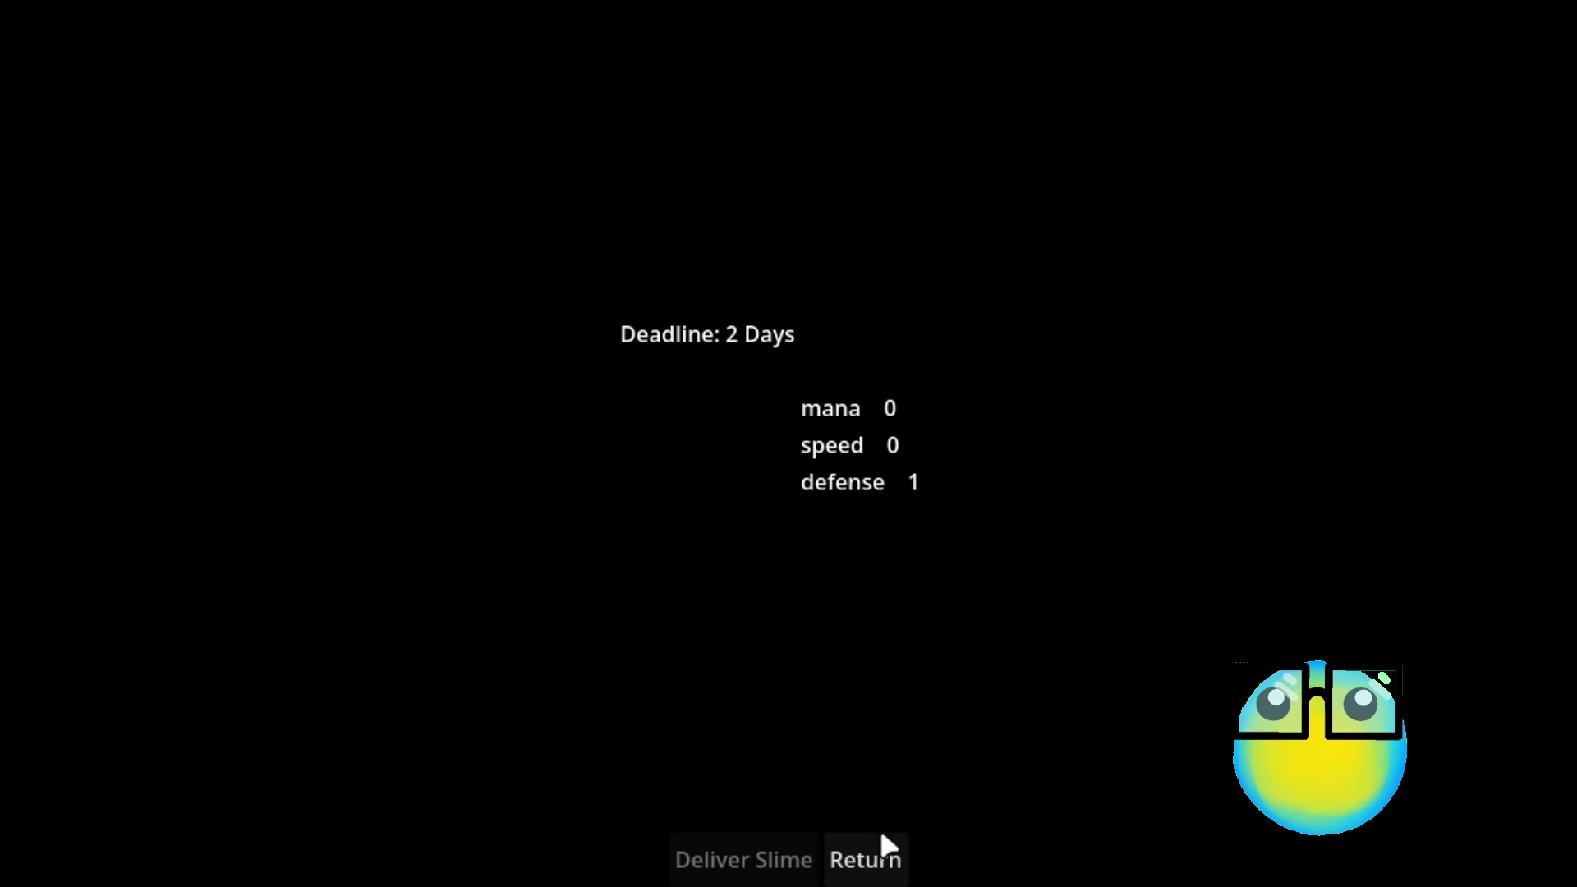
{"action": "left_click", "coordinate": [873, 854]}
{"action": "left_click", "coordinate": [770, 333]}
{"action": "left_click", "coordinate": [634, 859]}
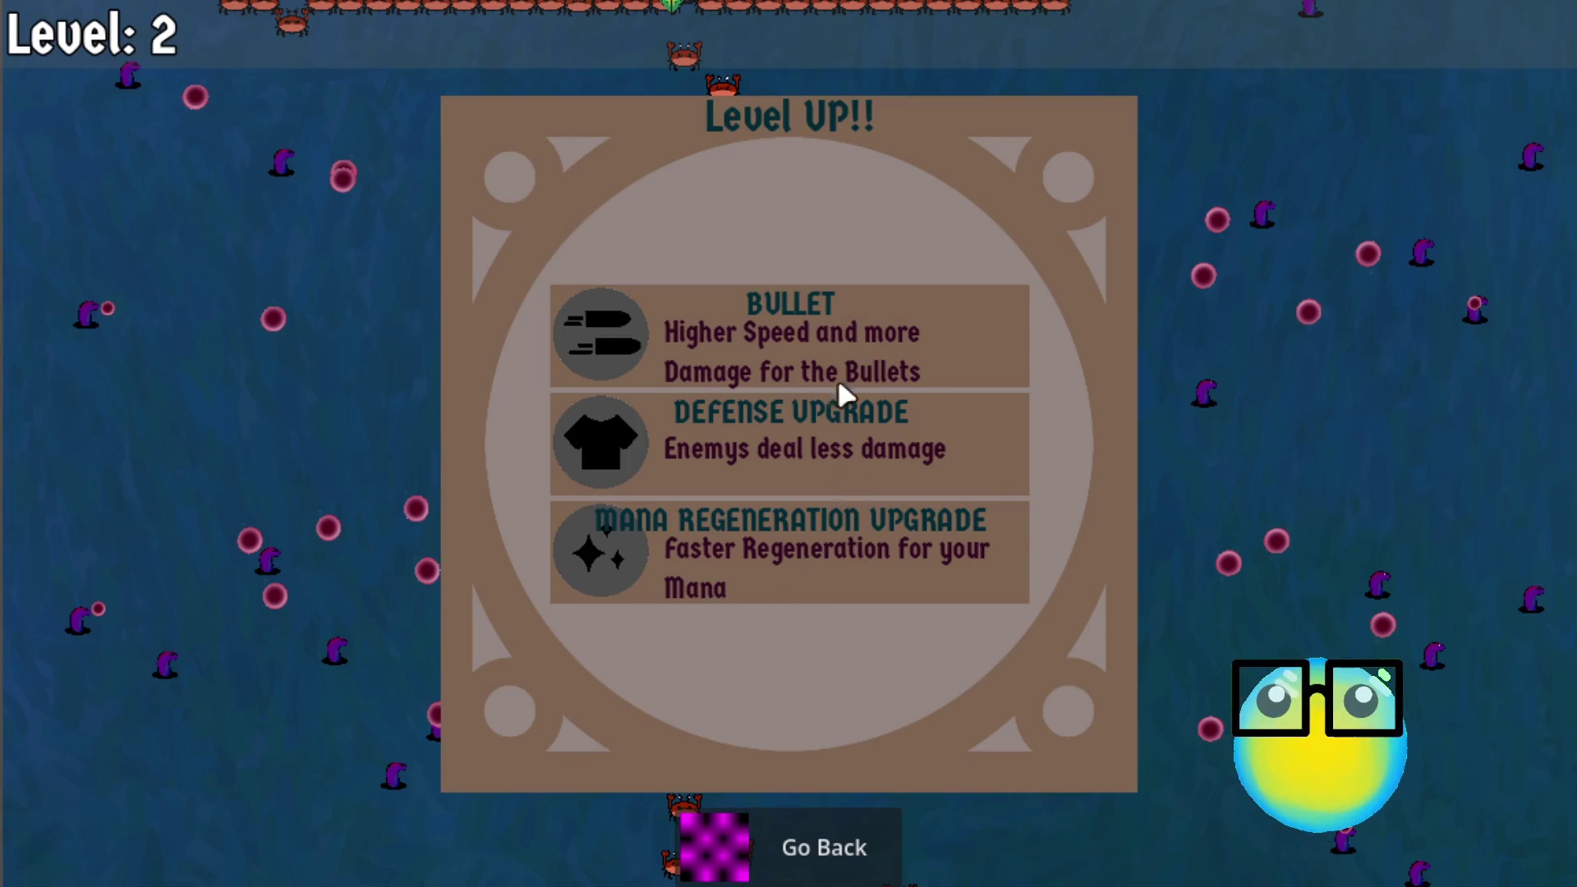
{"action": "left_click", "coordinate": [815, 329]}
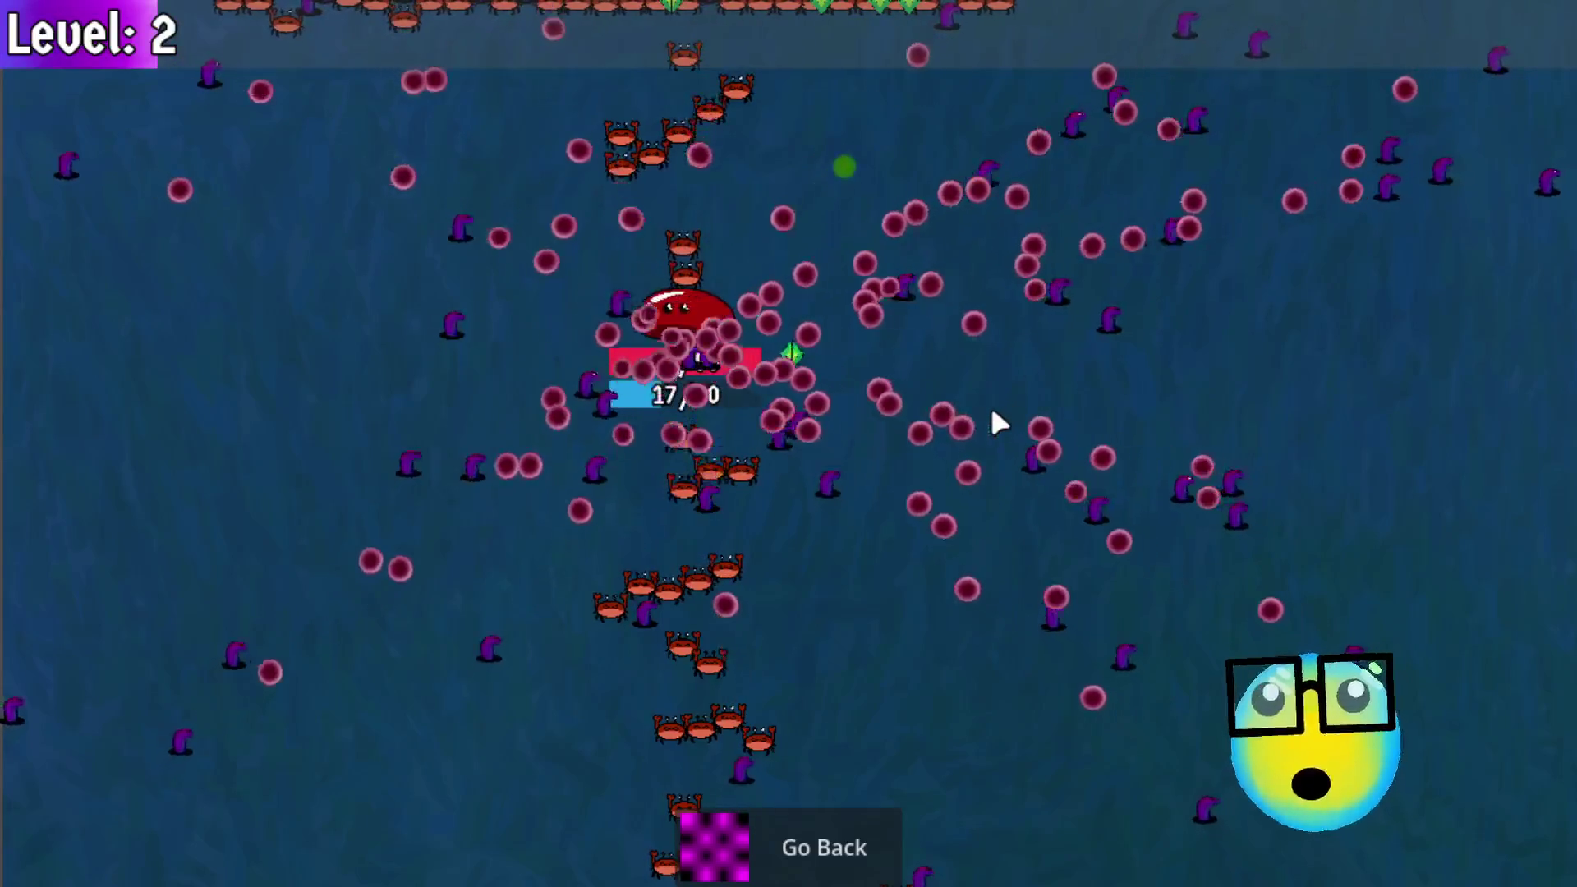
Step: Steer the slime around the crab swarms with WASD until the Level 3 choice appears
{"action": "key", "text": "a"}
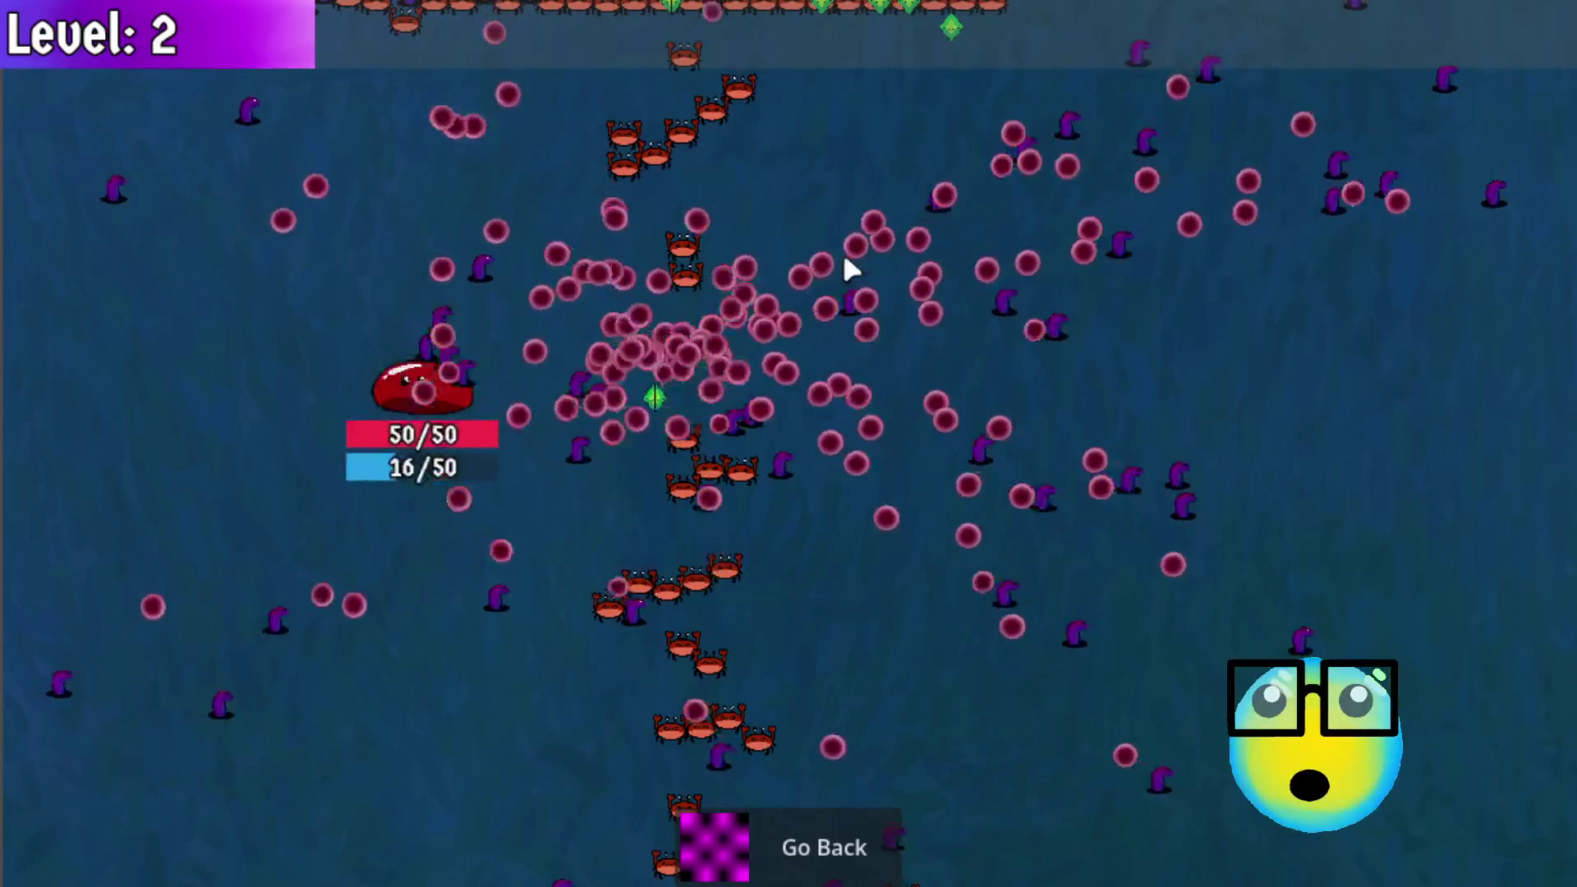
{"action": "key", "text": "d"}
{"action": "key", "text": "a"}
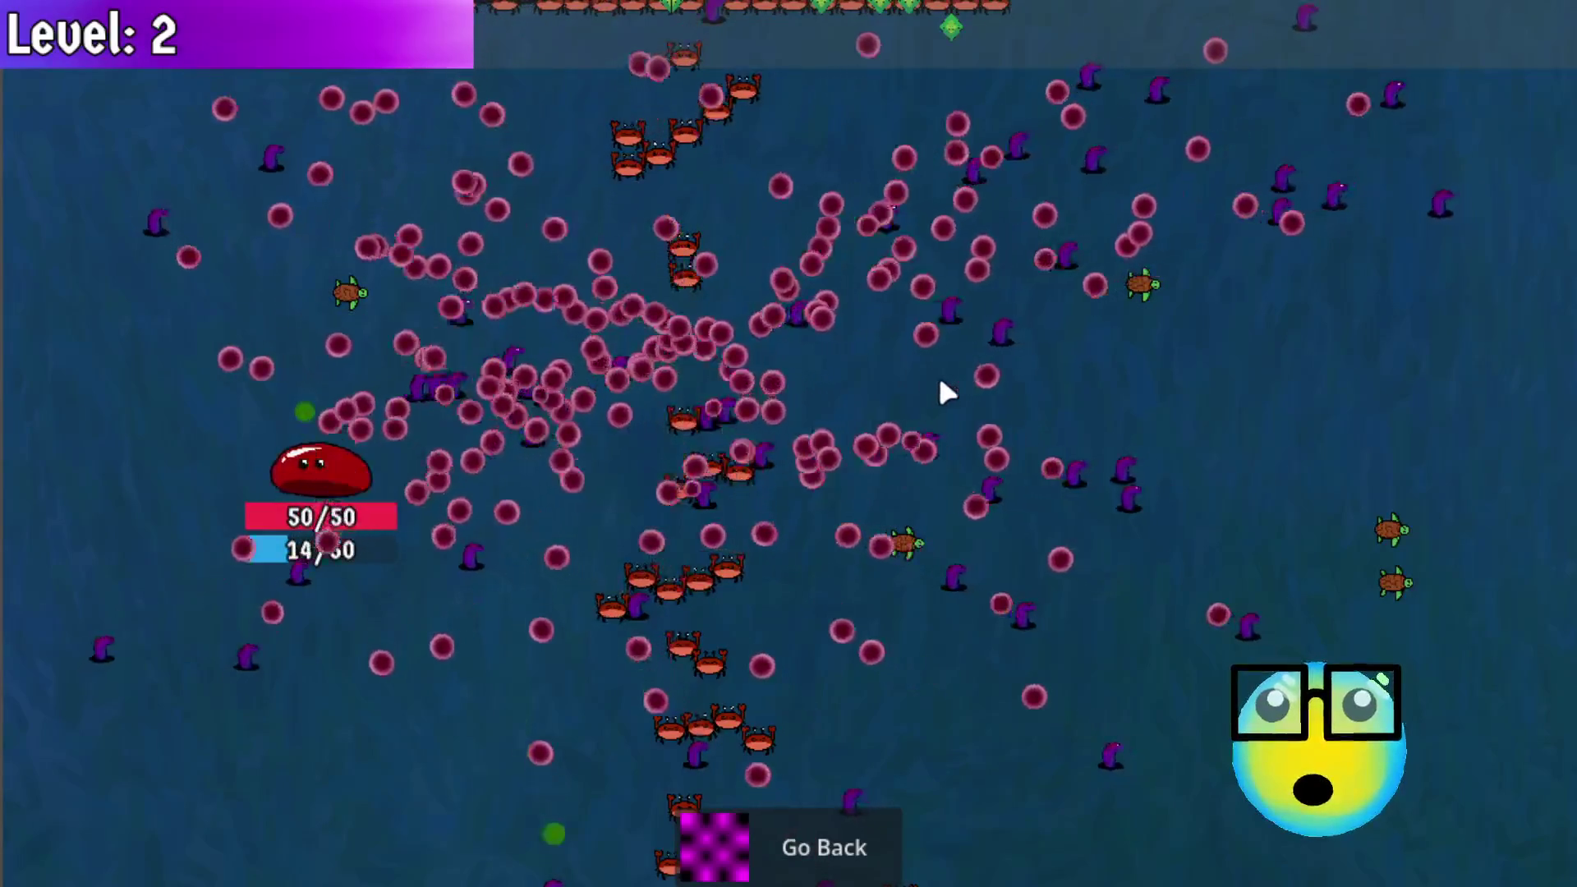
{"action": "key", "text": "d"}
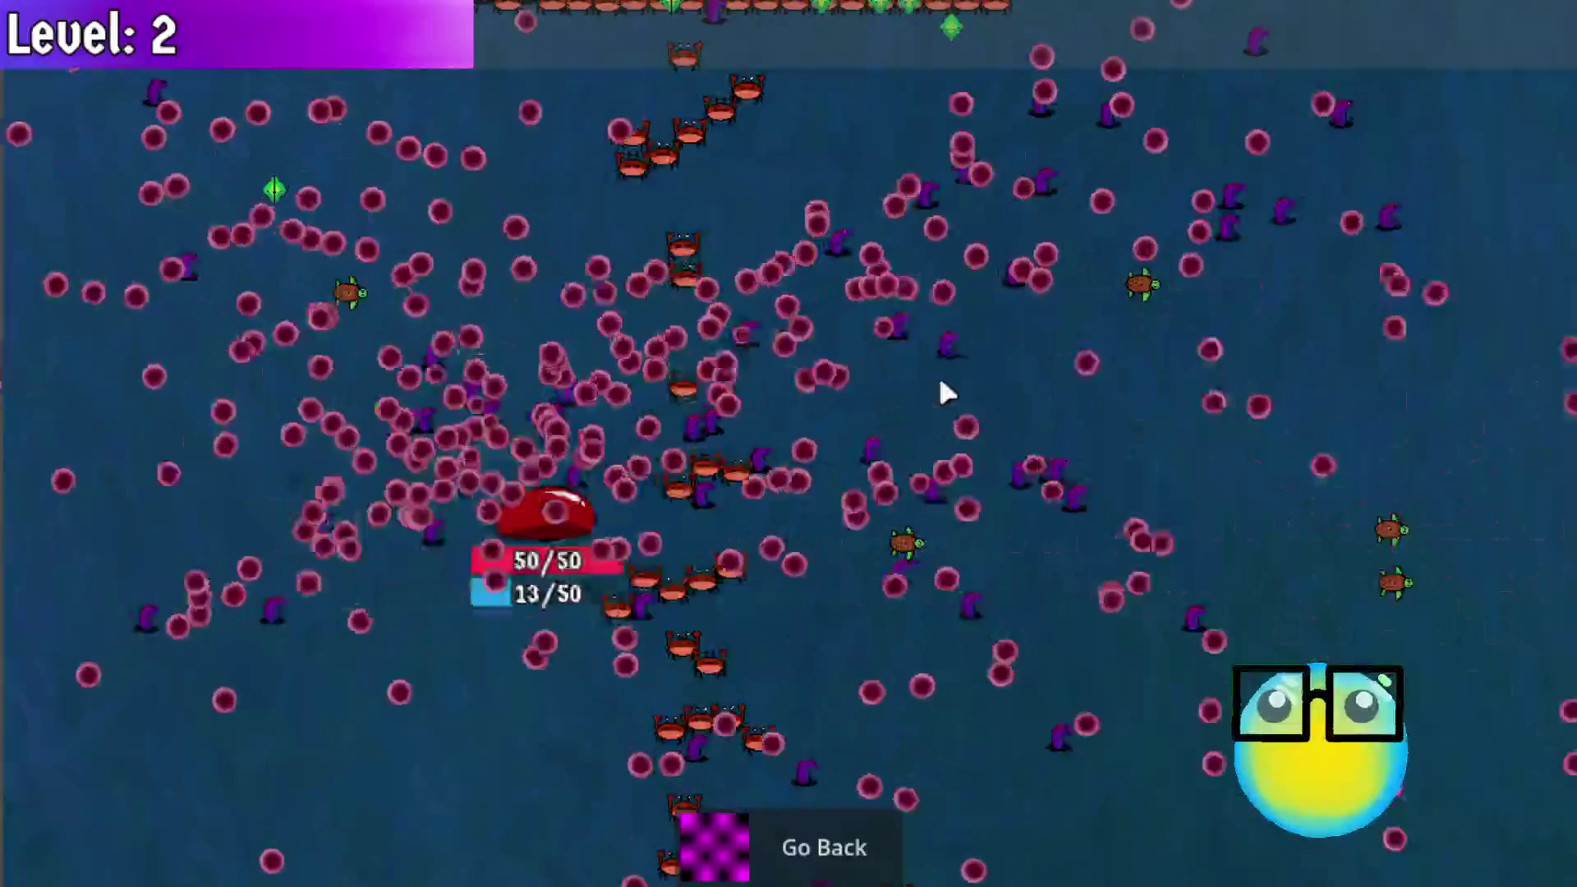
{"action": "key", "text": "d"}
{"action": "key", "text": "s"}
{"action": "key", "text": "w"}
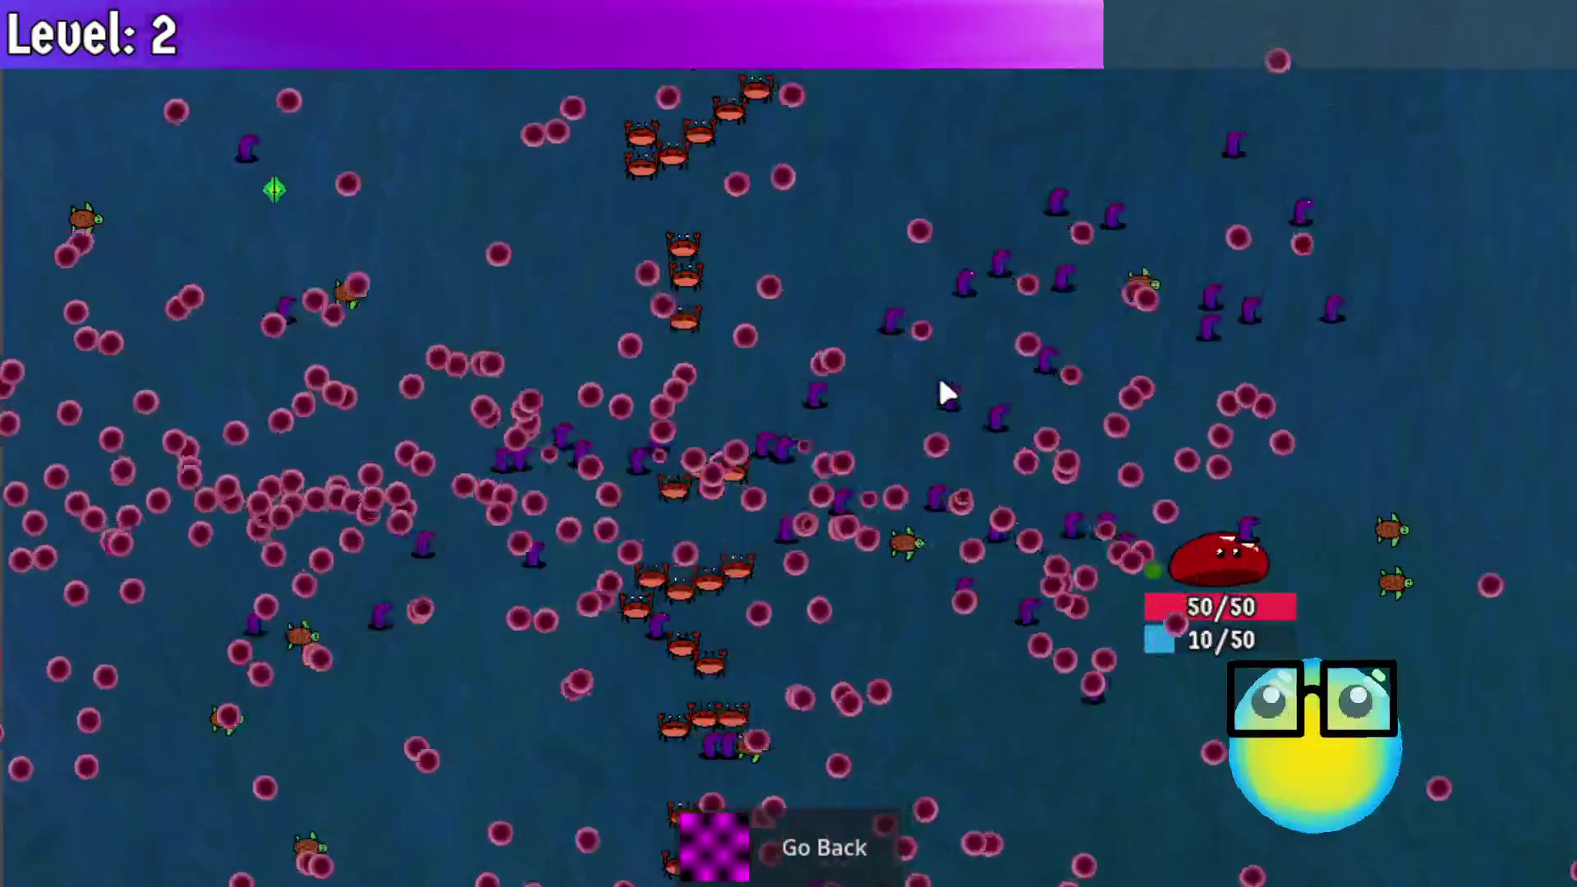
{"action": "key", "text": "w"}
{"action": "key", "text": "d"}
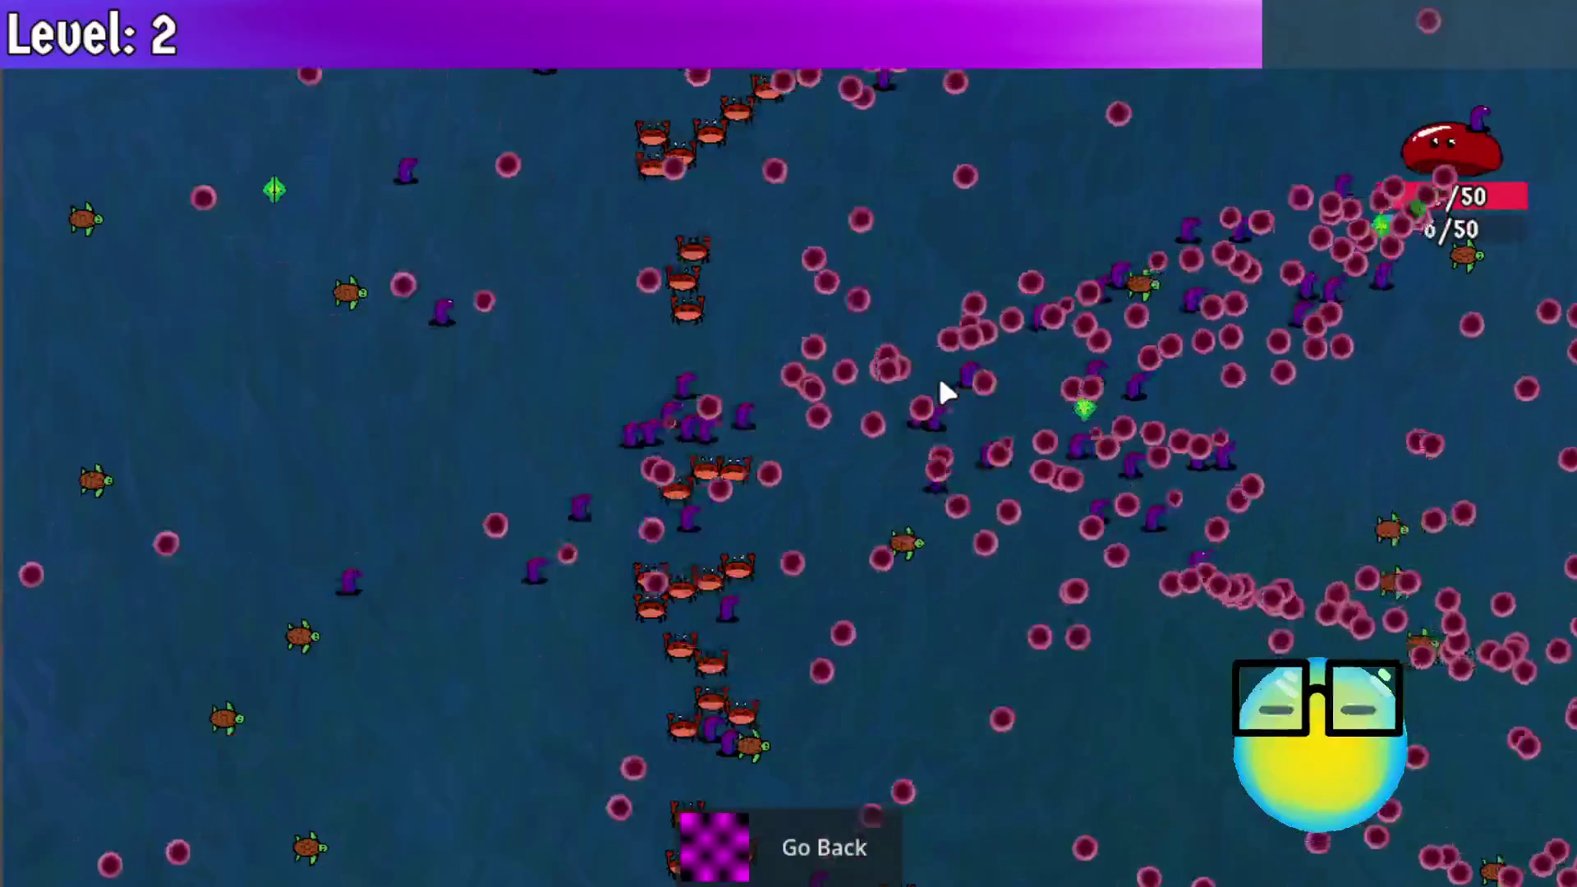
{"action": "key", "text": "a"}
{"action": "key", "text": "s"}
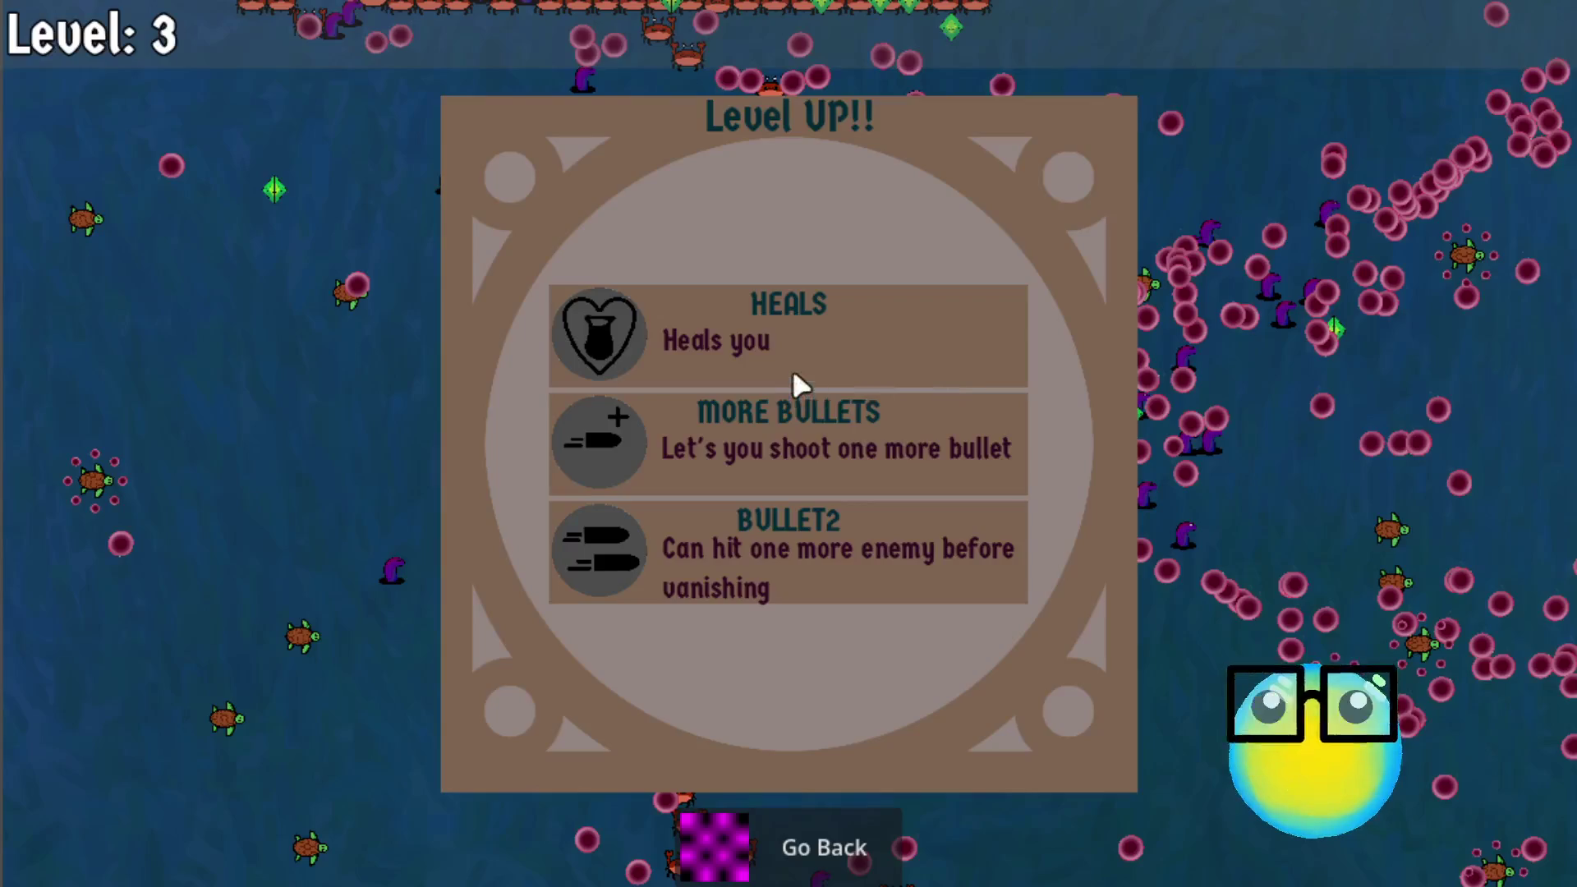
Step: Pick a Level 3 upgrade to close the dialog and resume play
{"action": "left_click", "coordinate": [869, 567]}
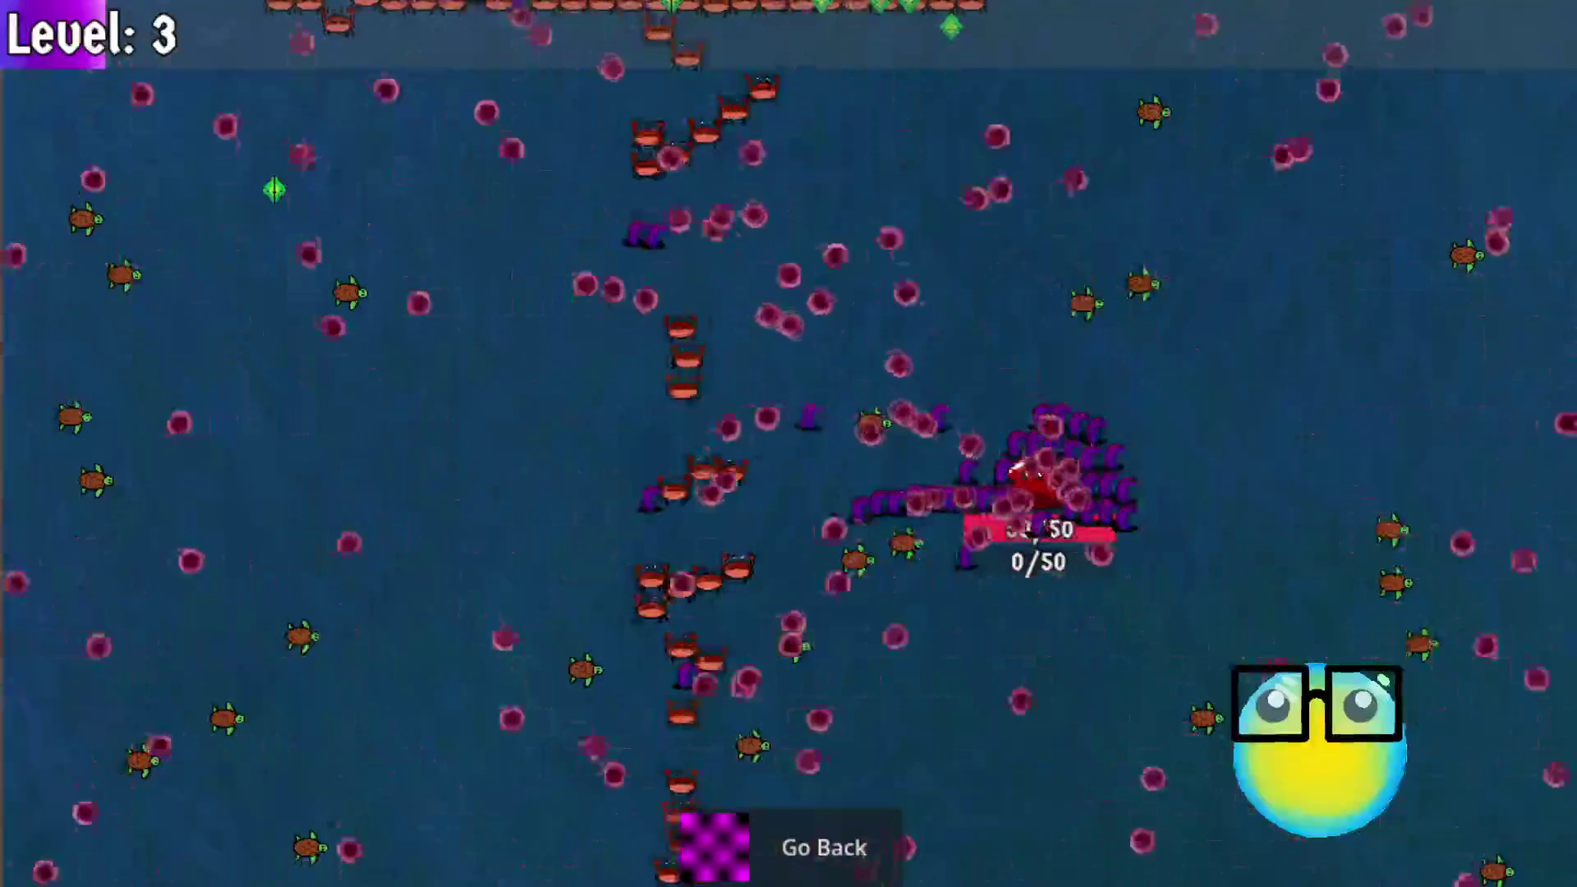
Step: Weave the slime around the Level 3 crab swarms, keeping health at 50/50
{"action": "key", "text": "a"}
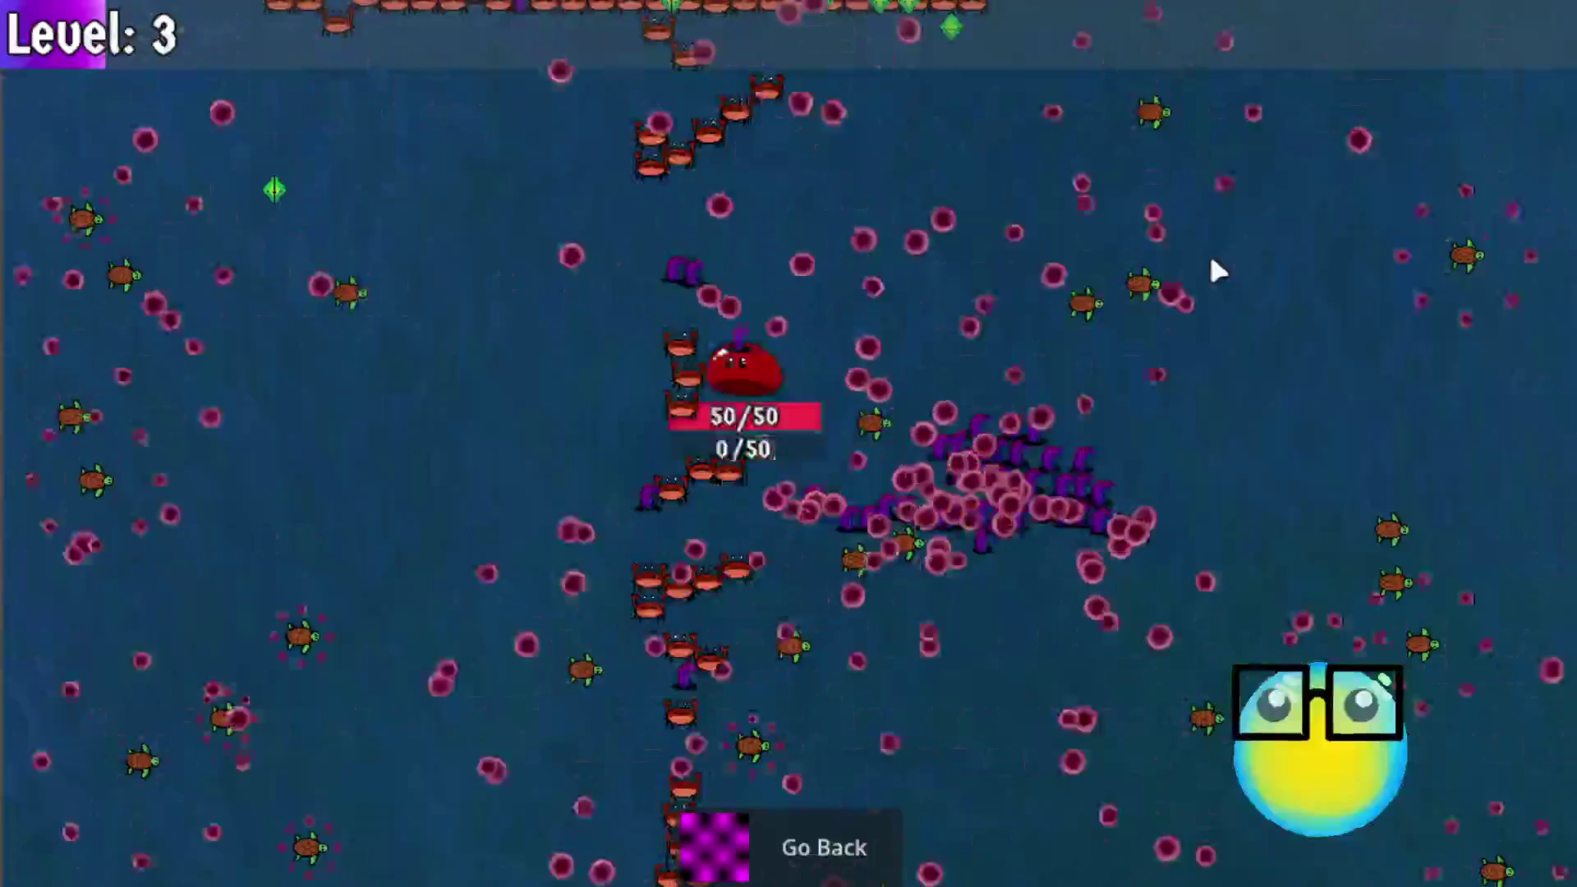
{"action": "key", "text": "w"}
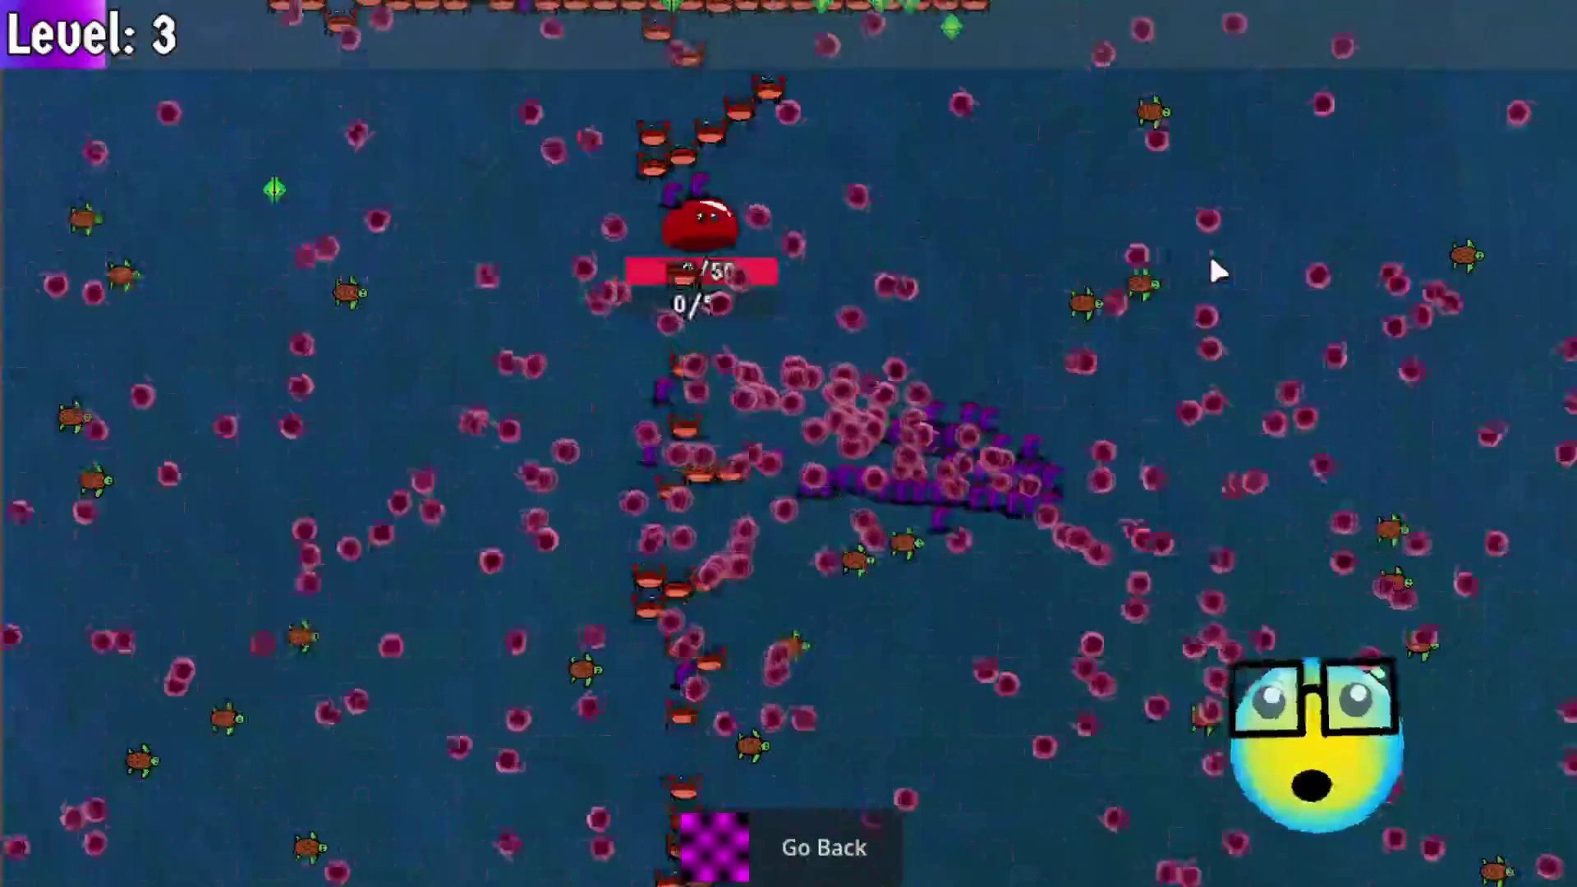
{"action": "key", "text": "s"}
{"action": "key", "text": "d"}
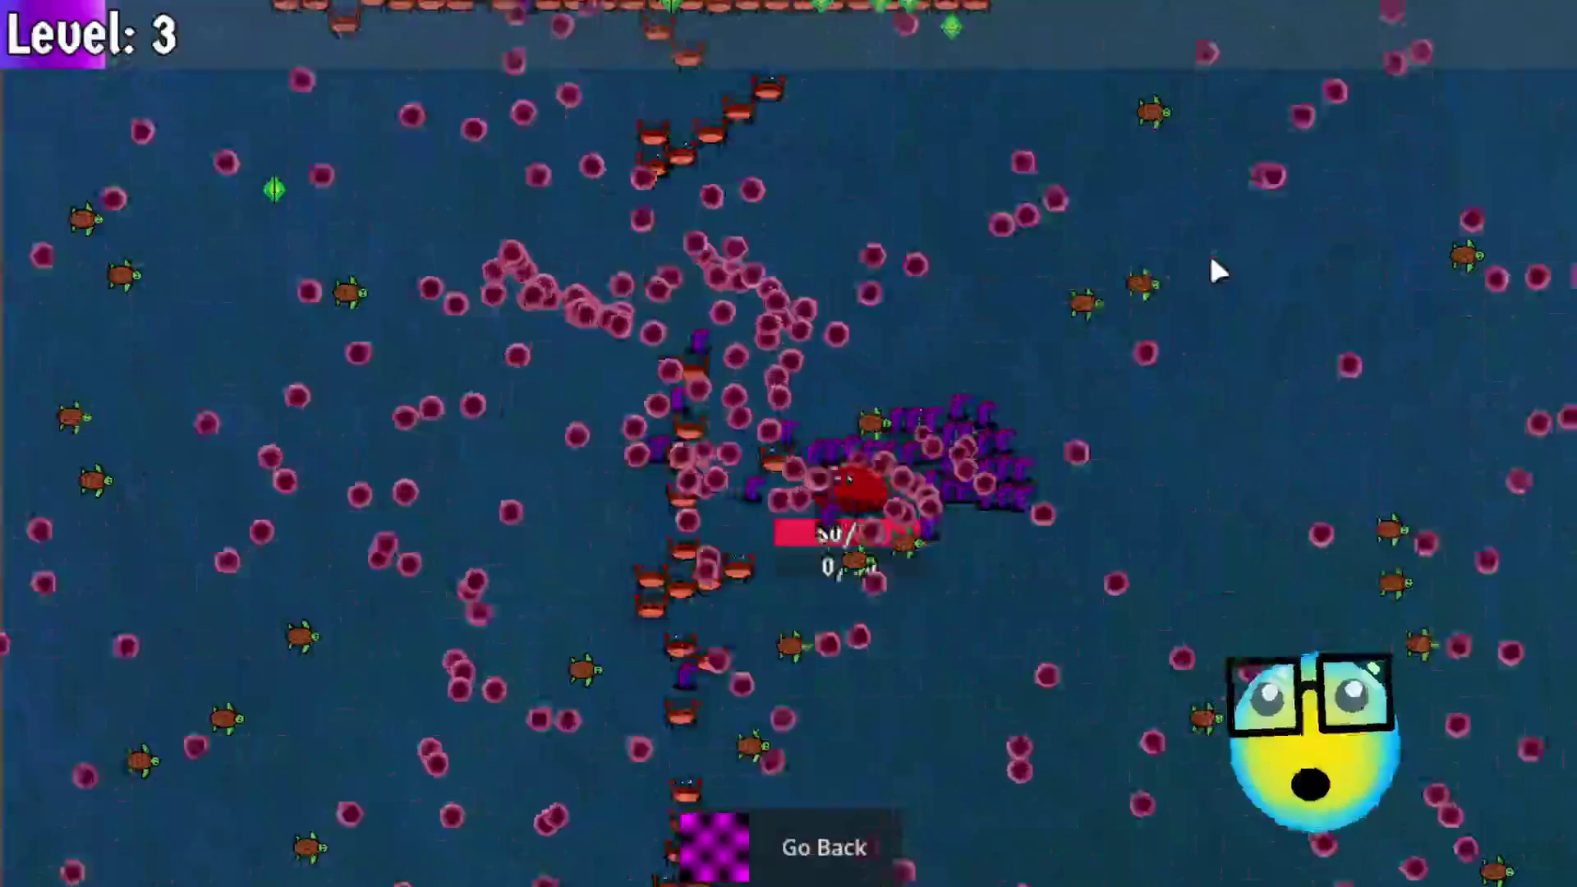
{"action": "key", "text": "a"}
{"action": "key", "text": "d"}
{"action": "key", "text": "s"}
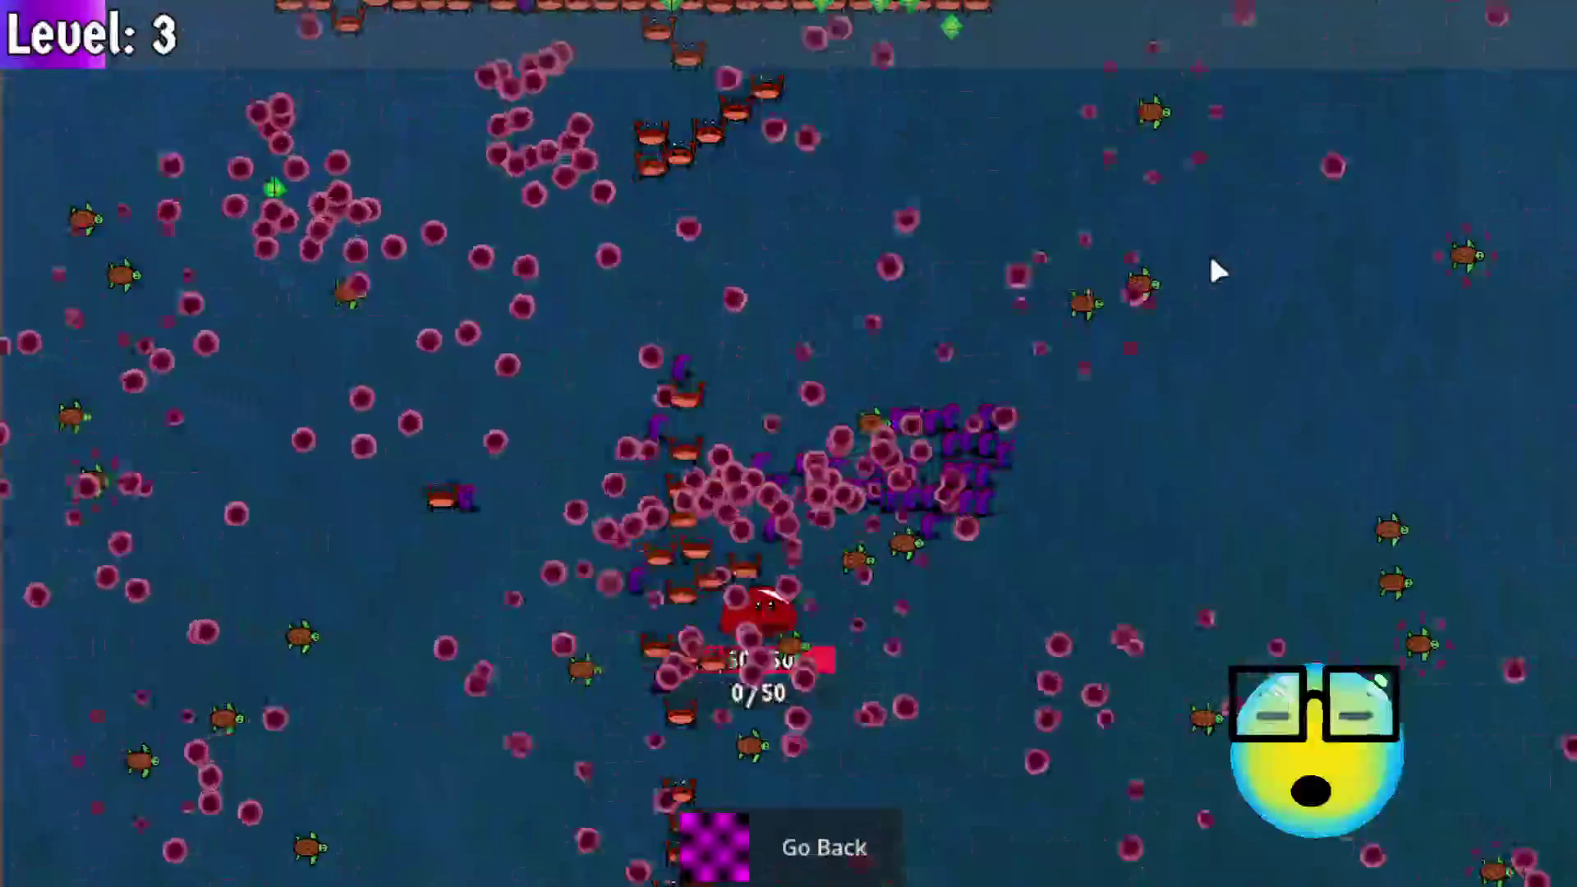
{"action": "key", "text": "a"}
{"action": "key", "text": "d"}
{"action": "key", "text": "w"}
{"action": "key", "text": "a"}
{"action": "key", "text": "d"}
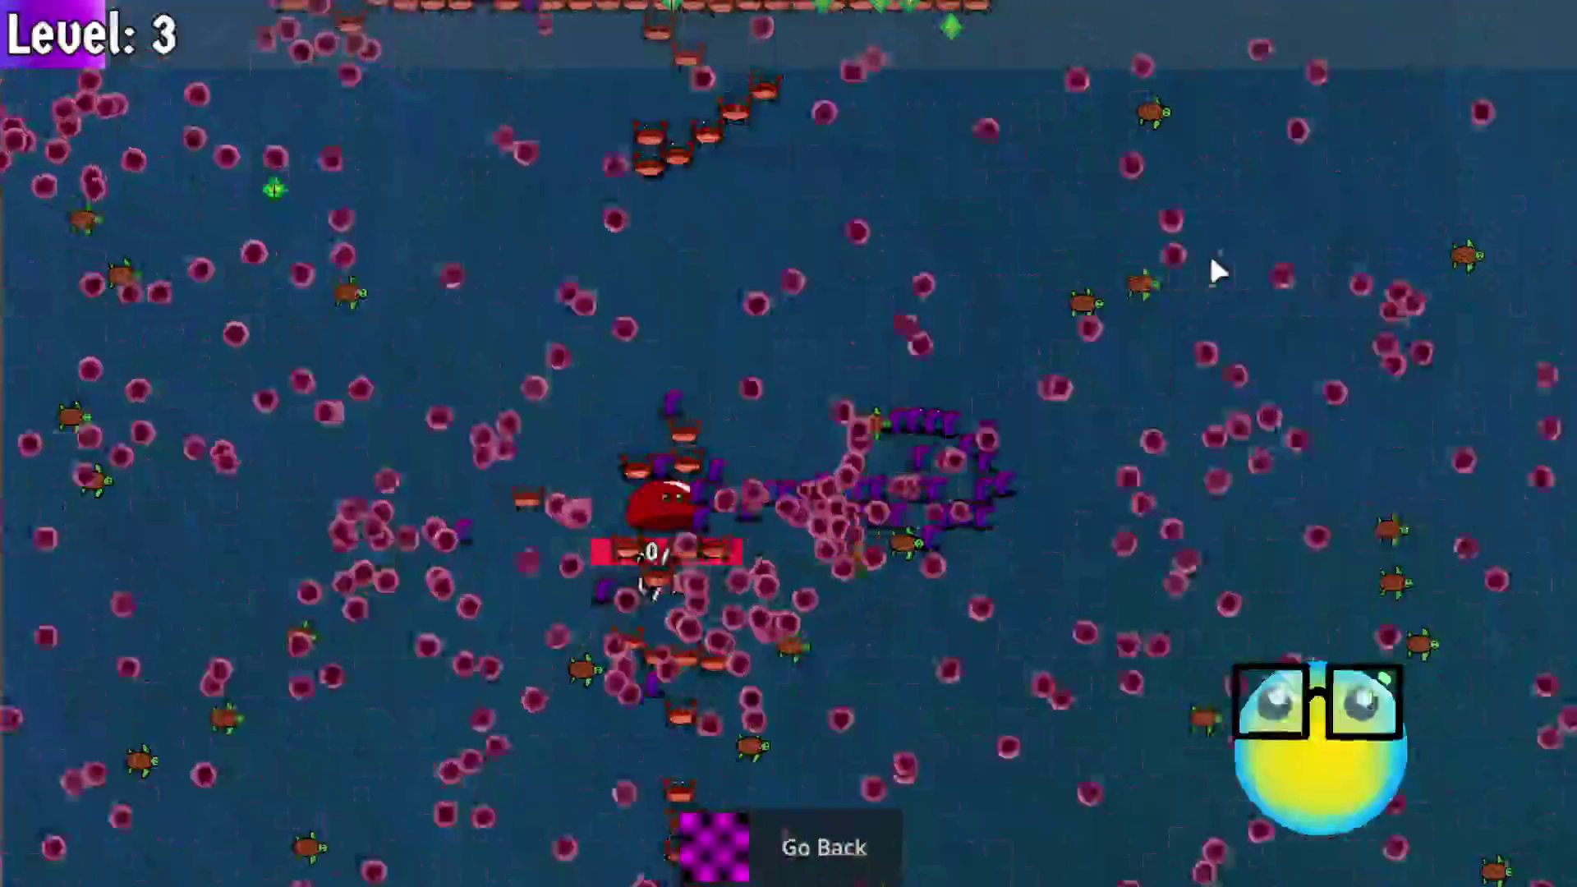
{"action": "key", "text": "s"}
{"action": "key", "text": "w"}
{"action": "key", "text": "w"}
{"action": "key", "text": "s"}
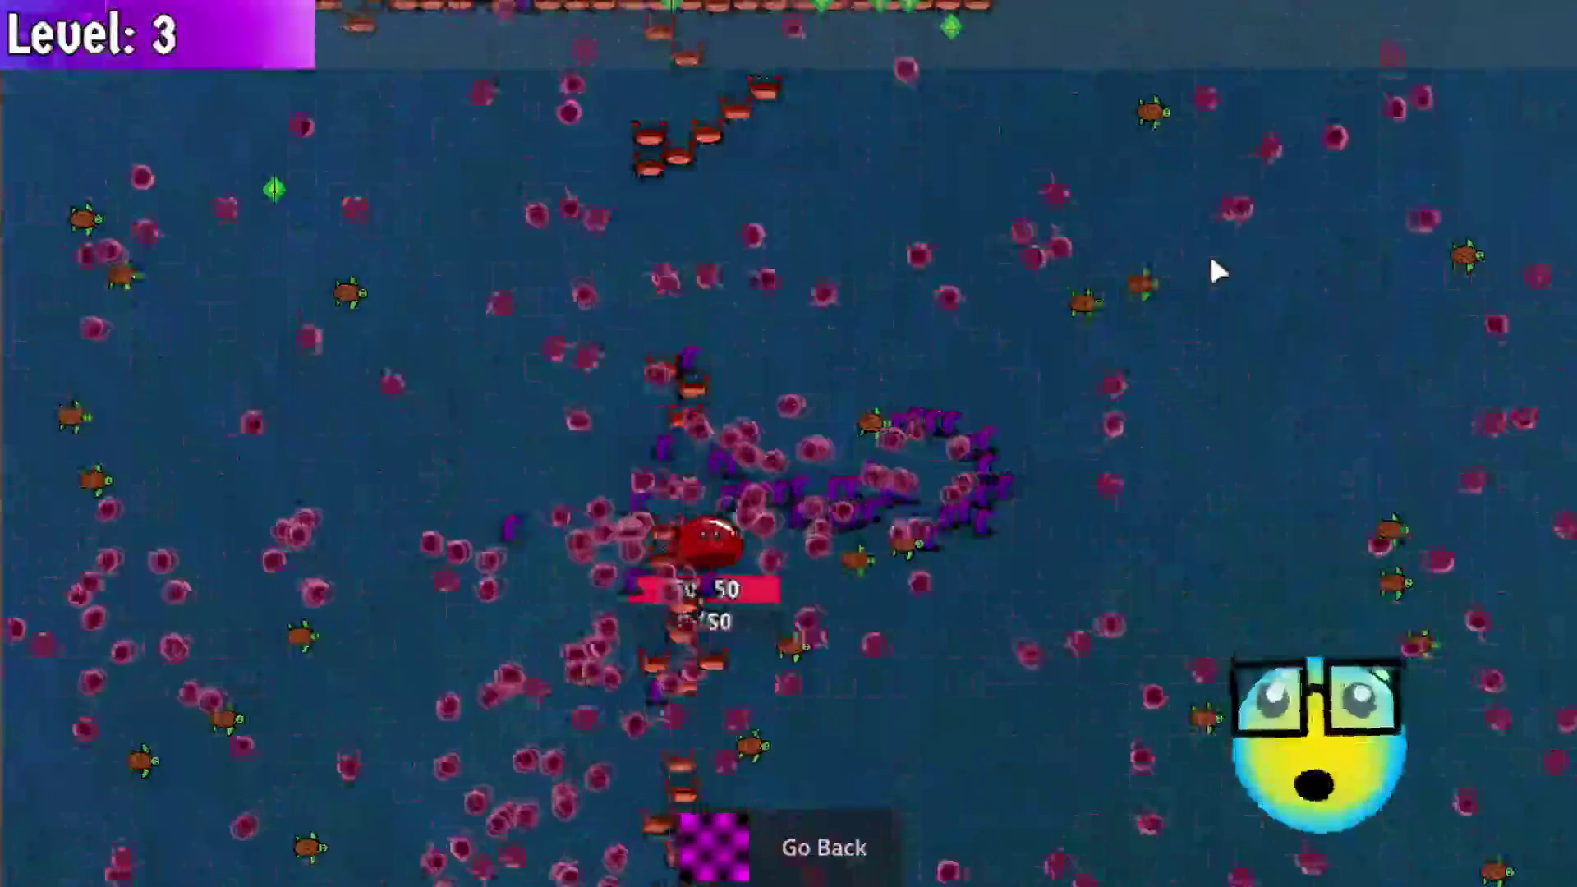
{"action": "key", "text": "w"}
{"action": "key", "text": "s"}
{"action": "key", "text": "w"}
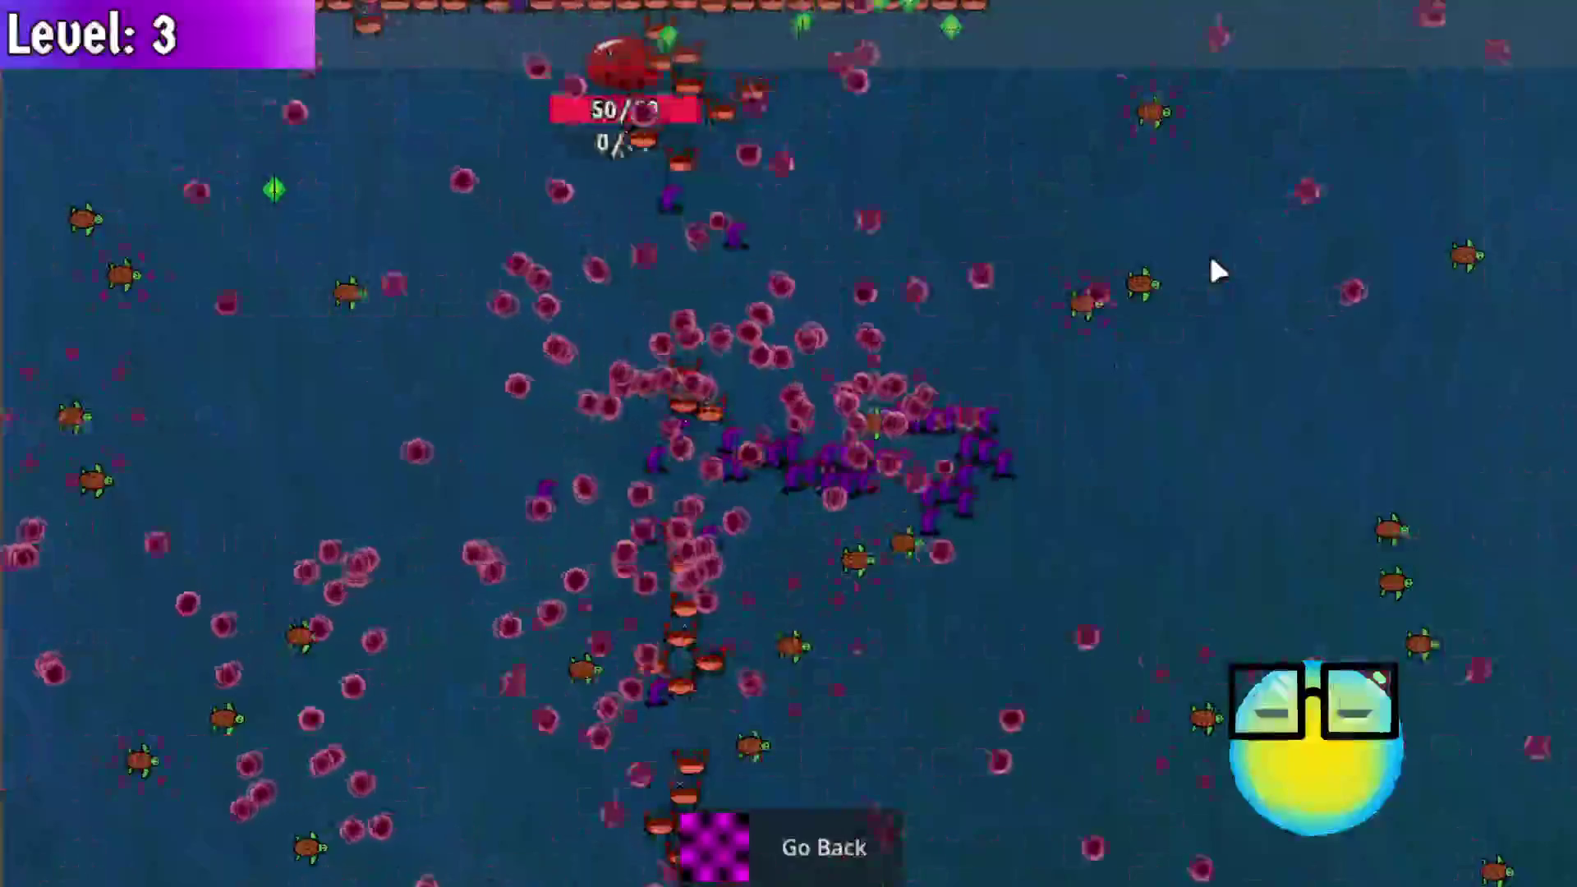
{"action": "key", "text": "d"}
{"action": "key", "text": "a"}
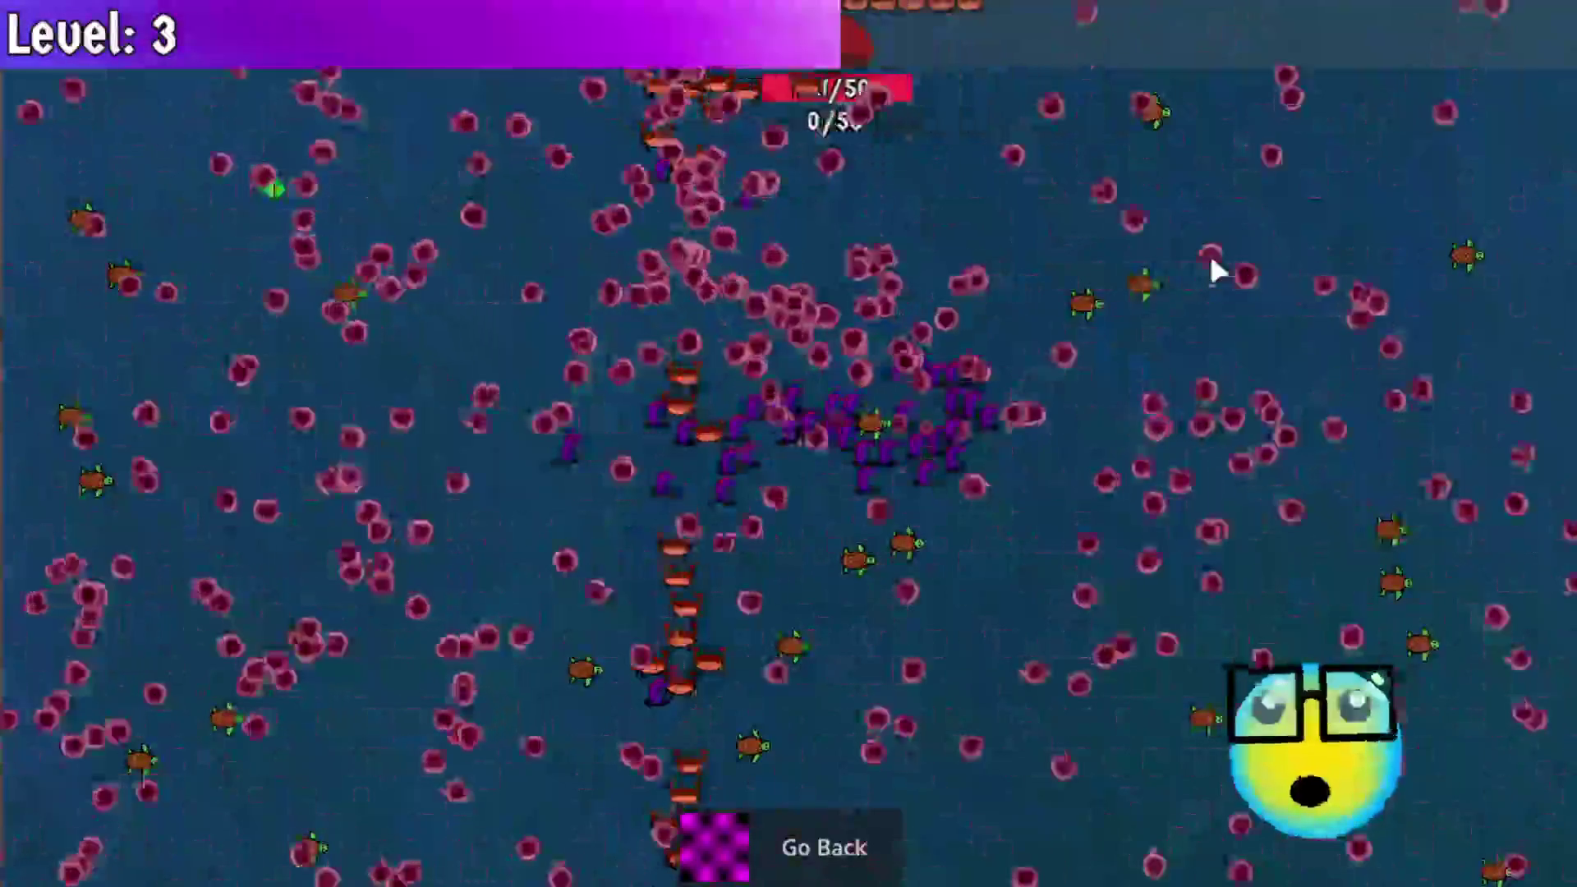
{"action": "key", "text": "s"}
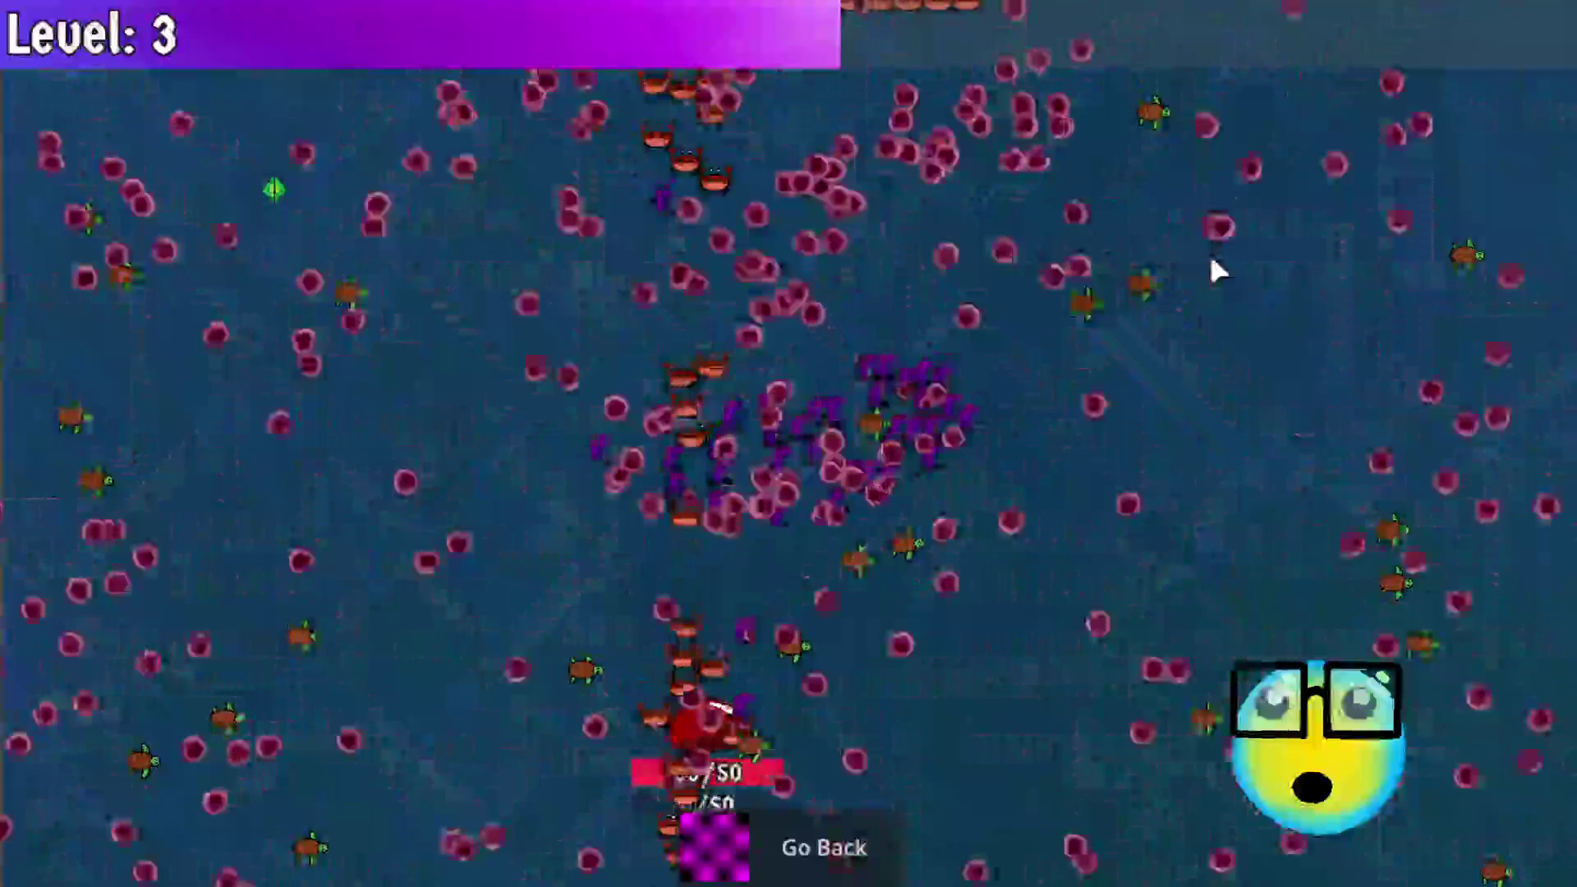
{"action": "key", "text": "w"}
{"action": "key", "text": "d"}
{"action": "key", "text": "s"}
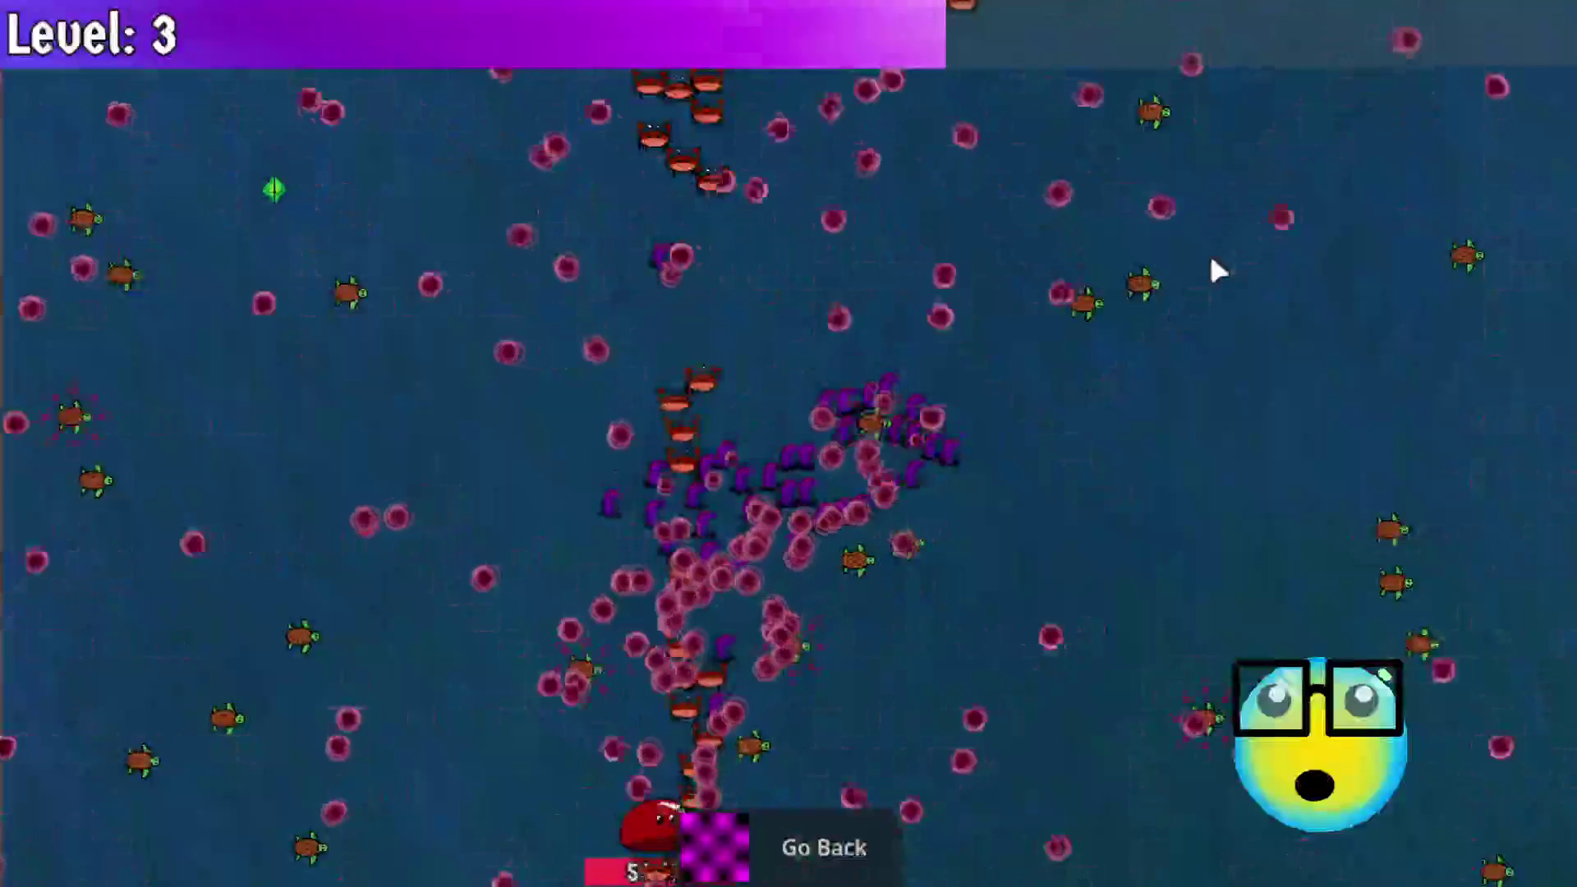
{"action": "key", "text": "w"}
{"action": "key", "text": "a"}
{"action": "key", "text": "d"}
{"action": "key", "text": "a"}
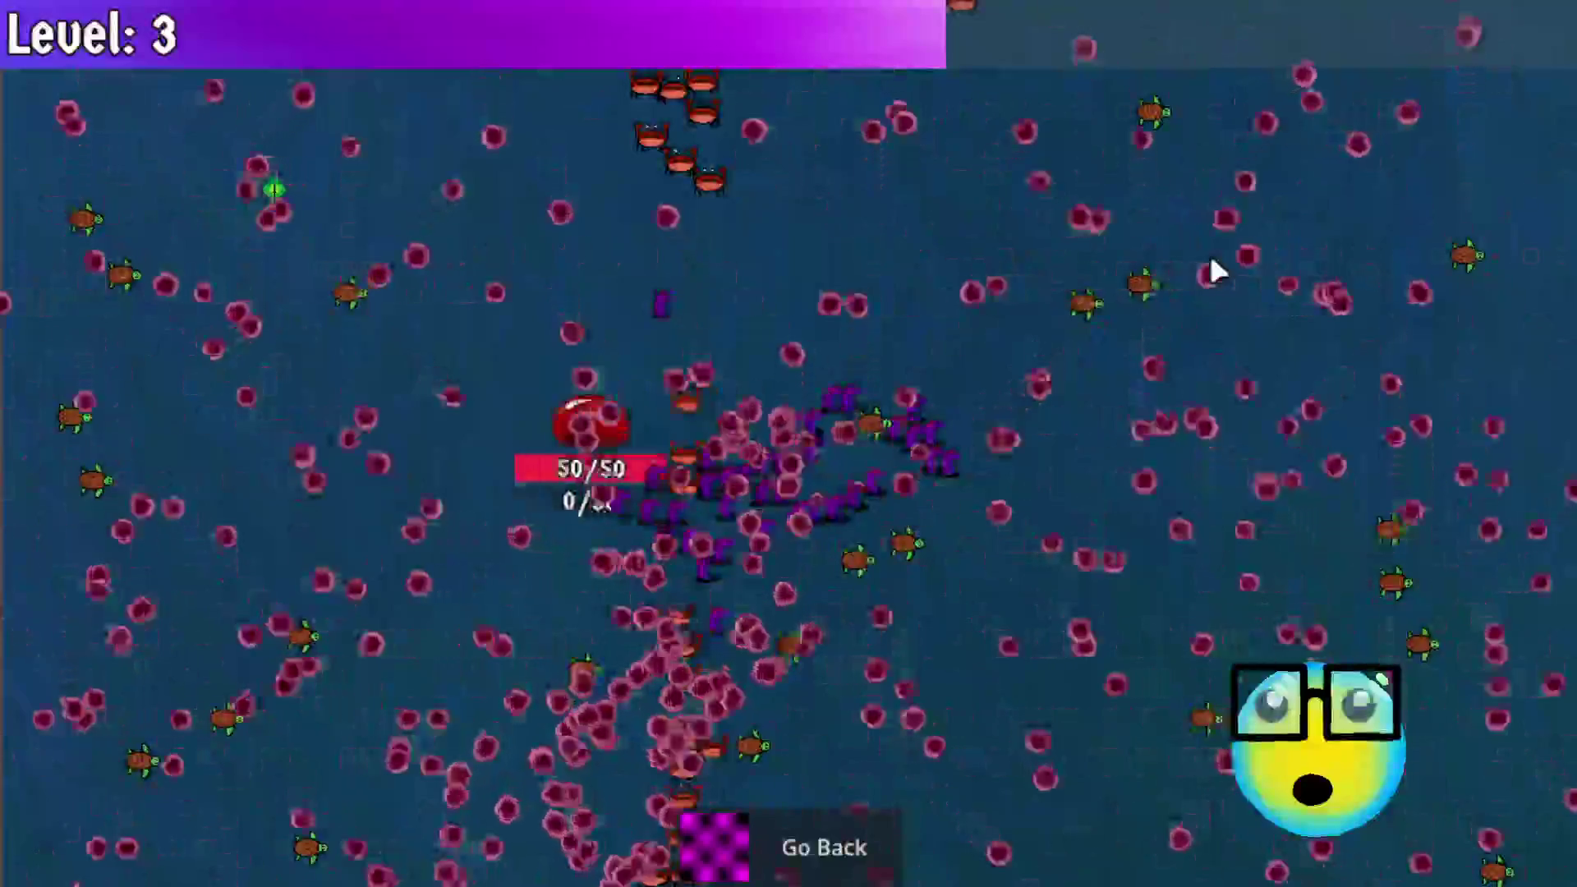
{"action": "key", "text": "d"}
{"action": "key", "text": "a"}
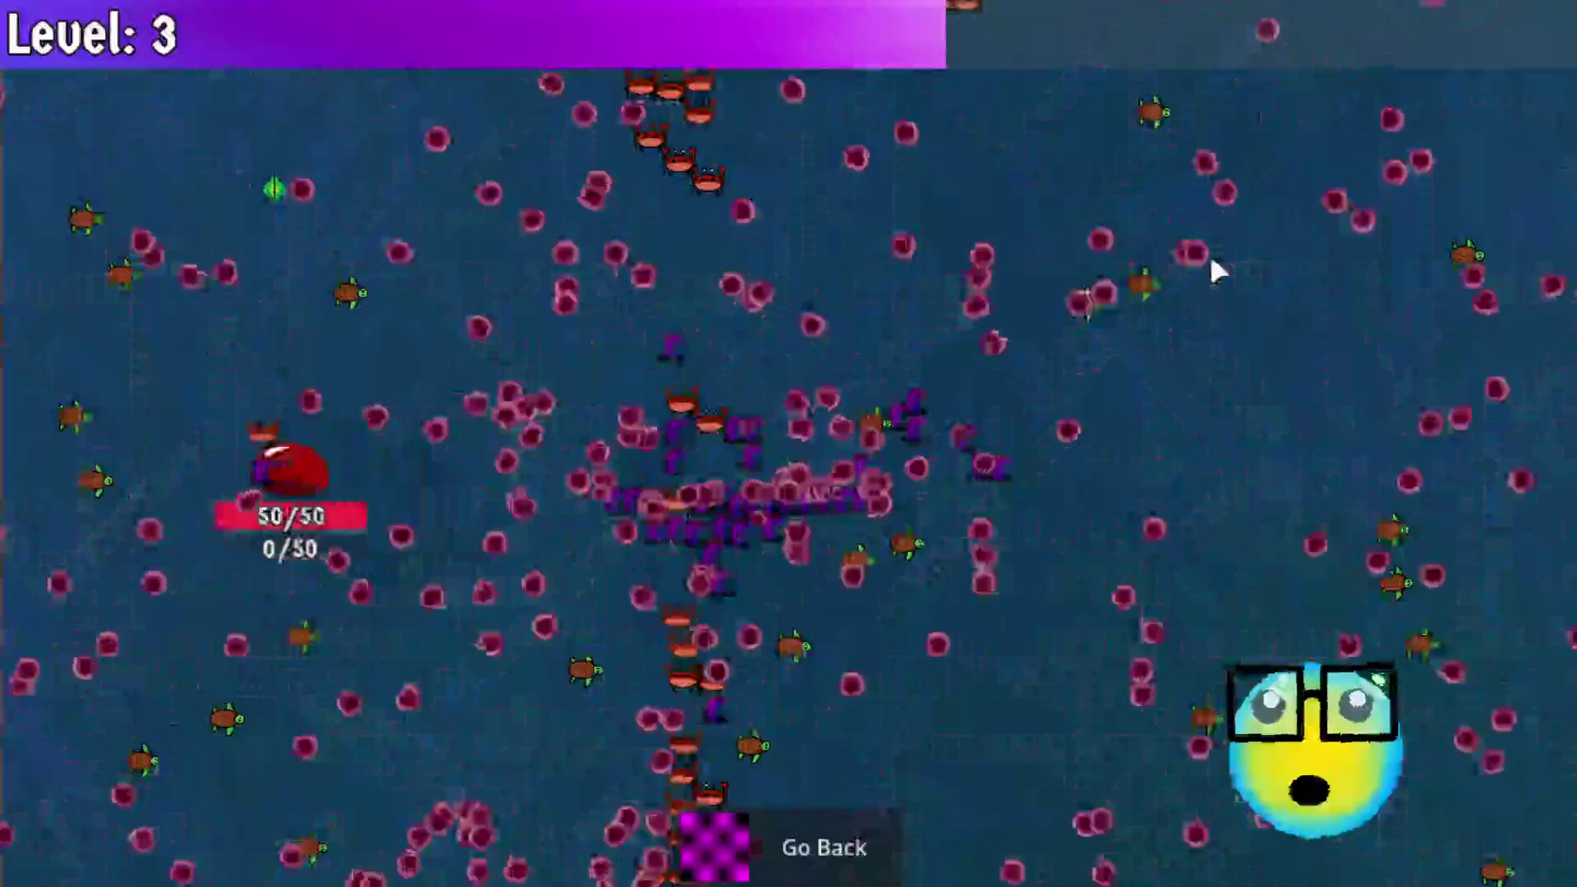
{"action": "key", "text": "s"}
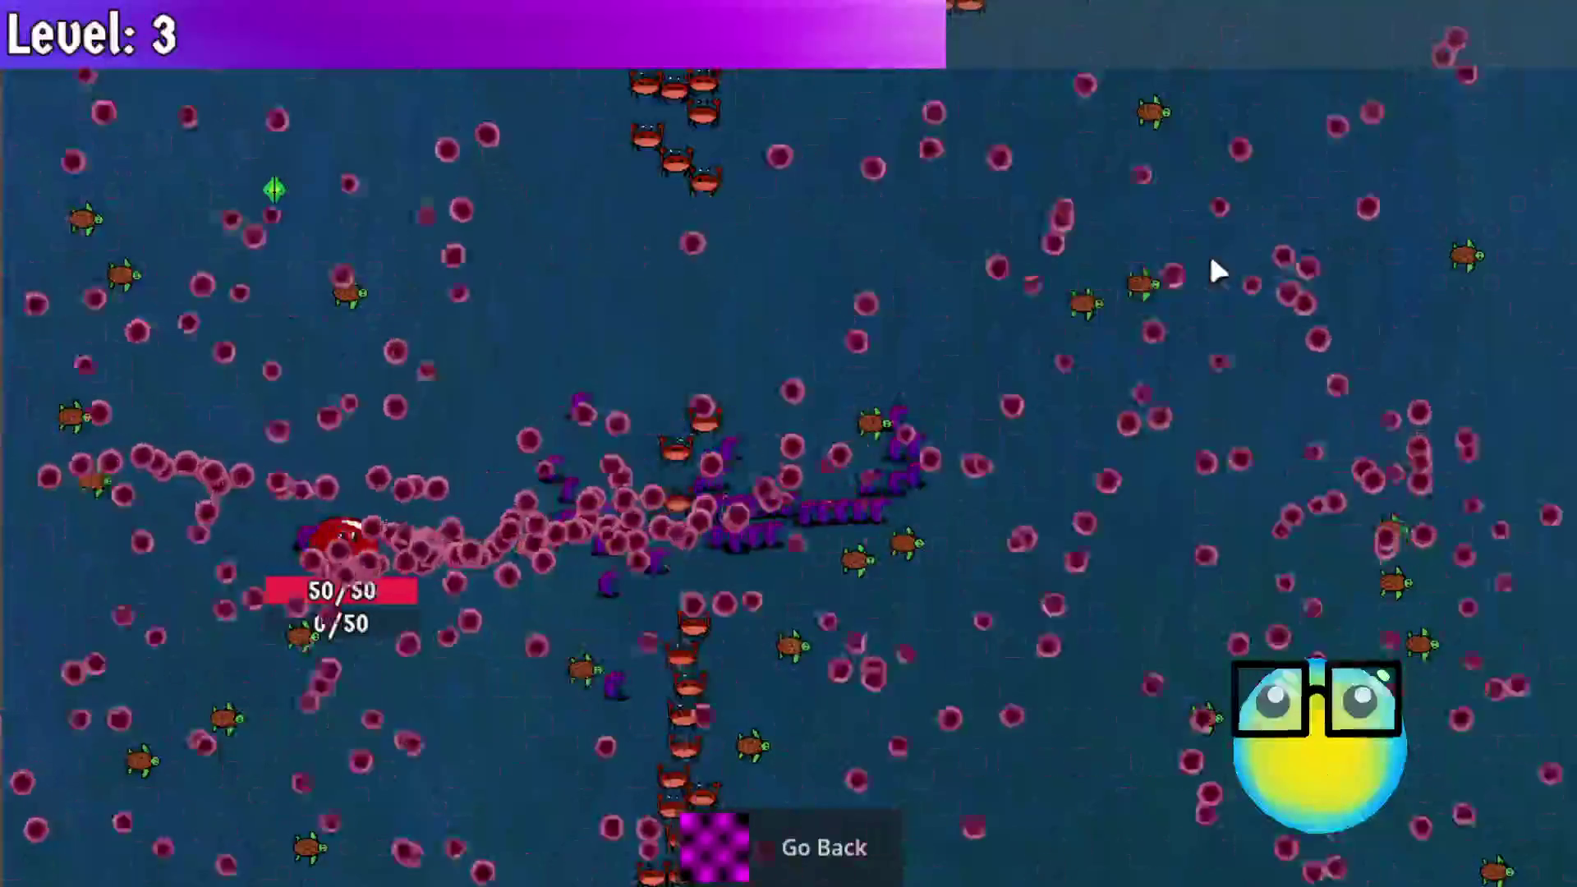
{"action": "key", "text": "s"}
{"action": "key", "text": "d"}
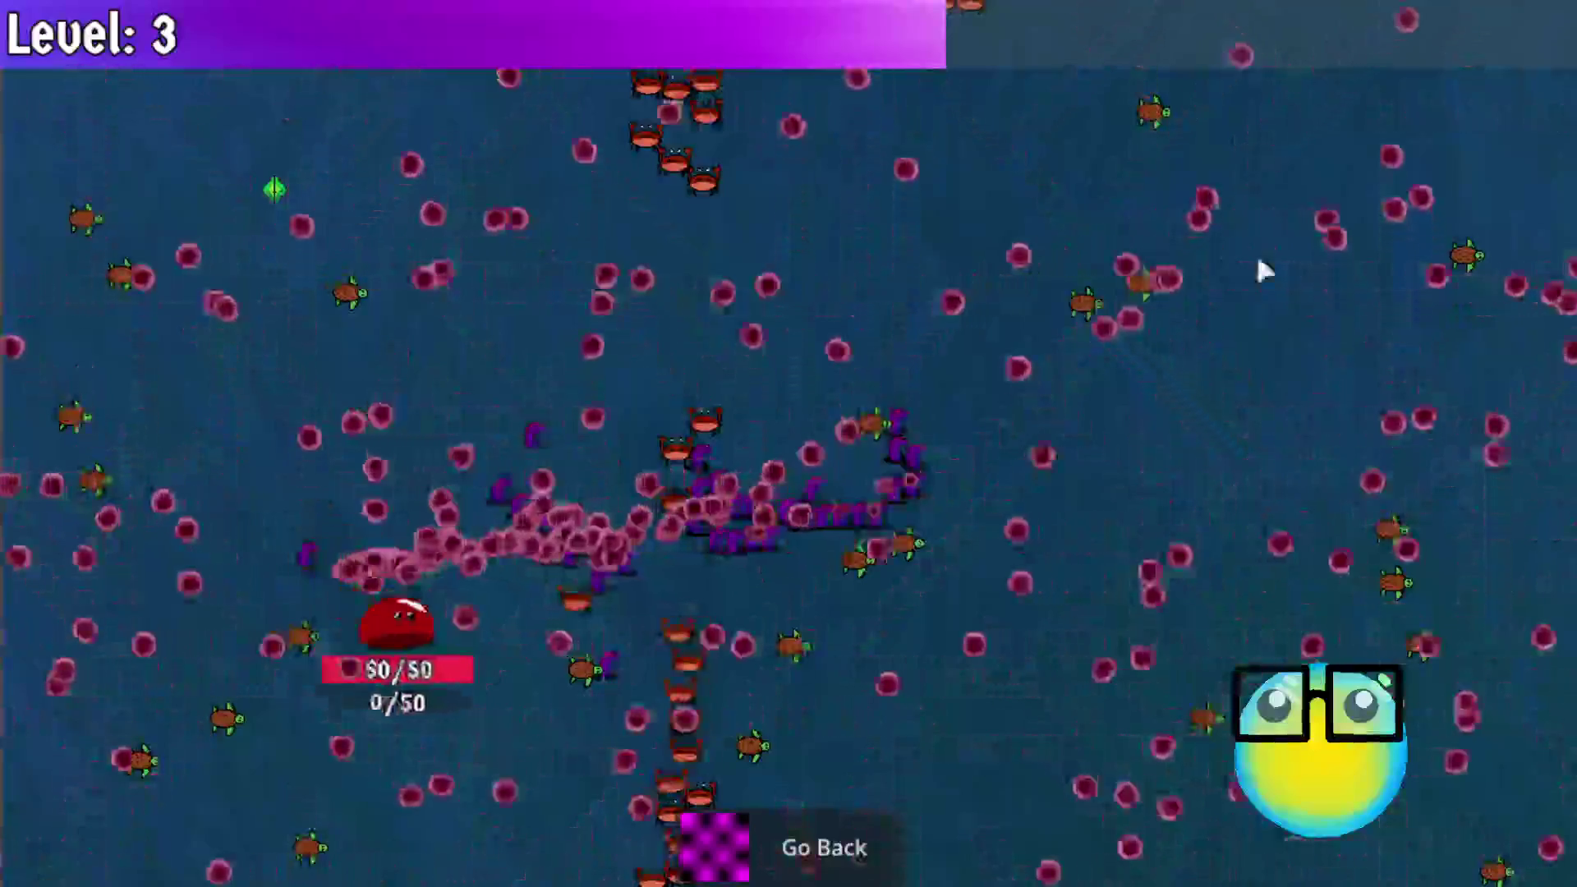
{"action": "key", "text": "a"}
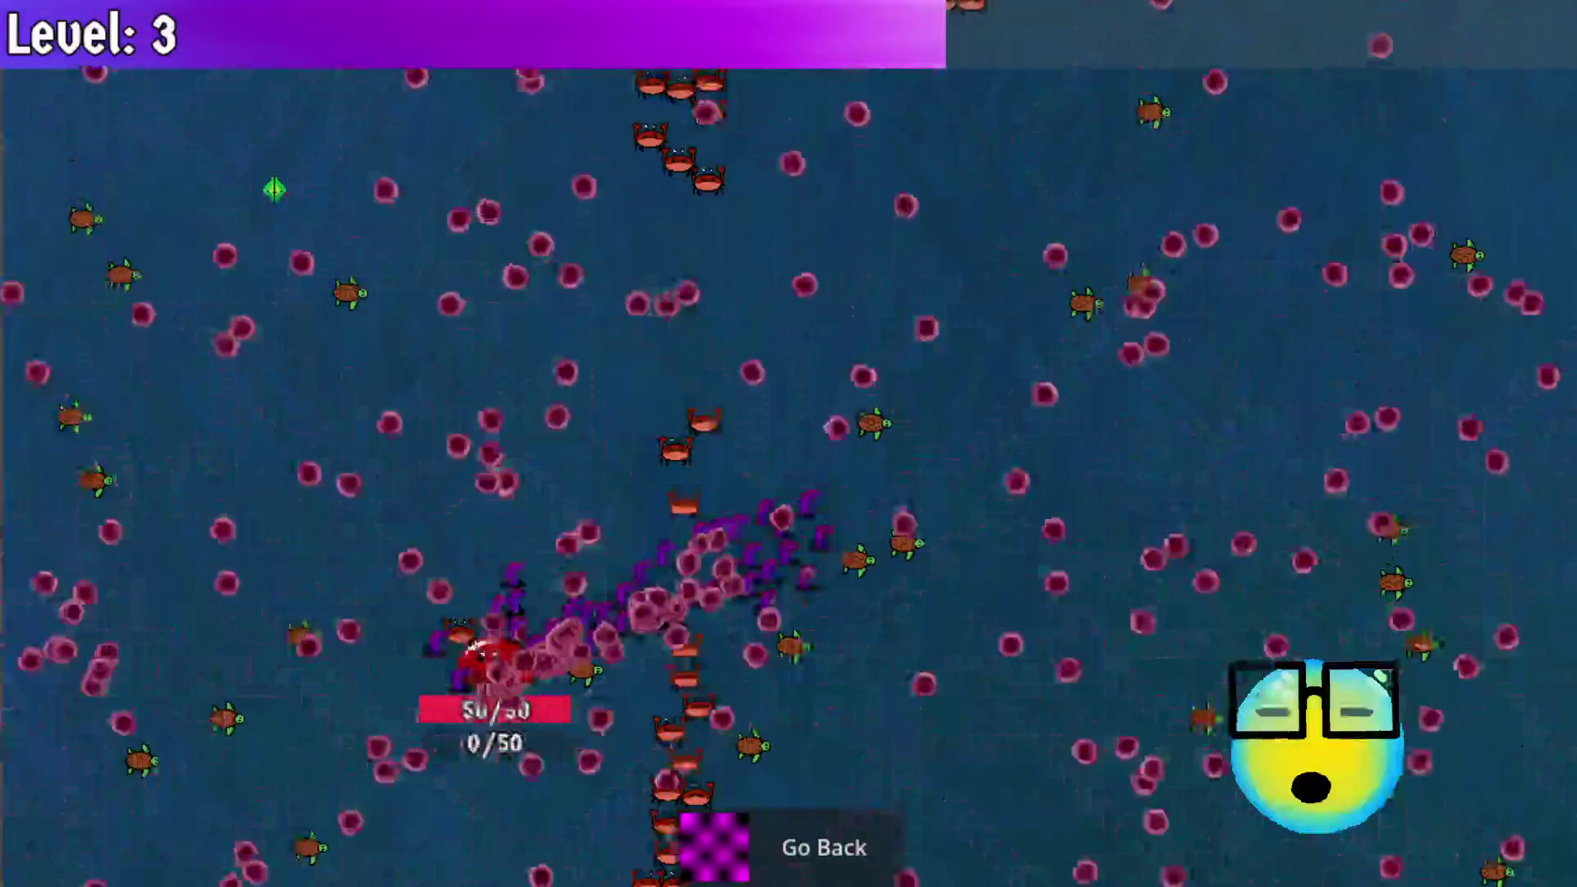
{"action": "key", "text": "d"}
{"action": "key", "text": "s"}
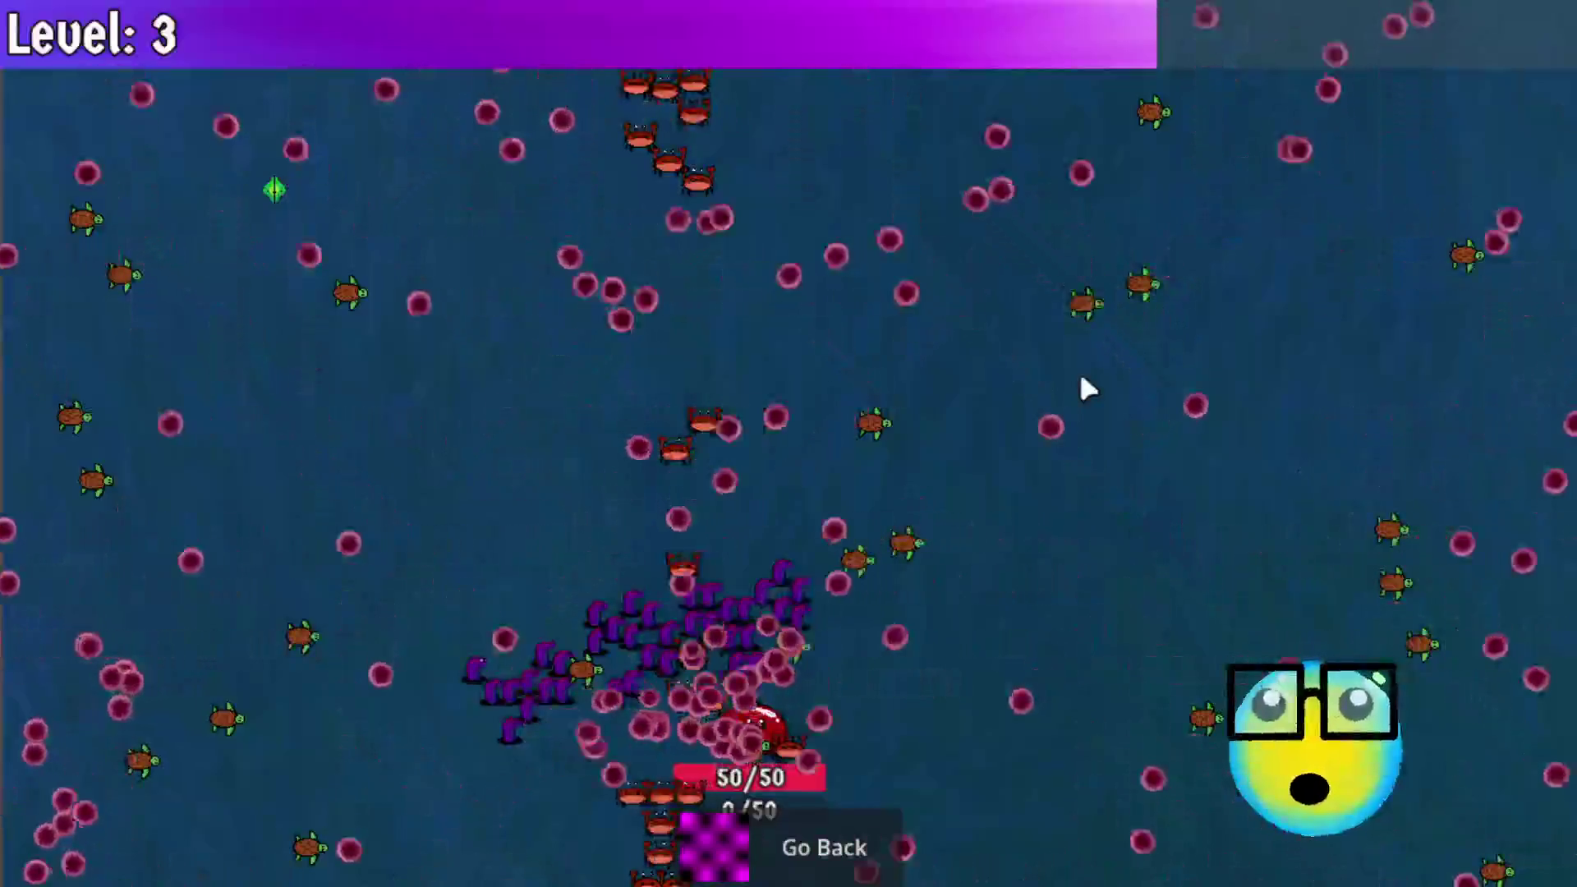
{"action": "key", "text": "d"}
{"action": "key", "text": "a"}
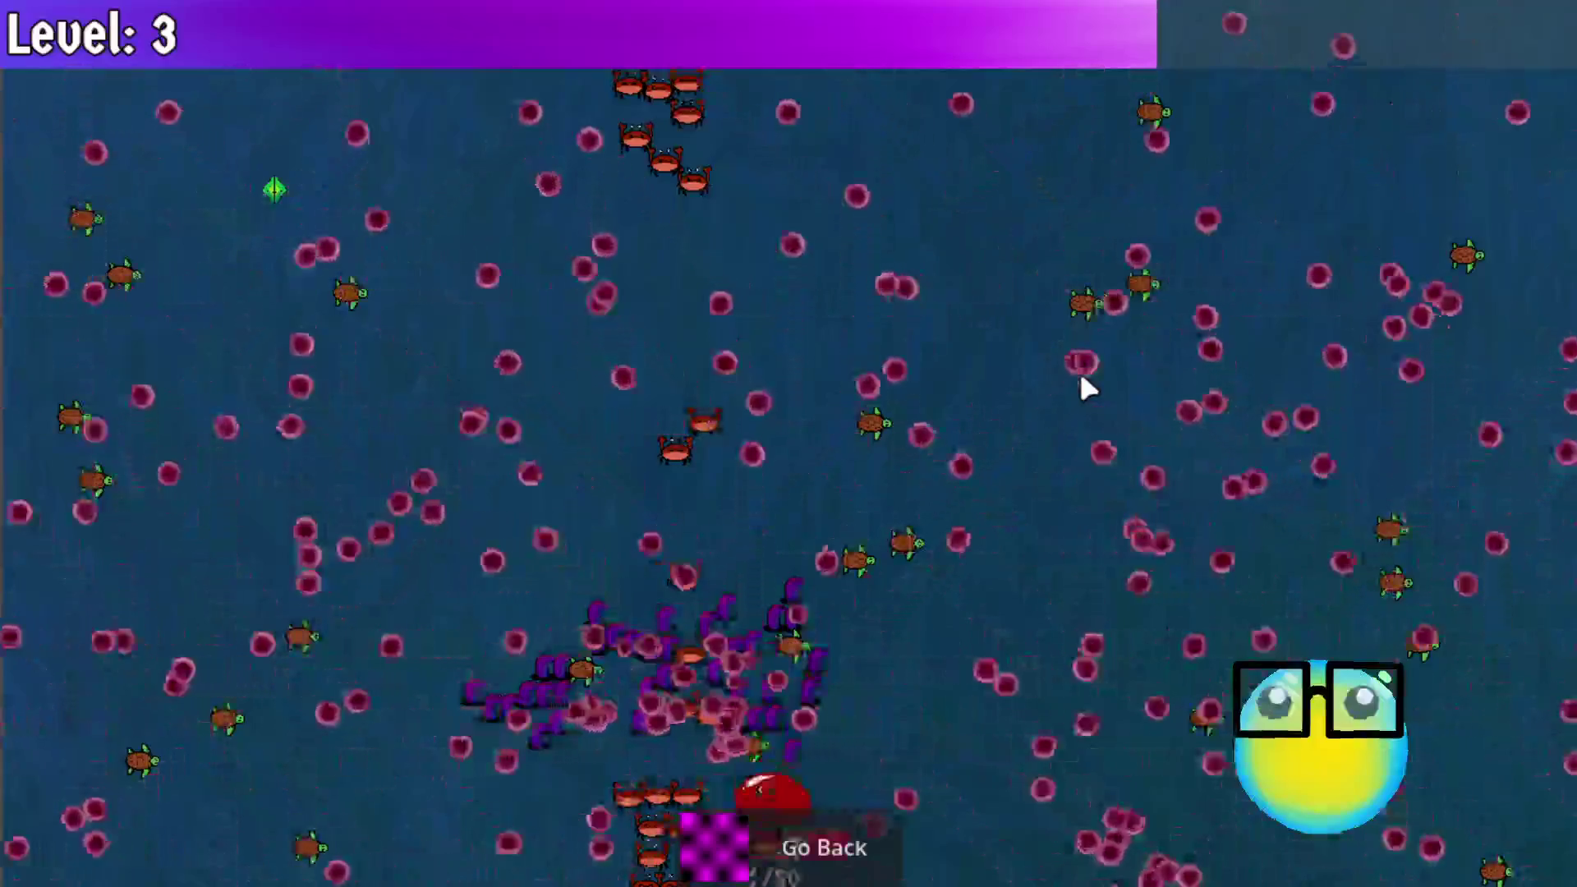
{"action": "key", "text": "a"}
{"action": "key", "text": "d"}
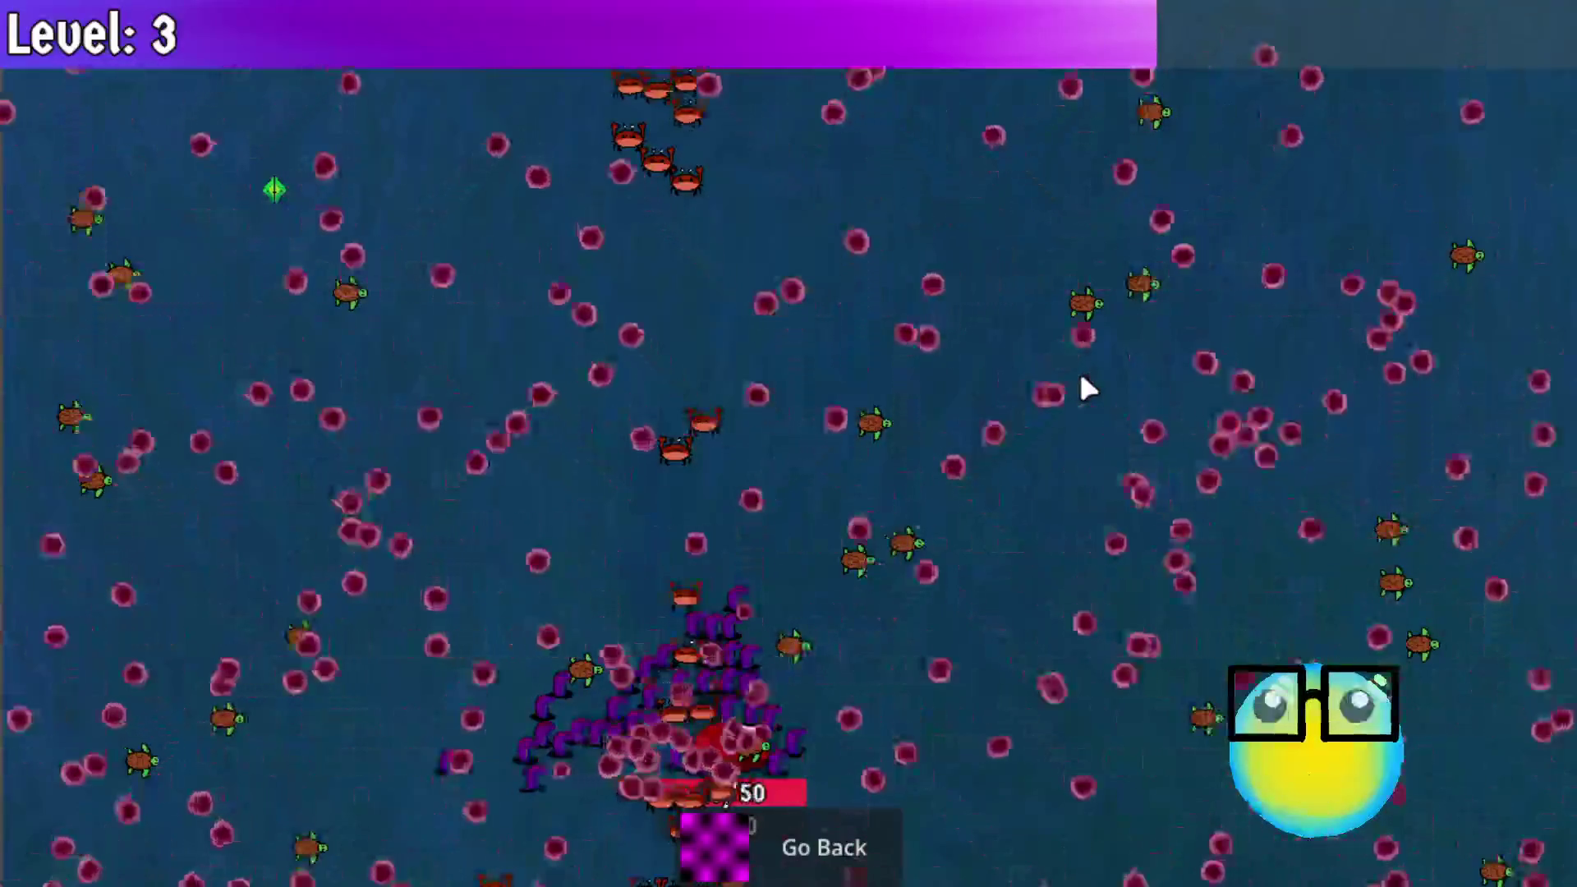
Step: Keep dodging crabs until the experience bar is nearly full, then leave the level
{"action": "key", "text": "w"}
{"action": "key", "text": "w"}
{"action": "key", "text": "s"}
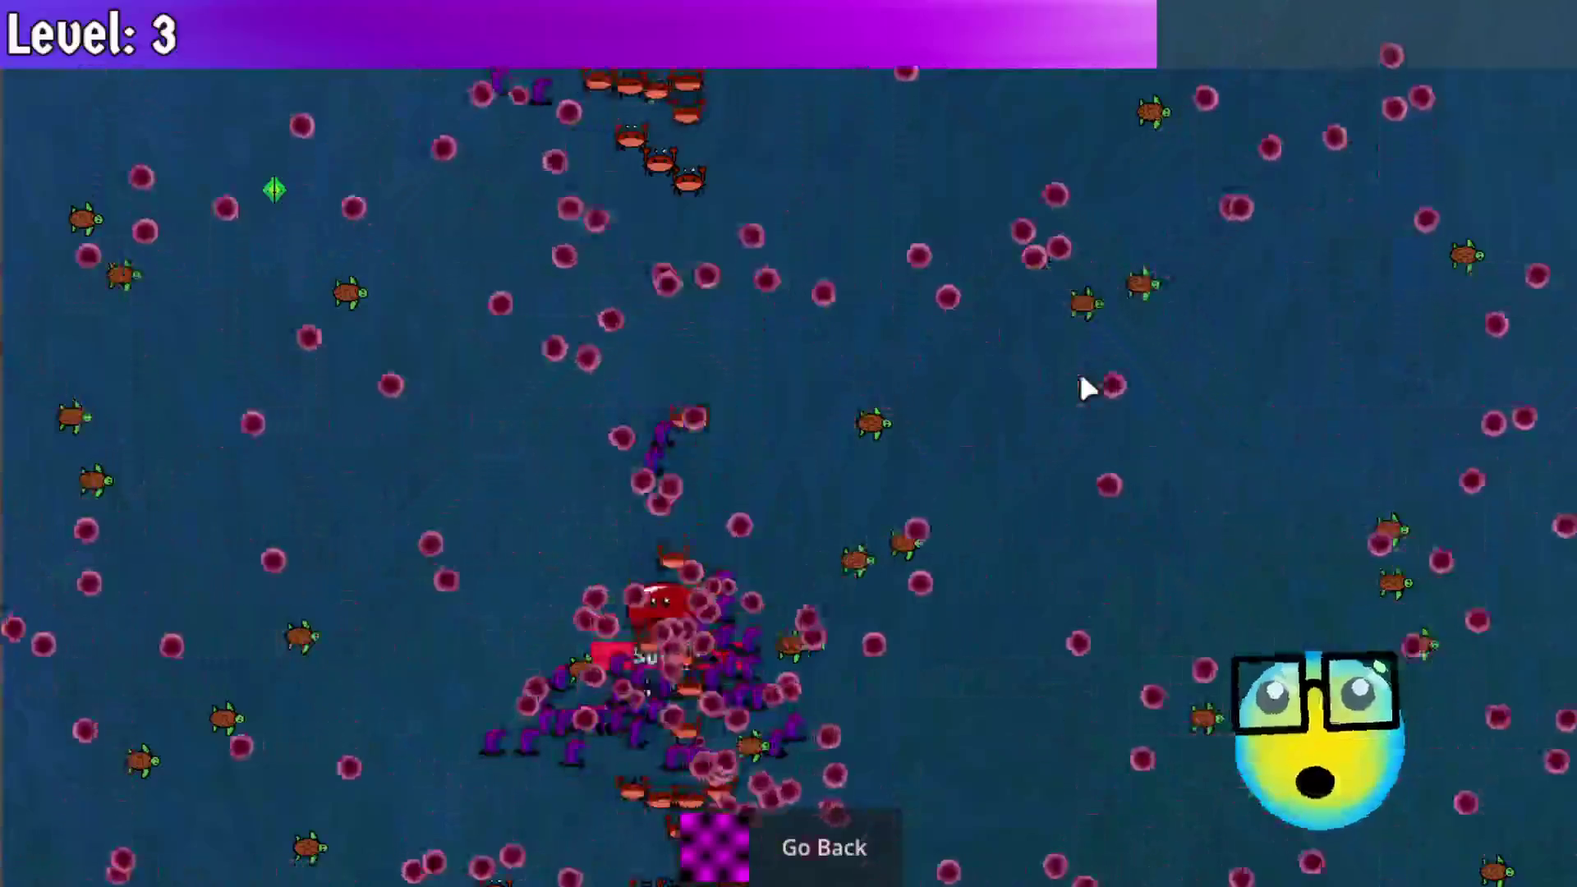
{"action": "key", "text": "w"}
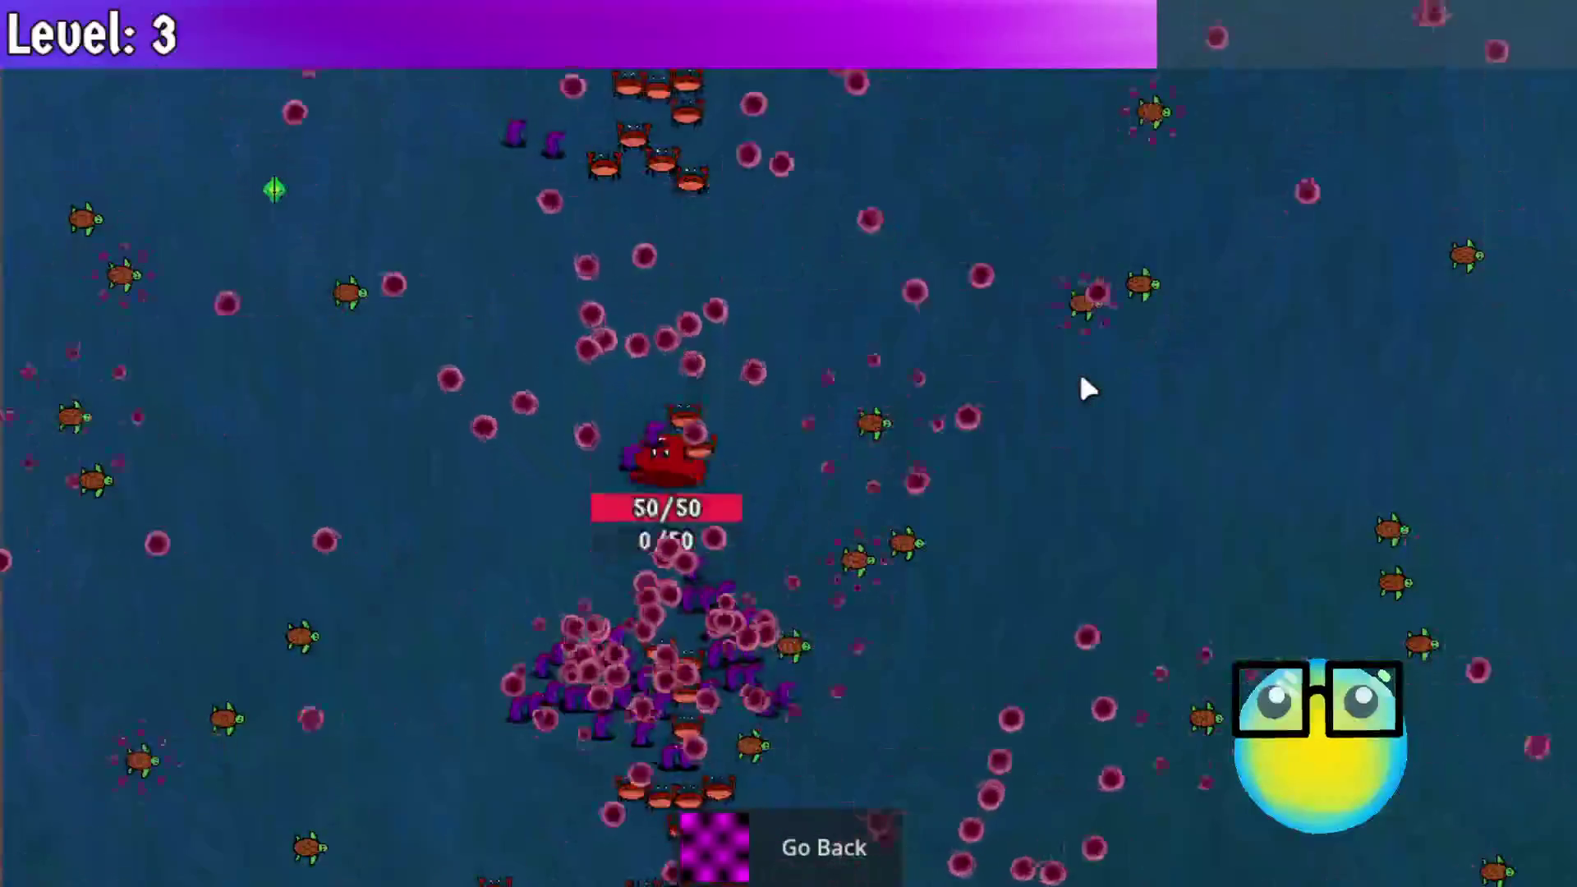
{"action": "key", "text": "d"}
{"action": "key", "text": "a"}
{"action": "key", "text": "d"}
{"action": "key", "text": "a"}
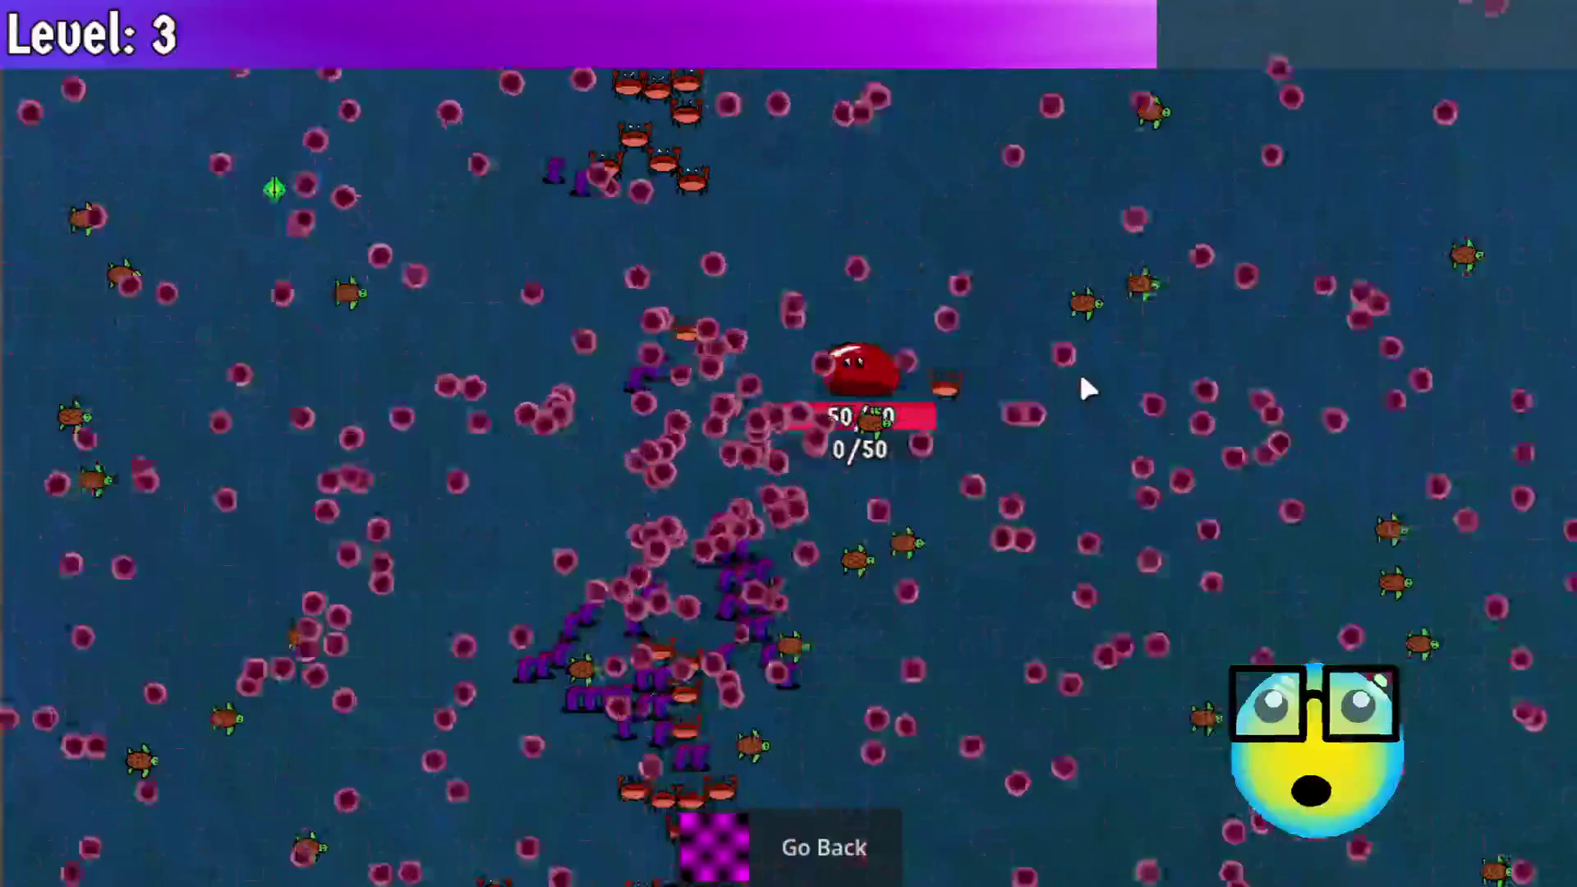
{"action": "key", "text": "d"}
{"action": "key", "text": "a"}
{"action": "key", "text": "s"}
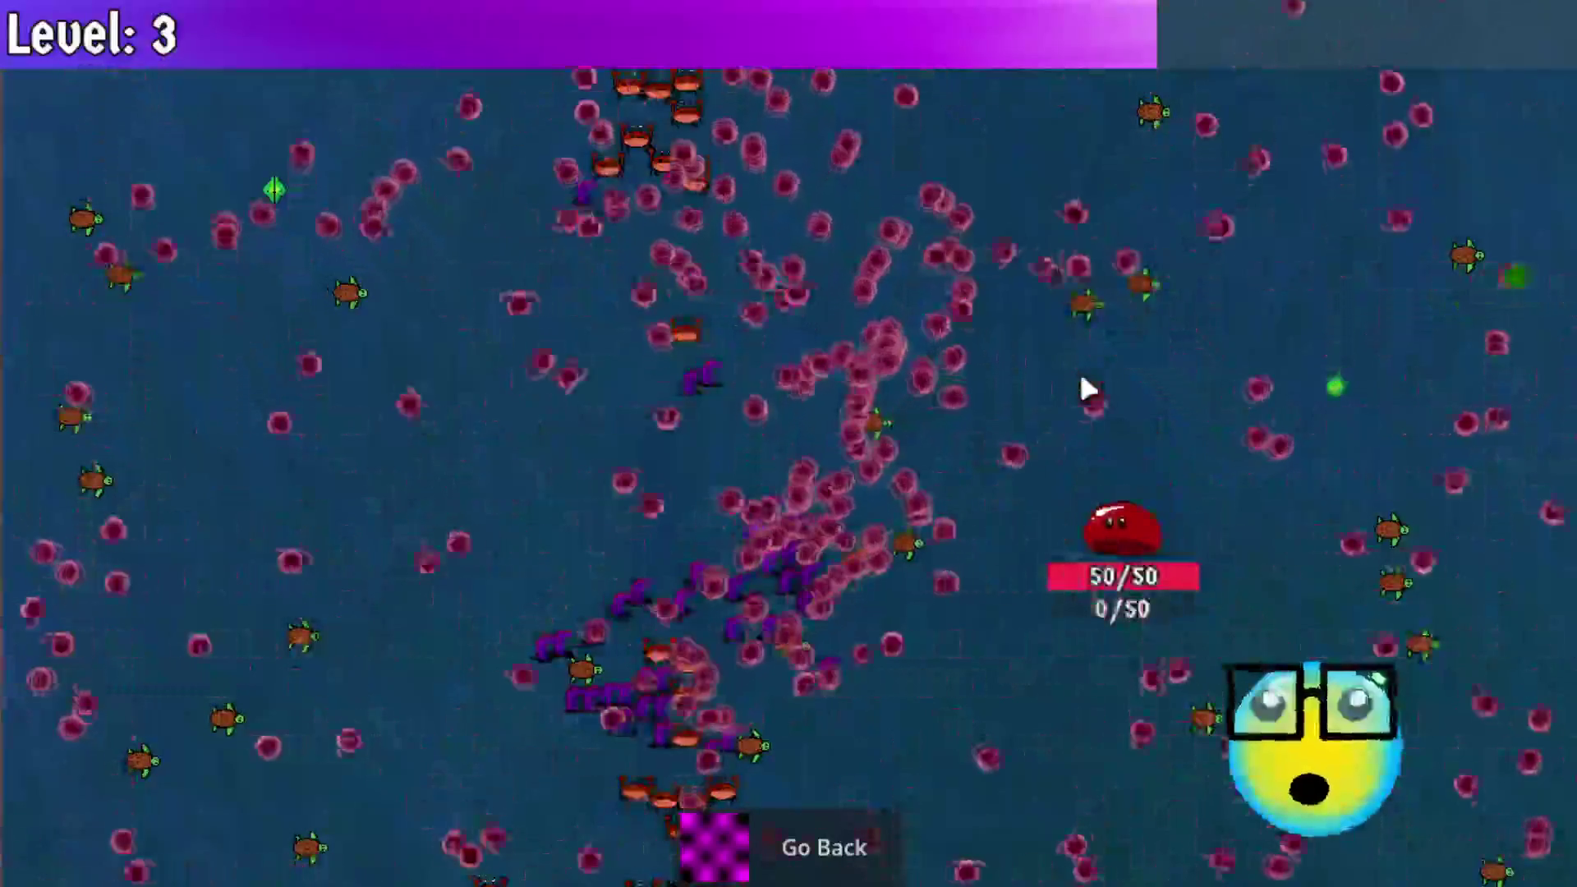
{"action": "key", "text": "a"}
{"action": "key", "text": "w"}
{"action": "key", "text": "a"}
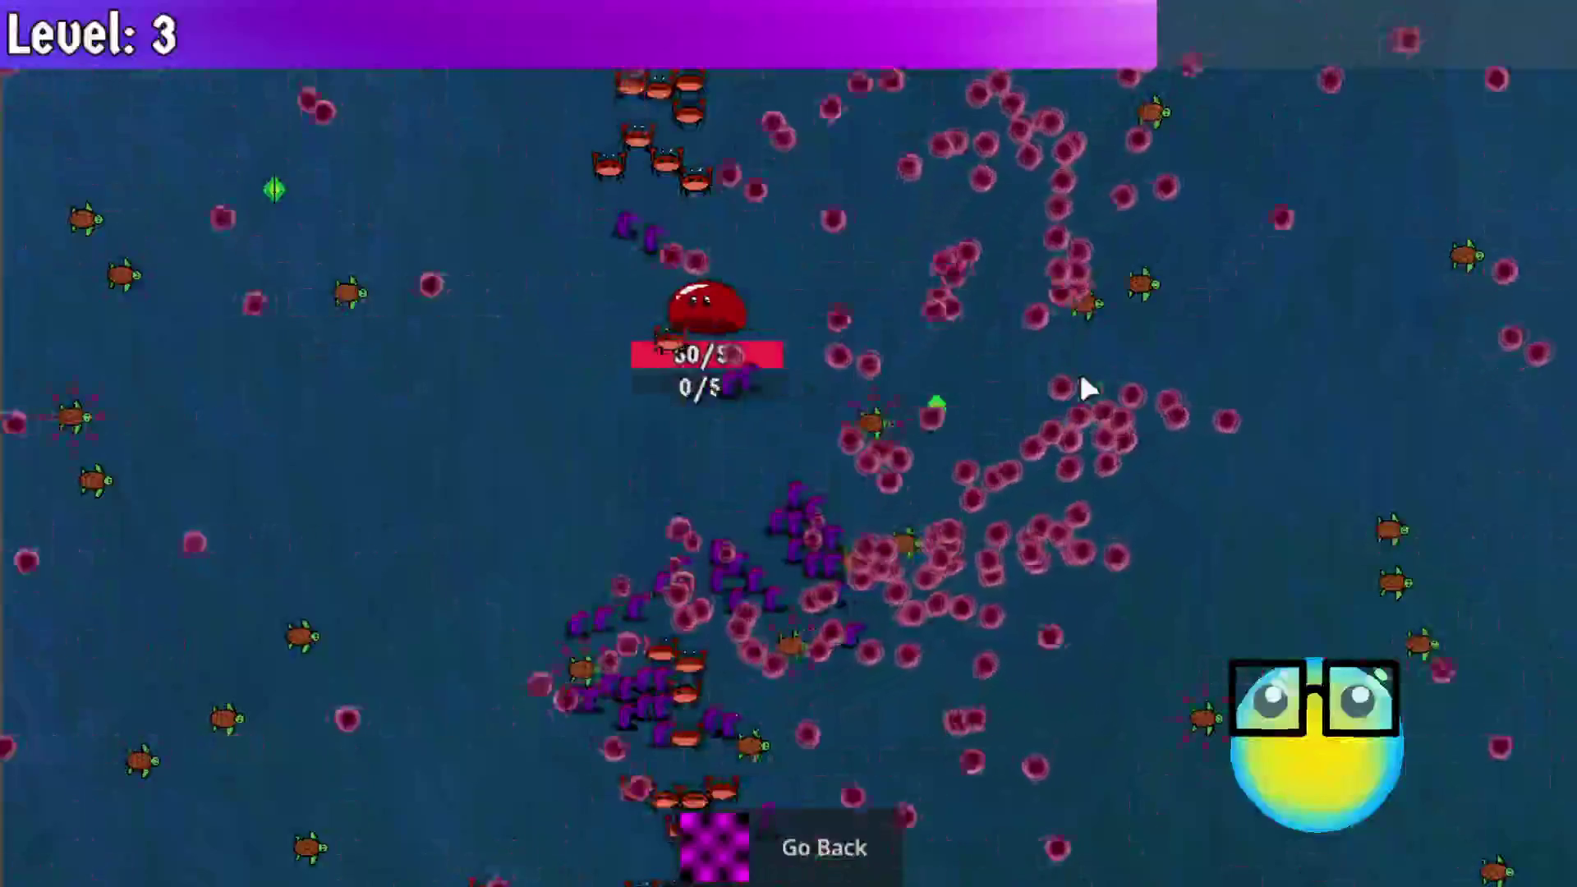
{"action": "key", "text": "d"}
{"action": "key", "text": "d"}
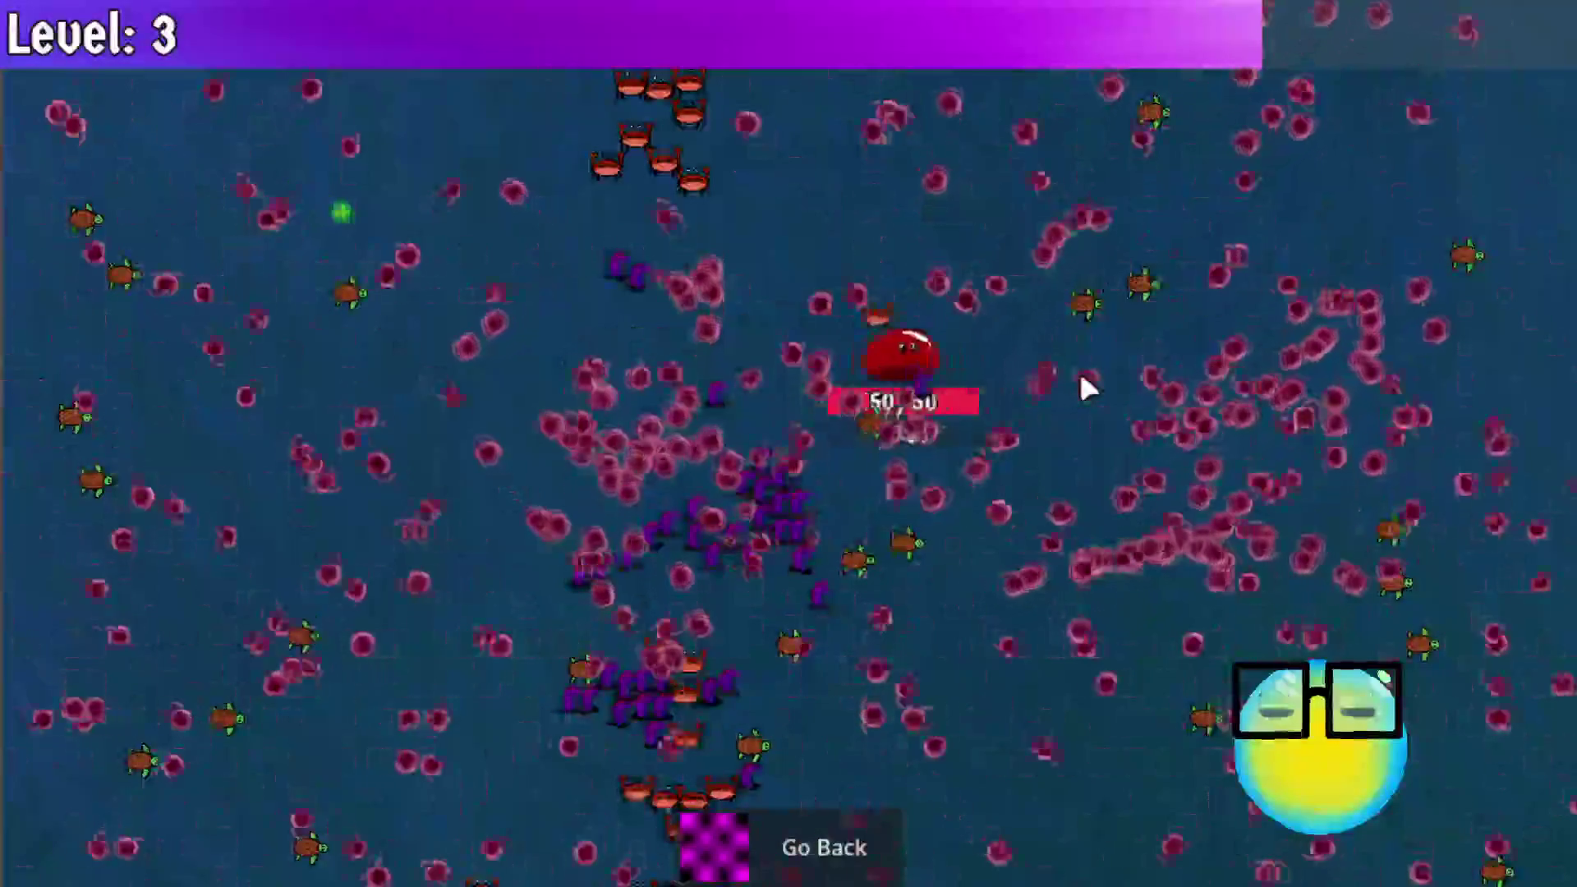
{"action": "key", "text": "a"}
{"action": "key", "text": "w"}
{"action": "key", "text": "a"}
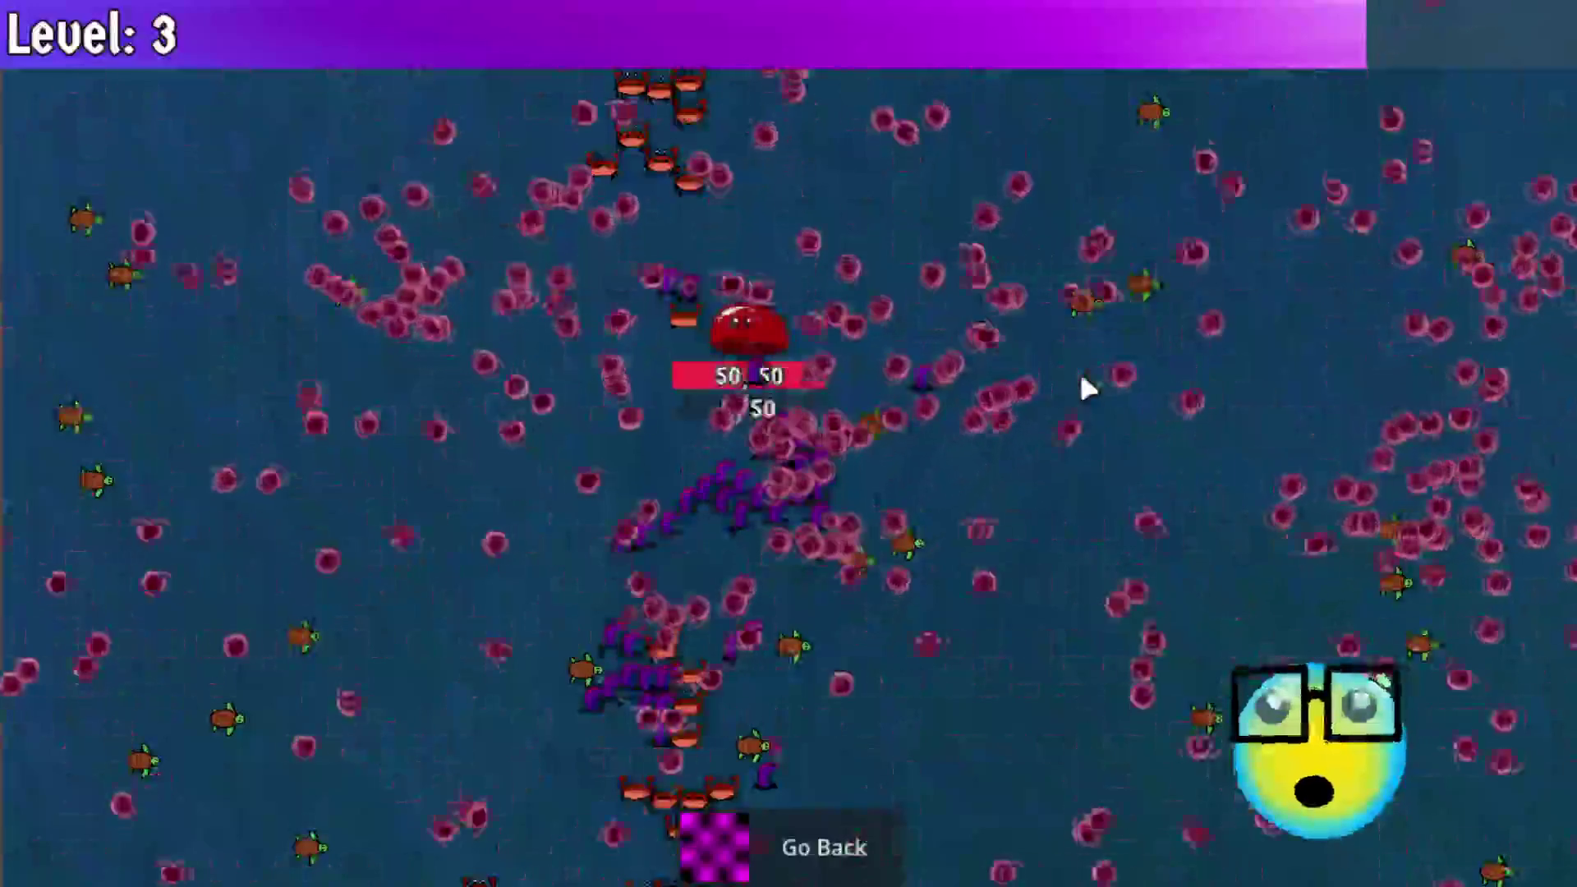
{"action": "key", "text": "s"}
{"action": "key", "text": "d"}
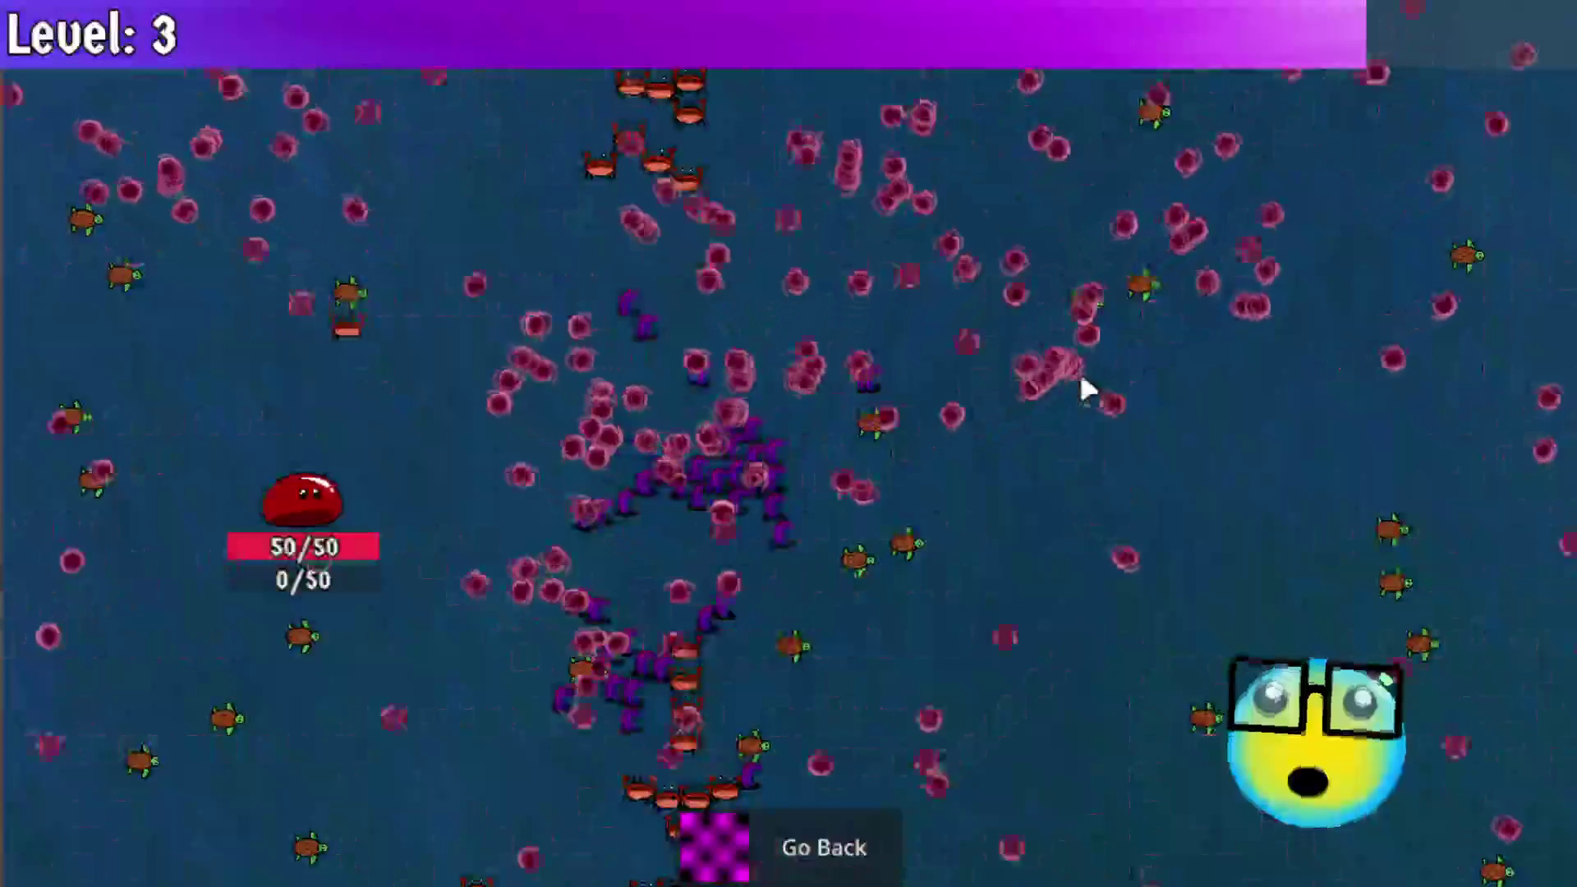
{"action": "key", "text": "d"}
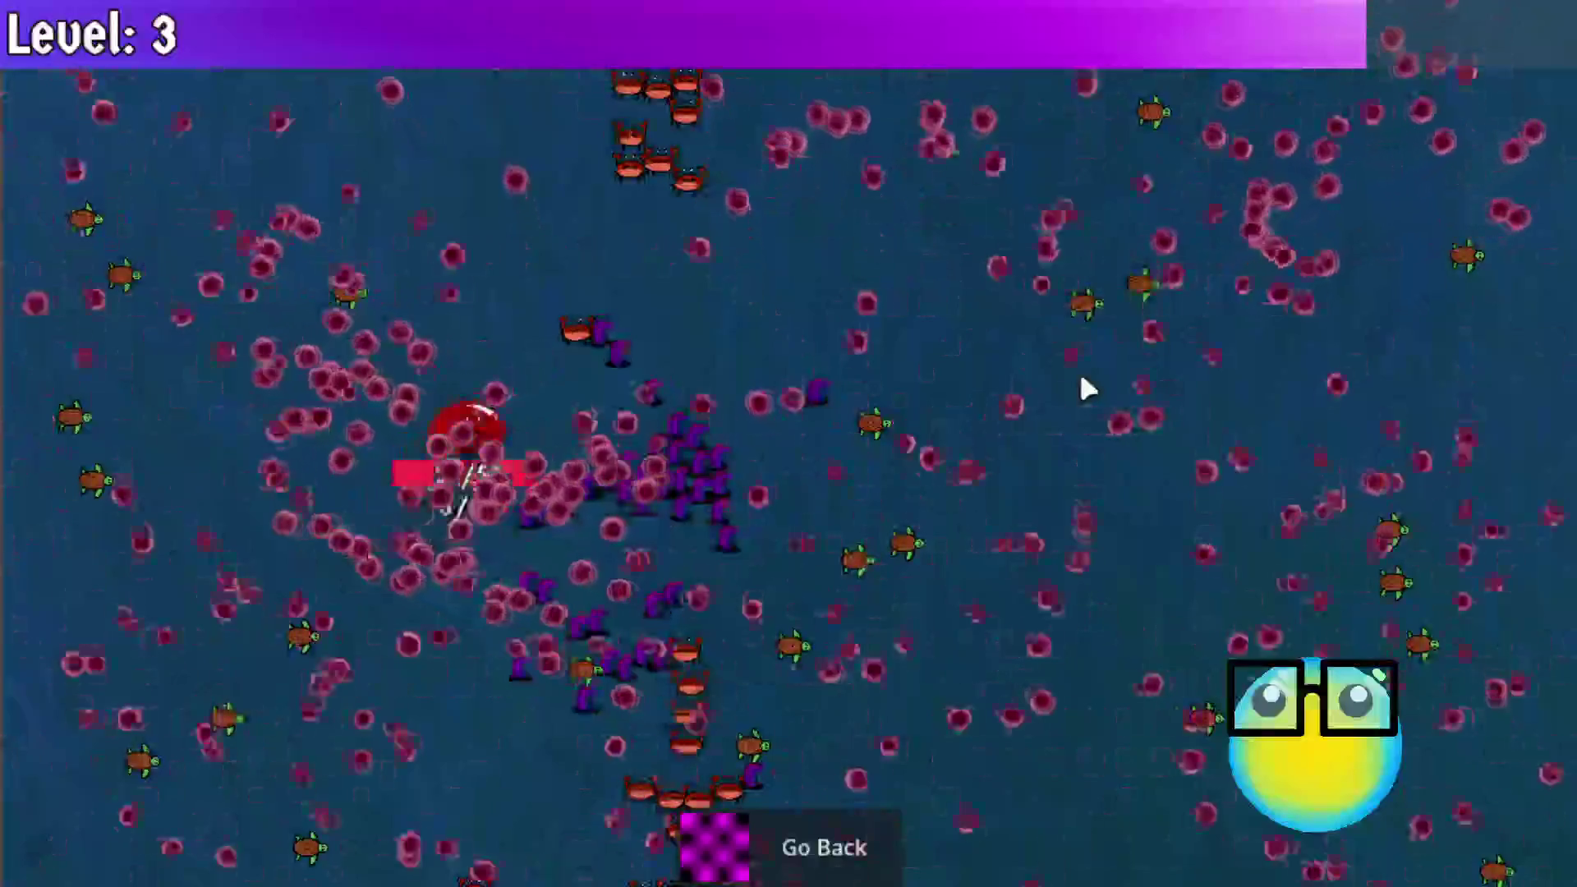
{"action": "key", "text": "w"}
{"action": "key", "text": "s"}
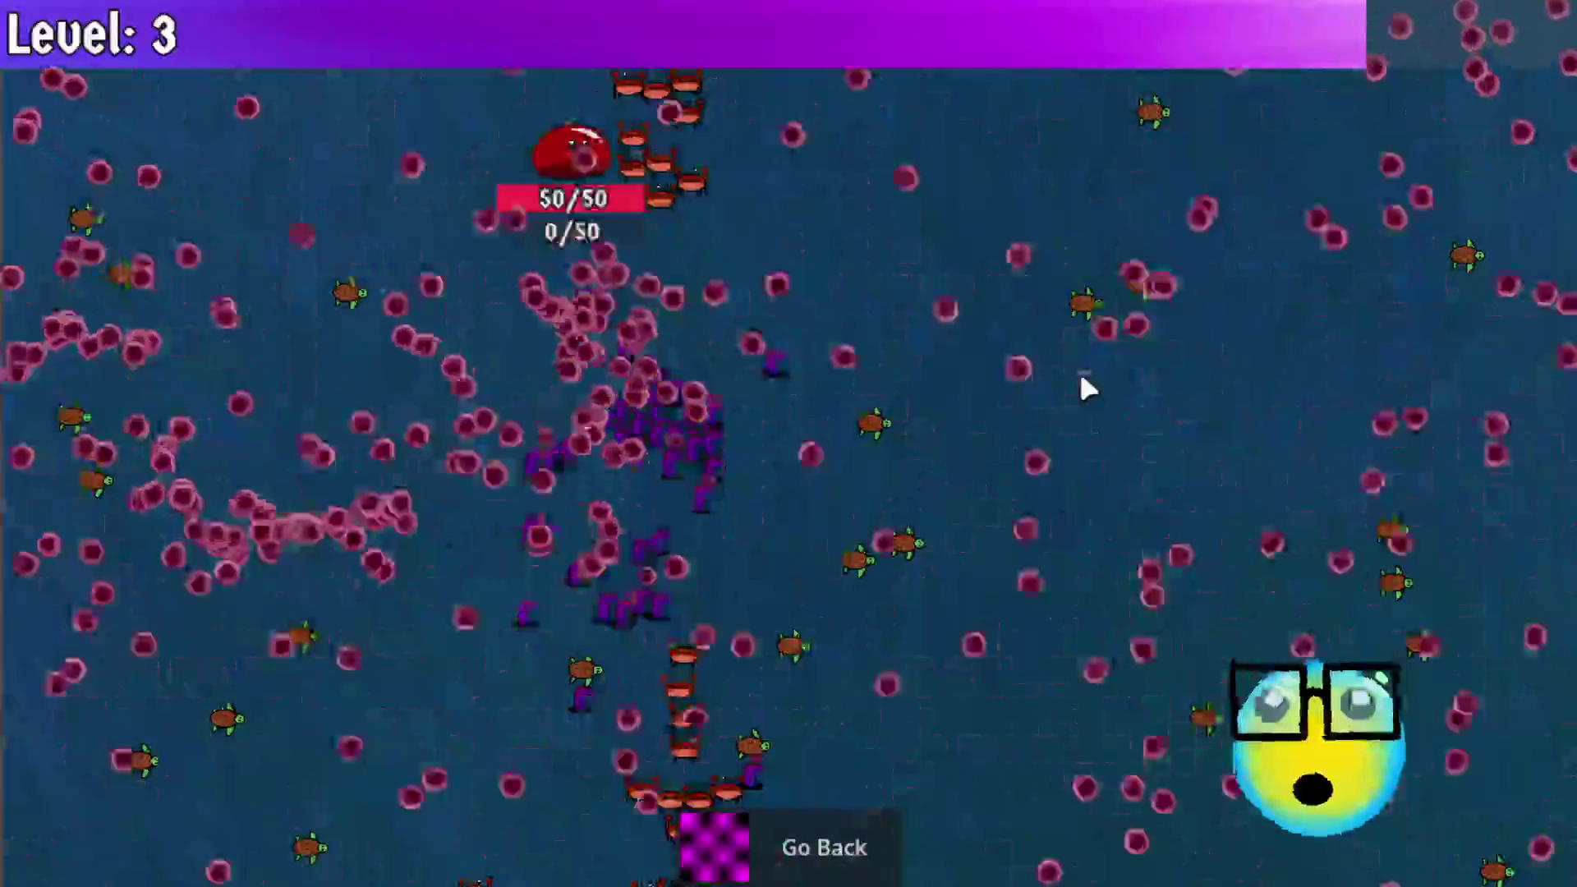
{"action": "key", "text": "d"}
{"action": "key", "text": "a"}
{"action": "key", "text": "s"}
{"action": "key", "text": "d"}
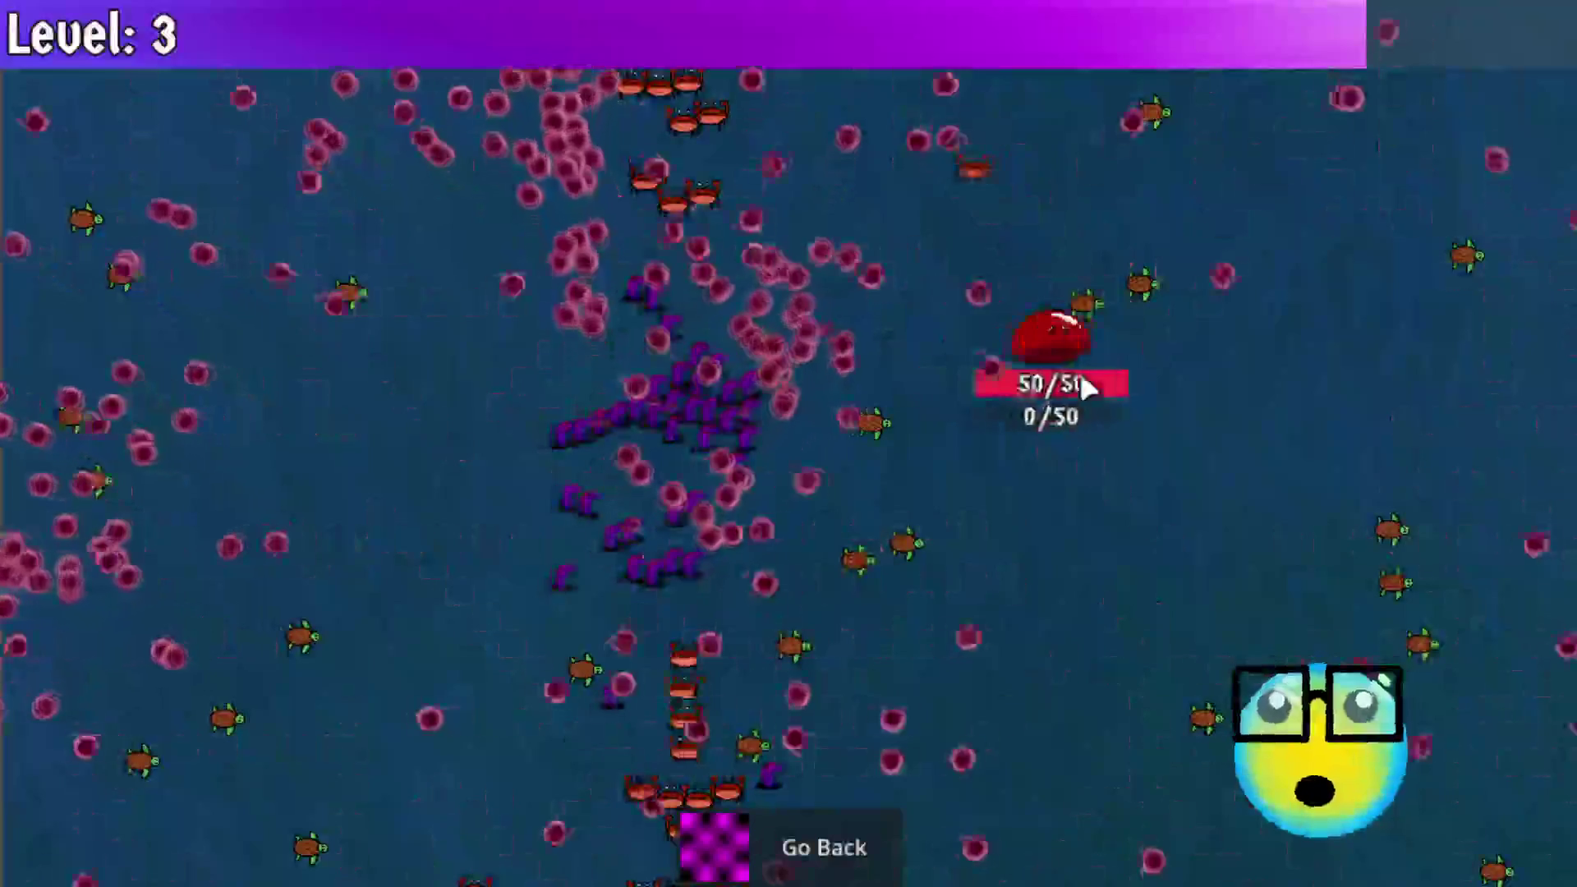
{"action": "key", "text": "w"}
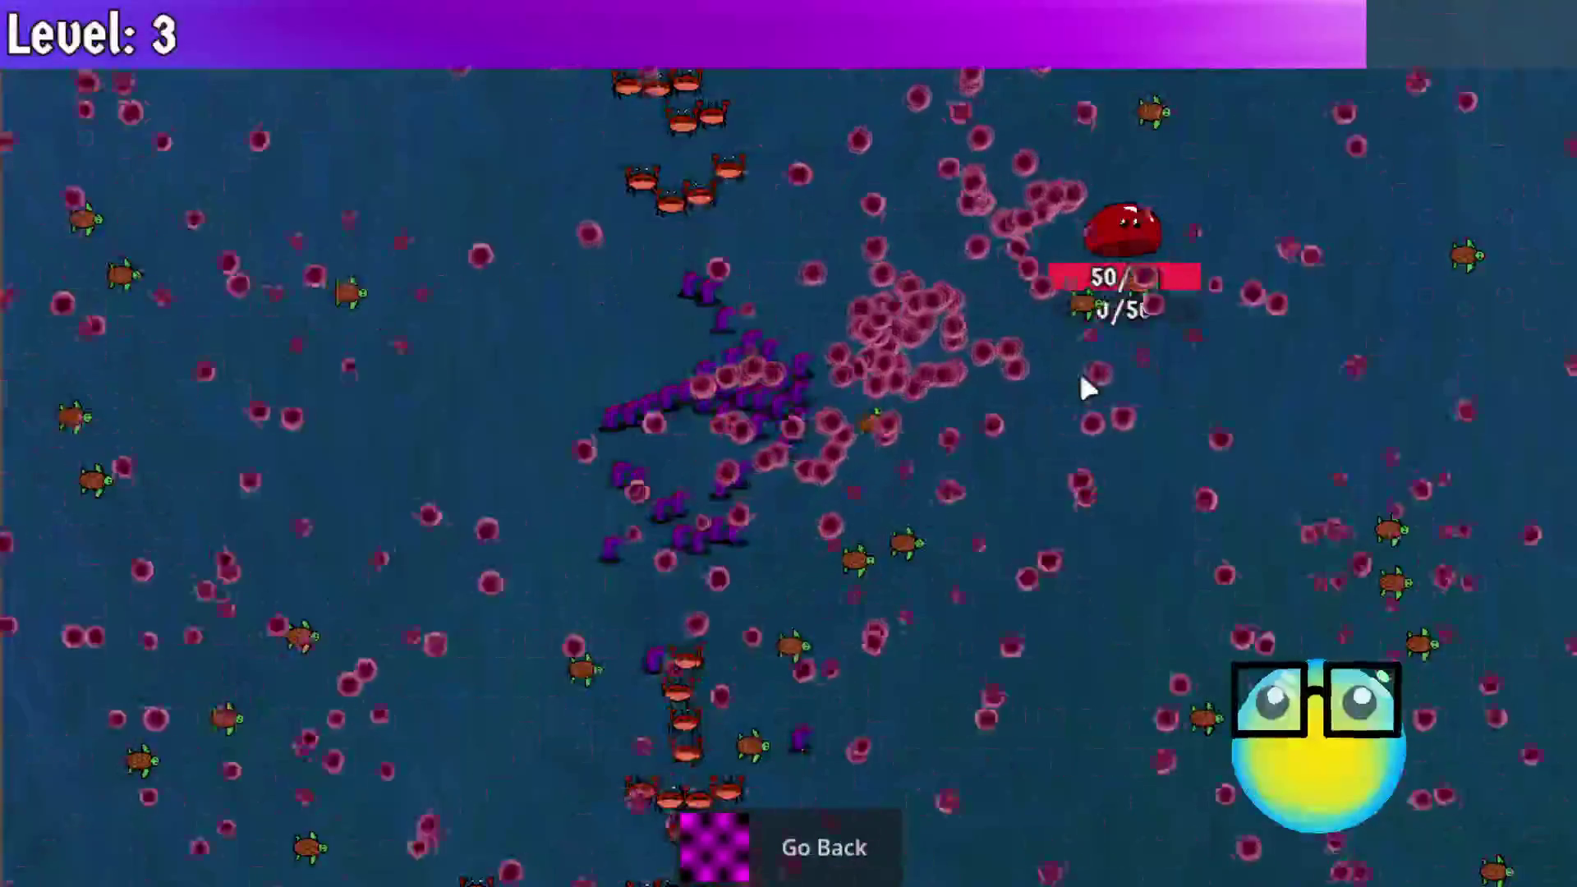
{"action": "key", "text": "a"}
{"action": "key", "text": "w"}
{"action": "key", "text": "a"}
{"action": "key", "text": "d"}
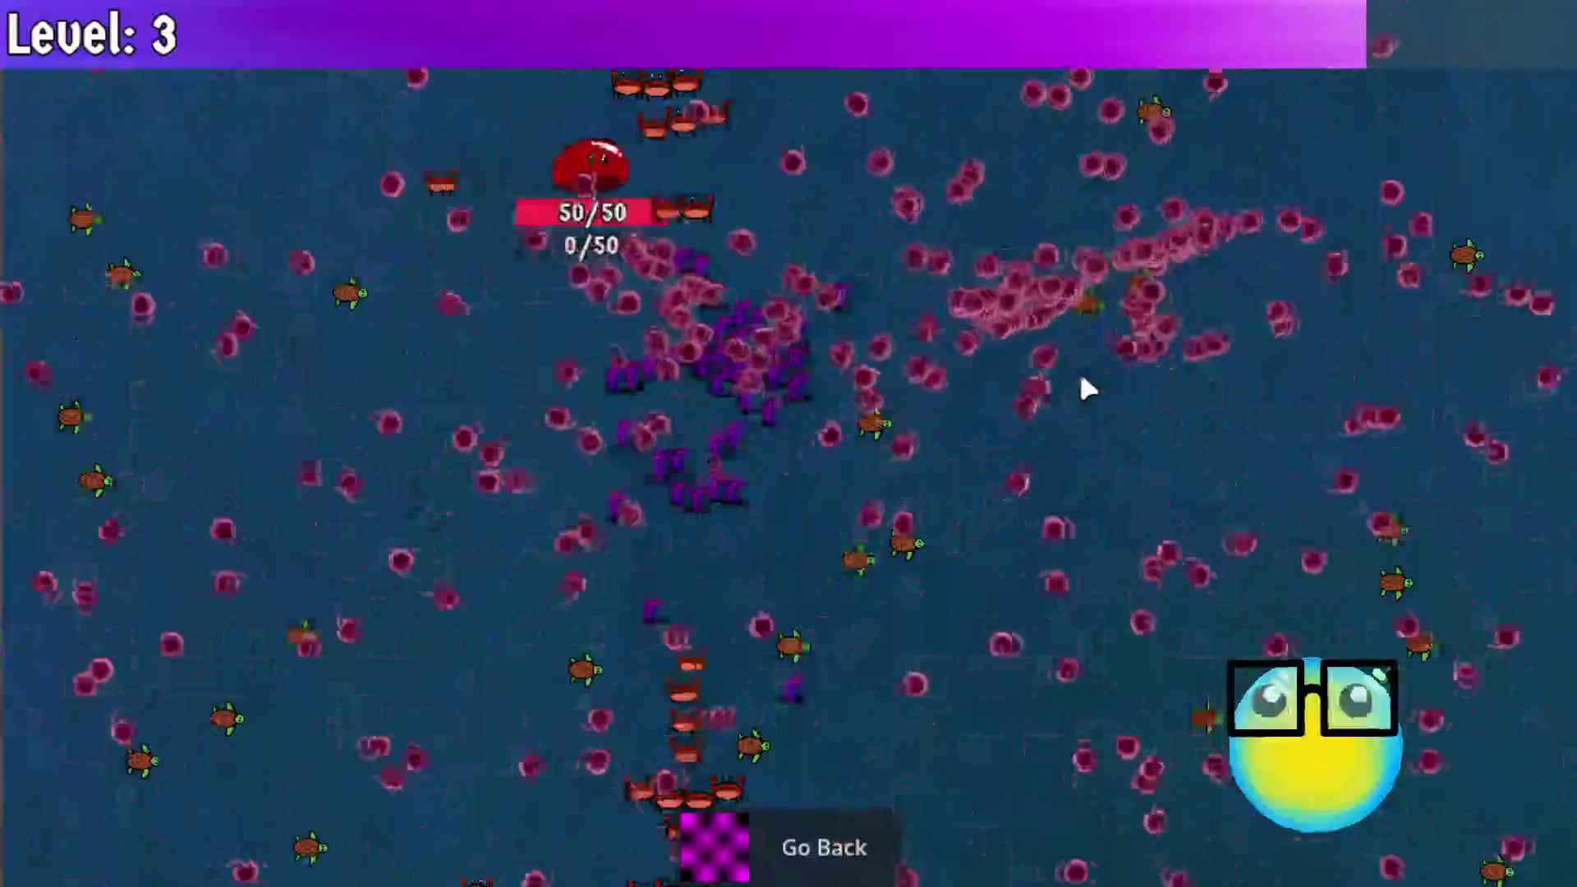
{"action": "key", "text": "s"}
{"action": "key", "text": "a"}
{"action": "key", "text": "w"}
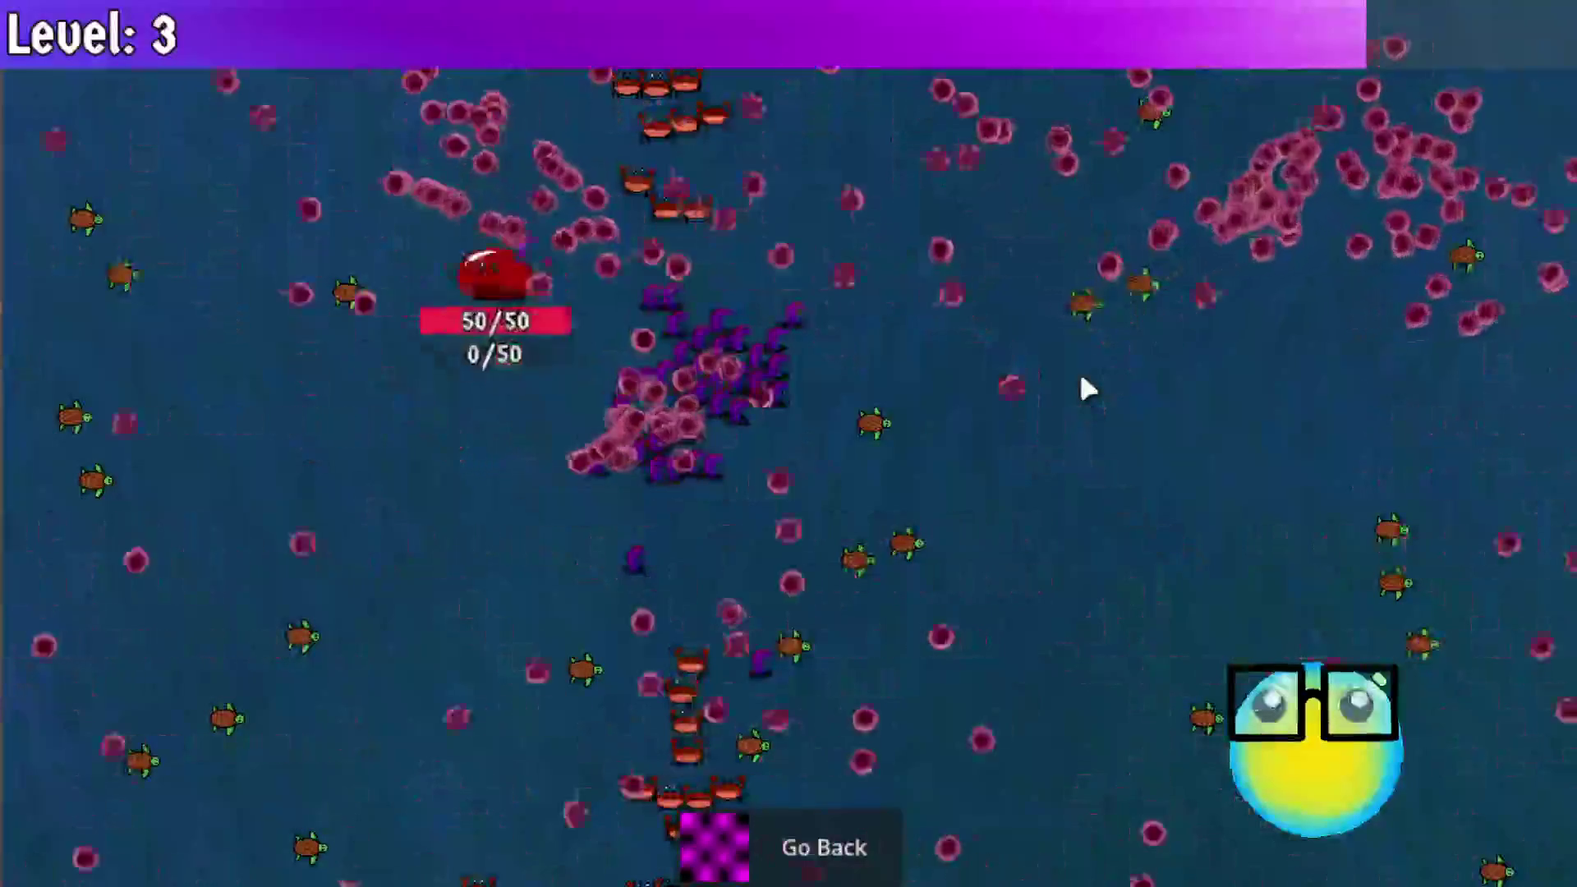
{"action": "key", "text": "d"}
{"action": "key", "text": "d"}
{"action": "key", "text": "s"}
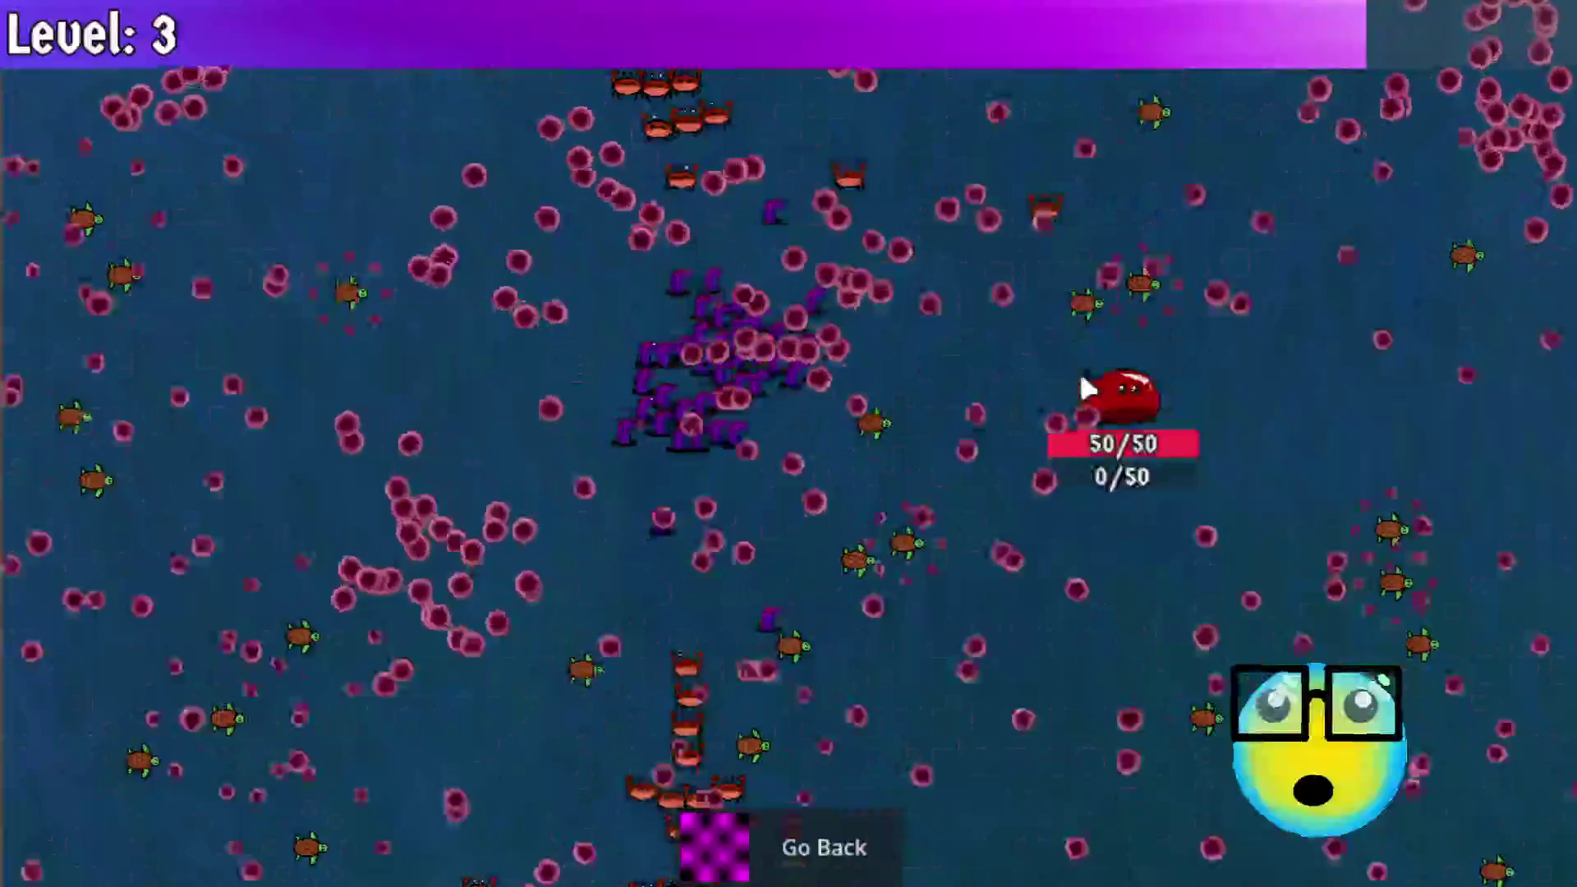
{"action": "key", "text": "w"}
{"action": "key", "text": "a"}
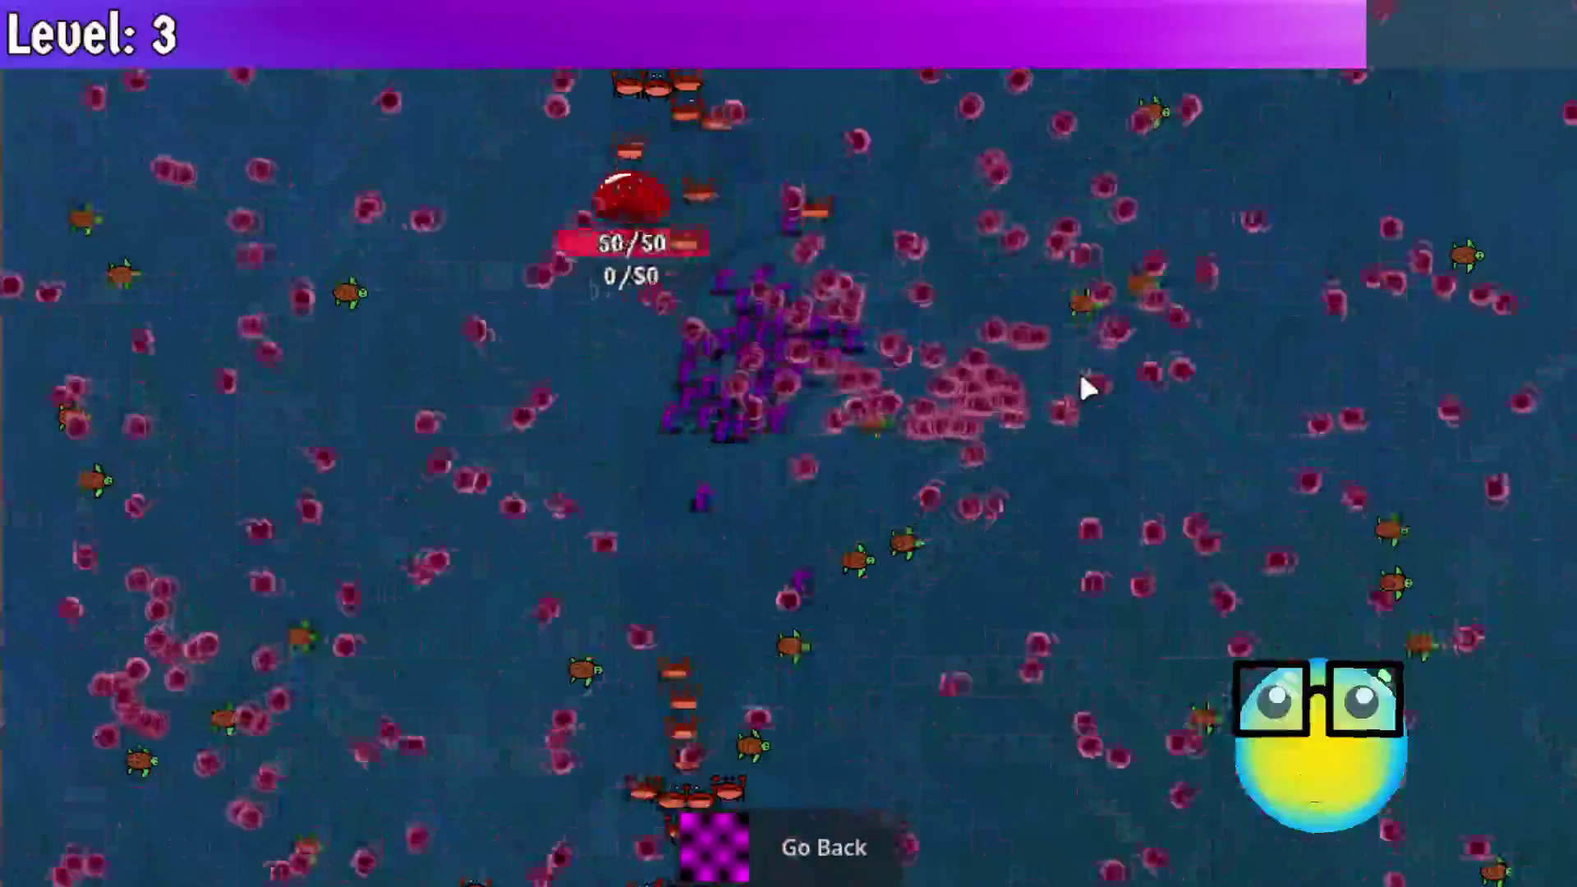
{"action": "key", "text": "s"}
{"action": "key", "text": "d"}
{"action": "key", "text": "d"}
{"action": "key", "text": "w"}
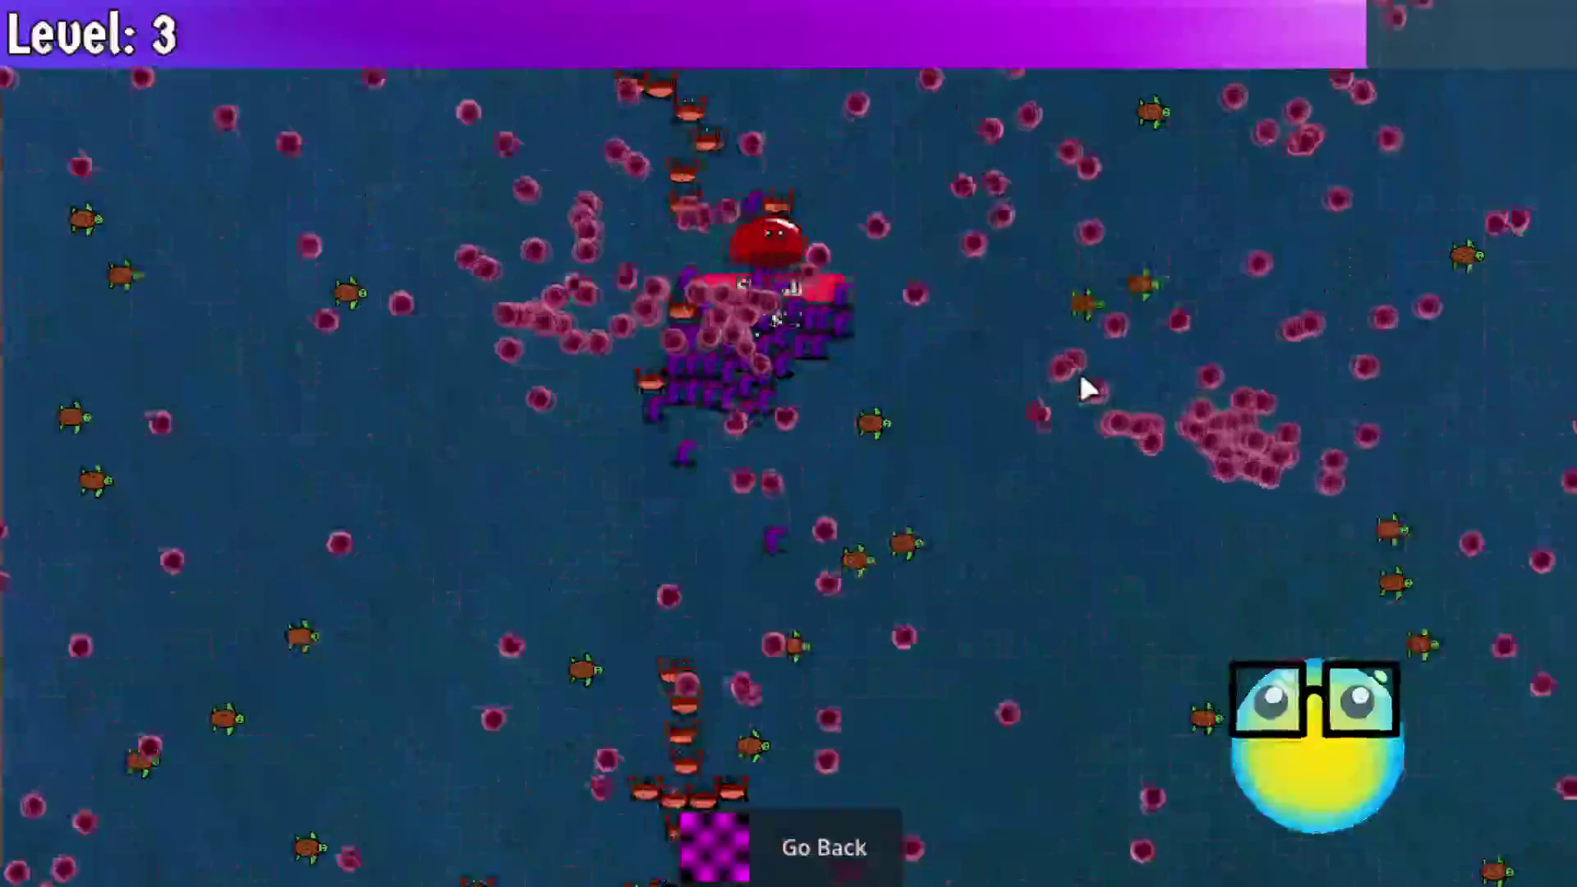
{"action": "key", "text": "a"}
{"action": "key", "text": "s"}
{"action": "key", "text": "a"}
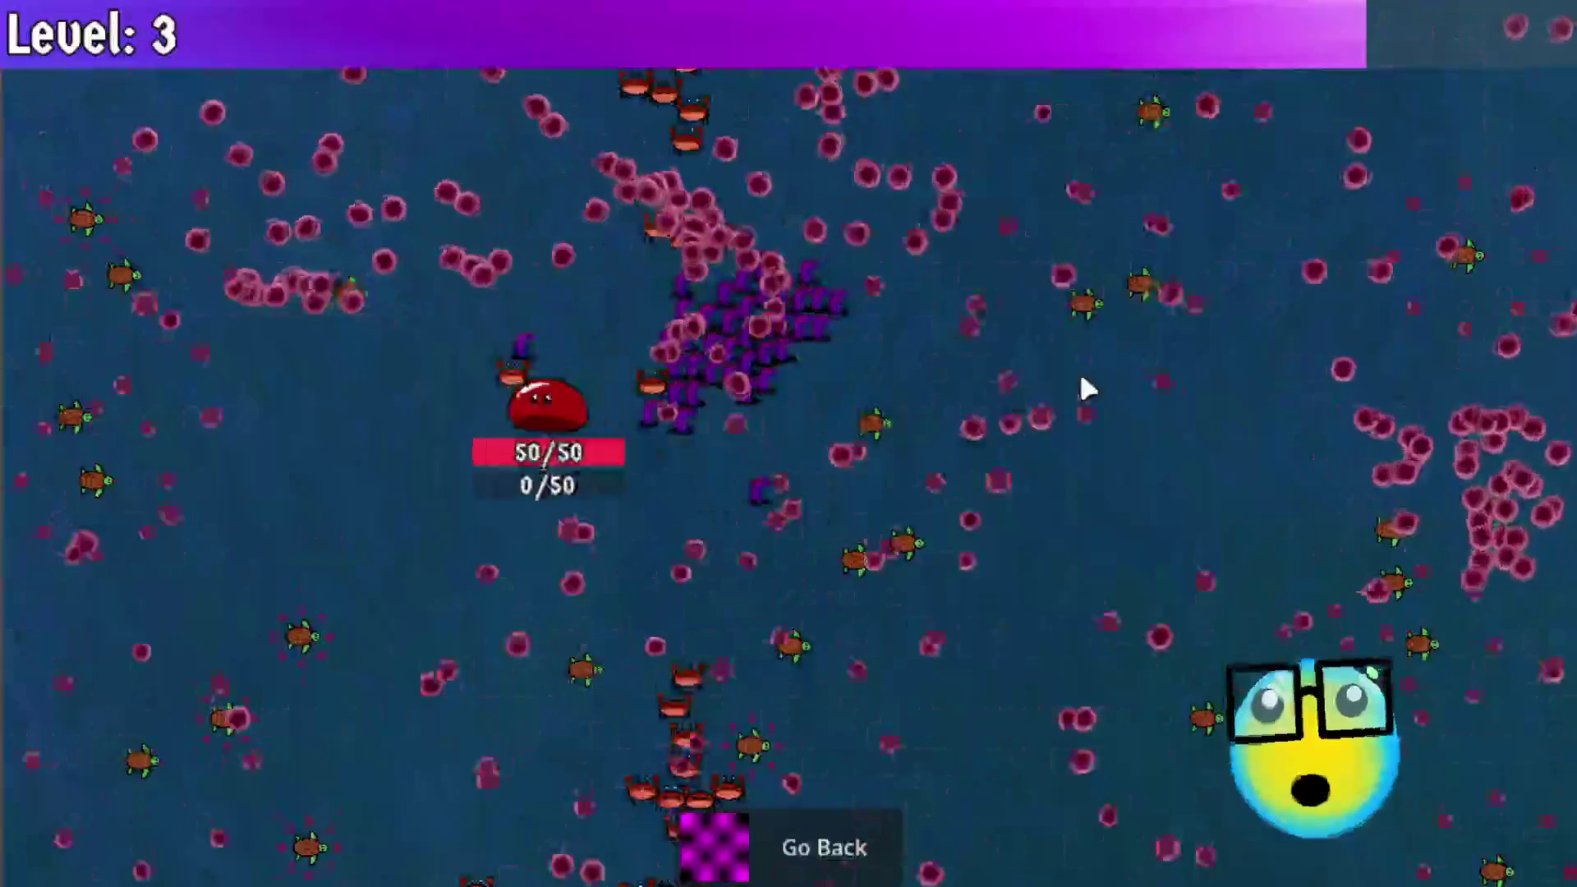
{"action": "key", "text": "d"}
{"action": "key", "text": "a"}
{"action": "key", "text": "s"}
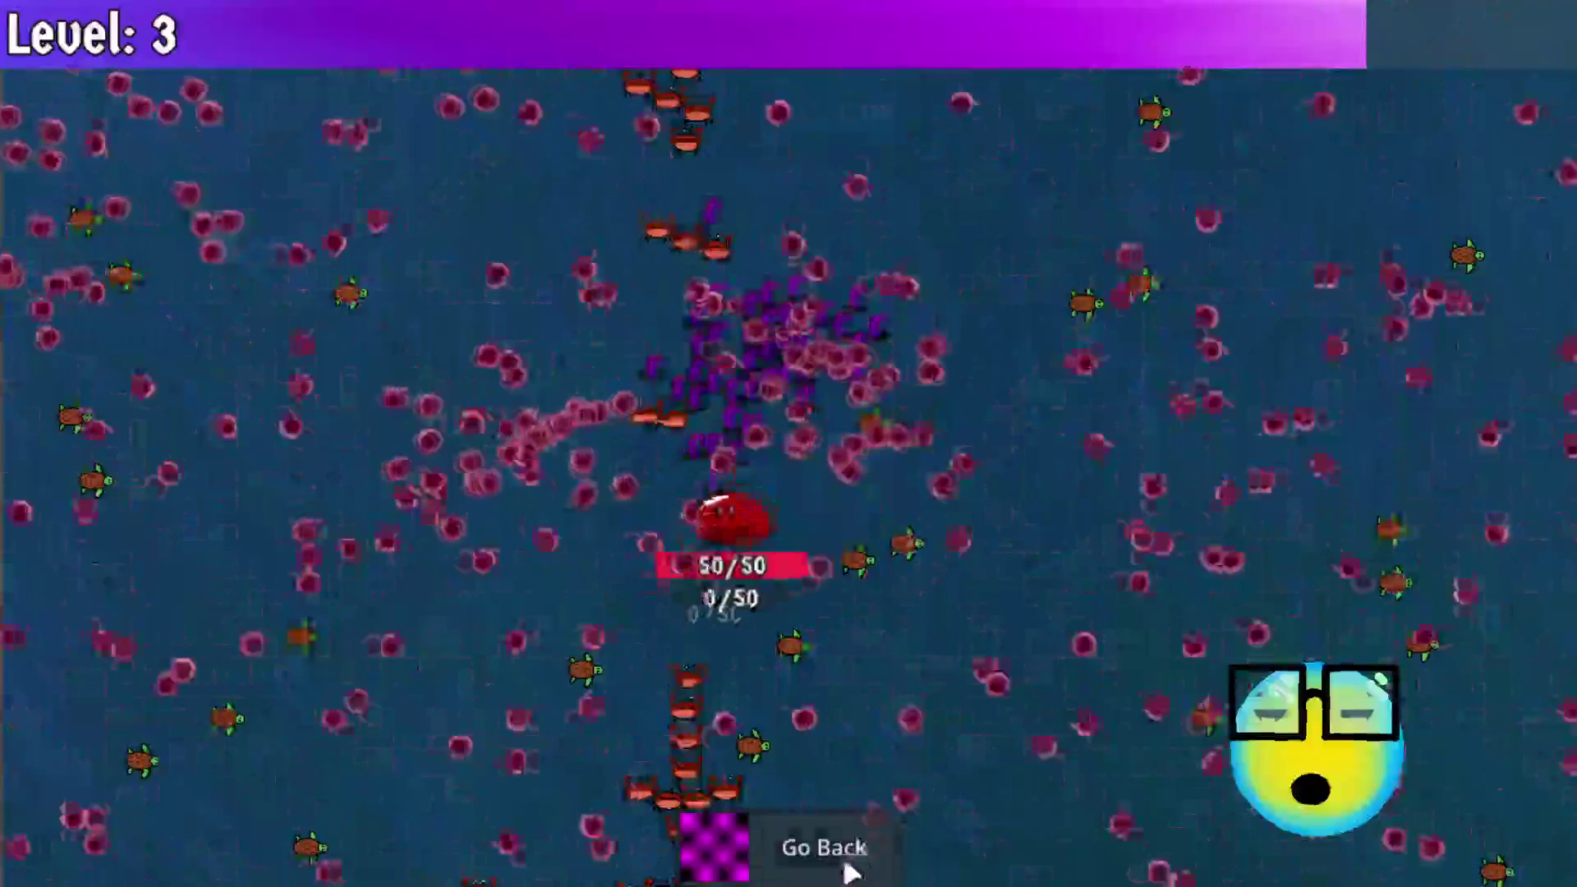
{"action": "key", "text": "d"}
{"action": "key", "text": "a"}
{"action": "key", "text": "a"}
{"action": "key", "text": "d"}
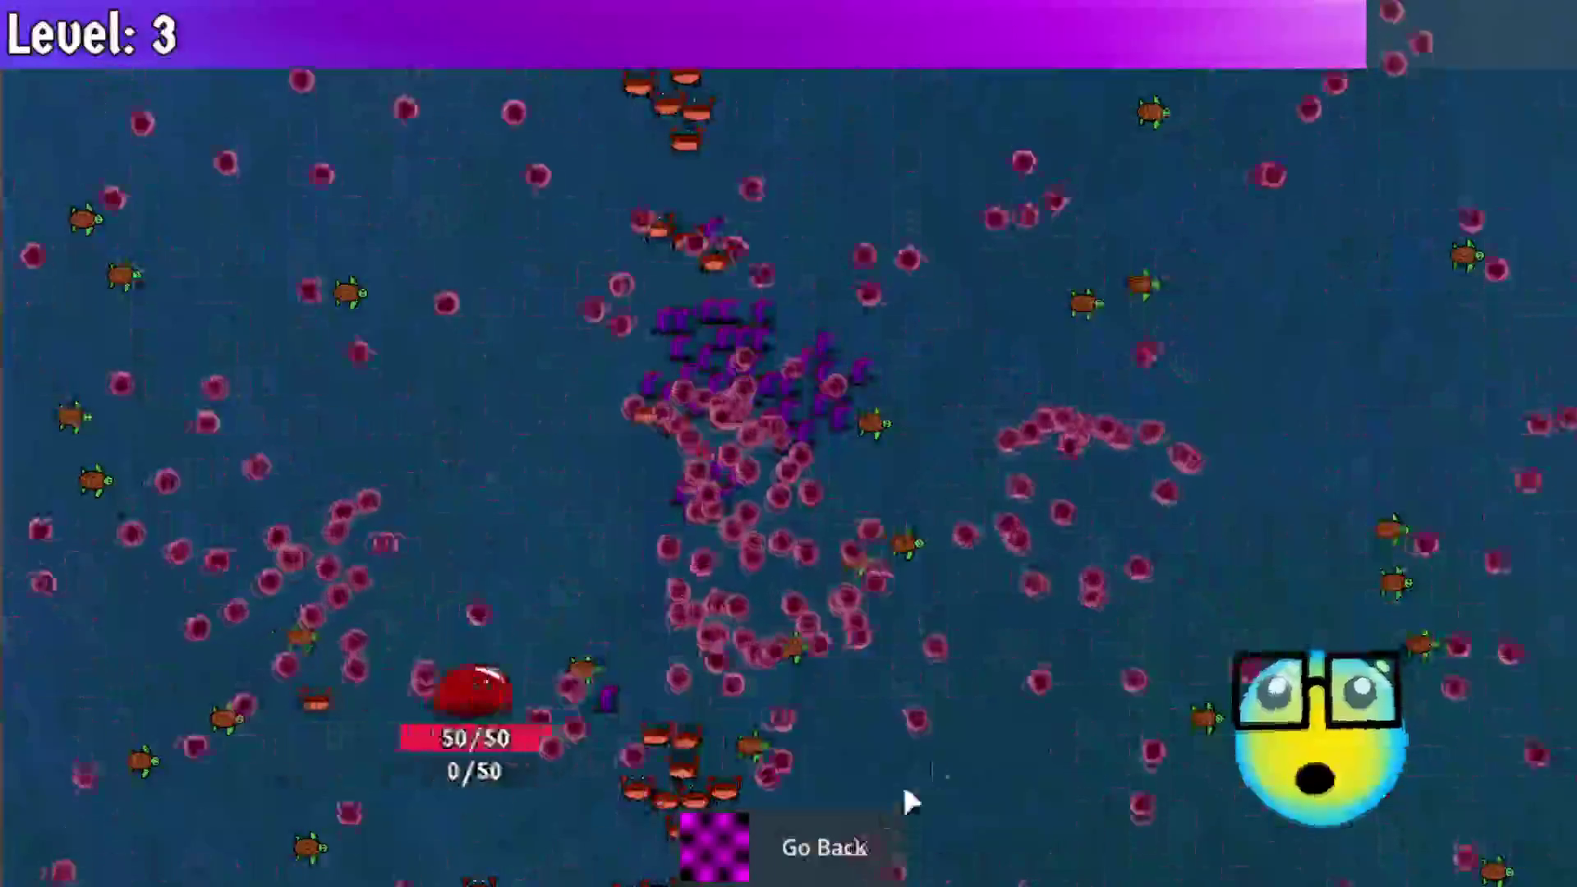
{"action": "key", "text": "a"}
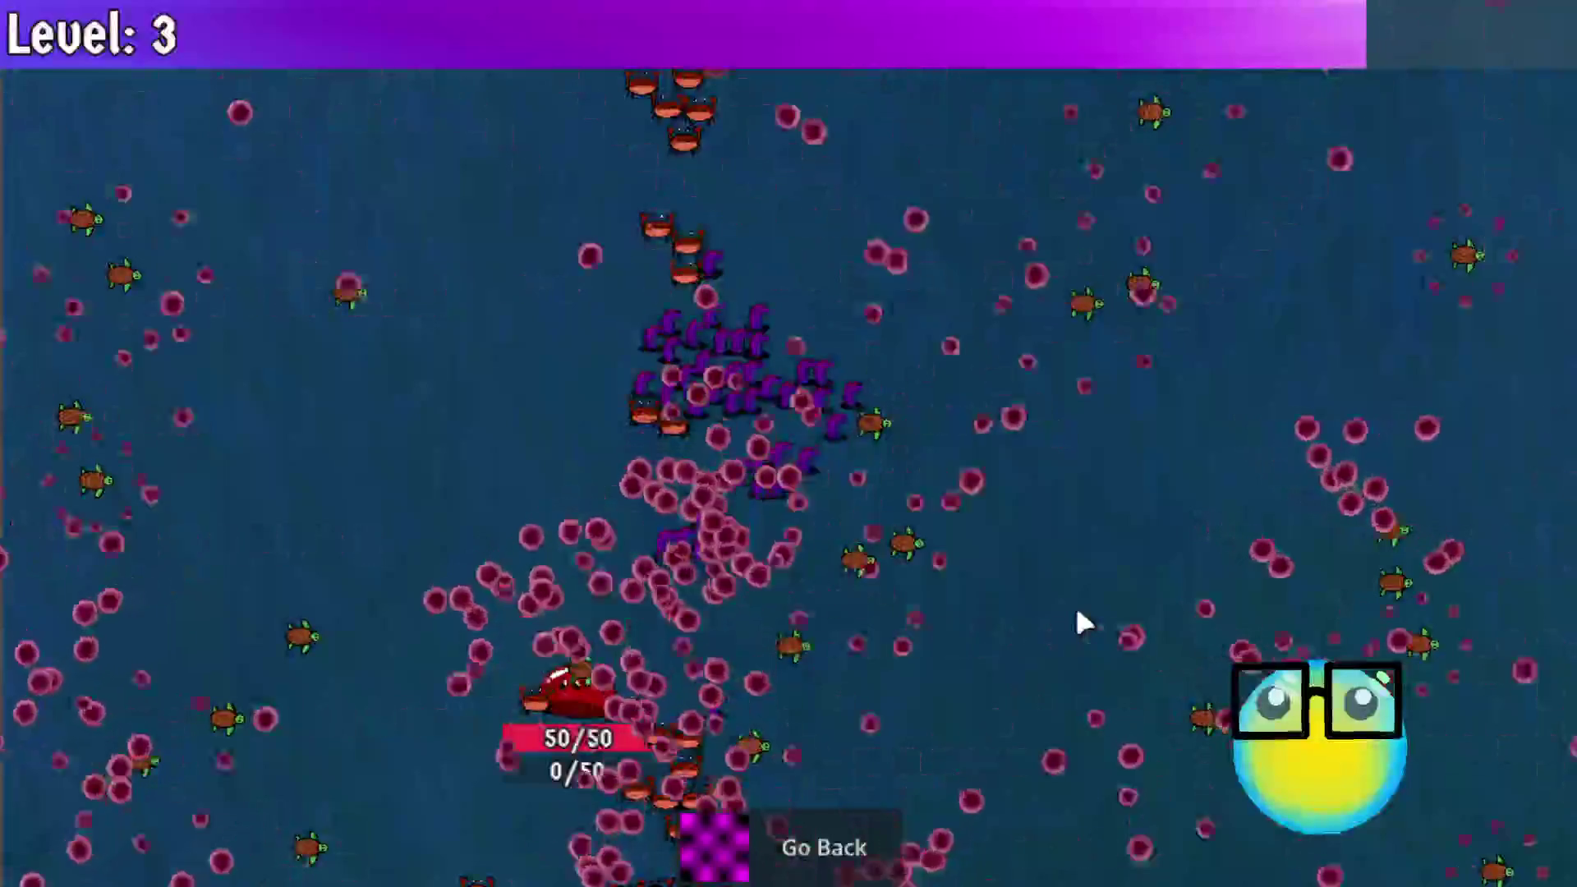
{"action": "key", "text": "a"}
{"action": "left_click", "coordinate": [826, 845]}
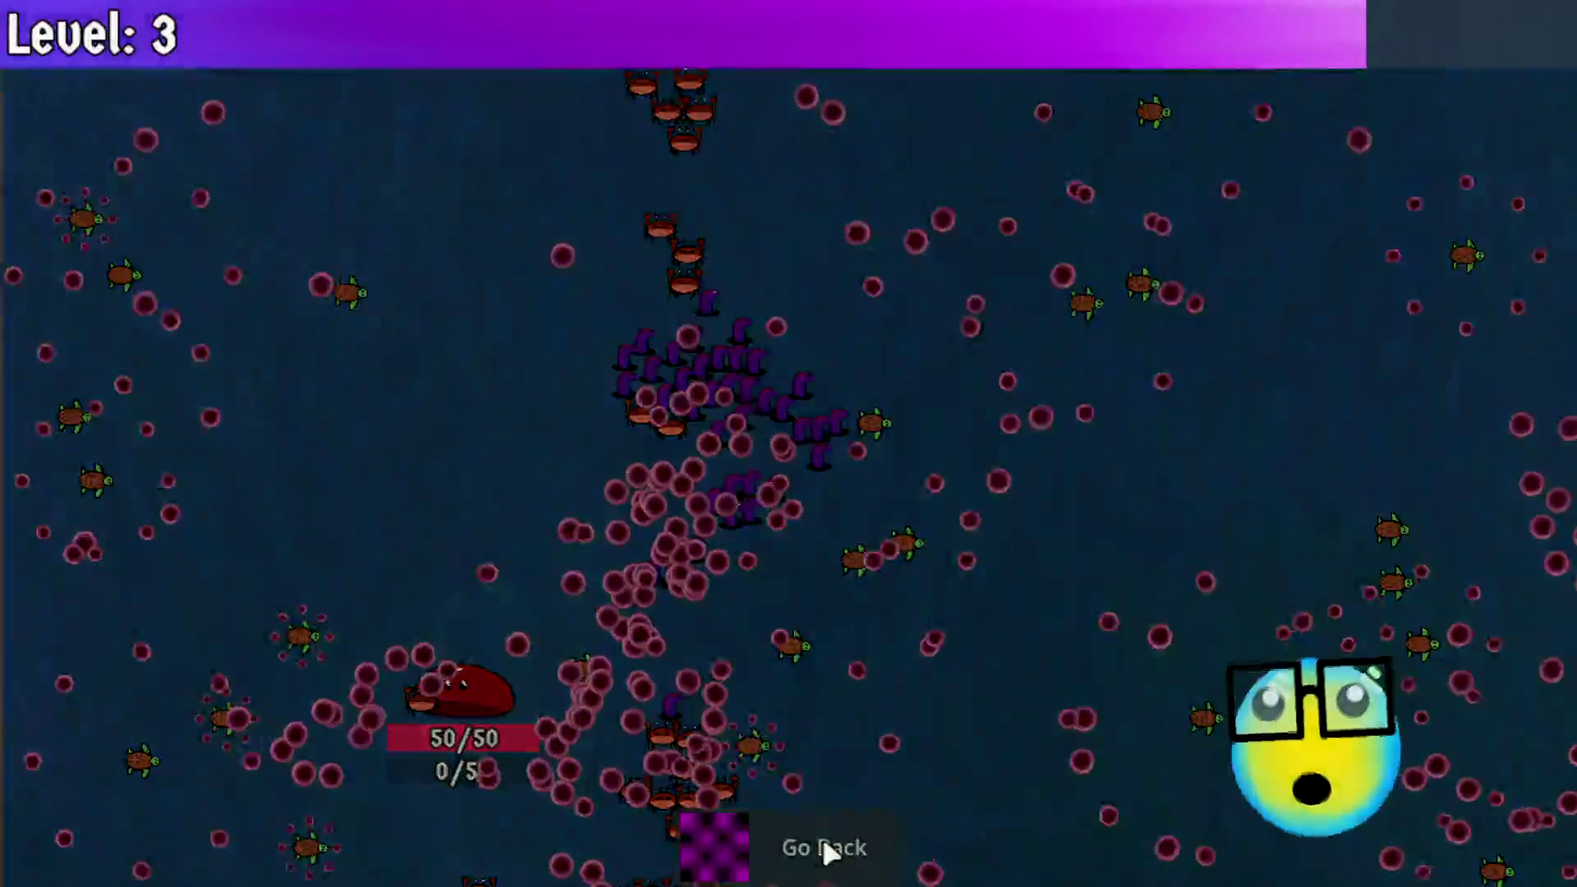
Step: Walk the slimes left across the shop and off the left edge
{"action": "key", "text": "a"}
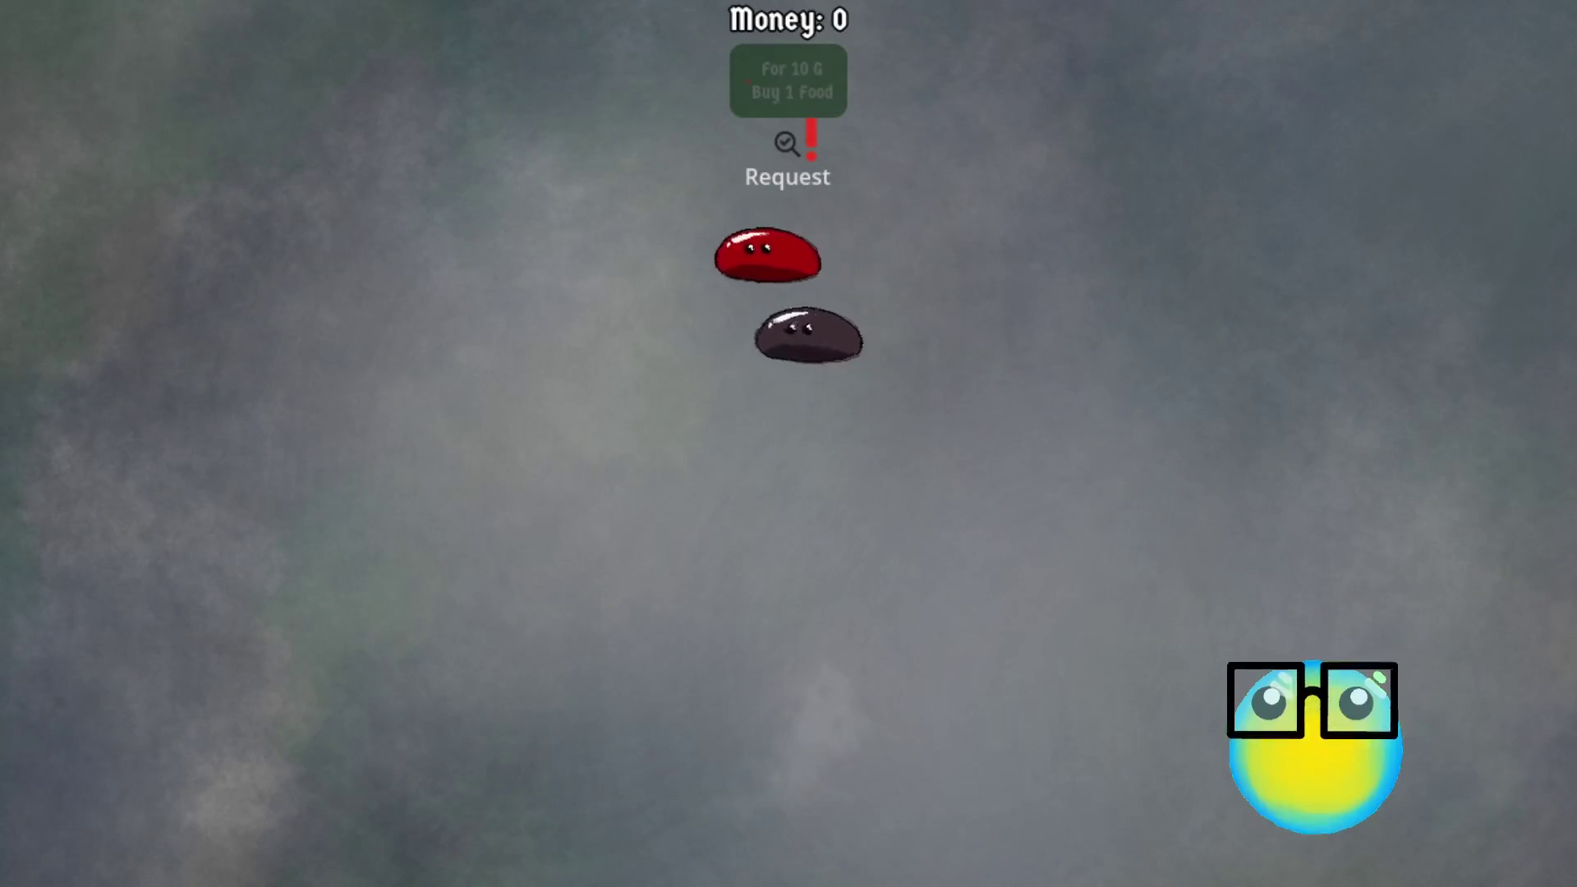
{"action": "key", "text": "a"}
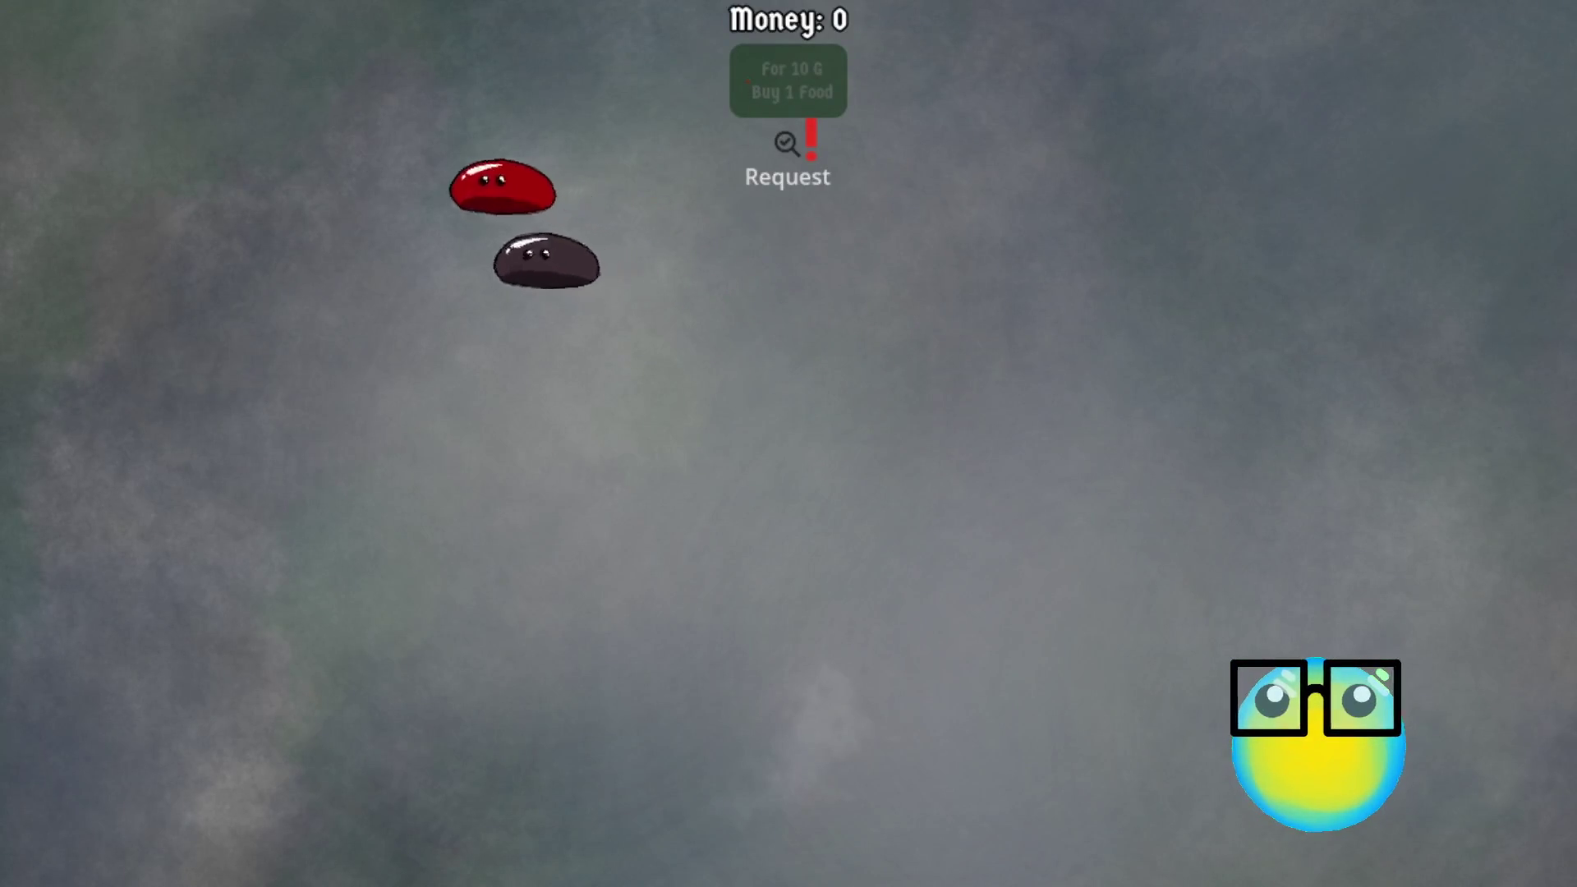
{"action": "key", "text": "a"}
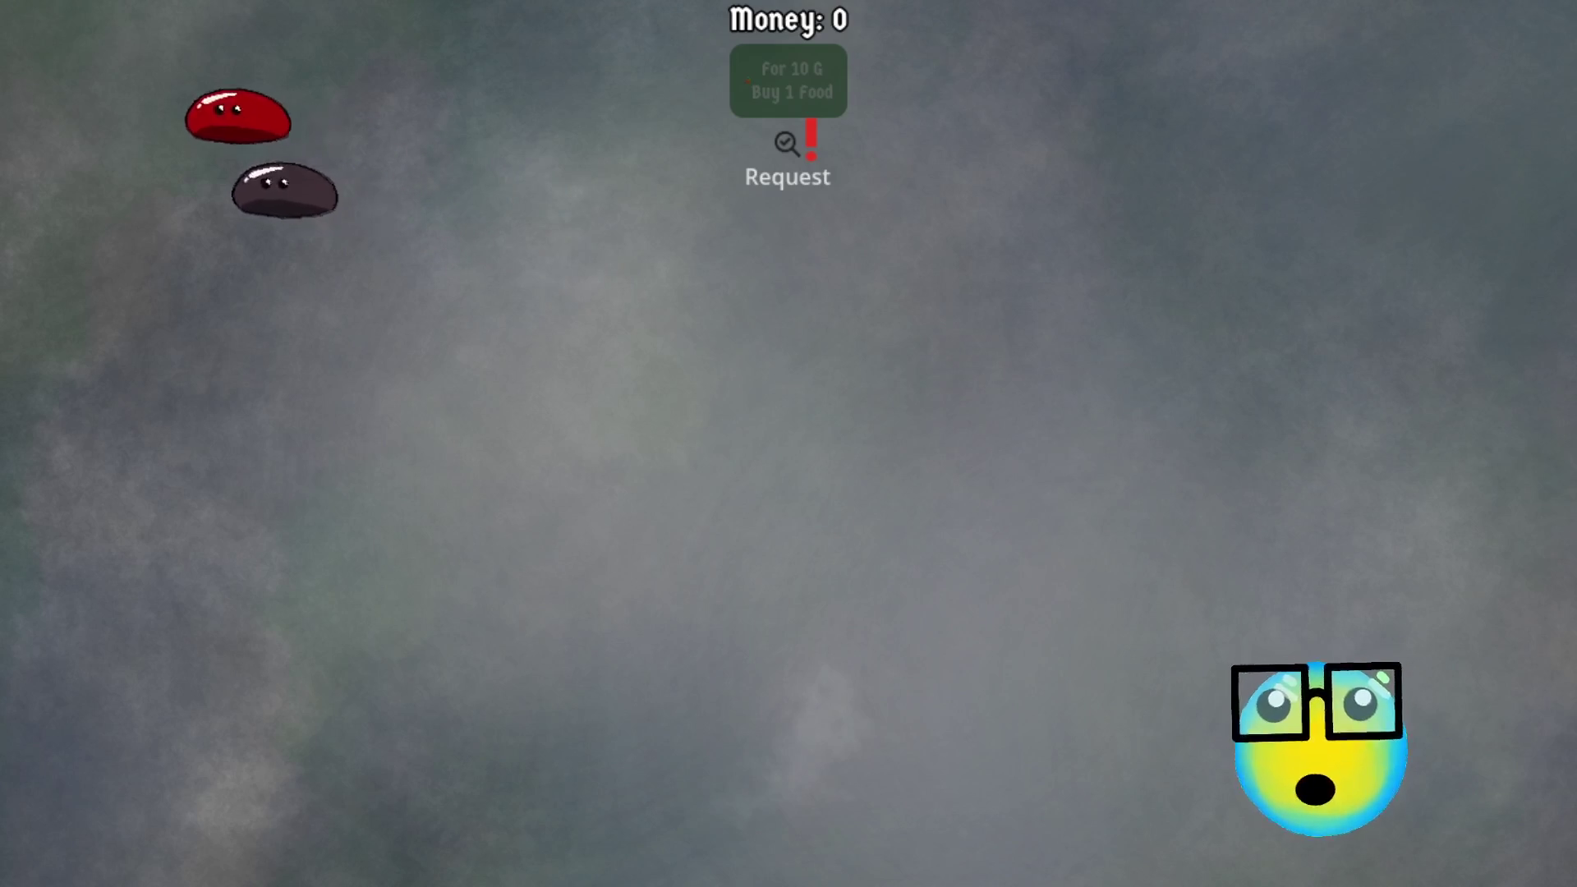
{"action": "key", "text": "a"}
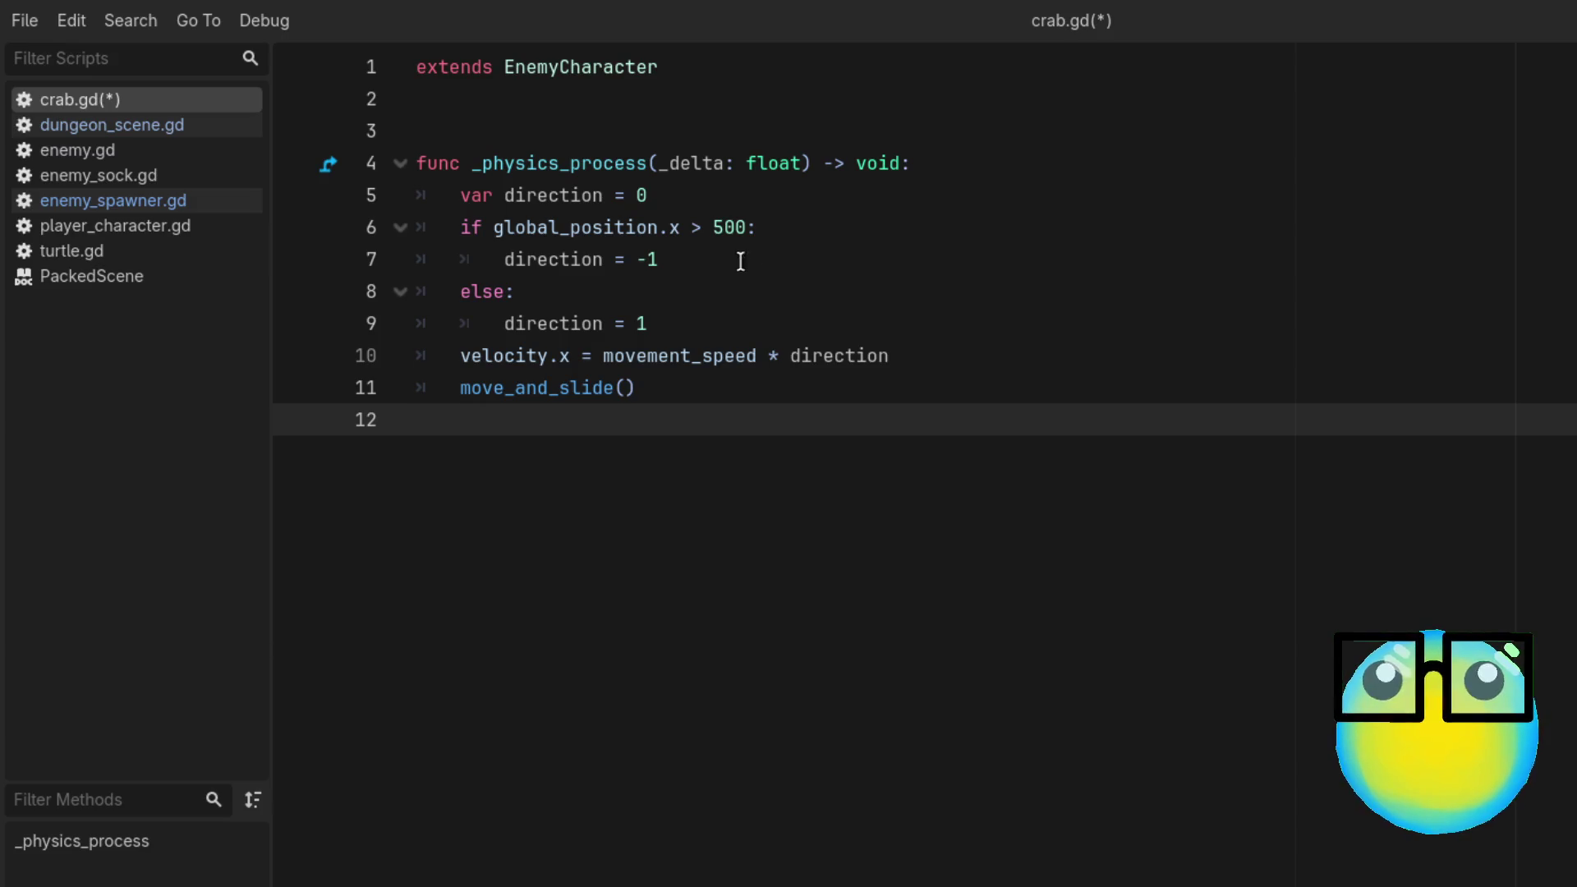
{"action": "left_click", "coordinate": [779, 273]}
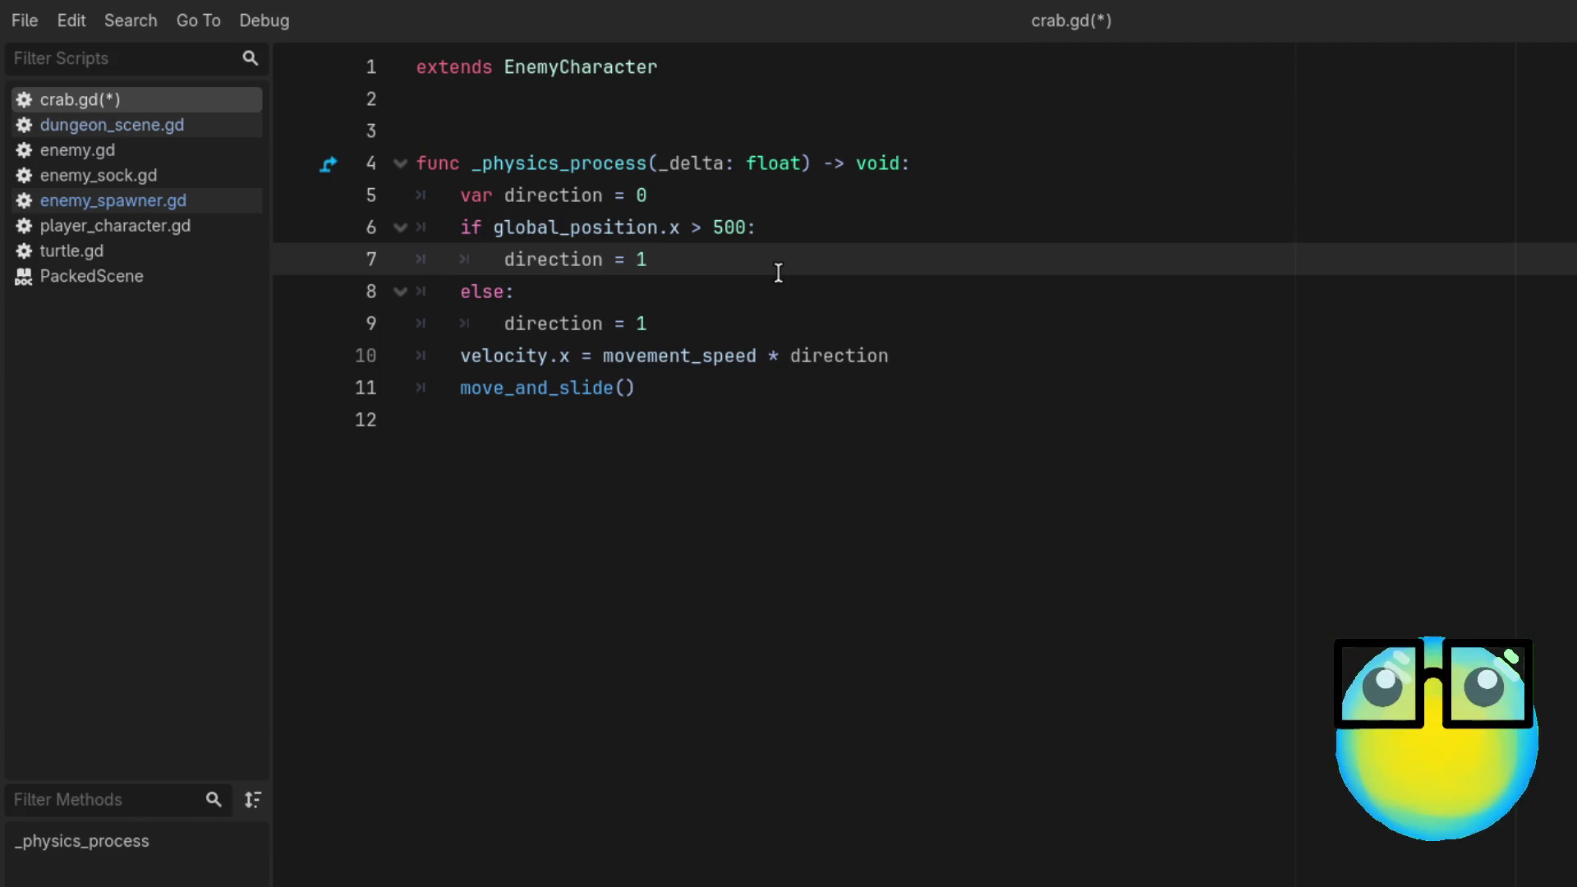
{"action": "key", "text": "Down"}
{"action": "key", "text": "Down"}
{"action": "key", "text": "Down"}
{"action": "key", "text": "Up"}
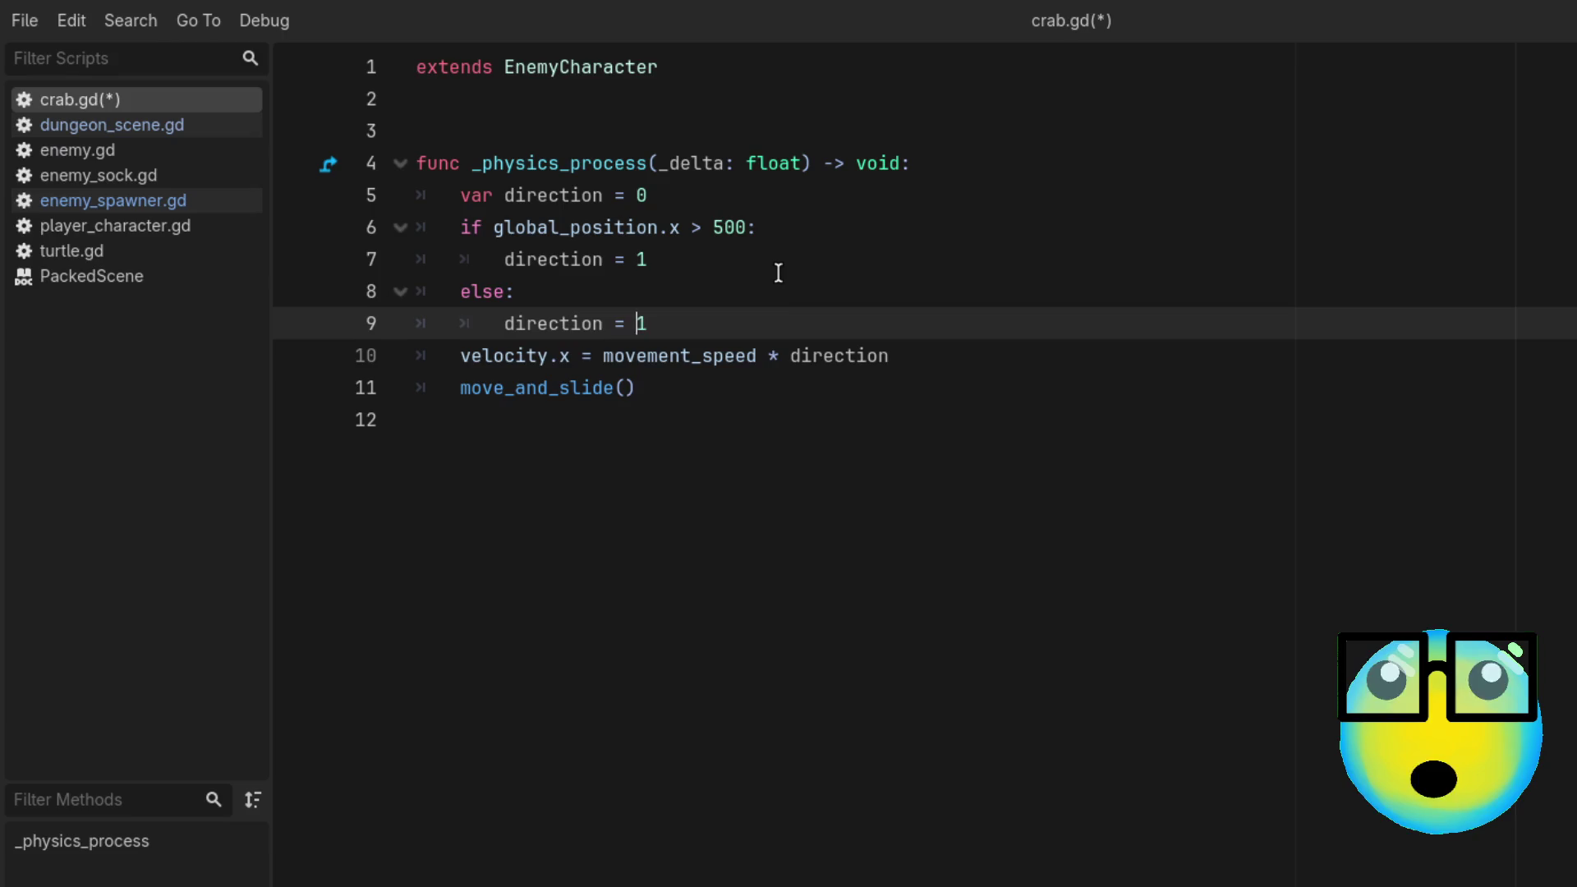
{"action": "key", "text": "Up"}
{"action": "key", "text": "Up"}
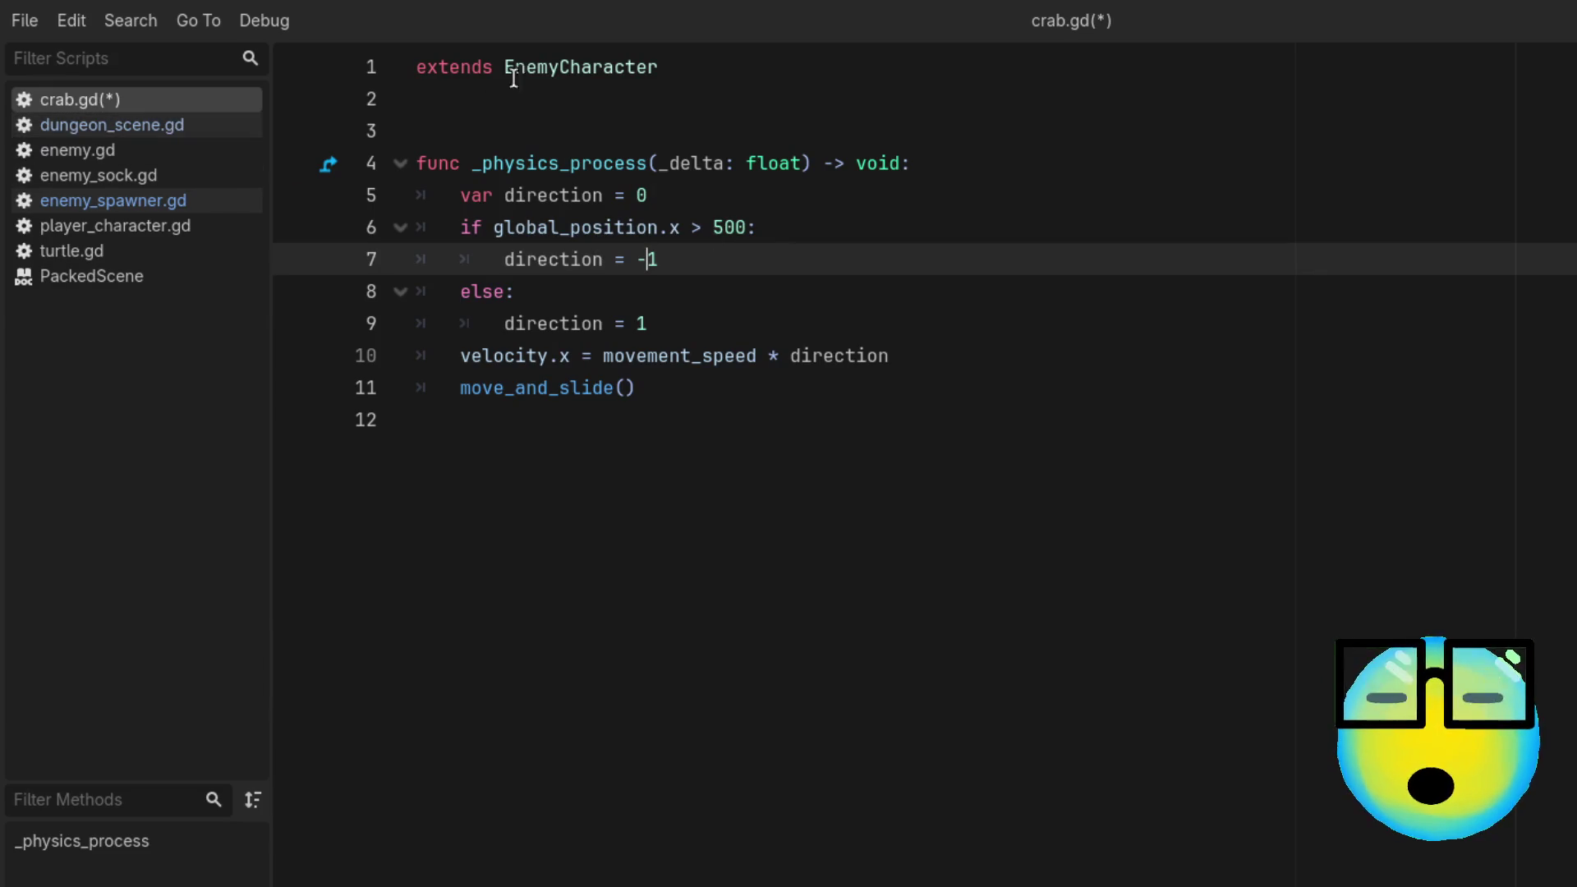
{"action": "left_click", "coordinate": [194, 148]}
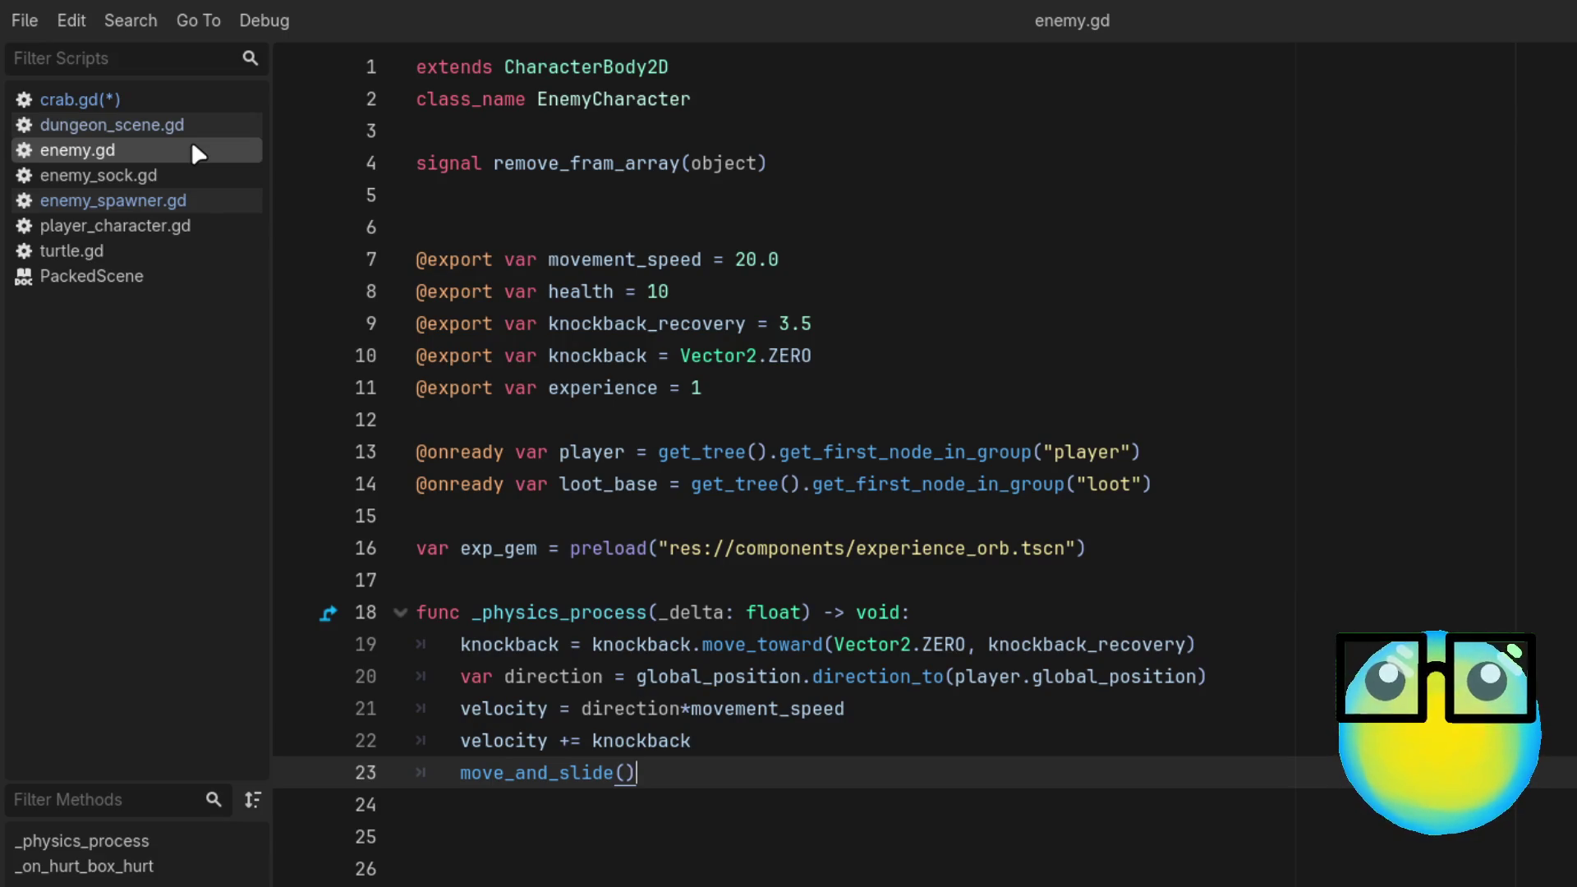
{"action": "left_click", "coordinate": [193, 101]}
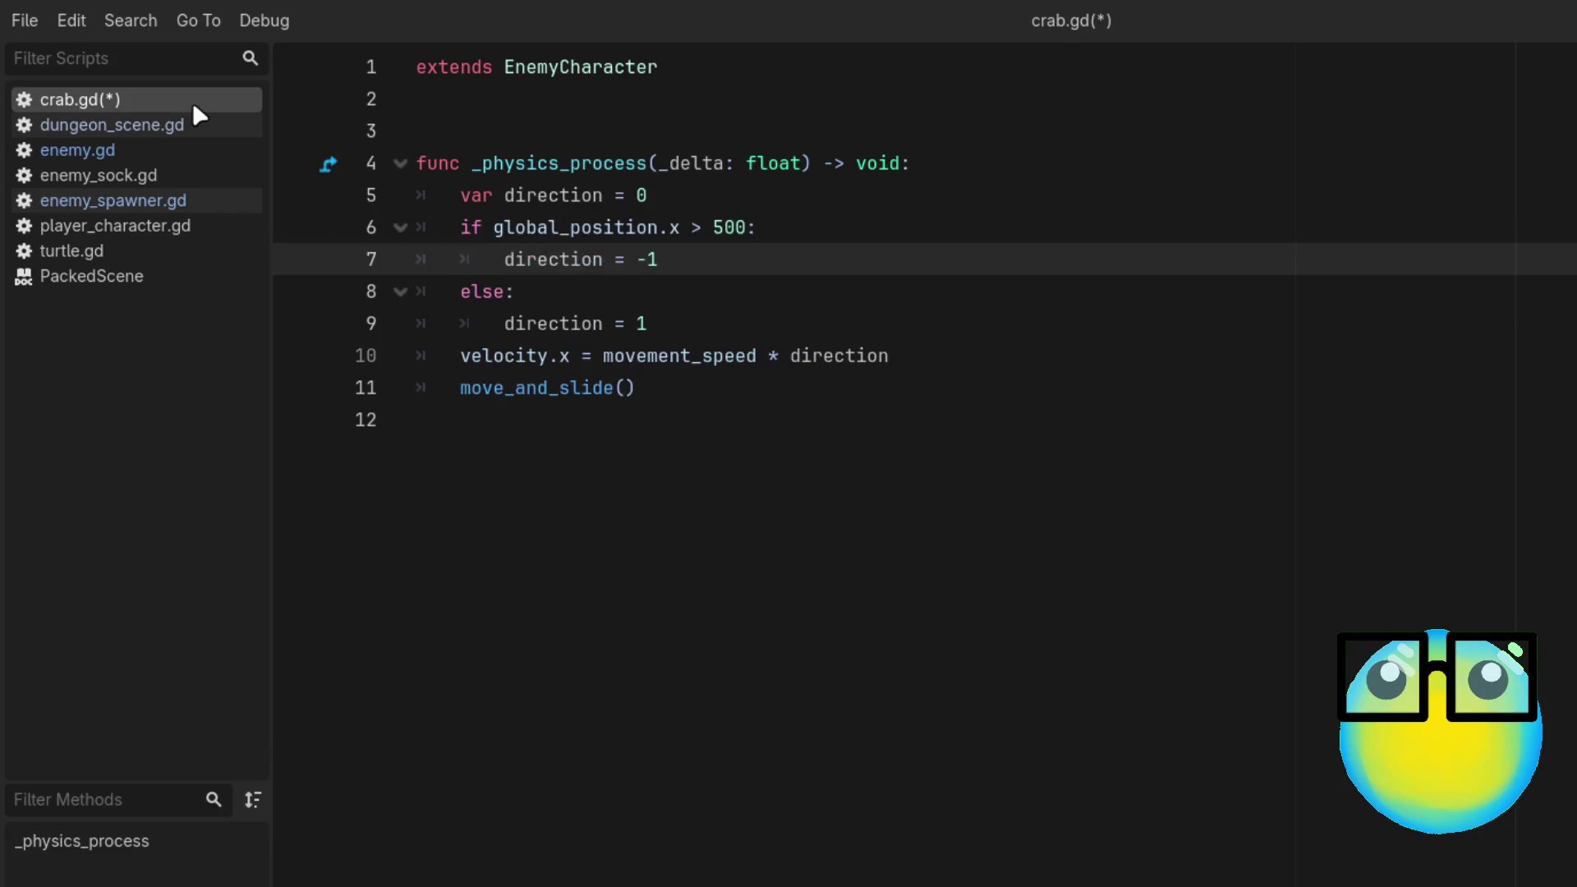
{"action": "left_click", "coordinate": [811, 303]}
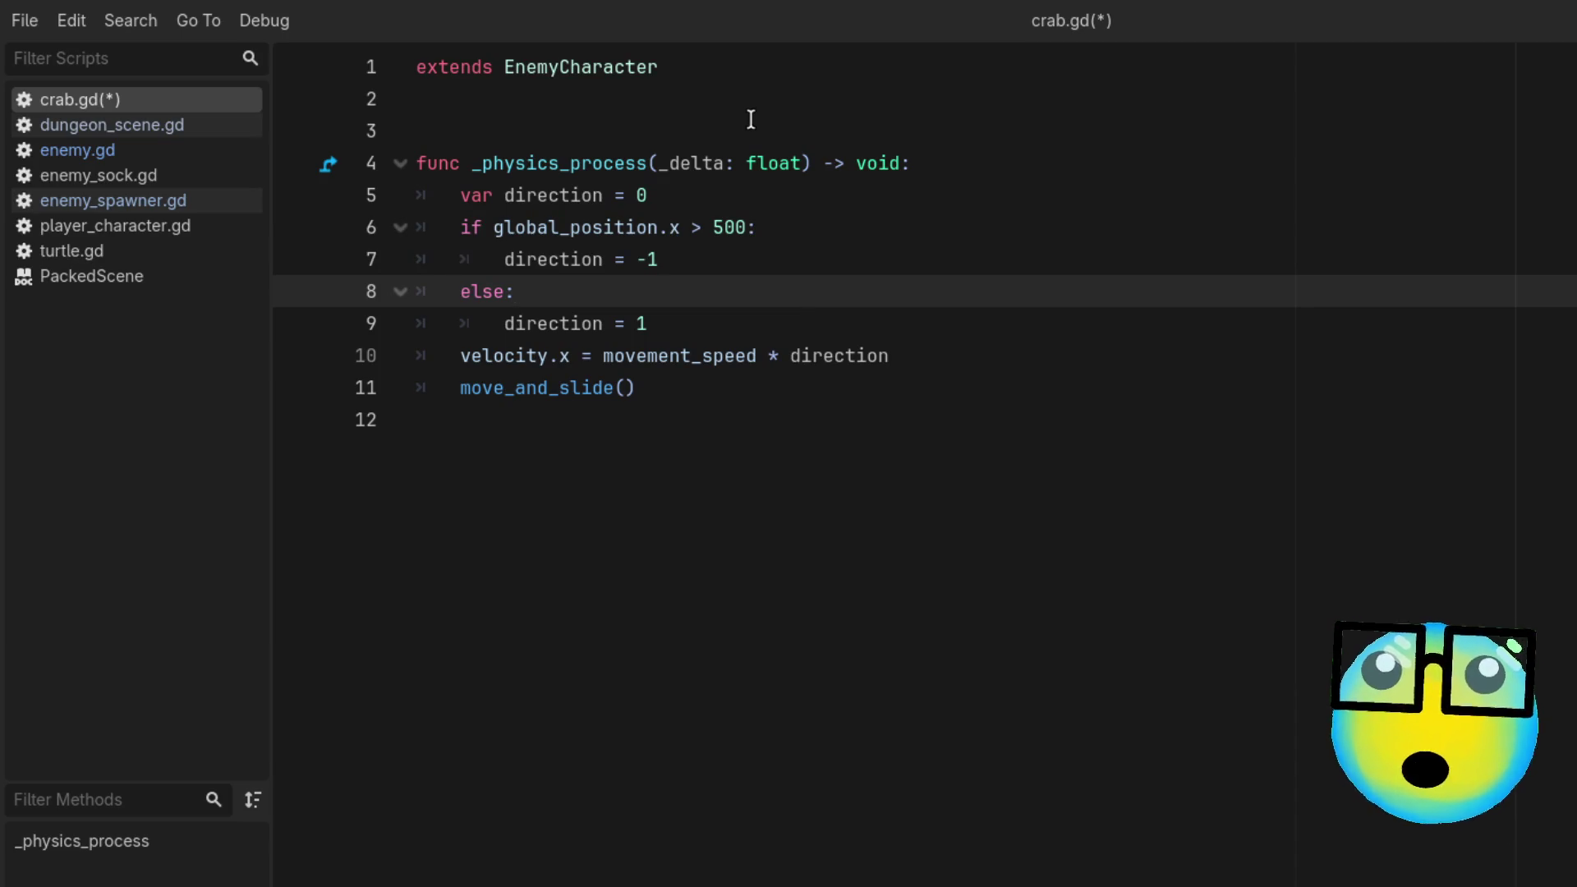
{"action": "left_click", "coordinate": [718, 87]}
{"action": "key", "text": "Return"}
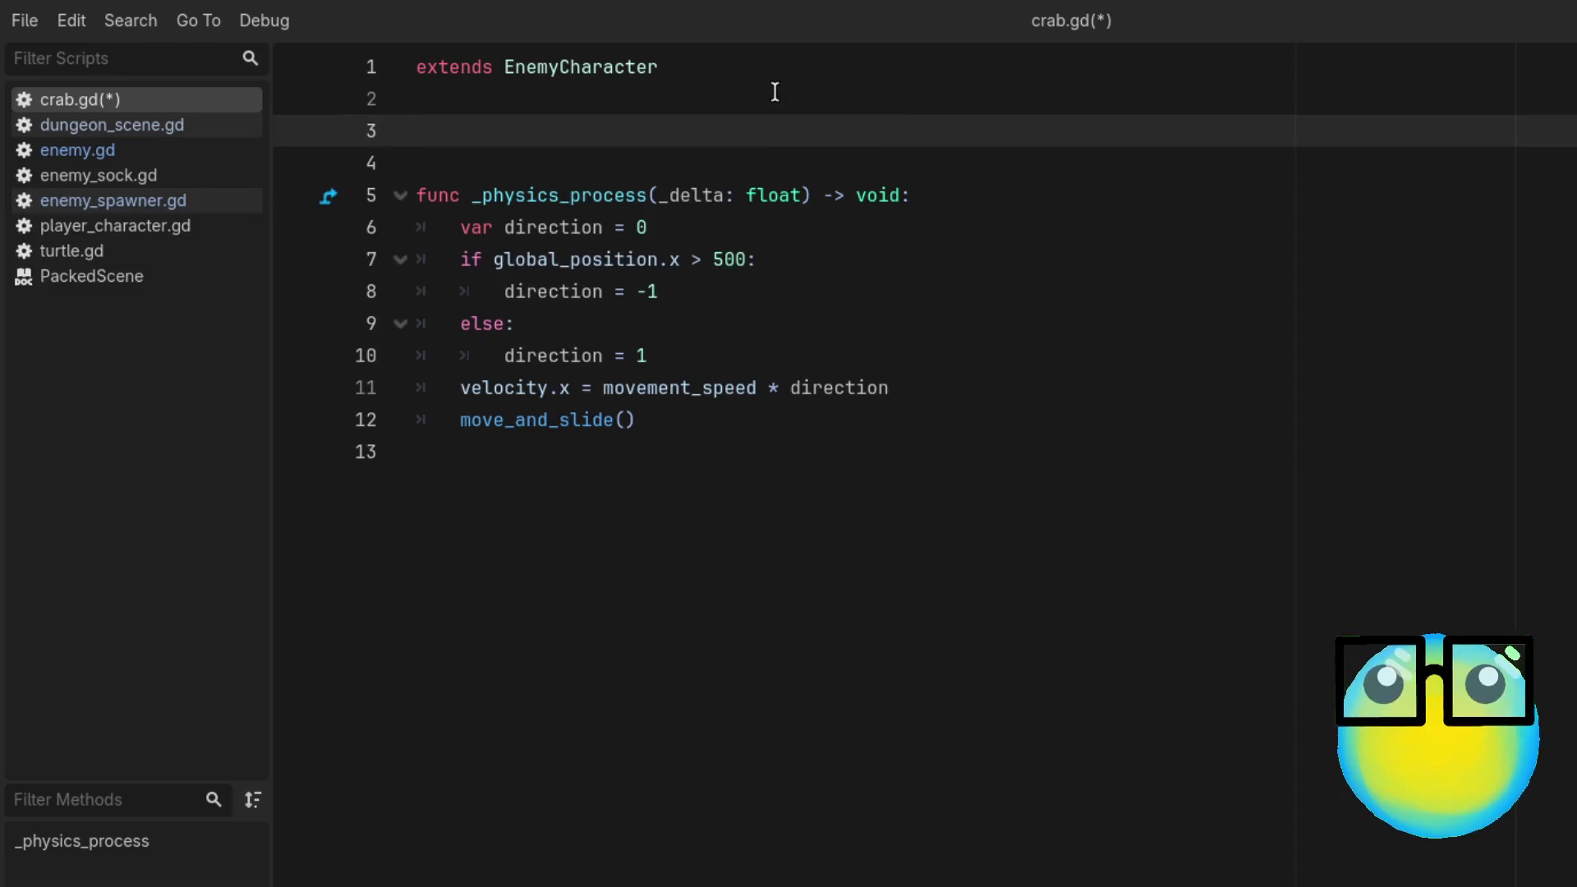
{"action": "type", "text": "fun"}
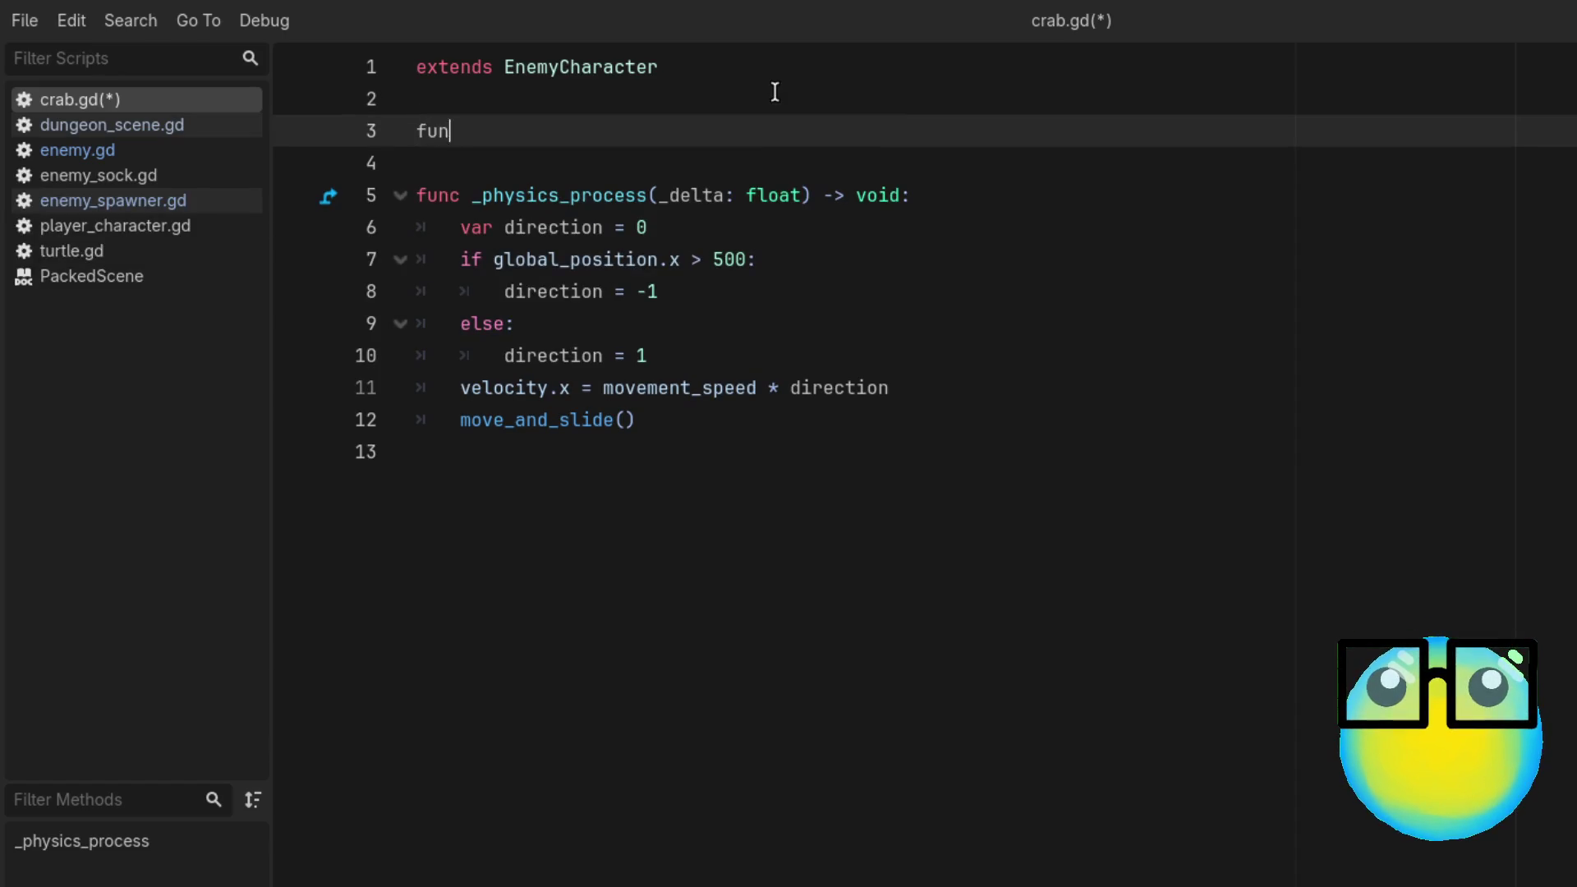
{"action": "type", "text": "c "}
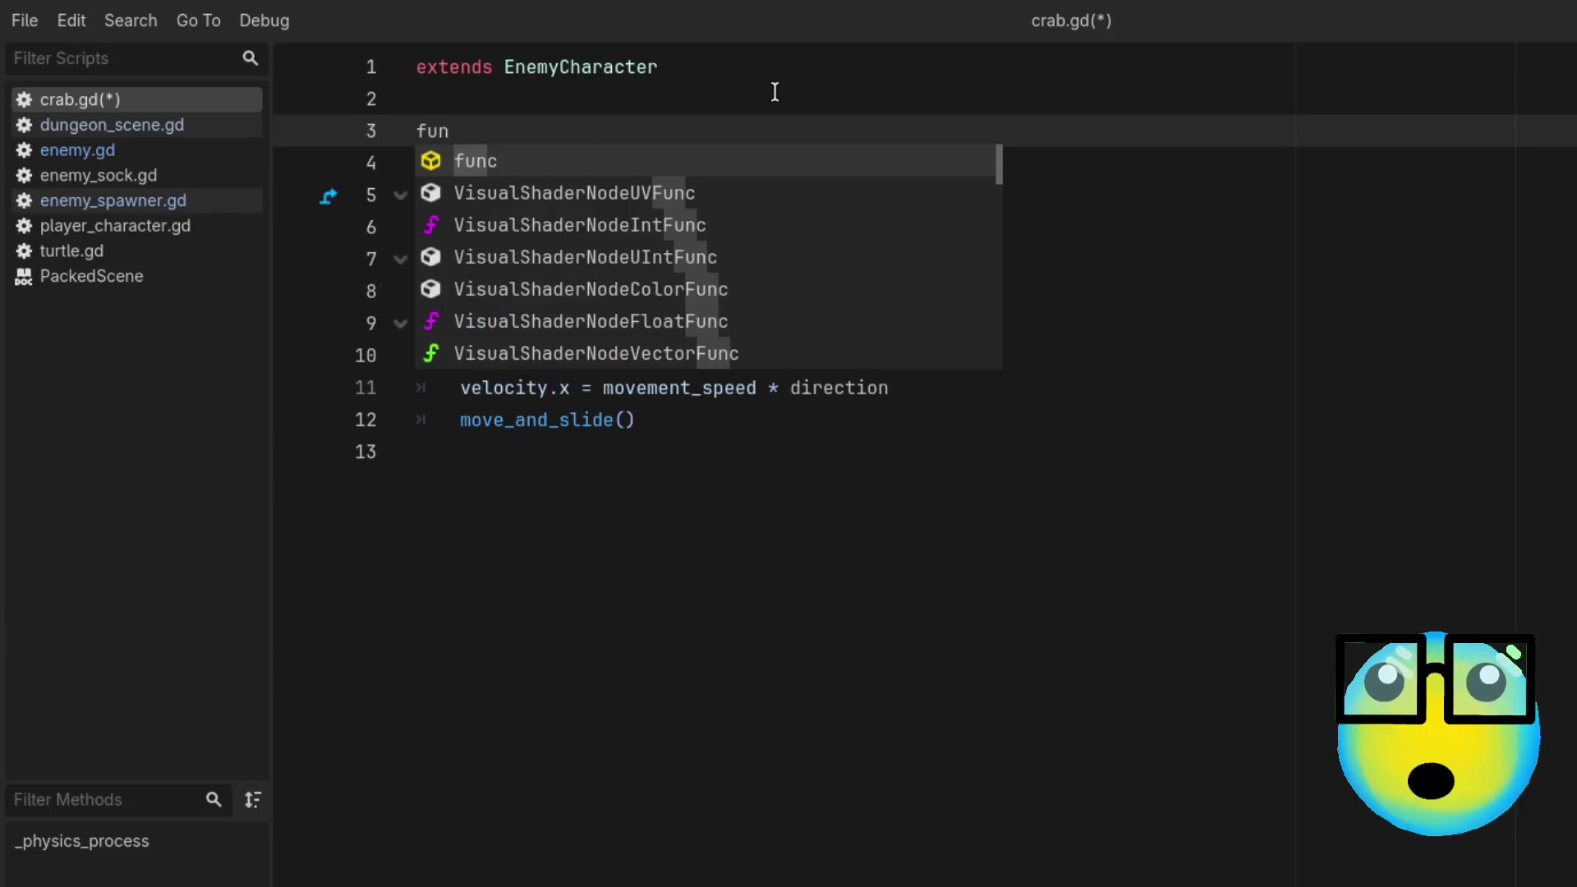
{"action": "type", "text": "rea"}
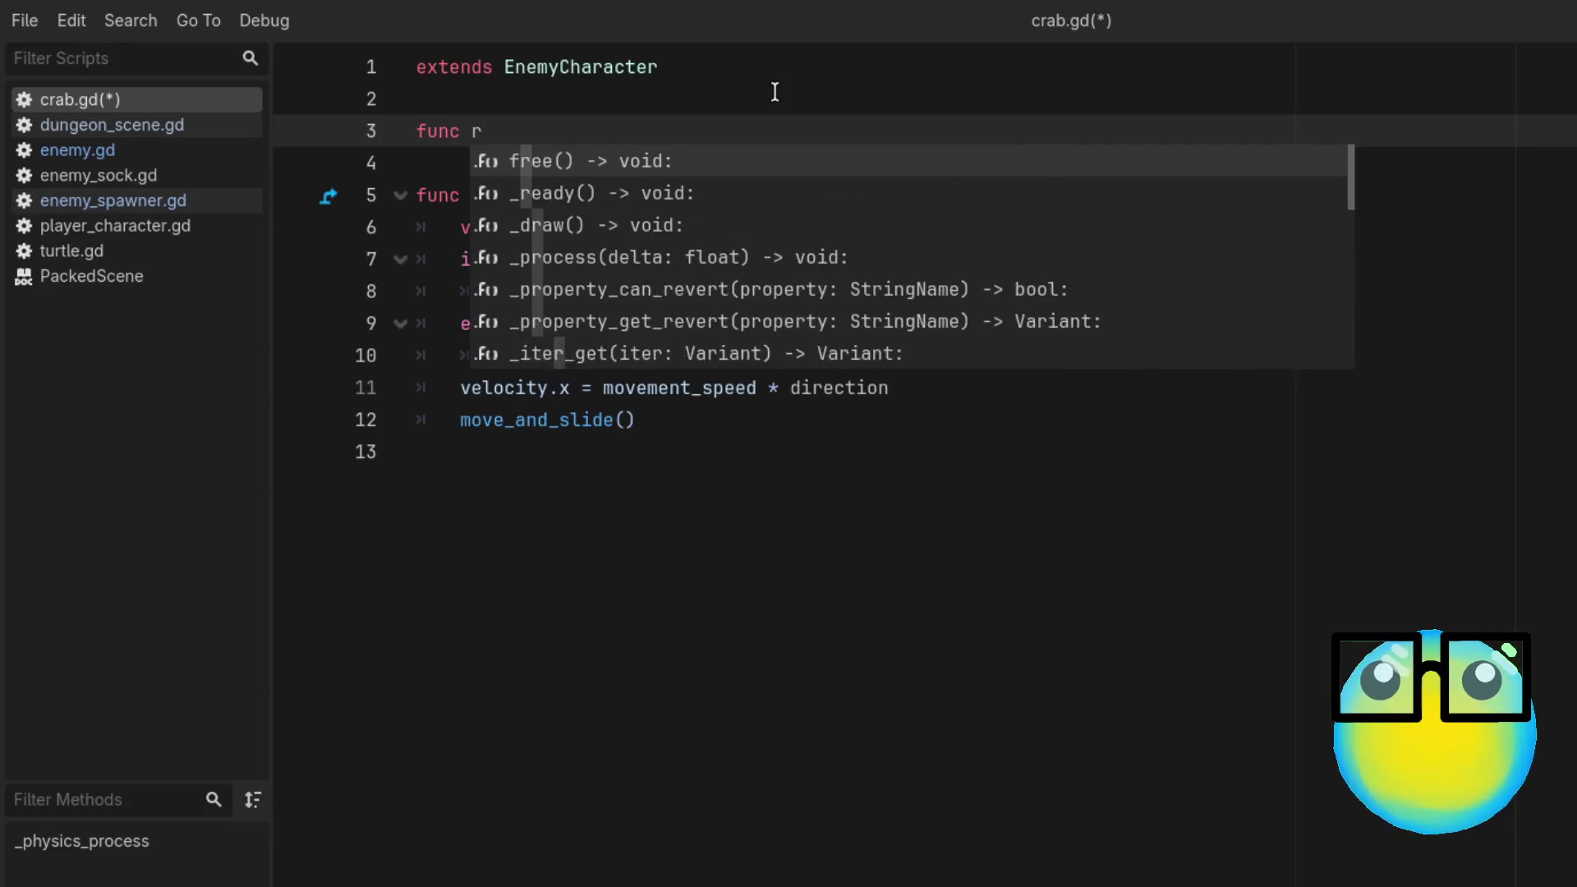
{"action": "key", "text": "Return"}
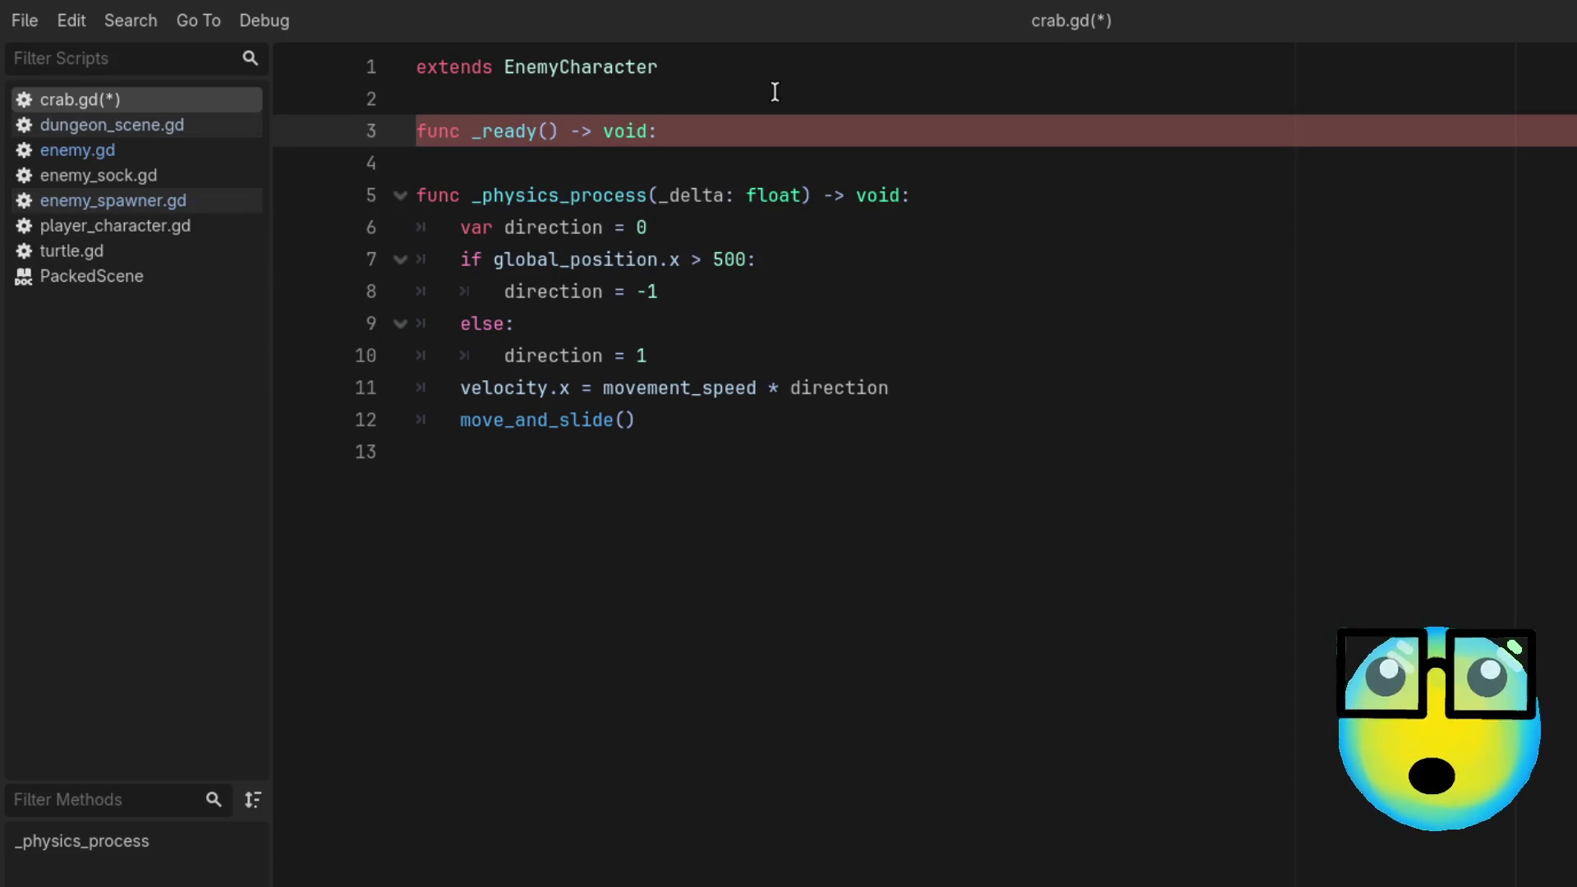
{"action": "key", "text": "BackSpace"}
{"action": "key", "text": "BackSpace"}
{"action": "key", "text": "BackSpace"}
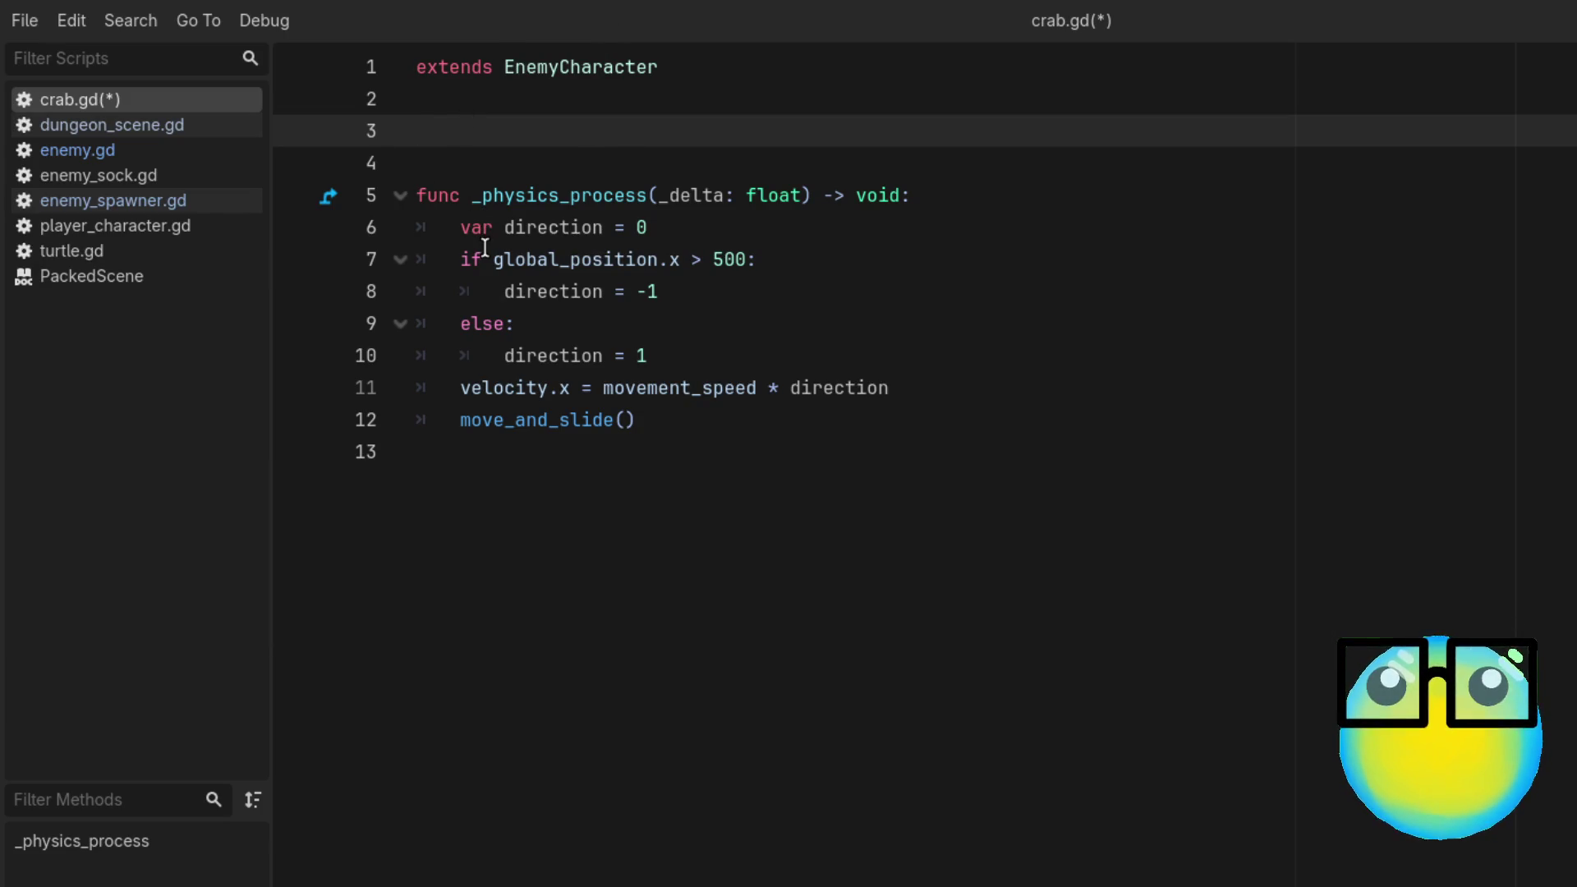
Step: Change line 9's else to 'elif global_position.x < 10:' and save crab.gd
{"action": "left_click", "coordinate": [506, 324]}
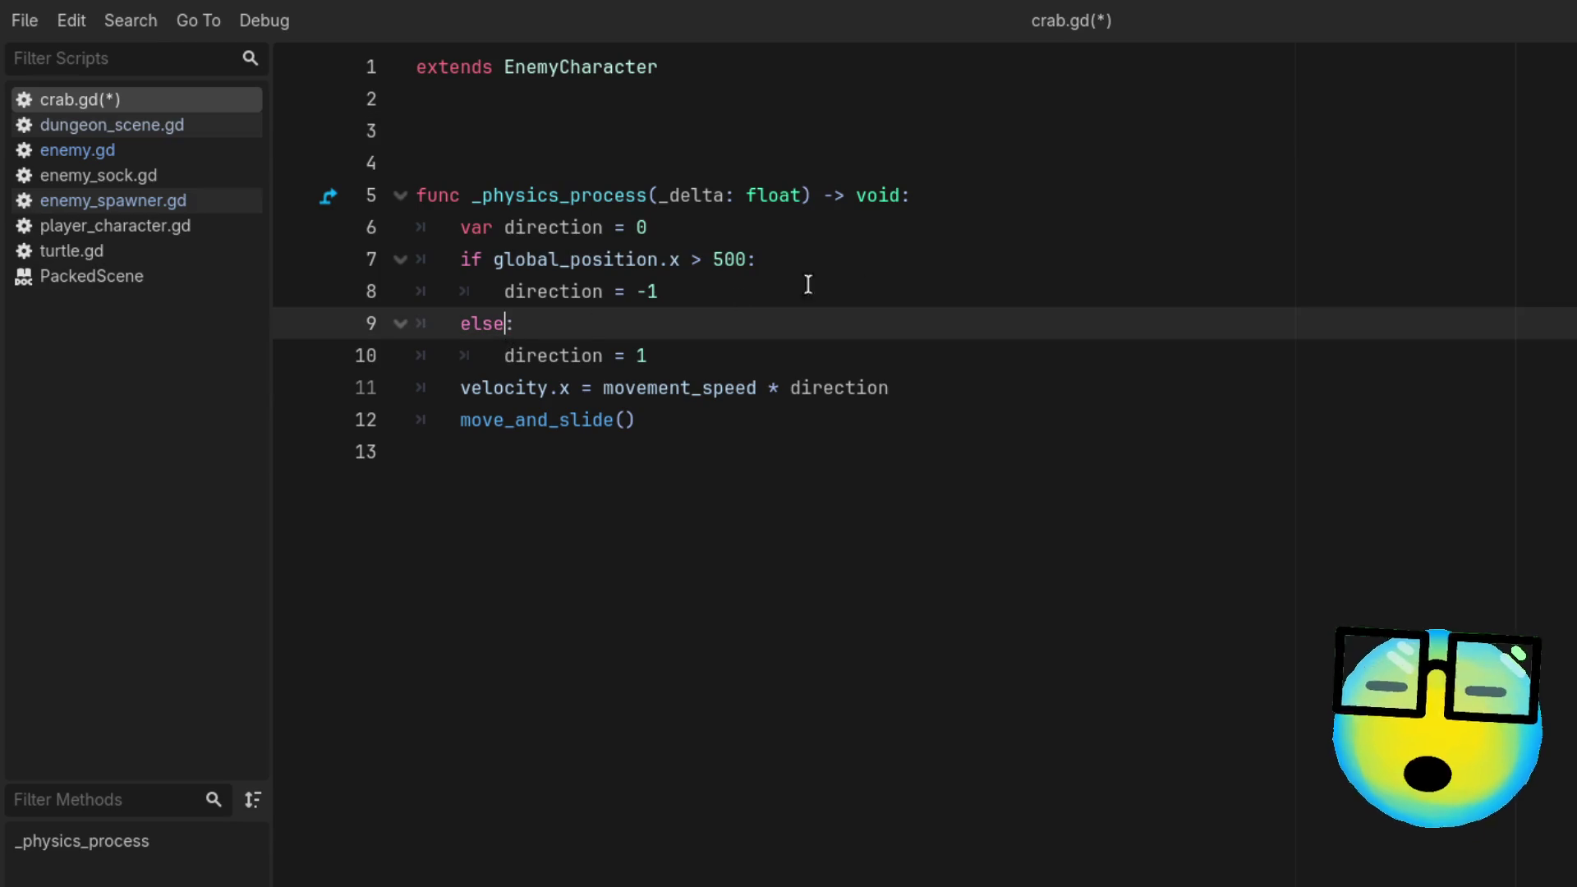
{"action": "type", "text": "if glo"}
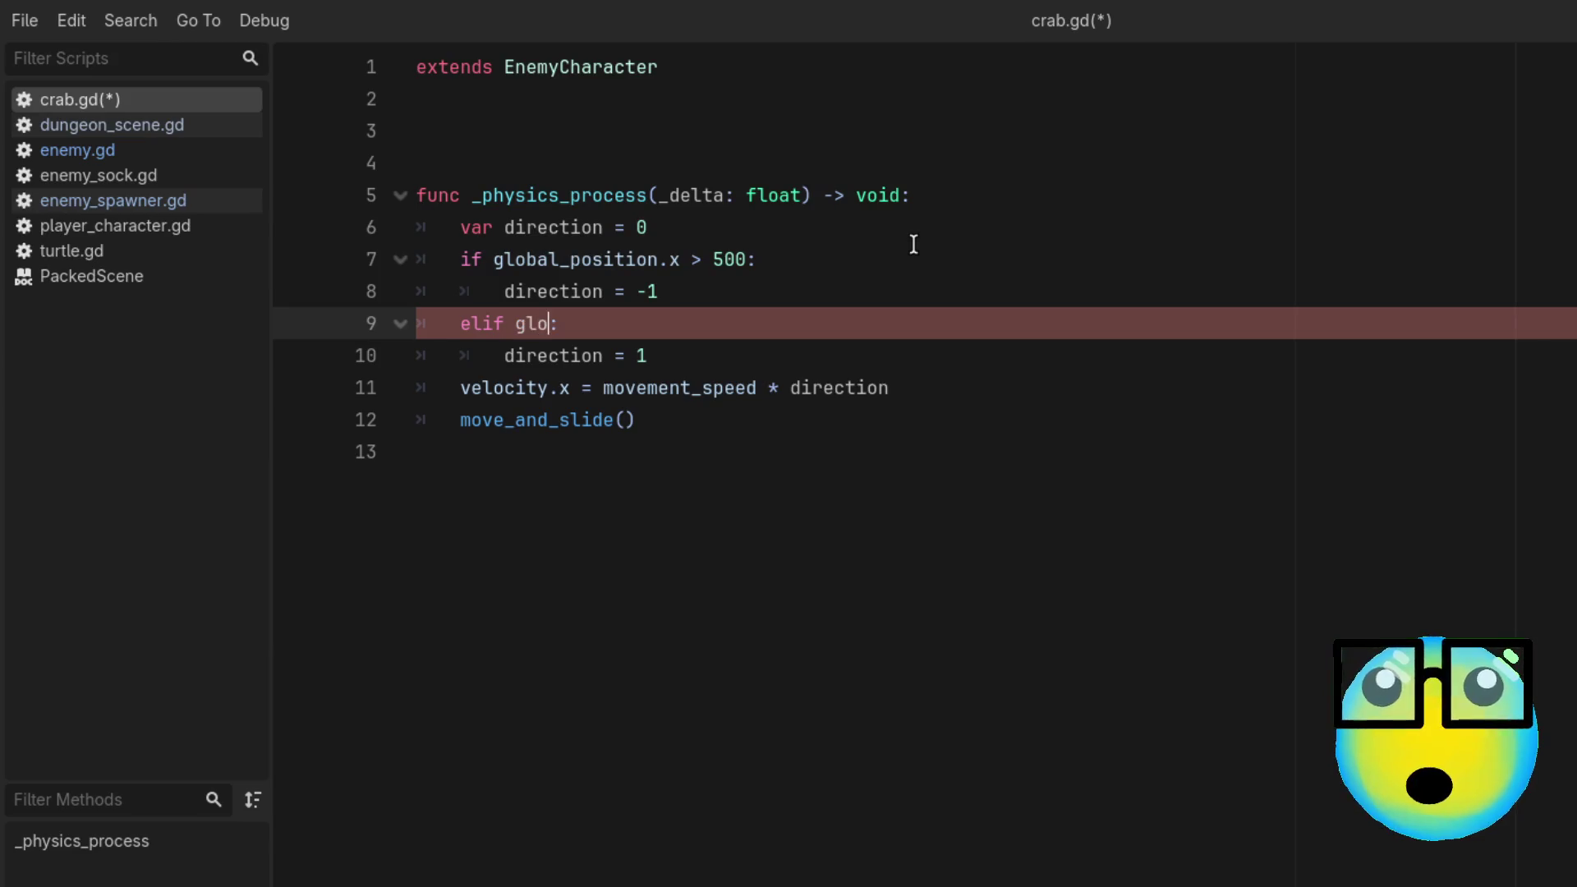
{"action": "type", "text": "bal"}
{"action": "key", "text": "Return"}
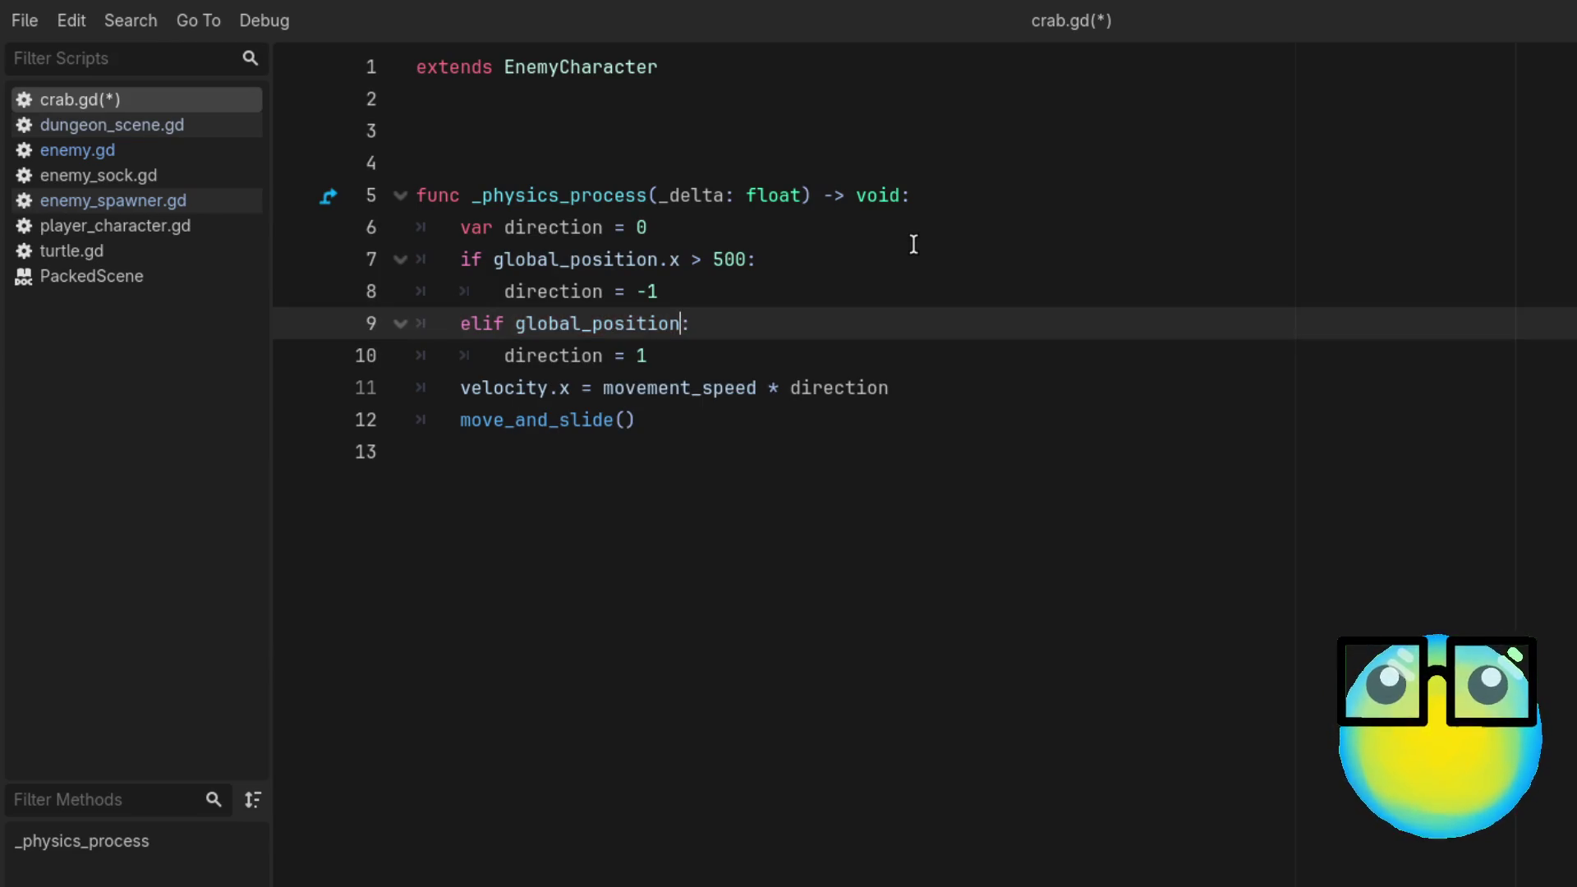
{"action": "type", "text": ".x "}
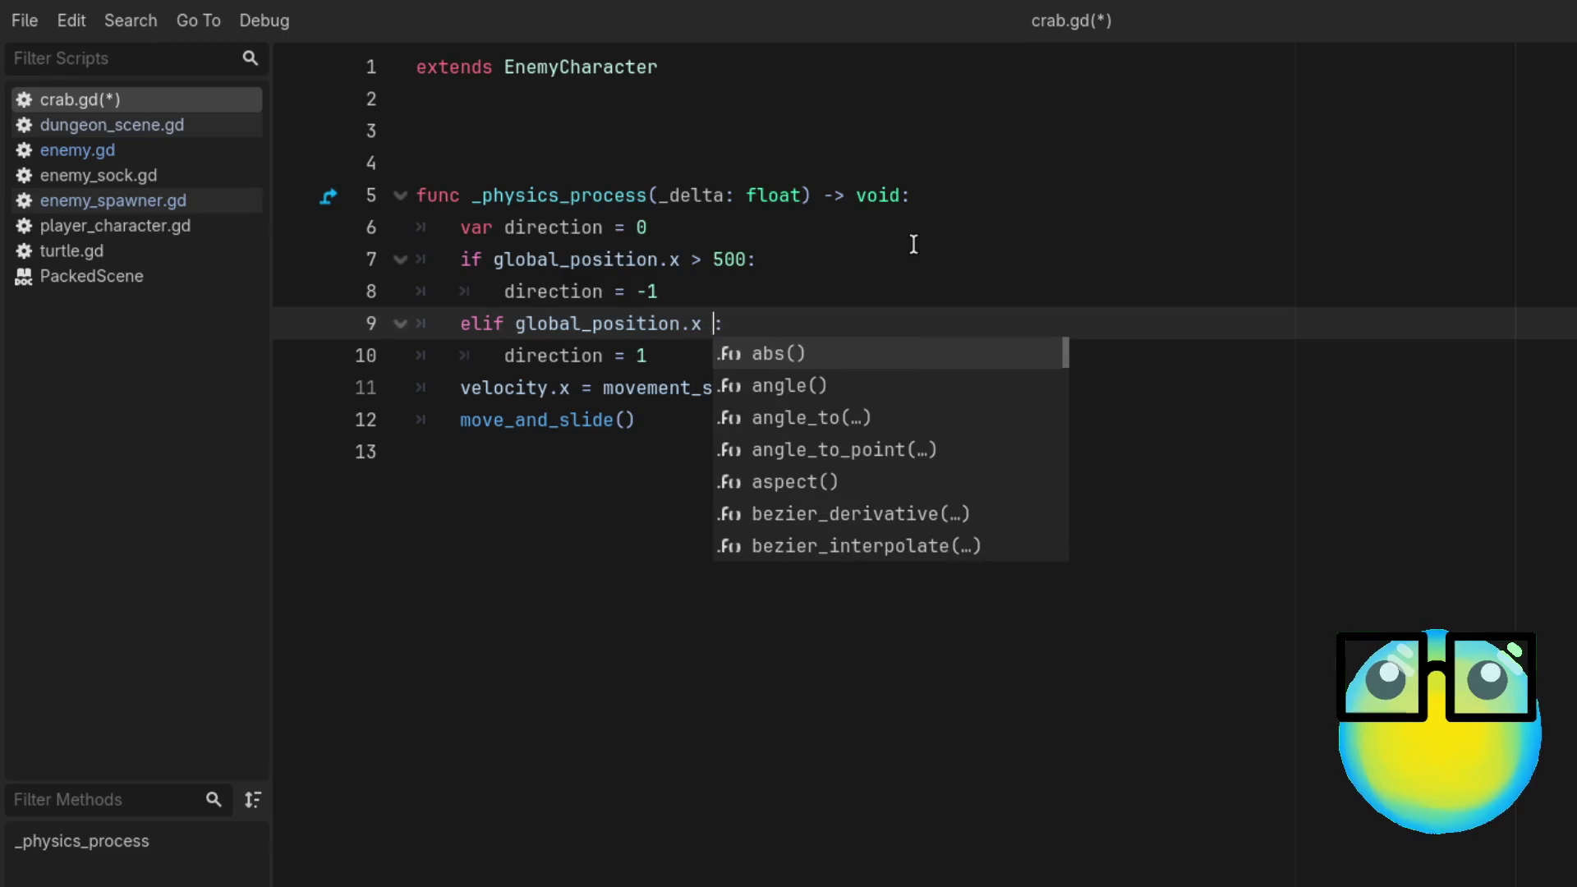
{"action": "type", "text": ">"}
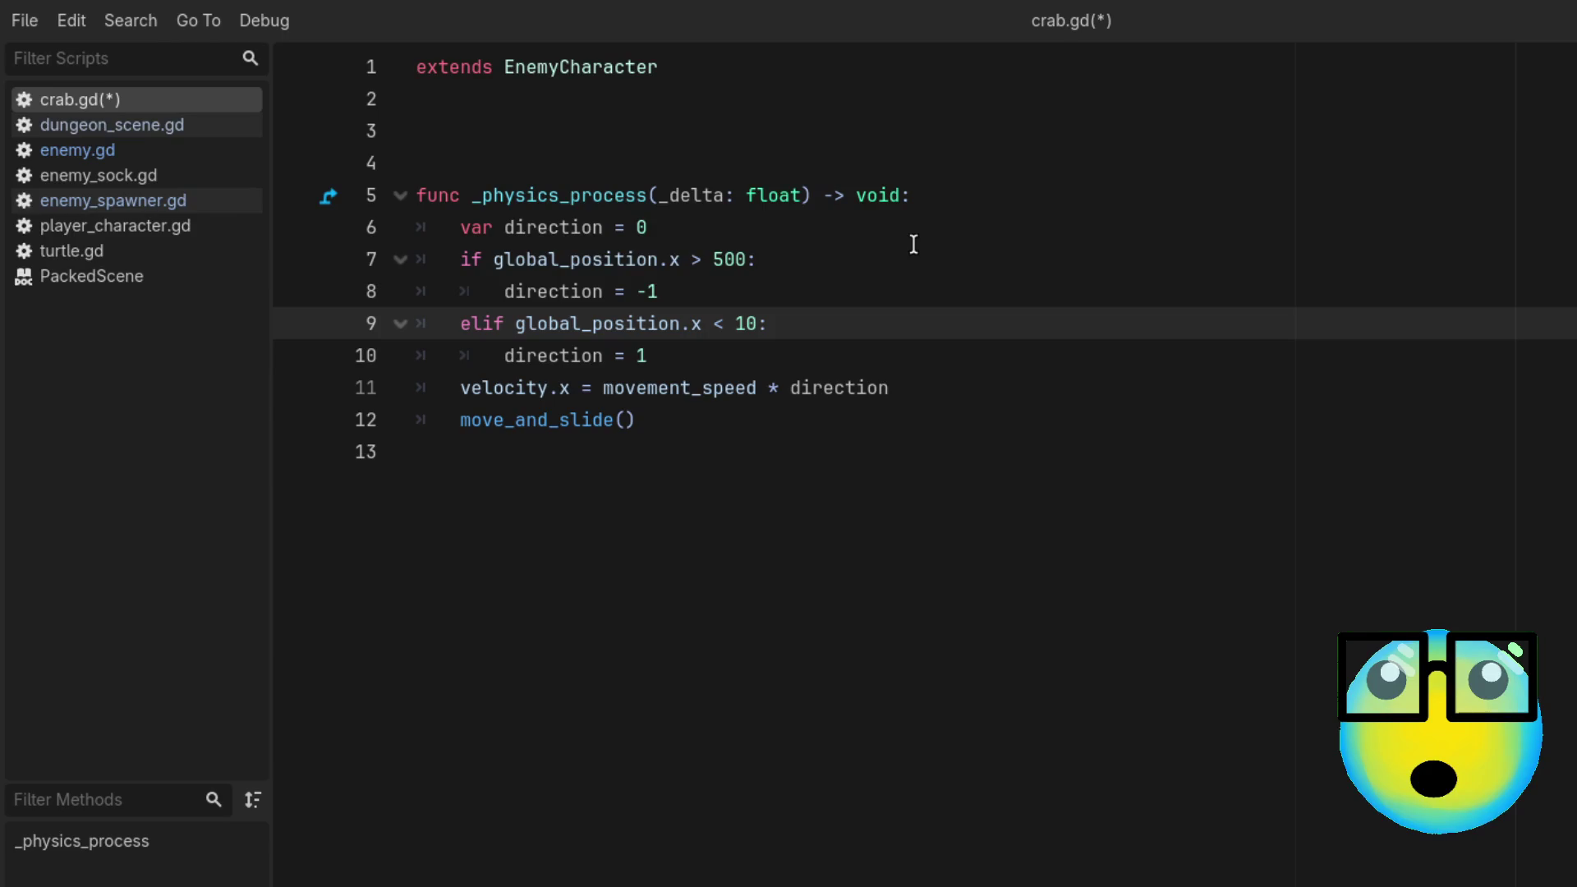
{"action": "key", "text": "ctrl+s"}
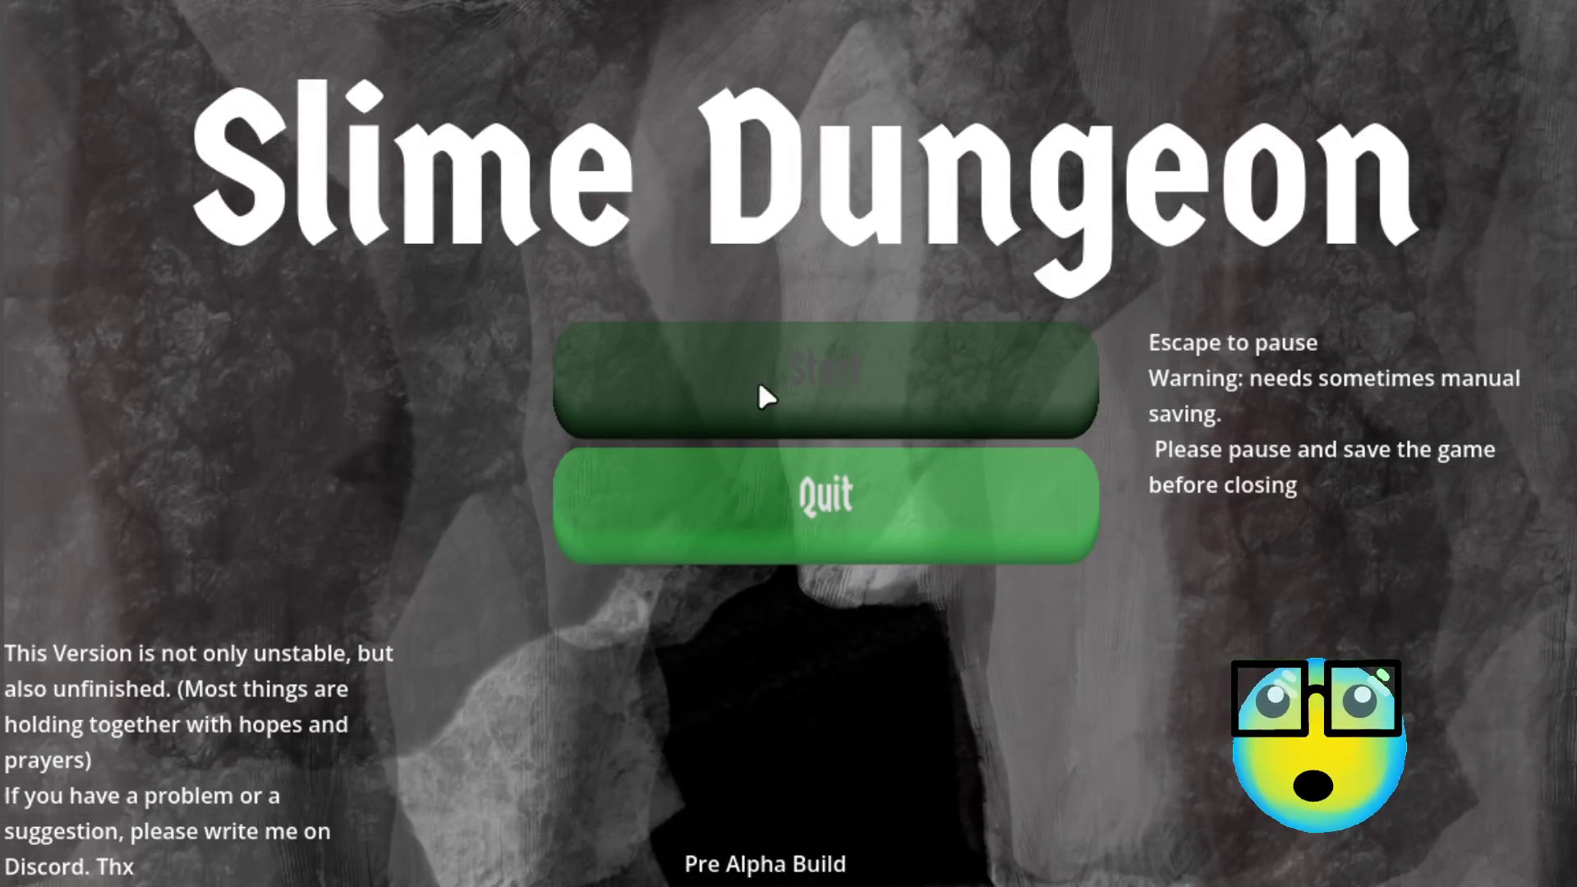
Step: Start the game, select the slime and send it on a mission
{"action": "left_click", "coordinate": [760, 384]}
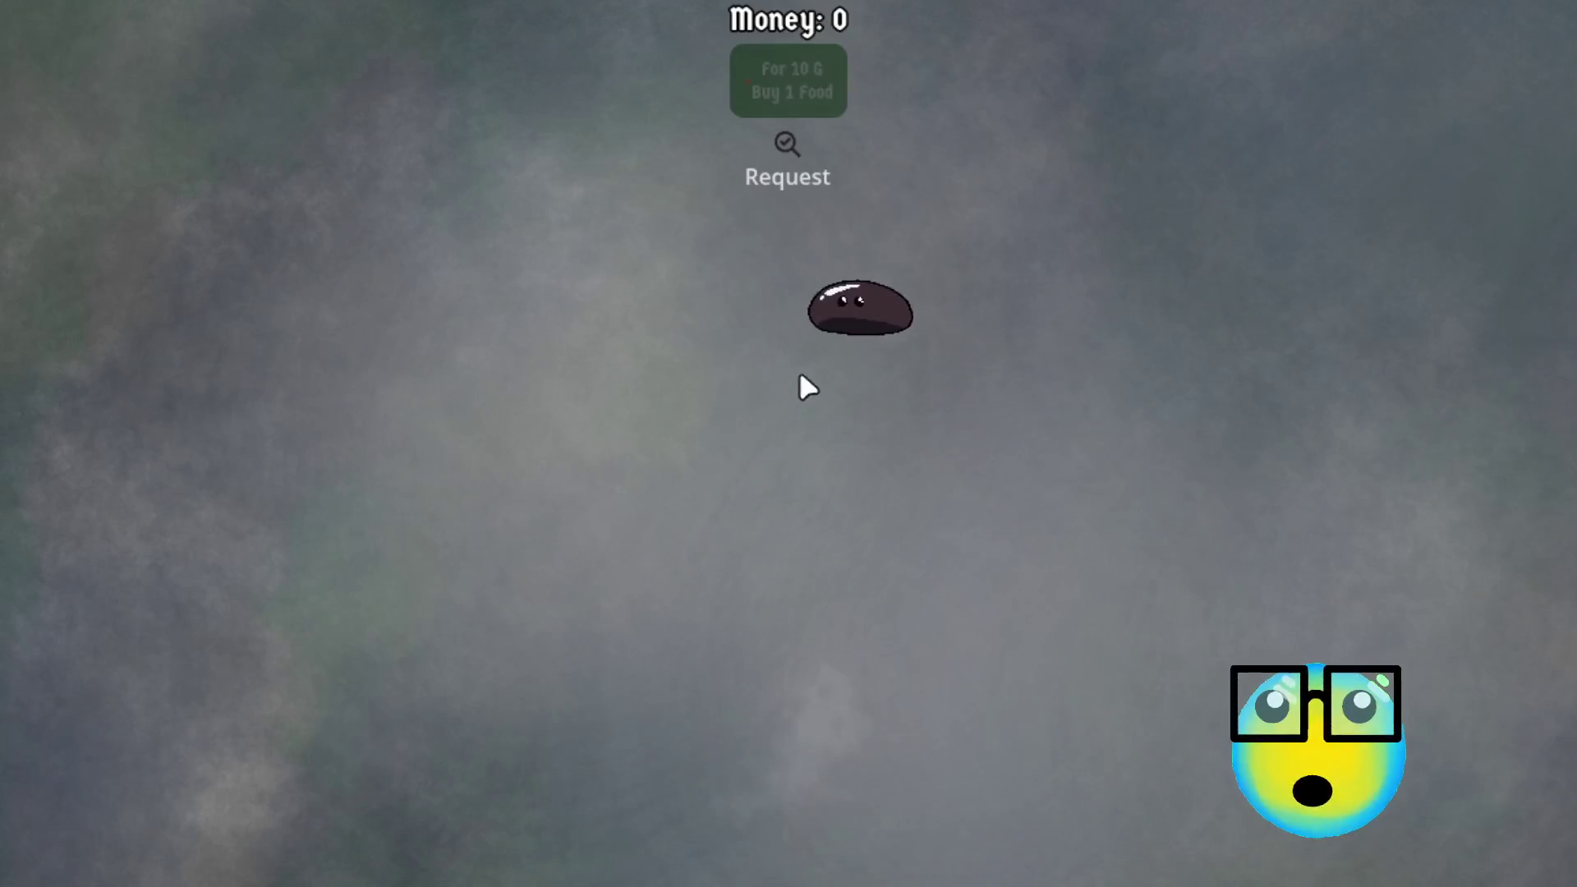
{"action": "left_click", "coordinate": [810, 392]}
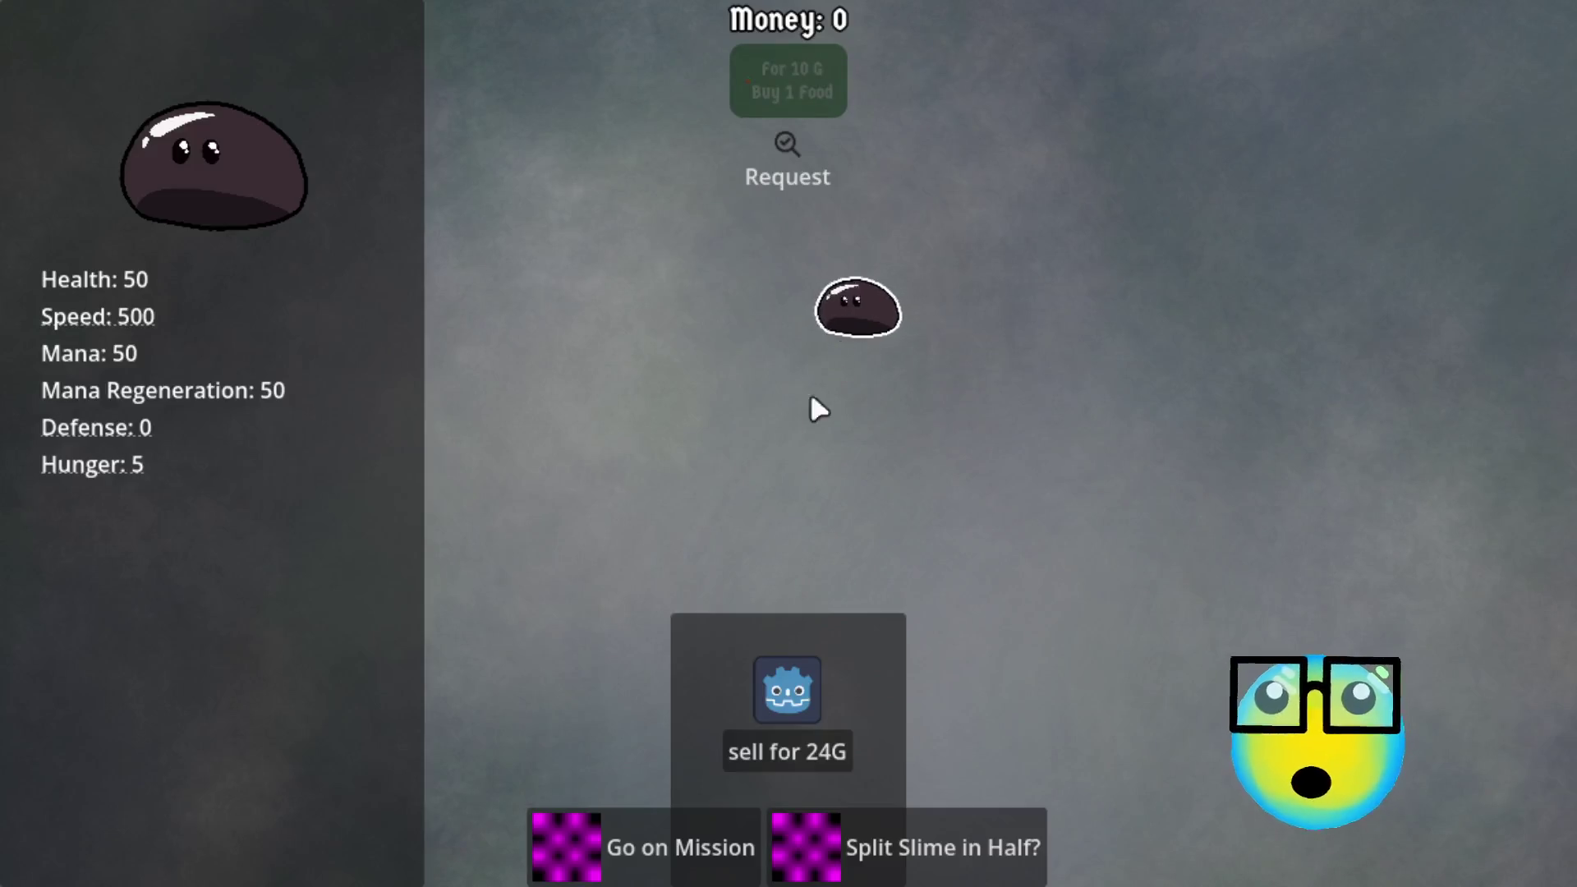
{"action": "left_click", "coordinate": [603, 855]}
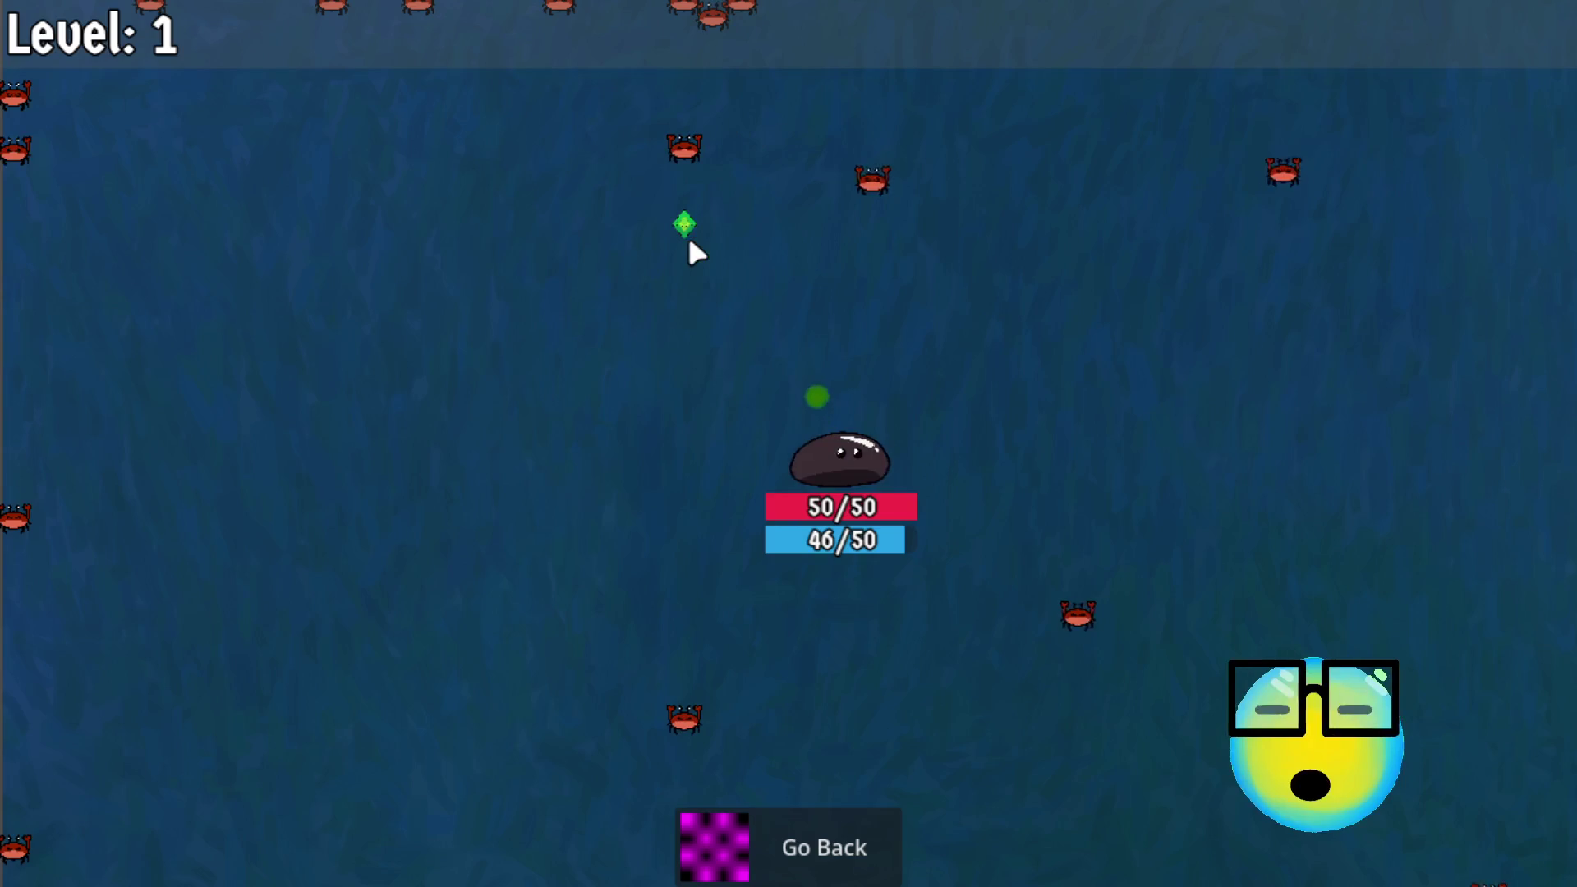
Step: Move the slime among the crabs in the Level 1 arena, then go back to the shop
{"action": "key", "text": "a"}
{"action": "key", "text": "d"}
{"action": "key", "text": "d"}
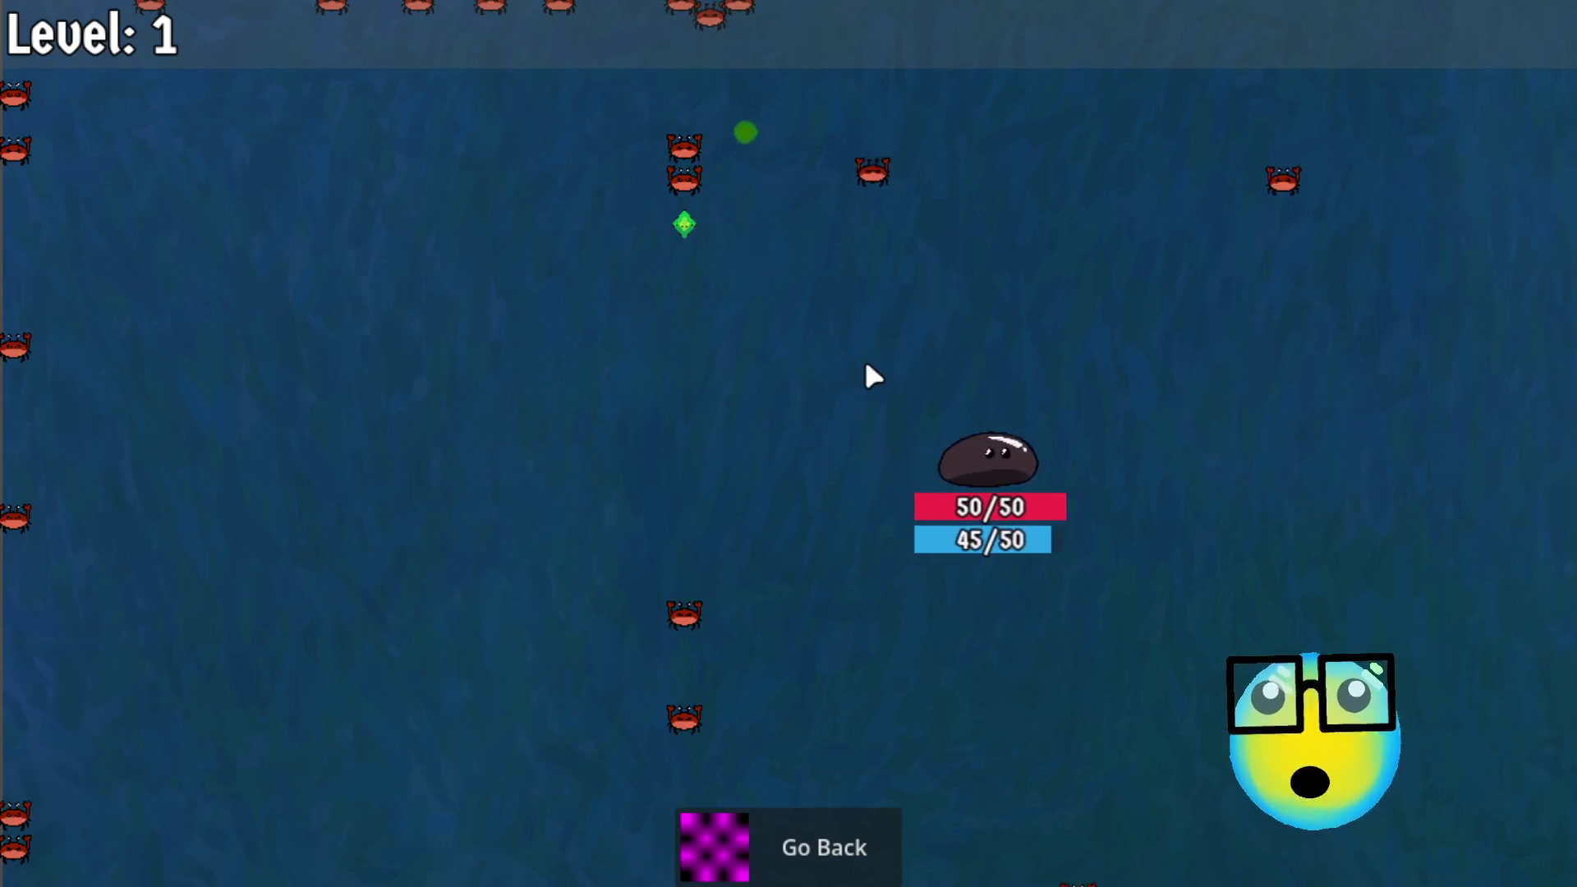
{"action": "key", "text": "s"}
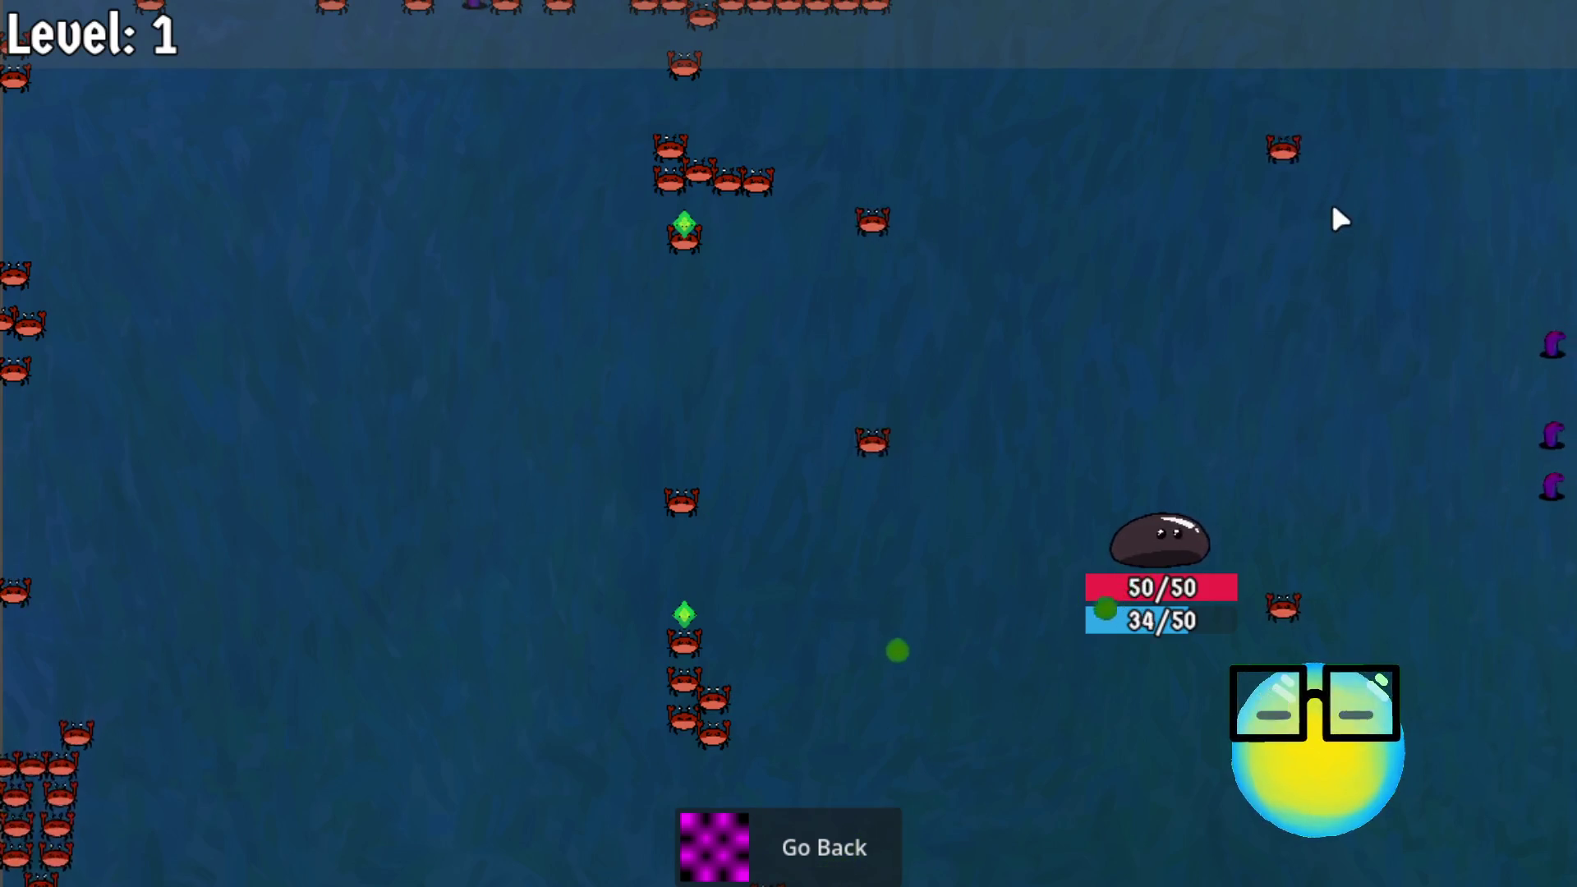
{"action": "key", "text": "a"}
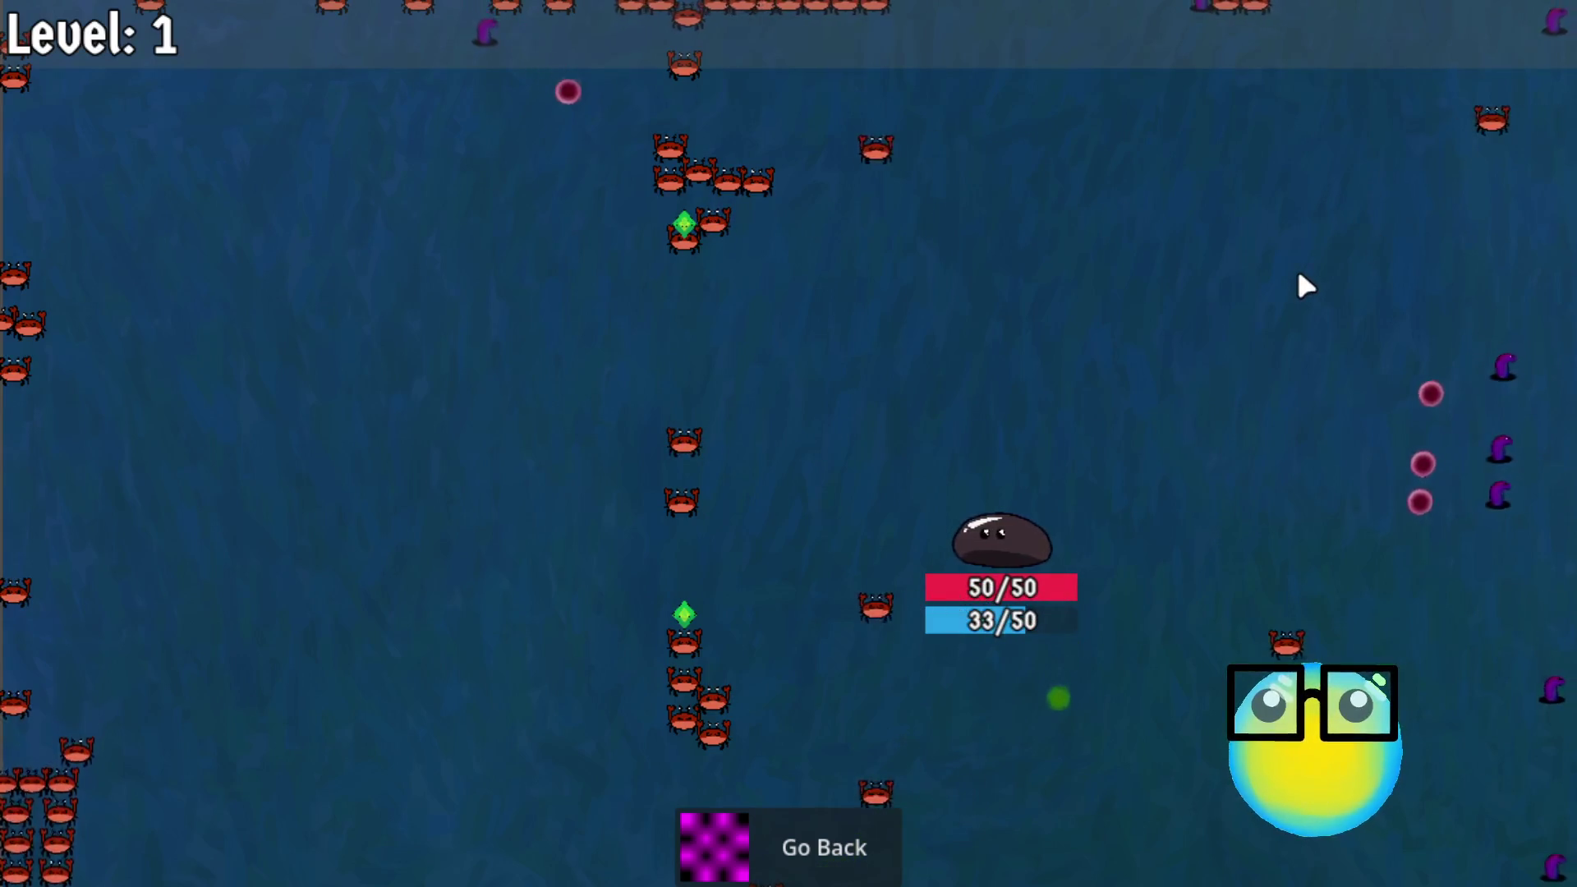
{"action": "left_click", "coordinate": [855, 836]}
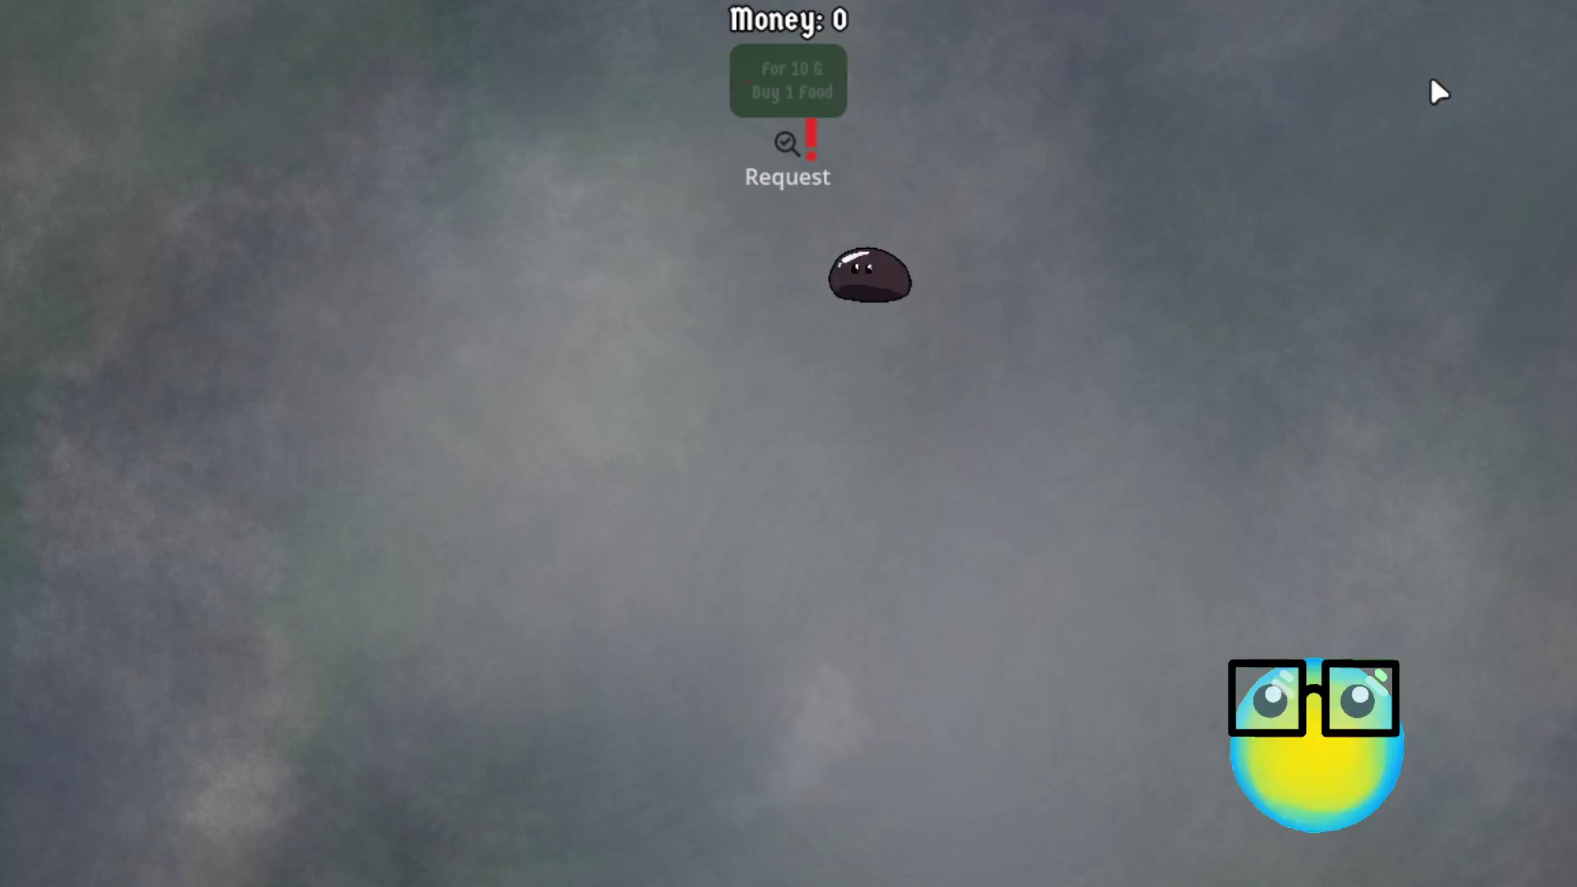
Step: Change line 9's threshold from 10 to 500 and save crab.gd
{"action": "key", "text": "a"}
{"action": "key", "text": "a"}
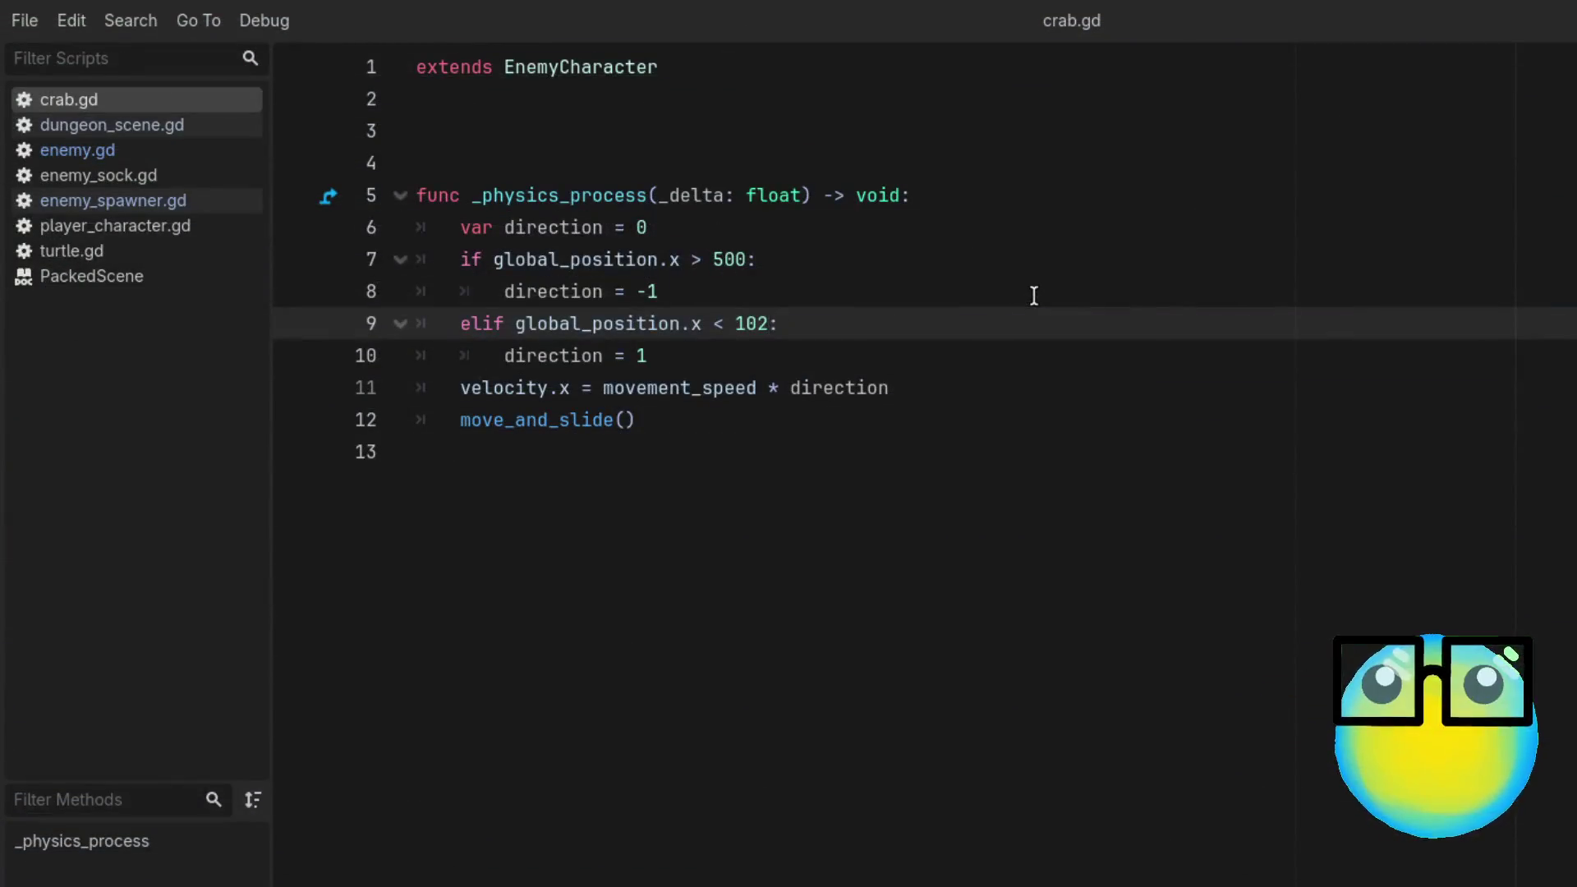
{"action": "key", "text": "BackSpace"}
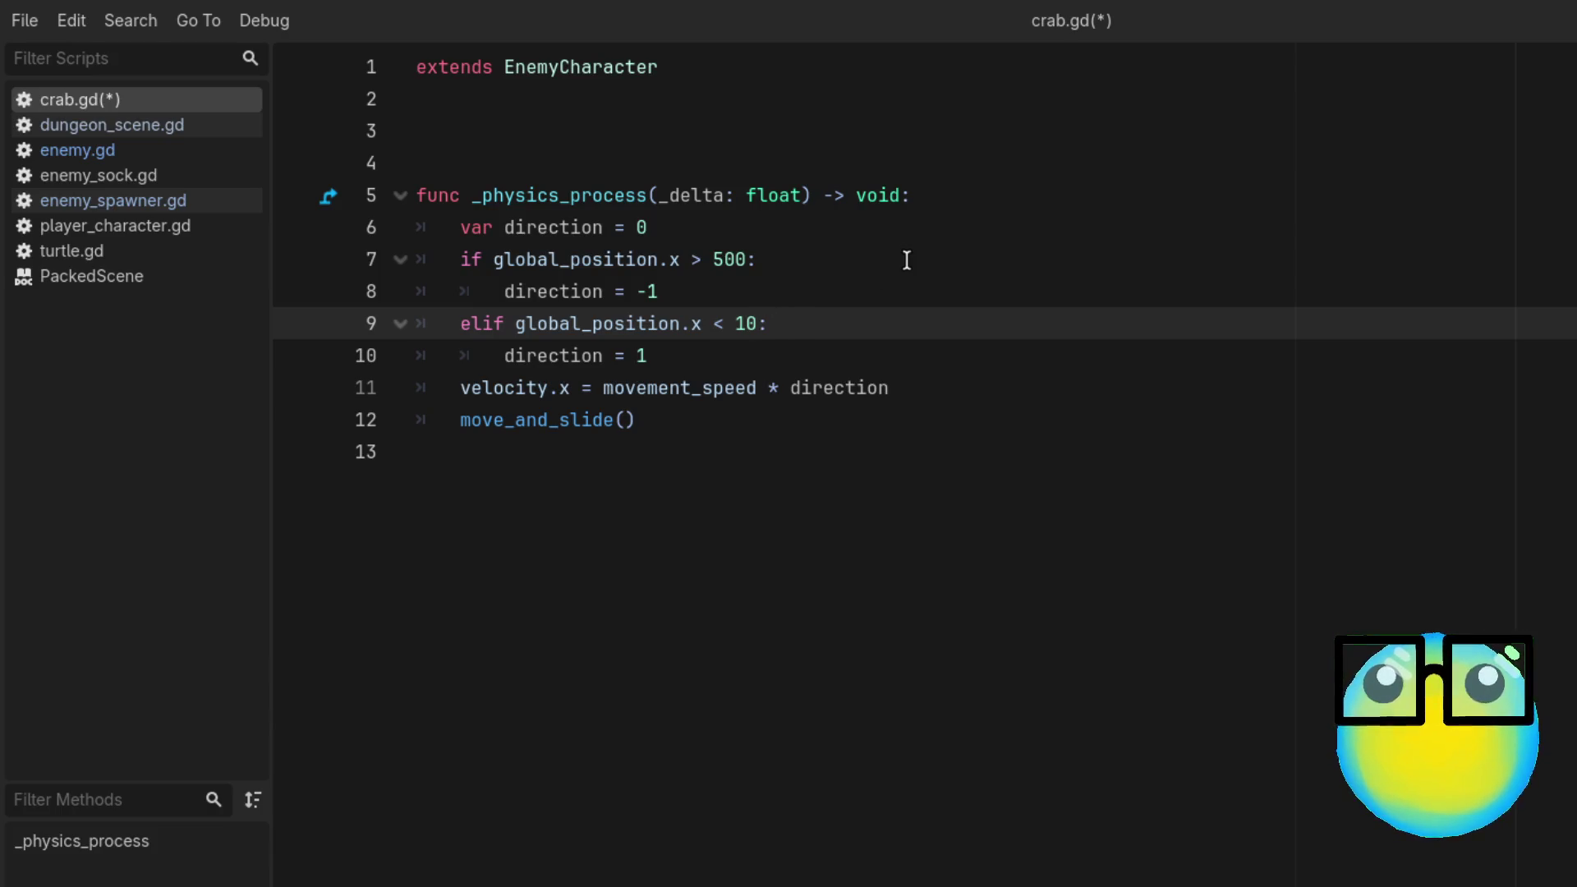
{"action": "key", "text": "BackSpace"}
{"action": "key", "text": "BackSpace"}
{"action": "type", "text": "500"}
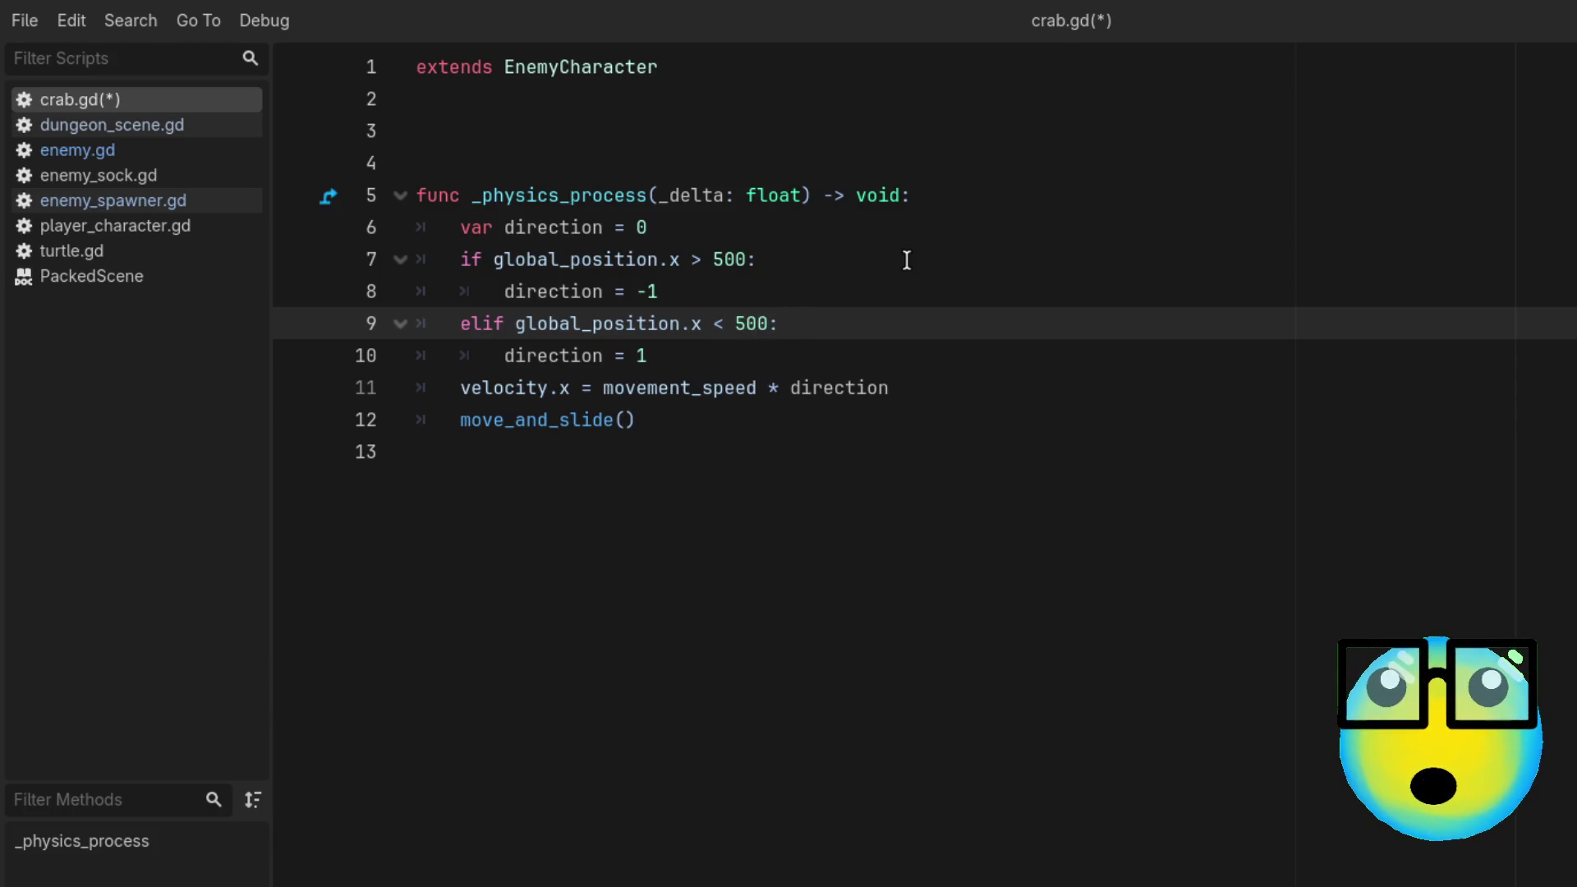
{"action": "key", "text": "ctrl+s"}
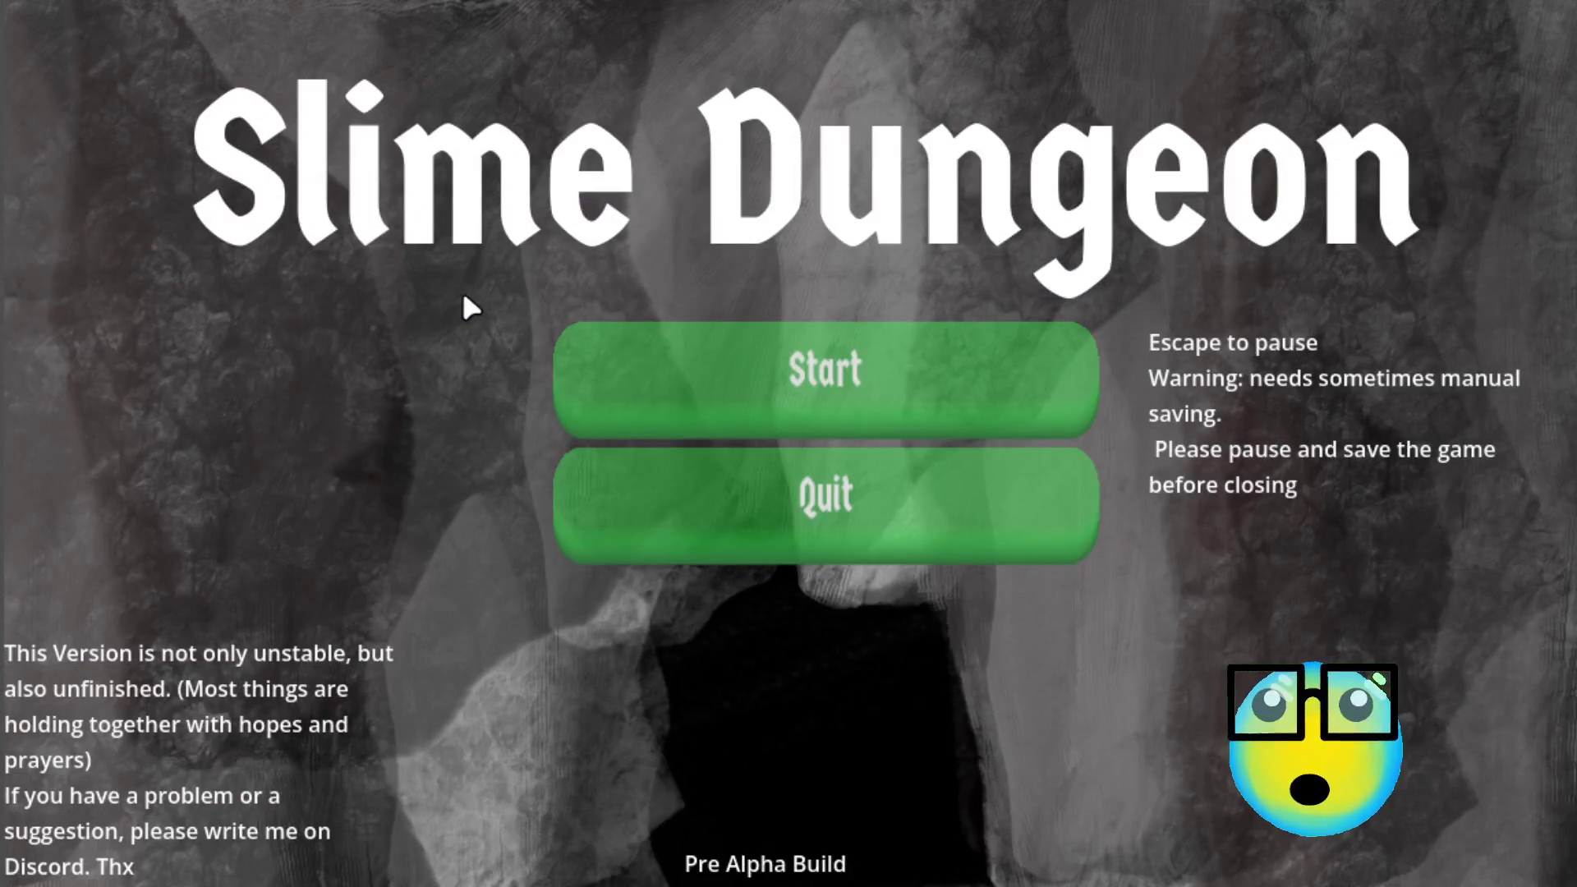
Step: Restart the game, play a Level 1 crab mission, and return to the hub
{"action": "left_click", "coordinate": [902, 402]}
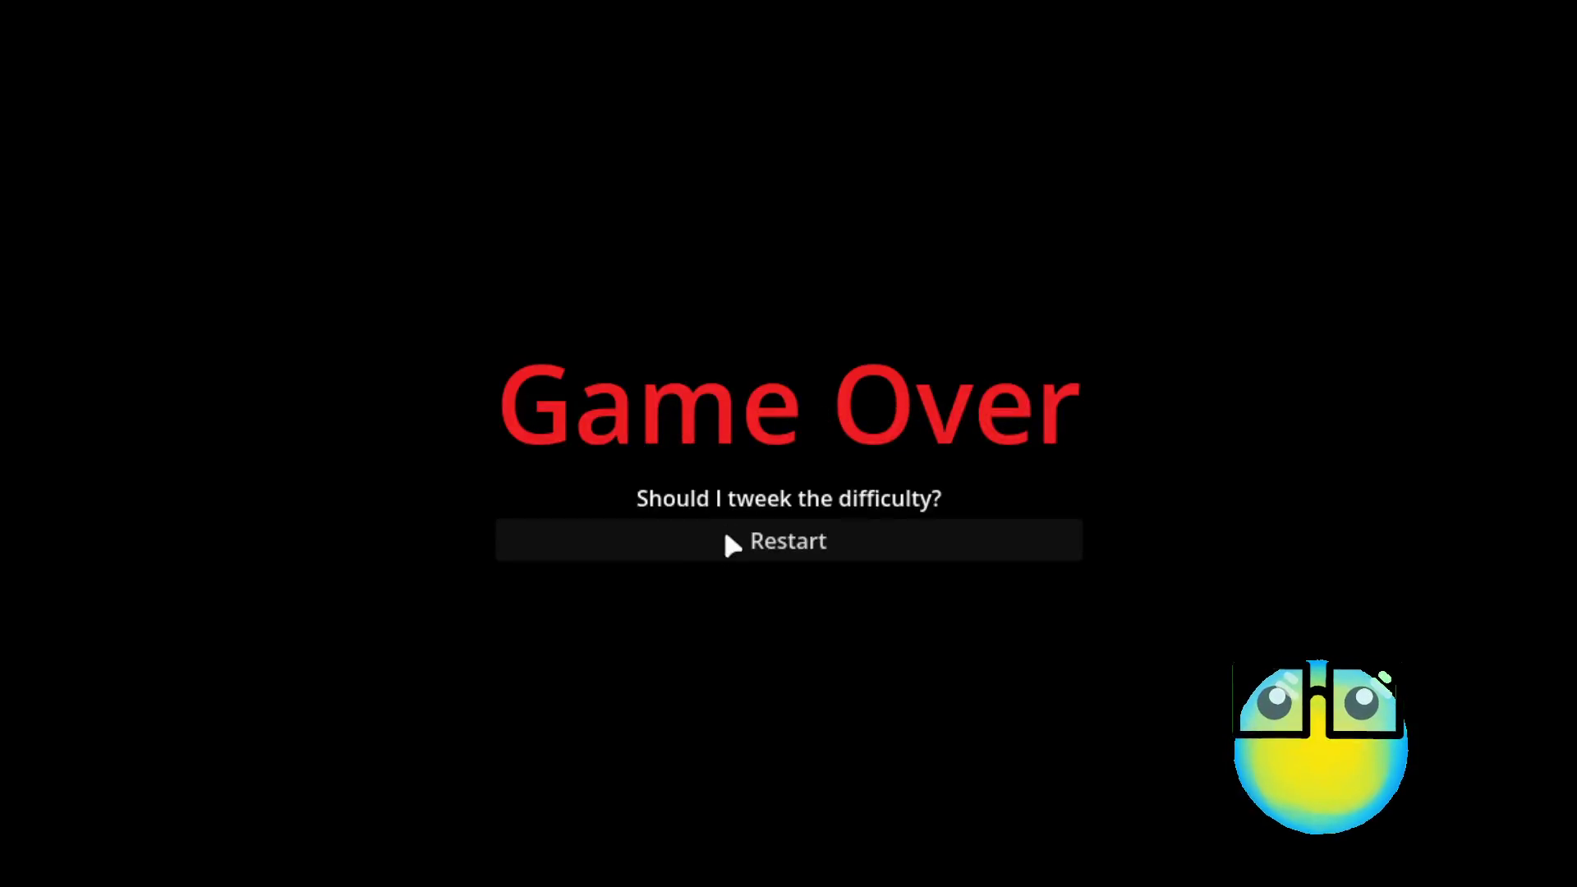
{"action": "left_click", "coordinate": [732, 540]}
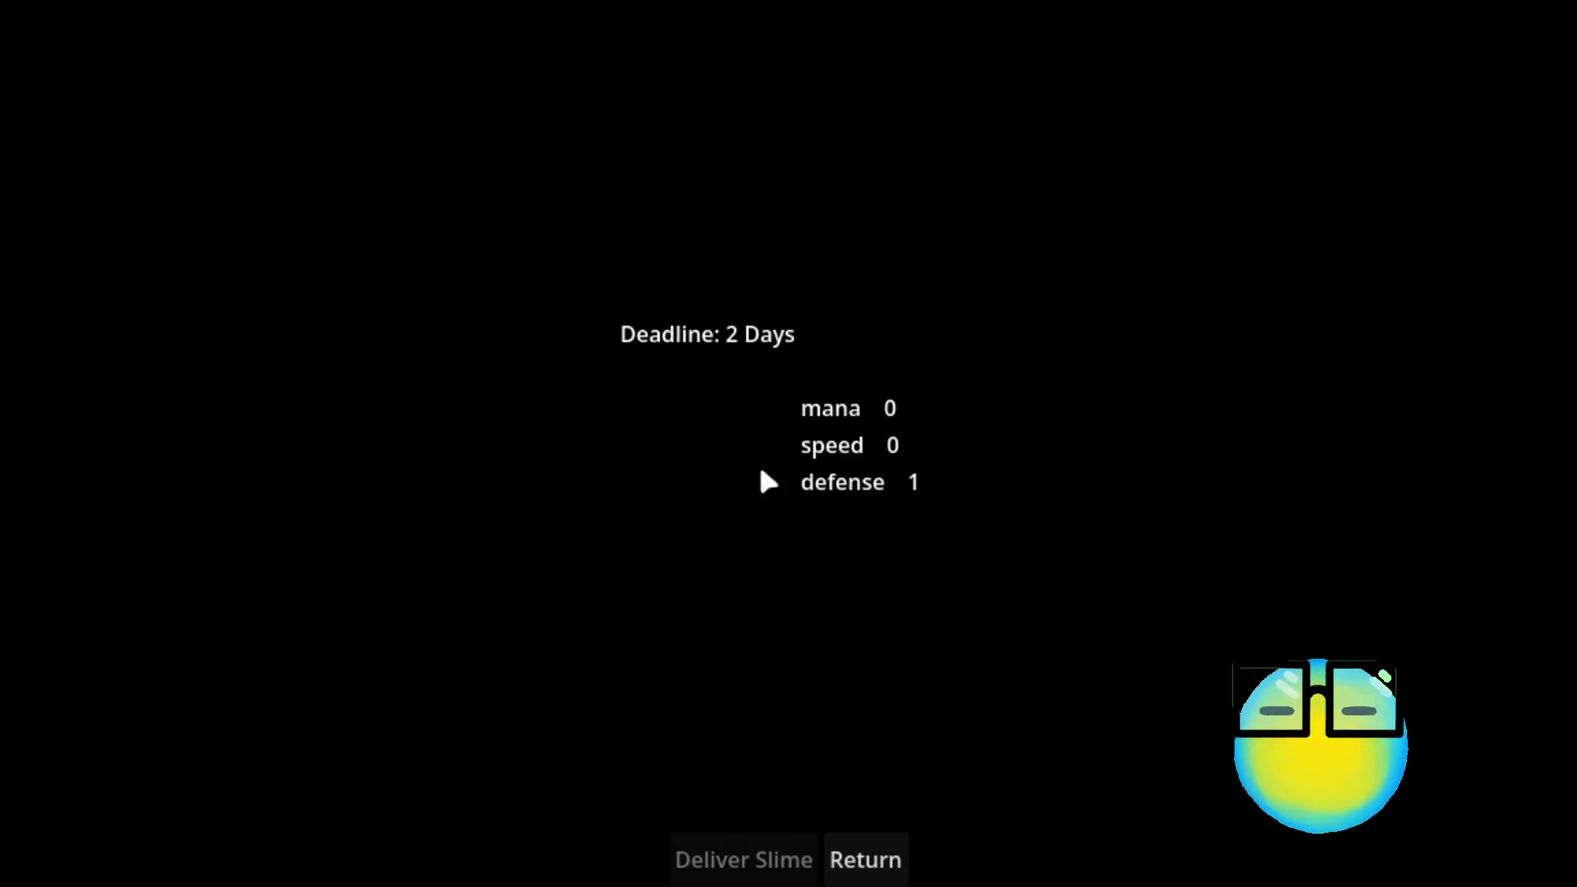
{"action": "left_click", "coordinate": [864, 859]}
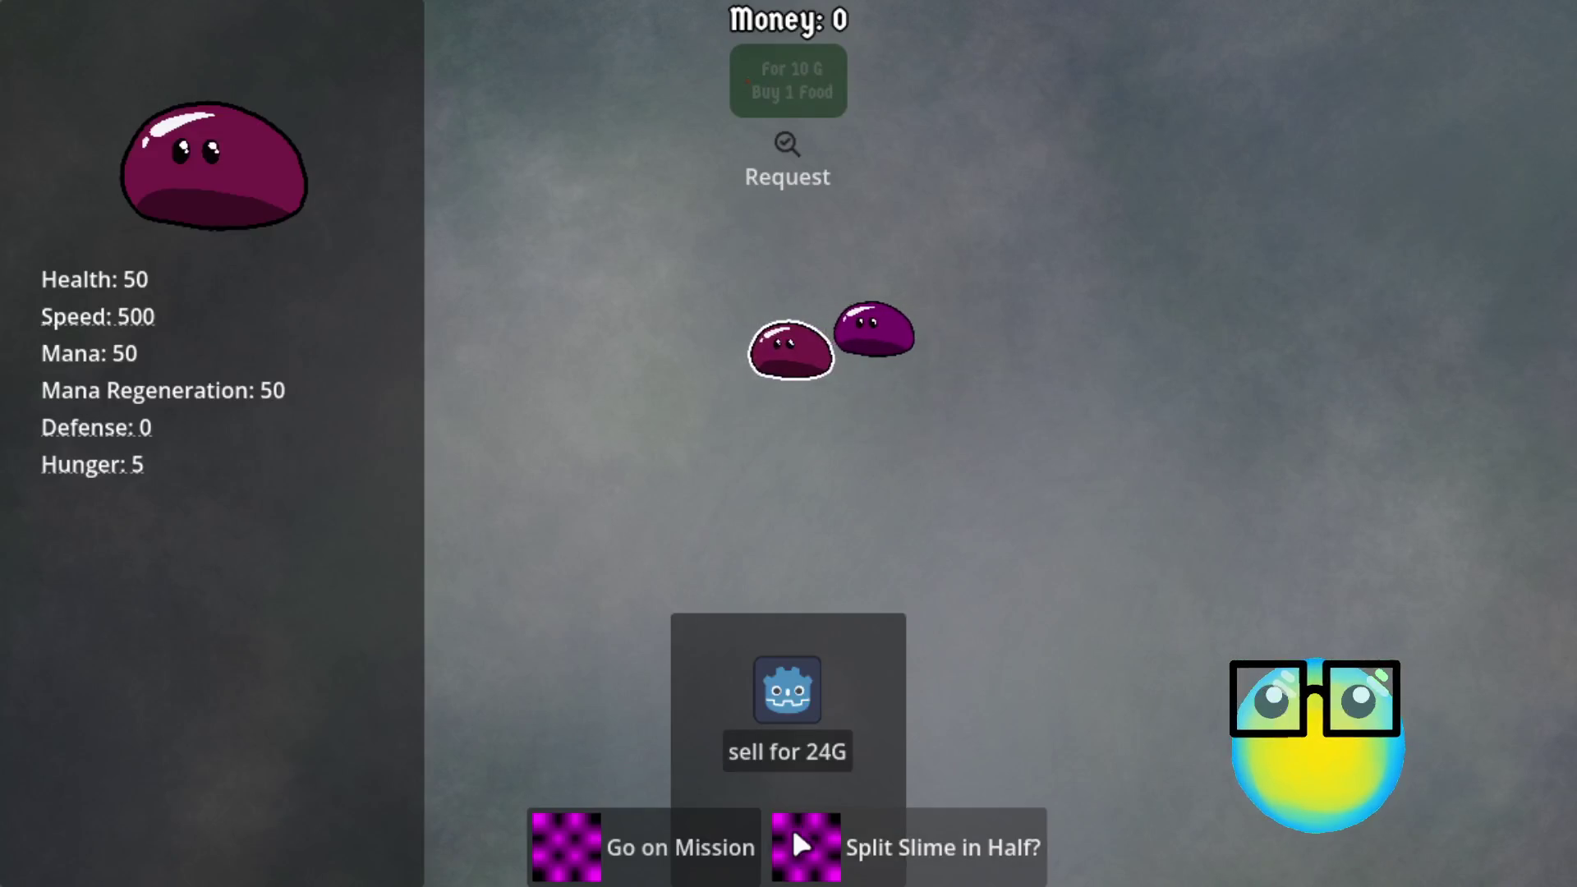
{"action": "left_click", "coordinate": [631, 830]}
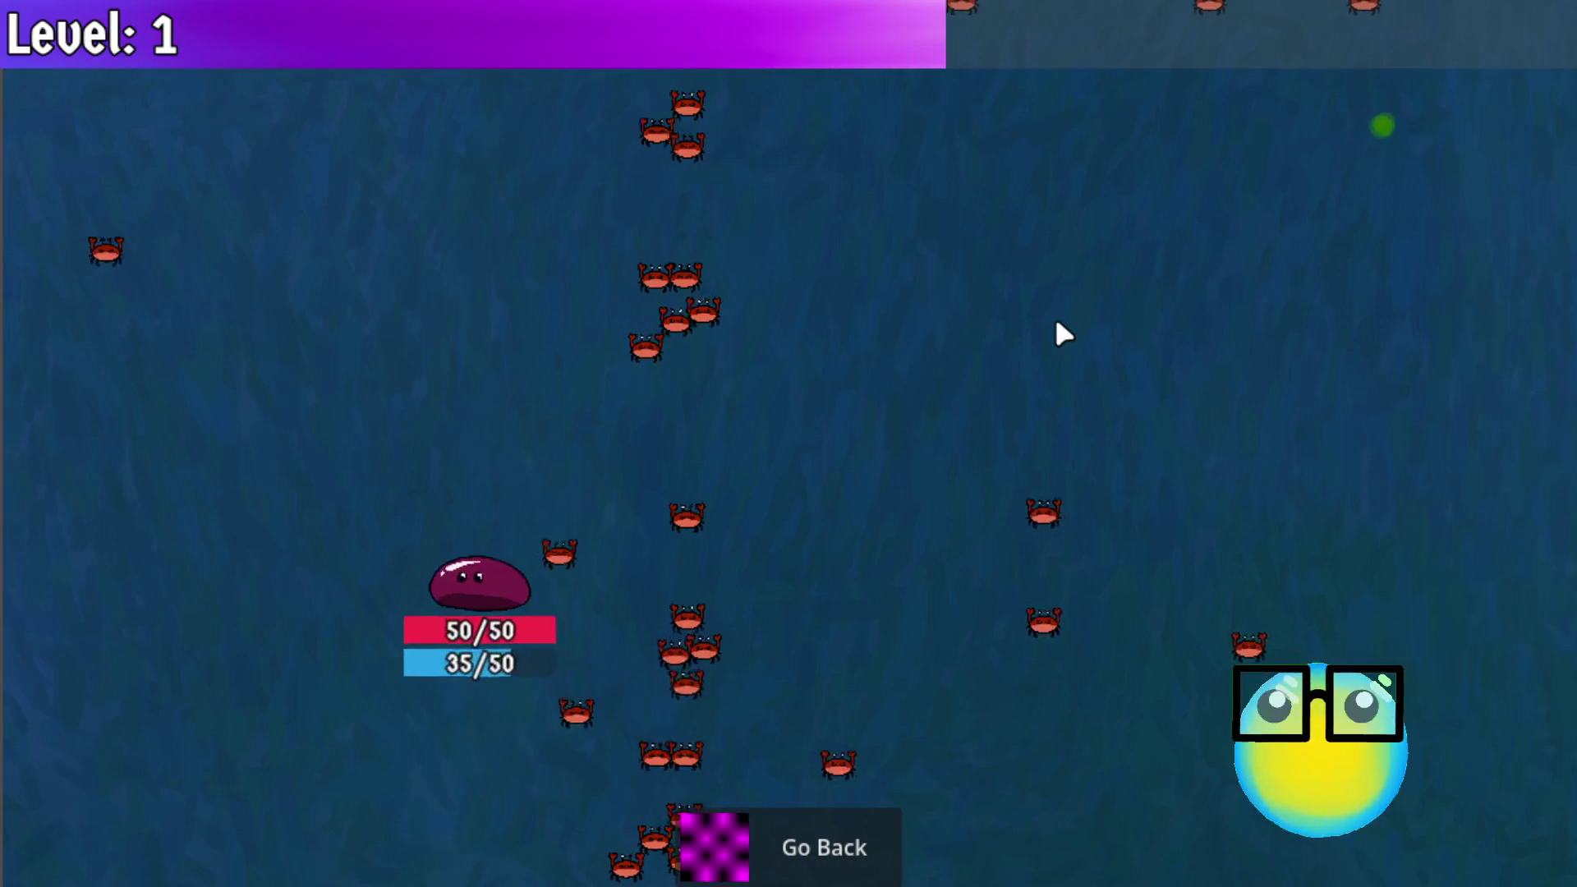
{"action": "left_click", "coordinate": [831, 833]}
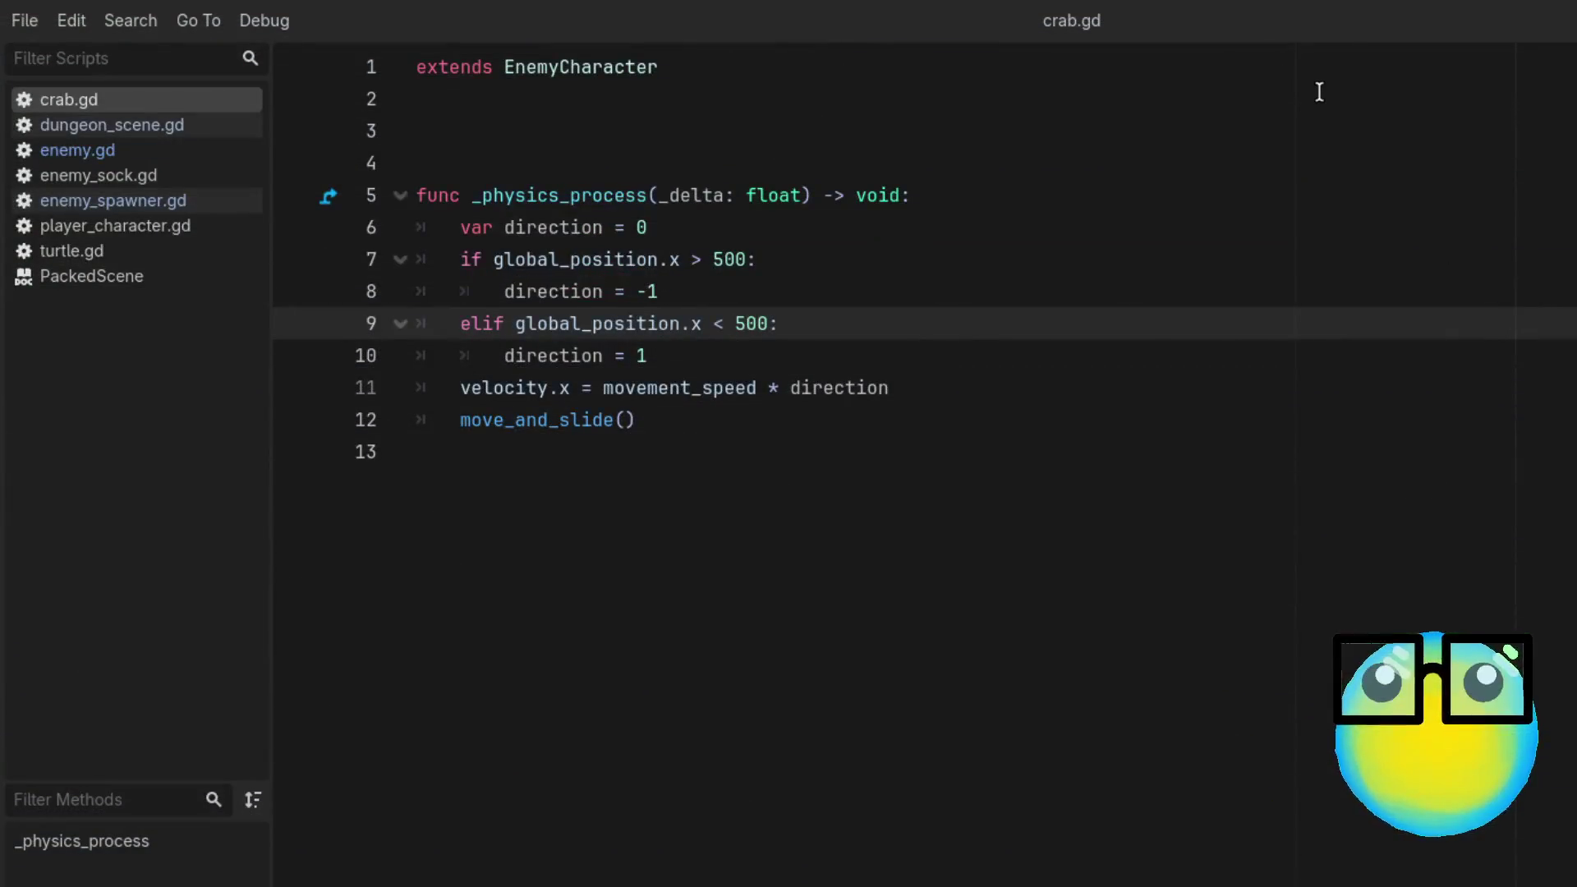
Step: Close the running game and append 'and direction == 1' to line 7's condition in crab.gd
{"action": "left_click", "coordinate": [1307, 132]}
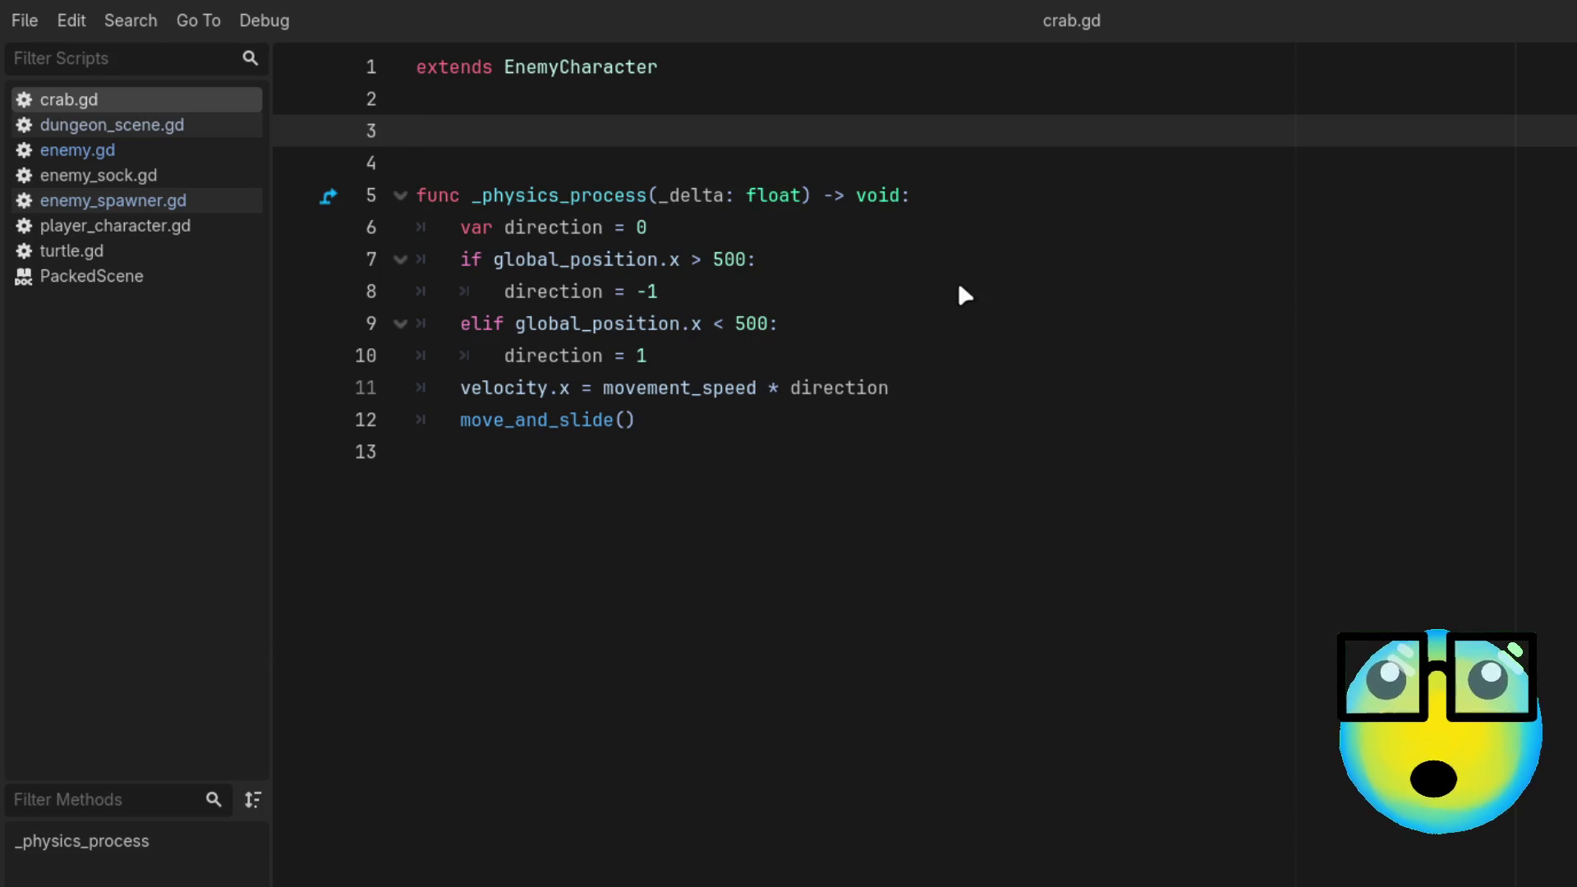
{"action": "left_click", "coordinate": [904, 258]}
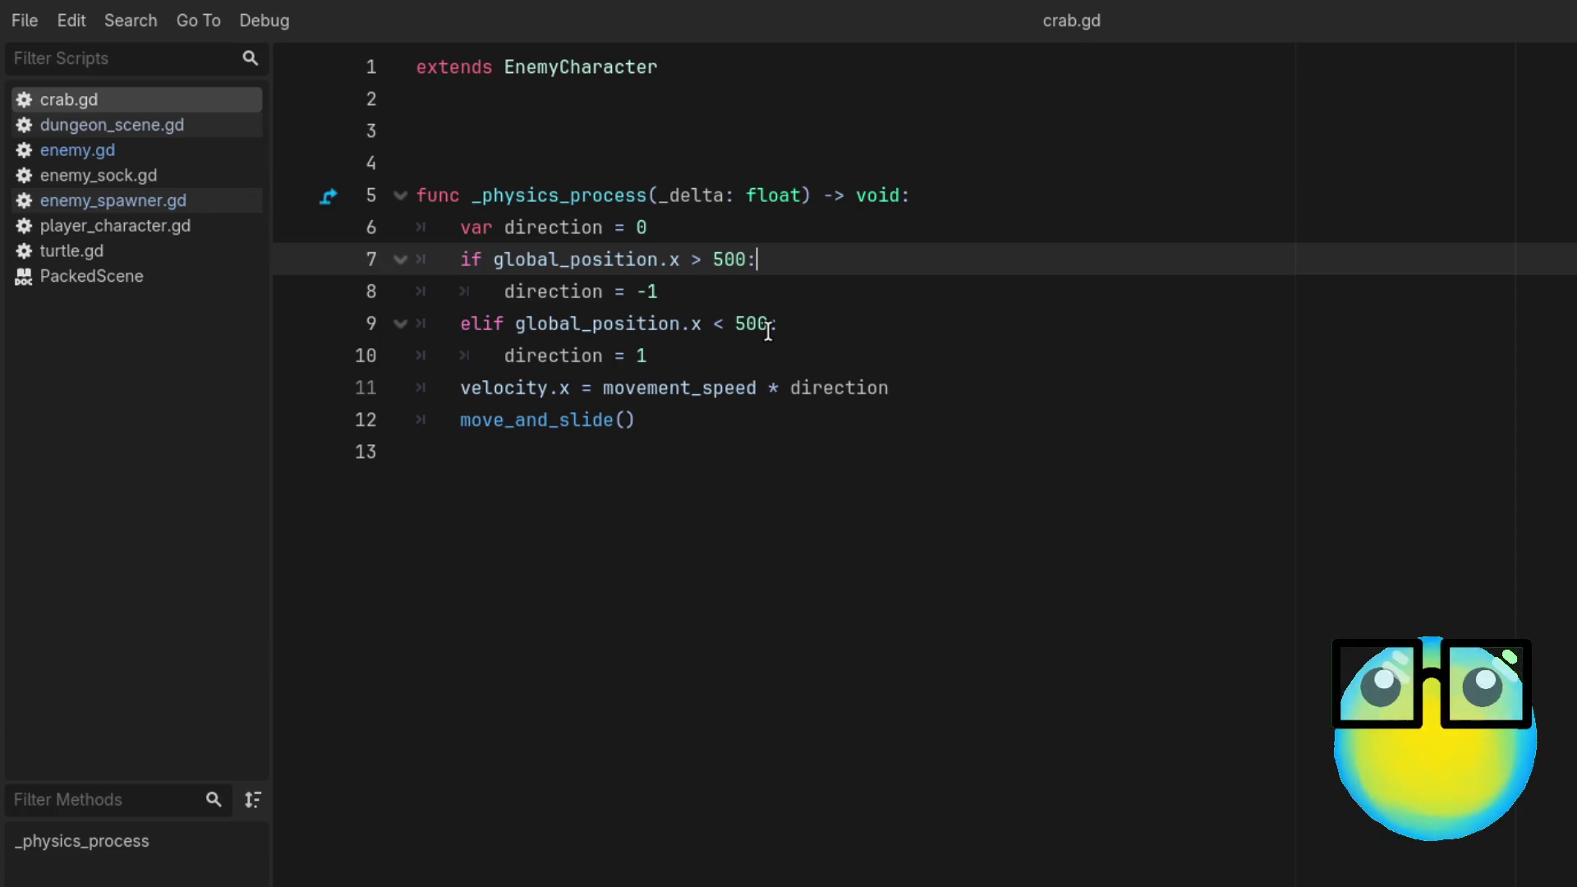
{"action": "left_click", "coordinate": [746, 260]}
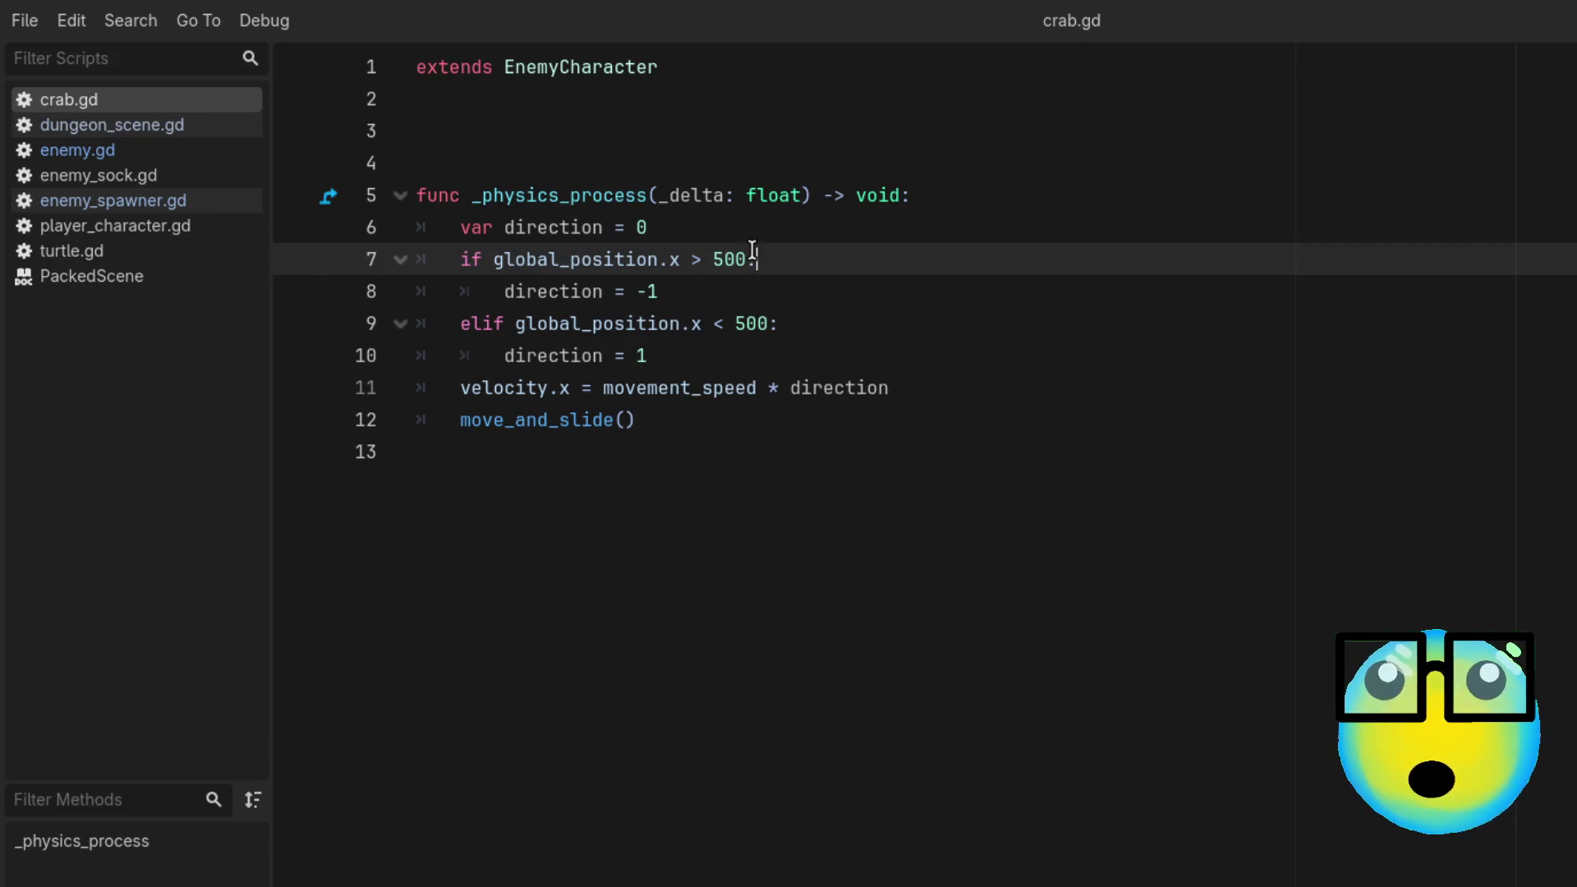
{"action": "double_click", "coordinate": [749, 258]}
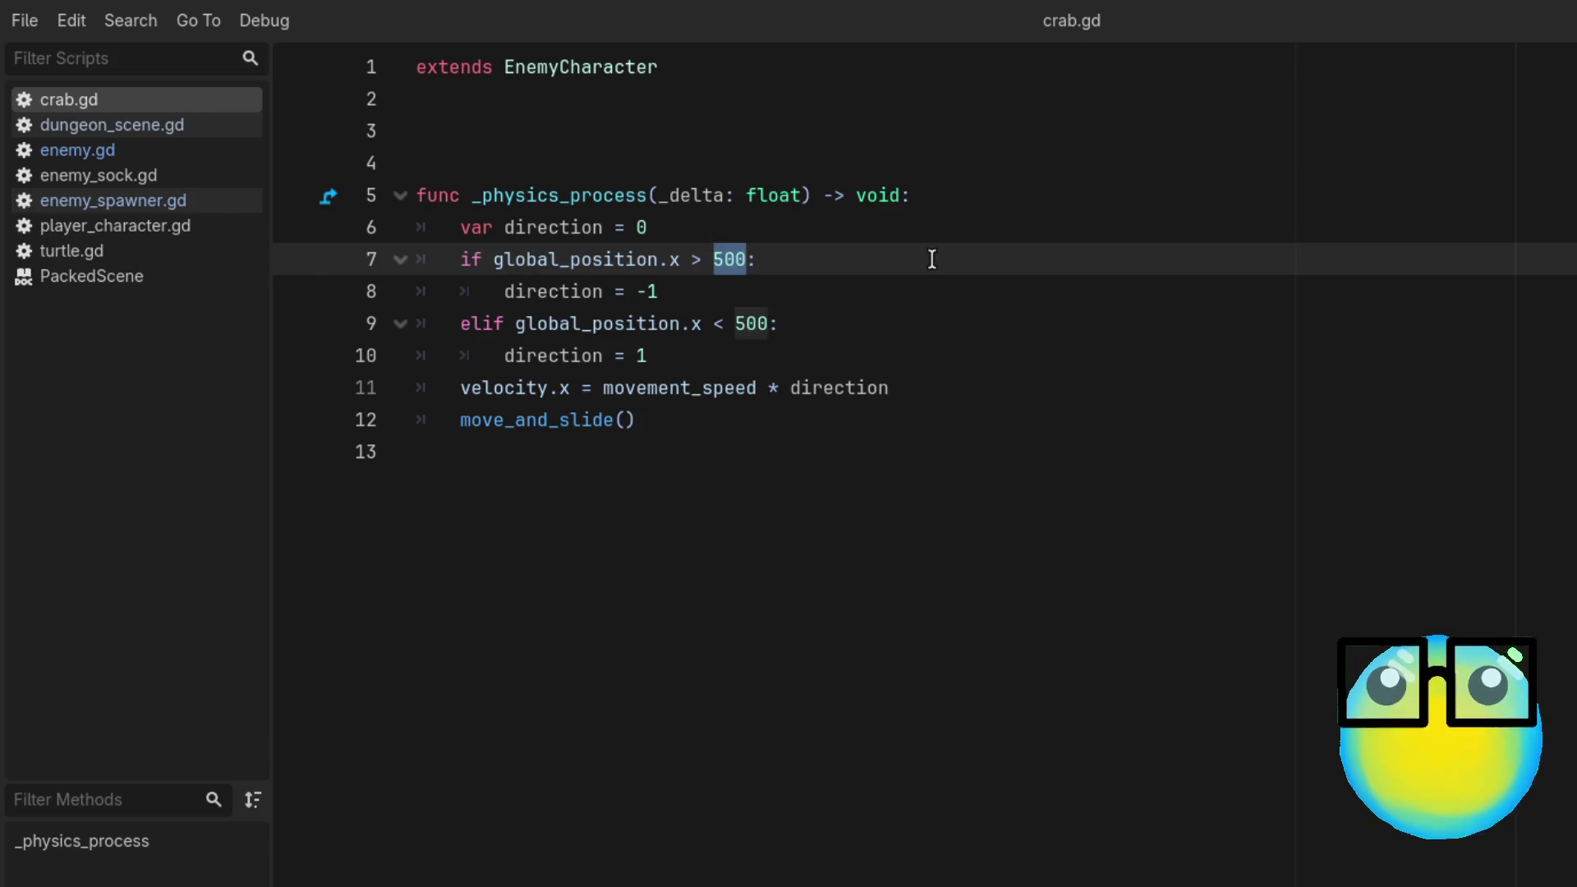
{"action": "left_click", "coordinate": [822, 263]}
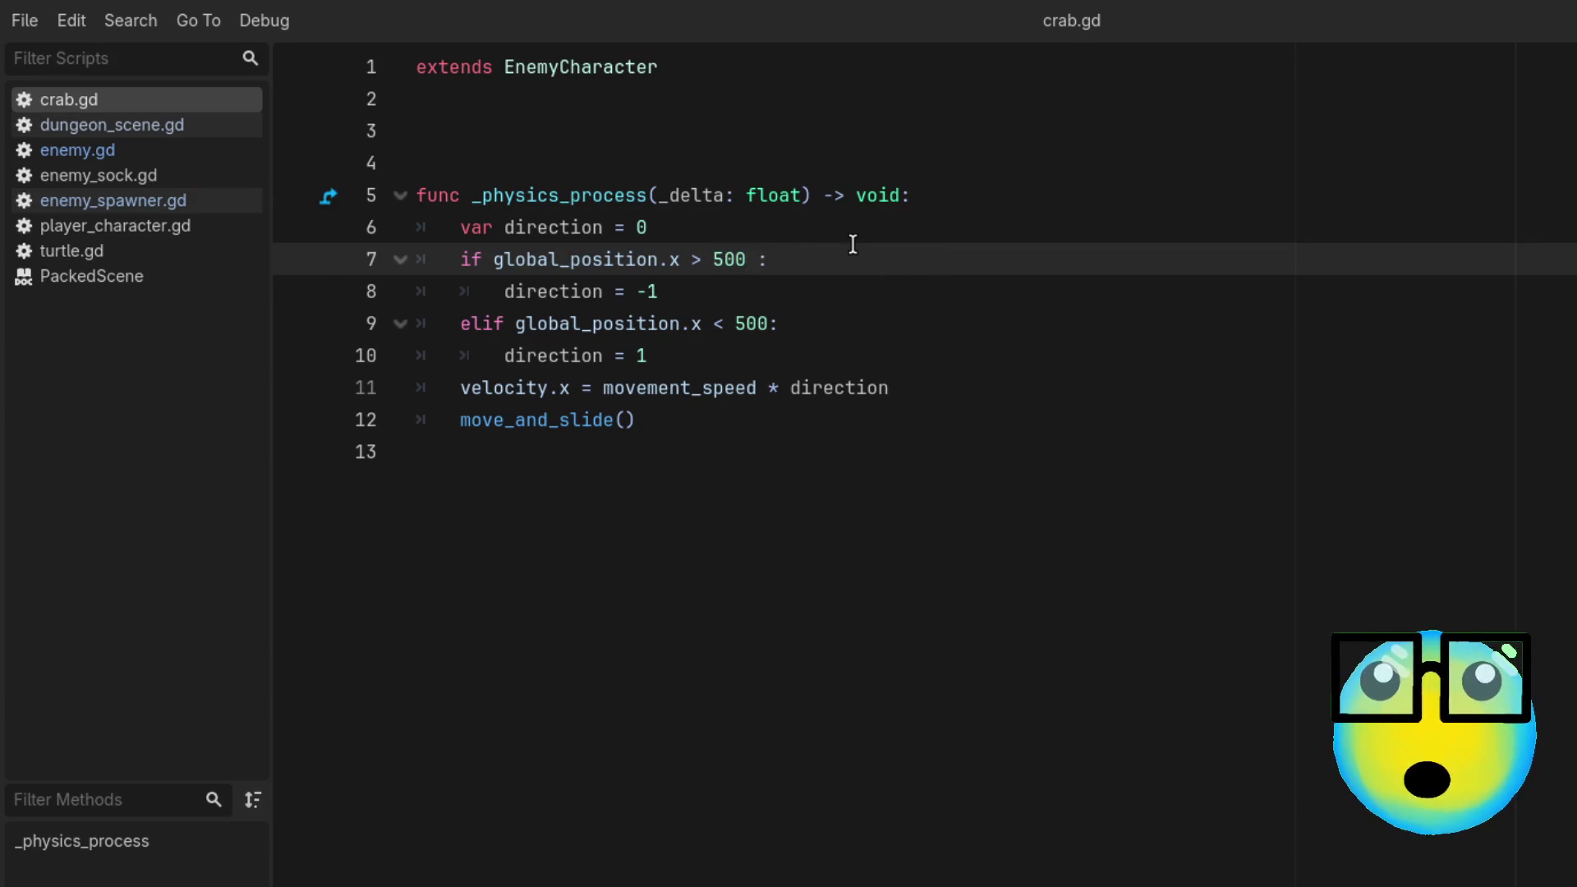
{"action": "type", "text": "and d"}
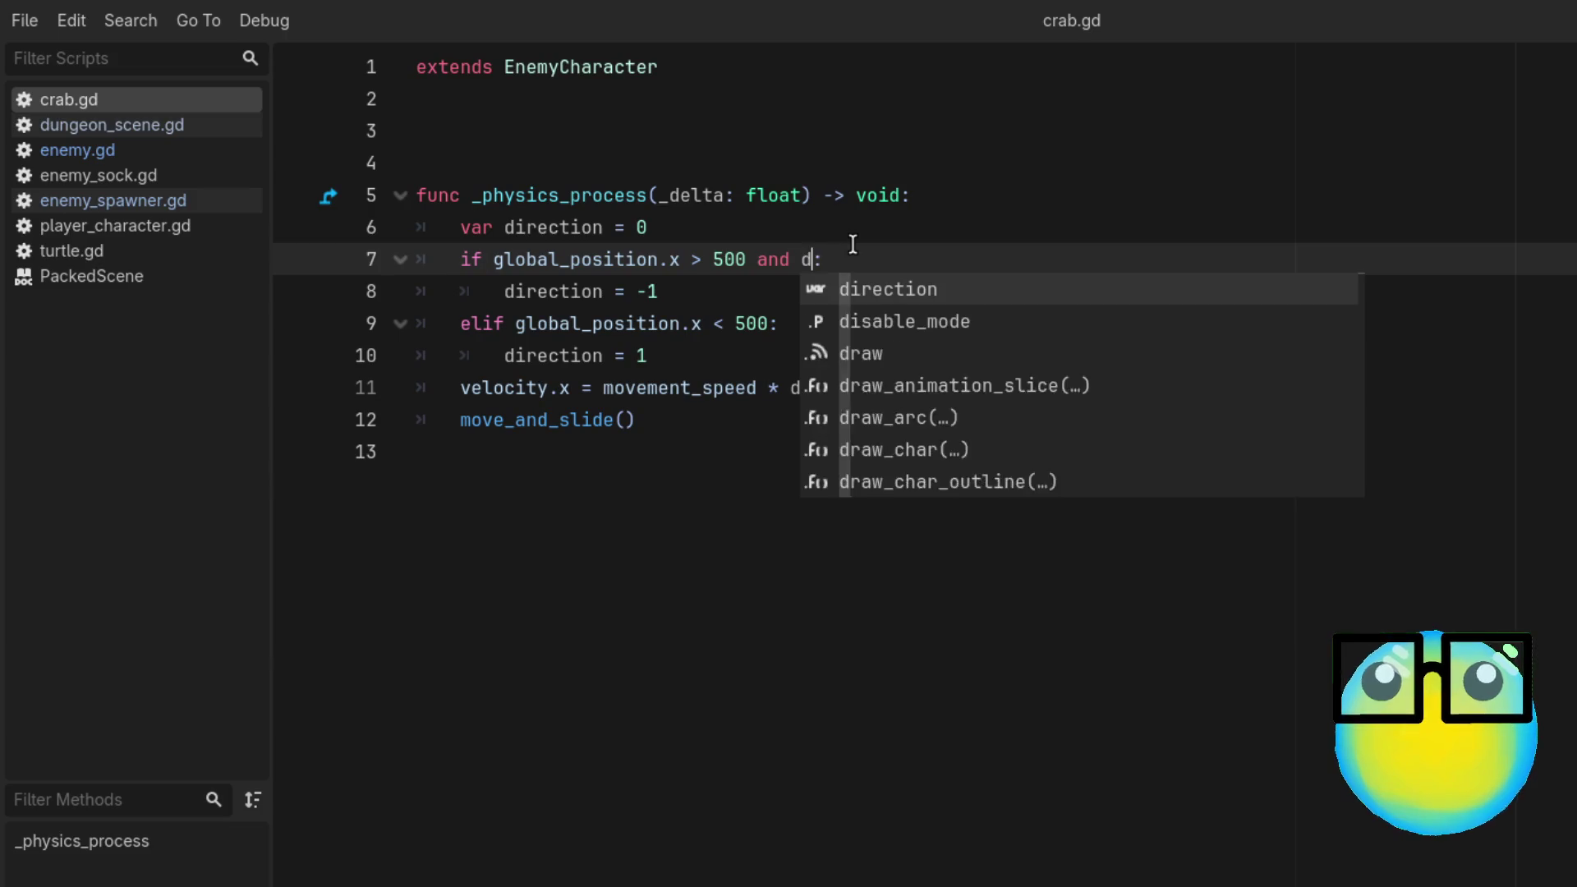
{"action": "key", "text": "Return"}
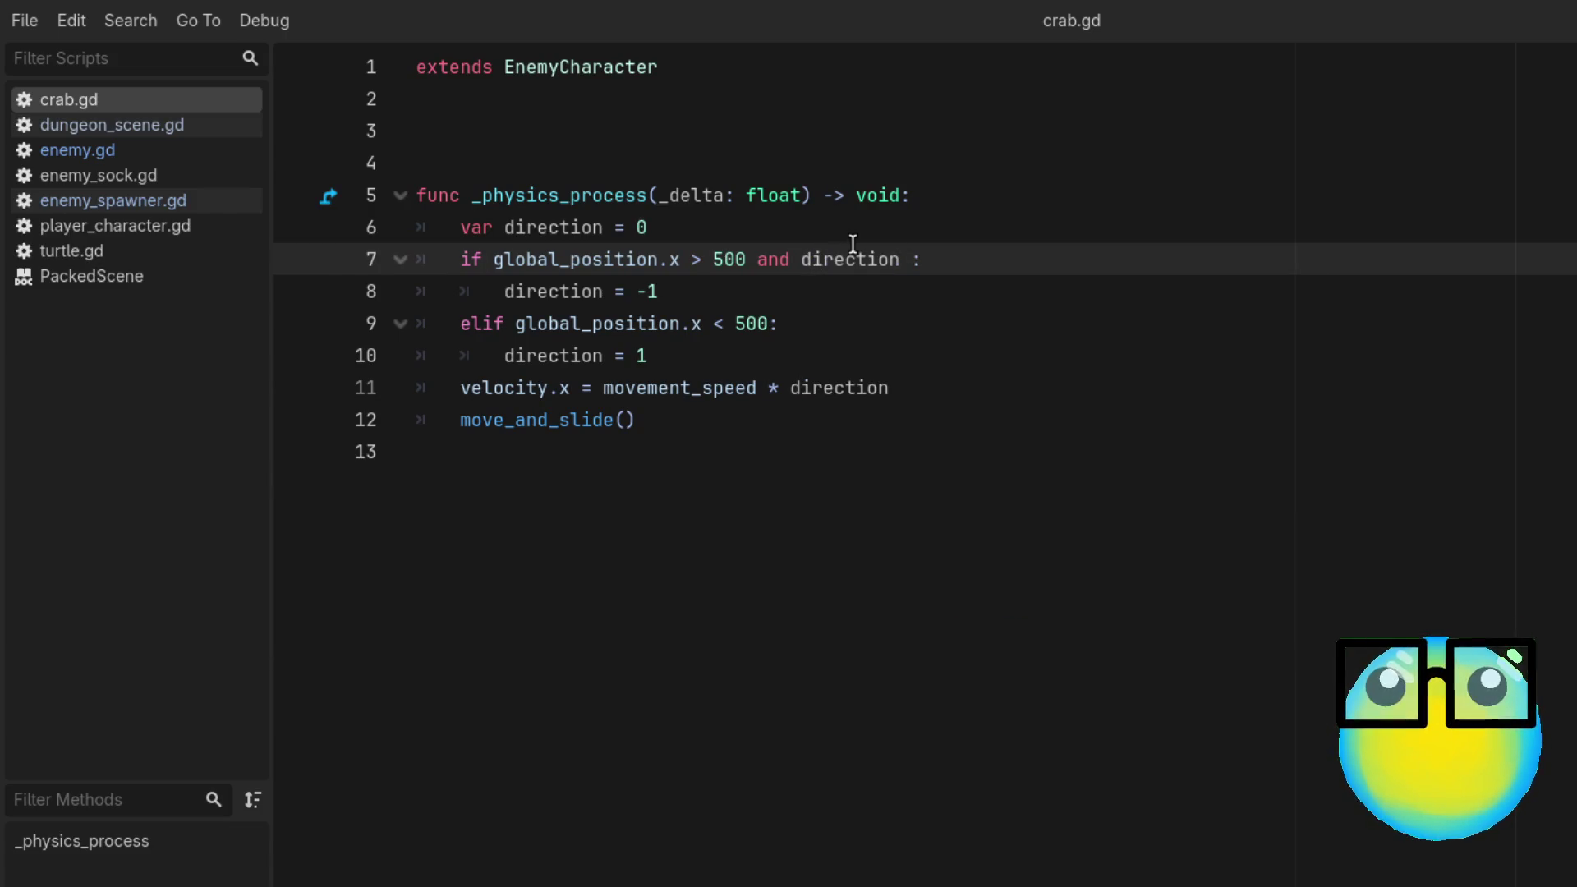
{"action": "type", "text": "=="}
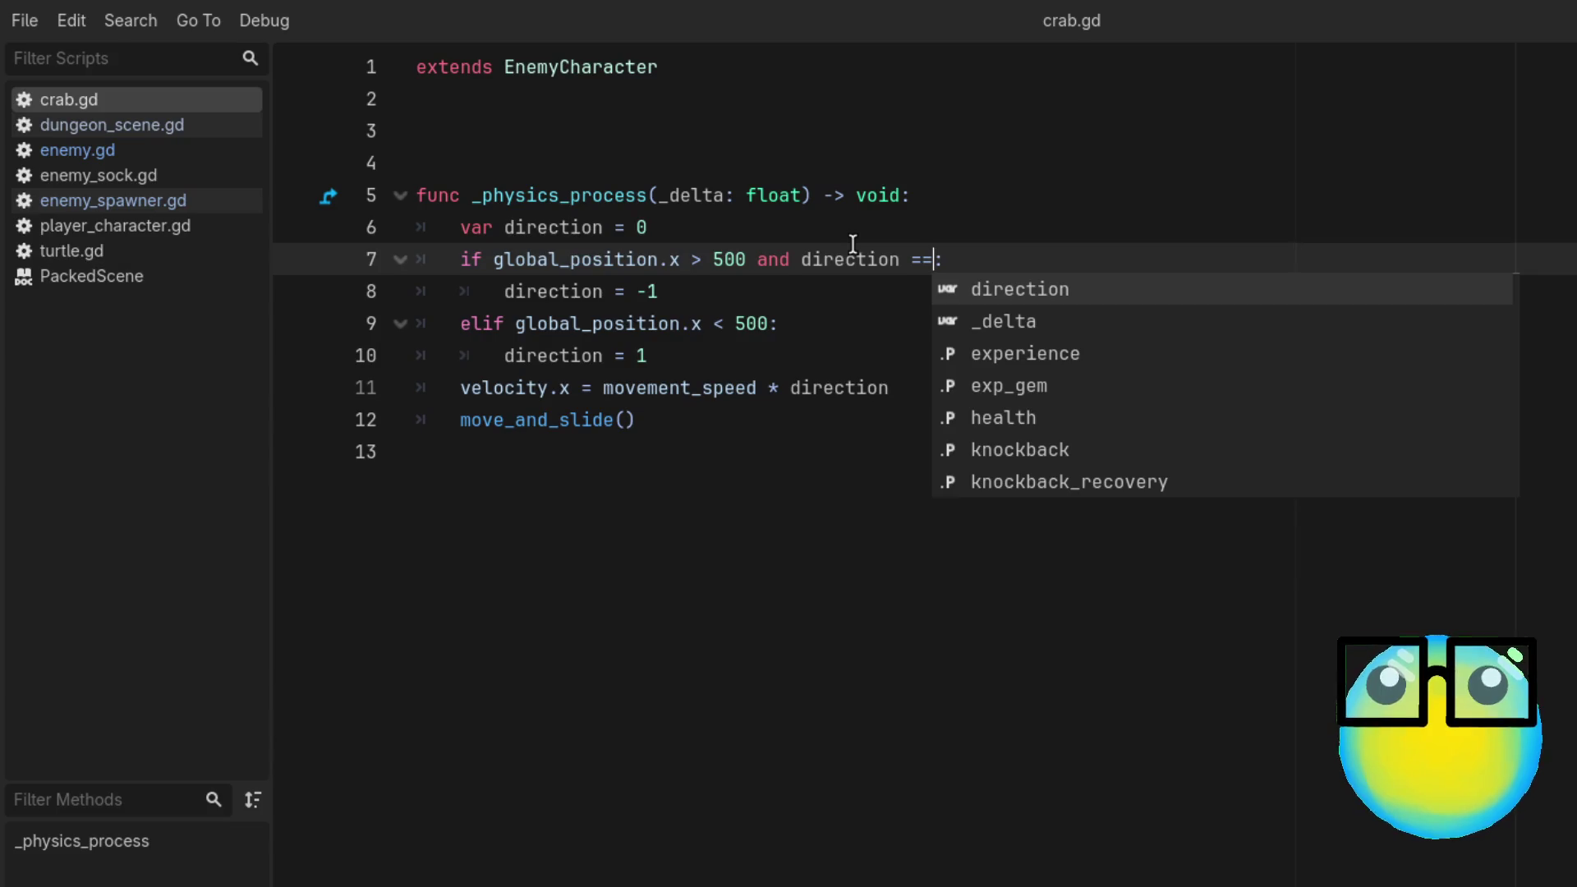
{"action": "type", "text": " 1"}
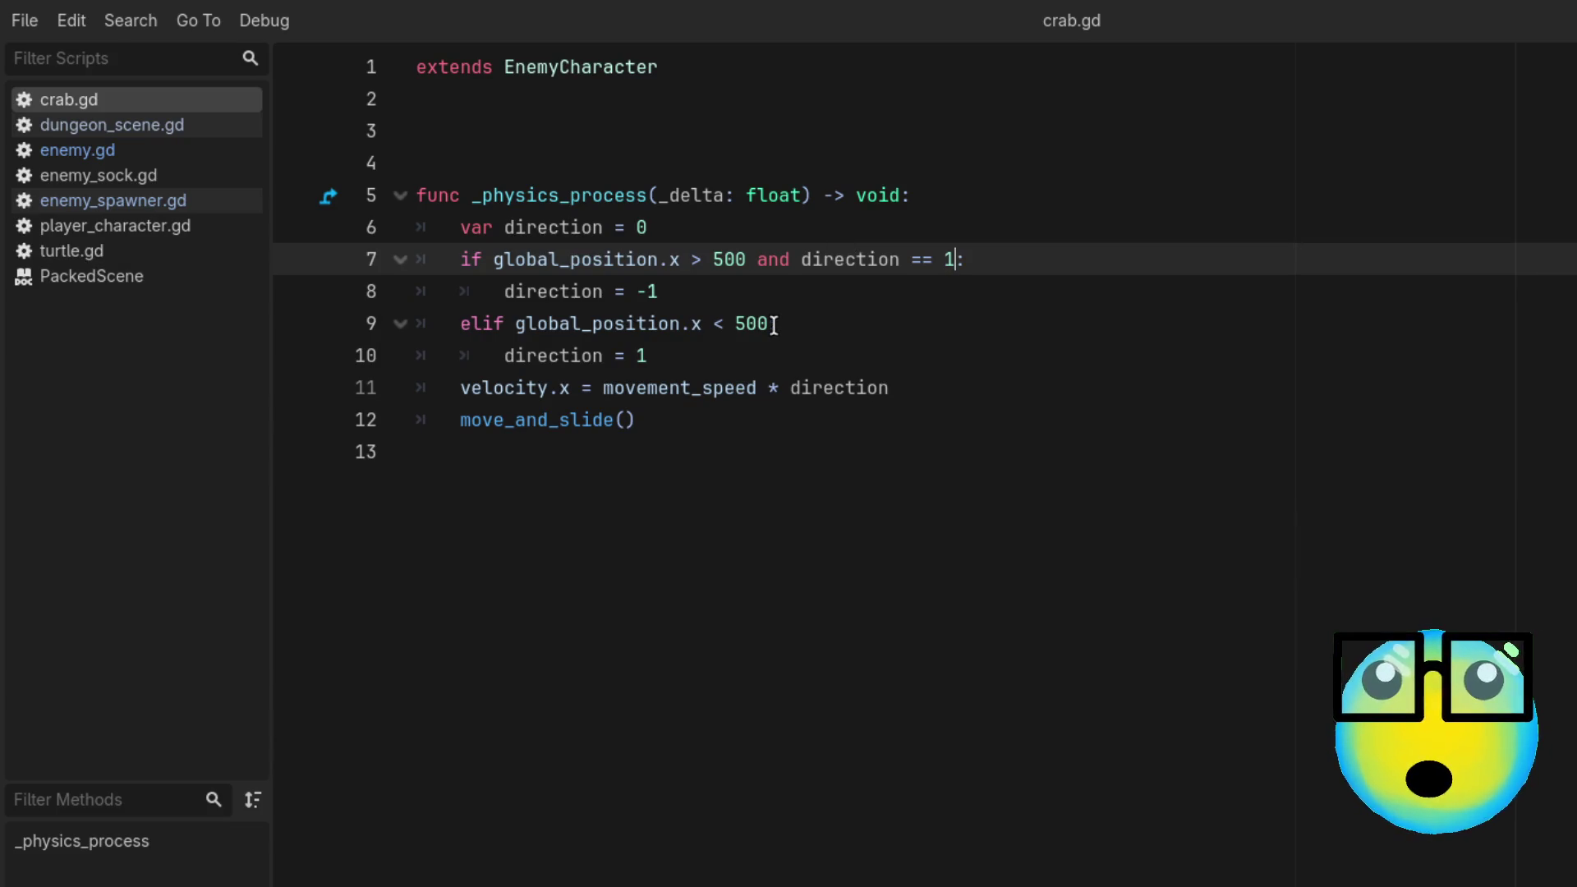
Step: Append 'and direction == -1' to line 9's condition and save crab.gd
{"action": "left_click", "coordinate": [770, 324]}
{"action": "type", "text": "and"}
{"action": "key", "text": "BackSpace"}
{"action": "key", "text": "BackSpace"}
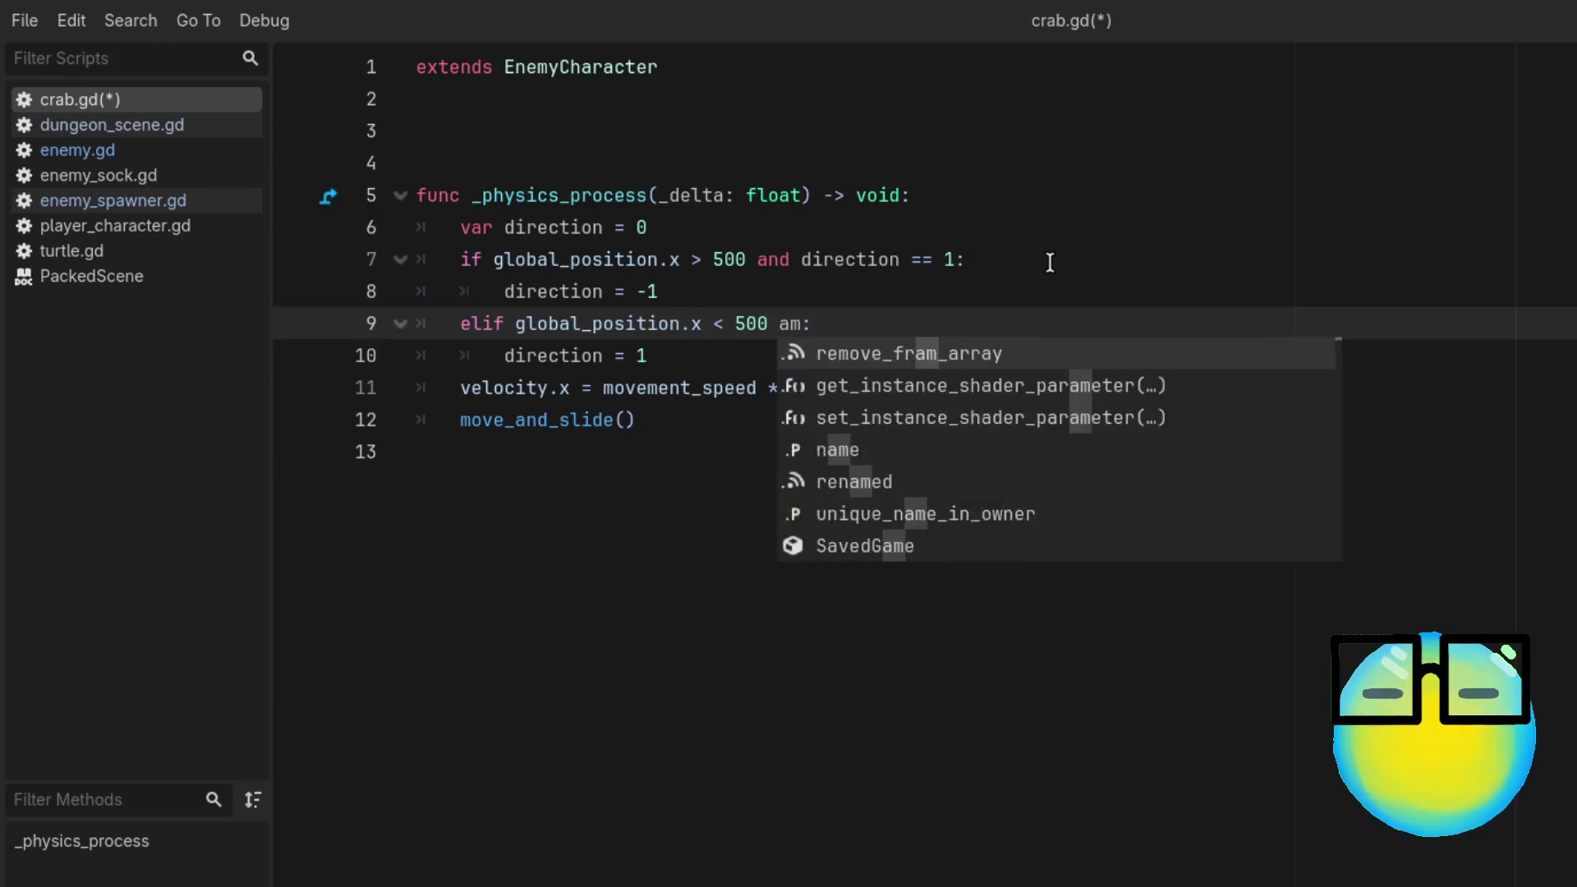
{"action": "type", "text": "nd dire"}
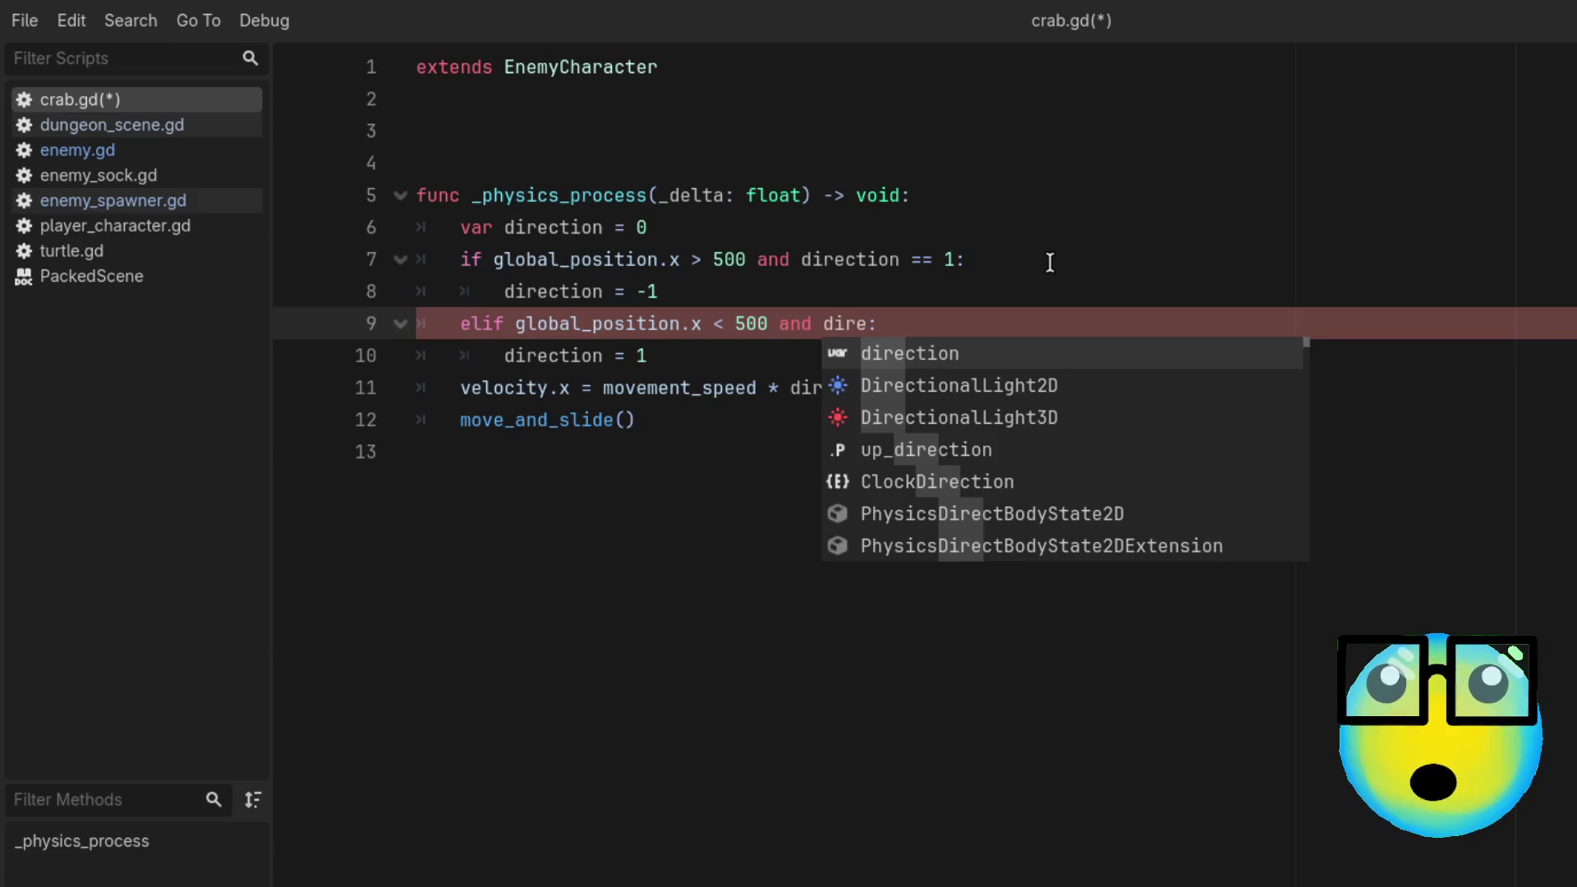
{"action": "key", "text": "Return"}
{"action": "type", "text": "==="}
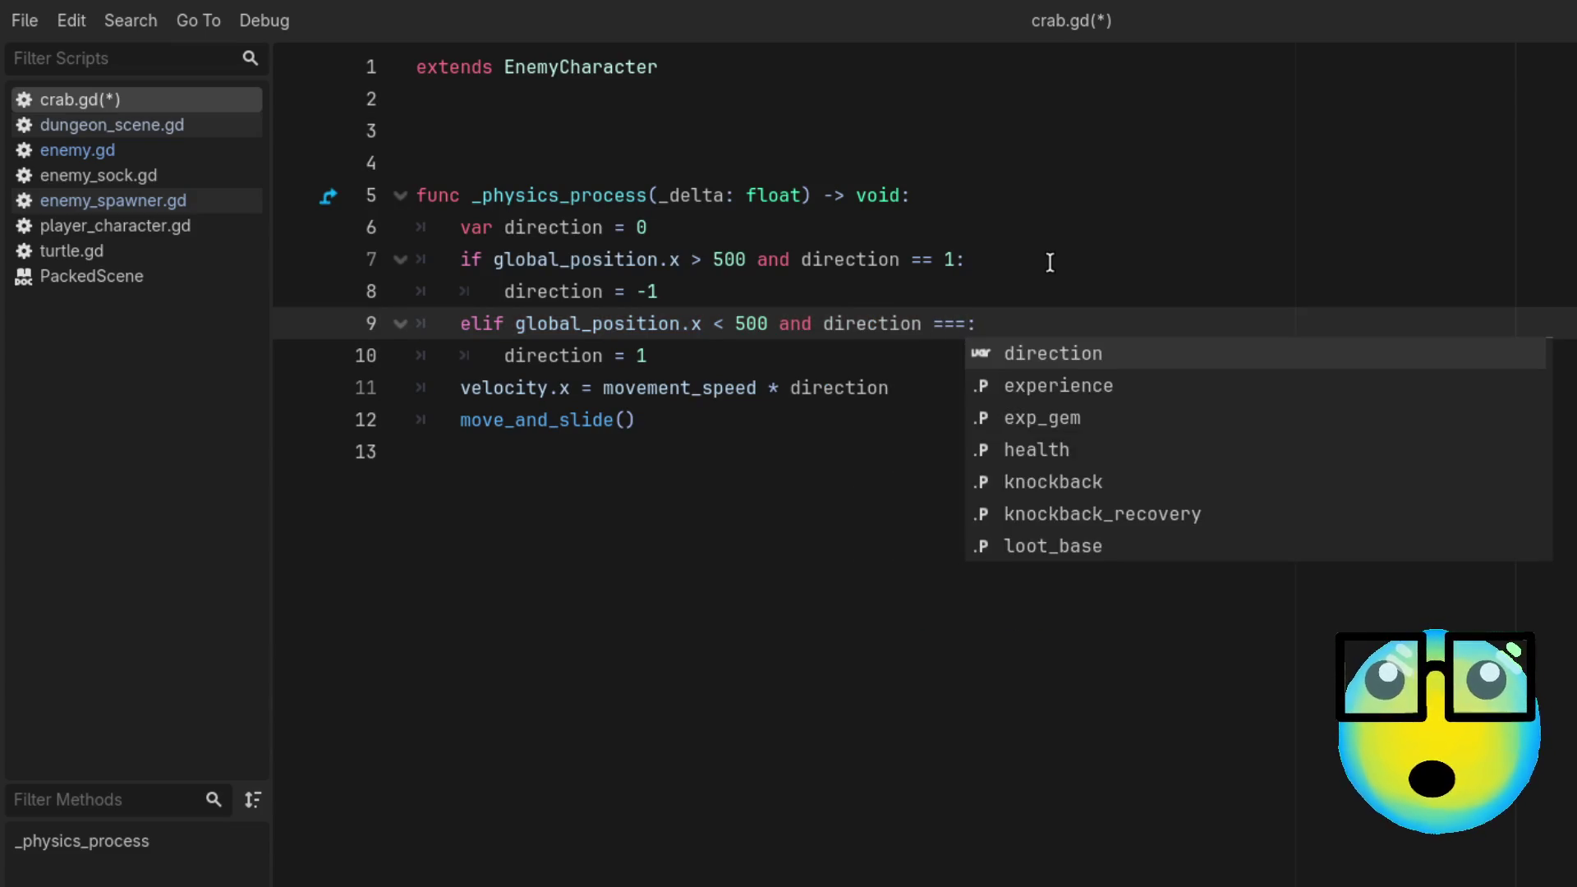
{"action": "type", "text": "-"}
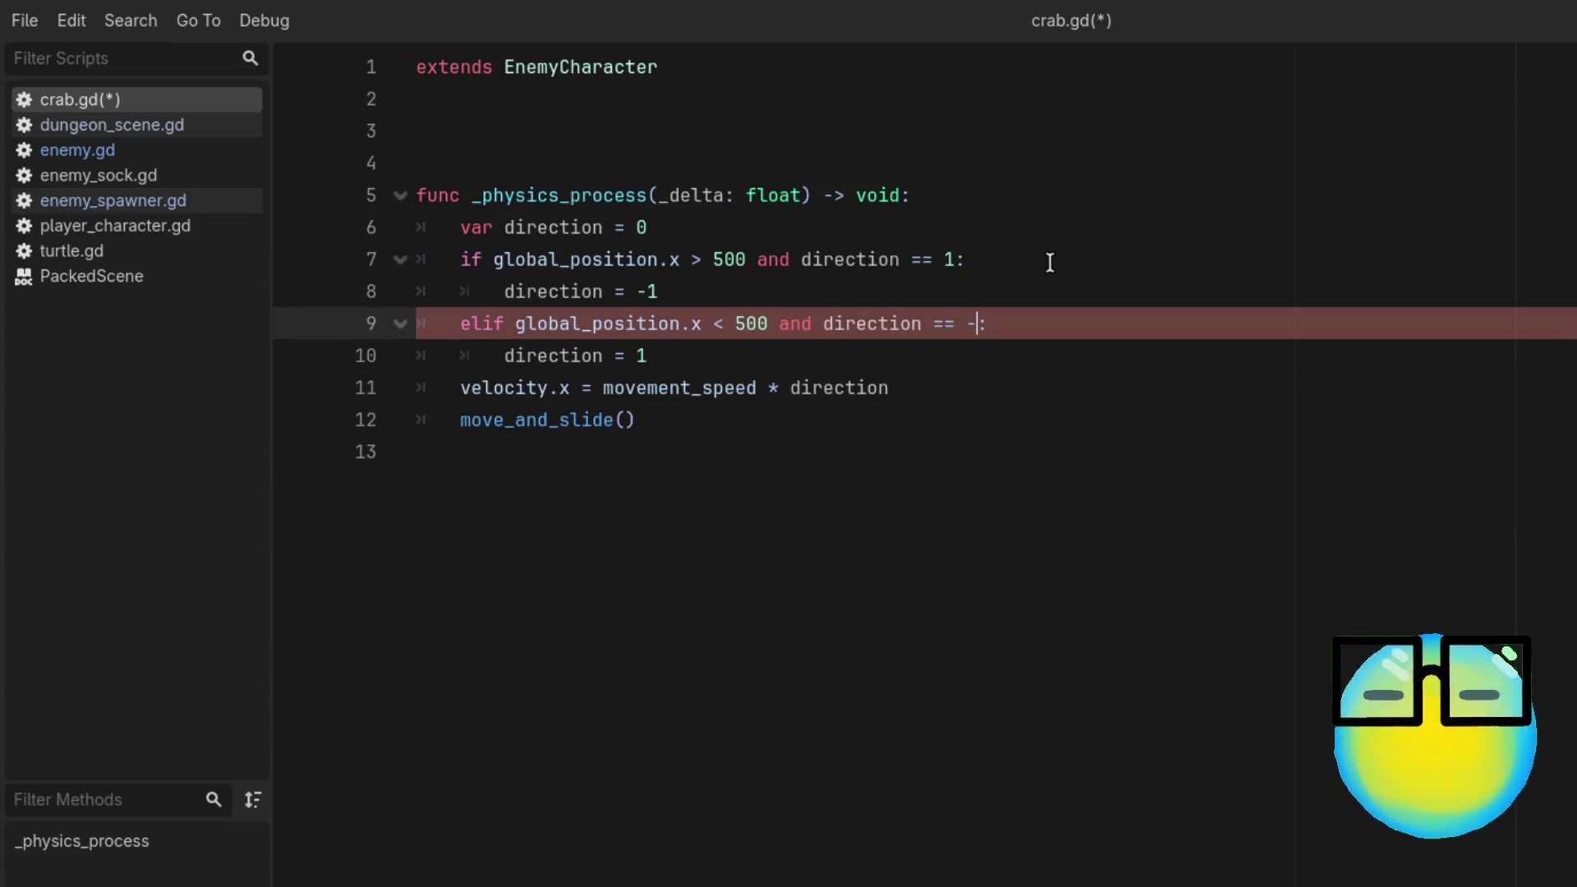
{"action": "type", "text": "1"}
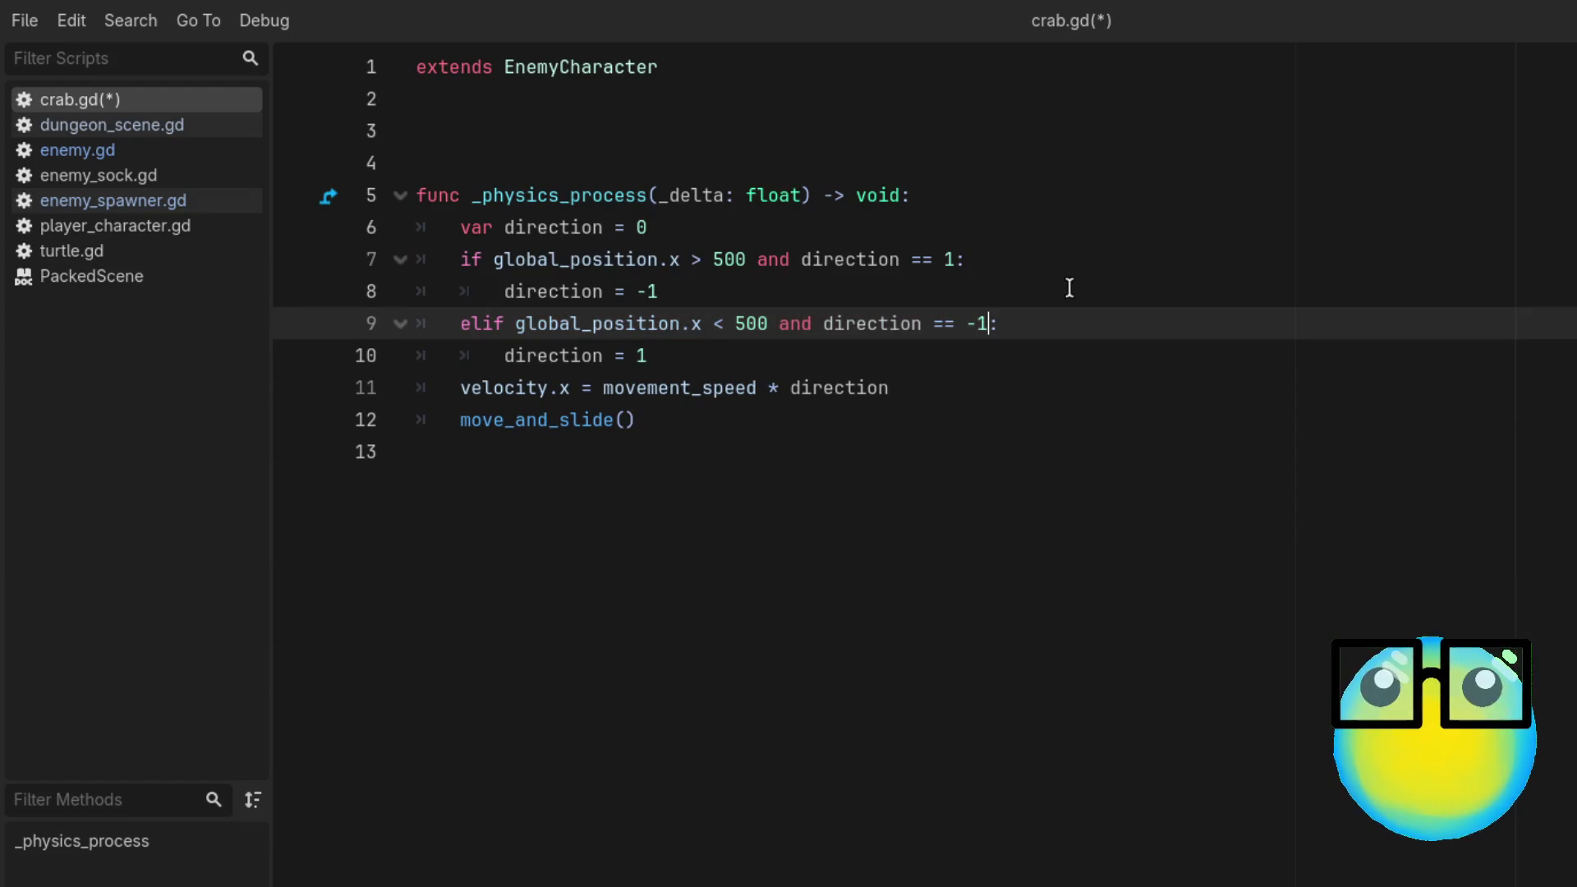
{"action": "key", "text": "ctrl+s"}
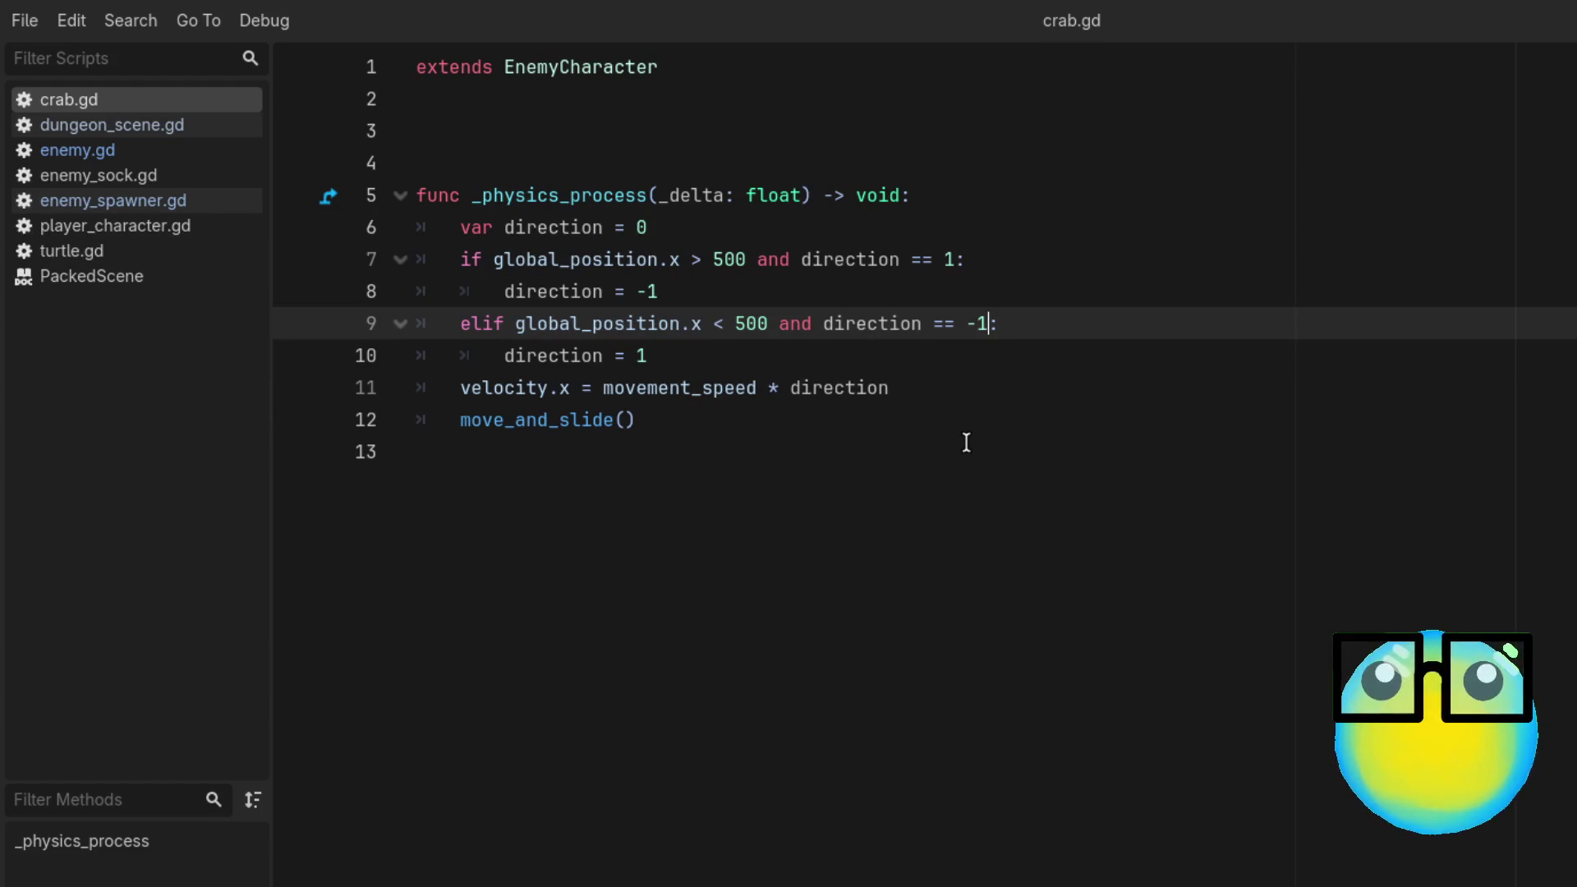
Step: Change line 9's 500 threshold to 0 and save again
{"action": "double_click", "coordinate": [758, 327]}
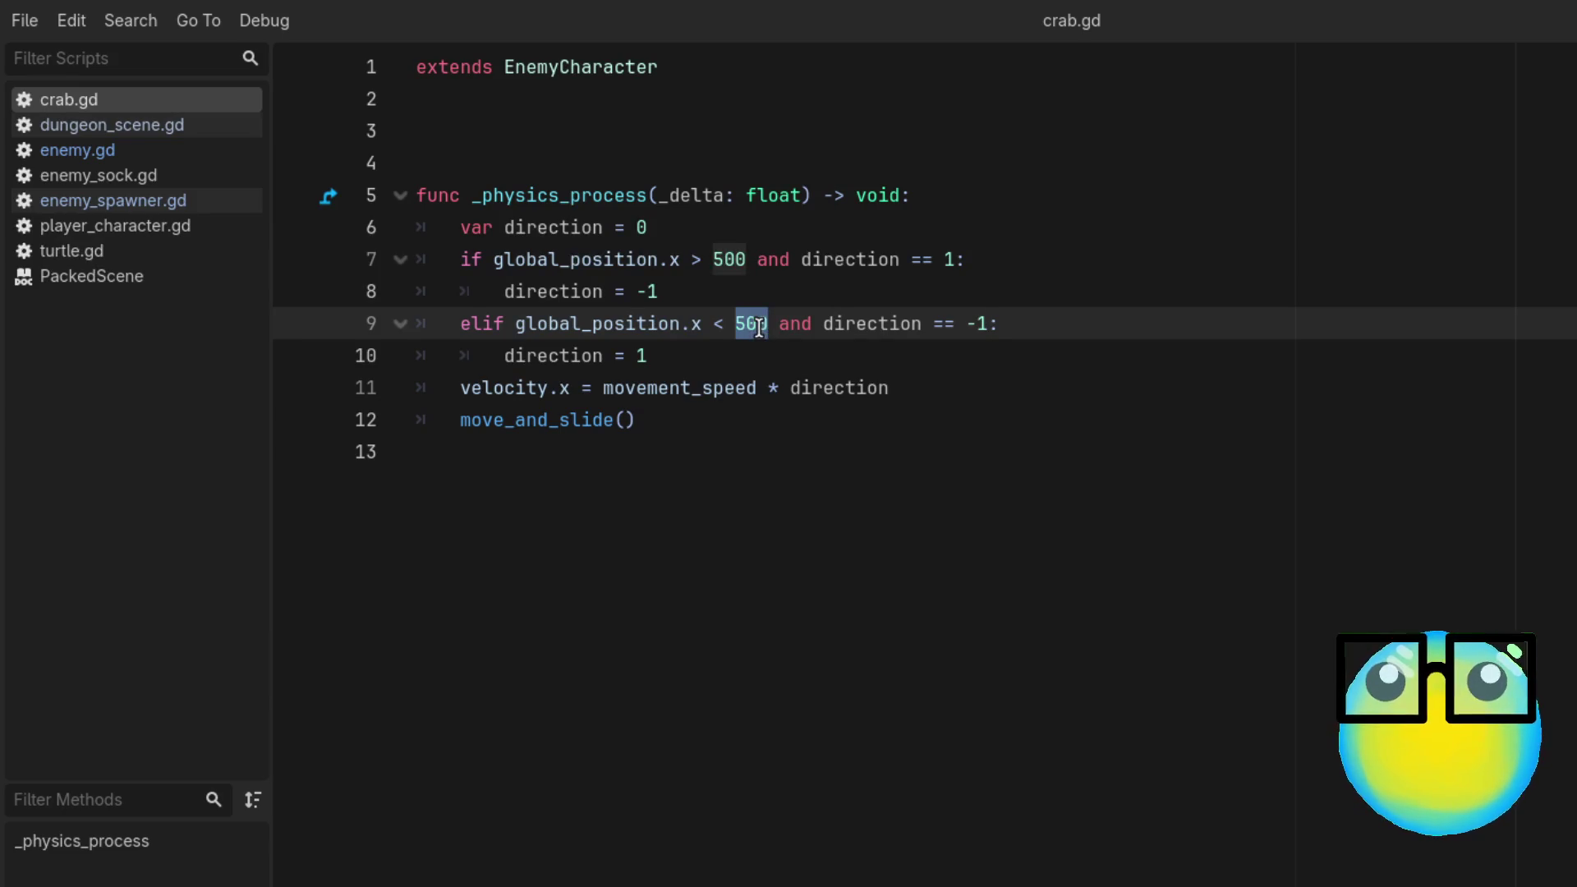
{"action": "type", "text": "0"}
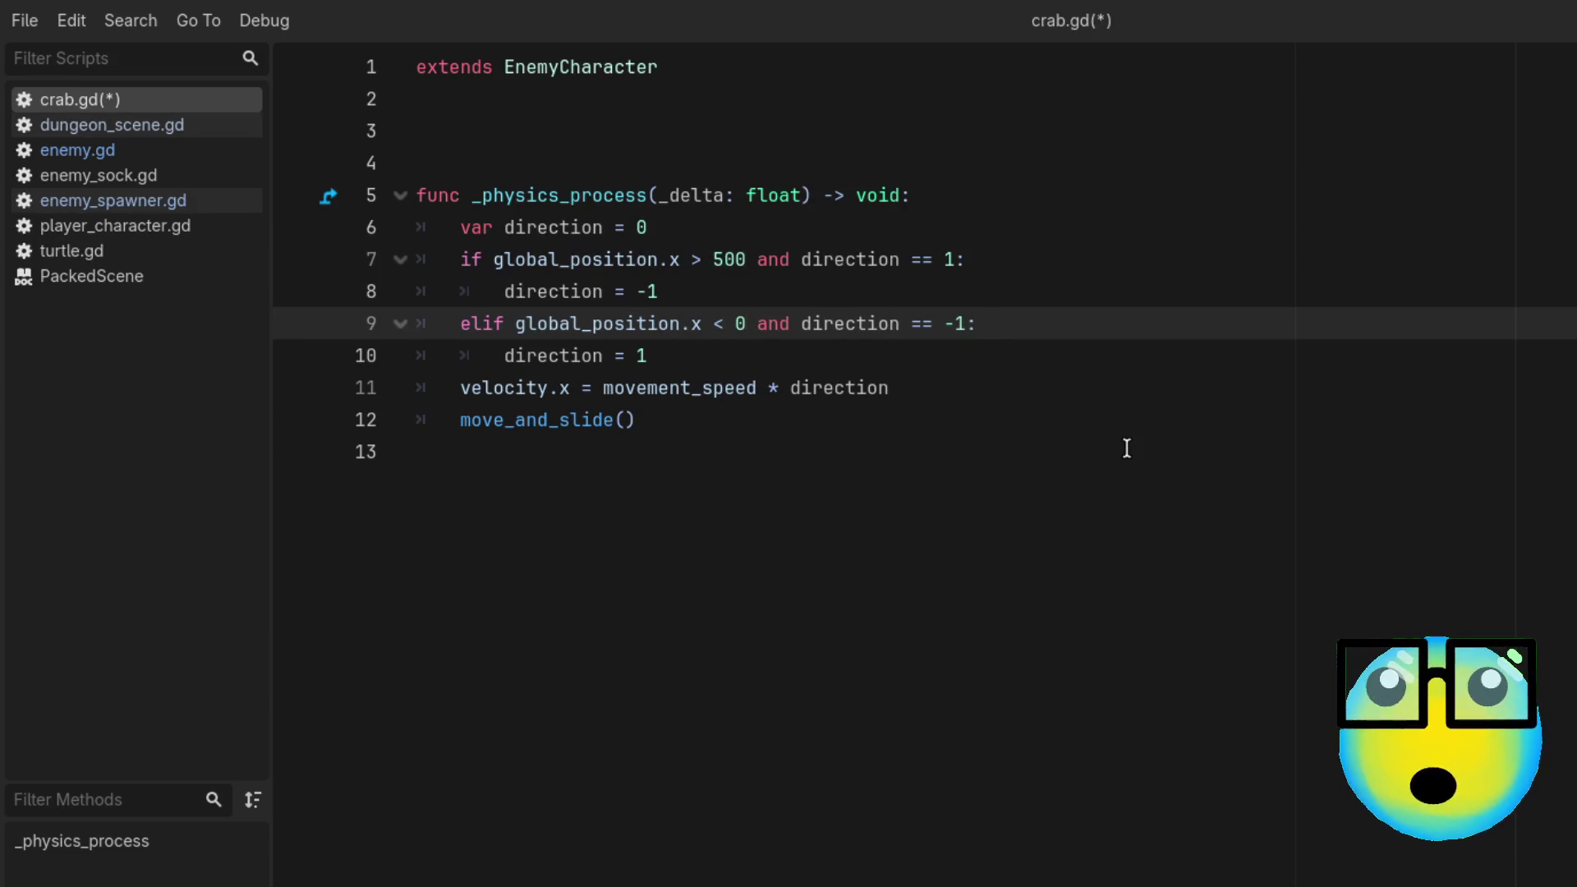
{"action": "left_click", "coordinate": [1127, 448]}
{"action": "key", "text": "ctrl+s"}
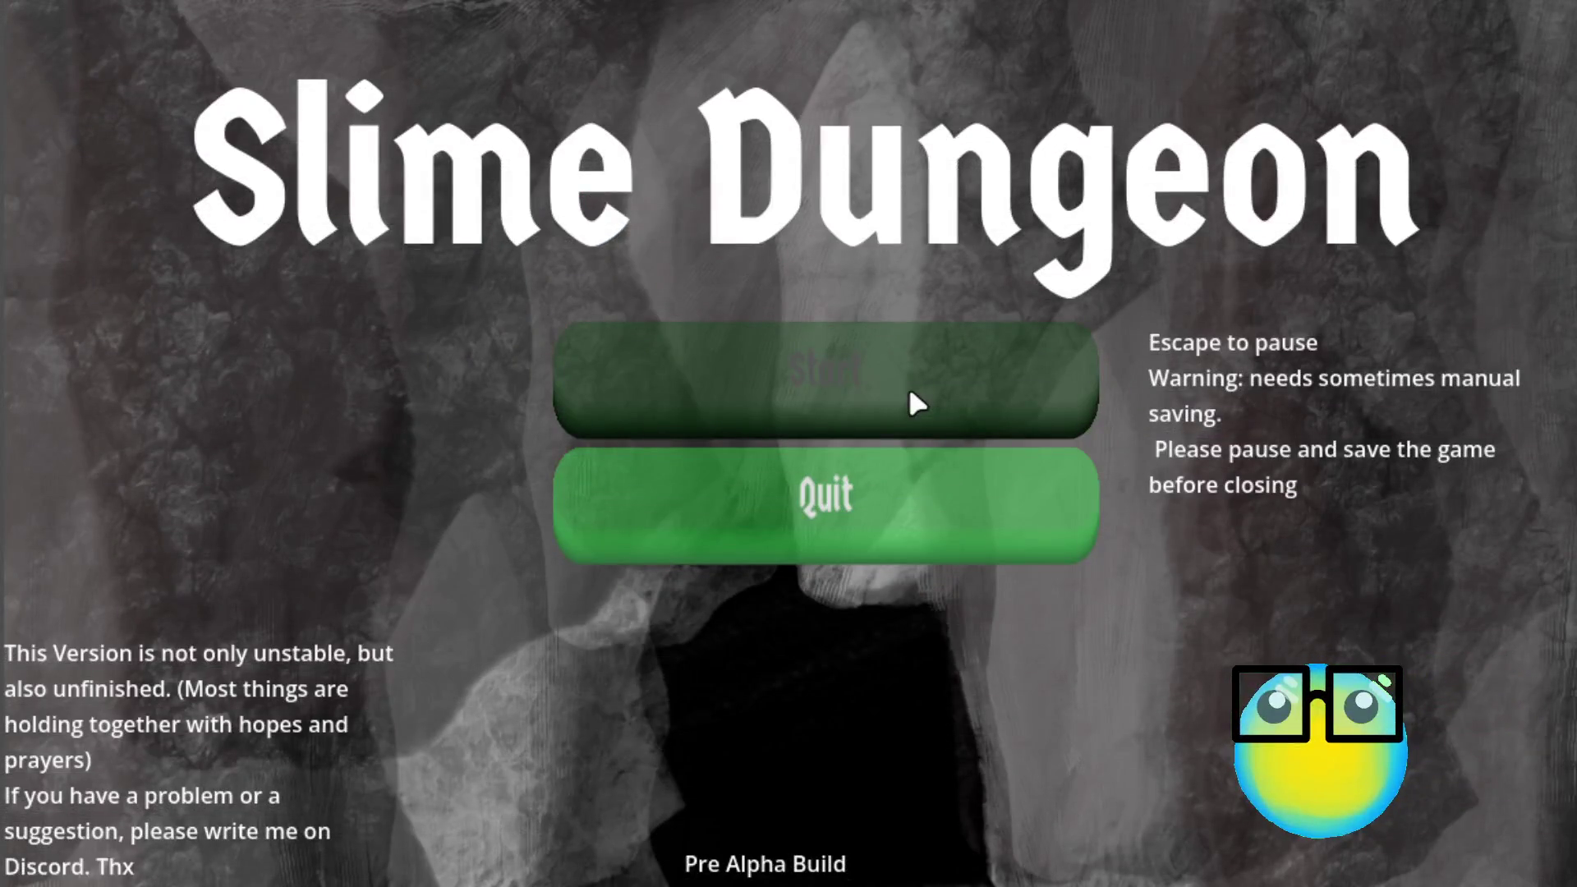
Step: Start the game, send the purple slime on a mission, and play until Game Over
{"action": "left_click", "coordinate": [910, 392]}
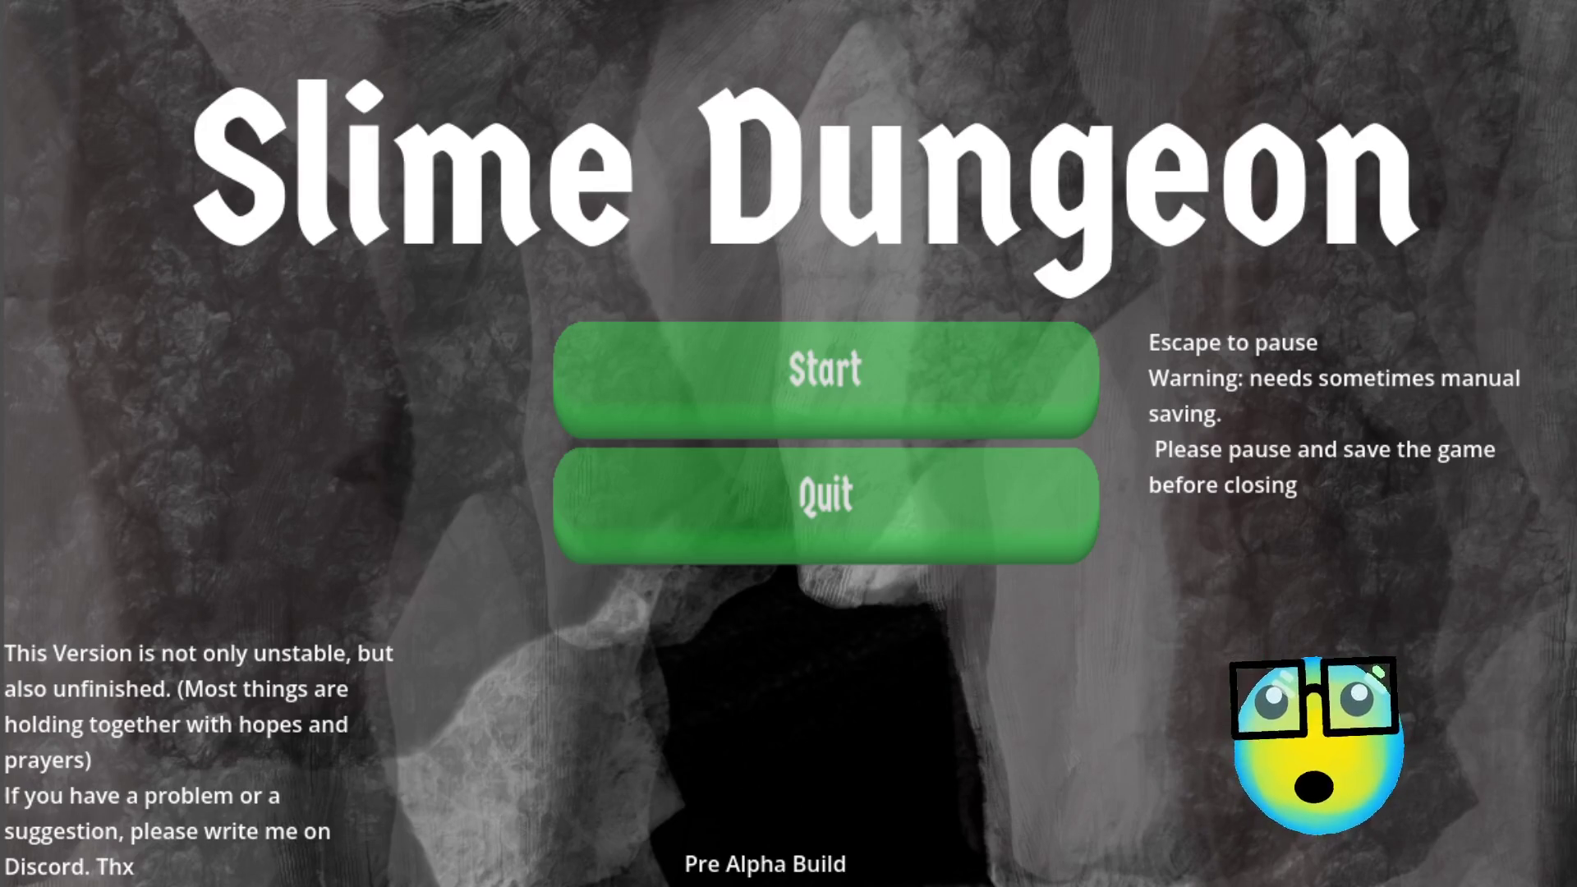
{"action": "left_click", "coordinate": [816, 380]}
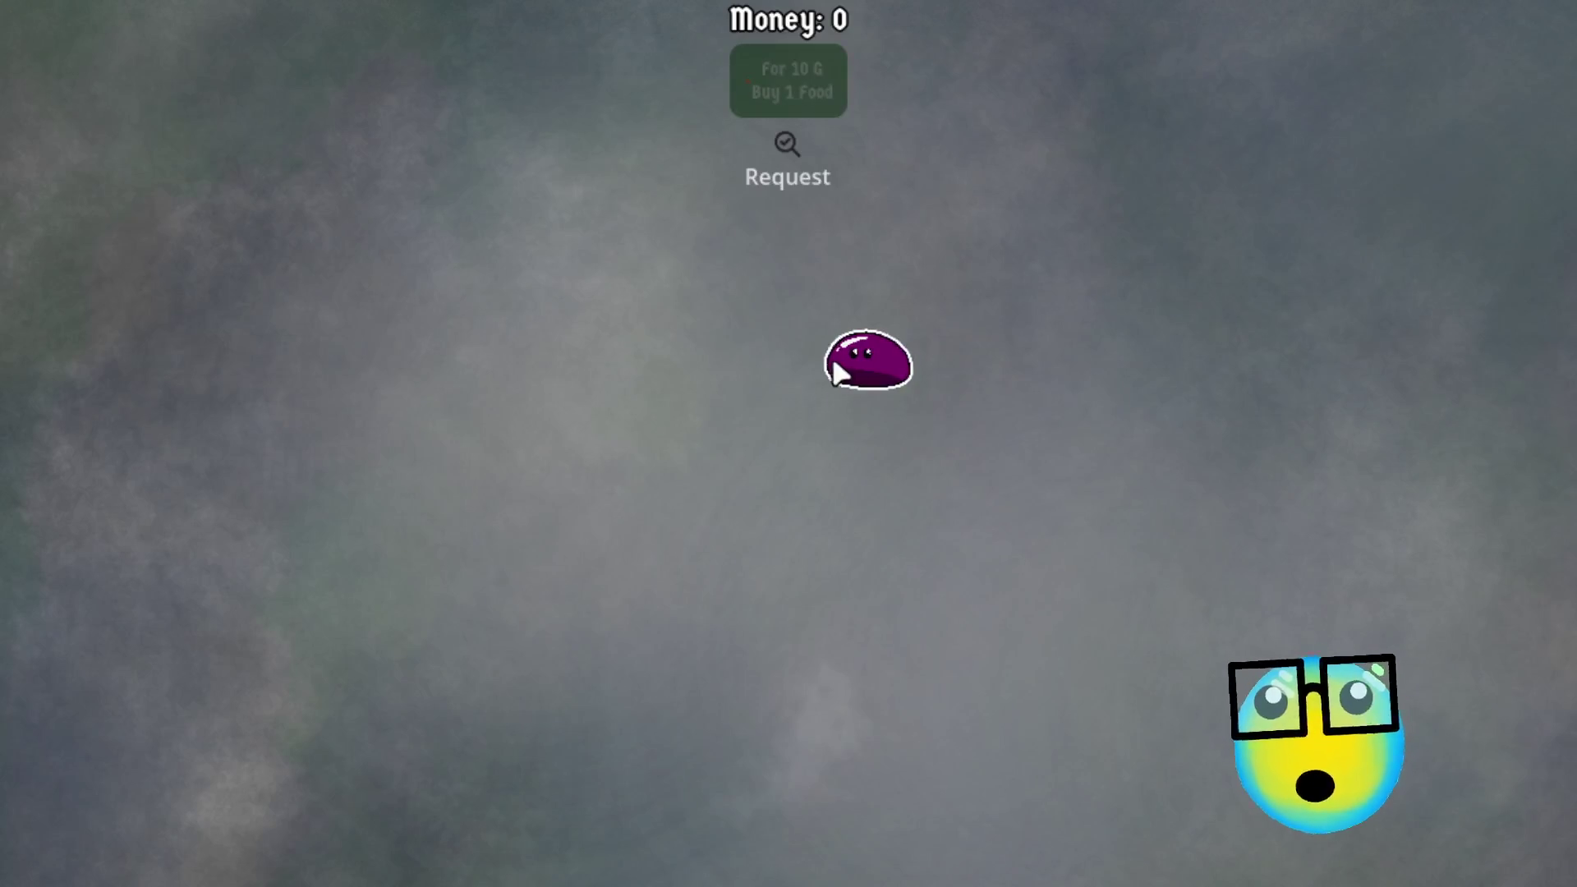
{"action": "left_click", "coordinate": [835, 362]}
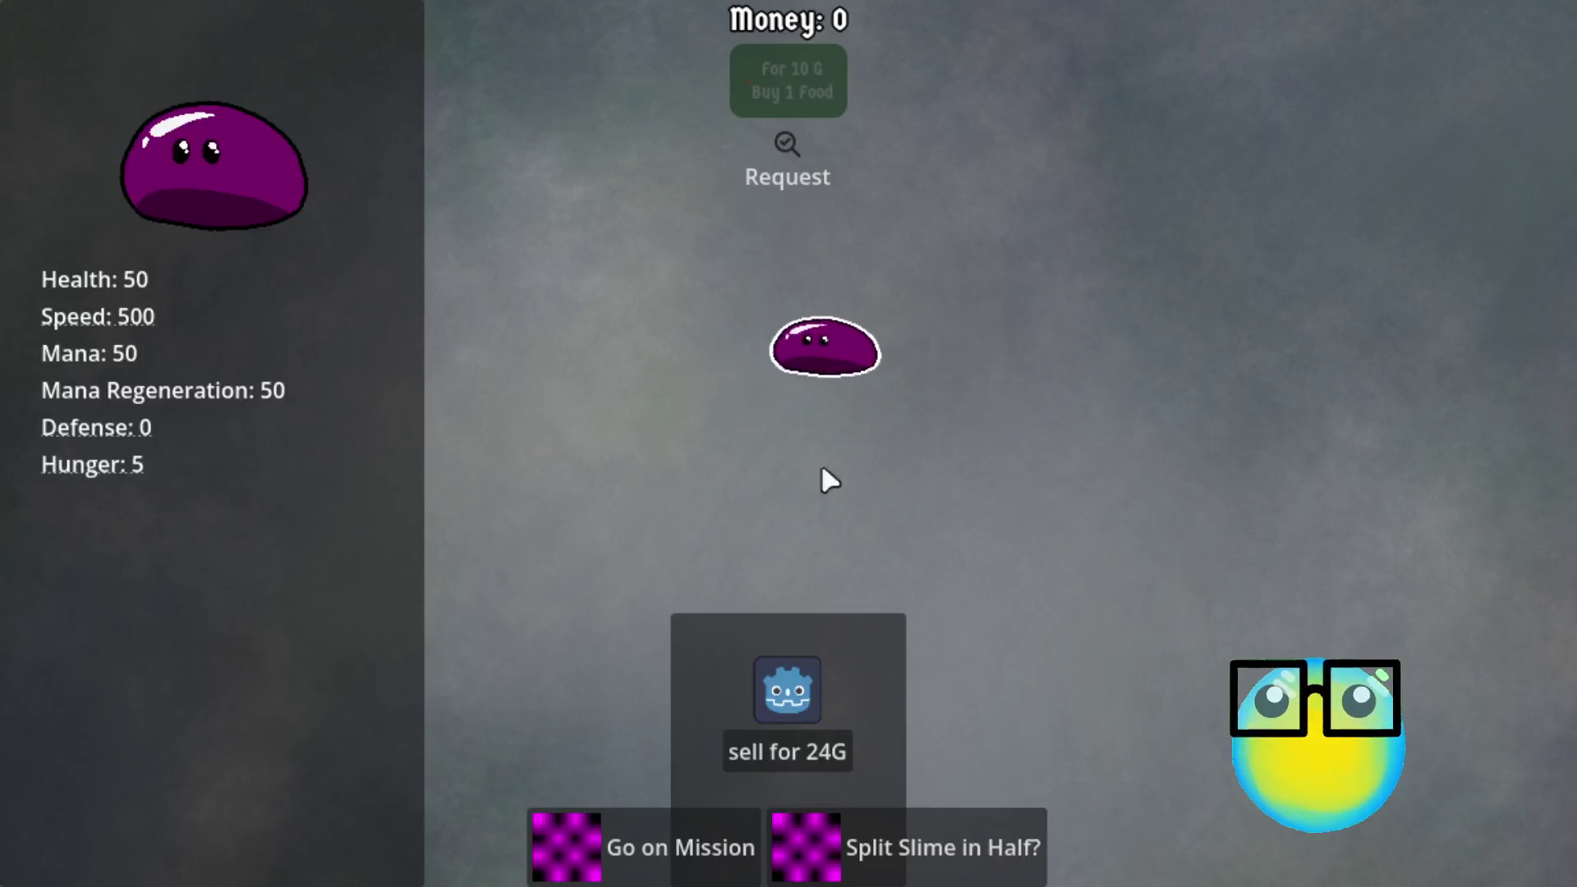
{"action": "left_click", "coordinate": [659, 879]}
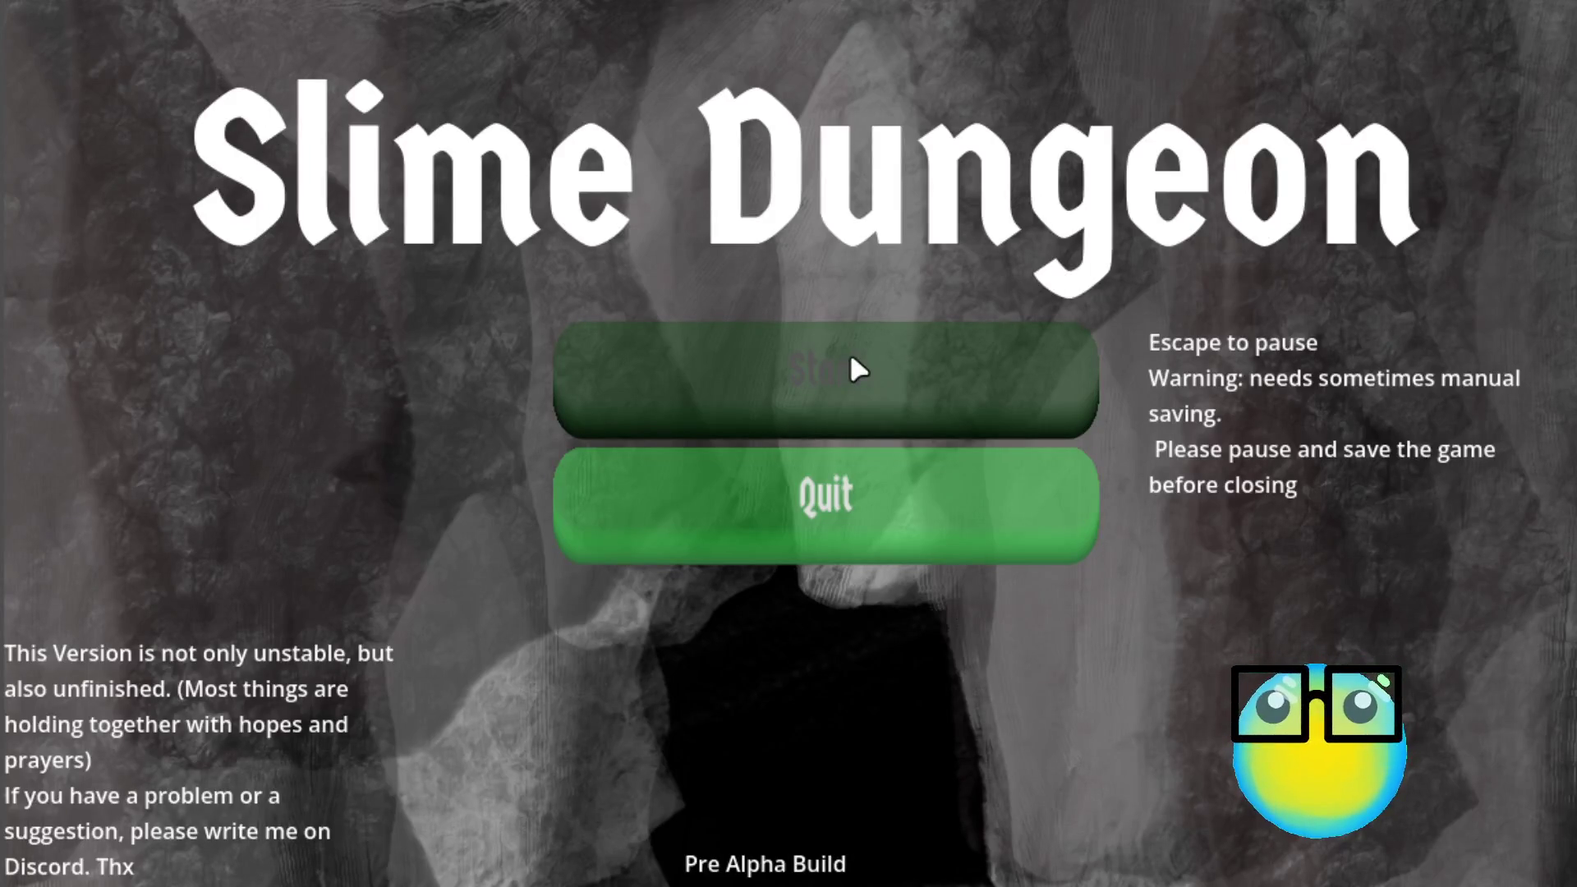
{"action": "left_click", "coordinate": [852, 359]}
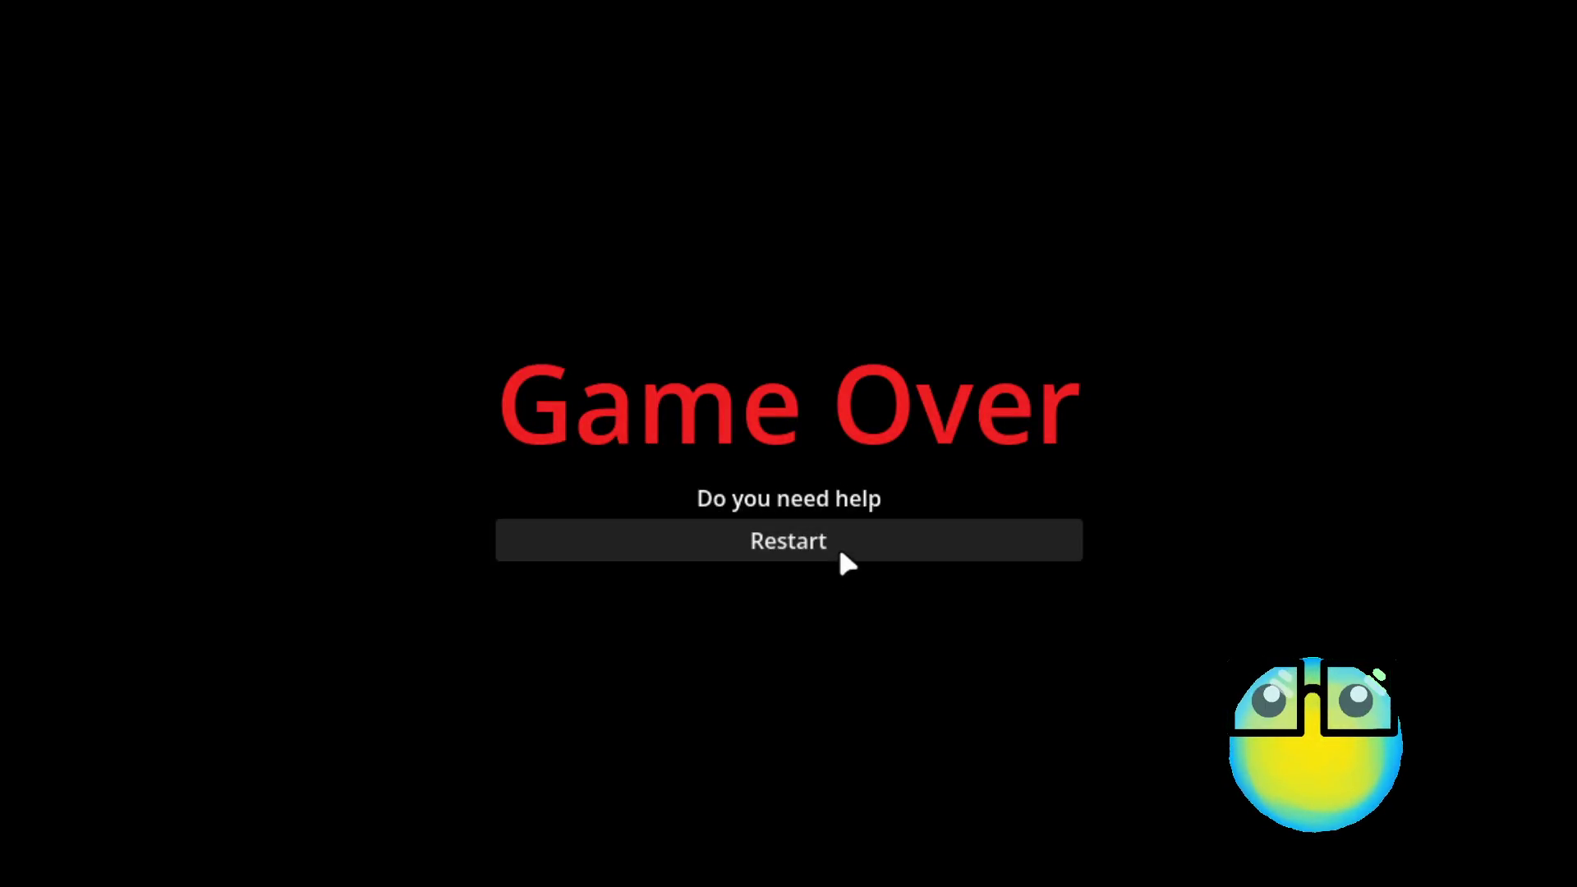
Step: Restart after Game Over, send the dark blue slime on a Level 1 mission, and steer it among the crabs
{"action": "left_click", "coordinate": [840, 552]}
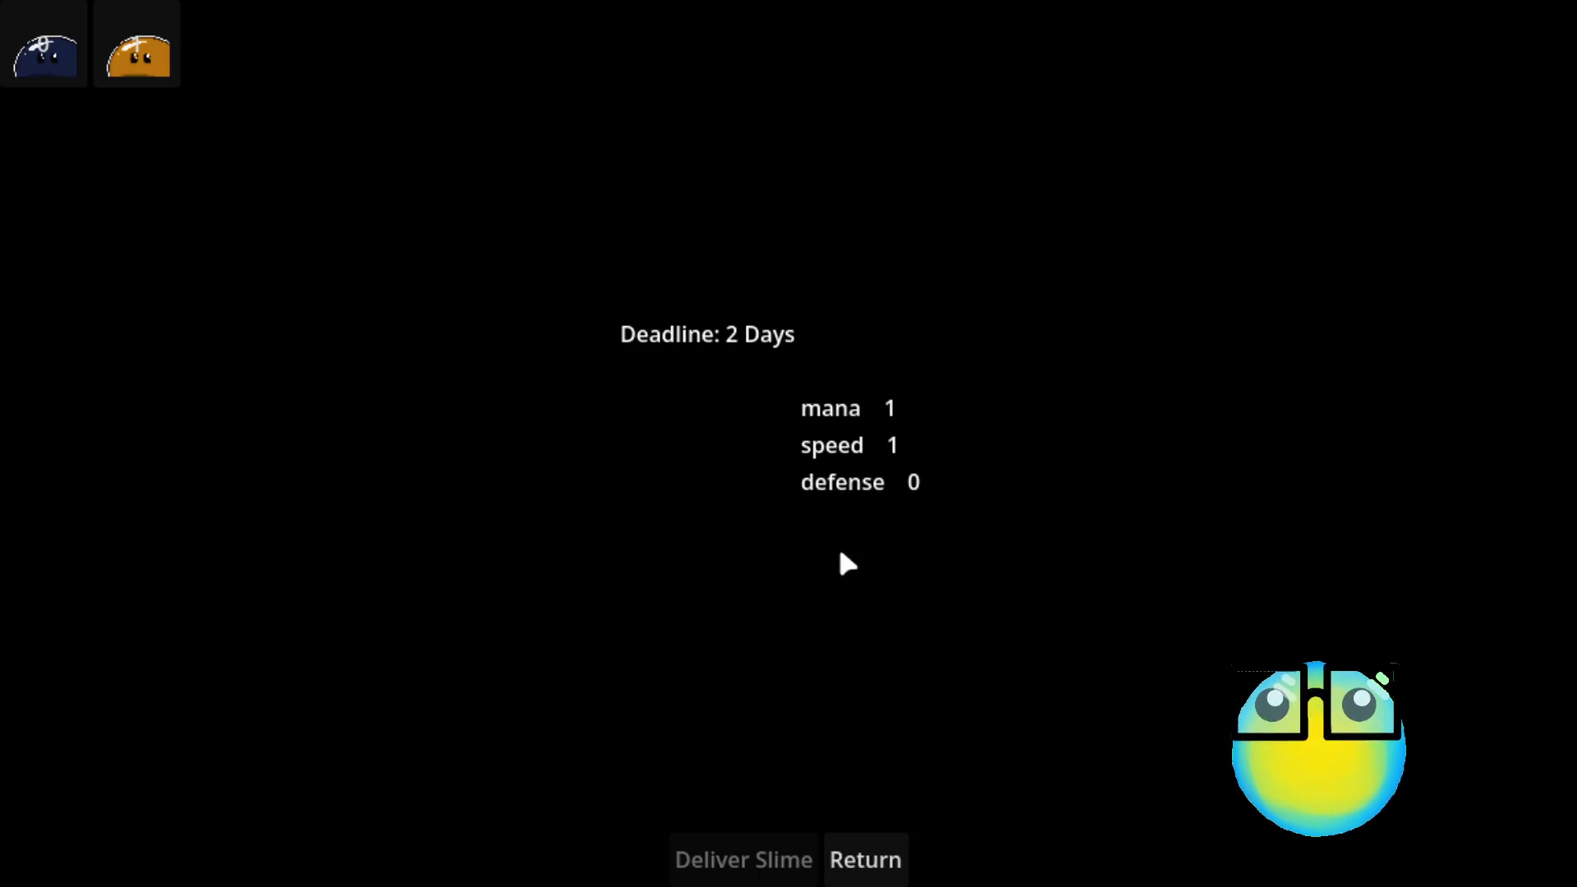
{"action": "left_click", "coordinate": [878, 876]}
{"action": "left_click", "coordinate": [766, 371]}
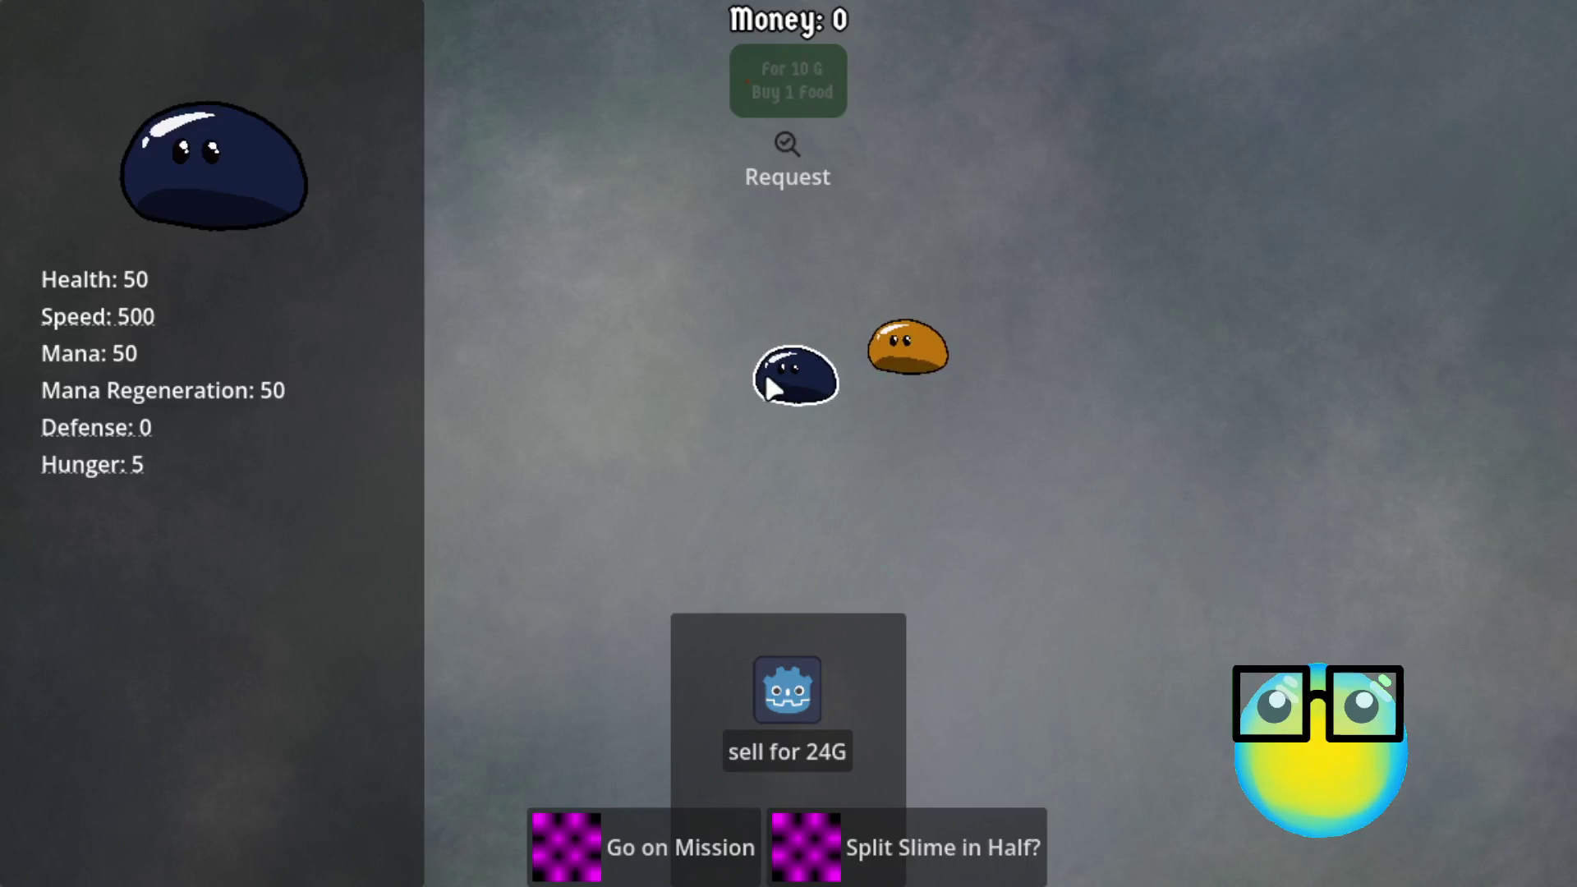
{"action": "left_click", "coordinate": [629, 826]}
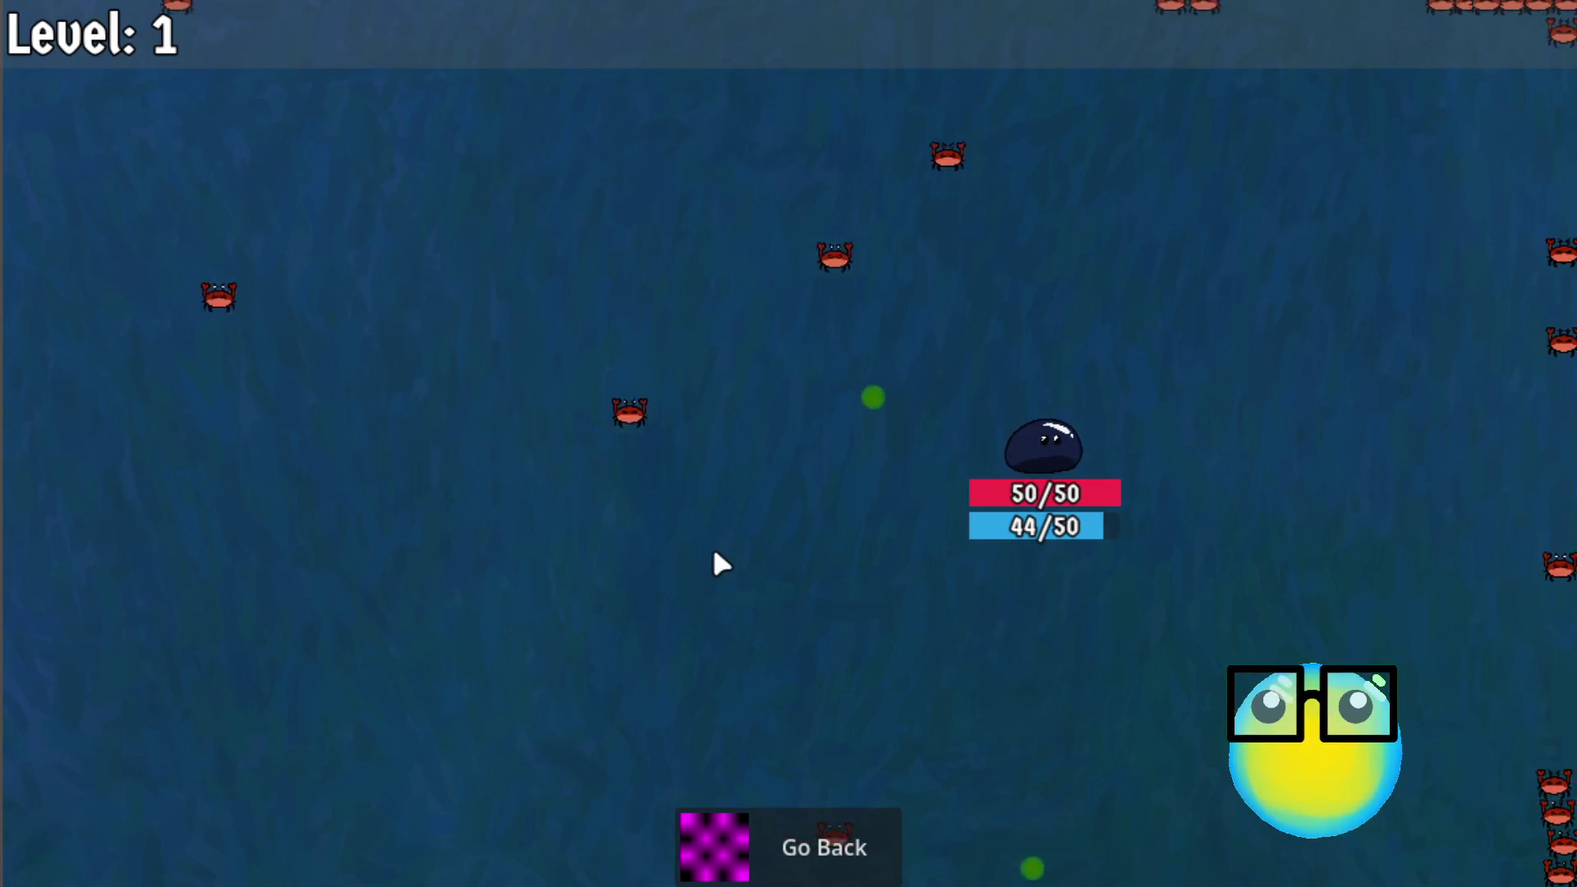
{"action": "left_click", "coordinate": [937, 549]}
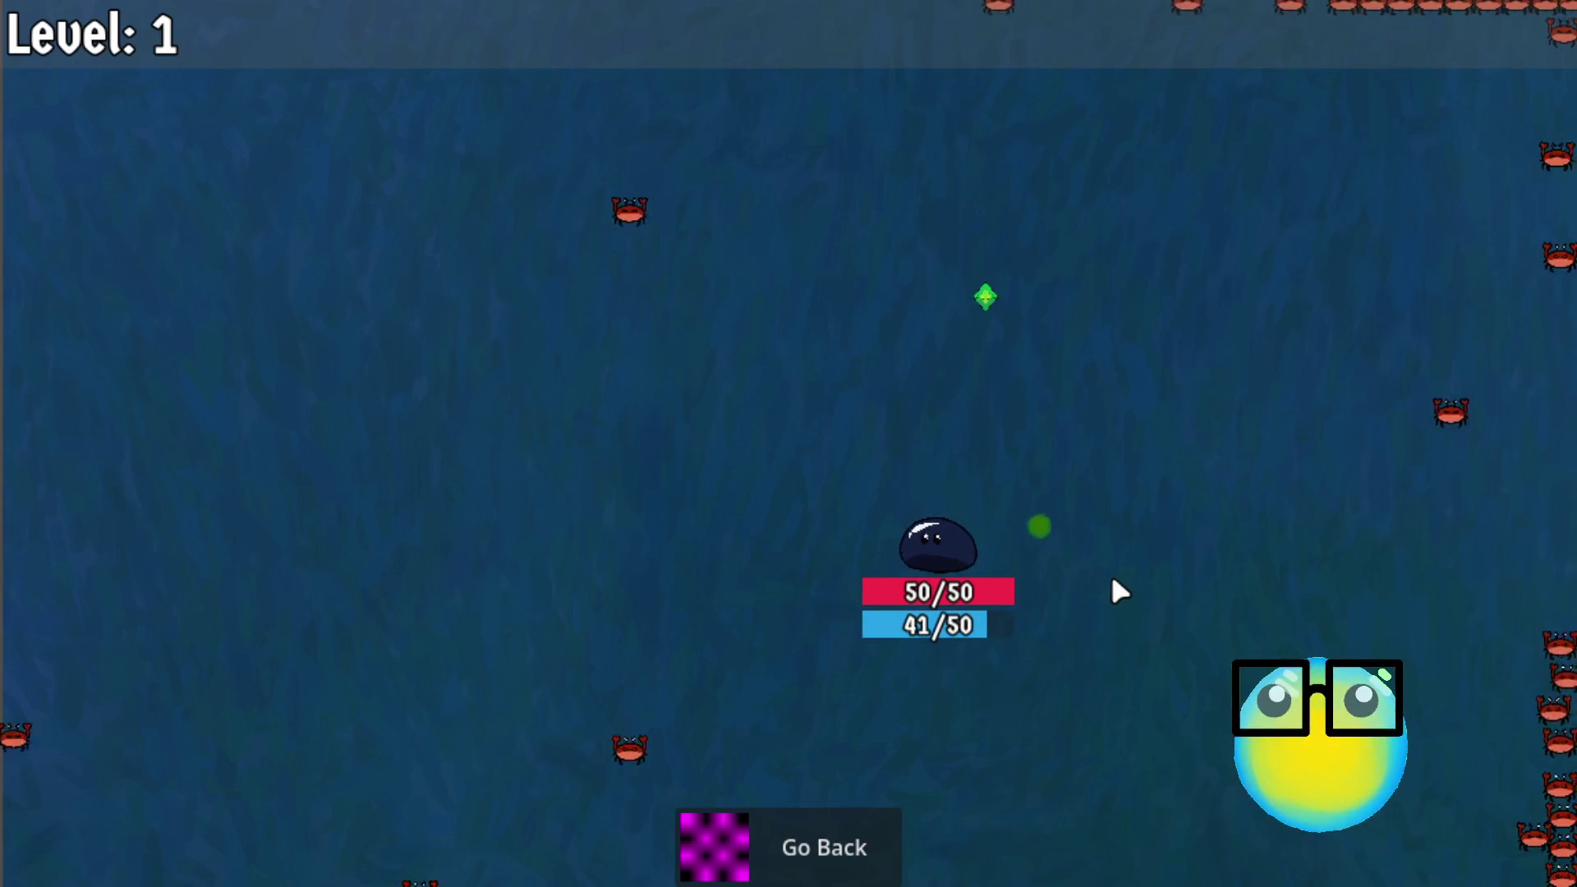
{"action": "key", "text": "d"}
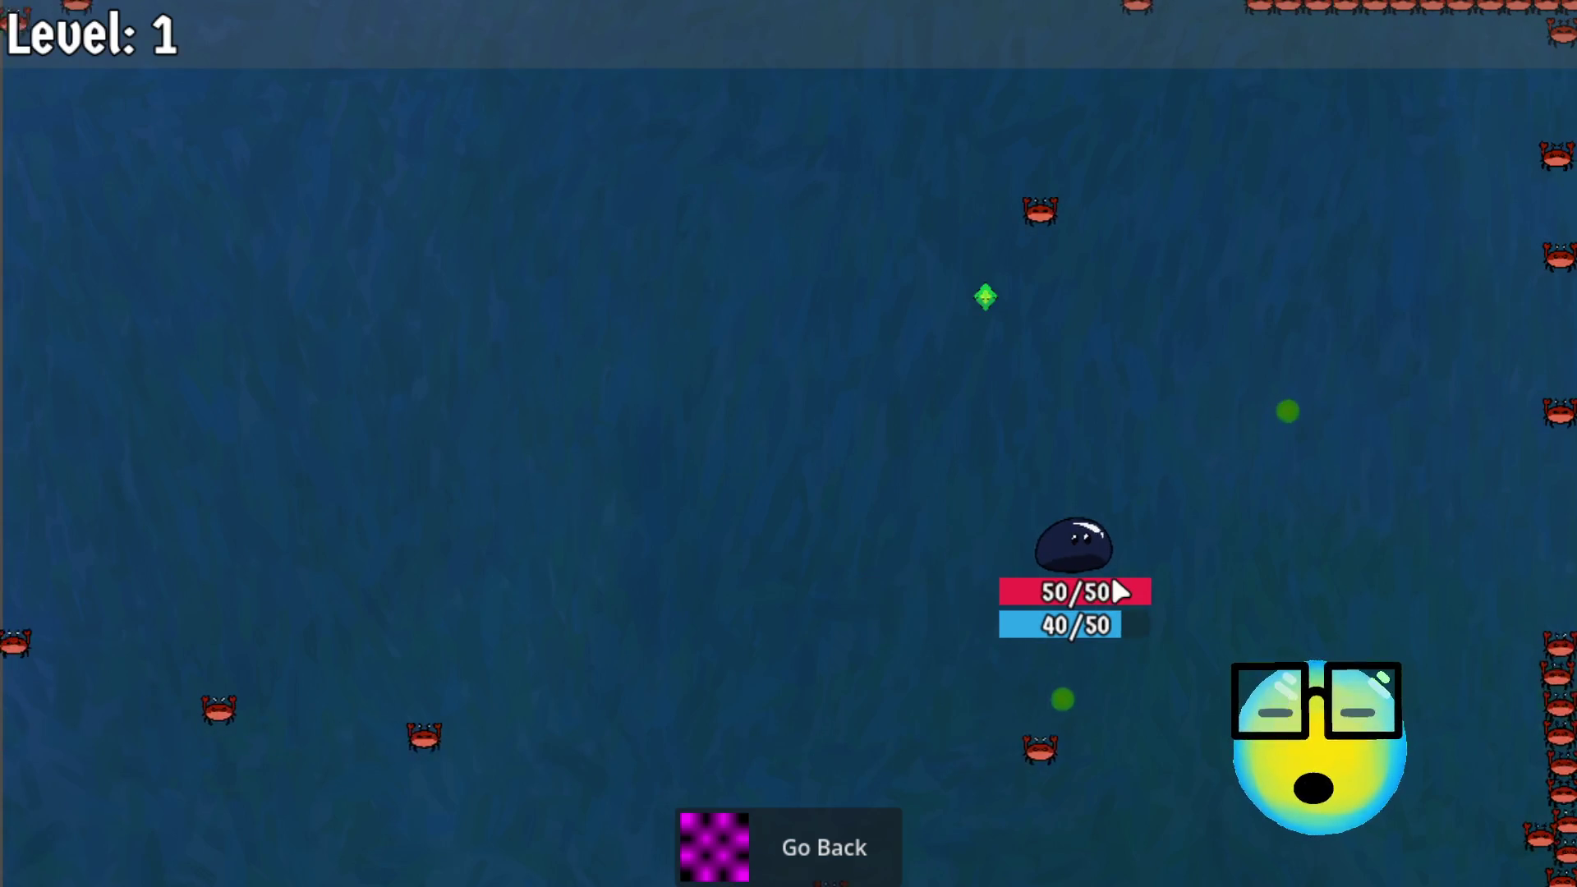
{"action": "key", "text": "a"}
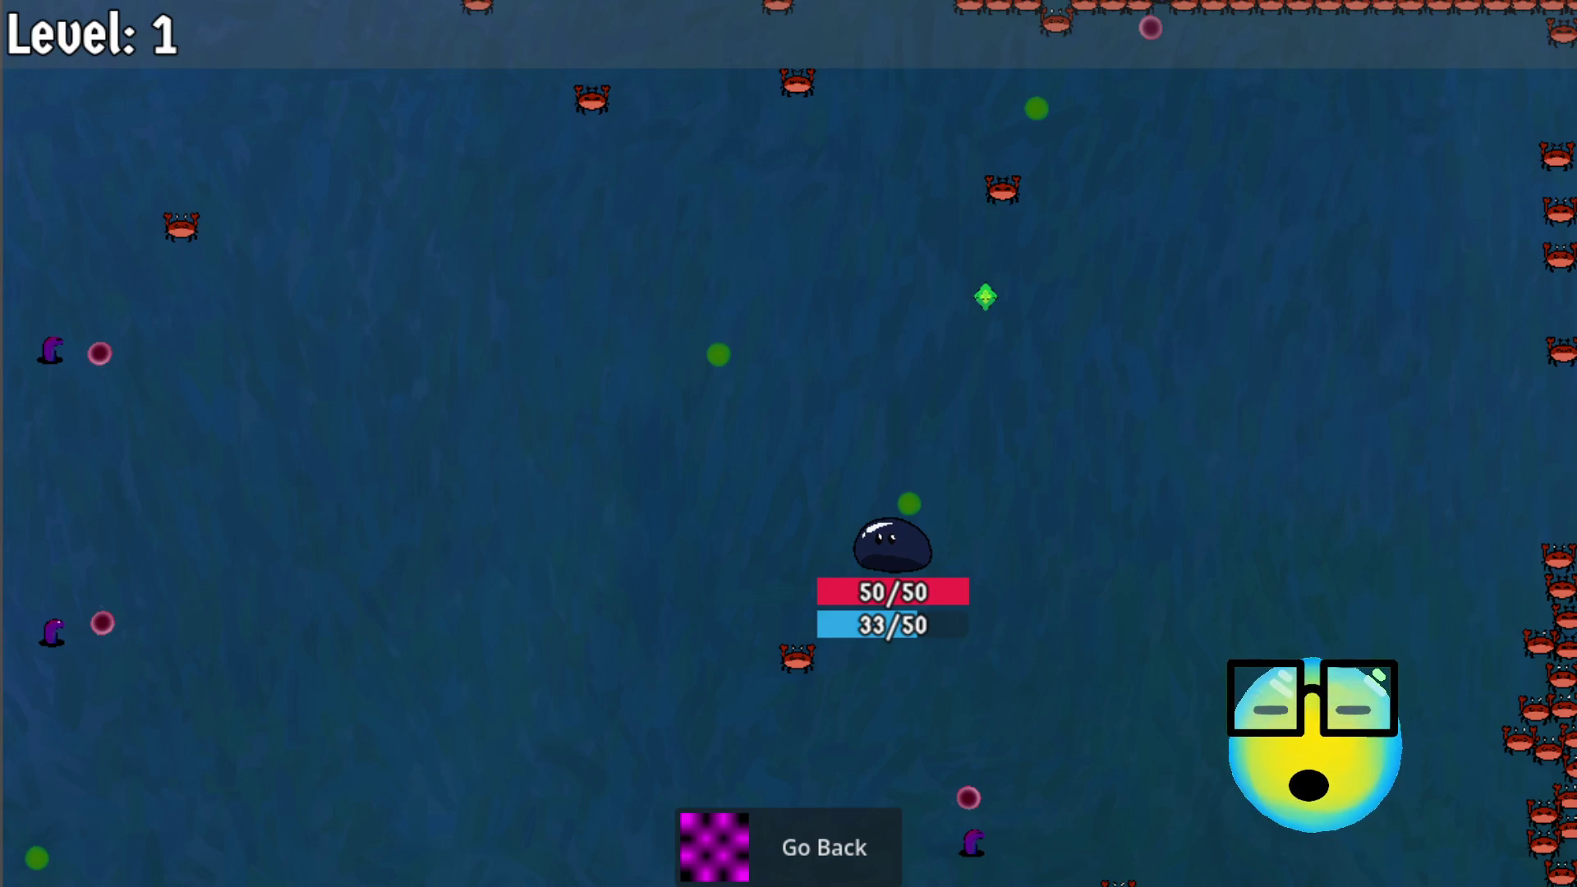
Step: Add a _ready function containing the check 'if global_position.x > 1140'
{"action": "type", "text": "fun"}
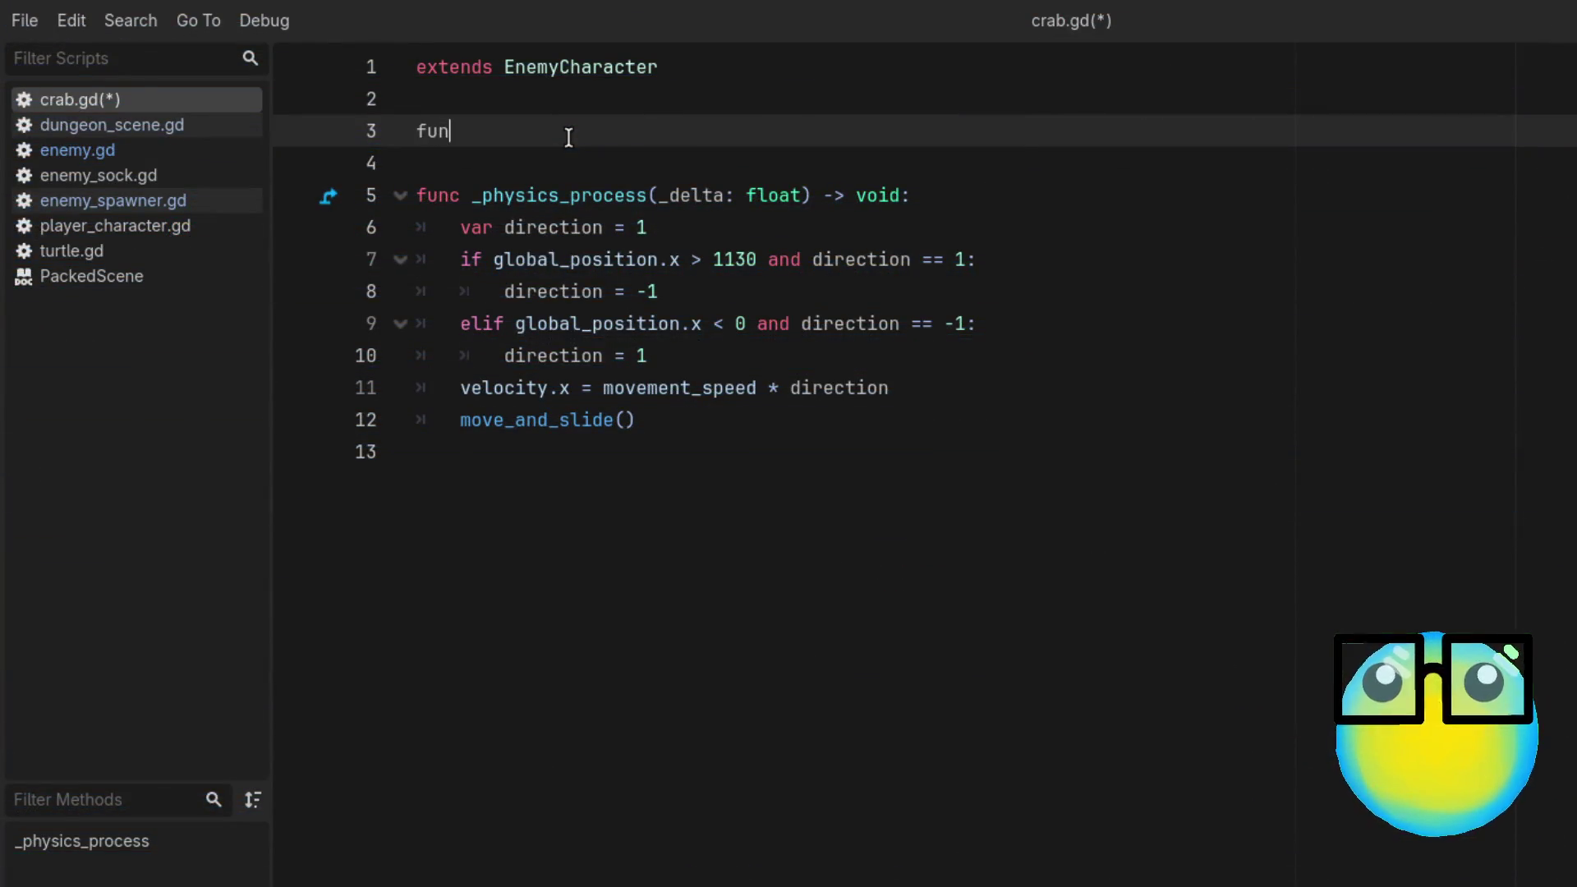
{"action": "type", "text": "c"}
{"action": "key", "text": "BackSpace"}
{"action": "type", "text": "_"}
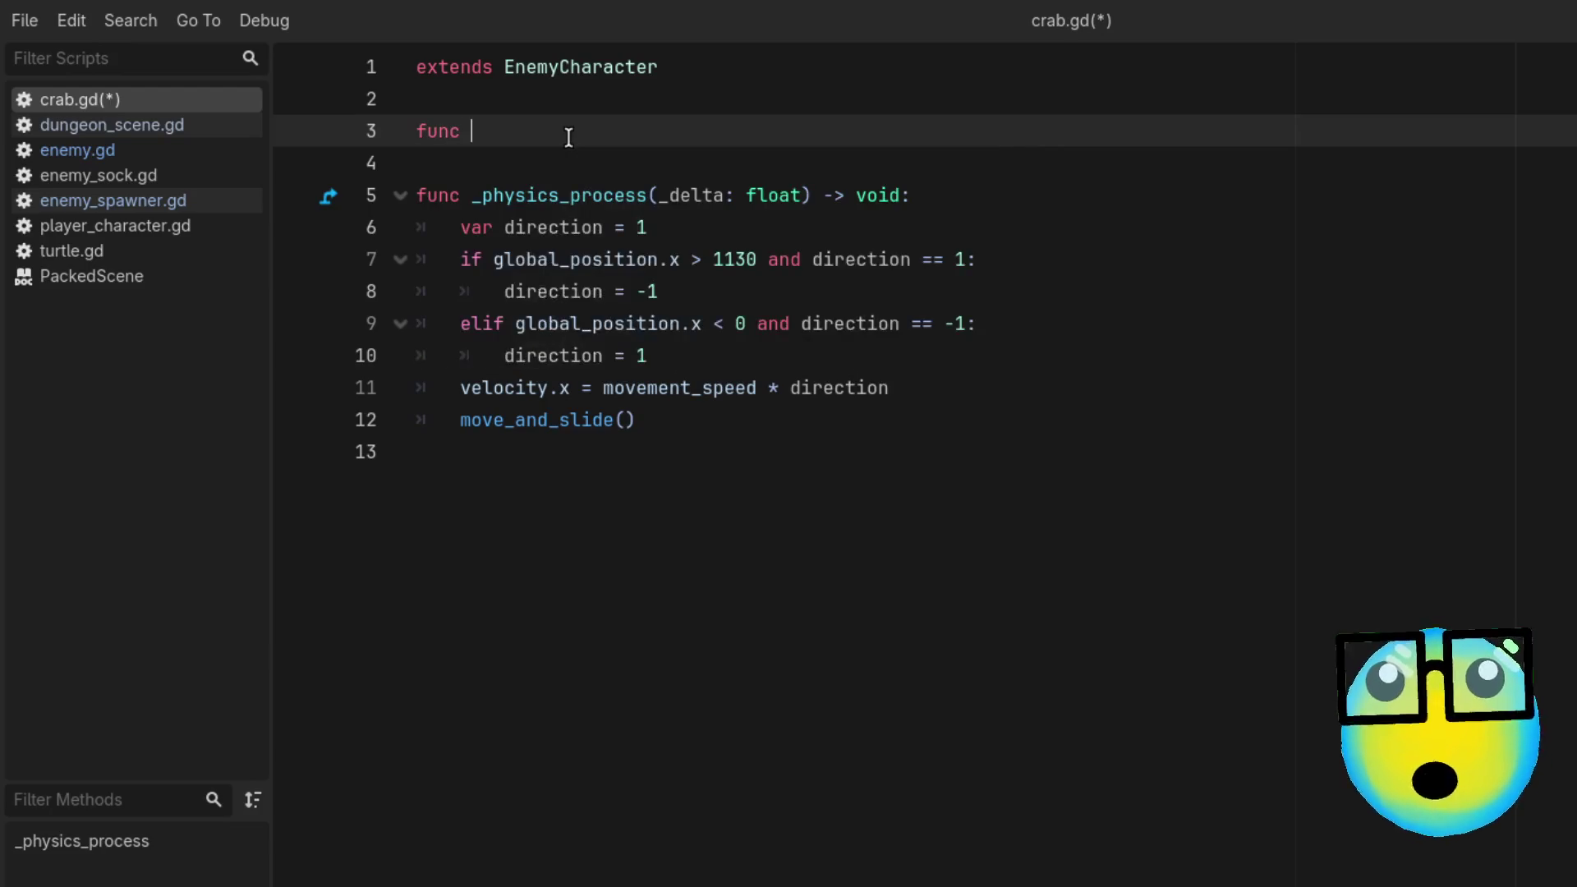
{"action": "type", "text": "rea"}
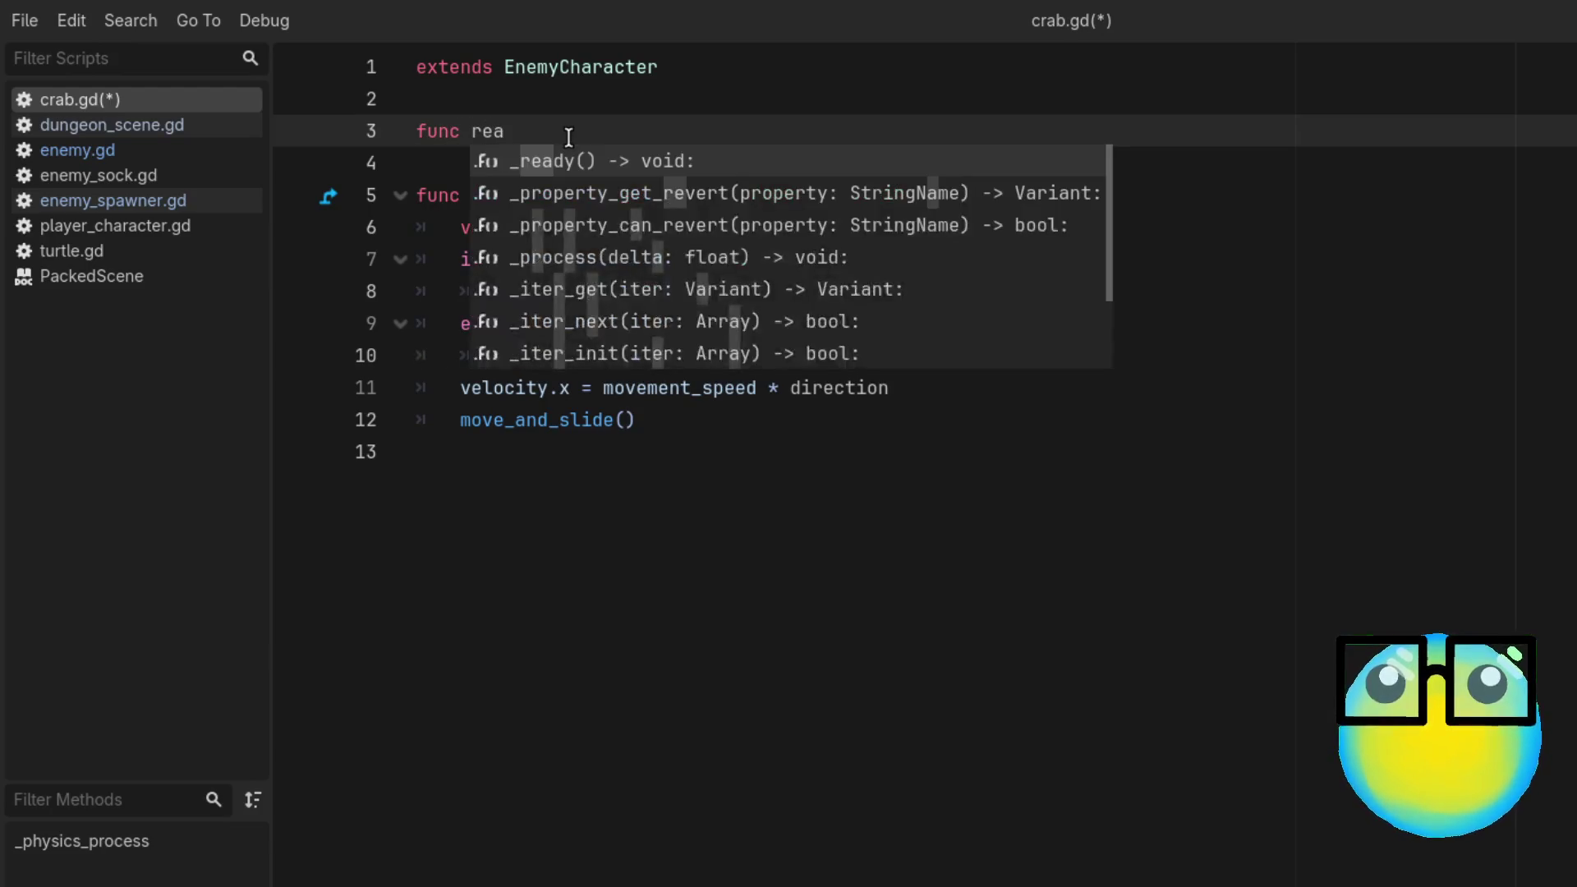
{"action": "key", "text": "Return"}
{"action": "key", "text": "Return"}
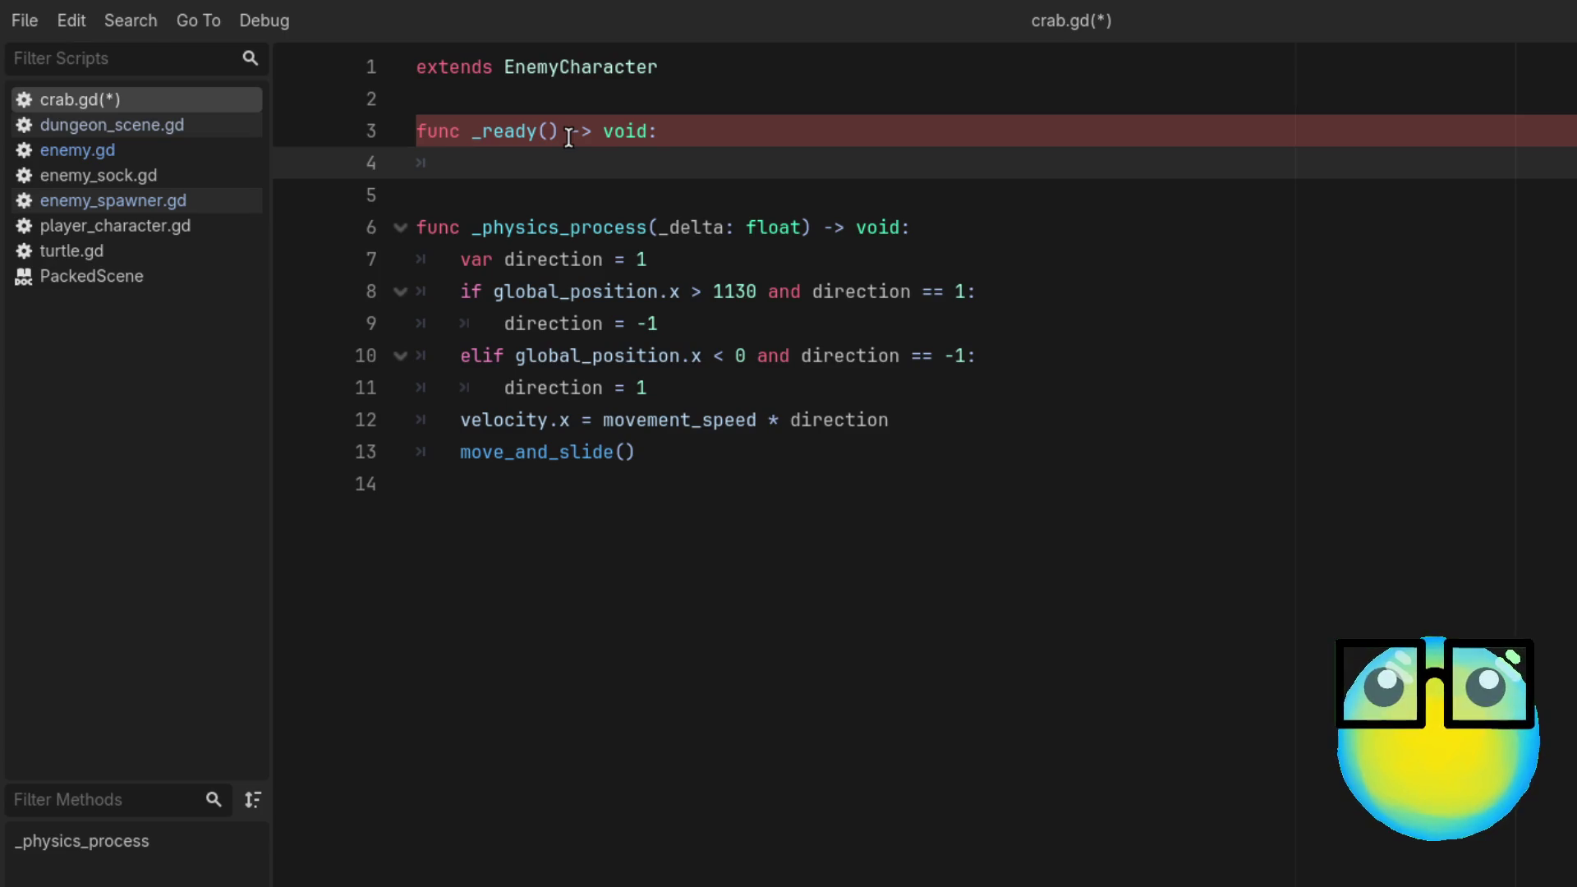
{"action": "type", "text": "if globa"}
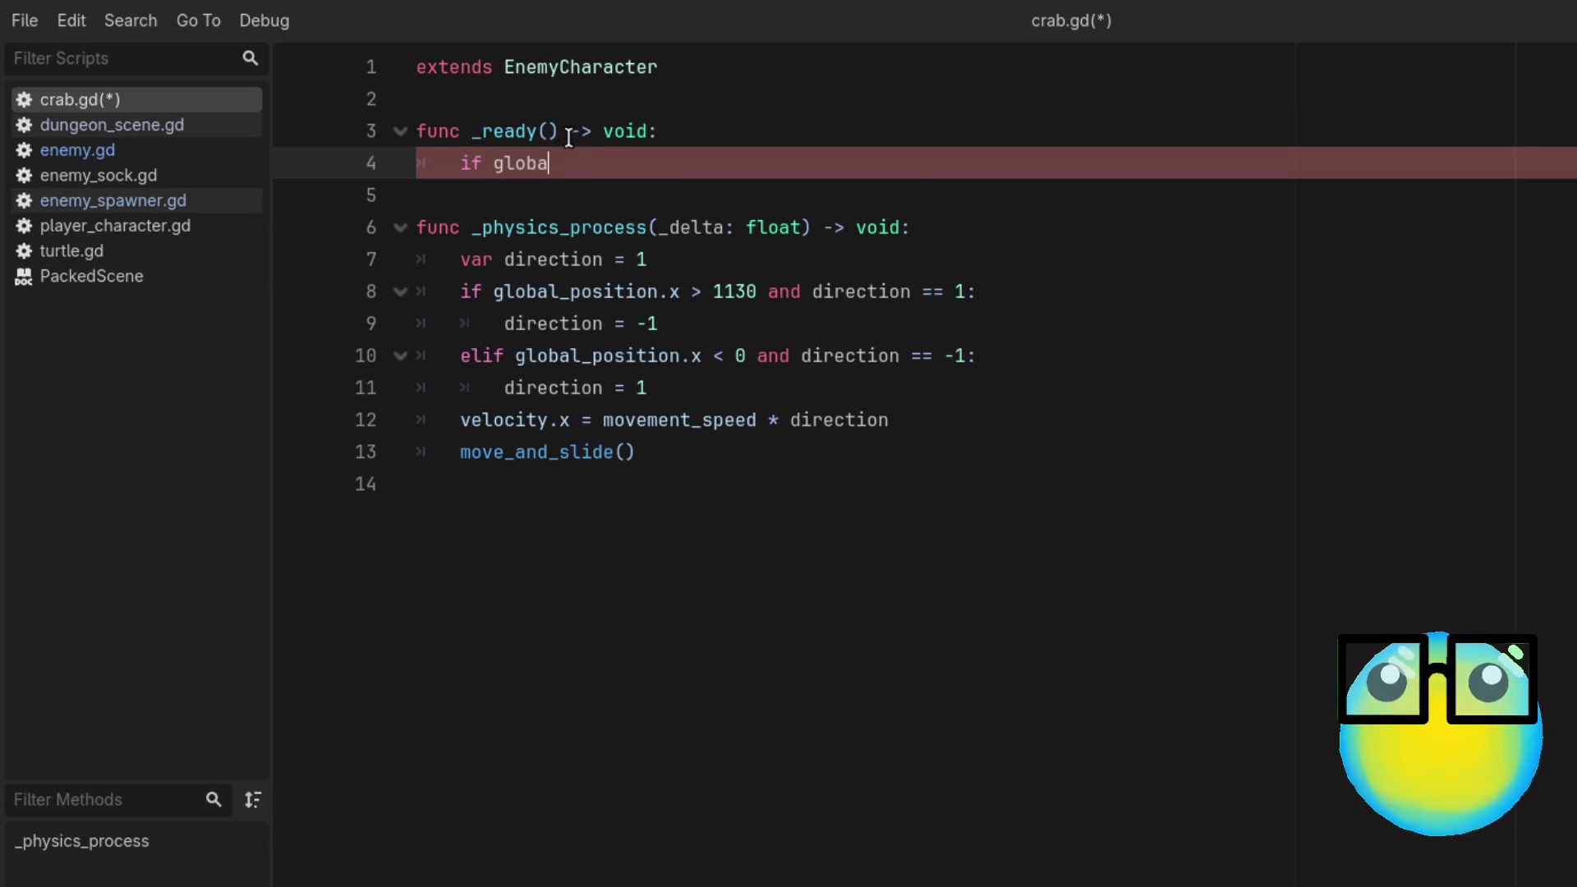
{"action": "type", "text": "le"}
{"action": "key", "text": "BackSpace"}
{"action": "key", "text": "Return"}
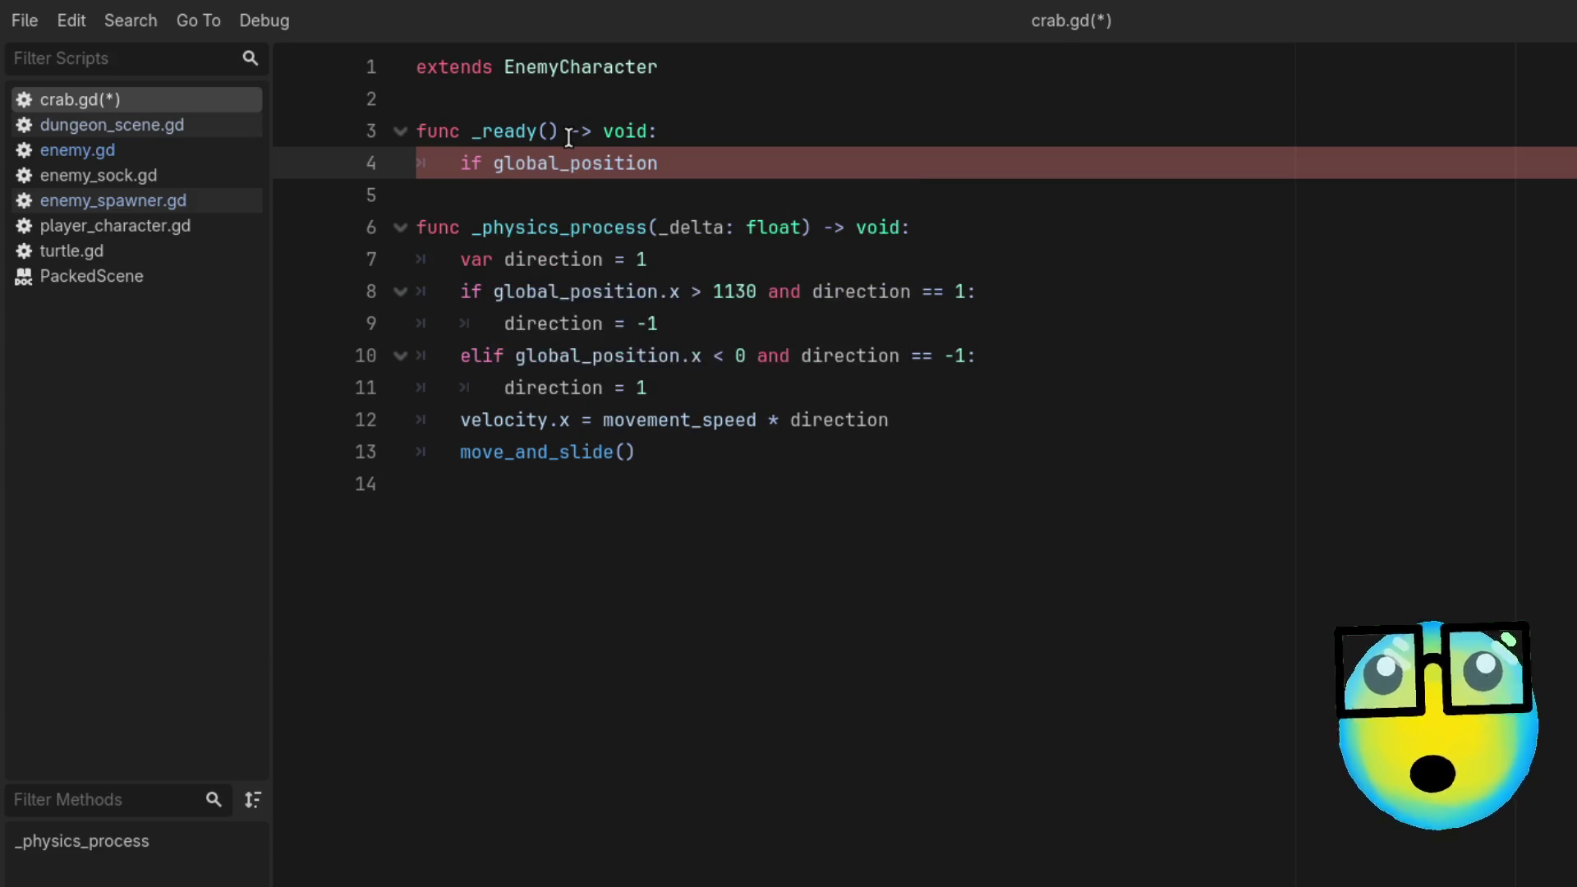
{"action": "type", "text": ".y"}
{"action": "key", "text": "BackSpace"}
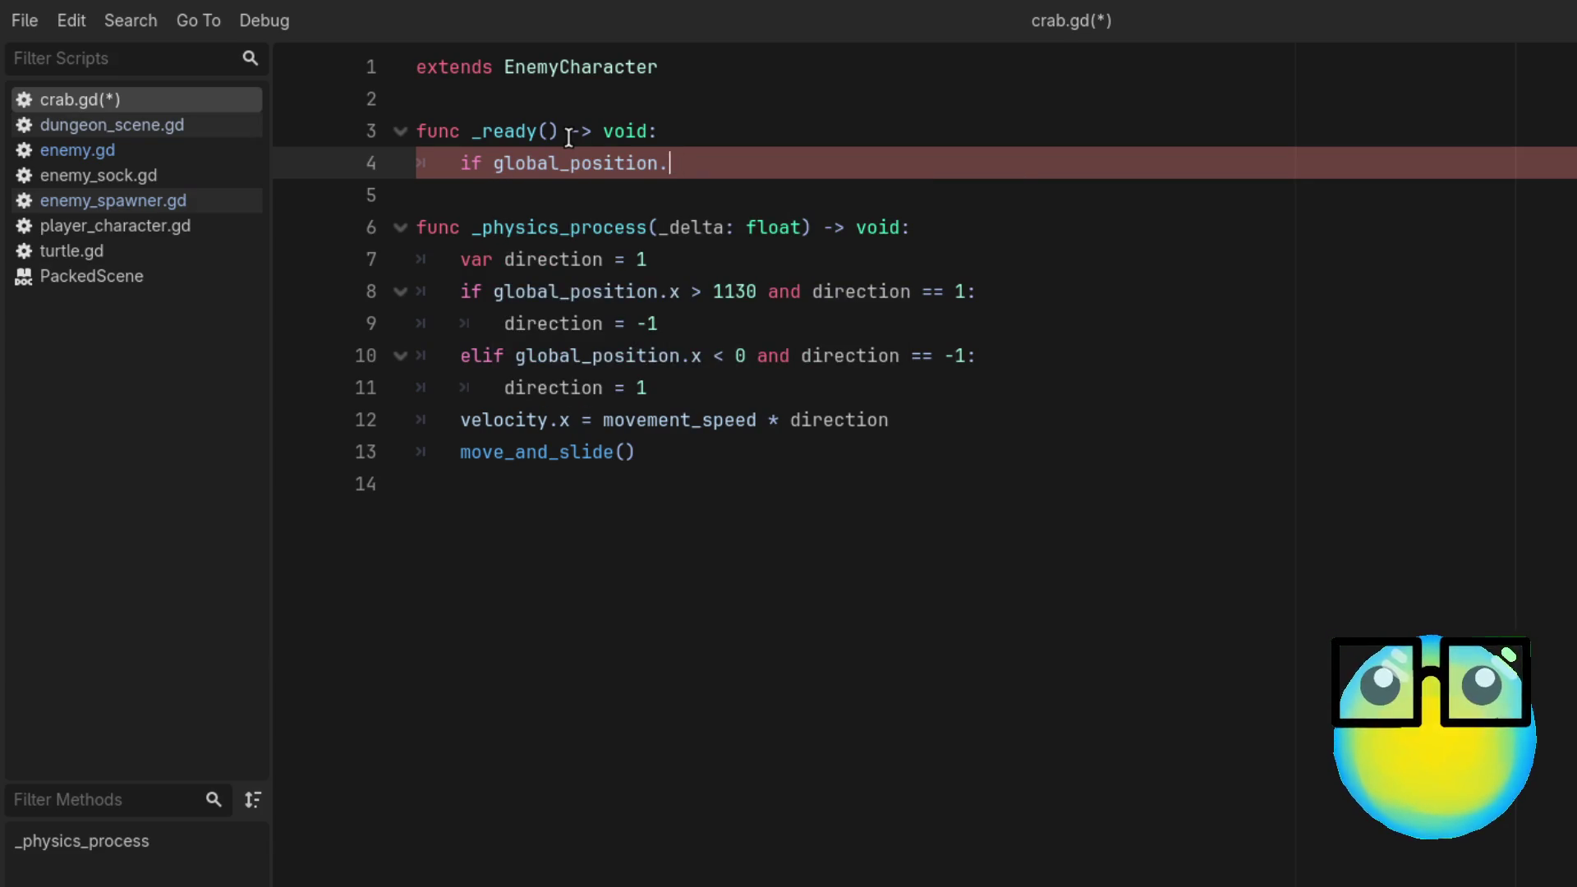
{"action": "type", "text": "x"}
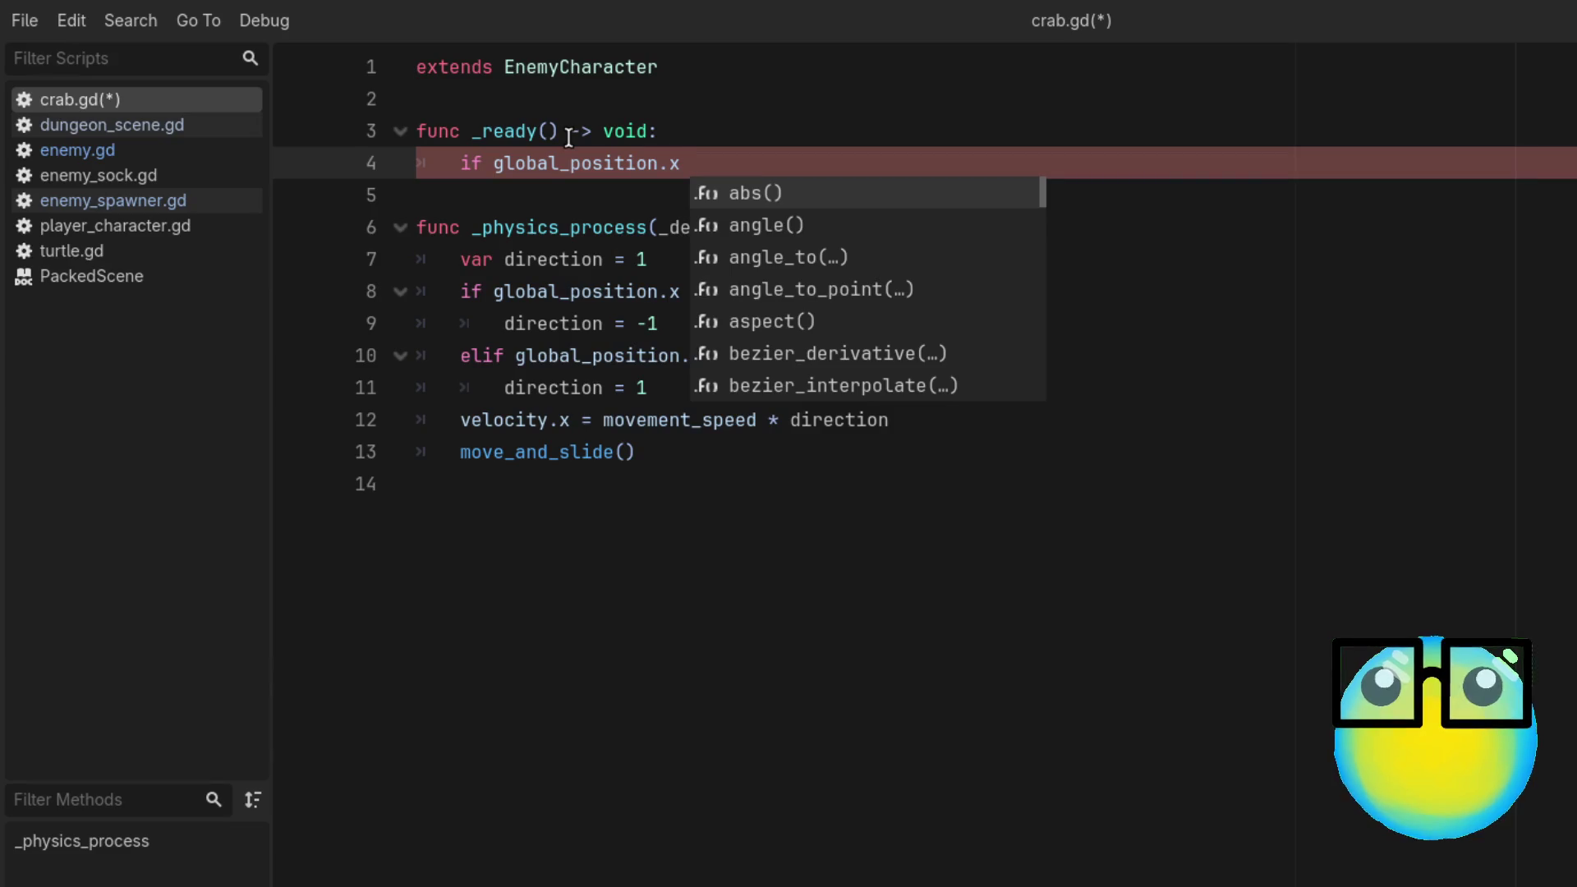
{"action": "type", "text": " > "}
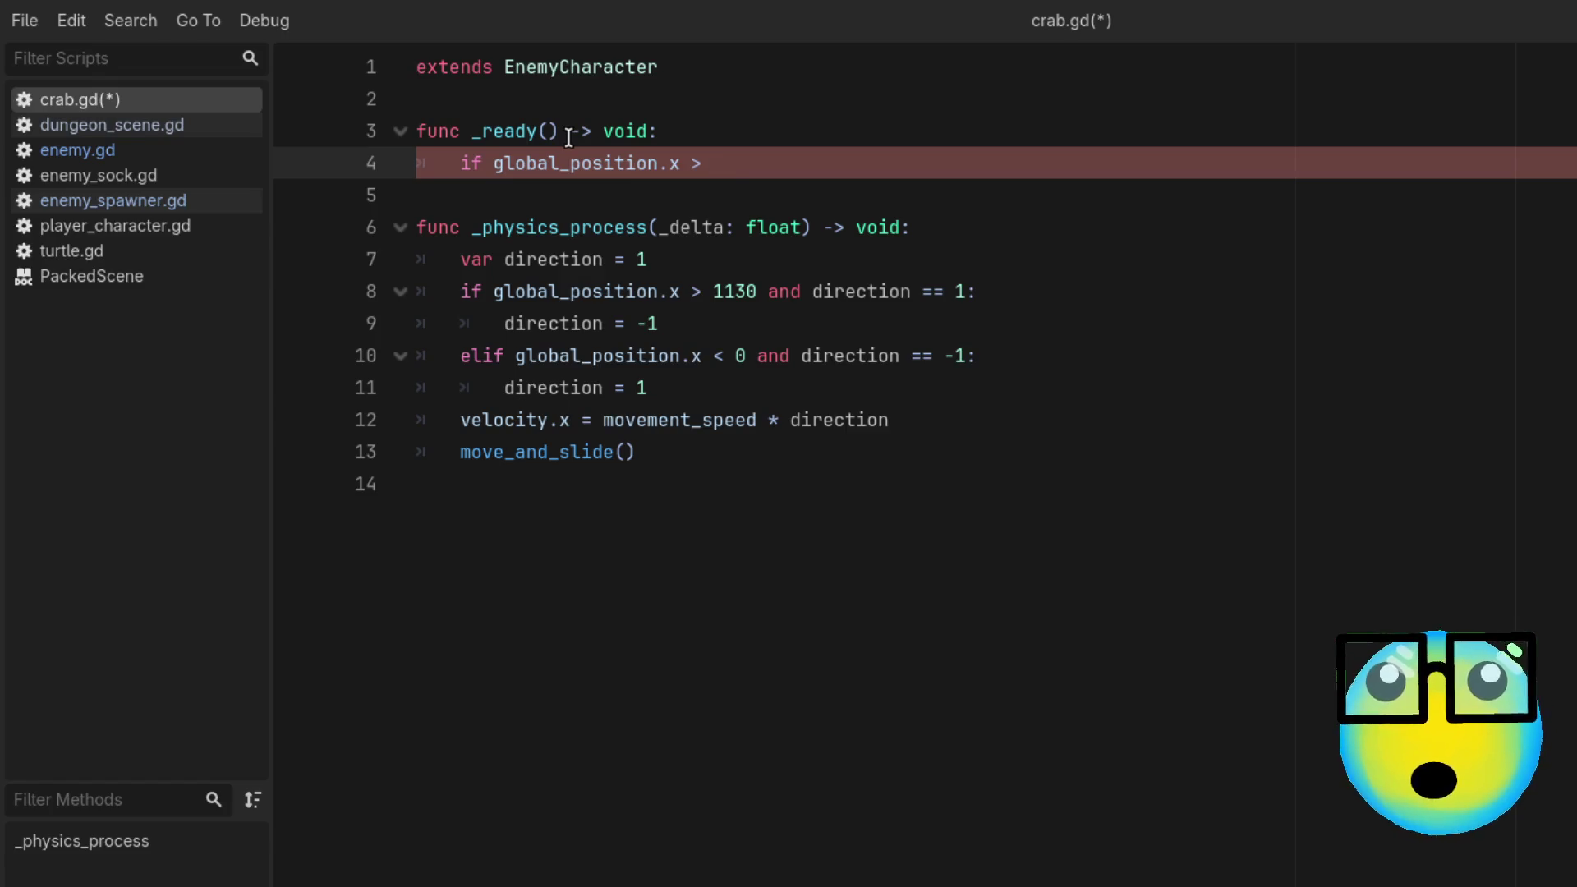
{"action": "type", "text": "1120"}
{"action": "key", "text": "BackSpace"}
{"action": "key", "text": "BackSpace"}
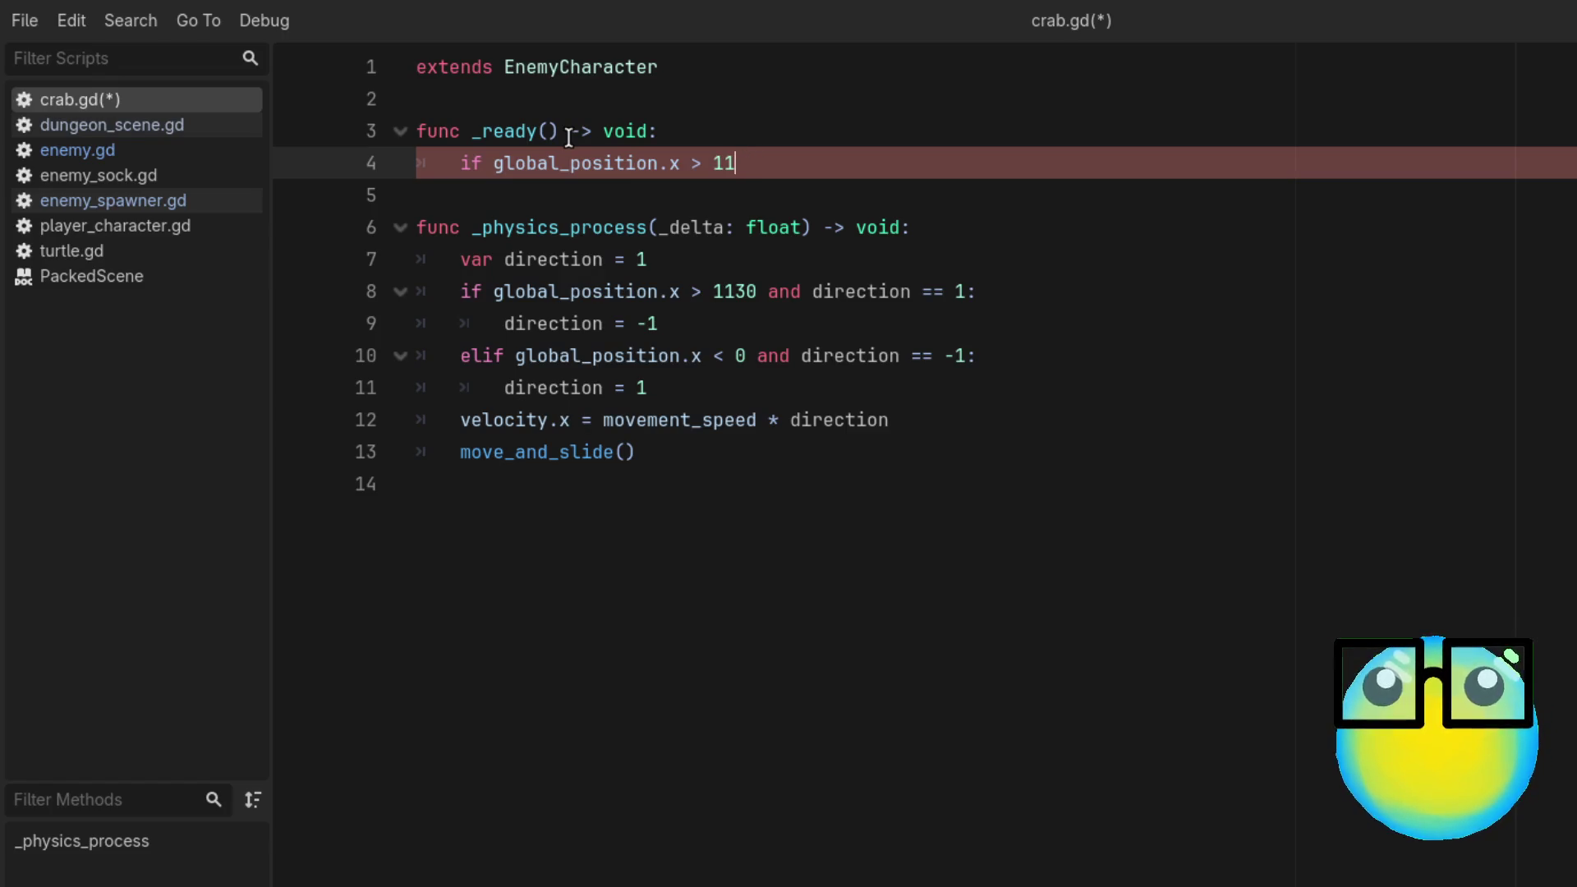
{"action": "type", "text": "40"}
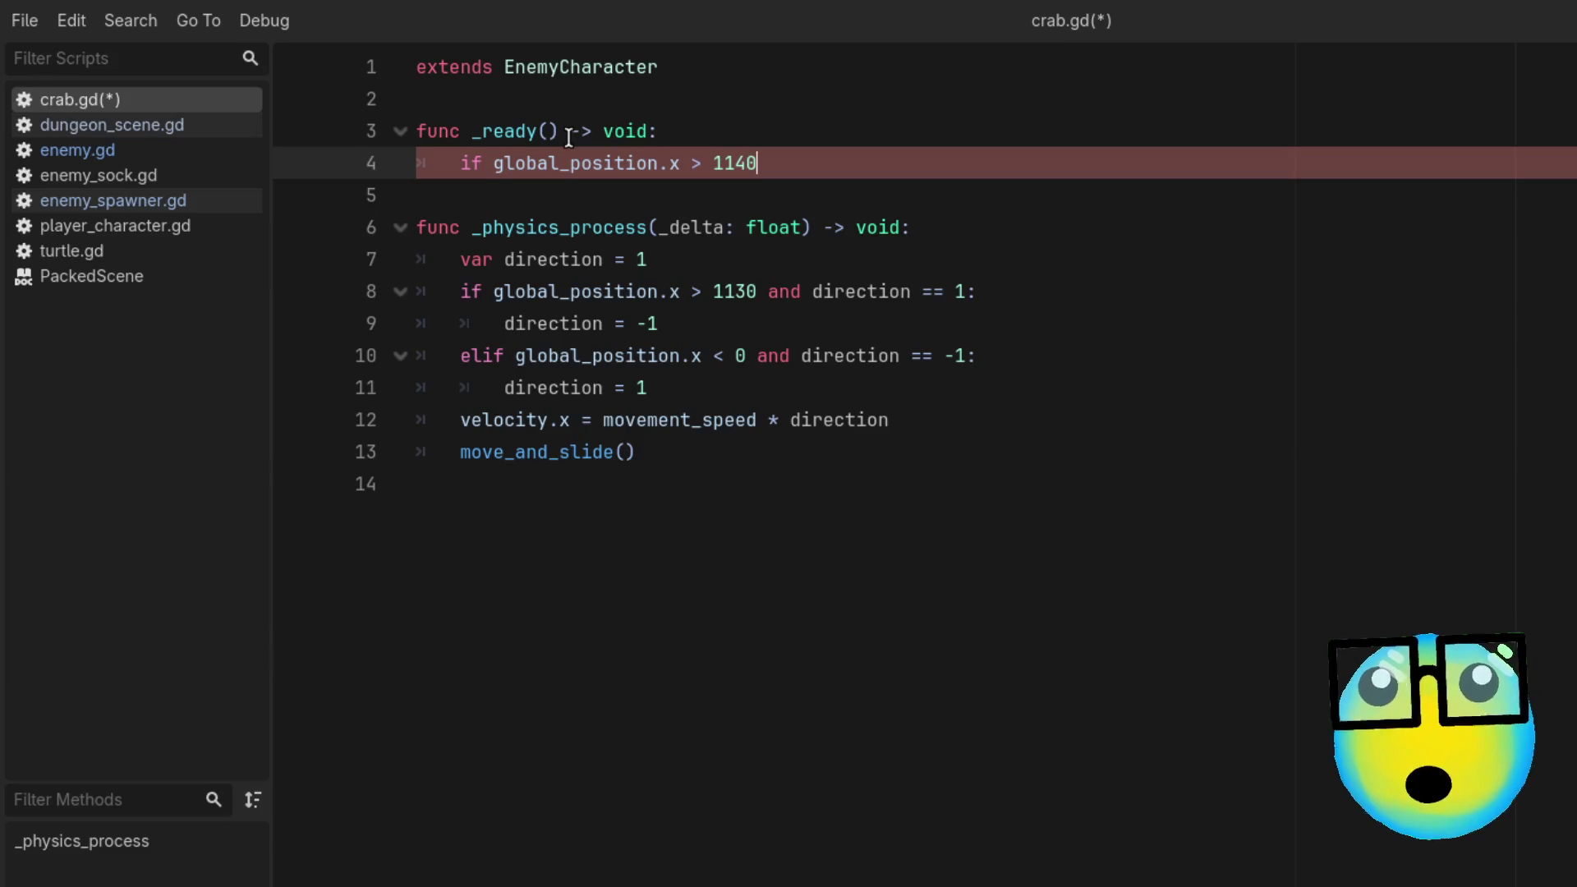
Step: Change line 8's threshold from 1130 to 1140, then end the _ready condition with a colon and begin a new line
{"action": "left_click", "coordinate": [748, 303]}
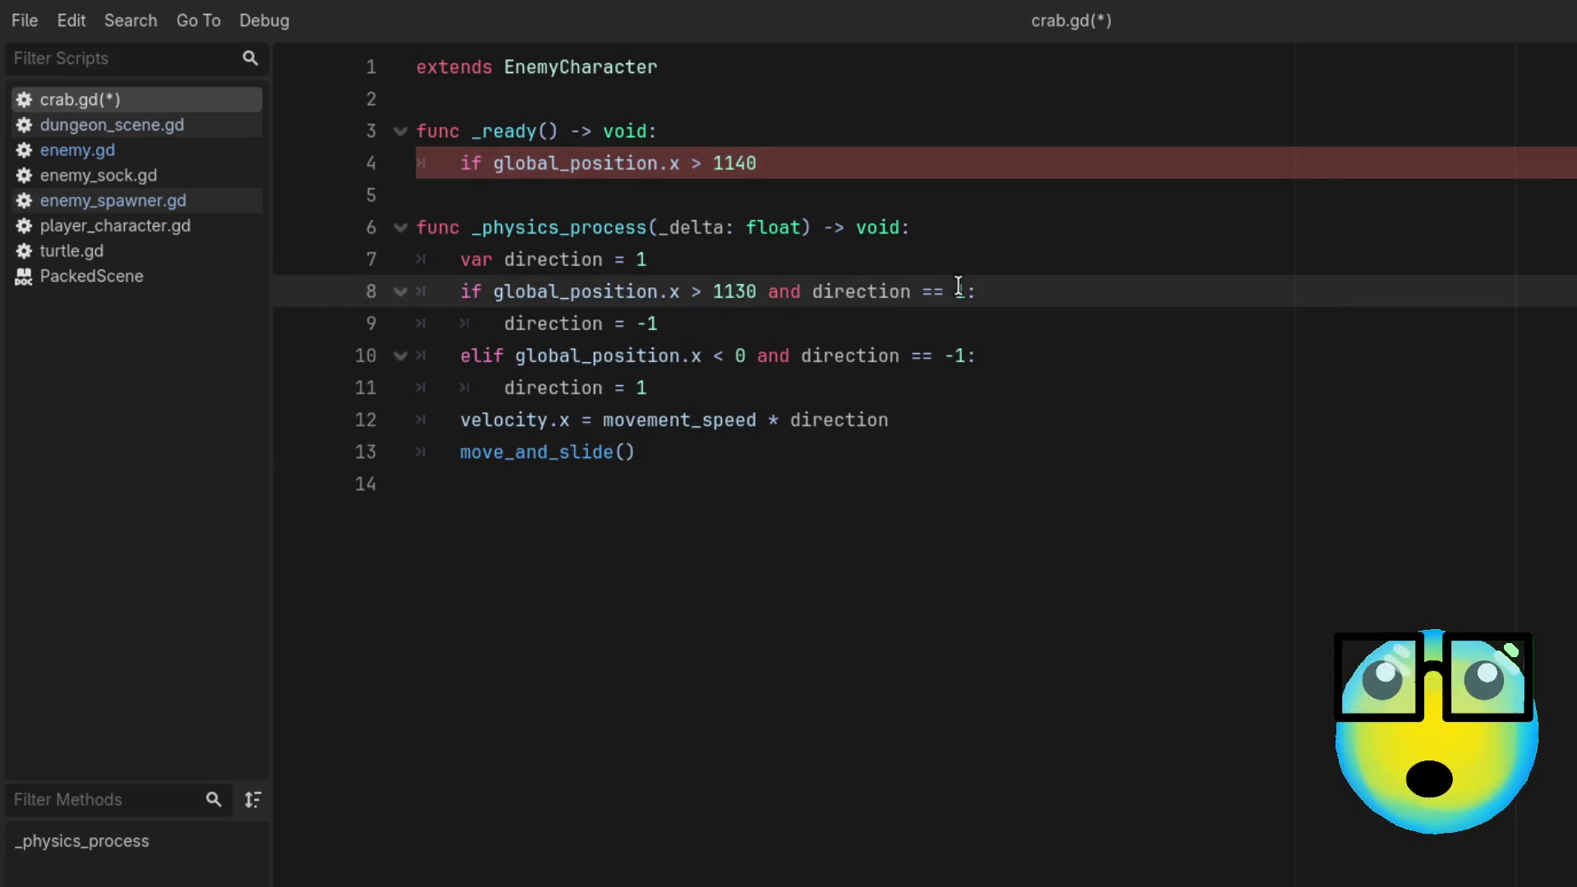
{"action": "key", "text": "BackSpace"}
{"action": "type", "text": "4"}
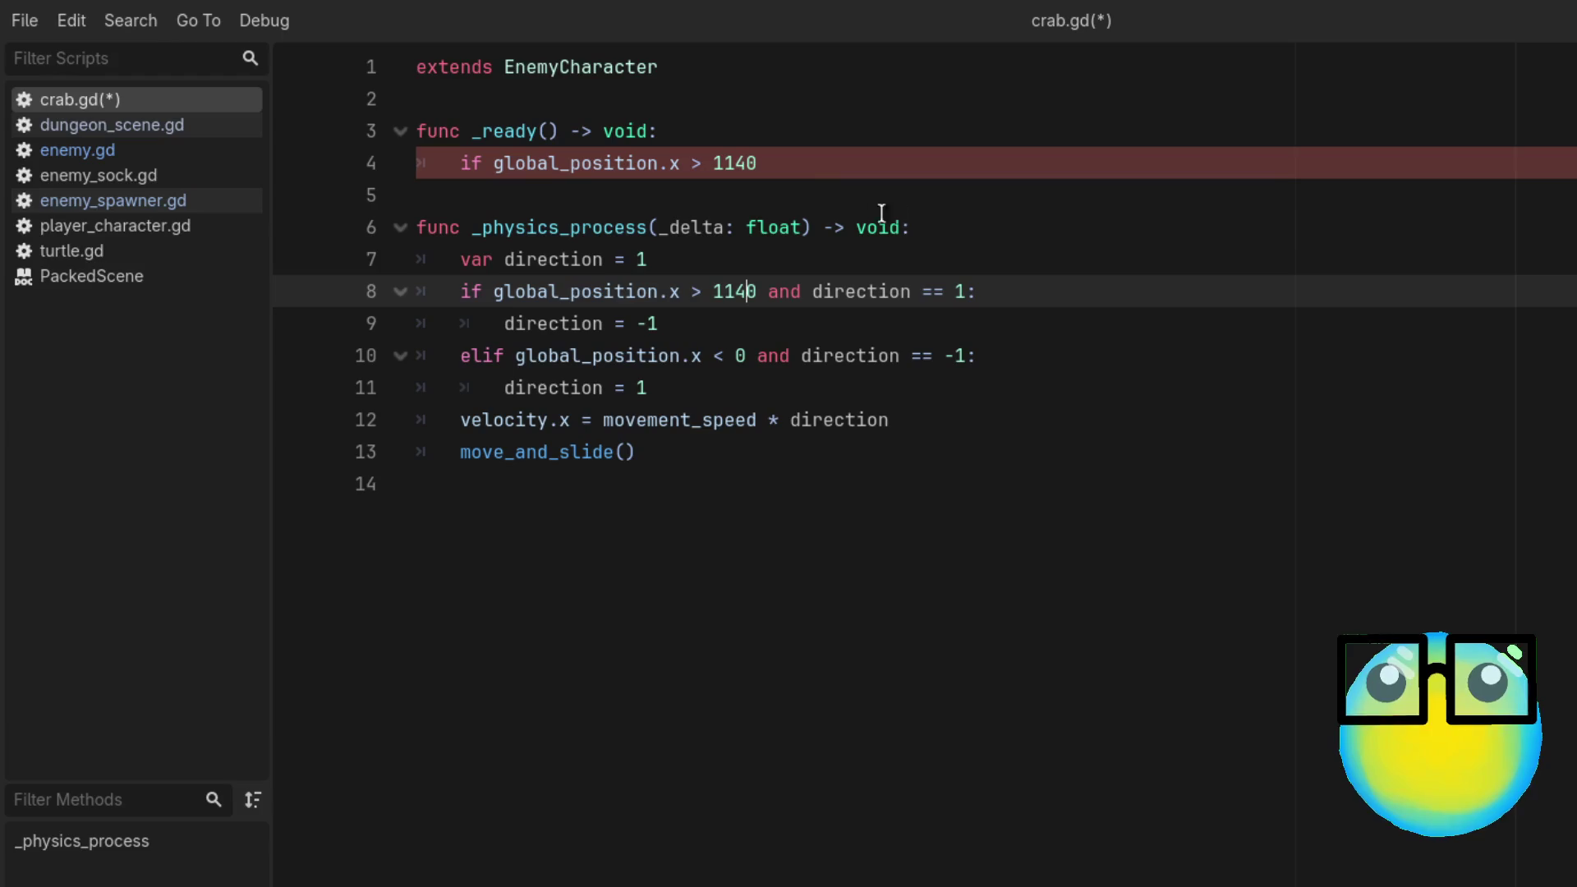
{"action": "left_click", "coordinate": [809, 173]}
{"action": "type", "text": ":"}
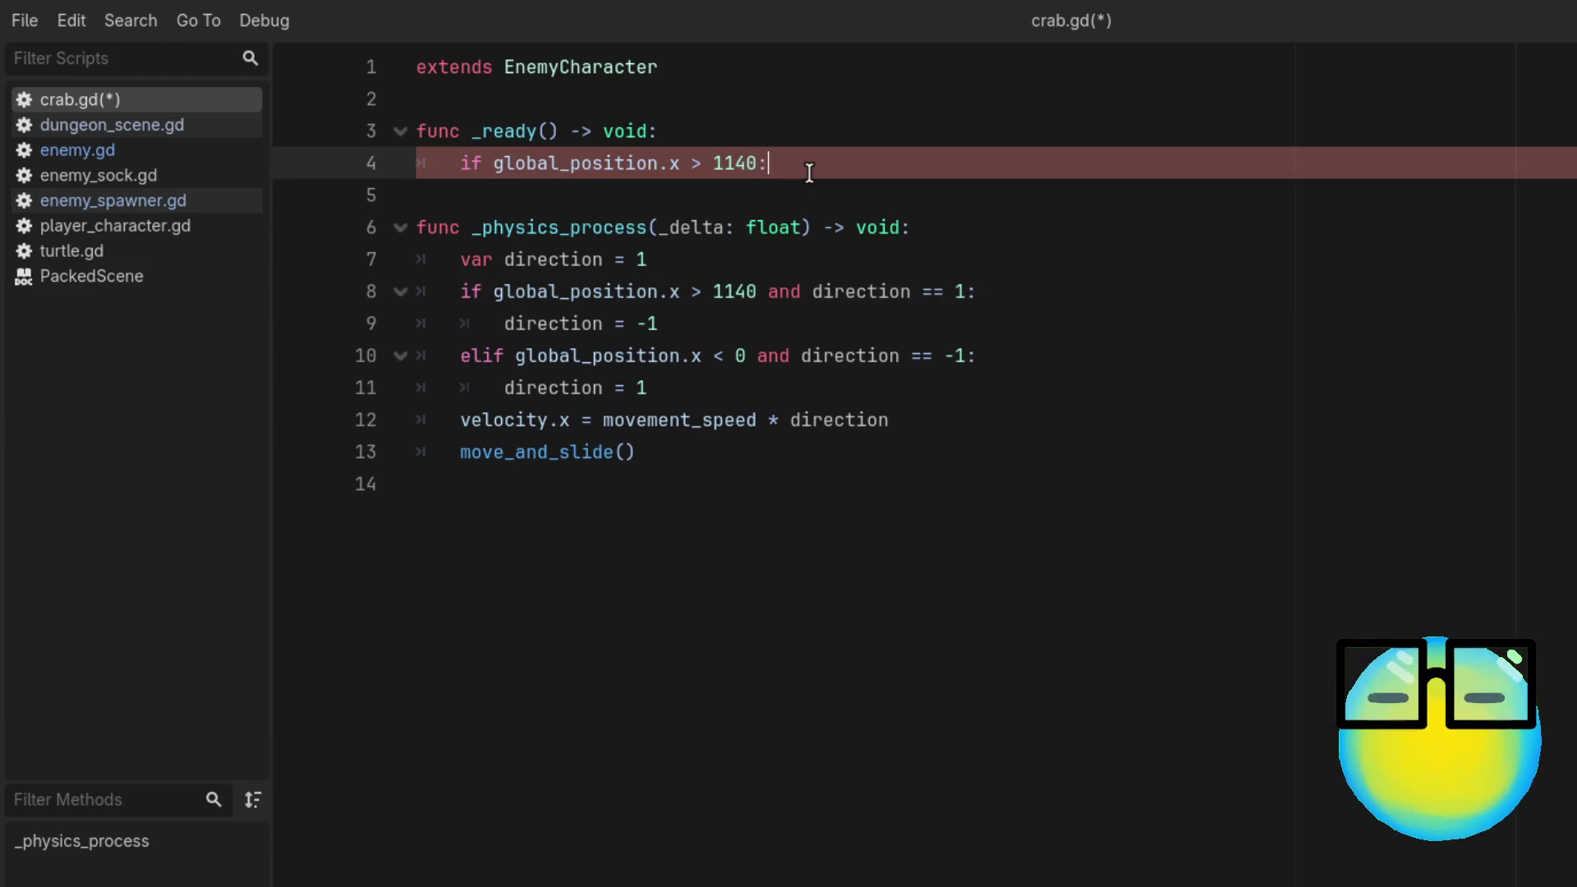
{"action": "key", "text": "Return"}
{"action": "type", "text": "dire"}
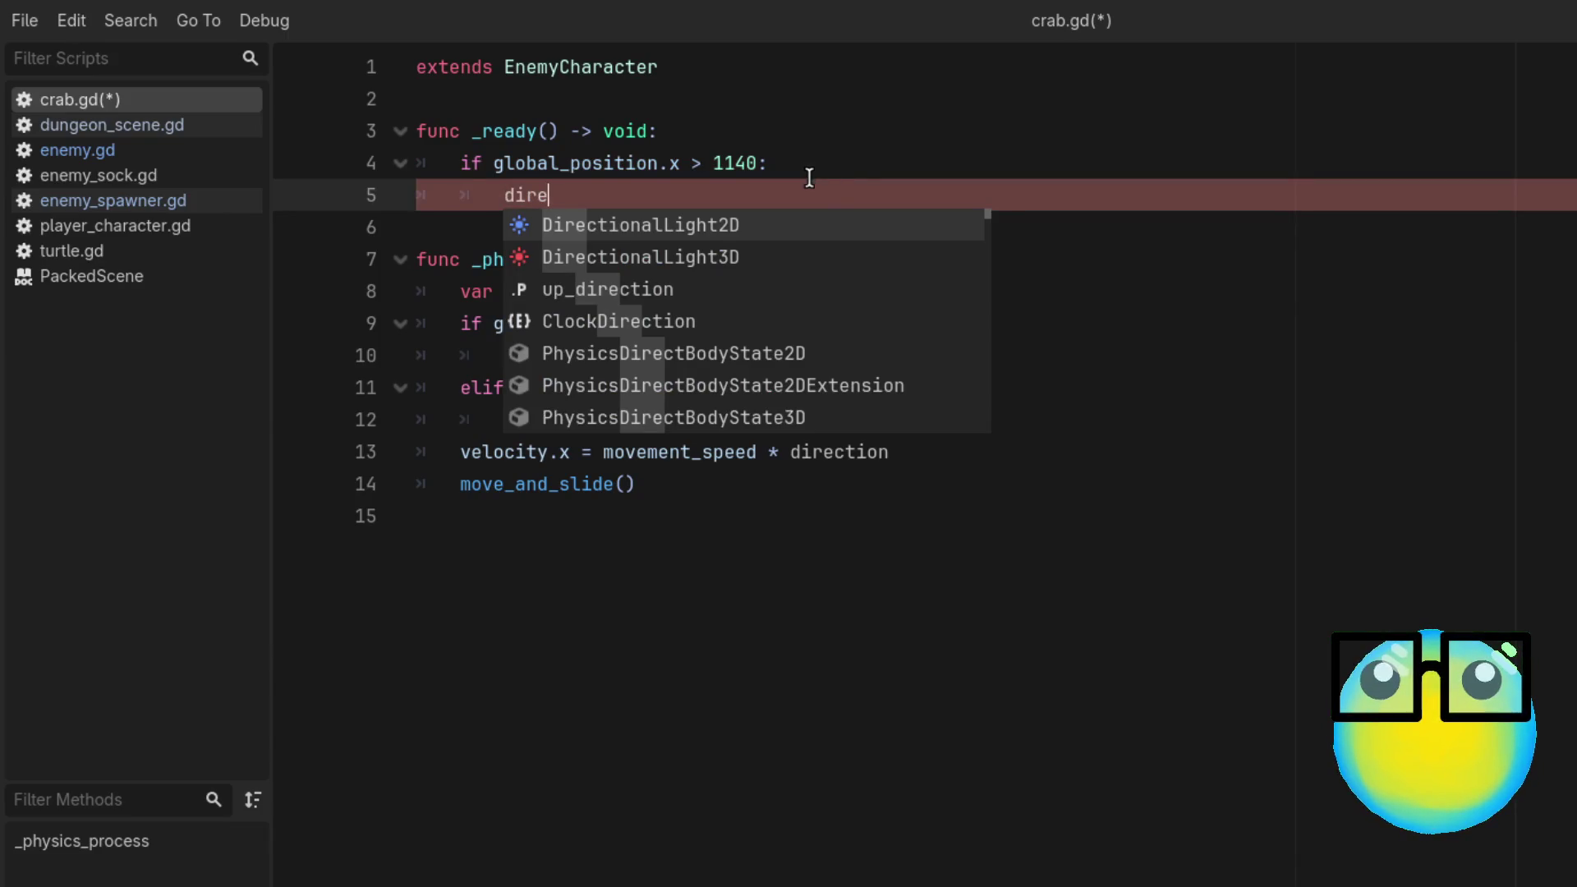
Step: Change the _ready check's threshold to 500 and select the 'var direction = 1' line
{"action": "left_click", "coordinate": [733, 163]}
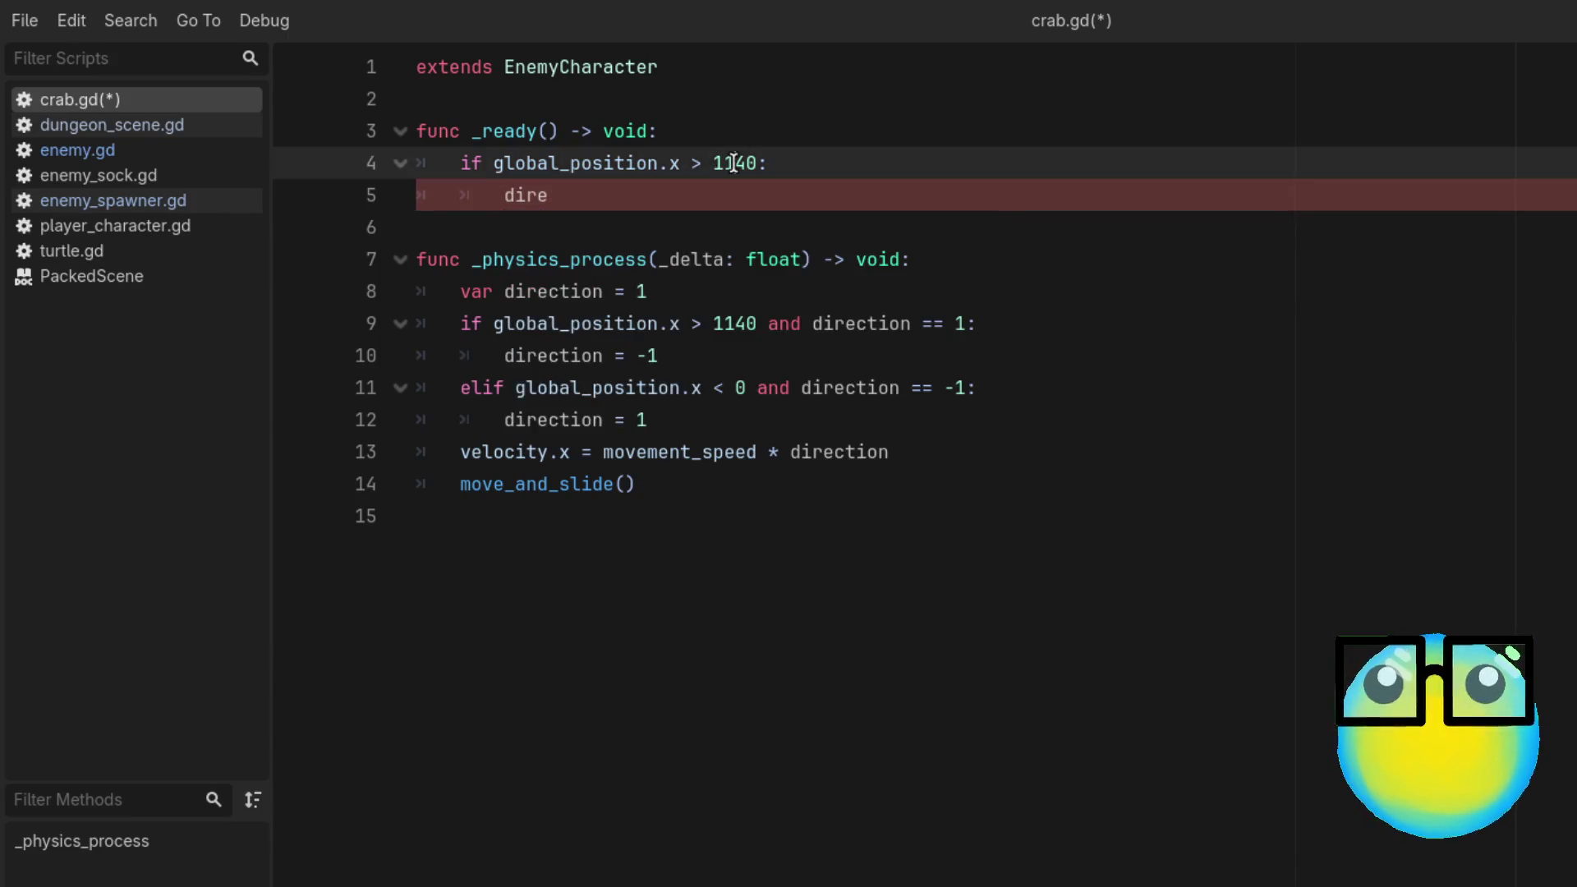
{"action": "double_click", "coordinate": [733, 163]}
{"action": "type", "text": "500"}
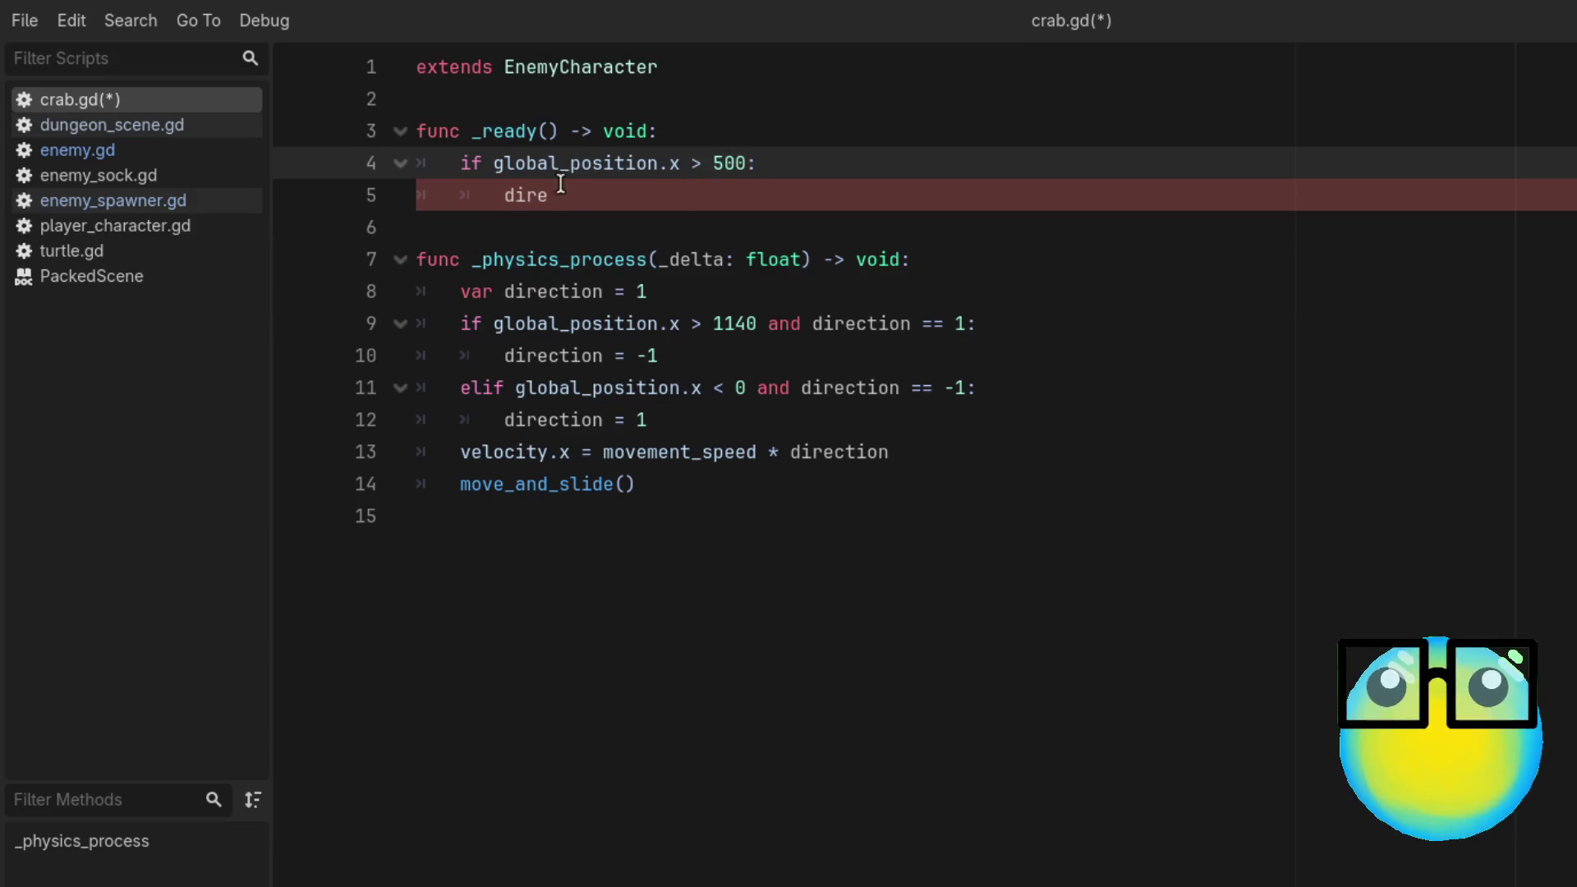
{"action": "left_click", "coordinate": [575, 198]}
{"action": "left_click", "coordinate": [644, 293]}
{"action": "left_click_drag", "start_coordinate": [644, 293], "coordinate": [353, 294]}
{"action": "key", "text": "ctrl+c"}
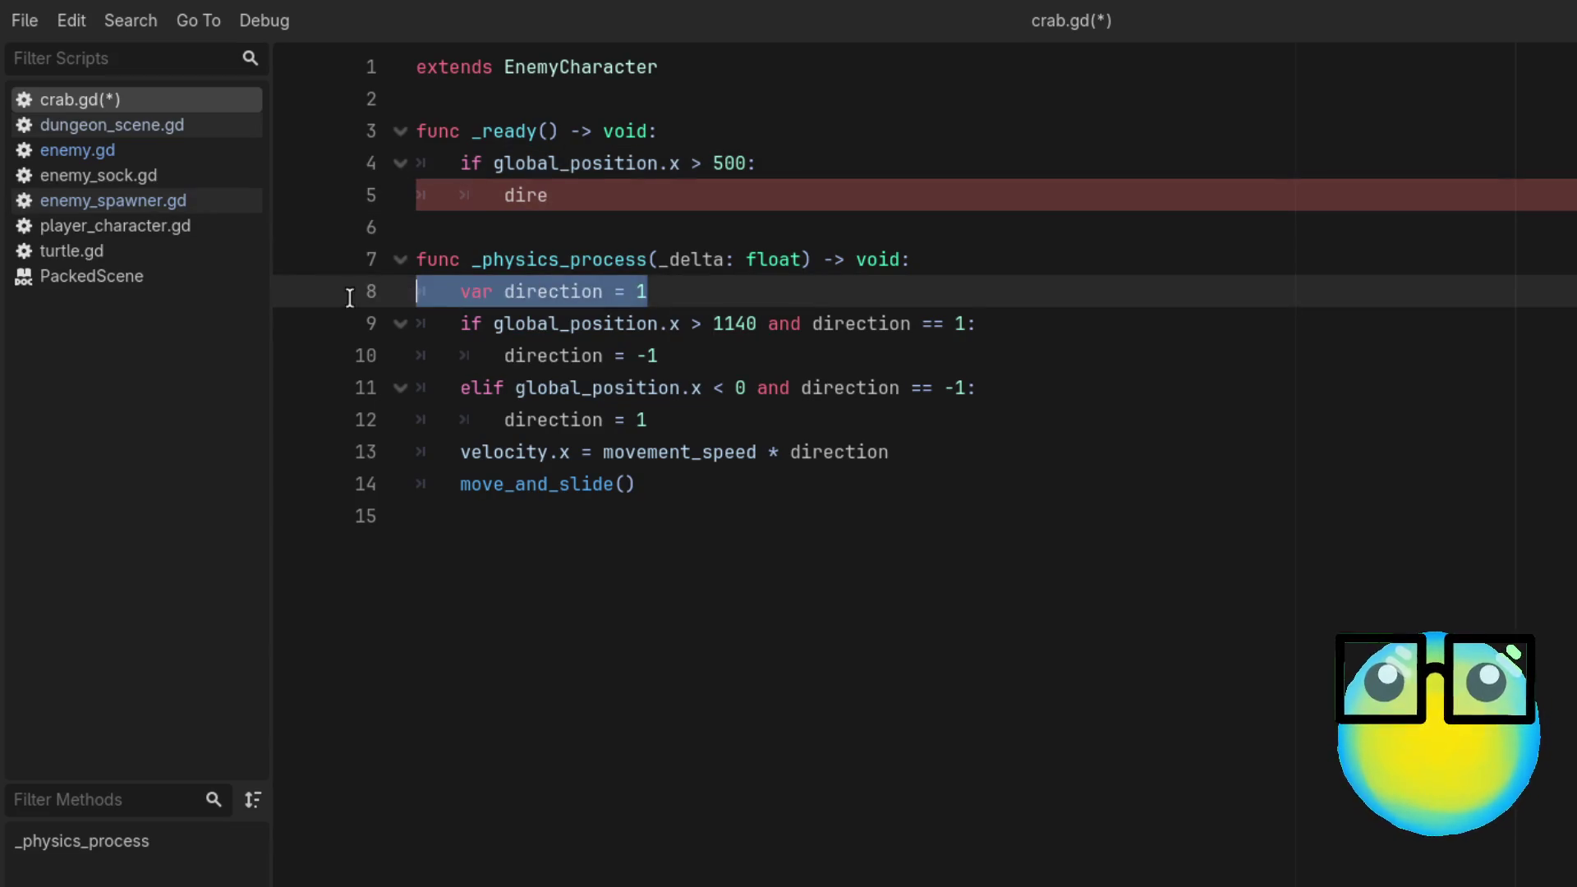
Step: Move 'var direction = 1' to an unindented line near the top of crab.gd
{"action": "key", "text": "BackSpace"}
{"action": "left_click", "coordinate": [436, 109]}
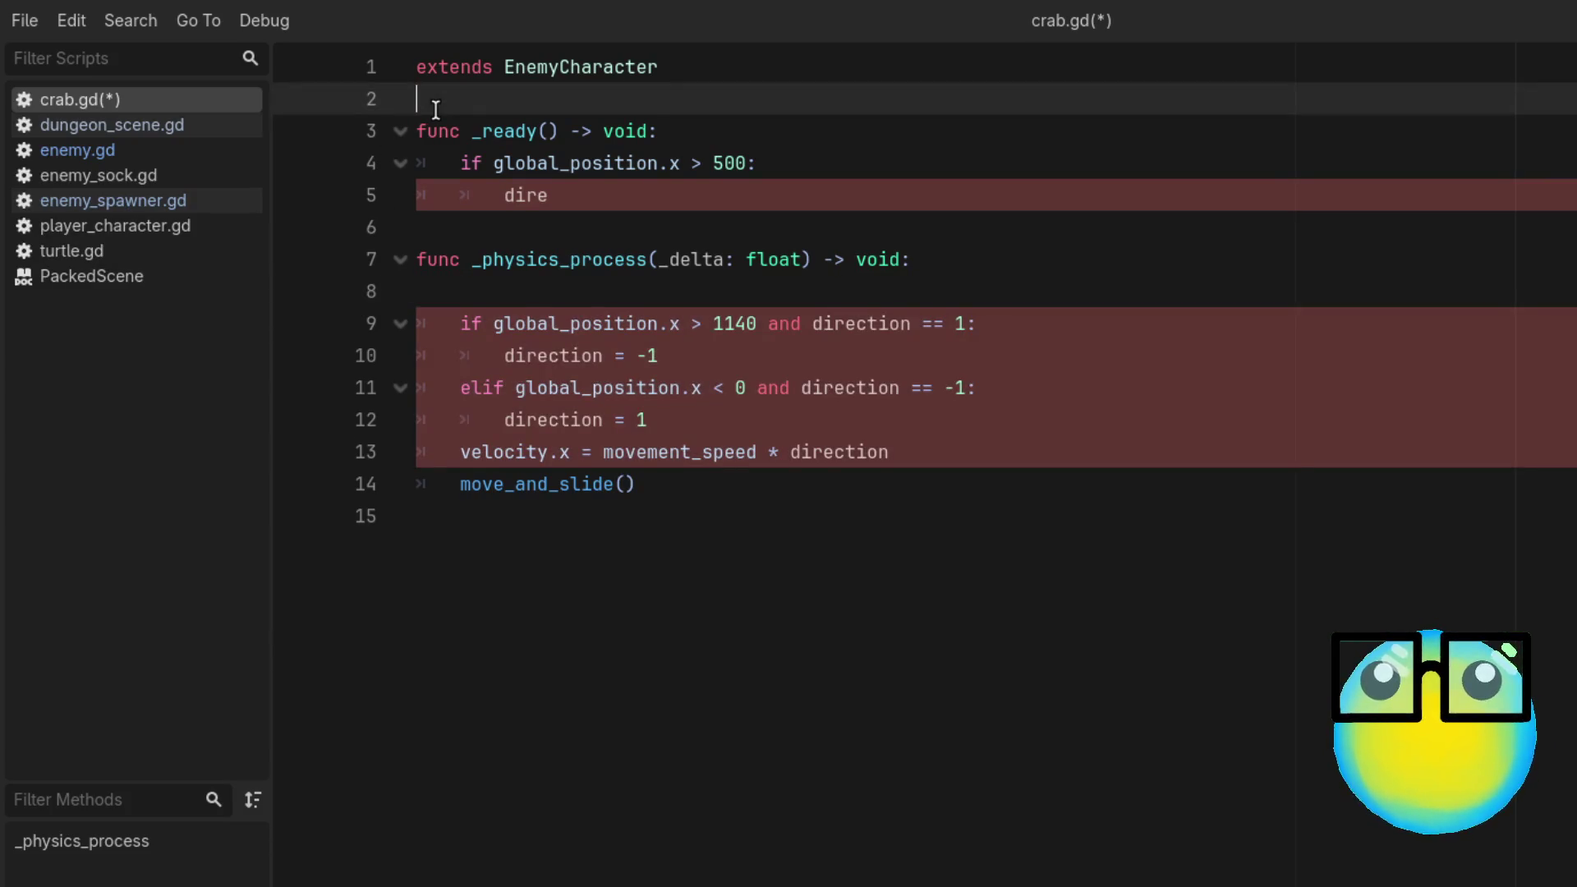
{"action": "key", "text": "Return"}
{"action": "key", "text": "ctrl+v"}
{"action": "left_click", "coordinate": [453, 134]}
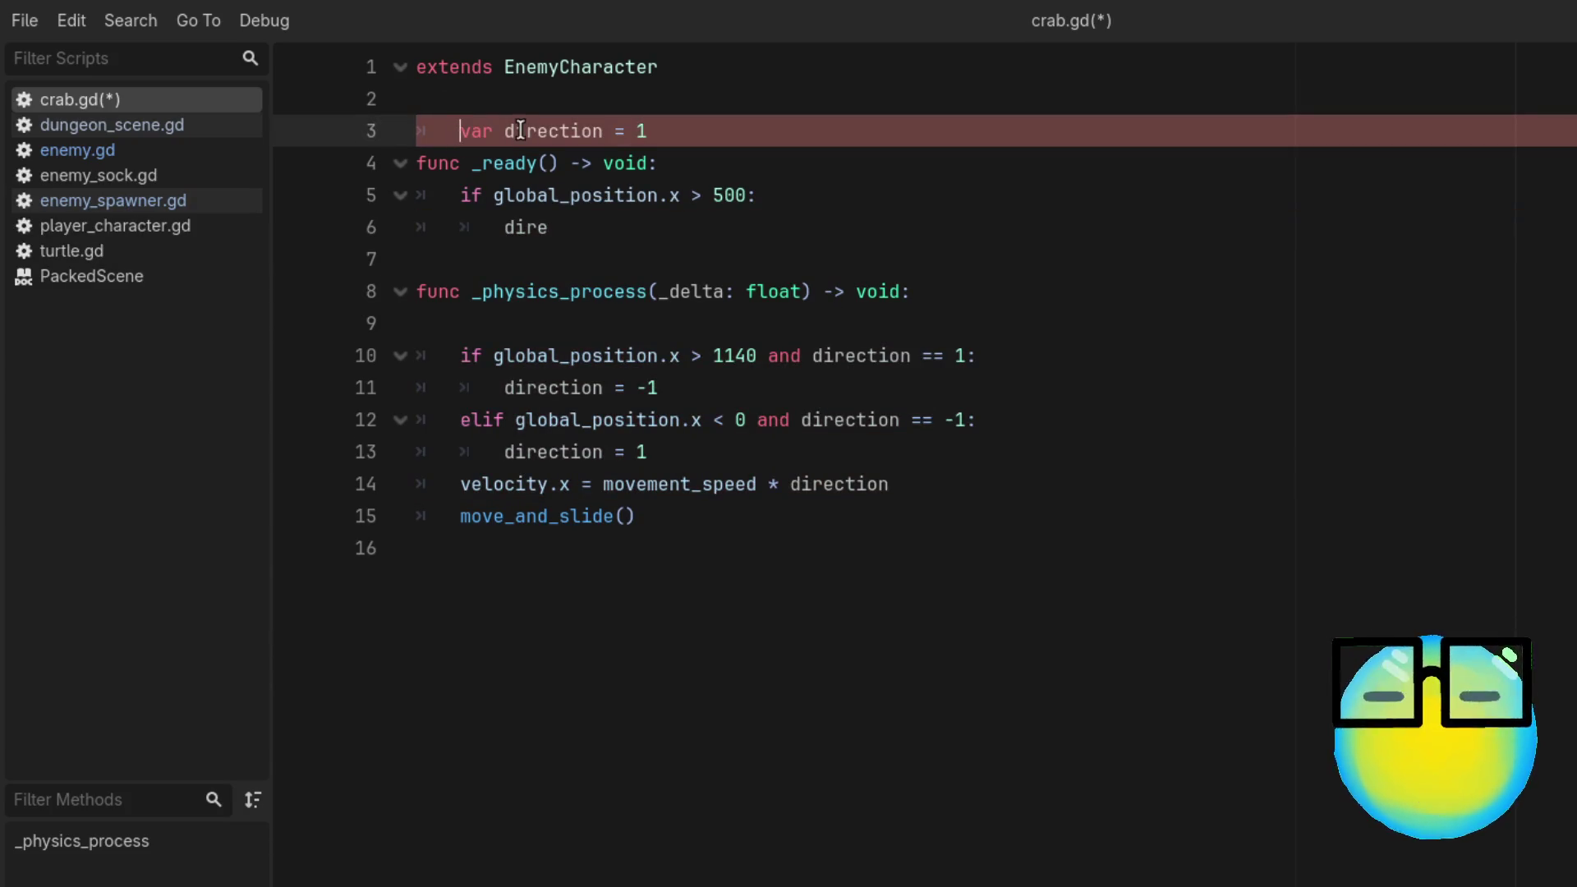
{"action": "key", "text": "BackSpace"}
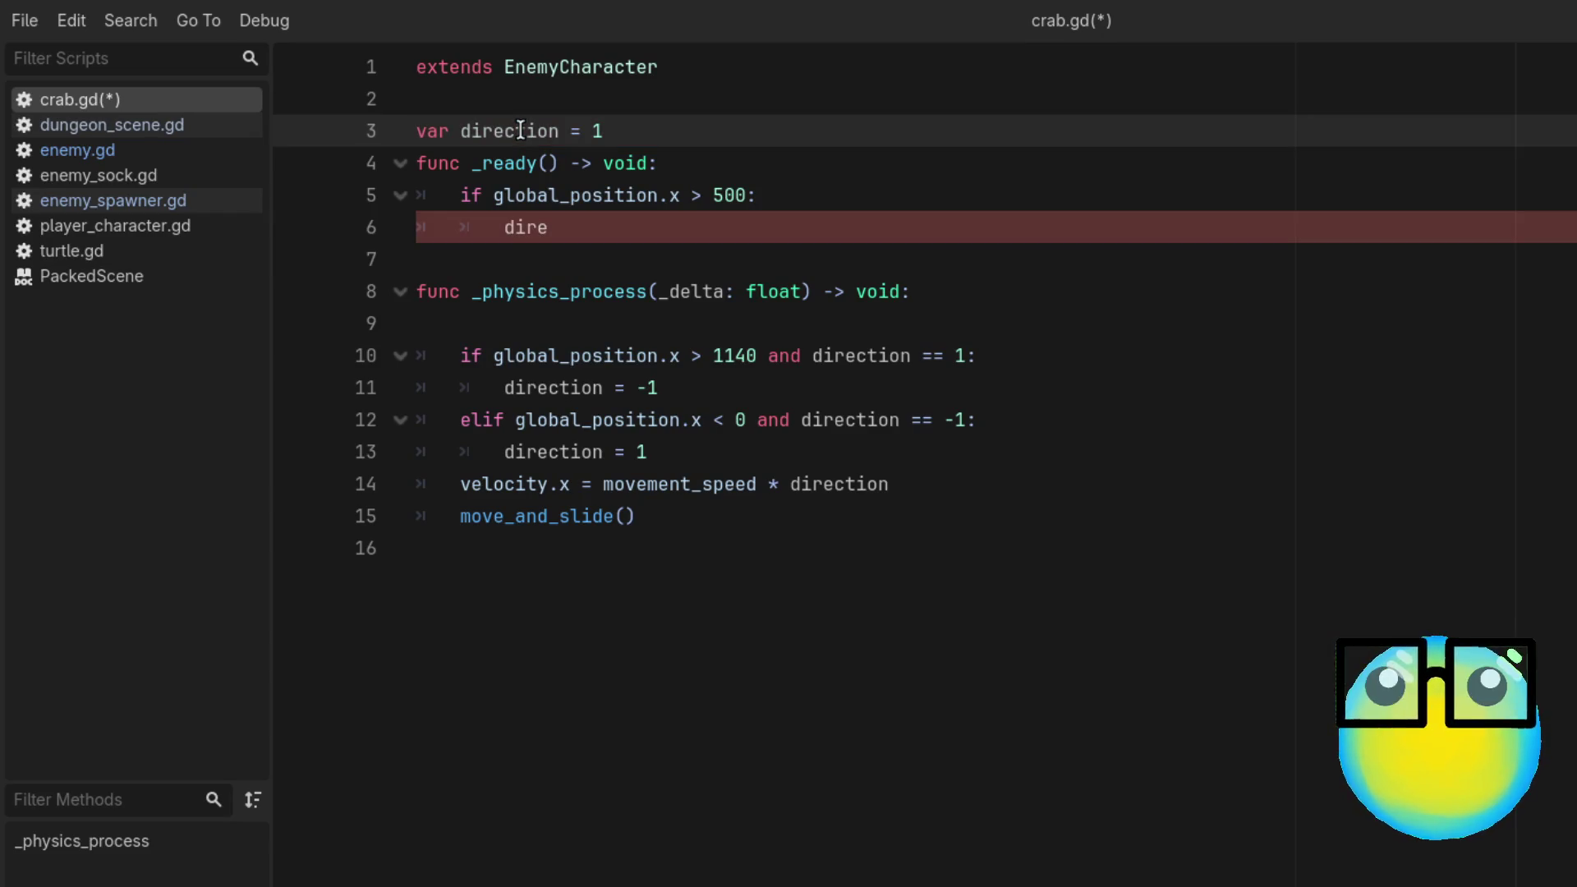
{"action": "key", "text": "Down"}
{"action": "key", "text": "Return"}
Step: Set direction = -1 in the _ready check with an else branch setting direction = 1, then save
{"action": "left_click", "coordinate": [603, 261]}
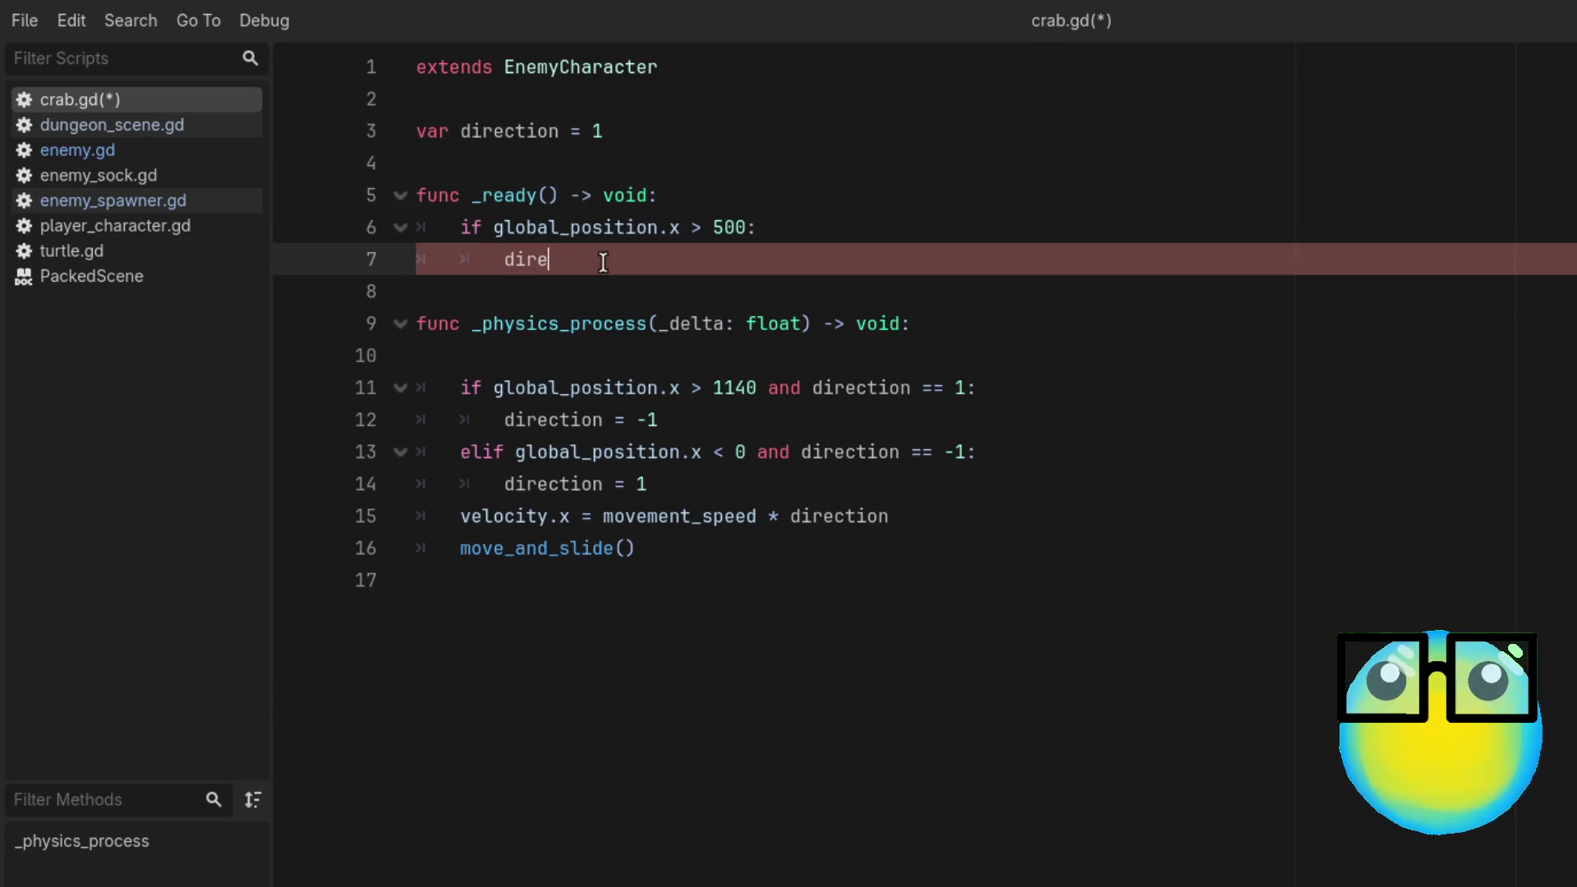
{"action": "type", "text": "c"}
{"action": "type", "text": "on.x"}
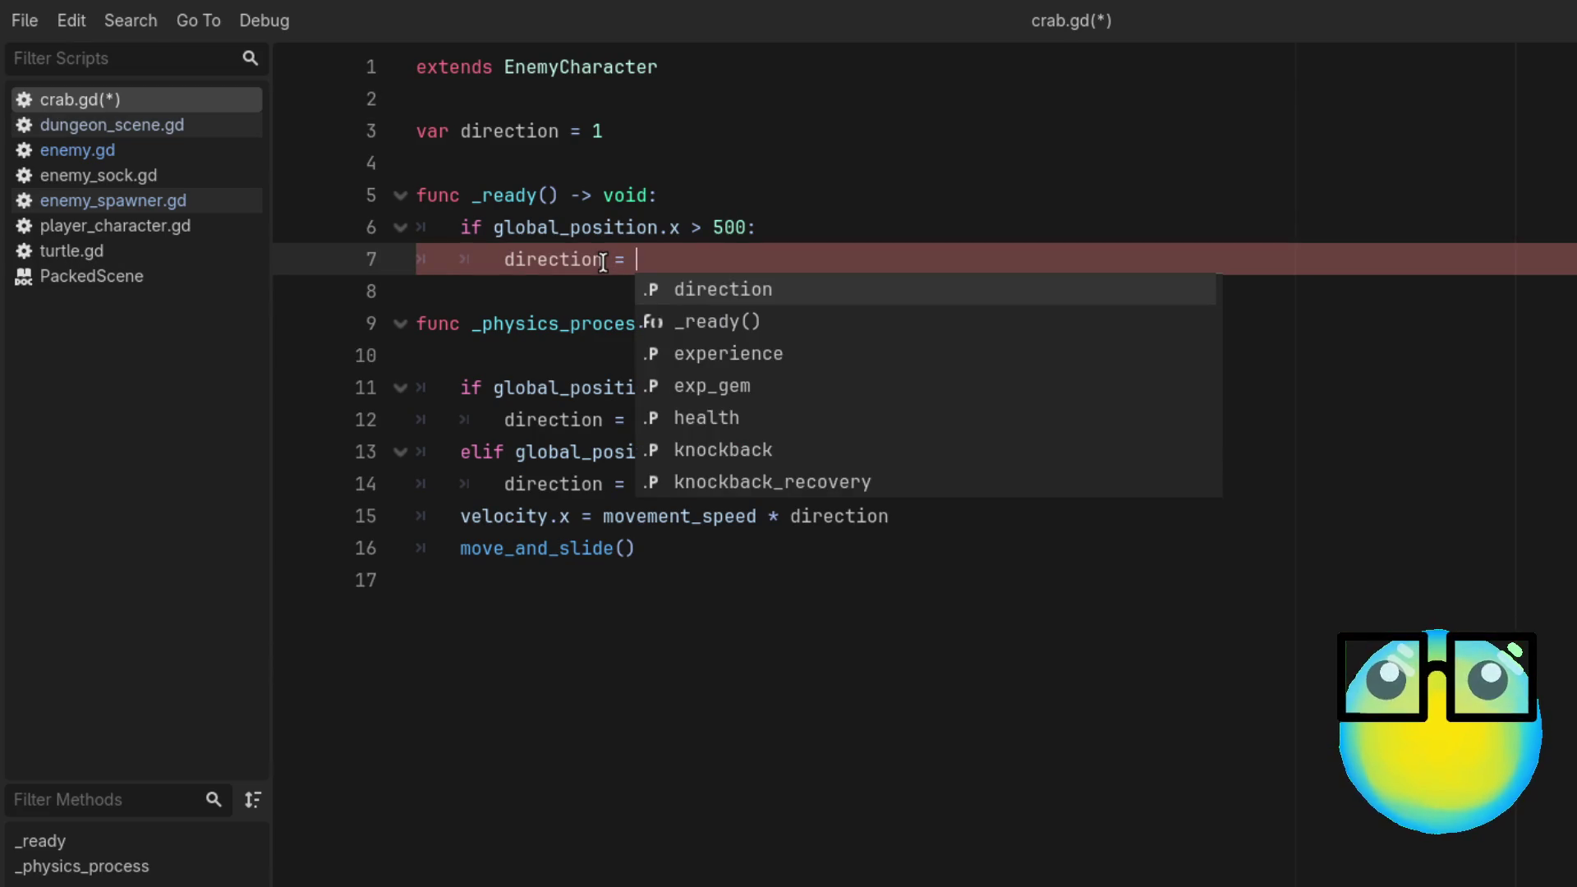
{"action": "type", "text": "-1"}
{"action": "key", "text": "Return"}
{"action": "type", "text": "else:"}
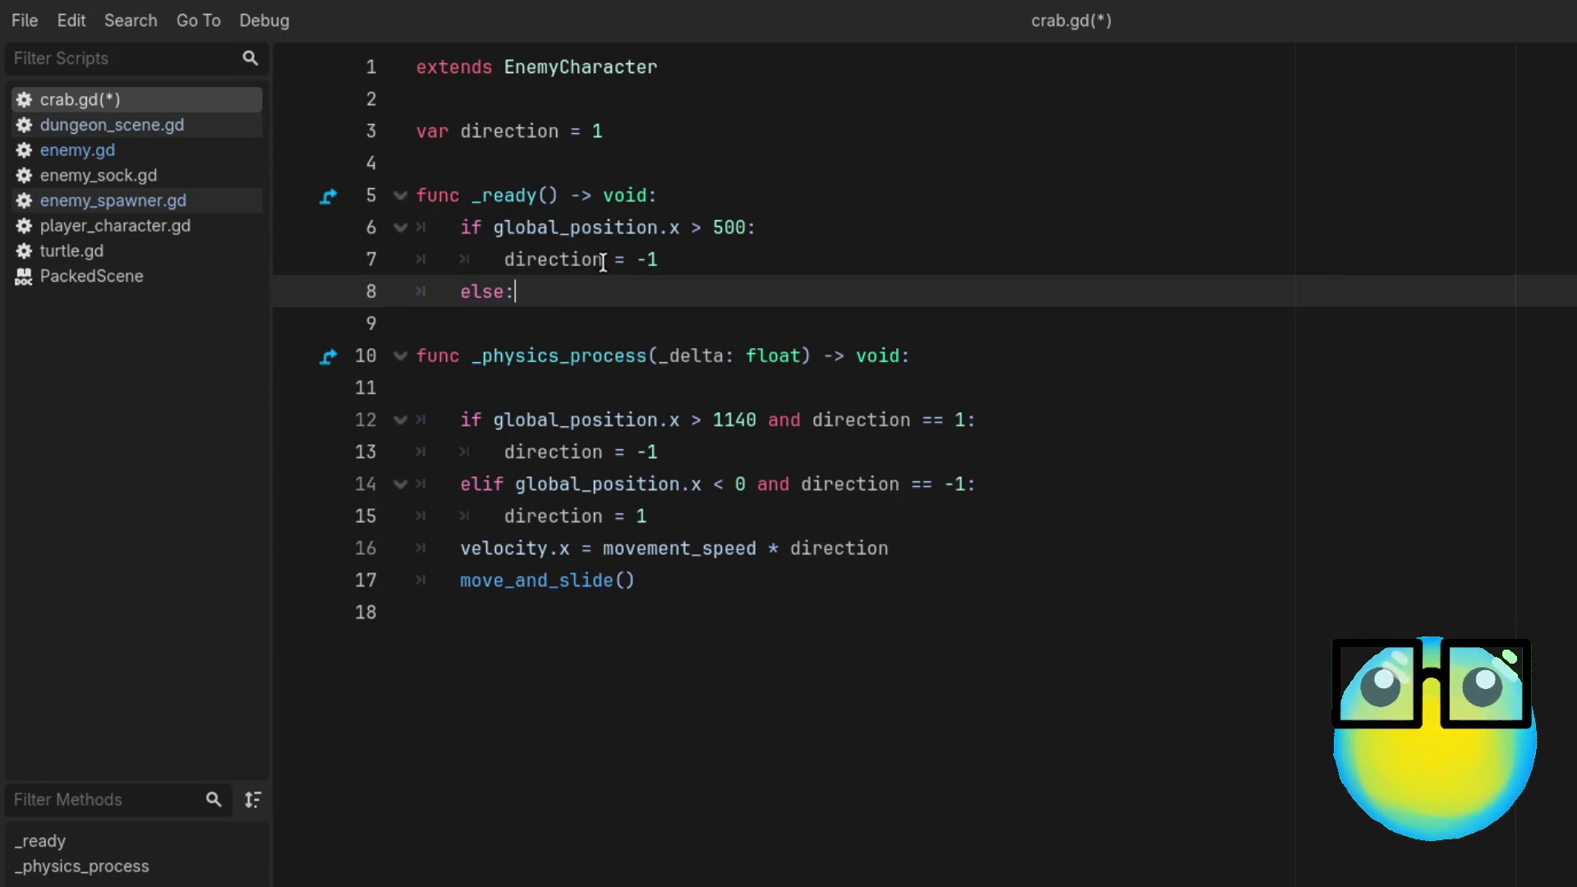
{"action": "key", "text": "Return"}
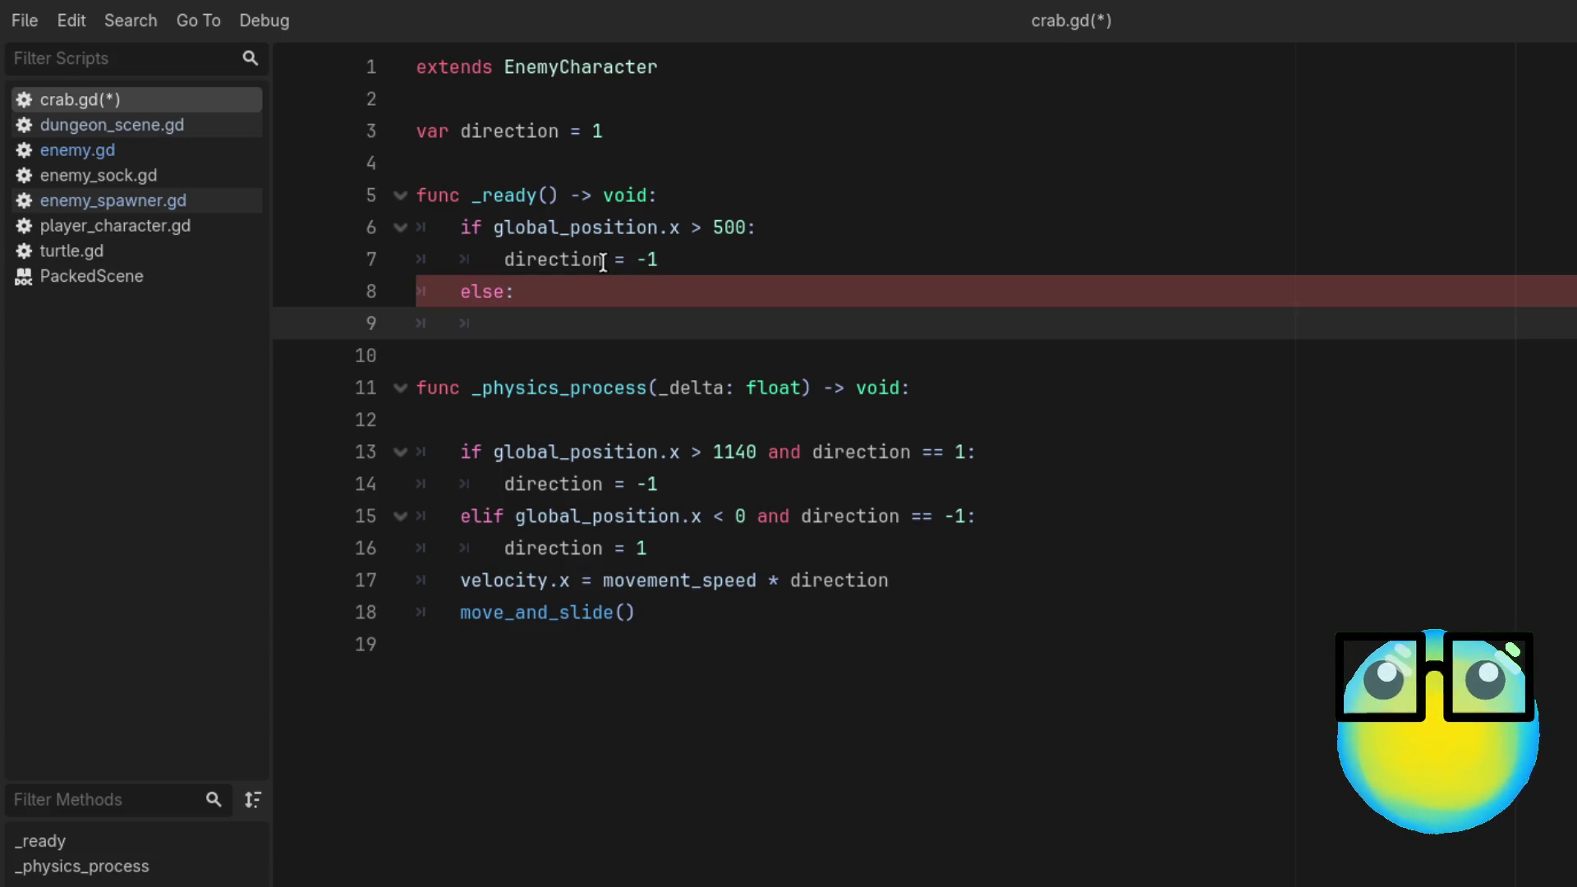
{"action": "type", "text": "dire"}
{"action": "key", "text": "Return"}
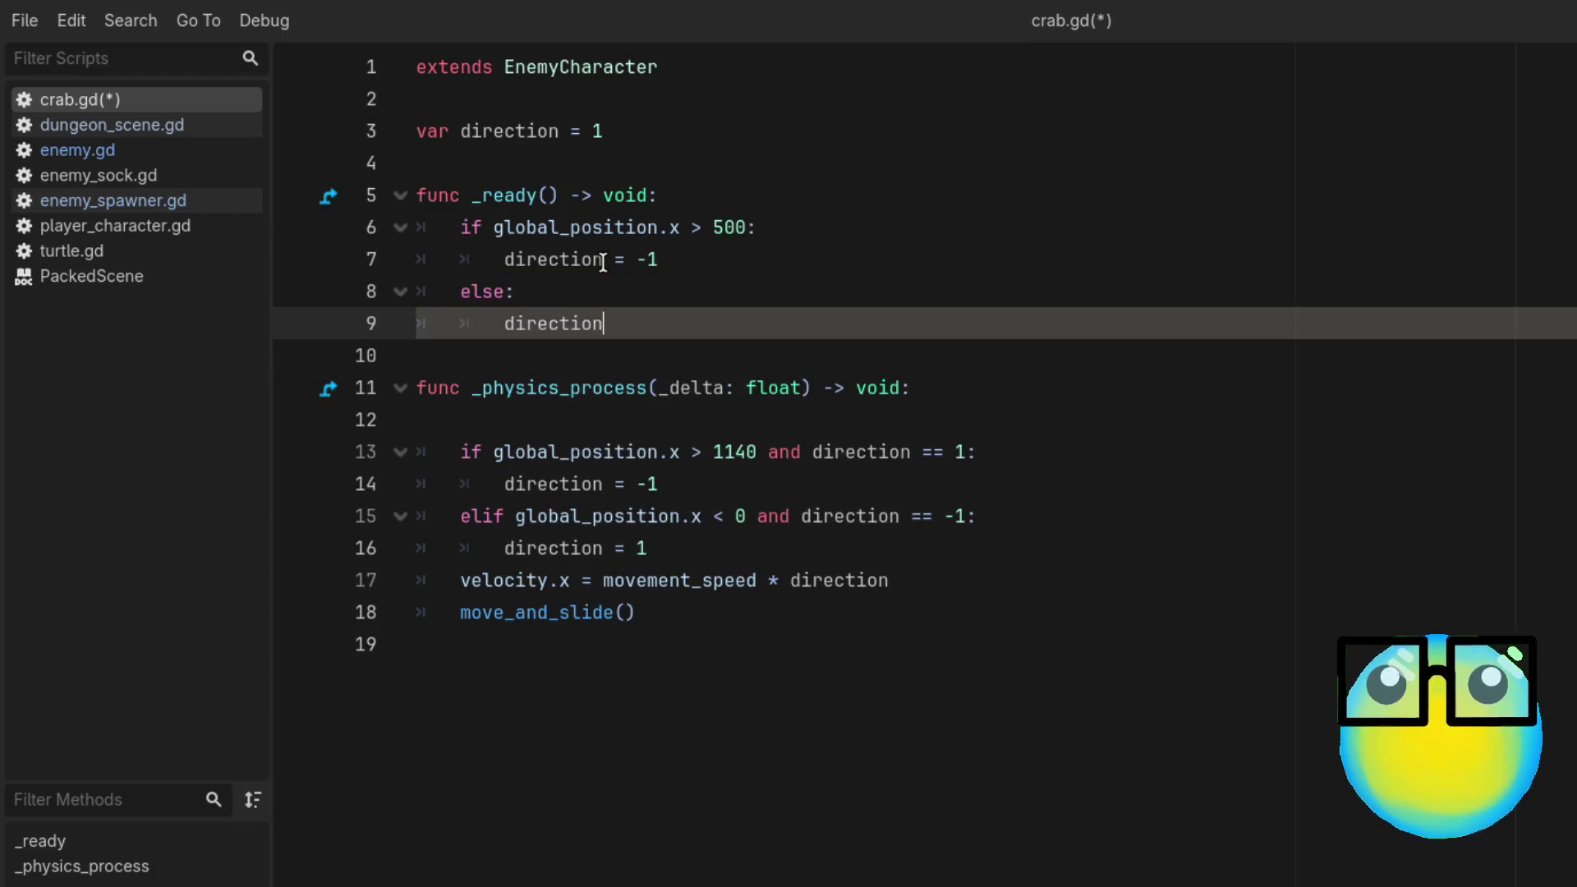
{"action": "type", "text": " = 1"}
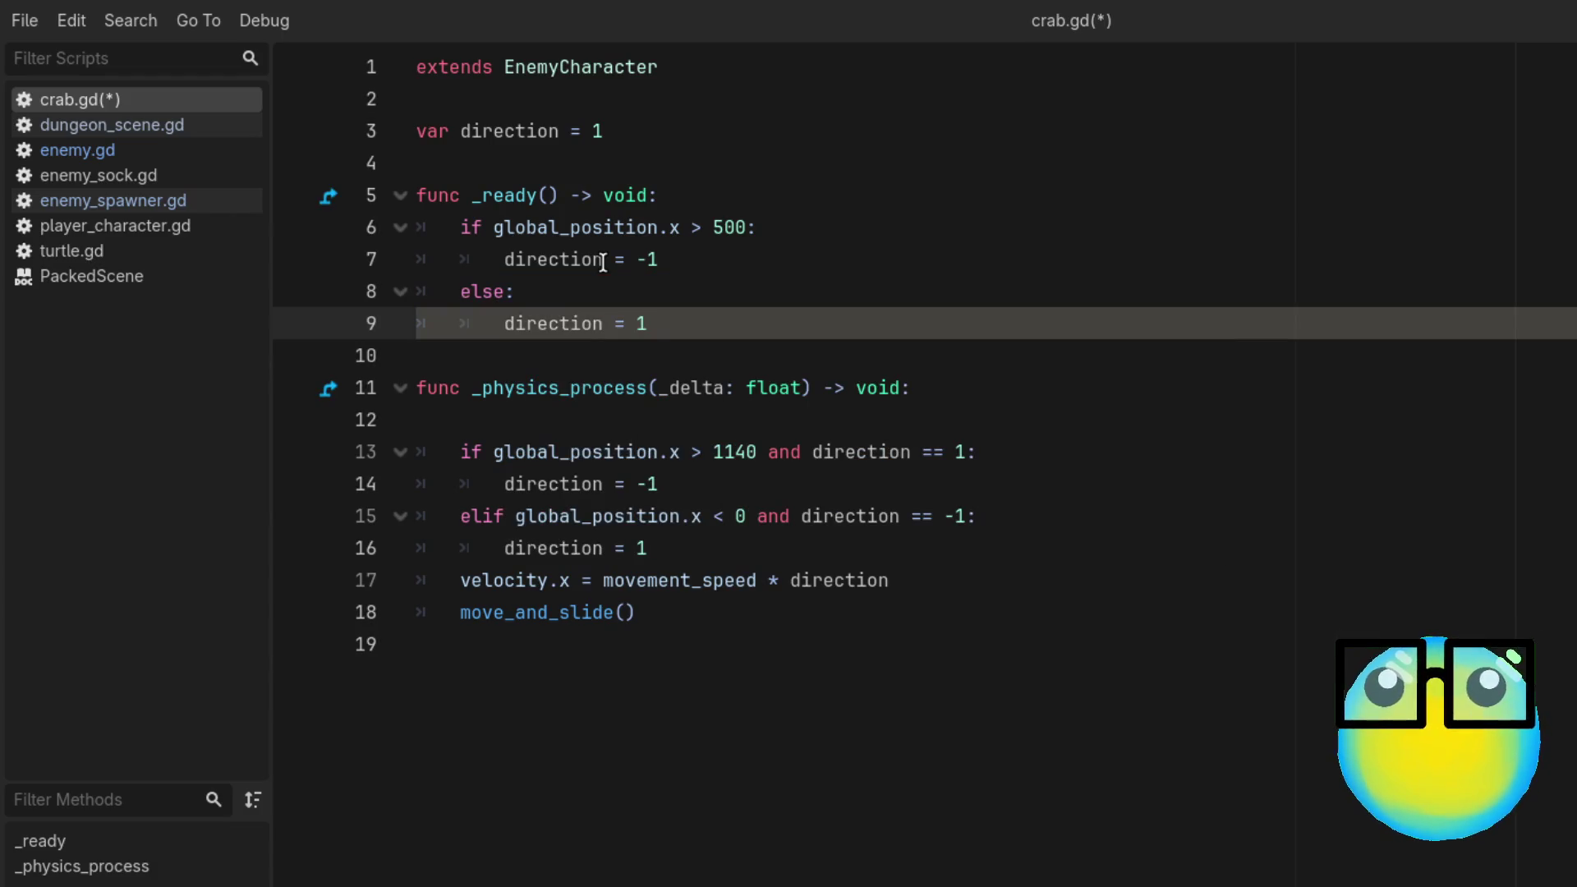
{"action": "key", "text": "ctrl+s"}
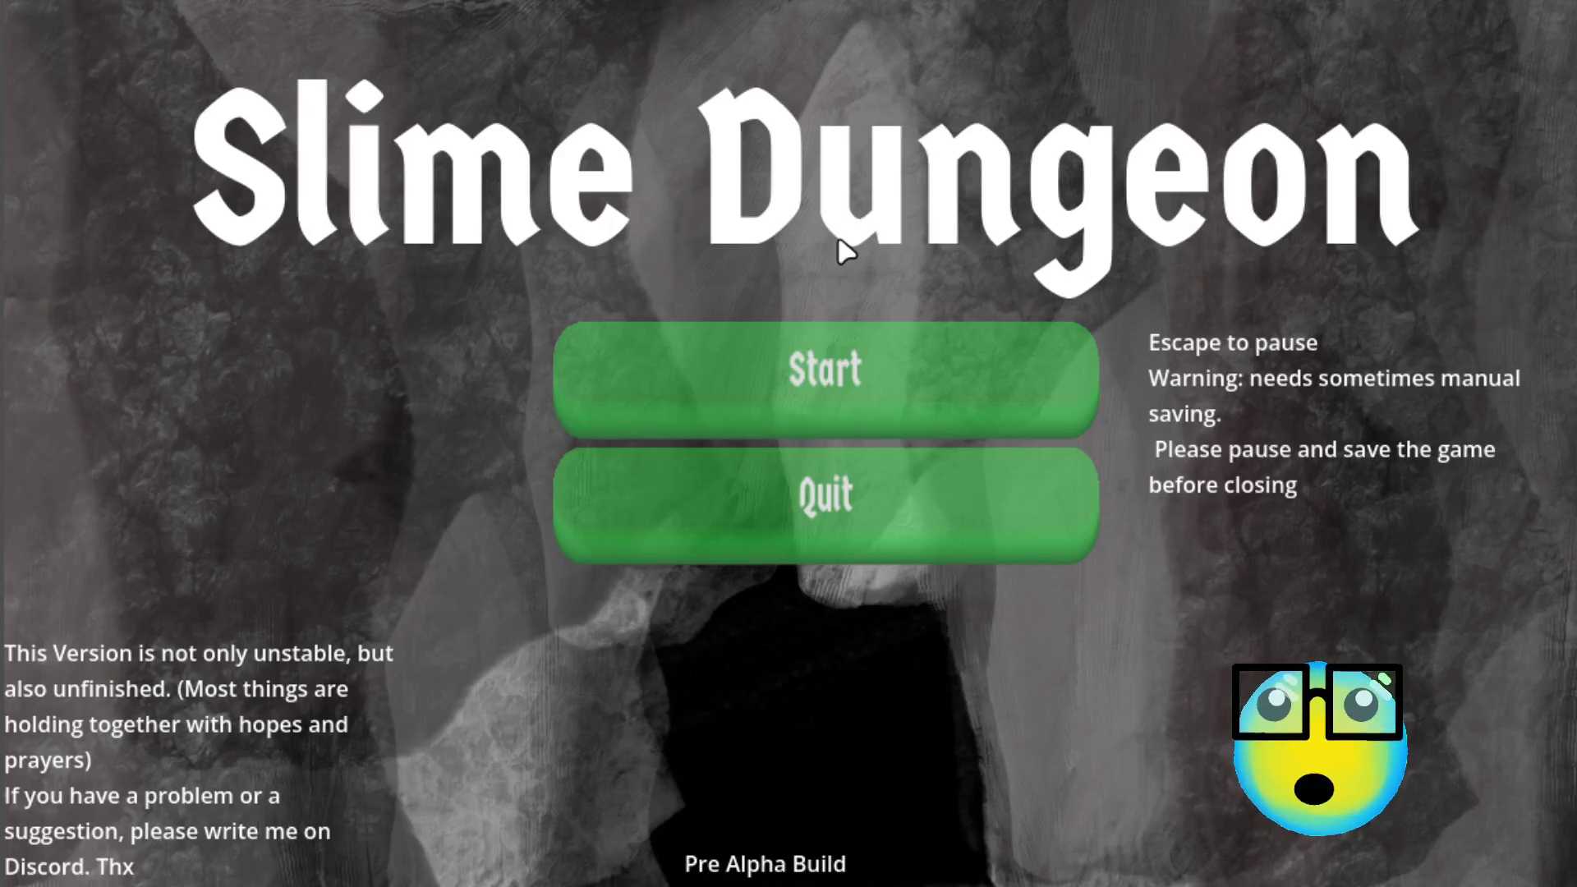
Step: Send the slime on a Level 1 mission, watch the crabs, then stop the game with F8
{"action": "left_click", "coordinate": [932, 415]}
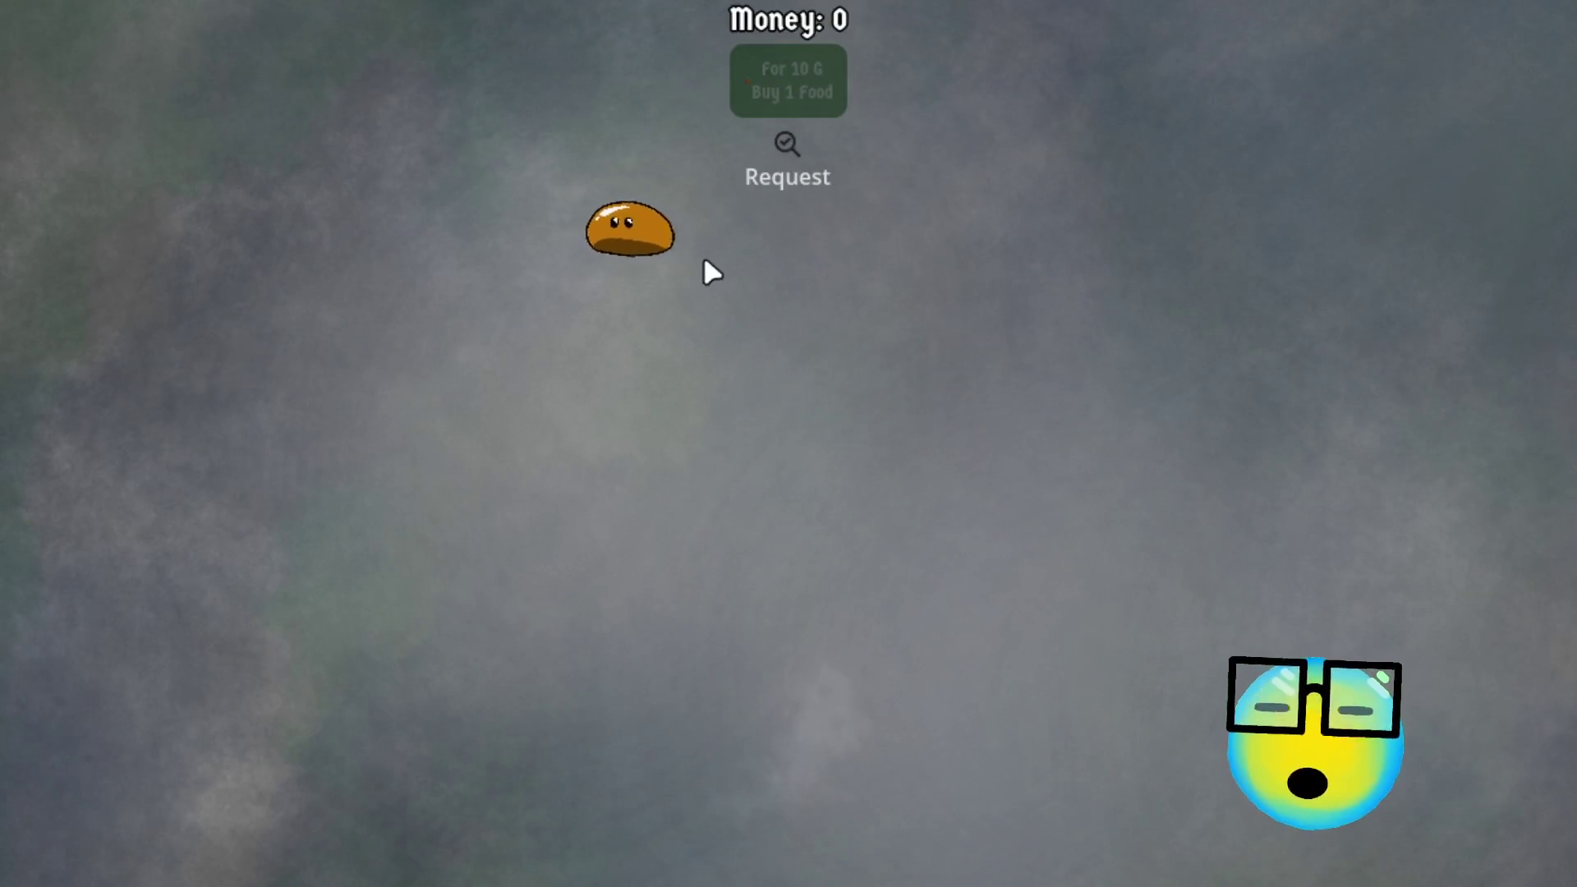
{"action": "left_click", "coordinate": [556, 228]}
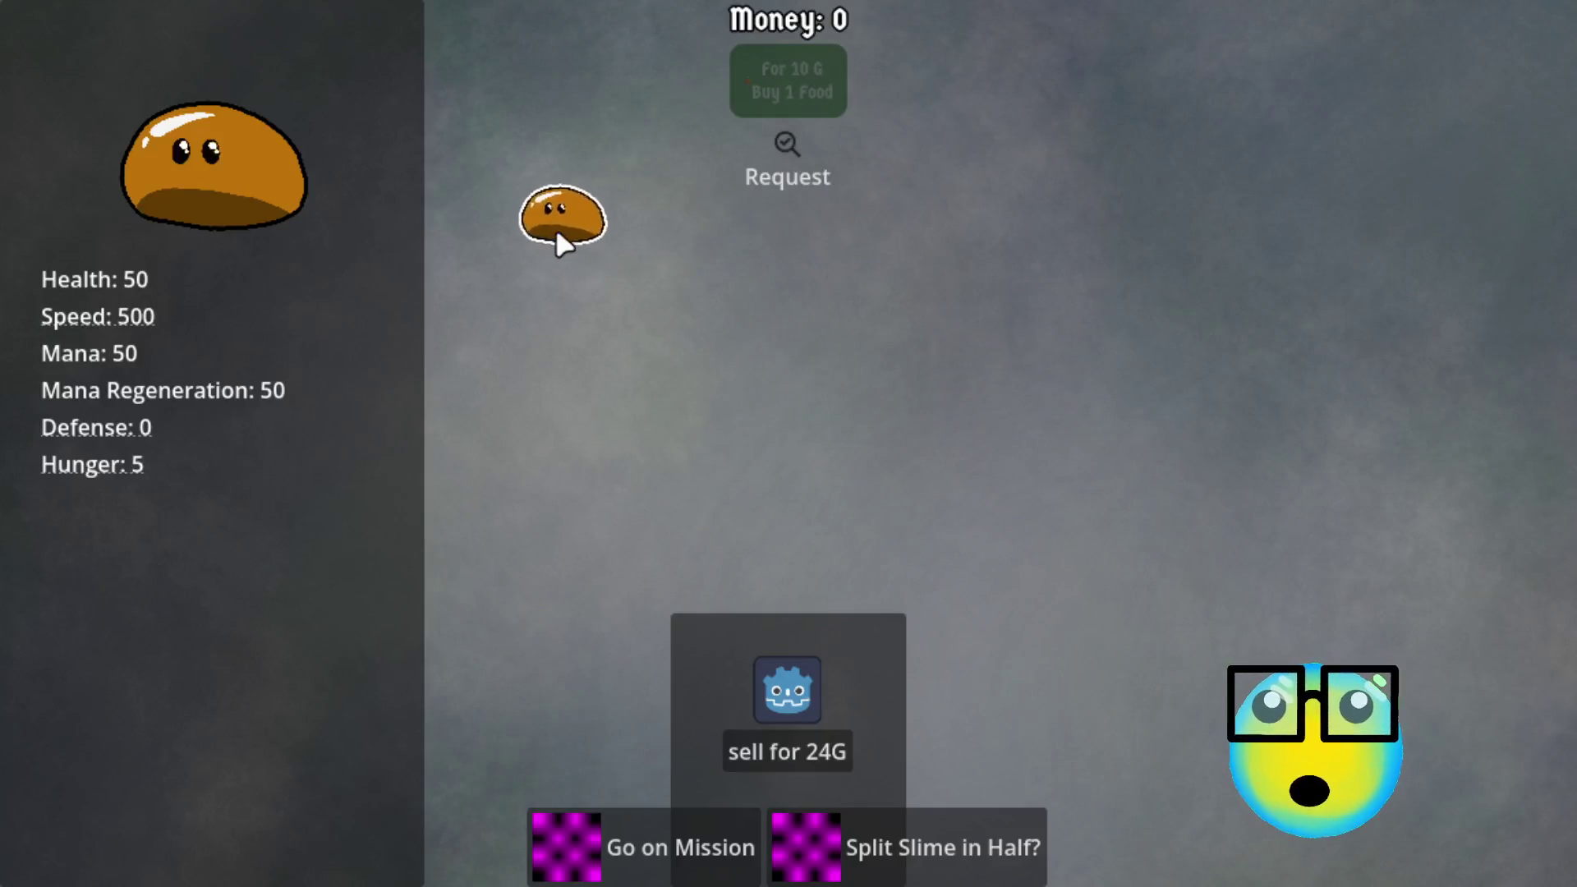
{"action": "left_click", "coordinate": [668, 861]}
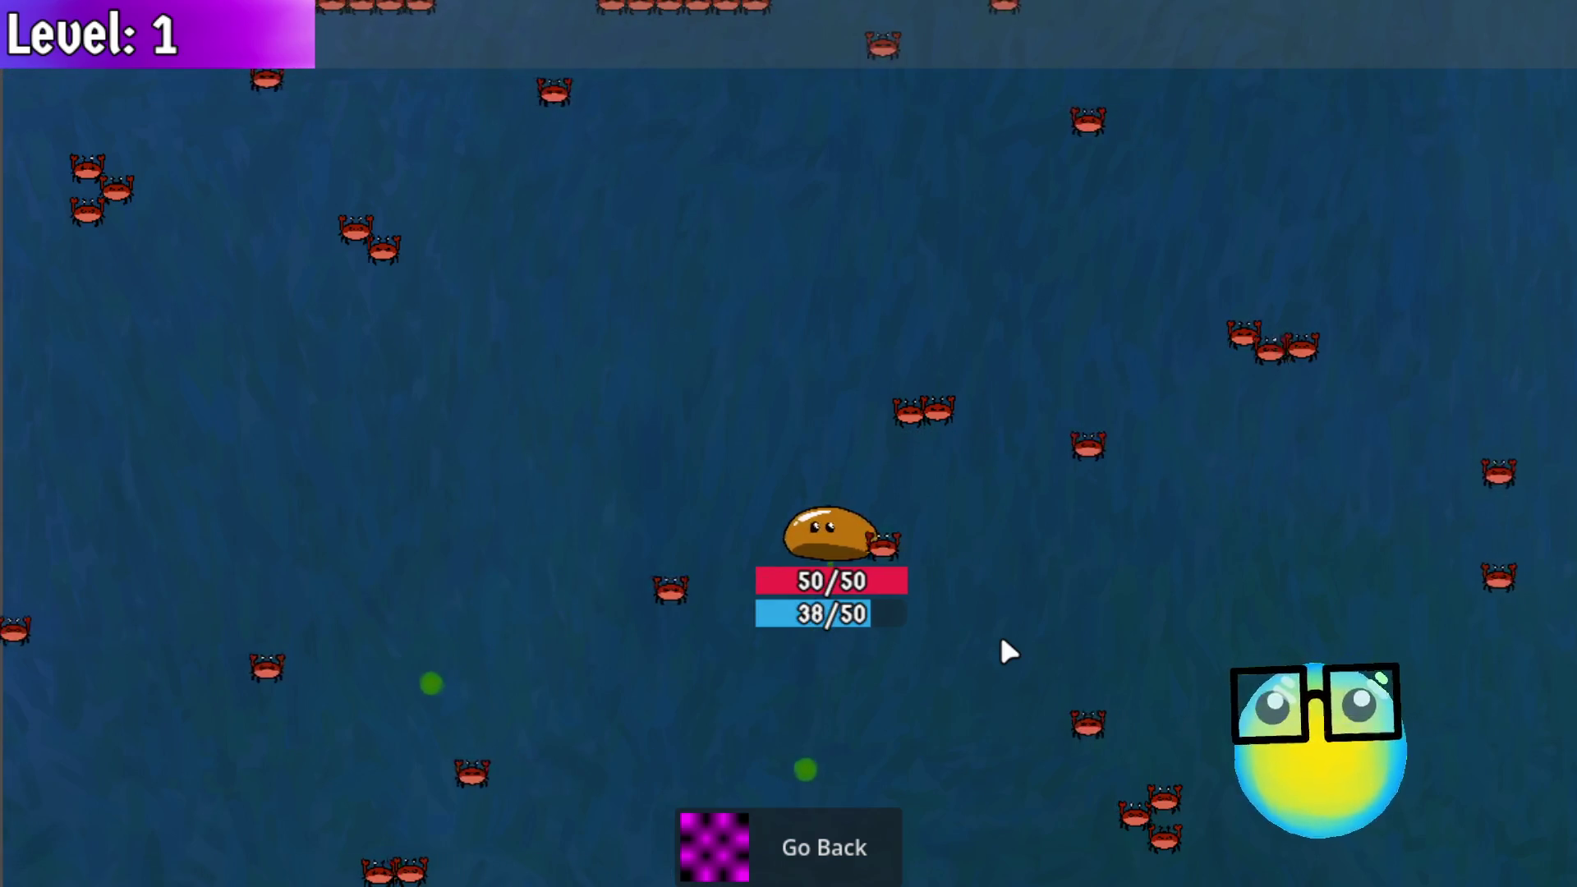
{"action": "key", "text": "F8"}
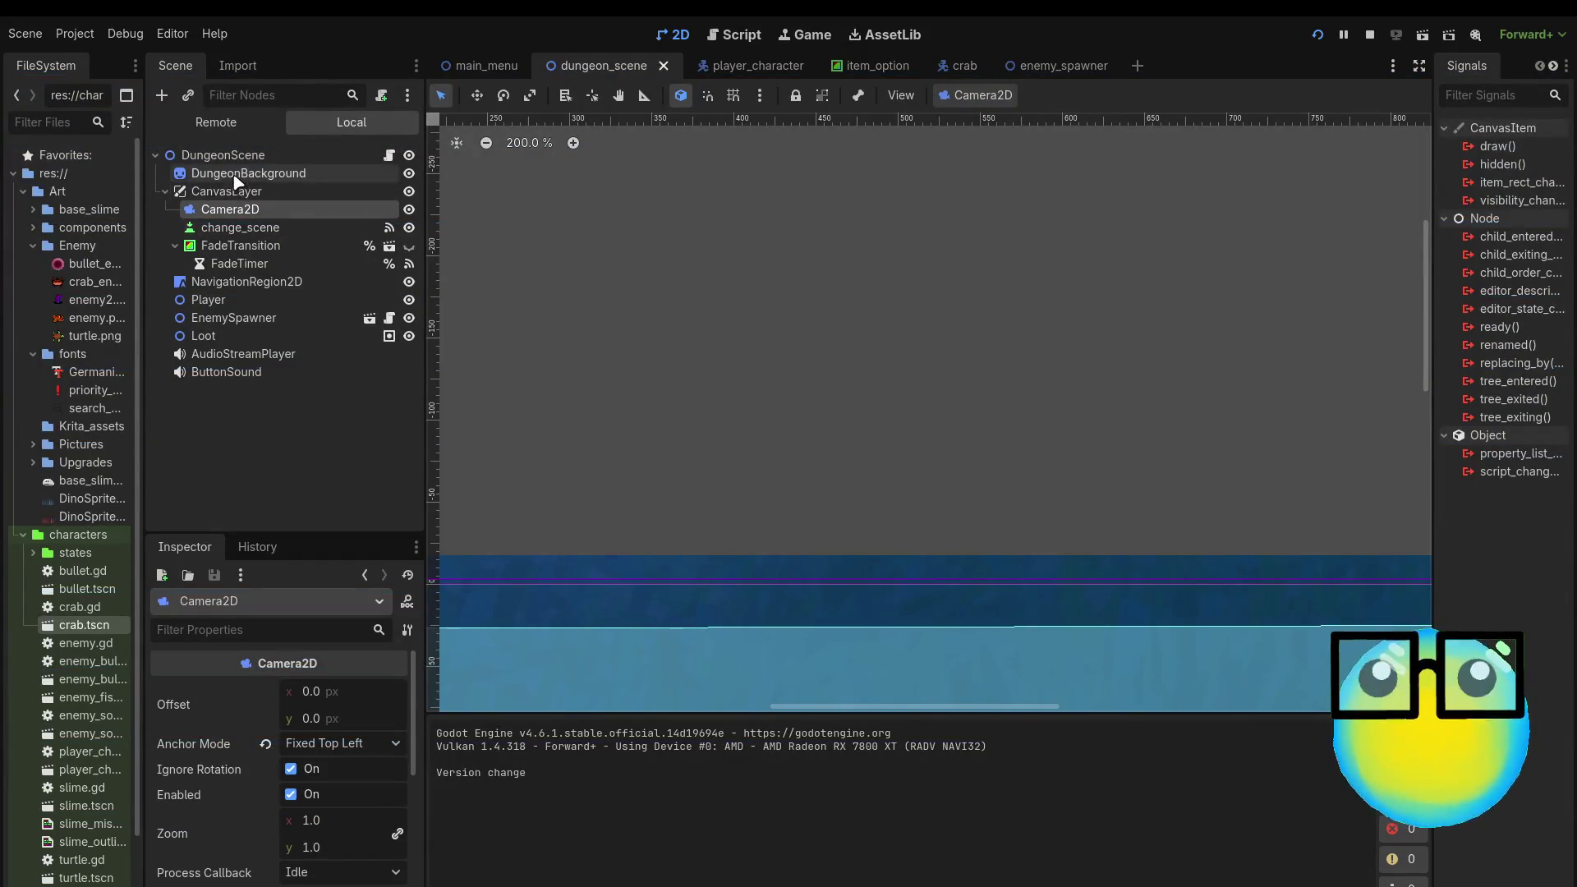
Step: In the crab scene, inspect hurt_box's collision layers and hide the body CollisionShape2D
{"action": "left_click", "coordinate": [958, 64]}
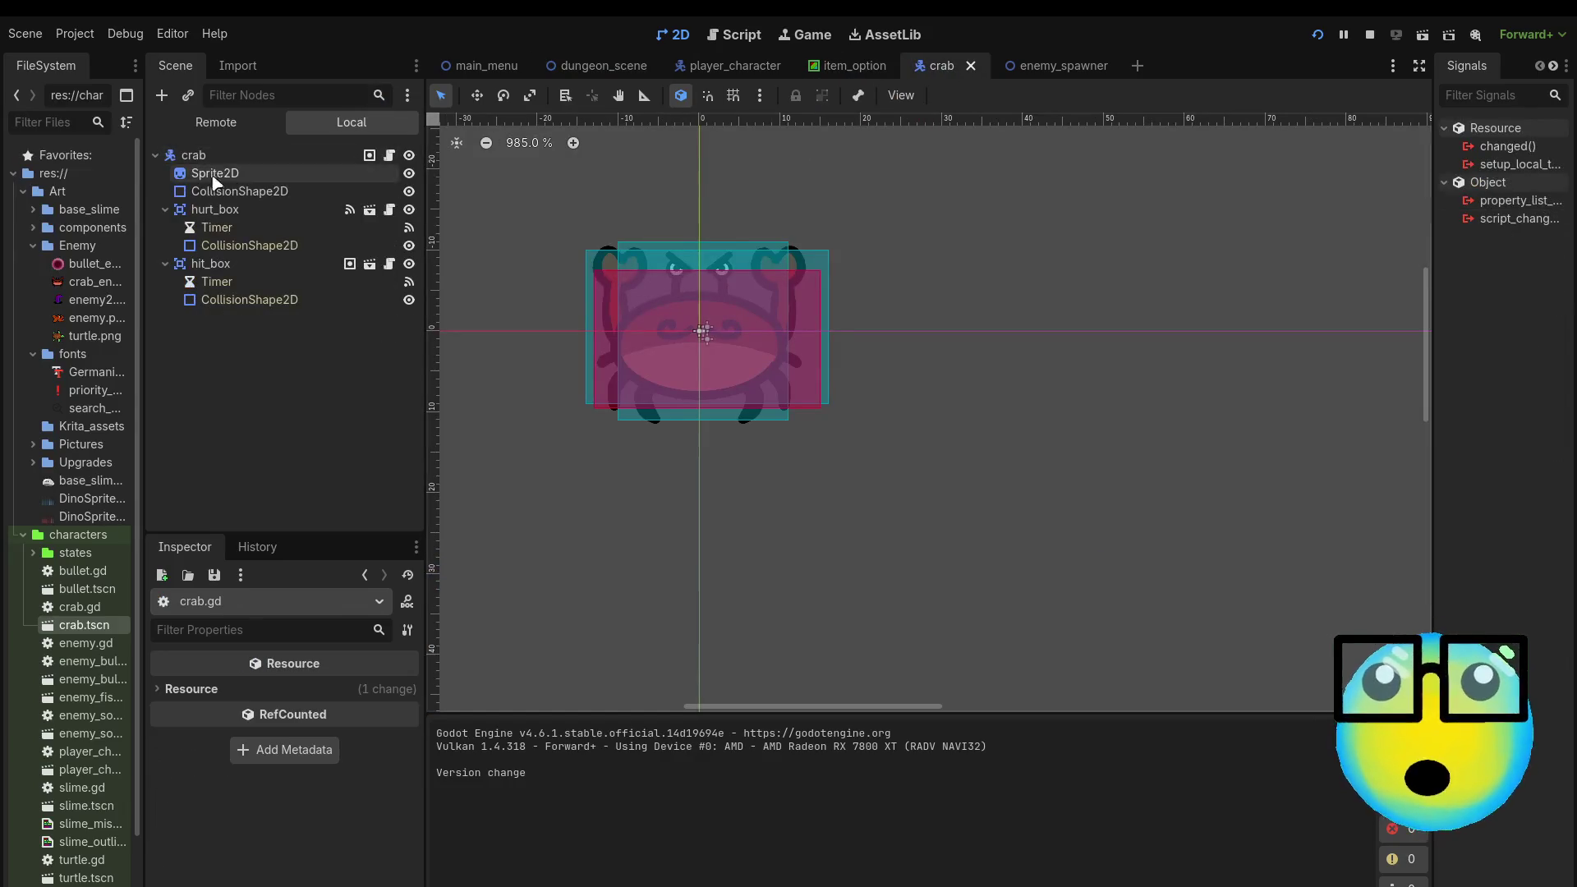
{"action": "left_click", "coordinate": [258, 192]}
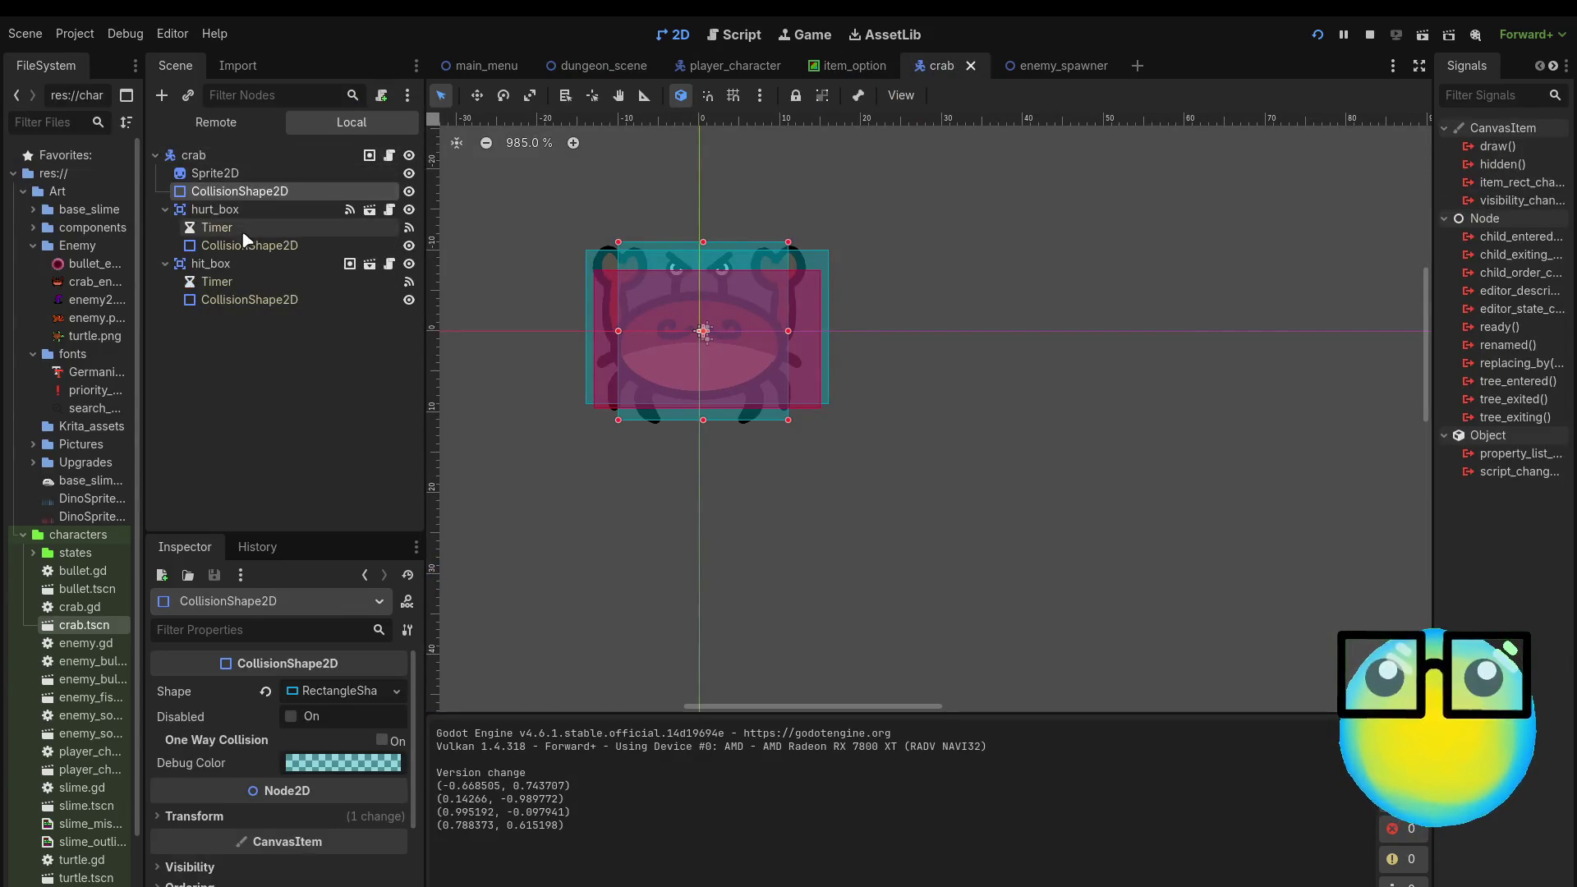
{"action": "left_click", "coordinate": [246, 212]}
{"action": "scroll", "coordinate": [191, 733], "scroll_direction": "down", "scroll_amount": 1}
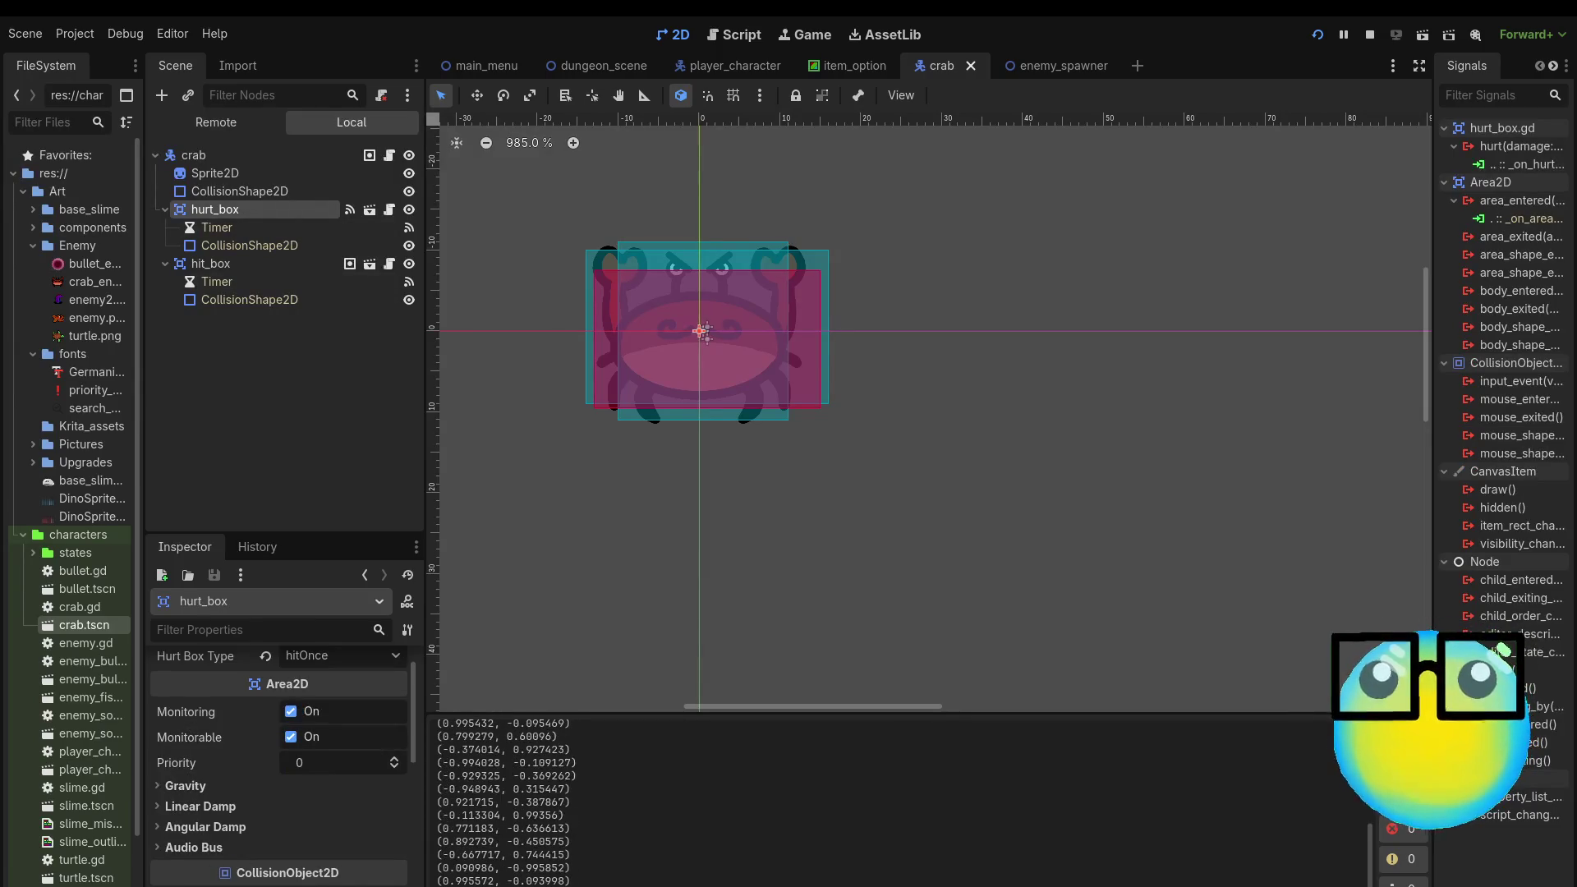
{"action": "scroll", "coordinate": [200, 860], "scroll_direction": "down", "scroll_amount": 5}
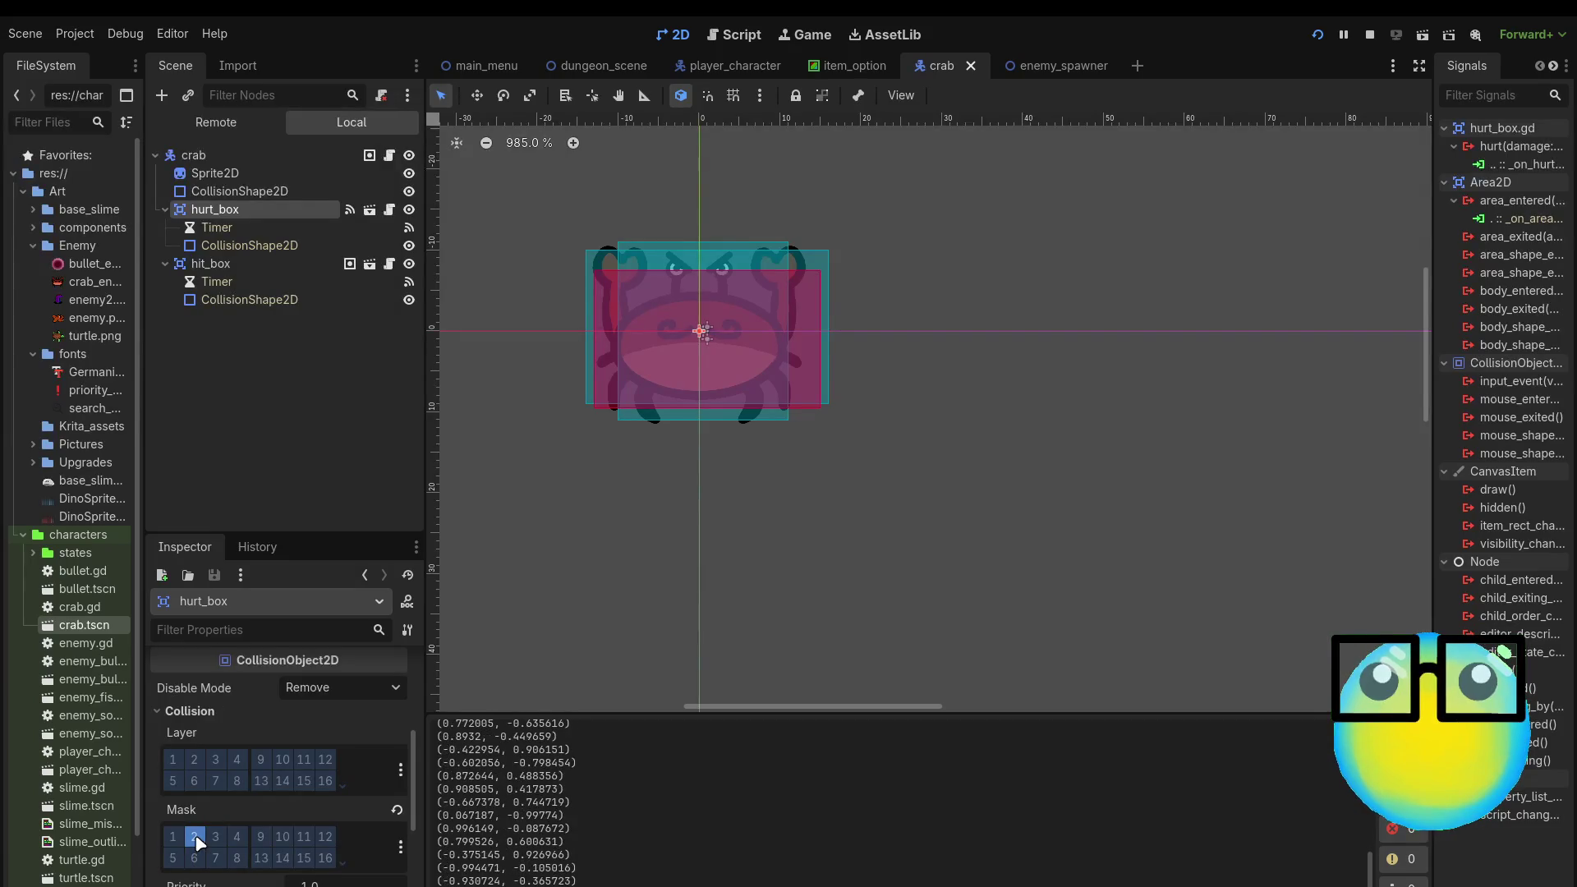
{"action": "left_click", "coordinate": [250, 194]}
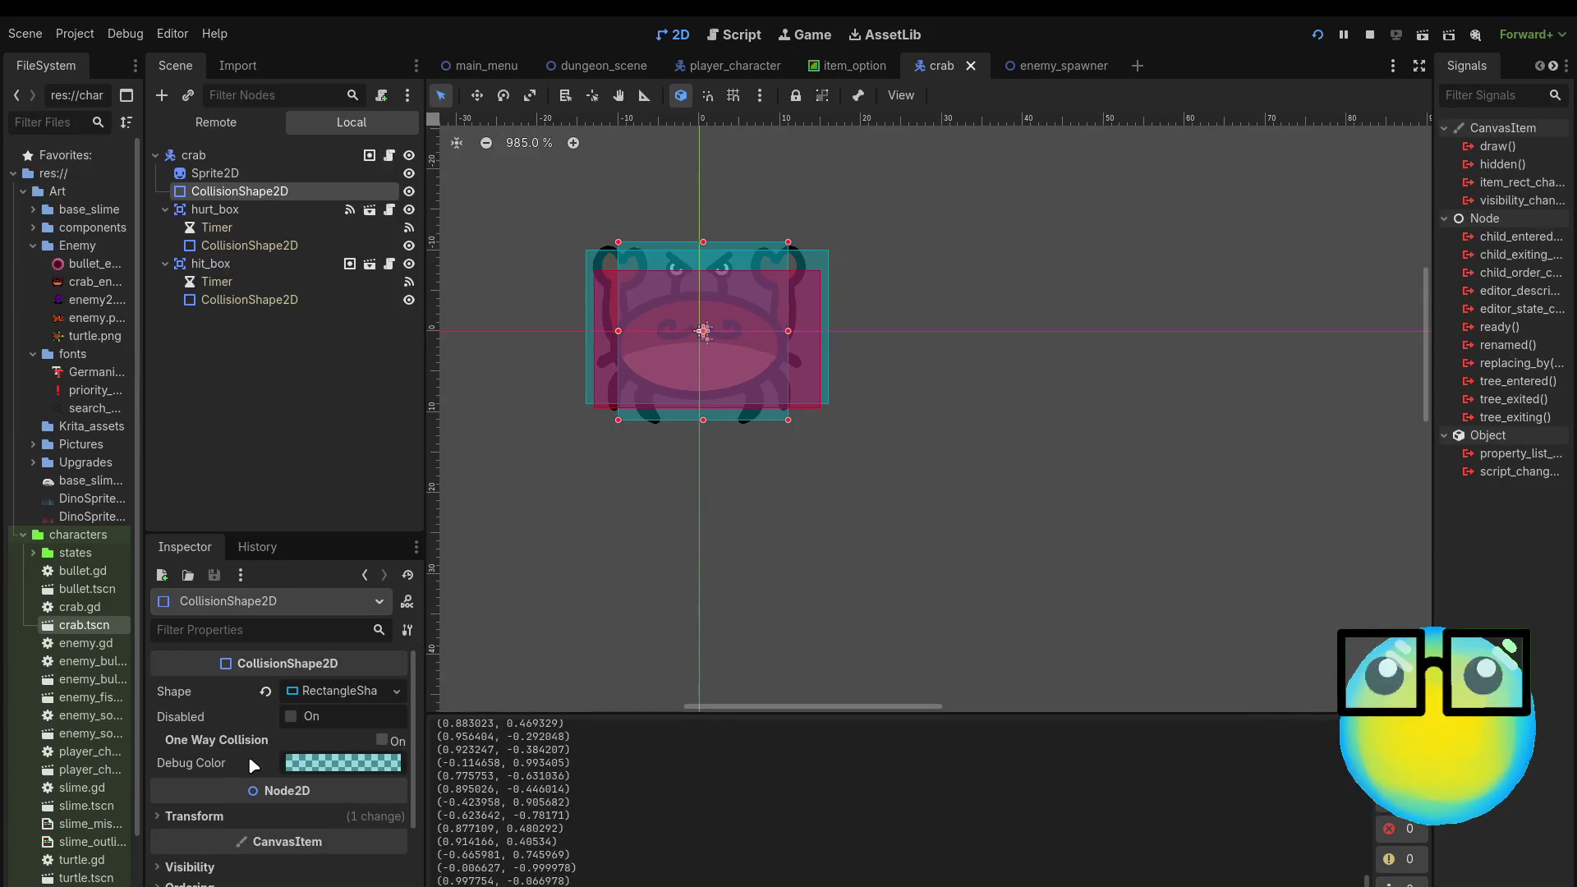
{"action": "left_click", "coordinate": [408, 191]}
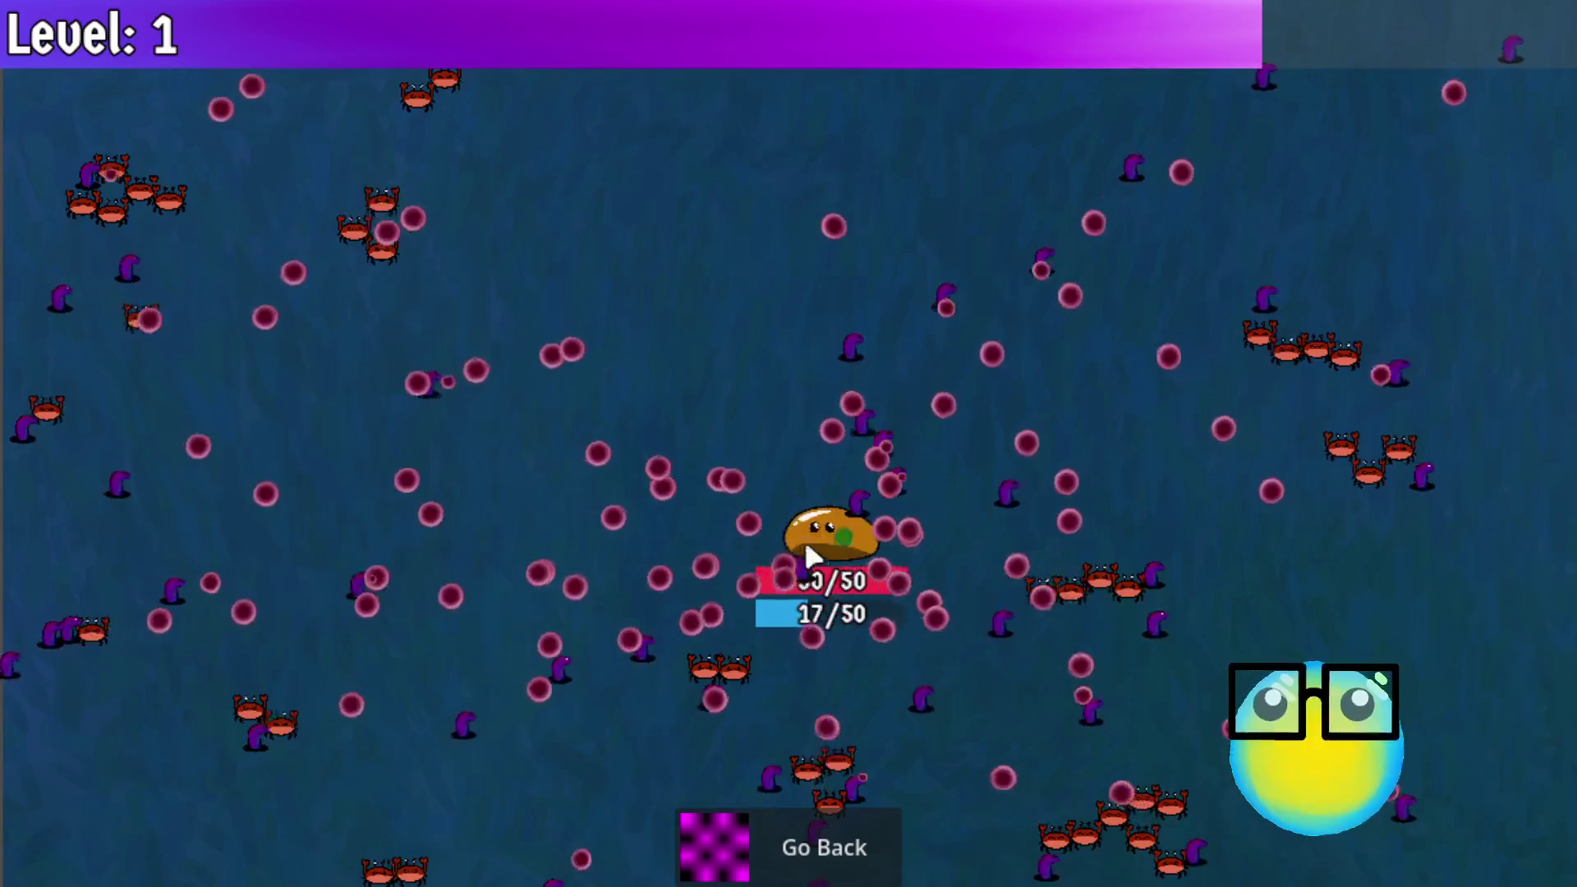
Step: Steer the slime up-left, then right and down with the WASD keys
{"action": "key", "text": "a"}
{"action": "key", "text": "w"}
{"action": "key", "text": "d"}
{"action": "key", "text": "s"}
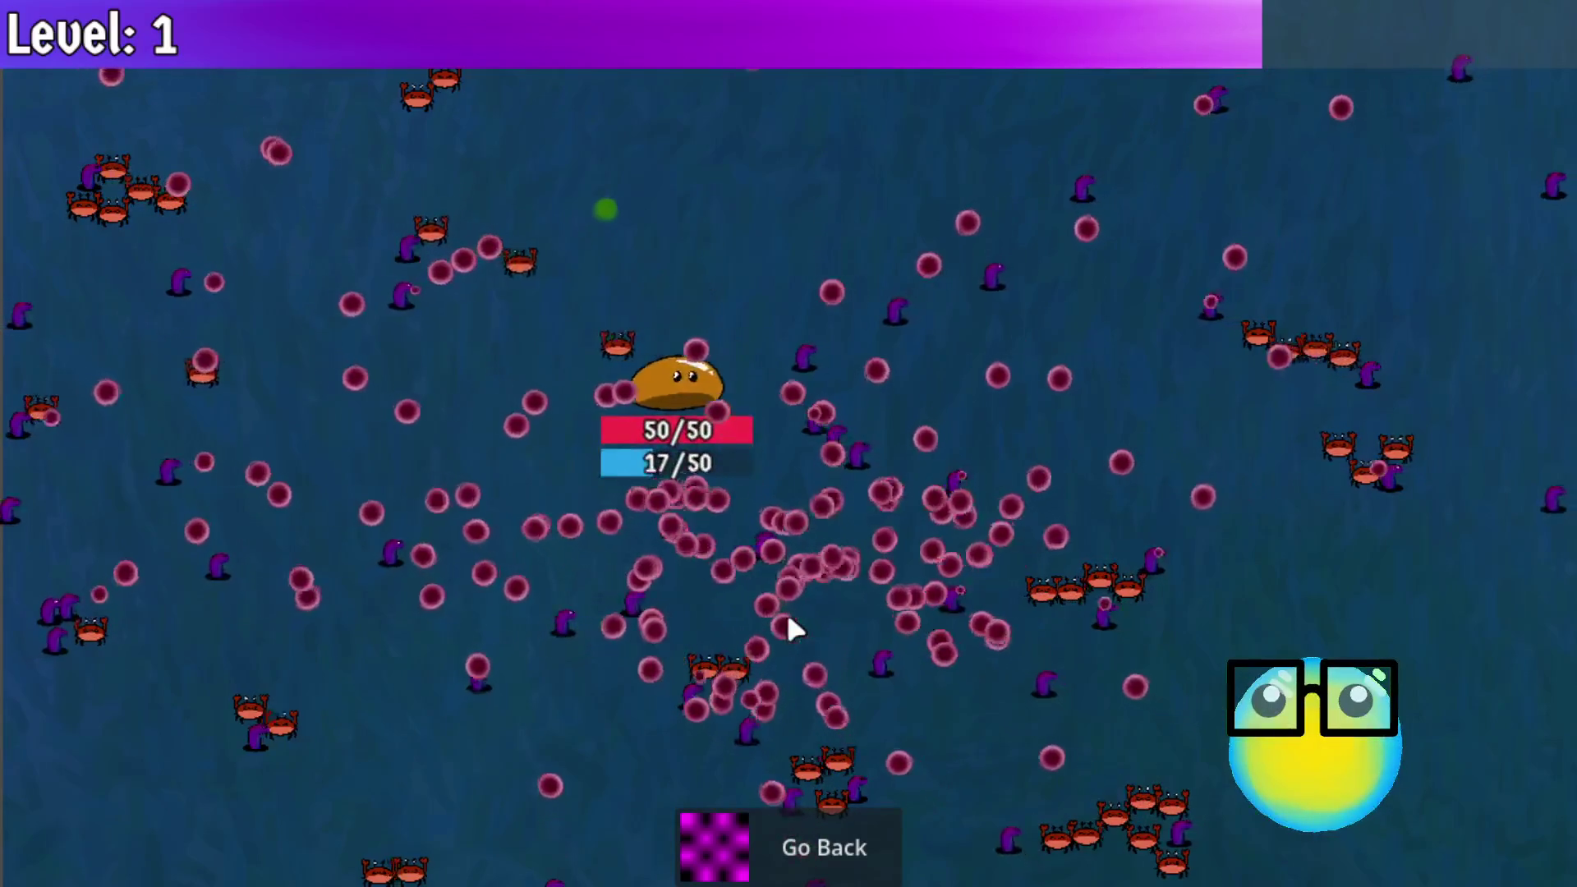
{"action": "key", "text": "d"}
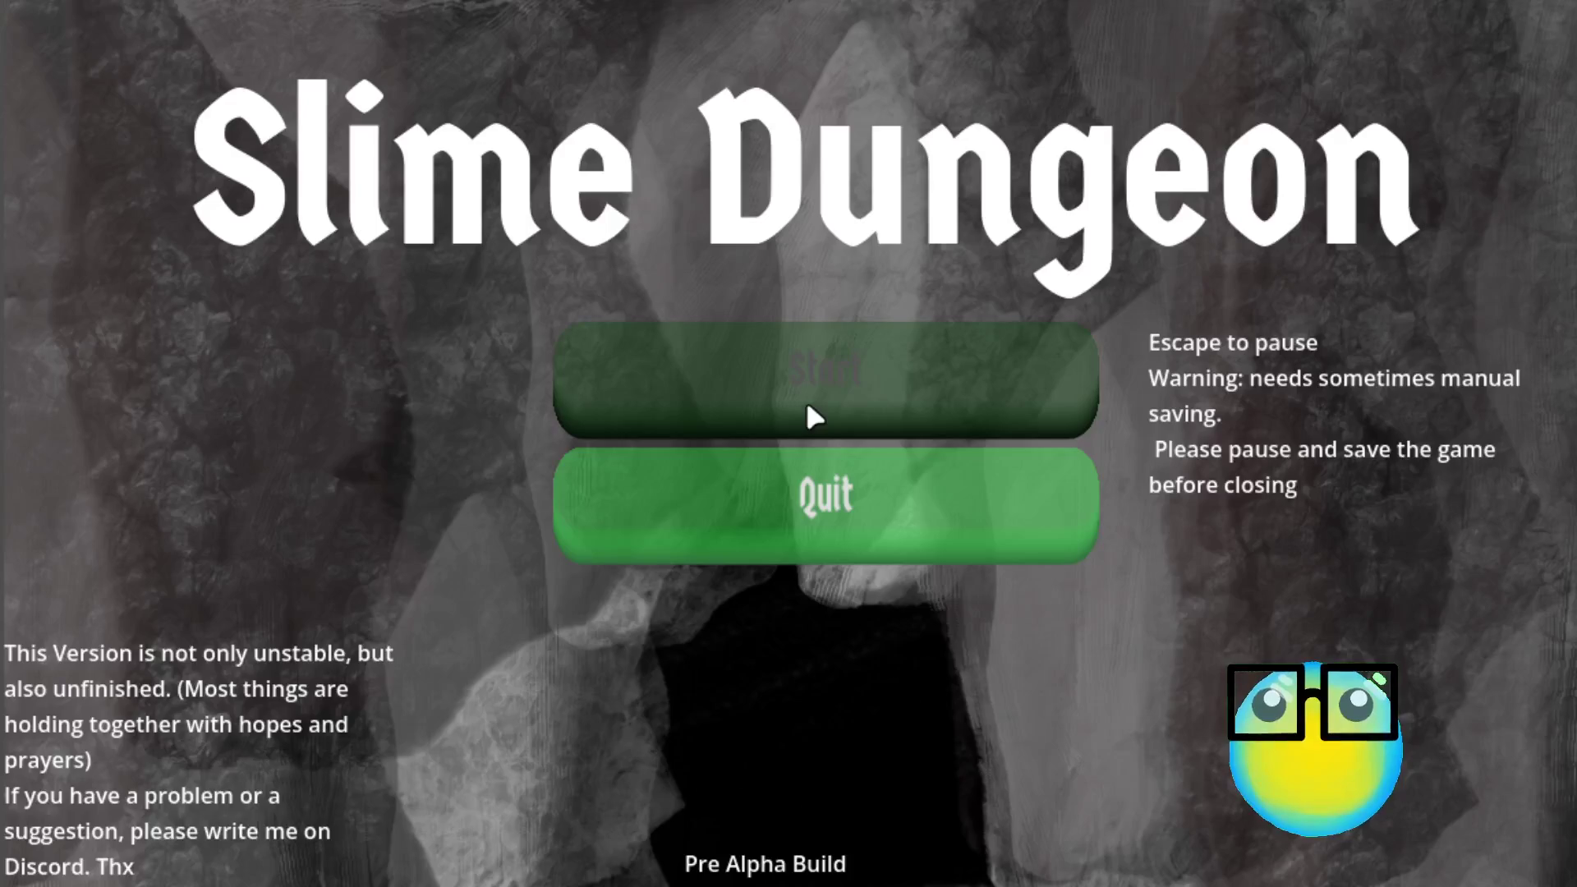
Step: Start a new run, restart past Game Over, leave the deadline screen, and select the green slime
{"action": "left_click", "coordinate": [806, 403]}
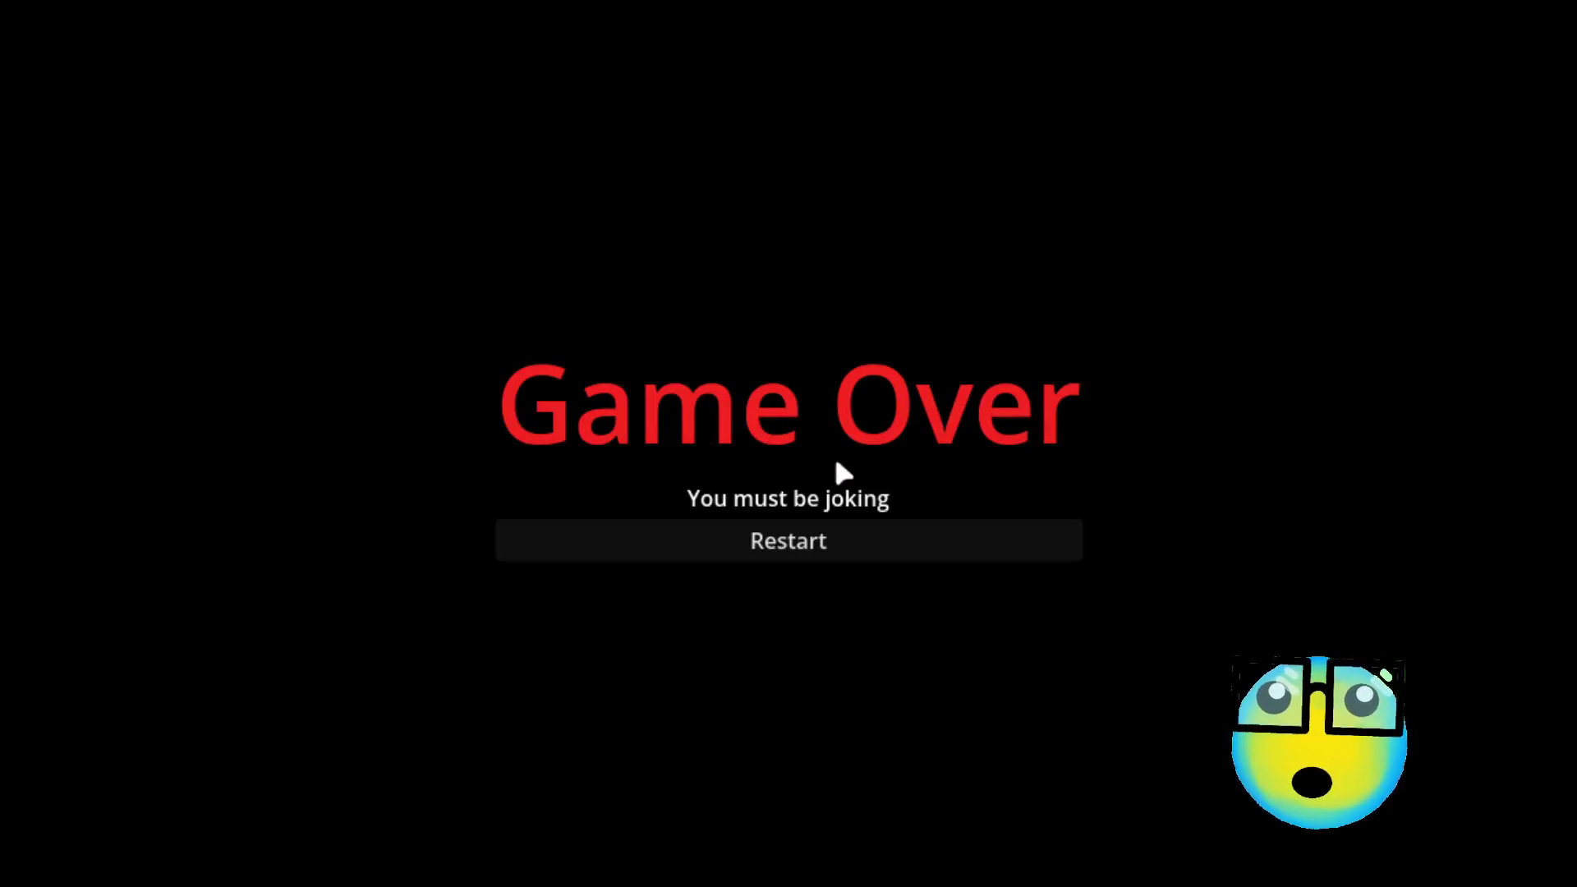
{"action": "left_click", "coordinate": [844, 546]}
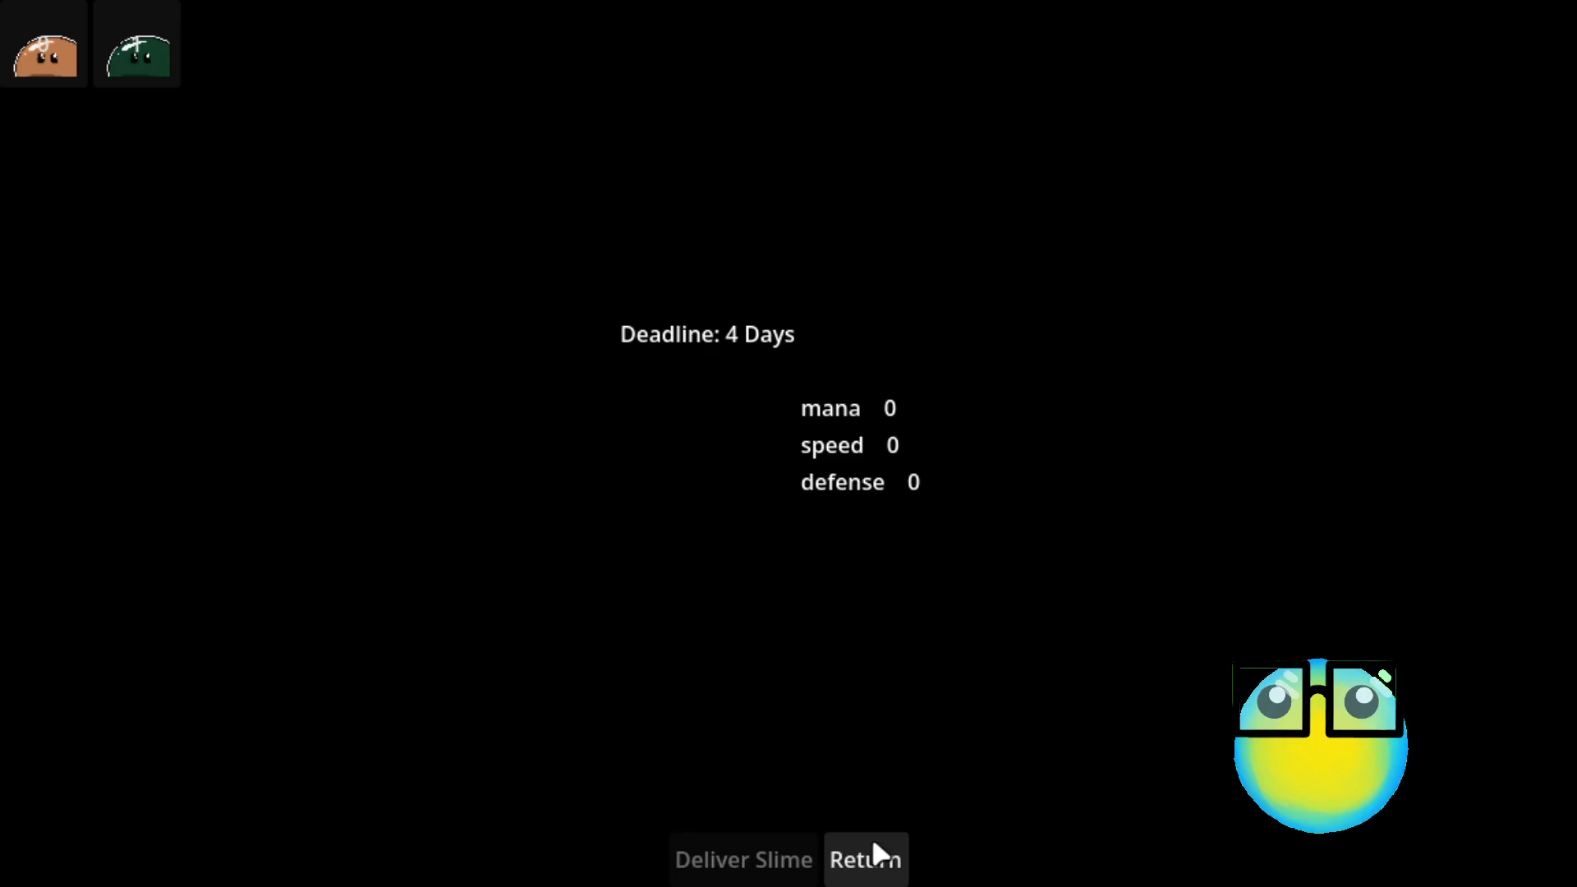
{"action": "left_click", "coordinate": [871, 855]}
{"action": "left_click", "coordinate": [790, 456]}
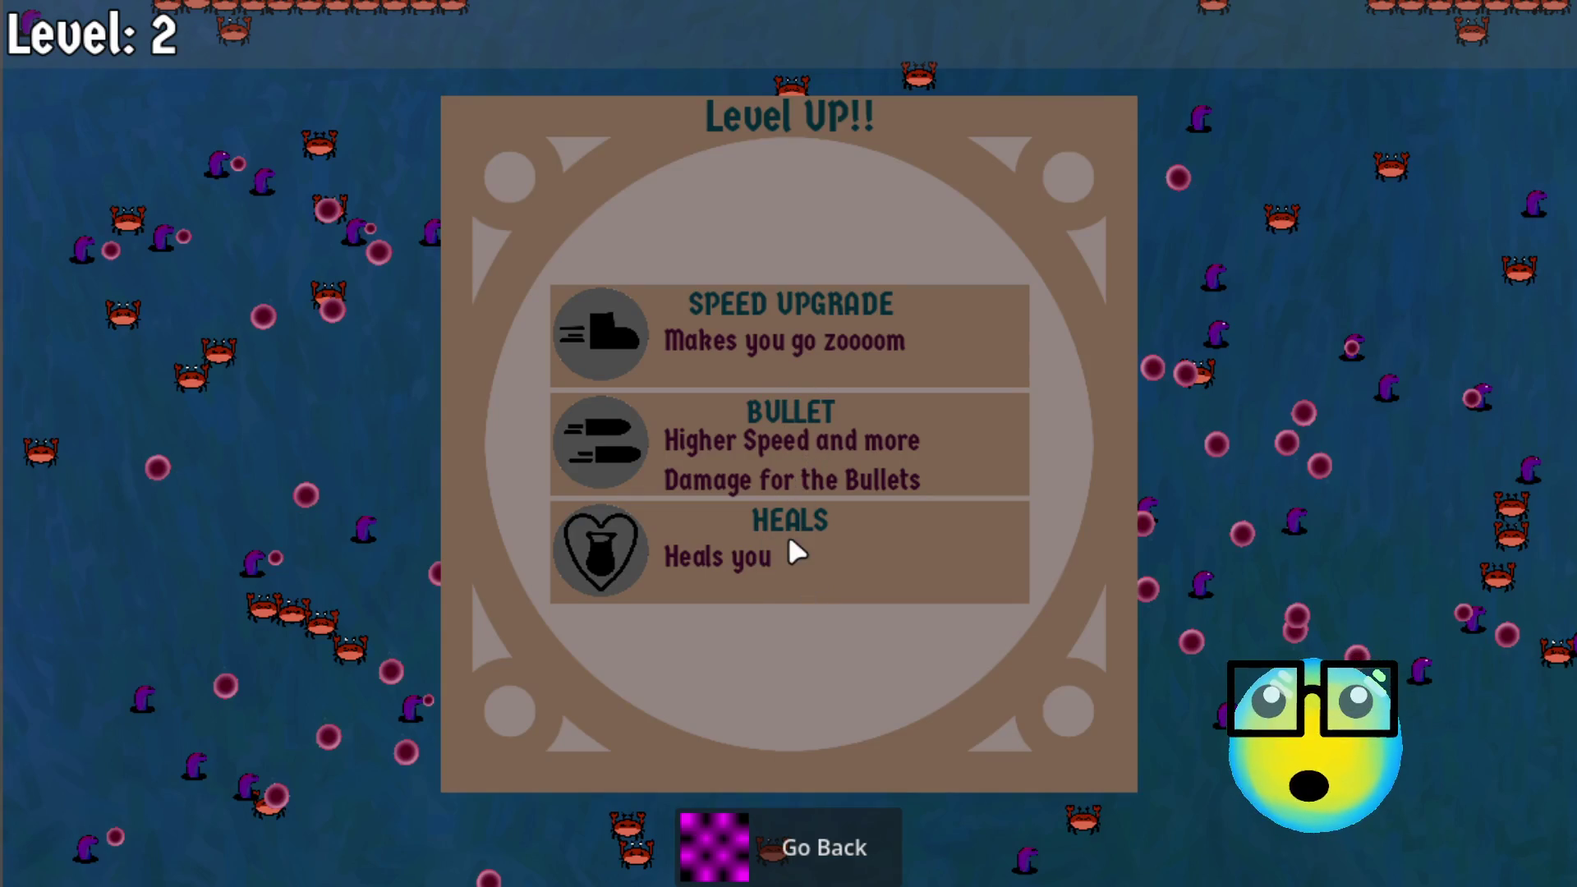
Step: Take the Heals upgrade, go back to the hub, and select the brown slime
{"action": "left_click", "coordinate": [788, 535]}
{"action": "left_click", "coordinate": [797, 854]}
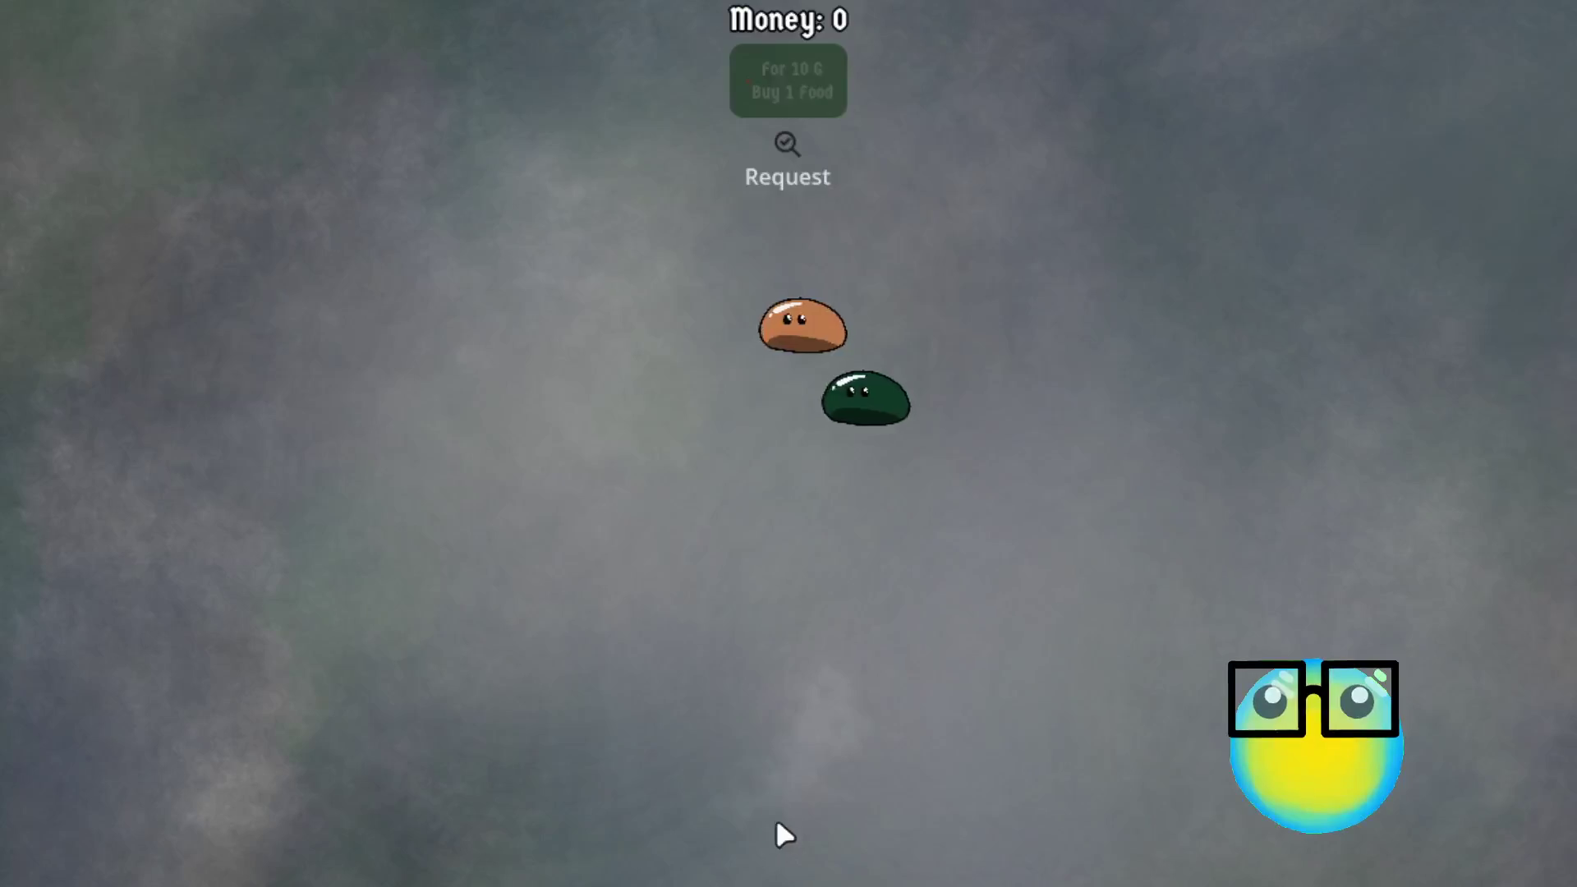
{"action": "left_click", "coordinate": [787, 319]}
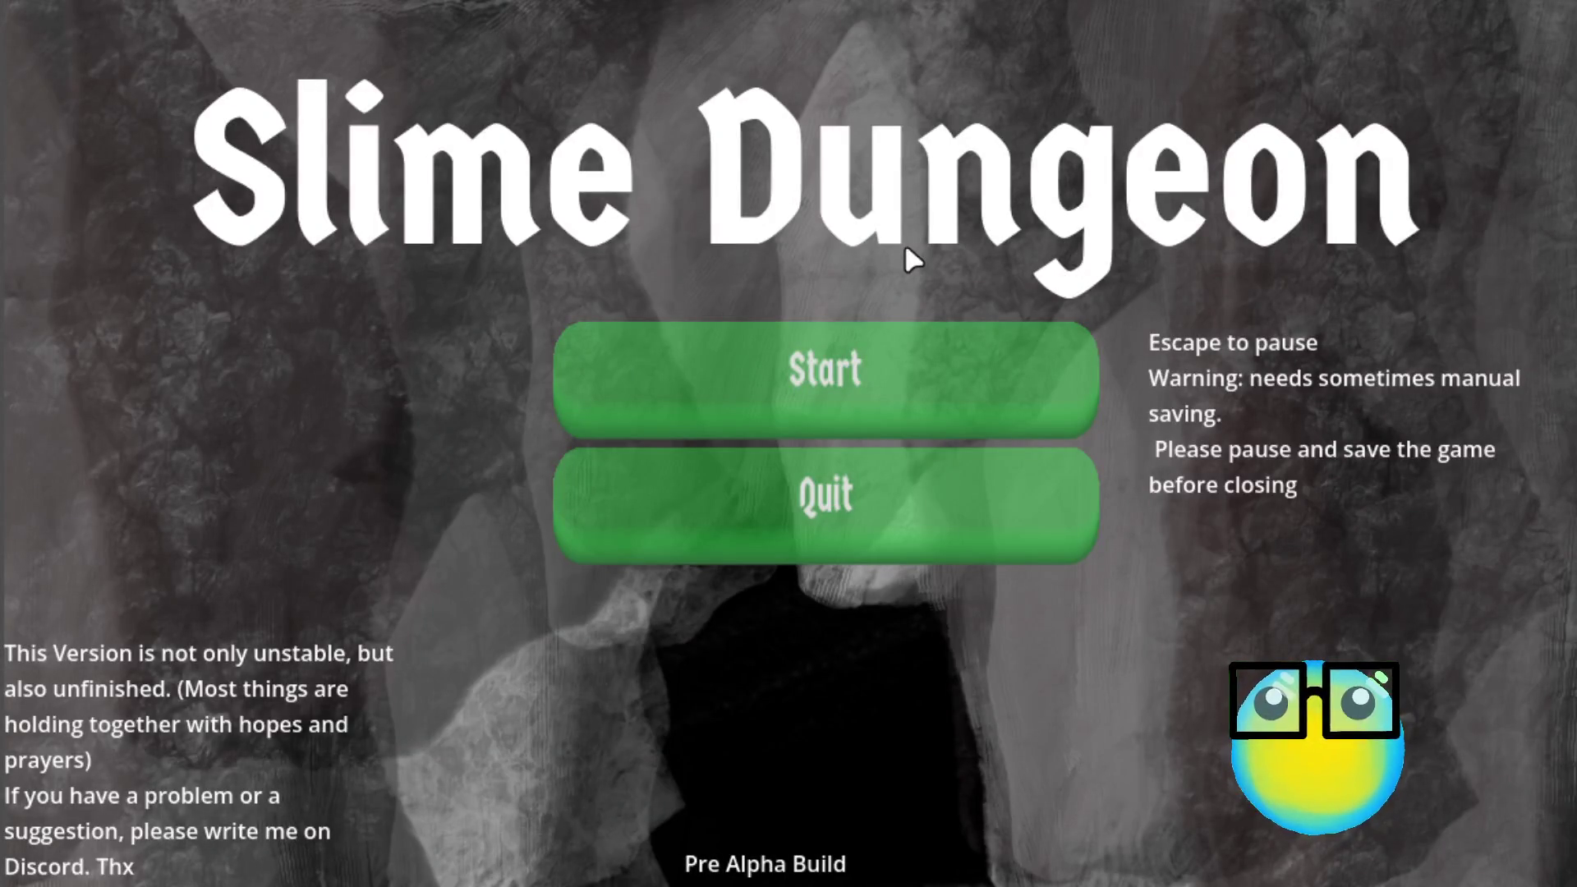
Step: Start a run with the dark green slime, steer it down among the crabs, then return to the hub
{"action": "left_click", "coordinate": [879, 333]}
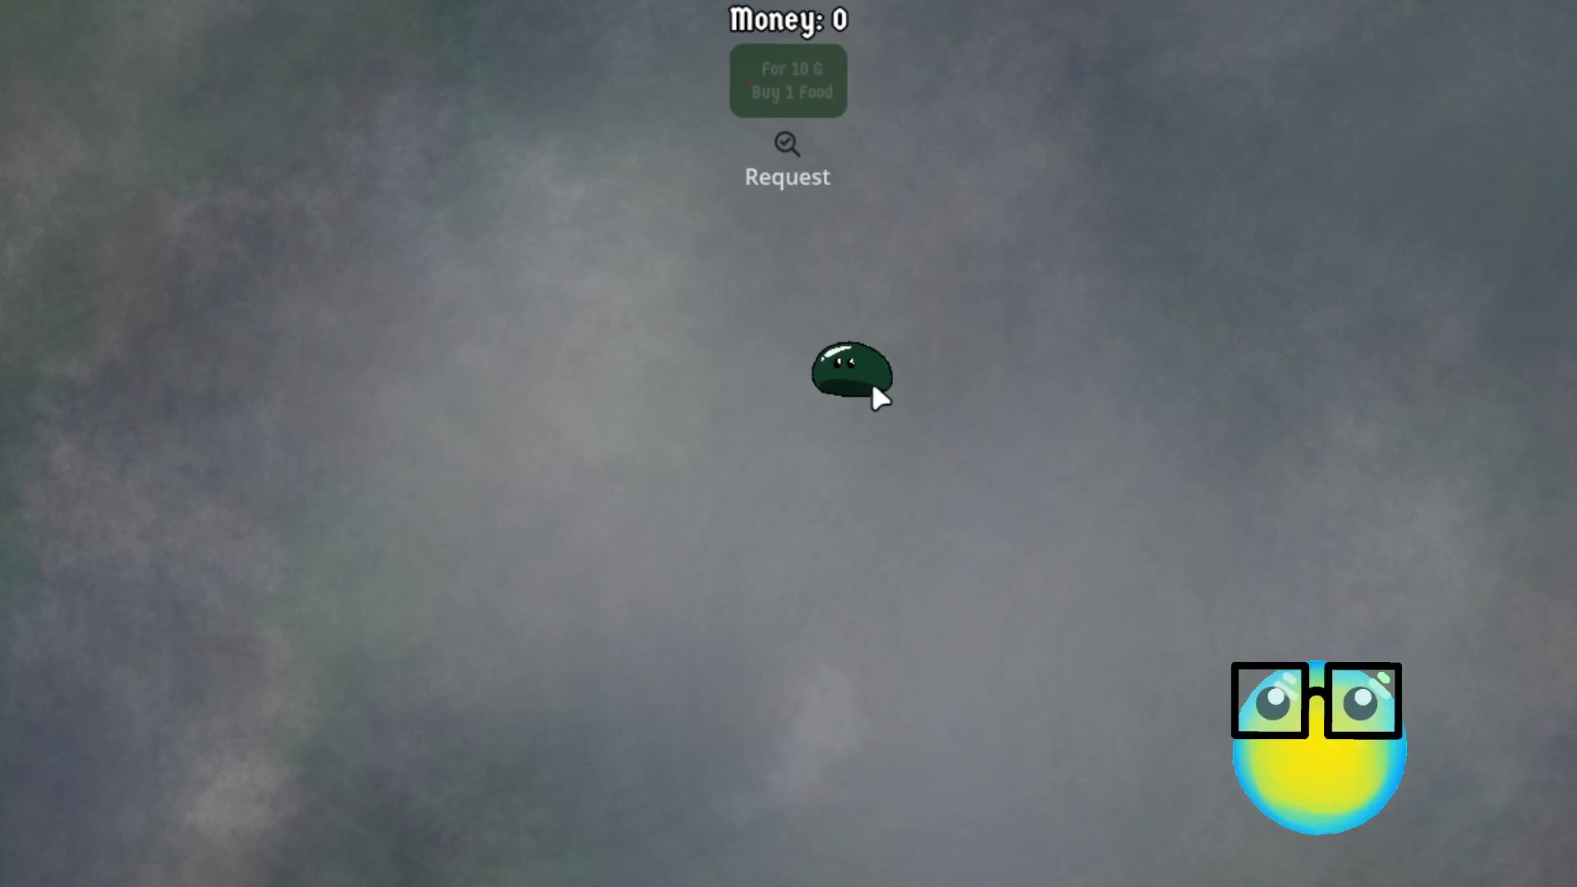
{"action": "left_click", "coordinate": [873, 387]}
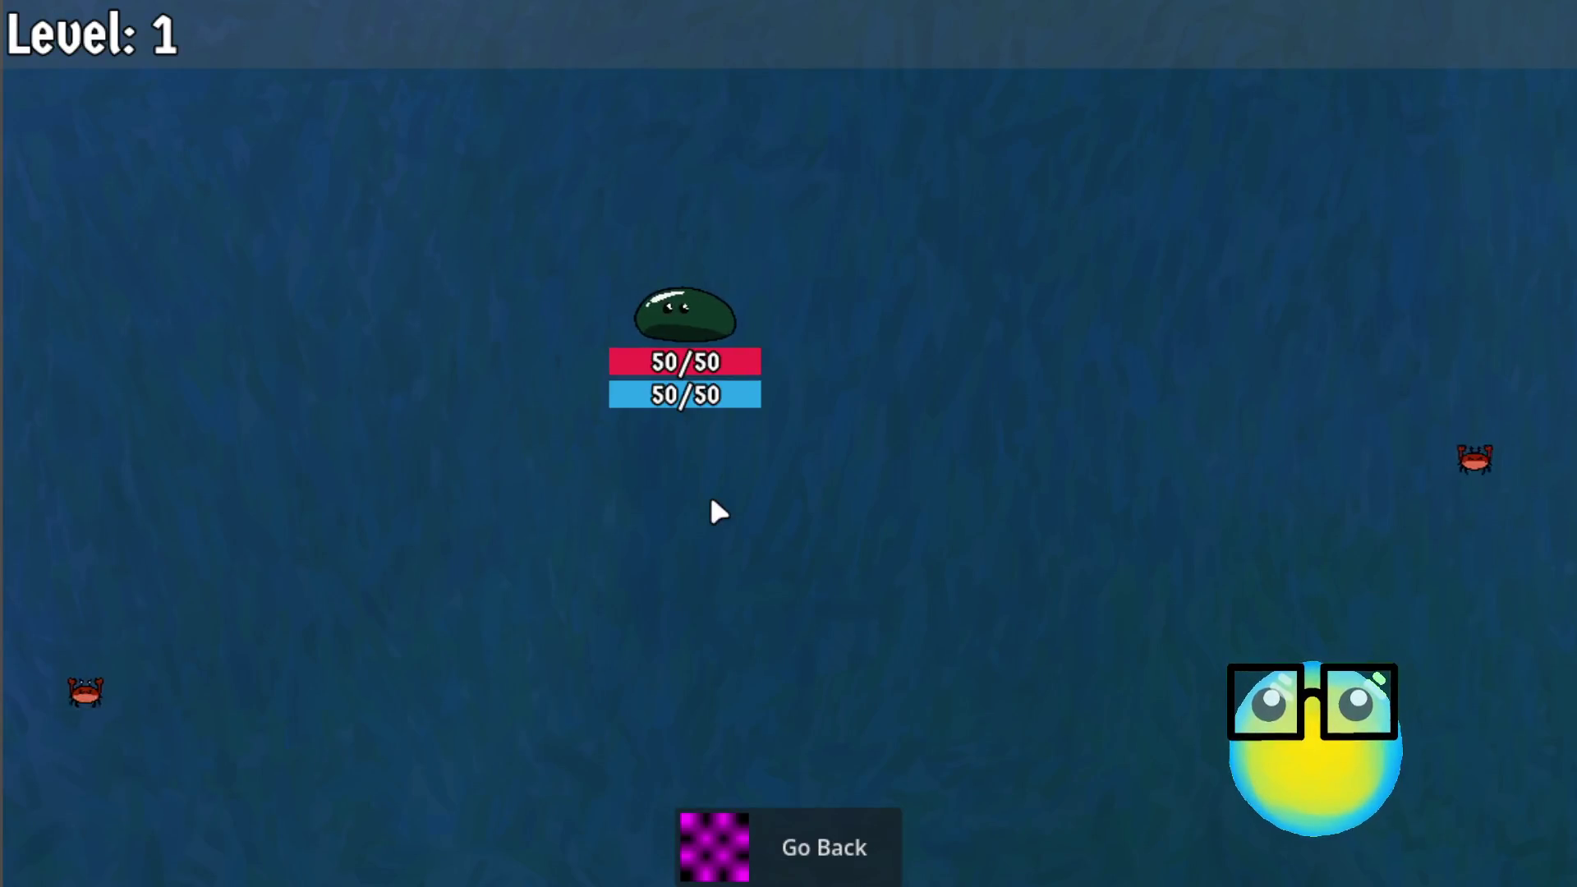
{"action": "left_click", "coordinate": [711, 501]}
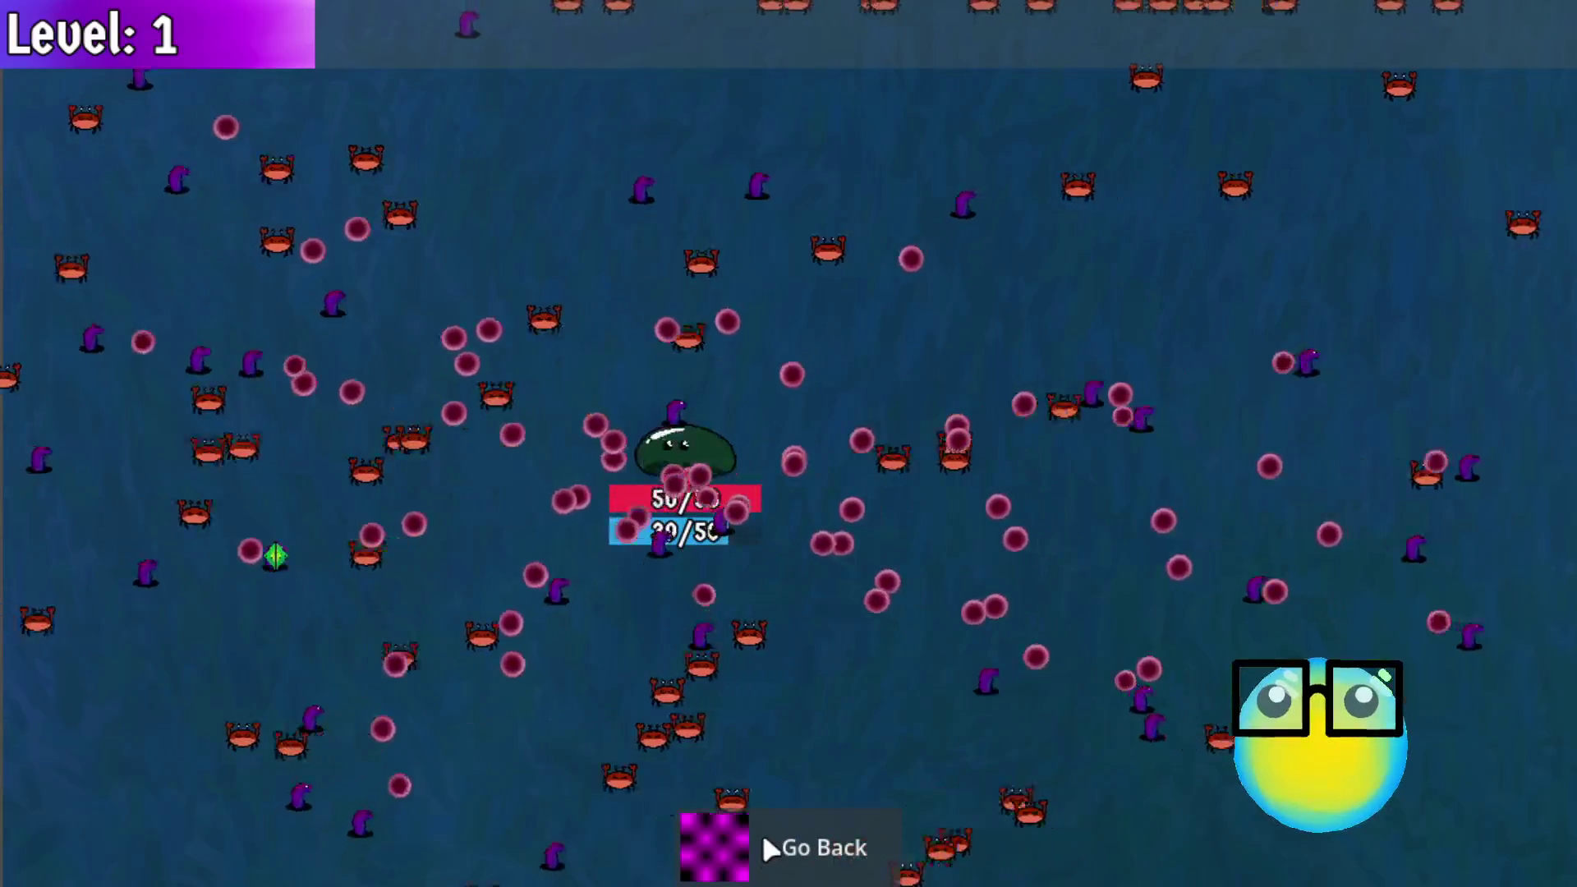
{"action": "left_click", "coordinate": [767, 841]}
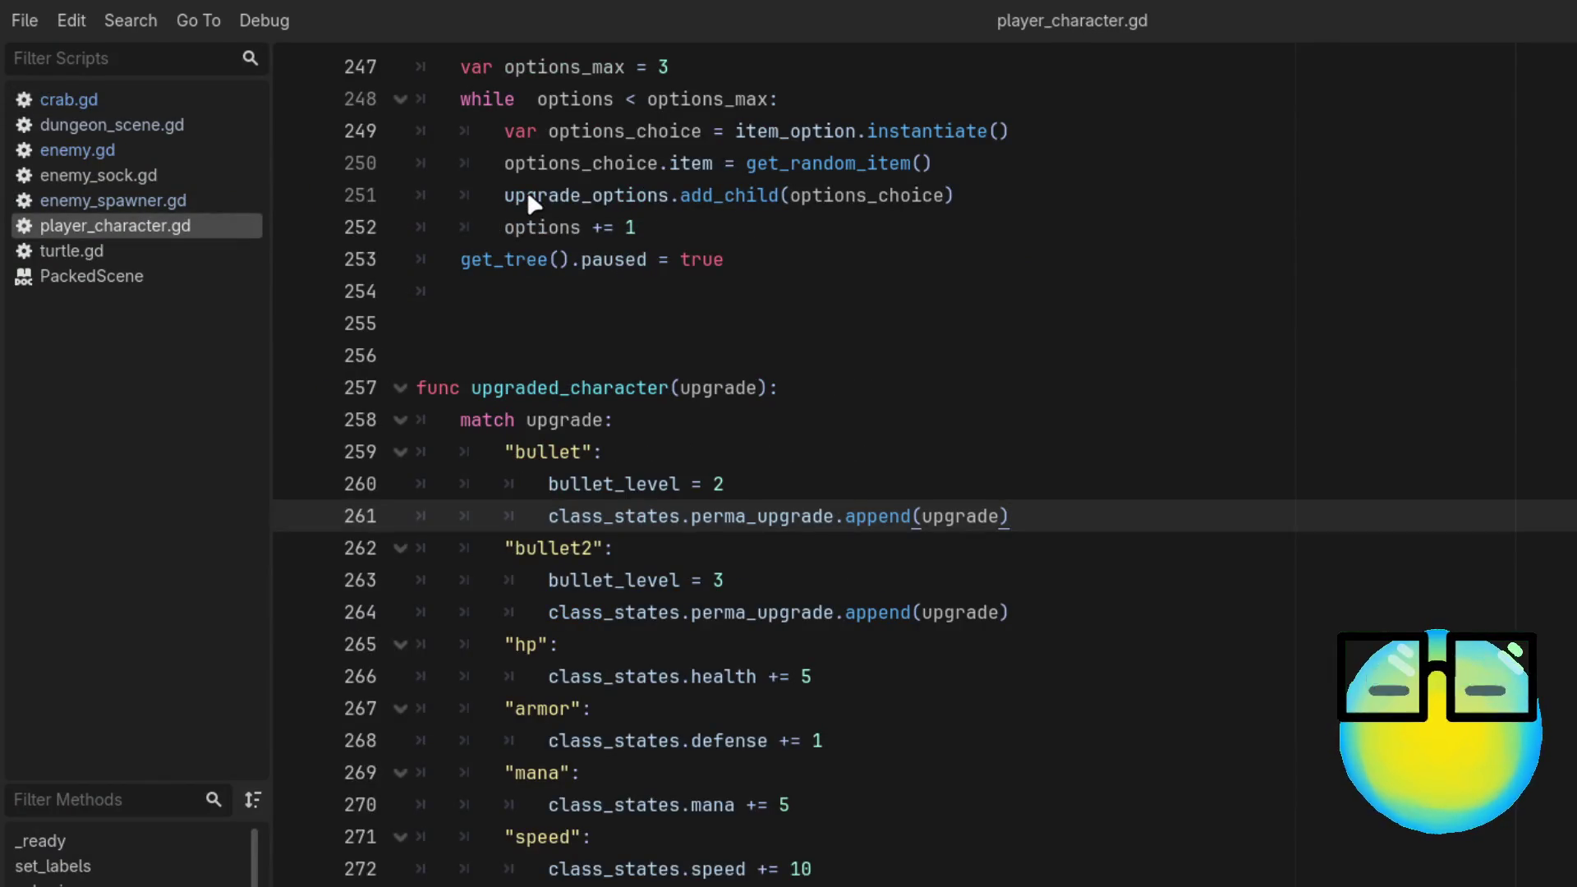
Step: Uncomment line 111 in _on_hurt_box_hurt so slime_hp takes damage clamped by defense
{"action": "scroll", "coordinate": [673, 680], "scroll_direction": "up", "scroll_amount": 15}
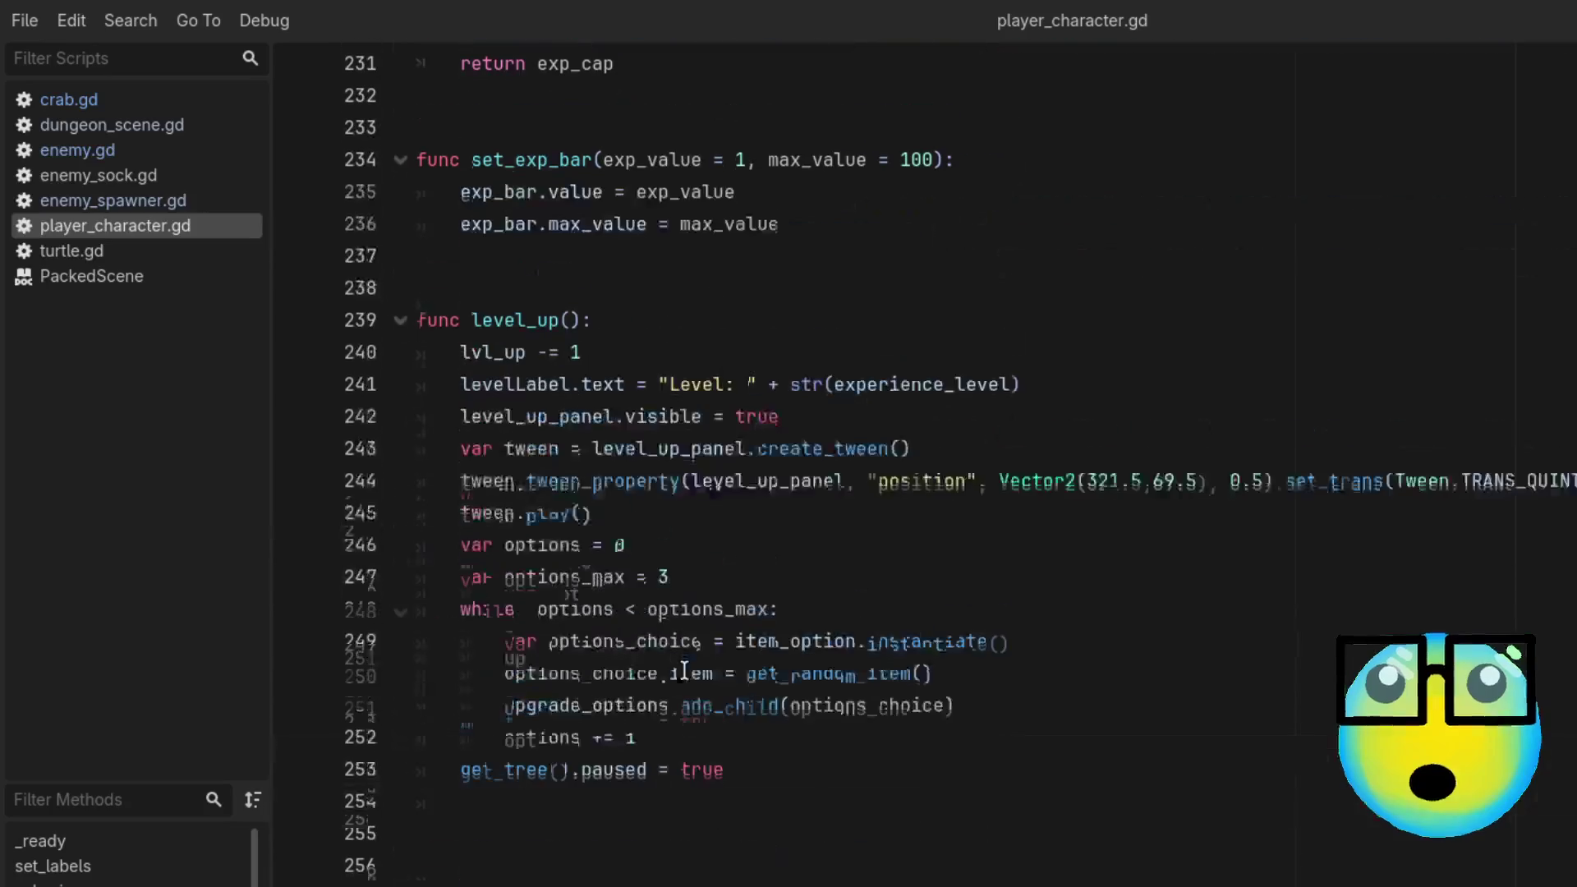
{"action": "scroll", "coordinate": [685, 669], "scroll_direction": "up", "scroll_amount": 10}
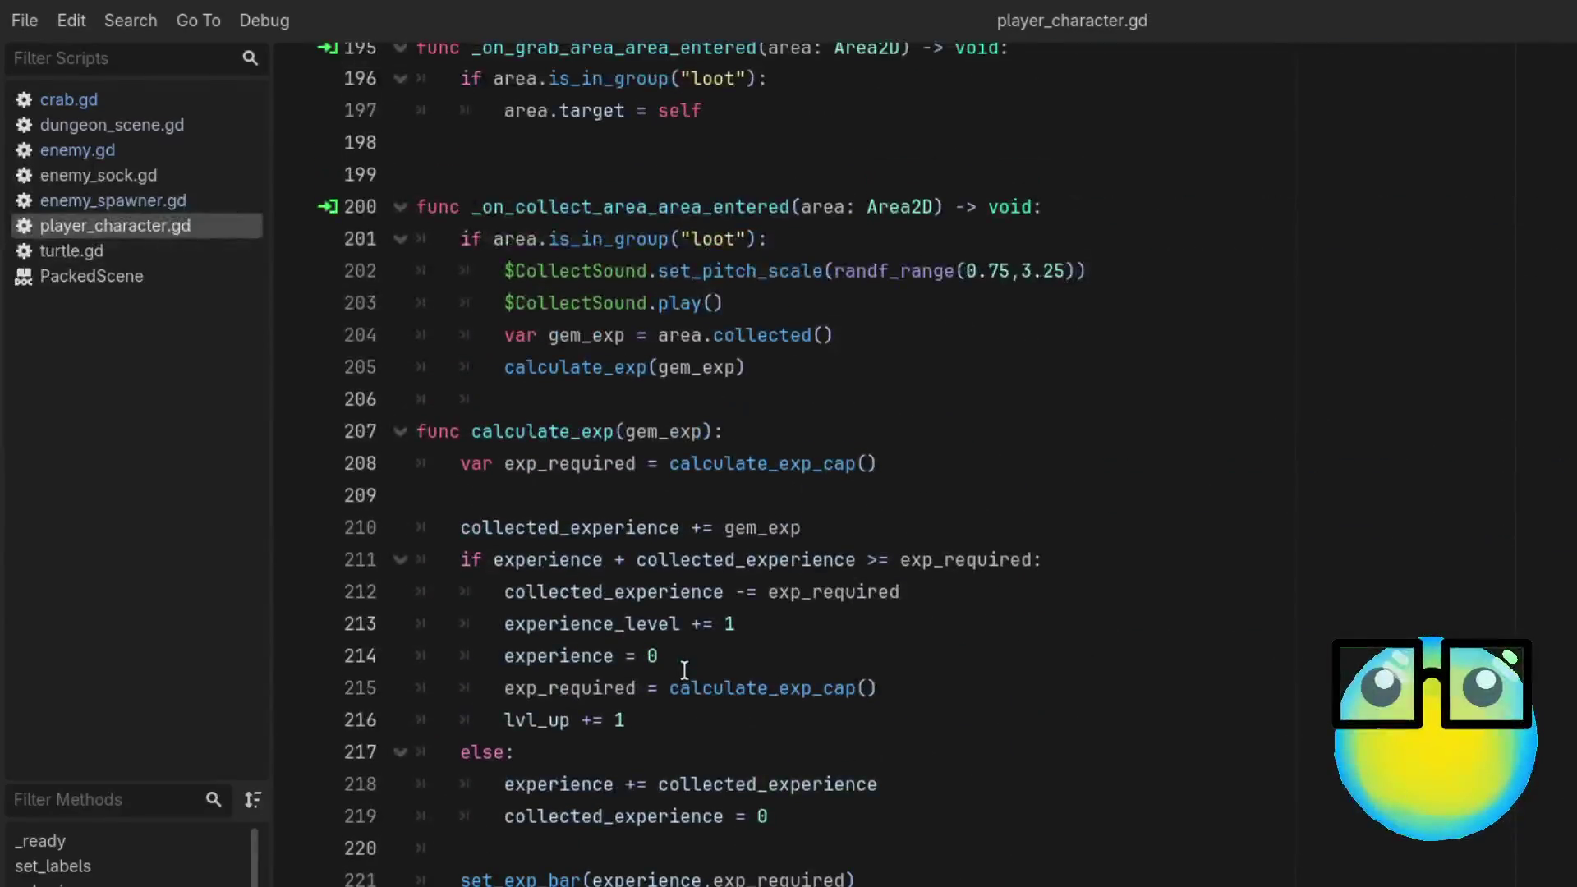
{"action": "scroll", "coordinate": [684, 670], "scroll_direction": "up", "scroll_amount": 15}
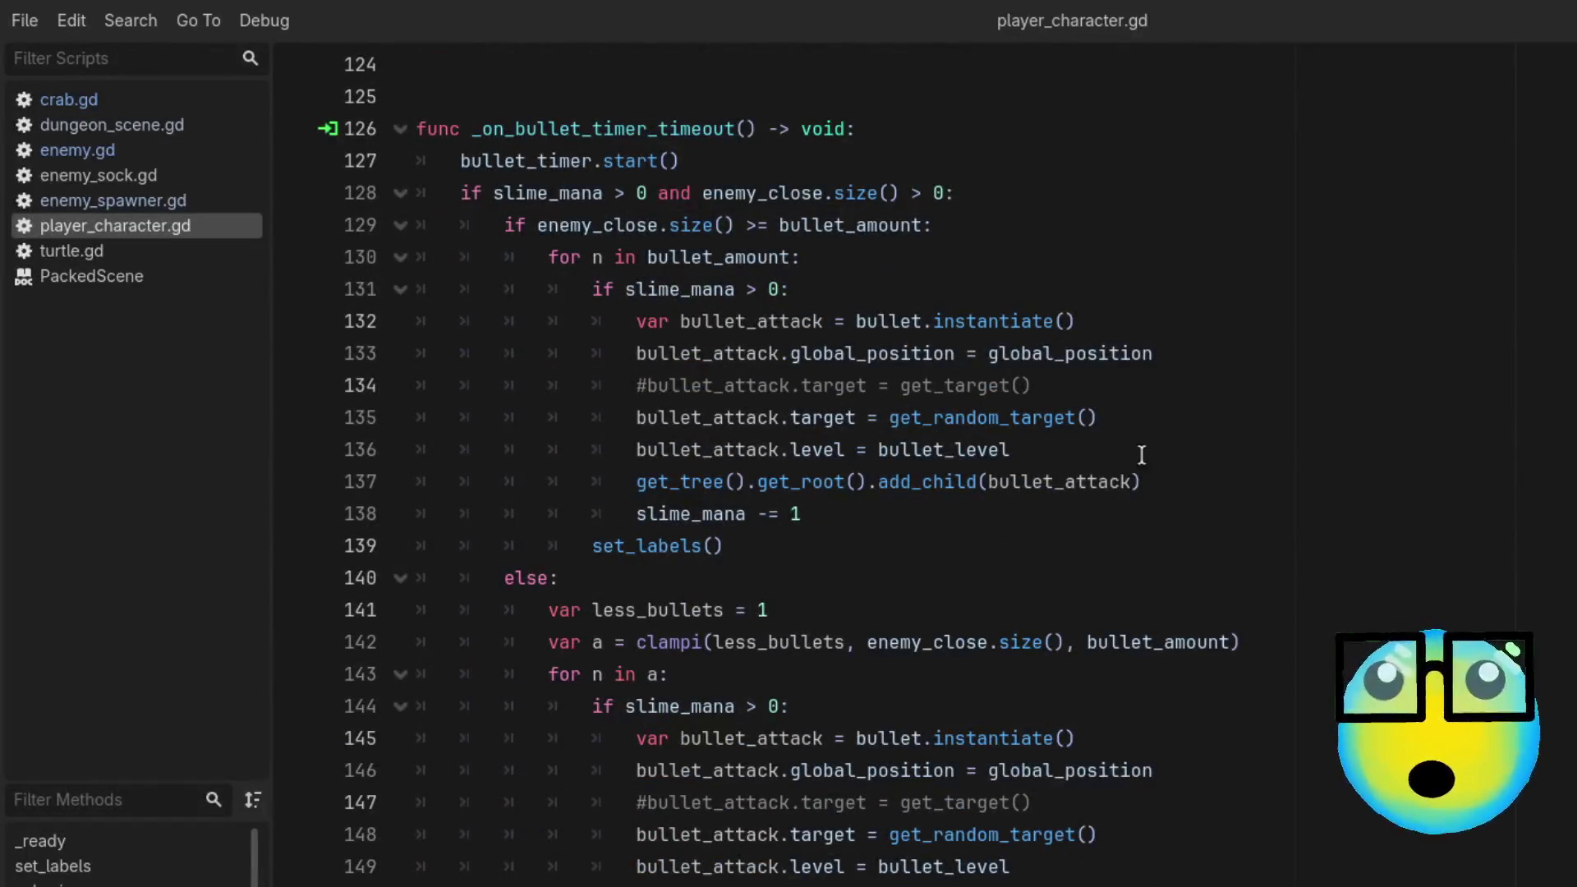
{"action": "scroll", "coordinate": [1123, 383], "scroll_direction": "up", "scroll_amount": 6}
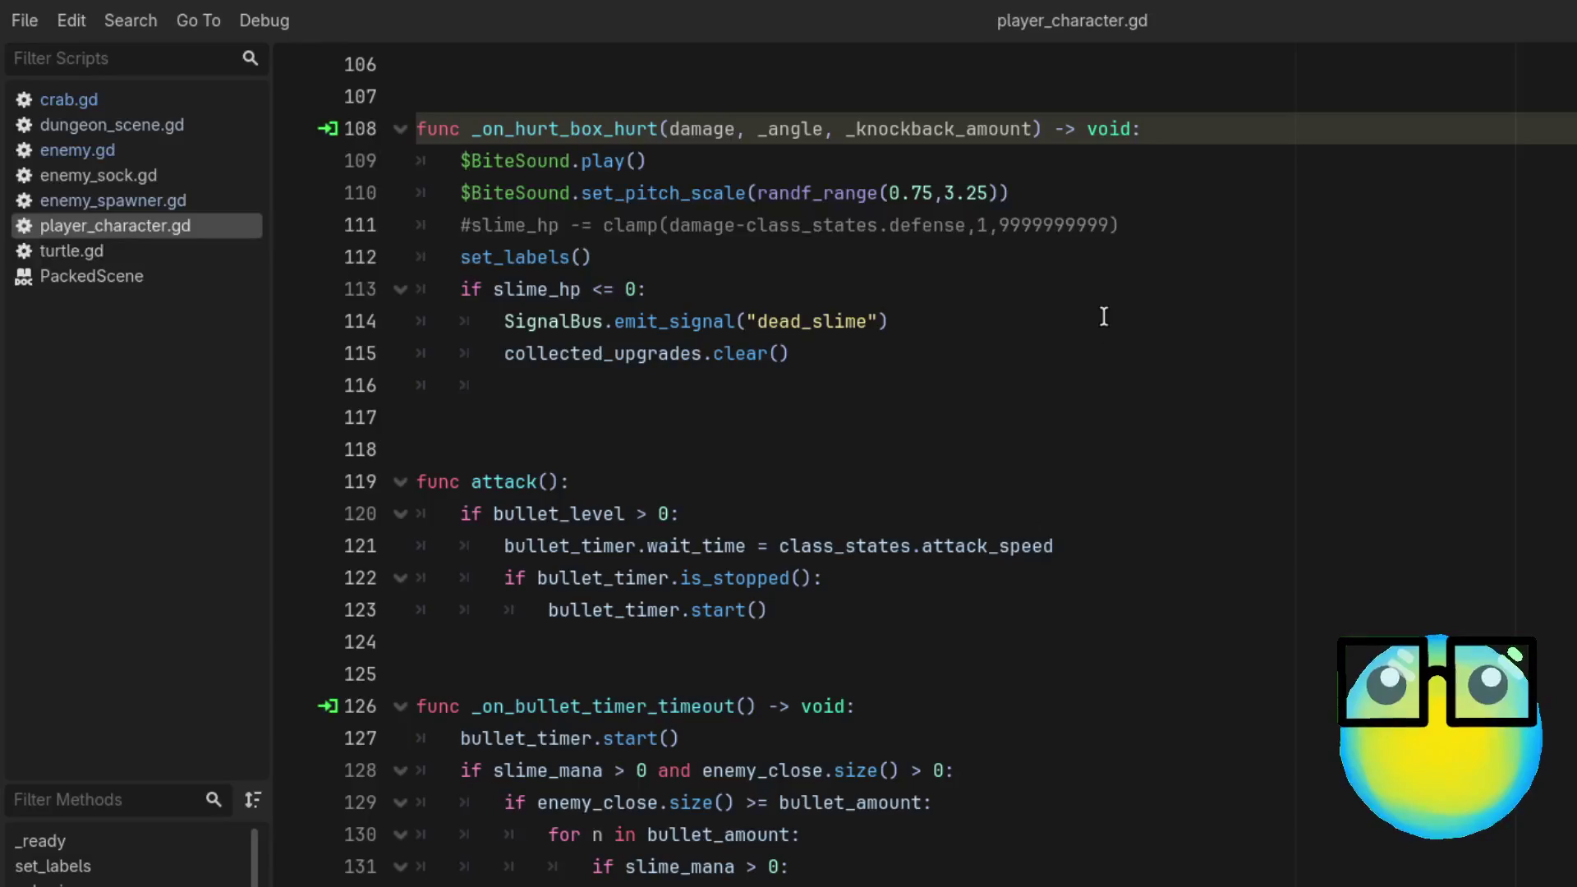
{"action": "scroll", "coordinate": [1104, 316], "scroll_direction": "up", "scroll_amount": 2}
{"action": "left_click", "coordinate": [1173, 408]}
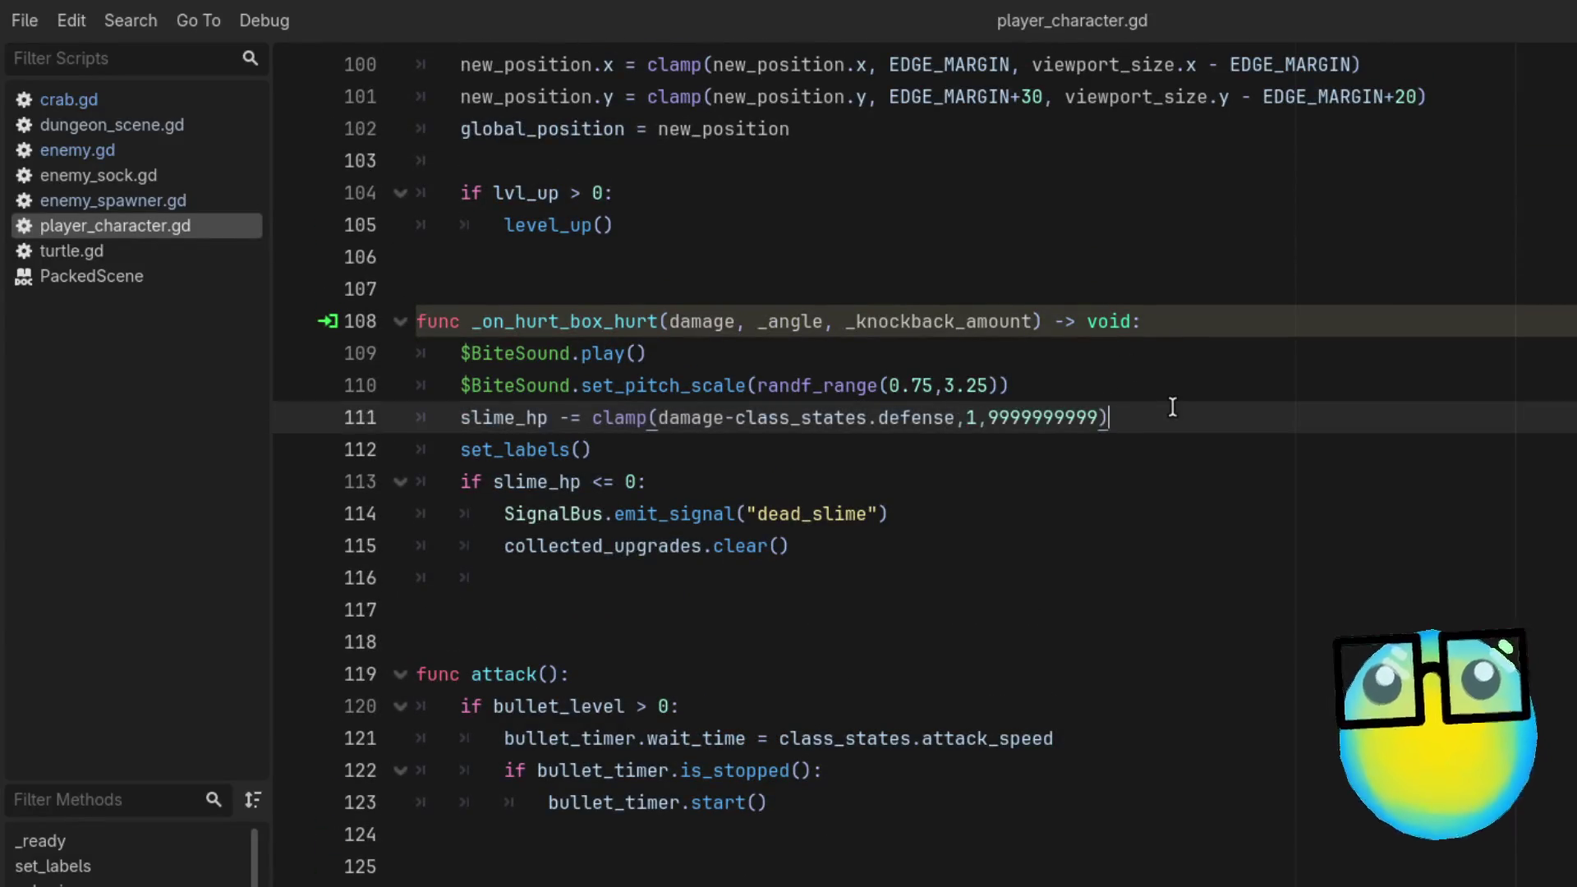
{"action": "scroll", "coordinate": [1172, 408], "scroll_direction": "up", "scroll_amount": 4}
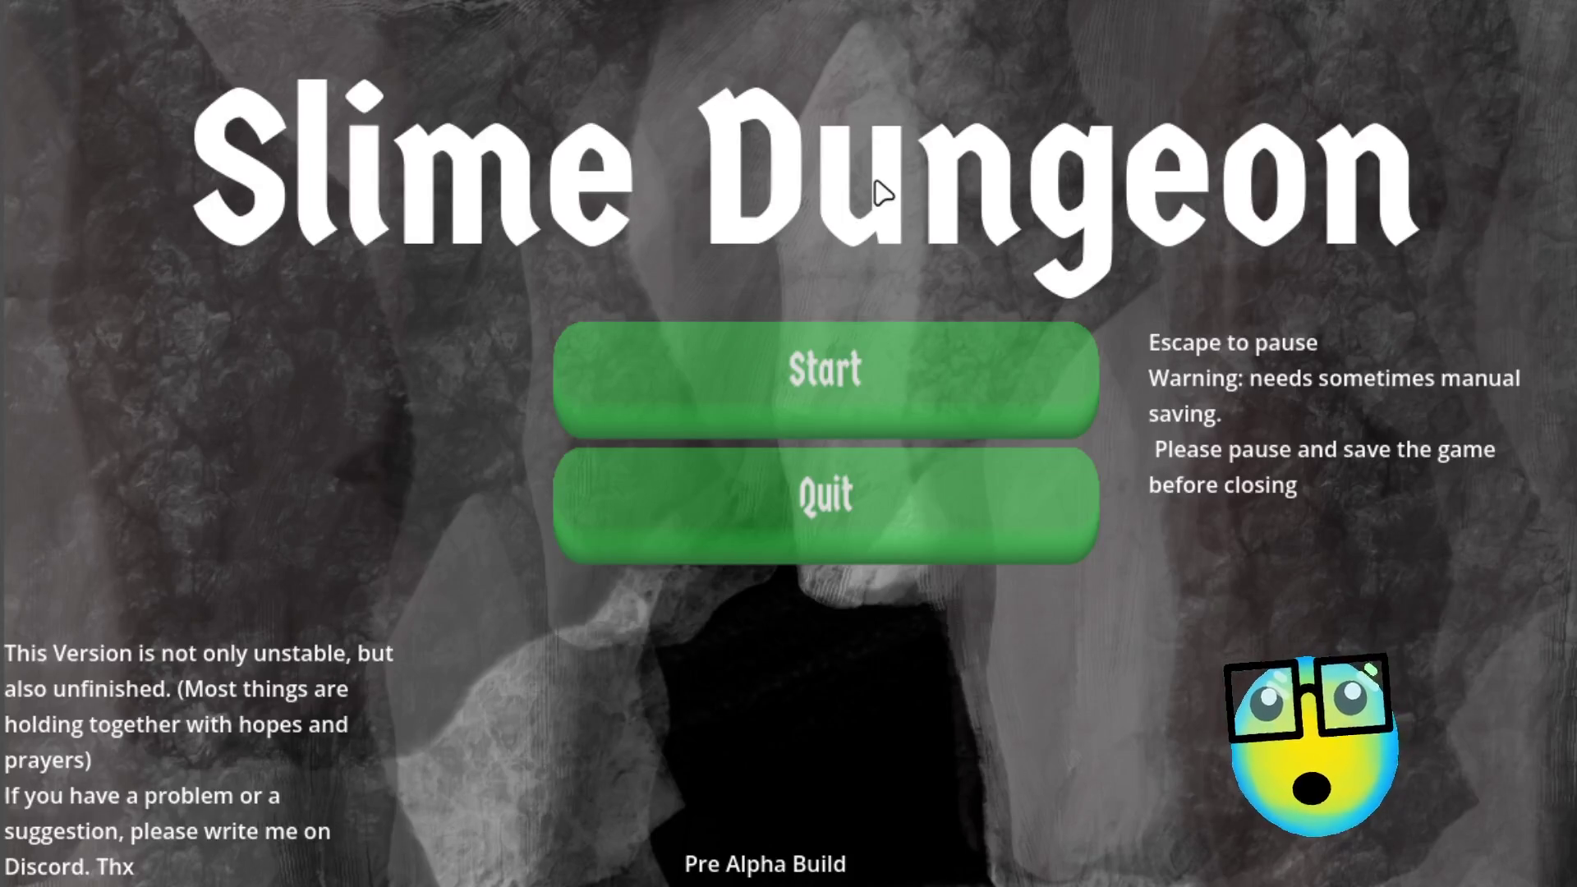
Step: Start the game and restart past the game-over screen back to the slime room
{"action": "left_click", "coordinate": [837, 353]}
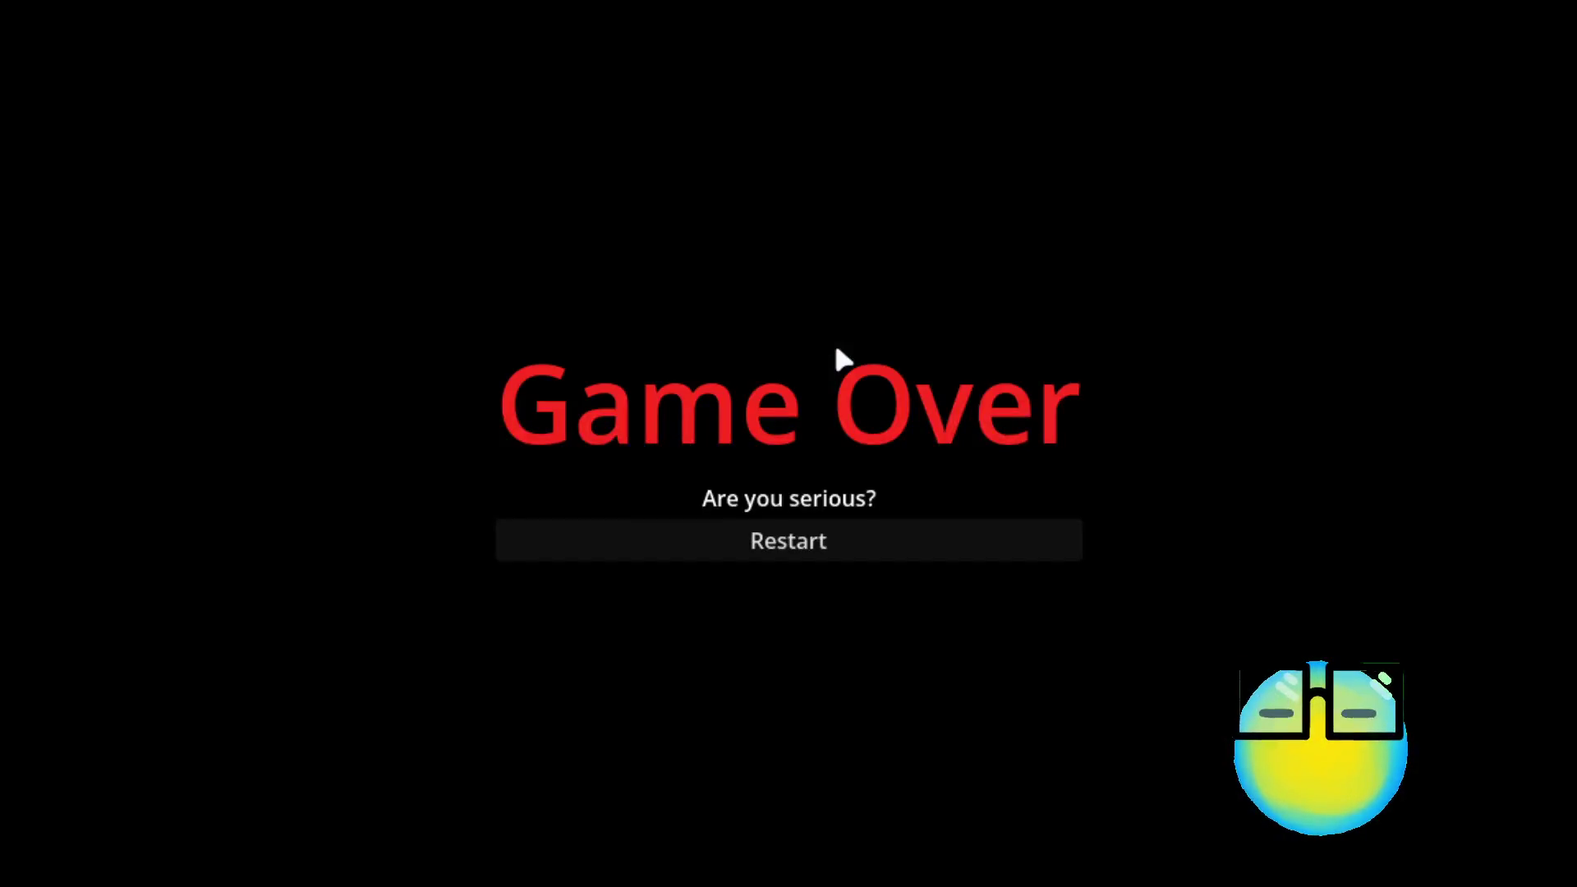
{"action": "left_click", "coordinate": [847, 538]}
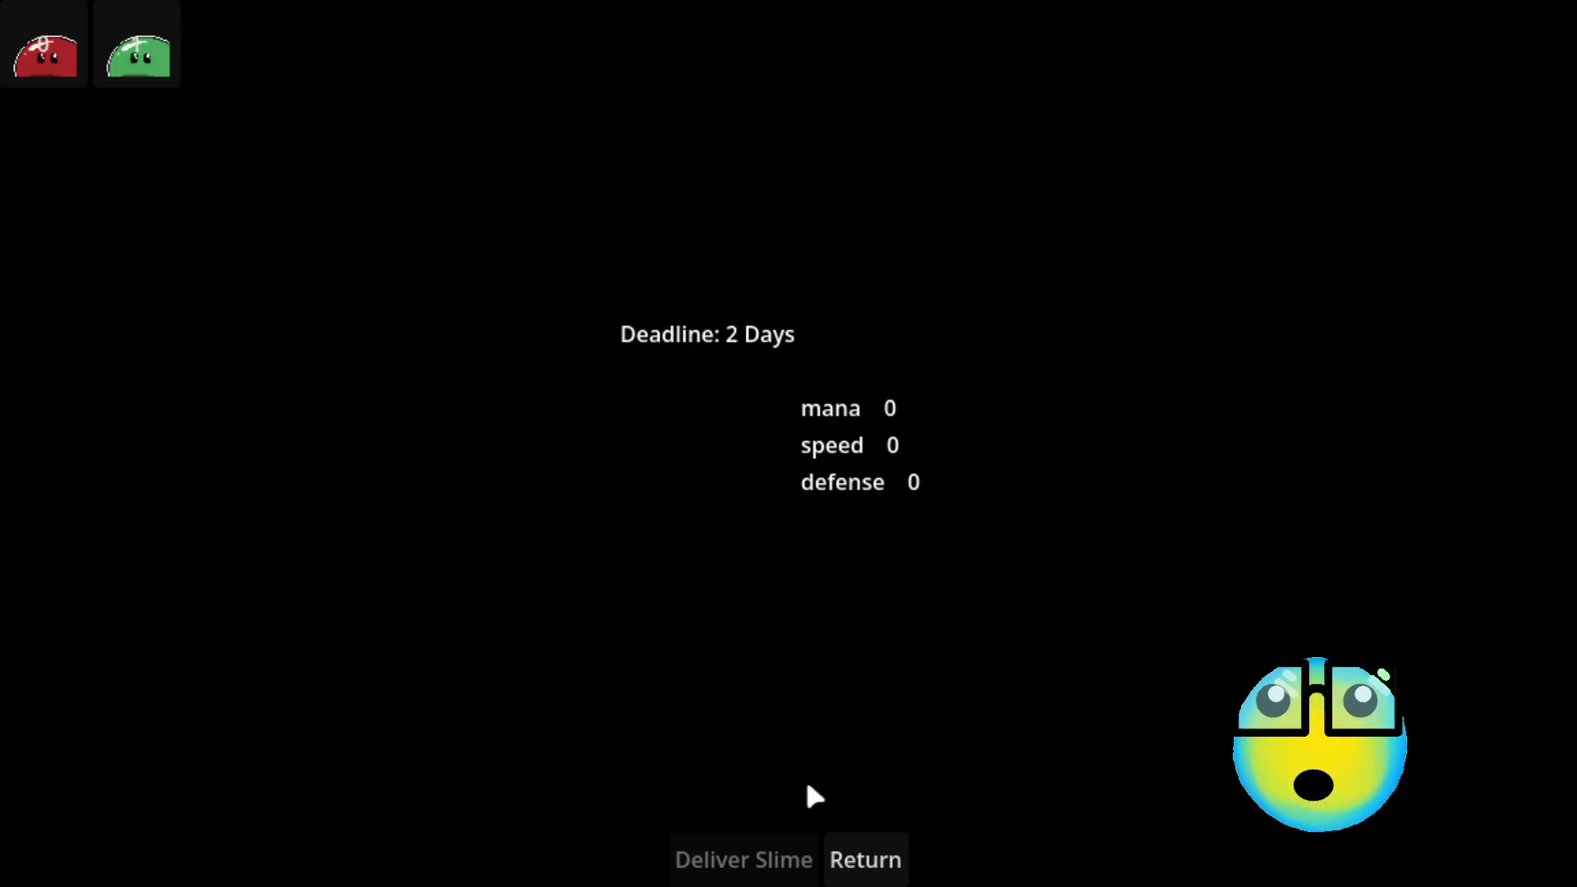
{"action": "left_click", "coordinate": [851, 861]}
Step: Send the green slime on a crab-level mission, then go back to the hub
{"action": "left_click", "coordinate": [863, 419]}
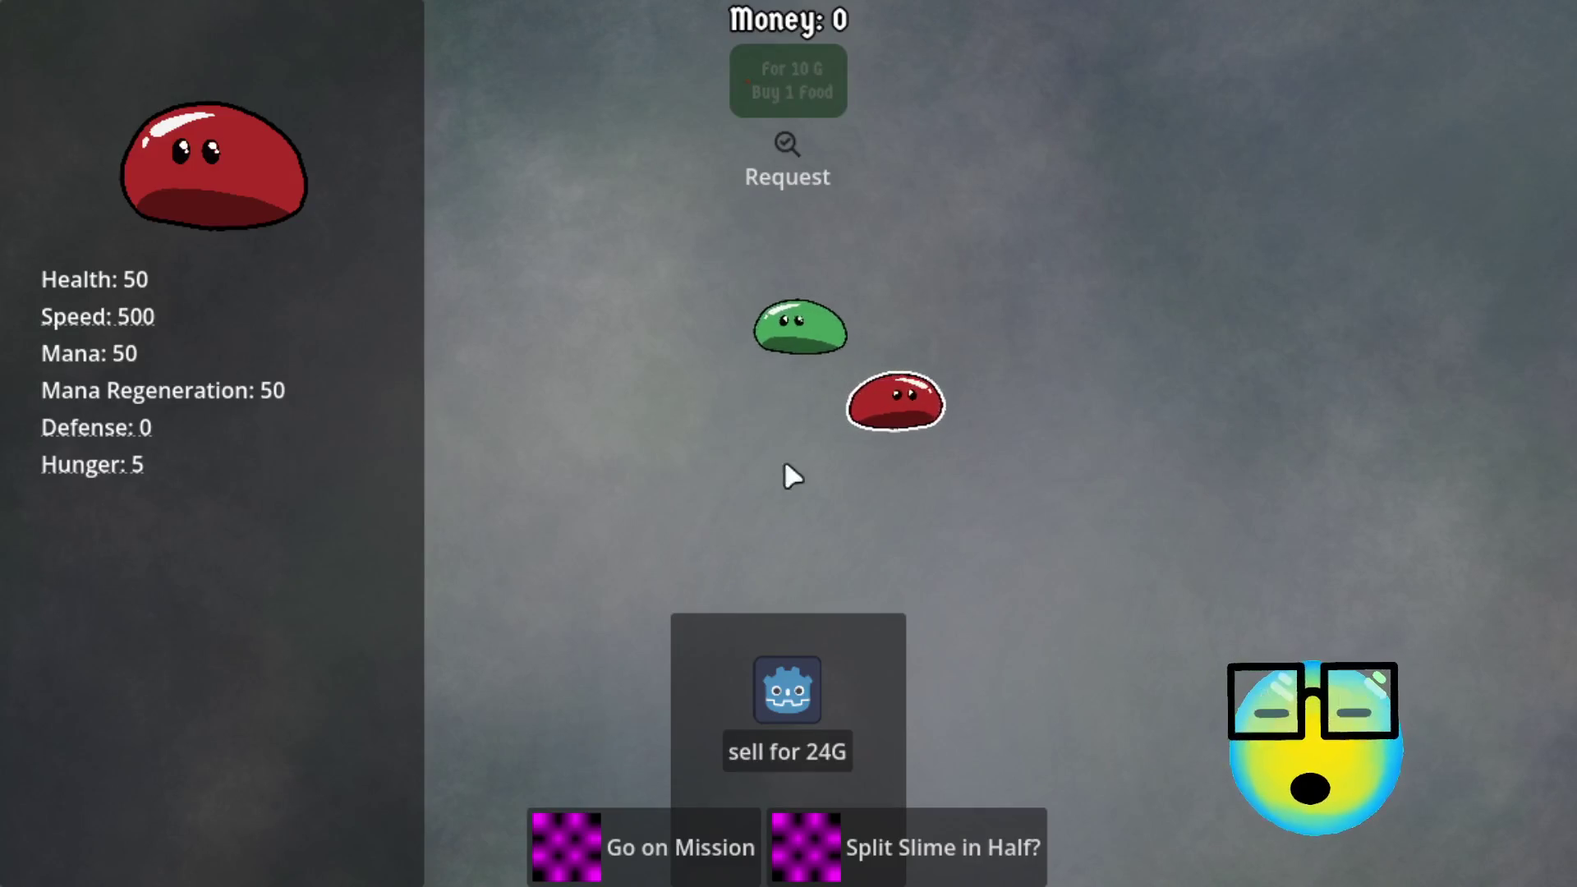
{"action": "left_click", "coordinate": [642, 820]}
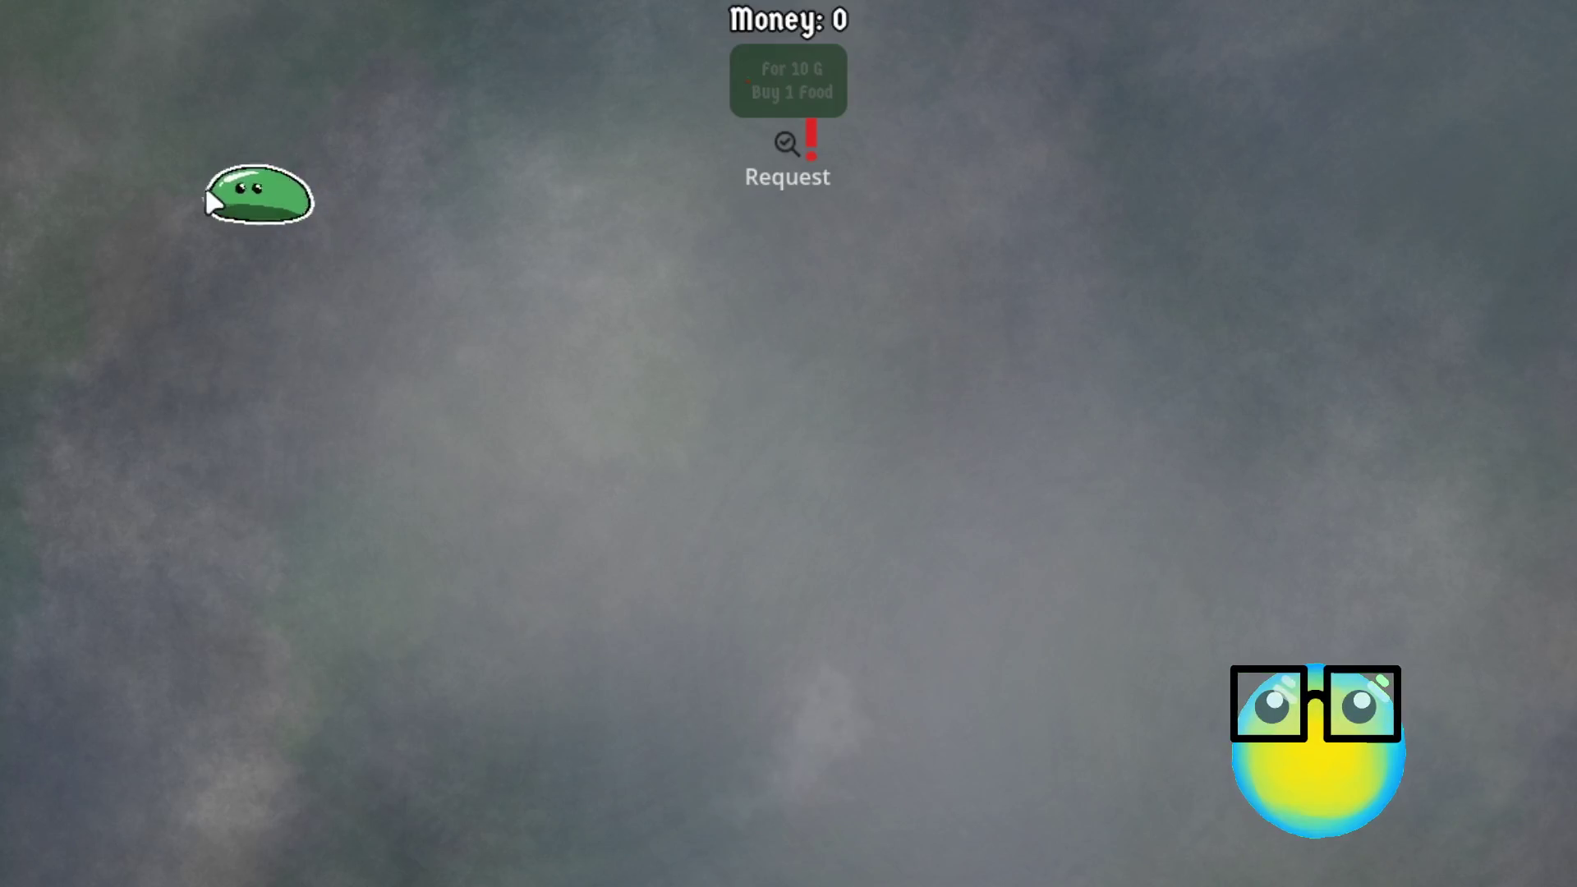
{"action": "left_click", "coordinate": [161, 189]}
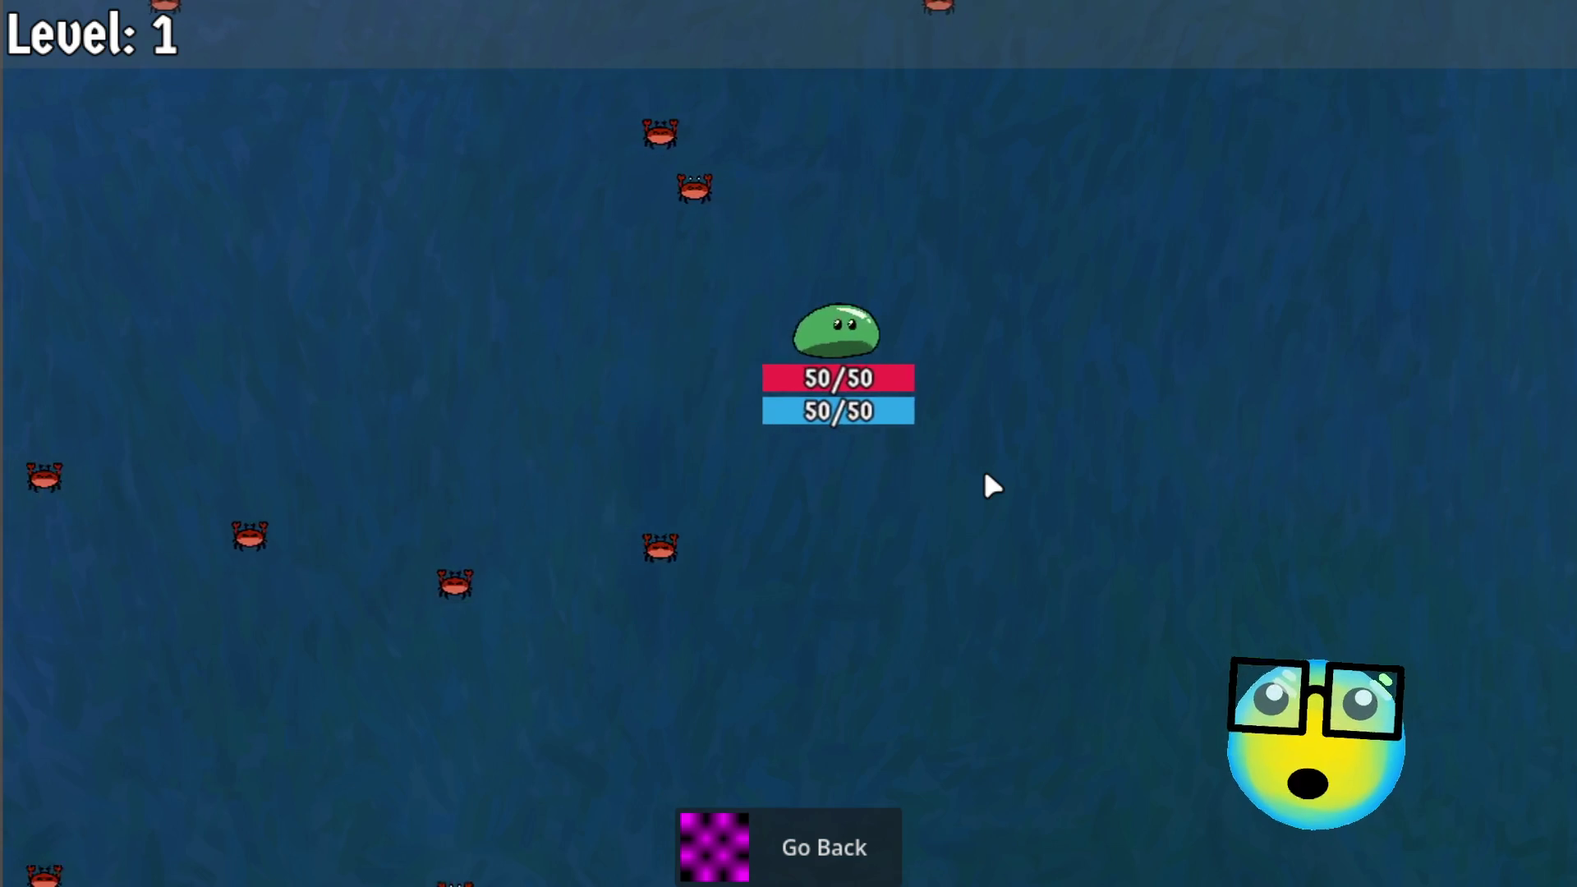
{"action": "left_click", "coordinate": [811, 850]}
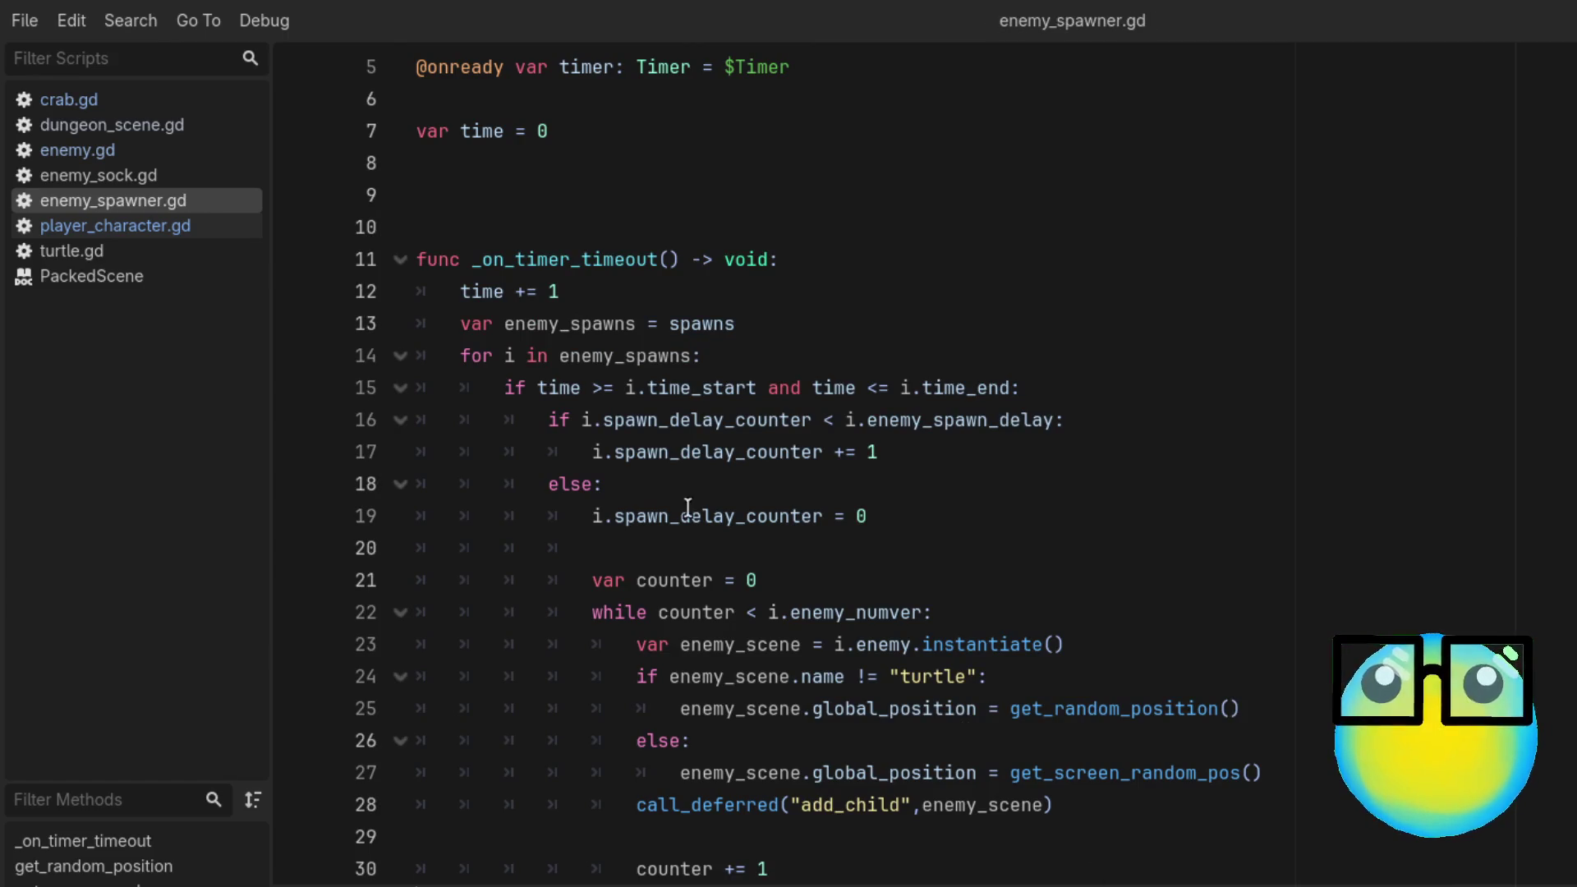
{"action": "left_click", "coordinate": [102, 169]}
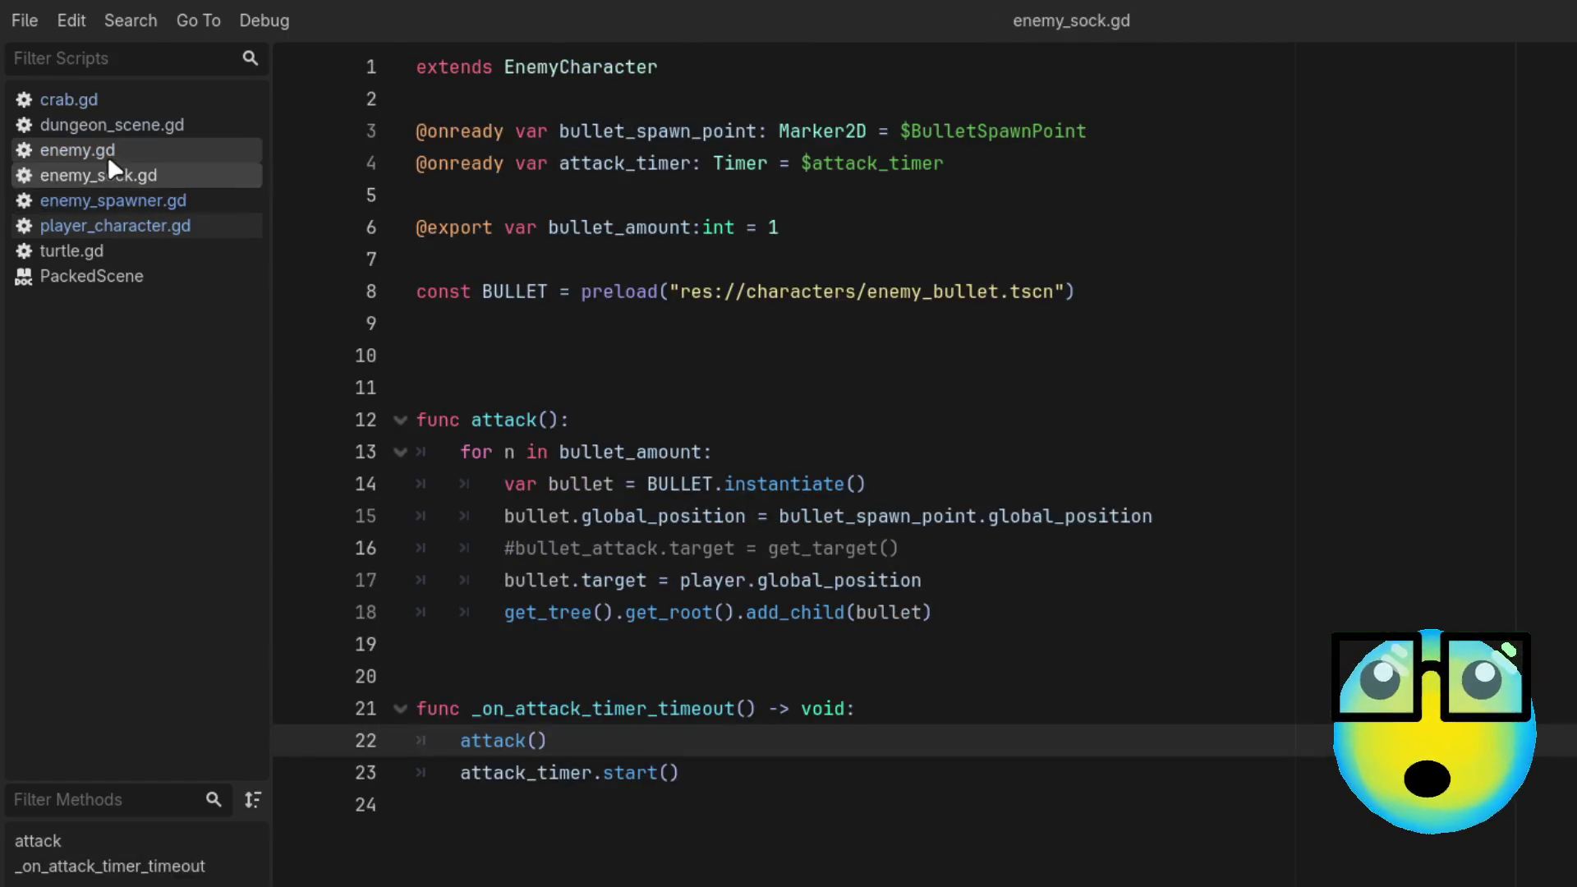
{"action": "left_click", "coordinate": [107, 154]}
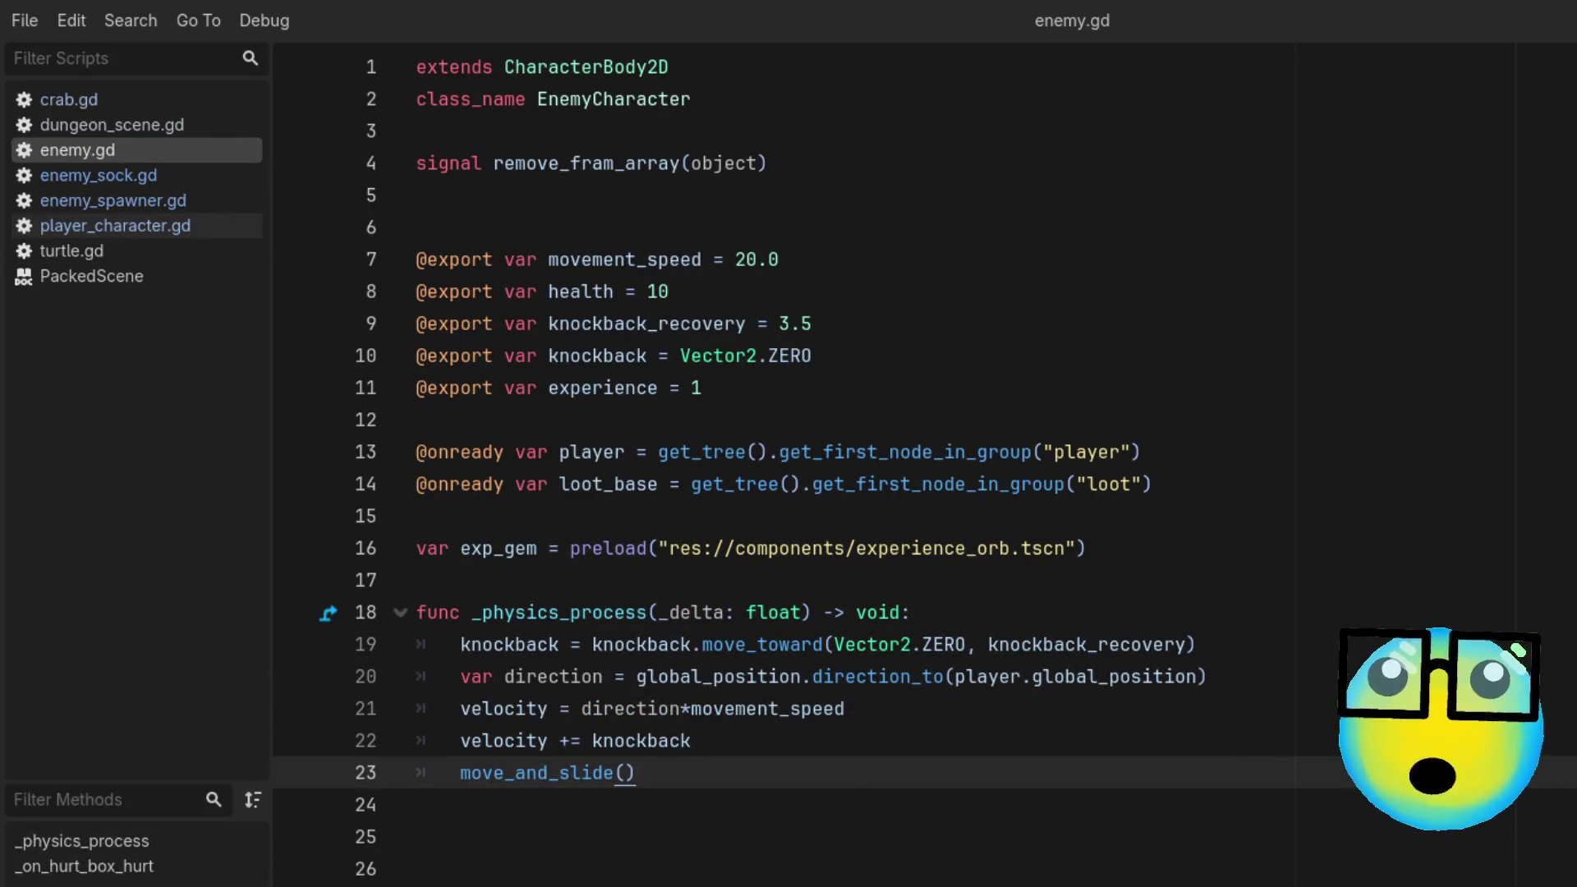
{"action": "left_click", "coordinate": [149, 223]}
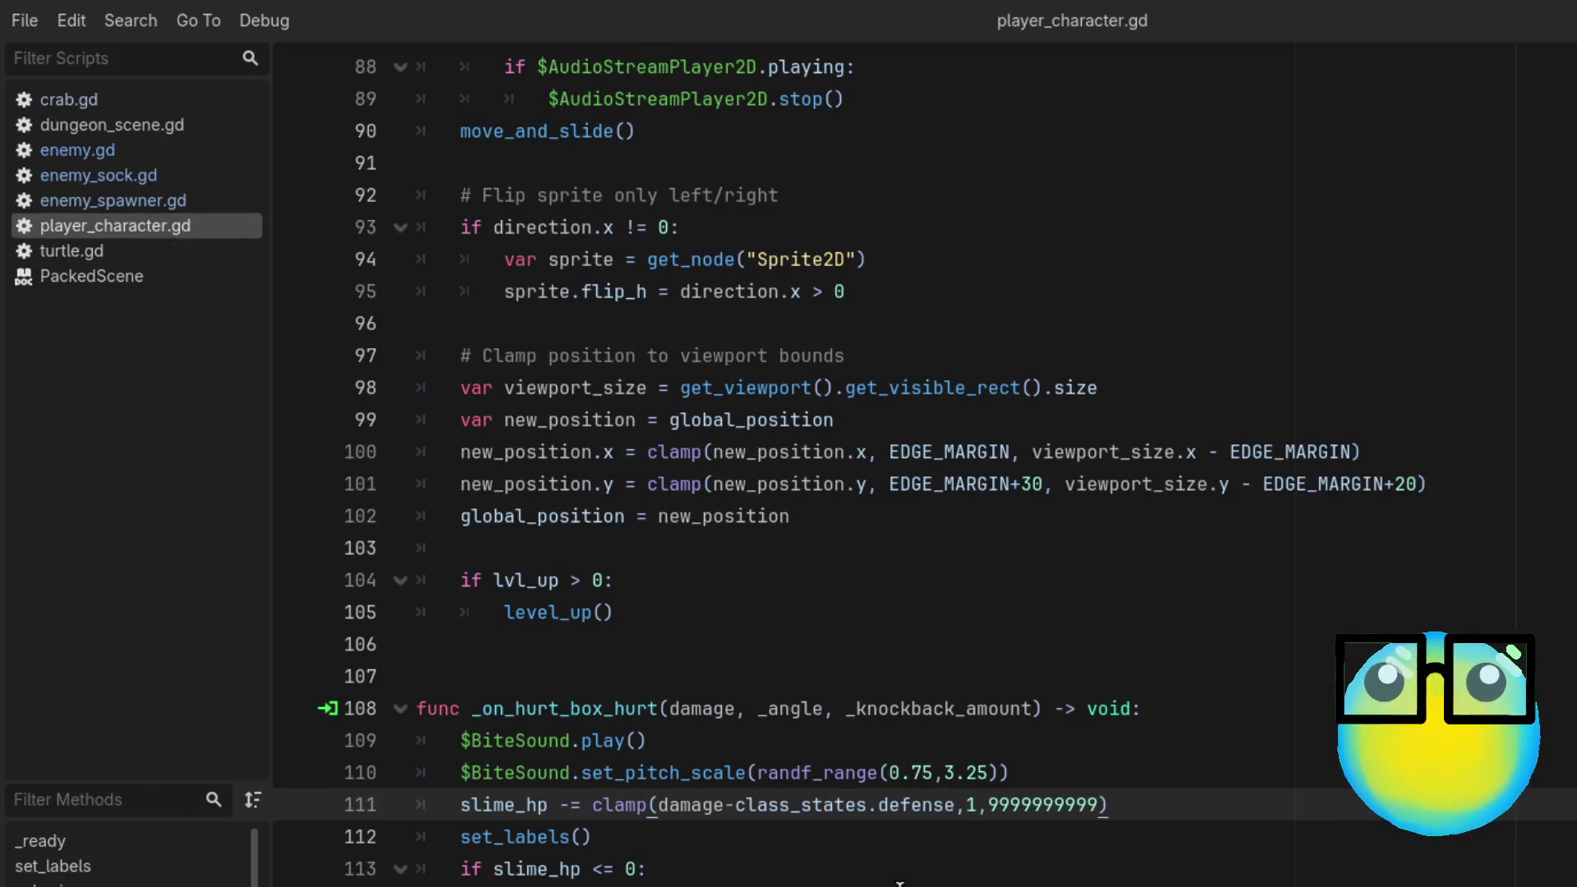
{"action": "scroll", "coordinate": [900, 883], "scroll_direction": "down", "scroll_amount": 10}
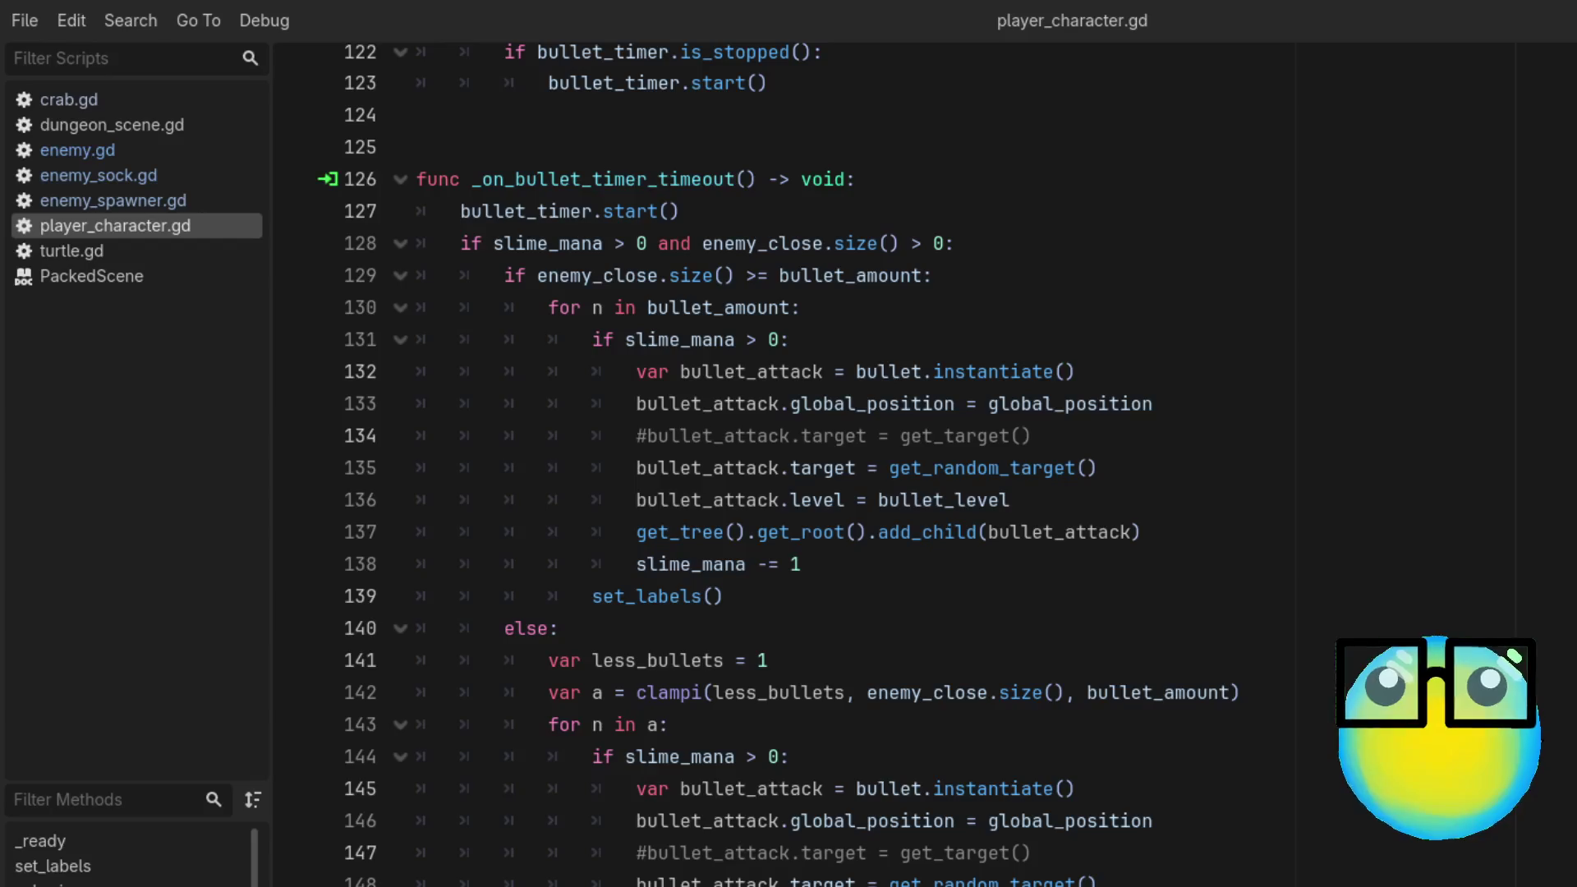
{"action": "scroll", "coordinate": [979, 773], "scroll_direction": "up", "scroll_amount": 2}
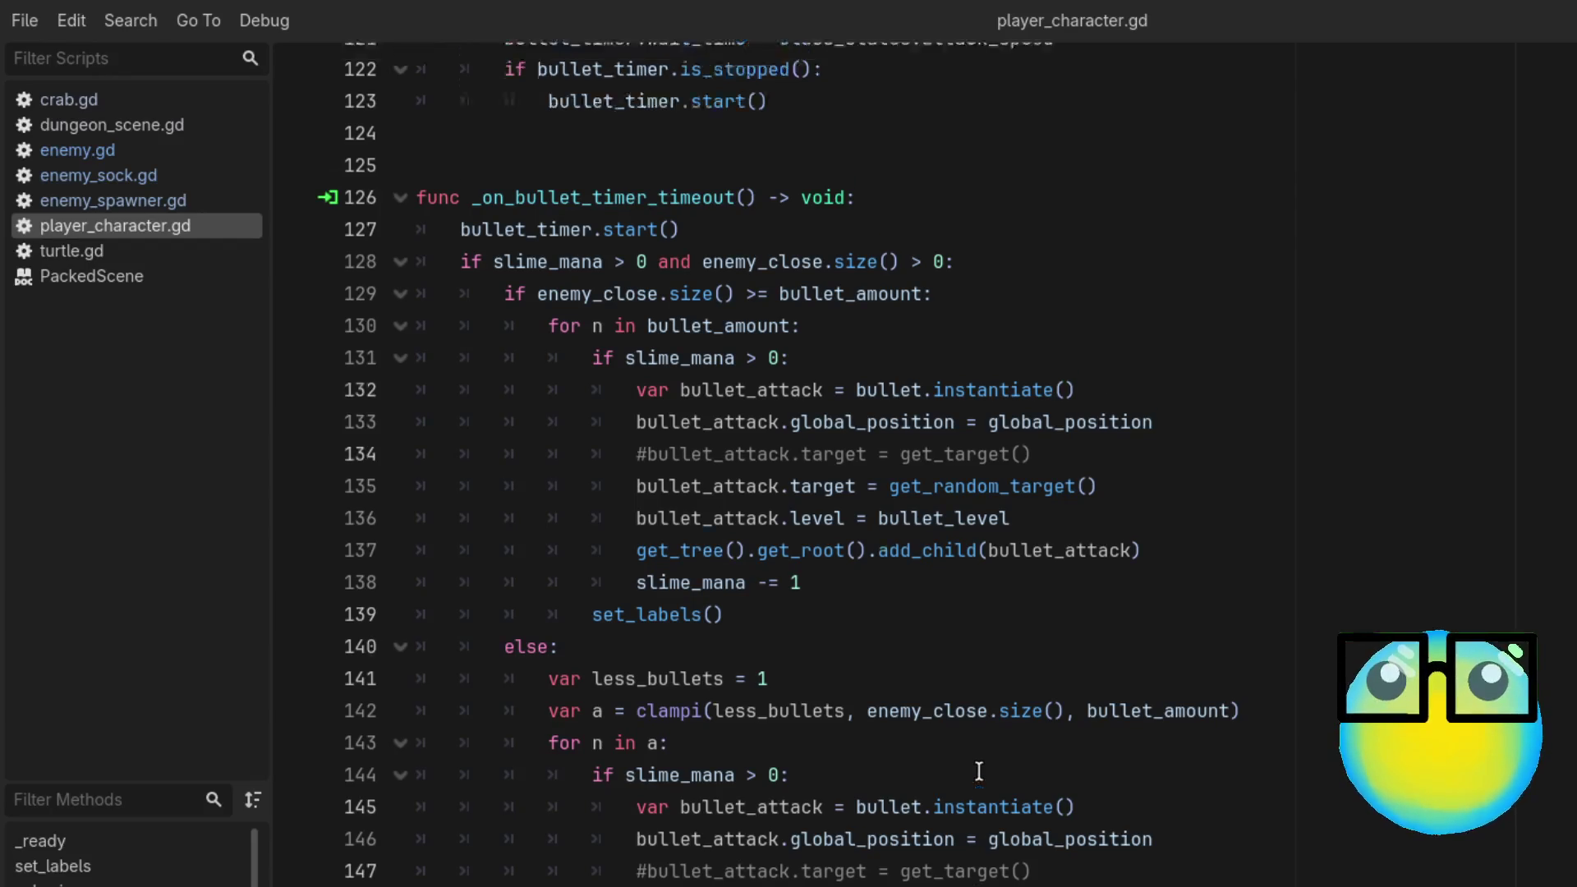
{"action": "left_click", "coordinate": [959, 667], "text": "ctrl"}
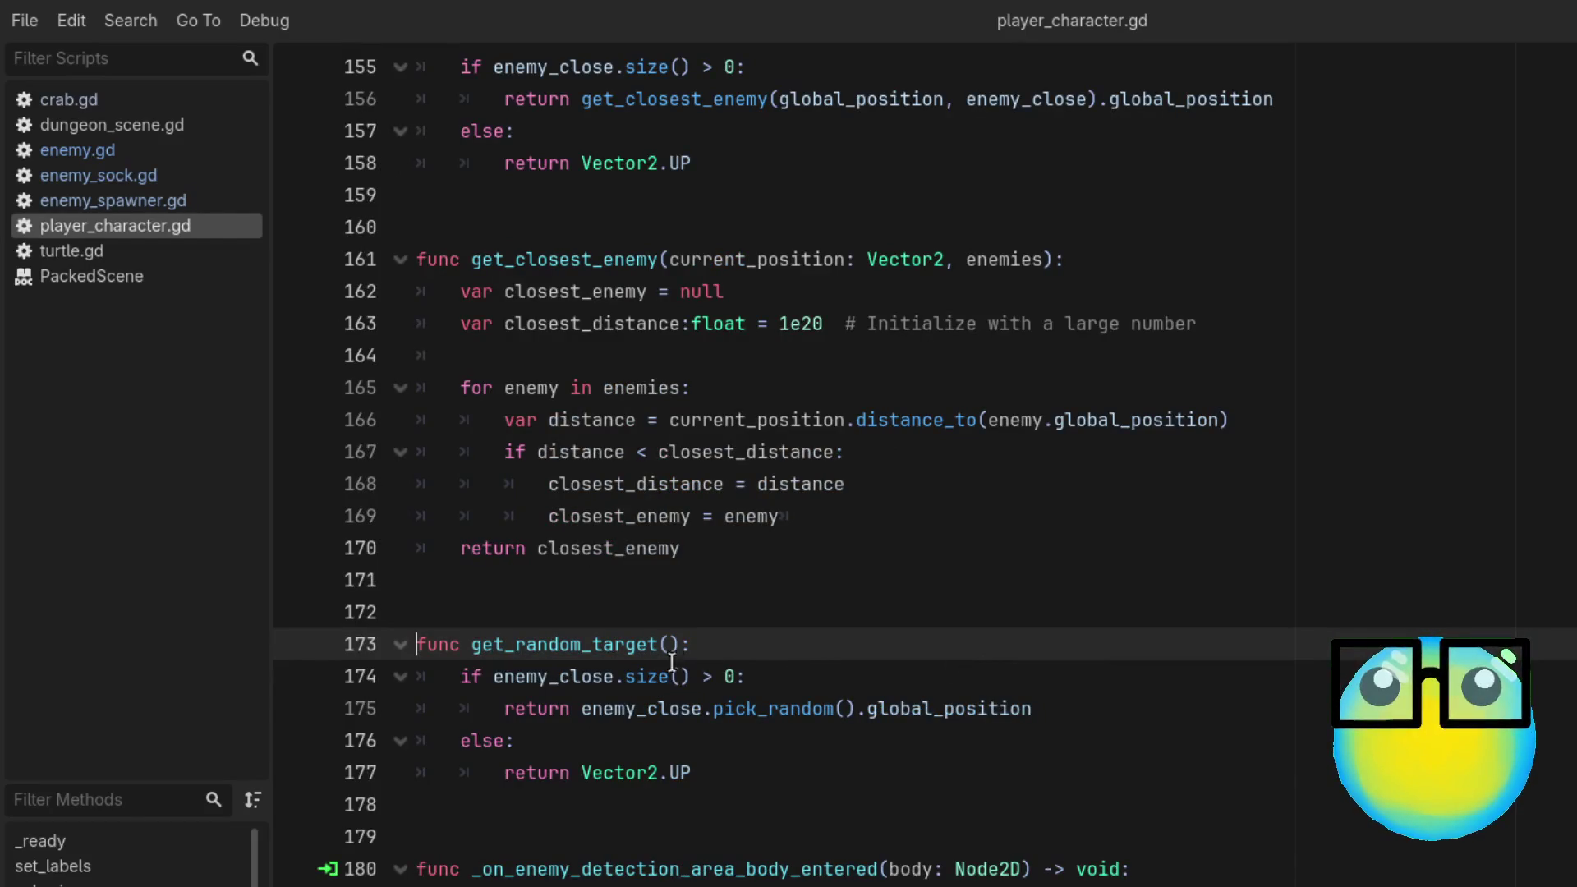
{"action": "left_click", "coordinate": [647, 719], "text": "ctrl"}
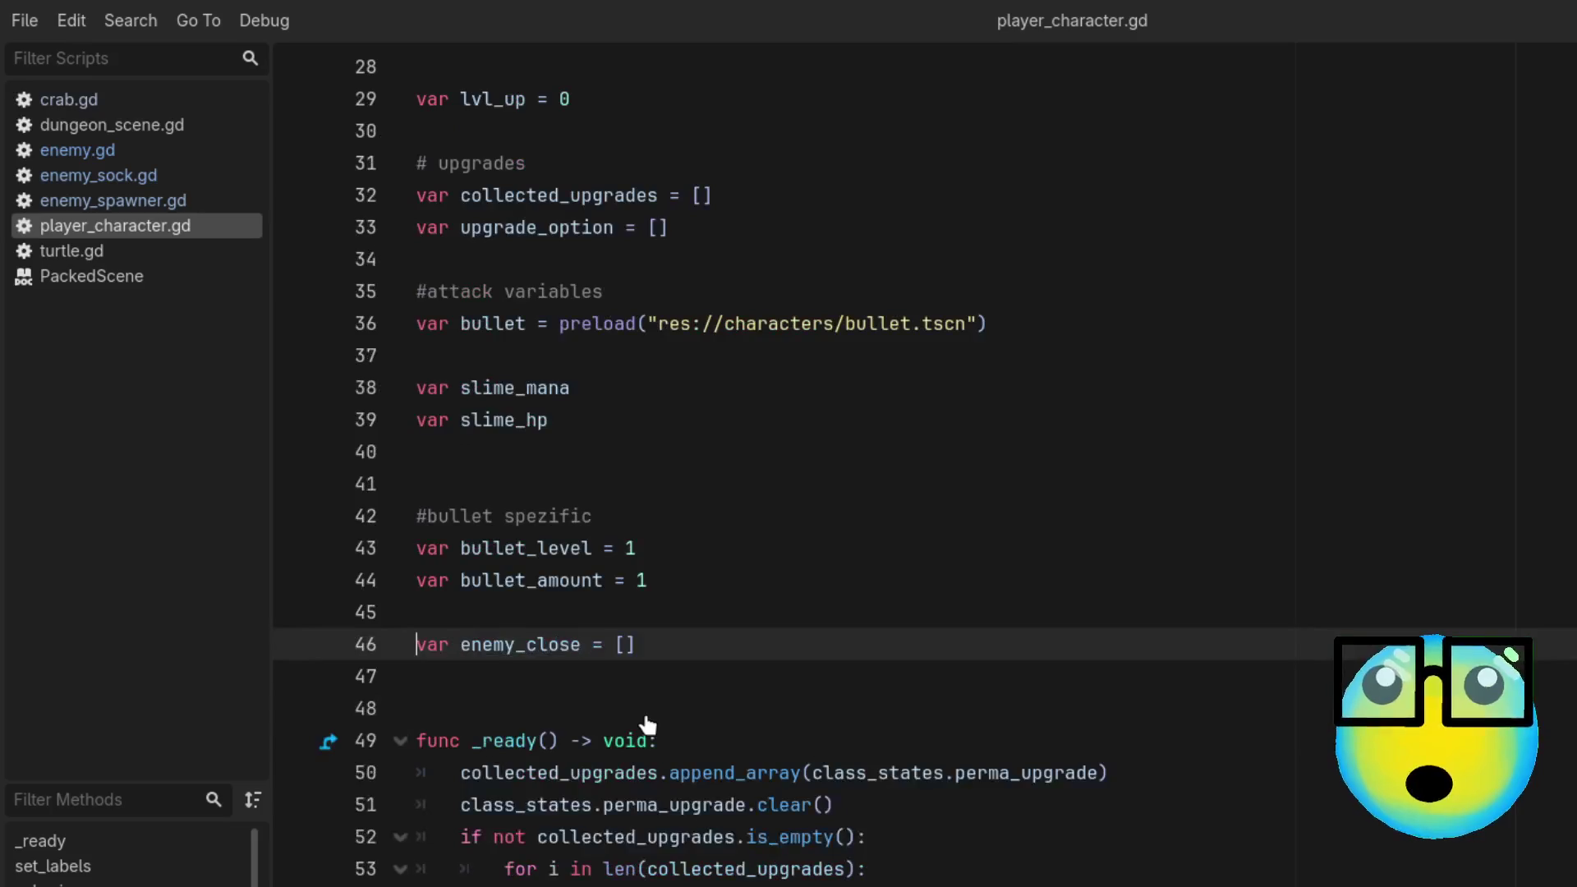
{"action": "scroll", "coordinate": [1079, 749], "scroll_direction": "down", "scroll_amount": 14}
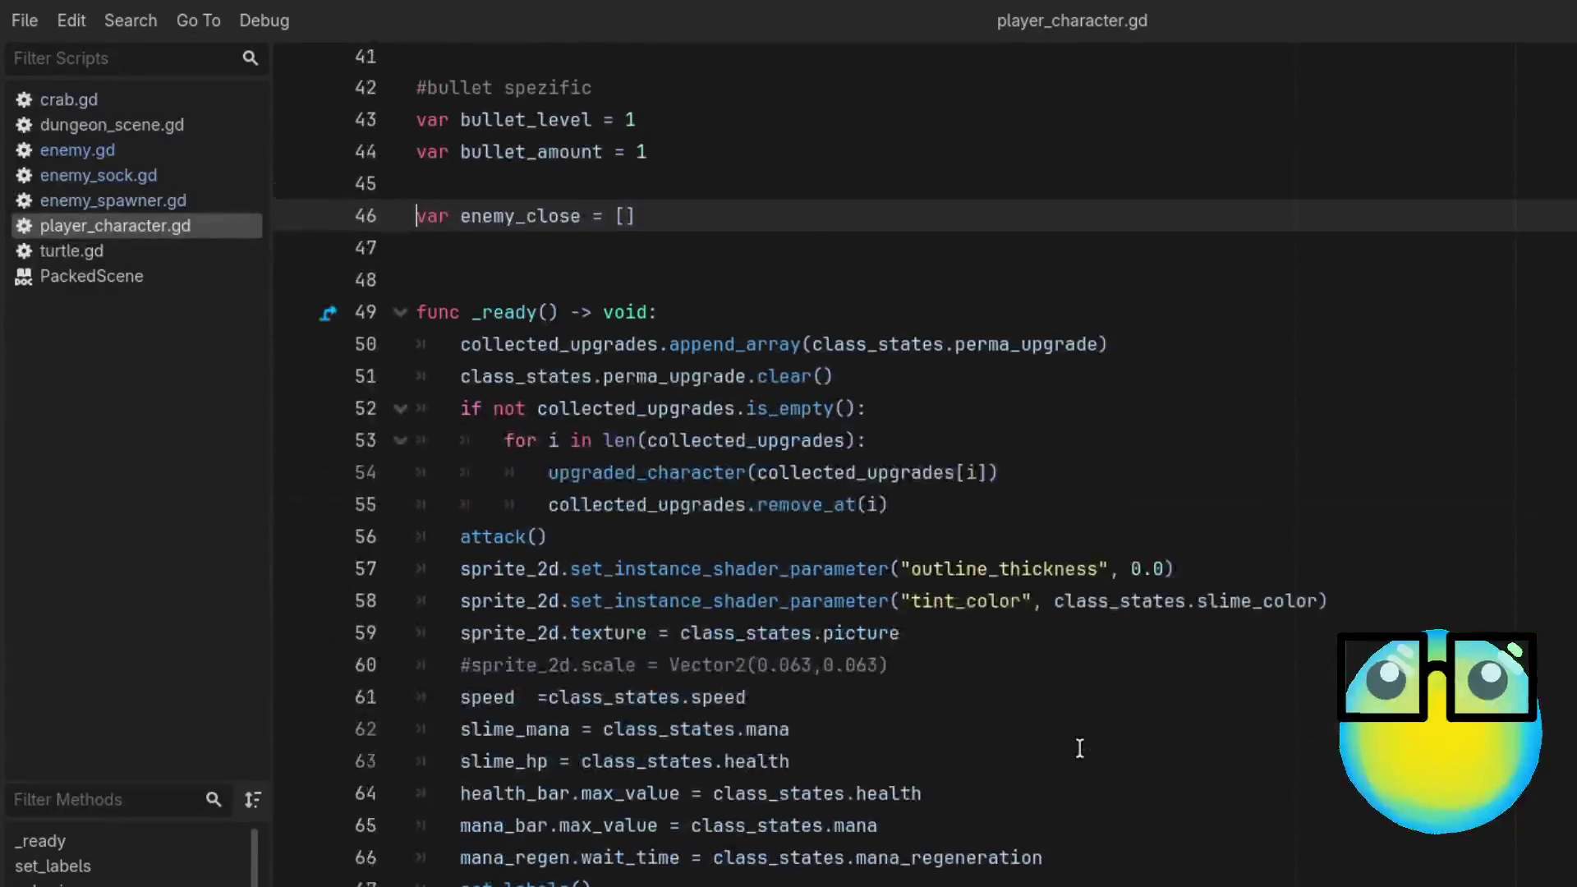
{"action": "scroll", "coordinate": [1079, 749], "scroll_direction": "down", "scroll_amount": 13}
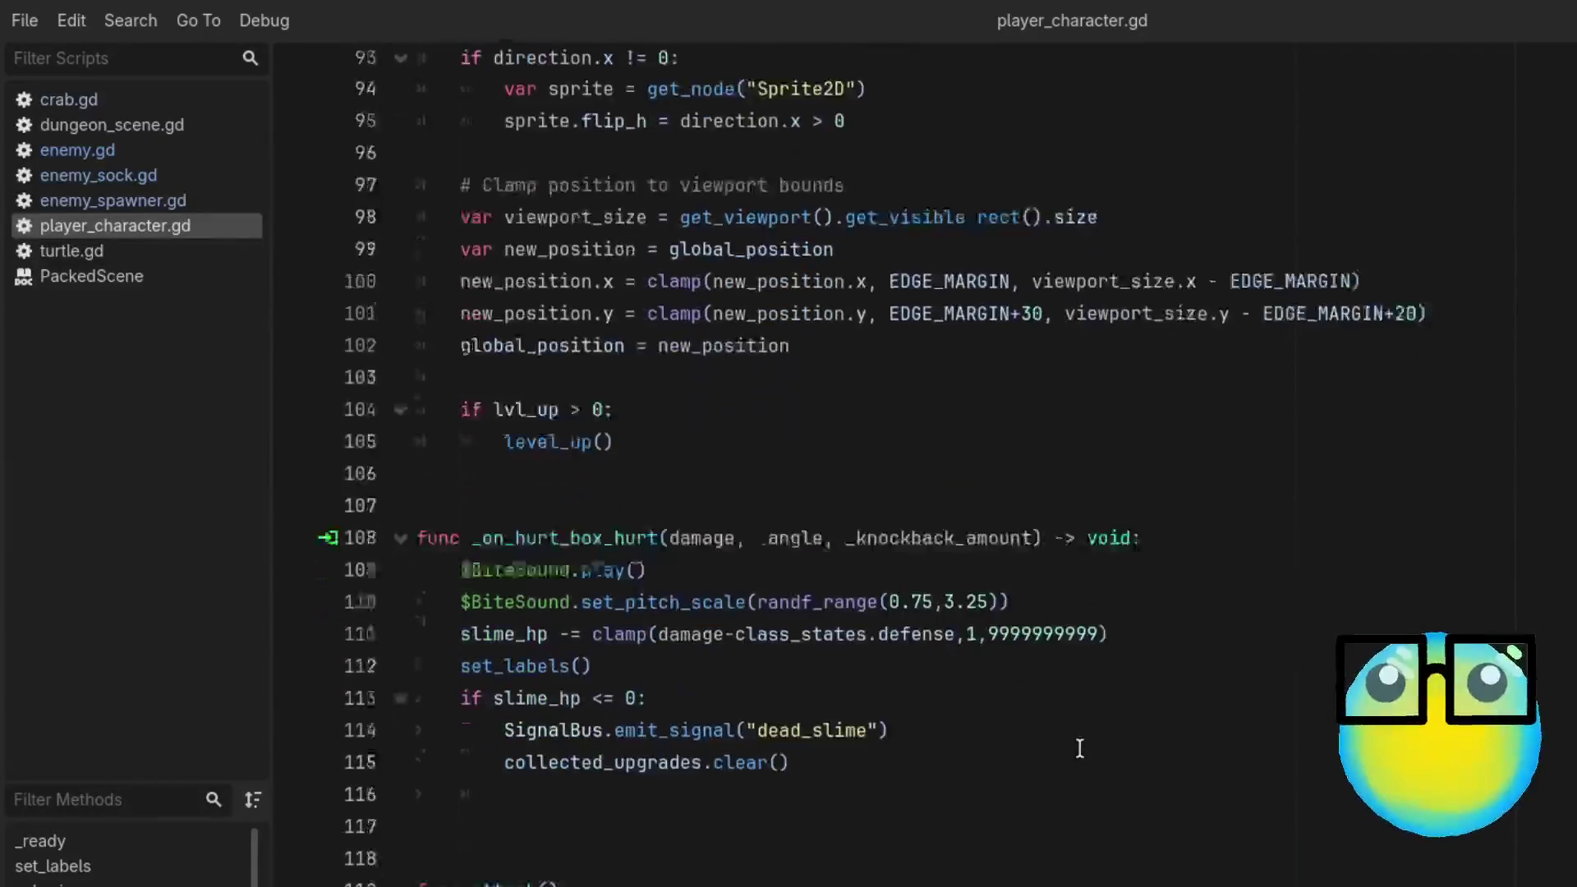
{"action": "scroll", "coordinate": [1080, 749], "scroll_direction": "down", "scroll_amount": 1}
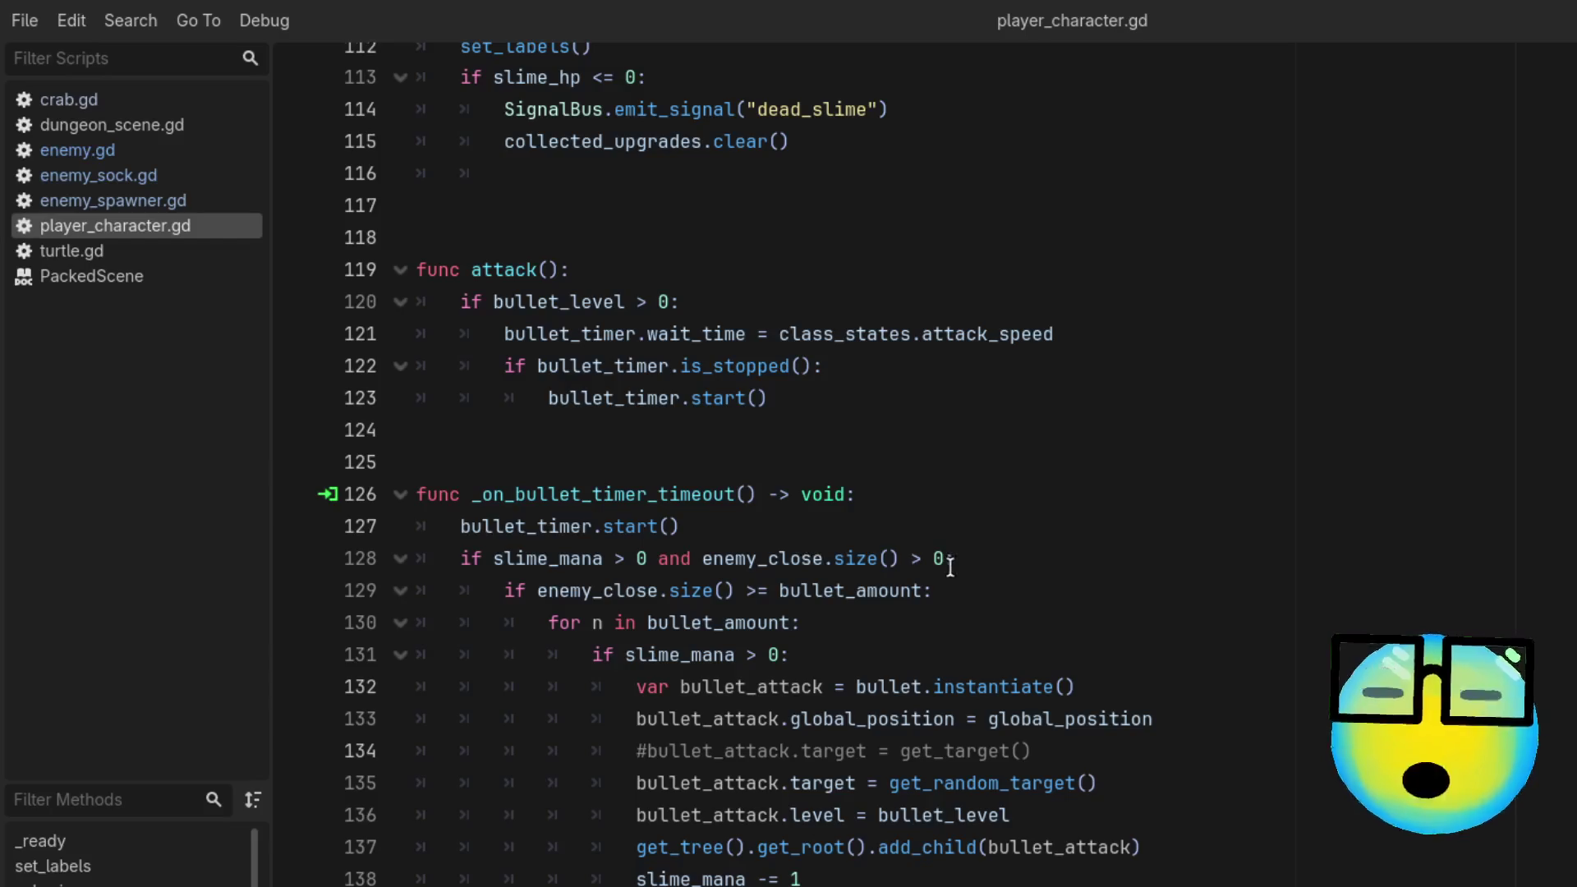
{"action": "scroll", "coordinate": [734, 463], "scroll_direction": "down", "scroll_amount": 1}
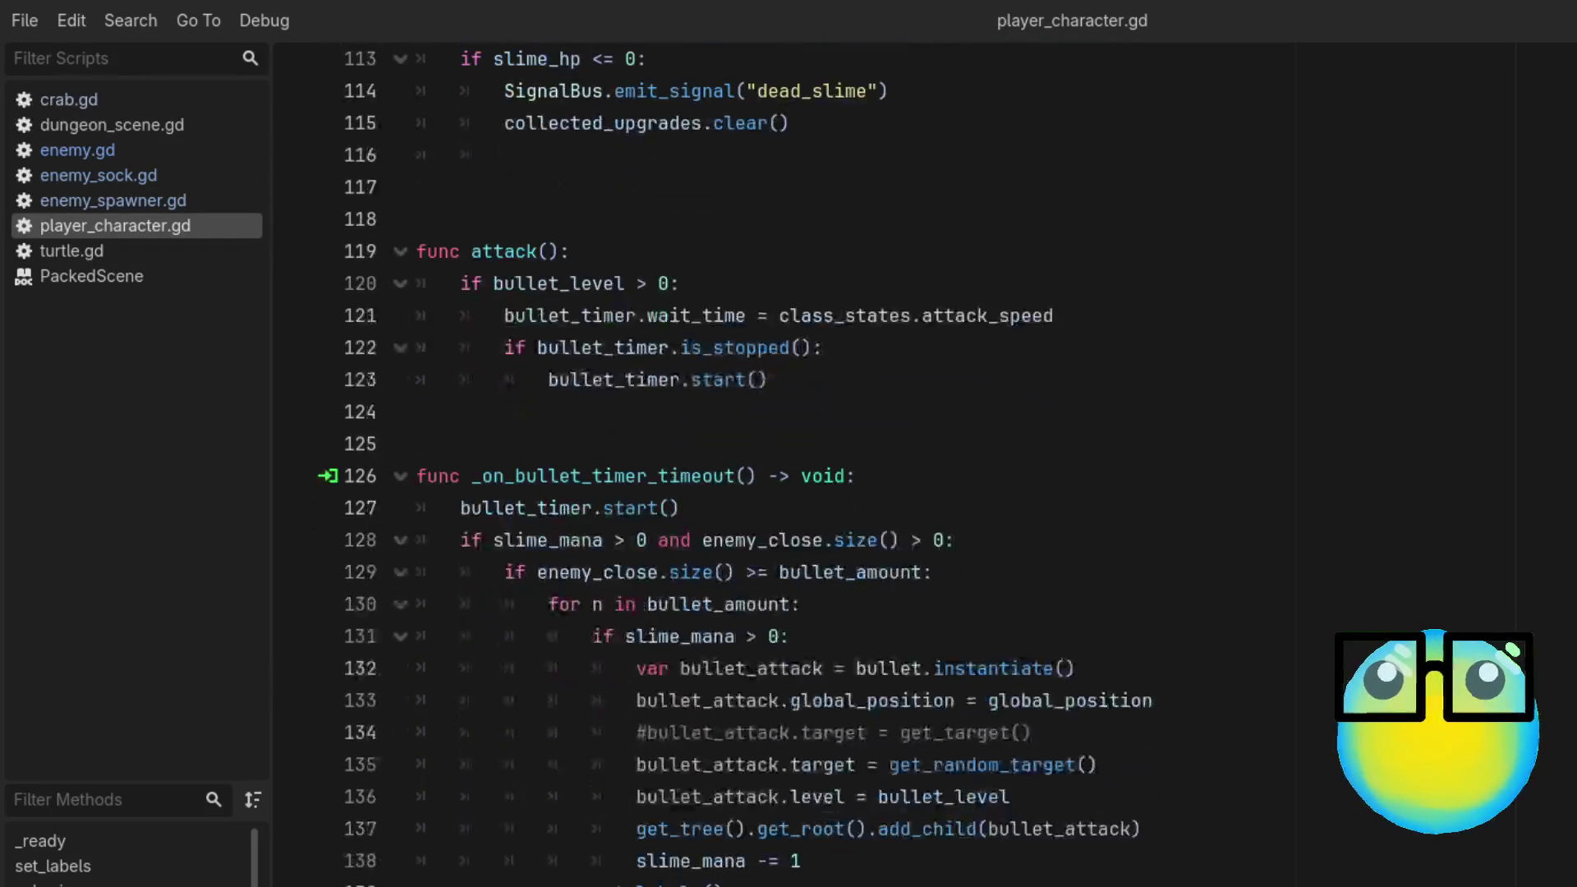
{"action": "left_click", "coordinate": [139, 152]}
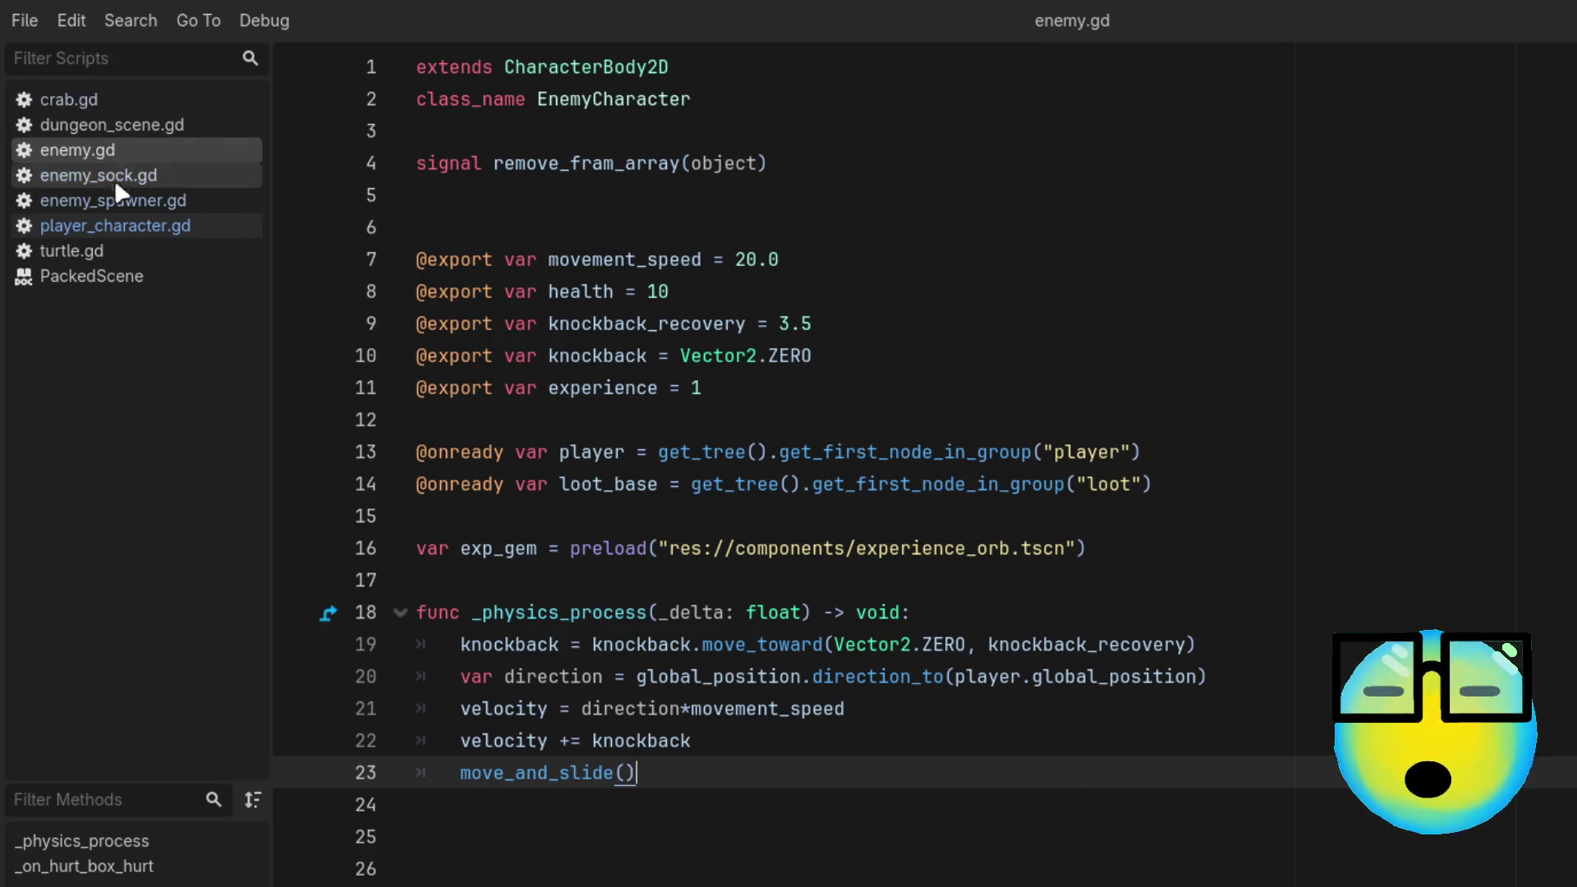
{"action": "left_click", "coordinate": [132, 233]}
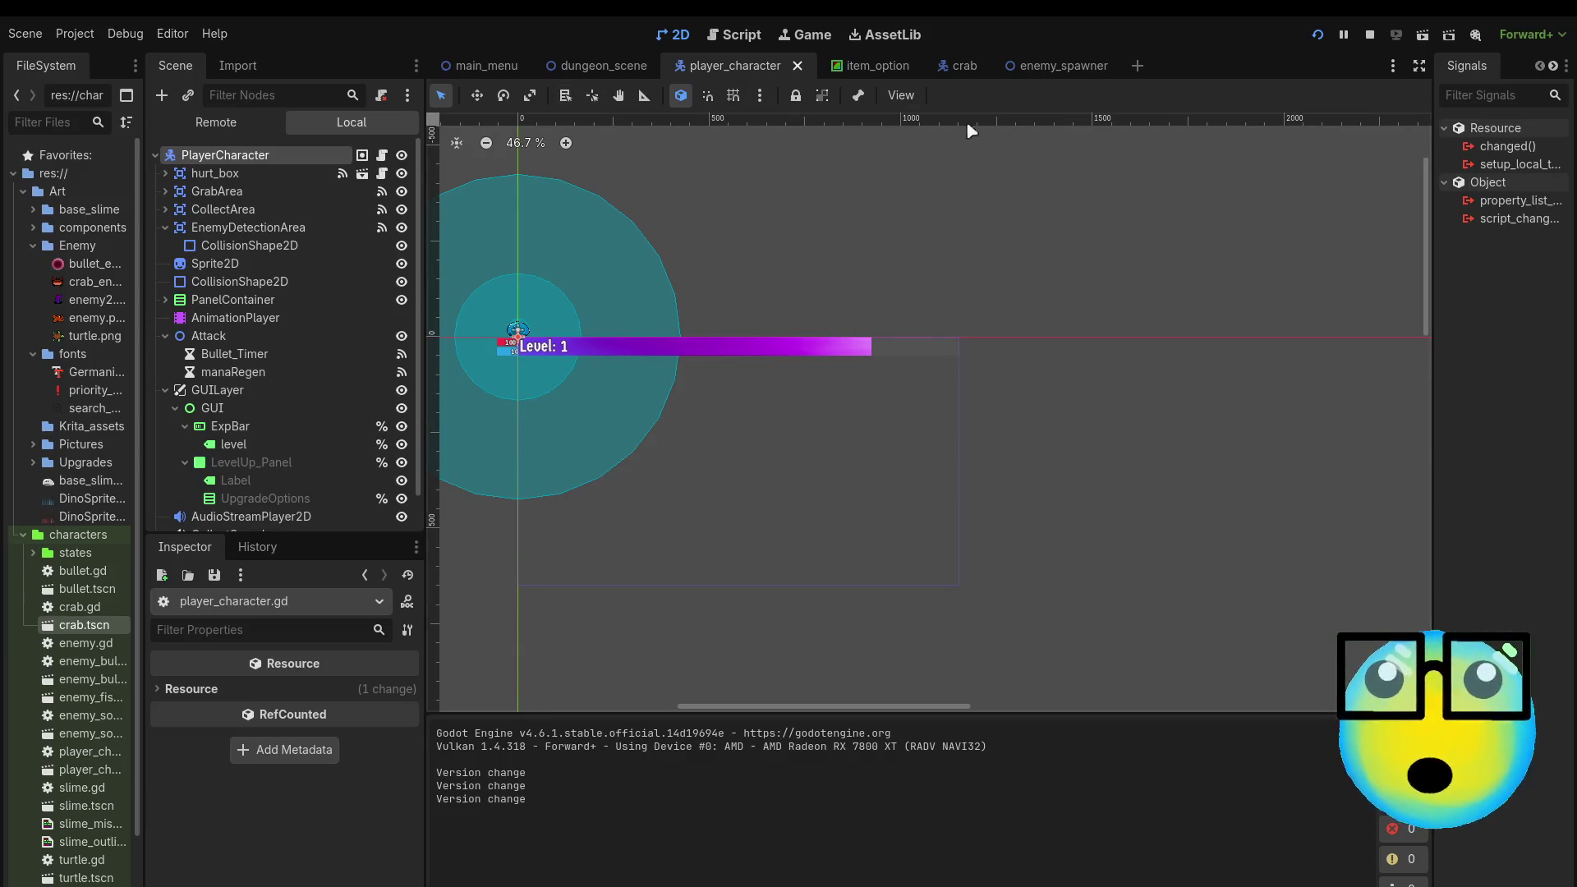
Step: Switch to the crab scene and check its groups and signals in the Node dock
{"action": "left_click", "coordinate": [953, 66]}
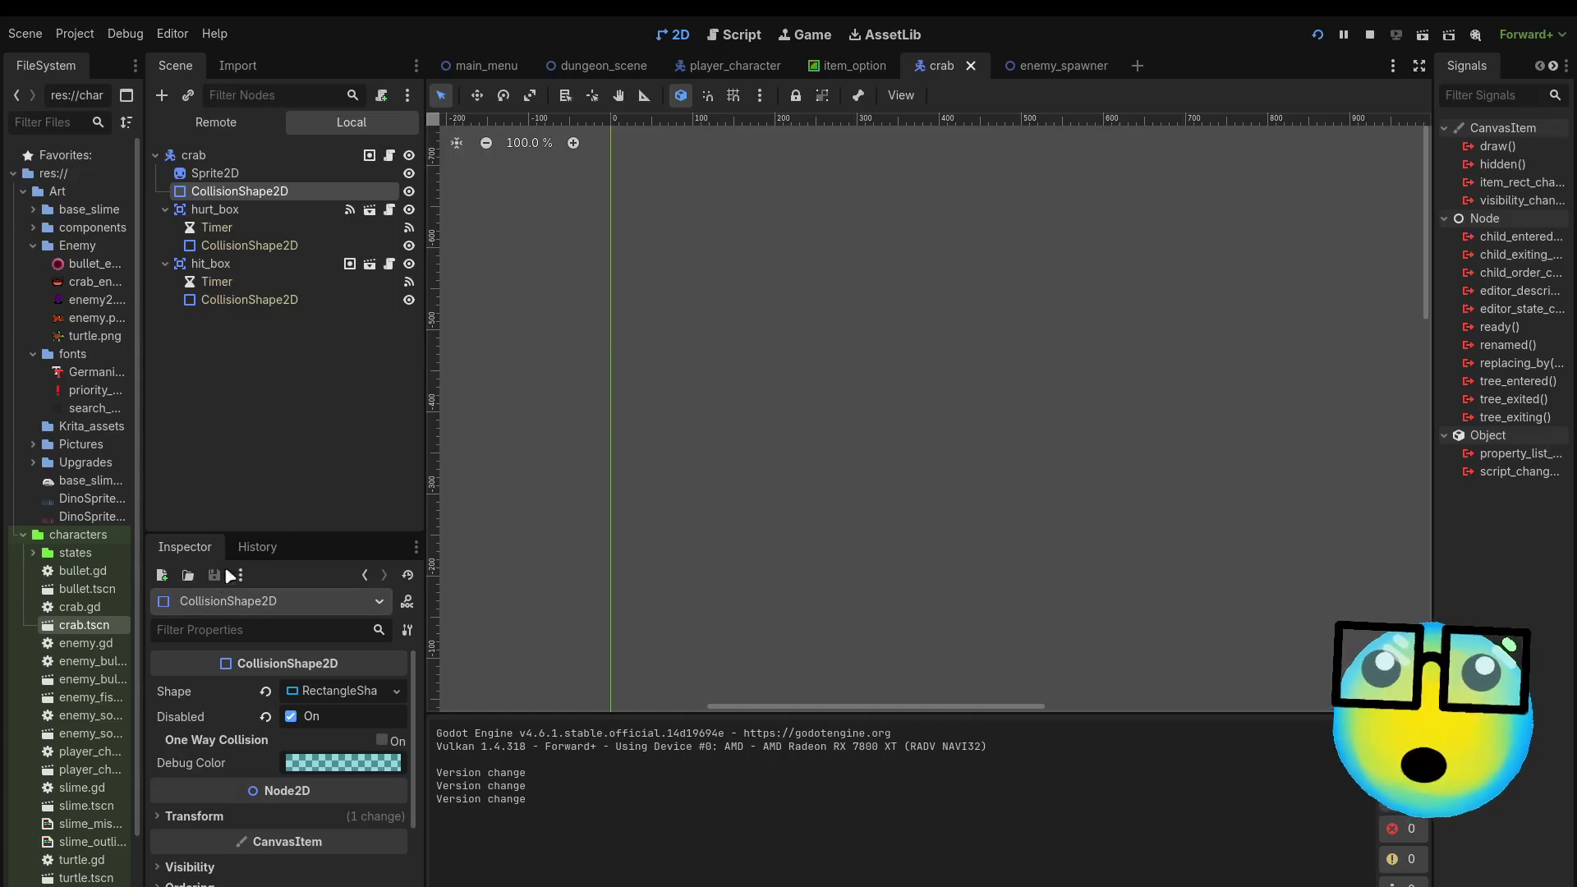
{"action": "left_click", "coordinate": [1552, 66]}
{"action": "left_click", "coordinate": [1483, 67]}
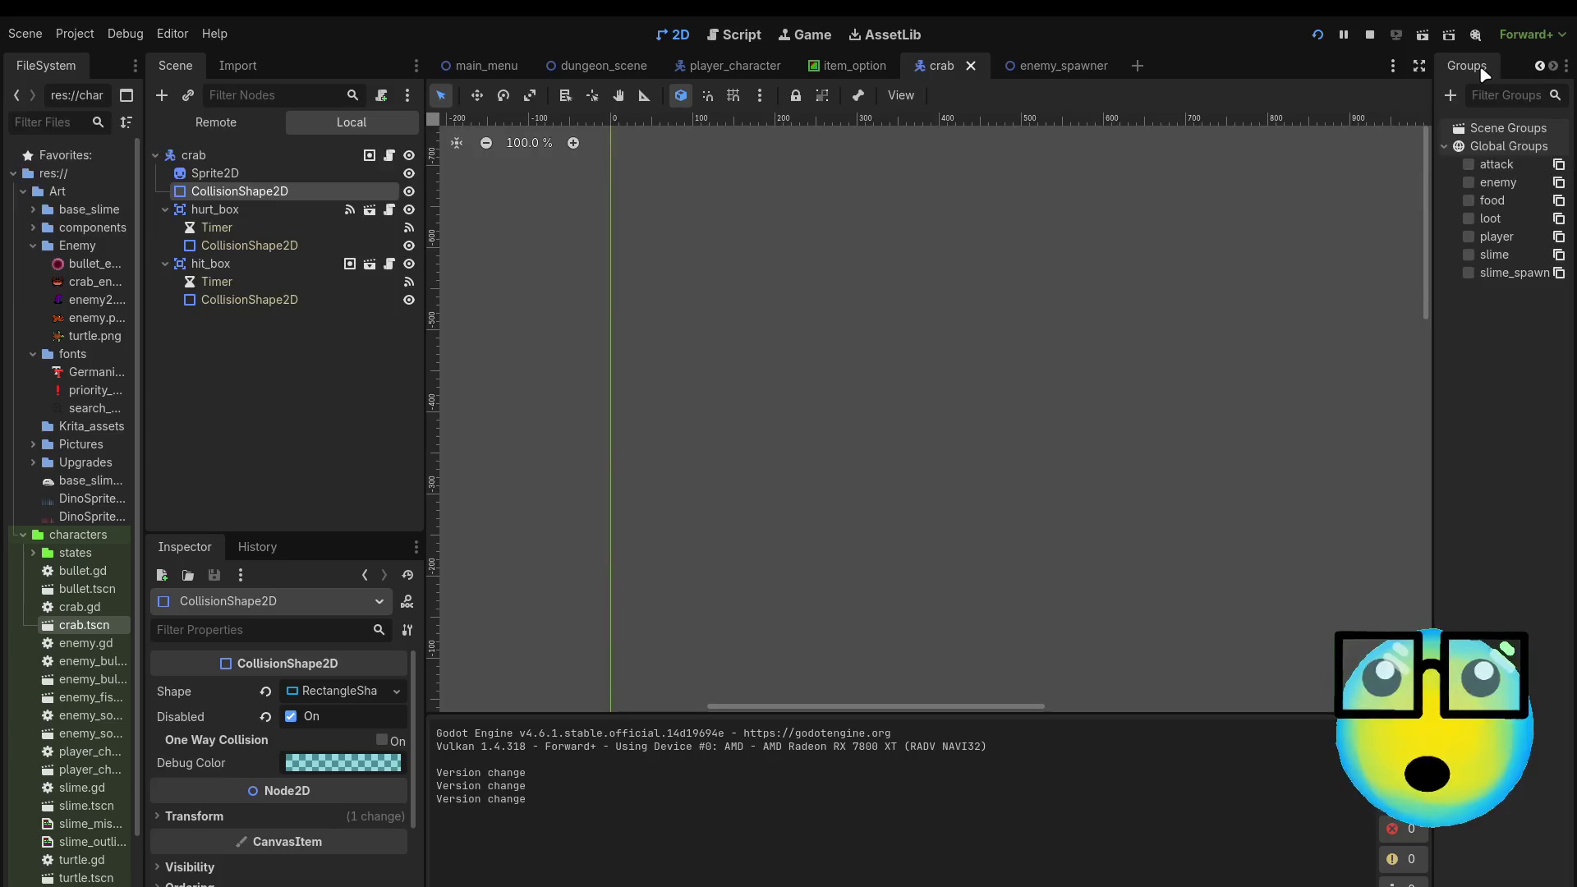
{"action": "left_click", "coordinate": [1542, 68]}
{"action": "left_click", "coordinate": [1469, 69]}
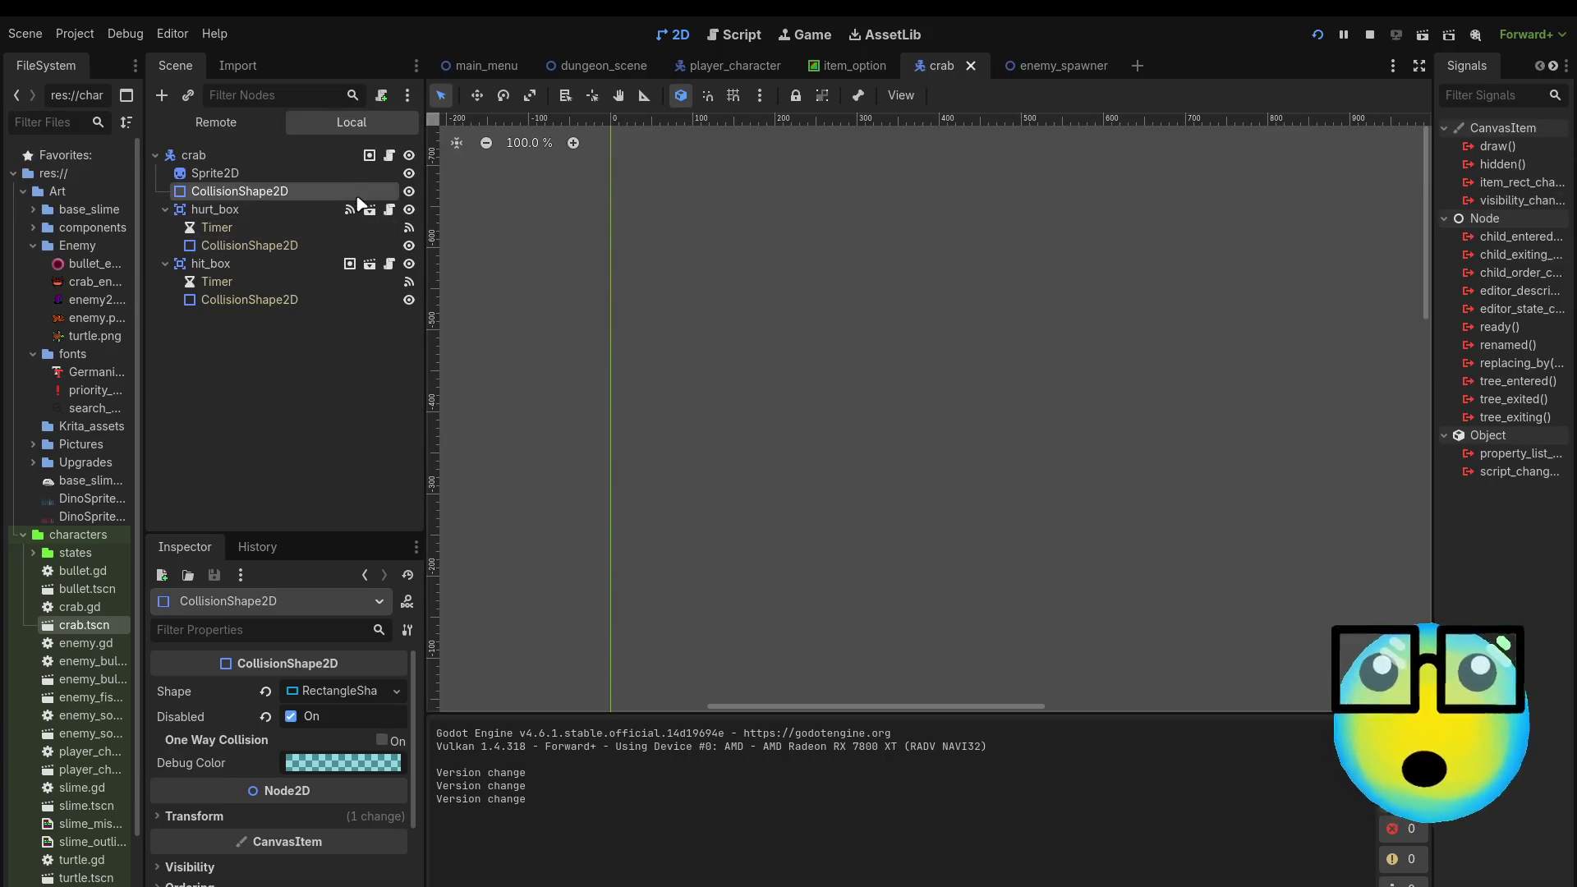
Step: Review the collision layers and masks of the crab's hurt box, hit box and body shape, then open enemy_fish
{"action": "left_click", "coordinate": [280, 217]}
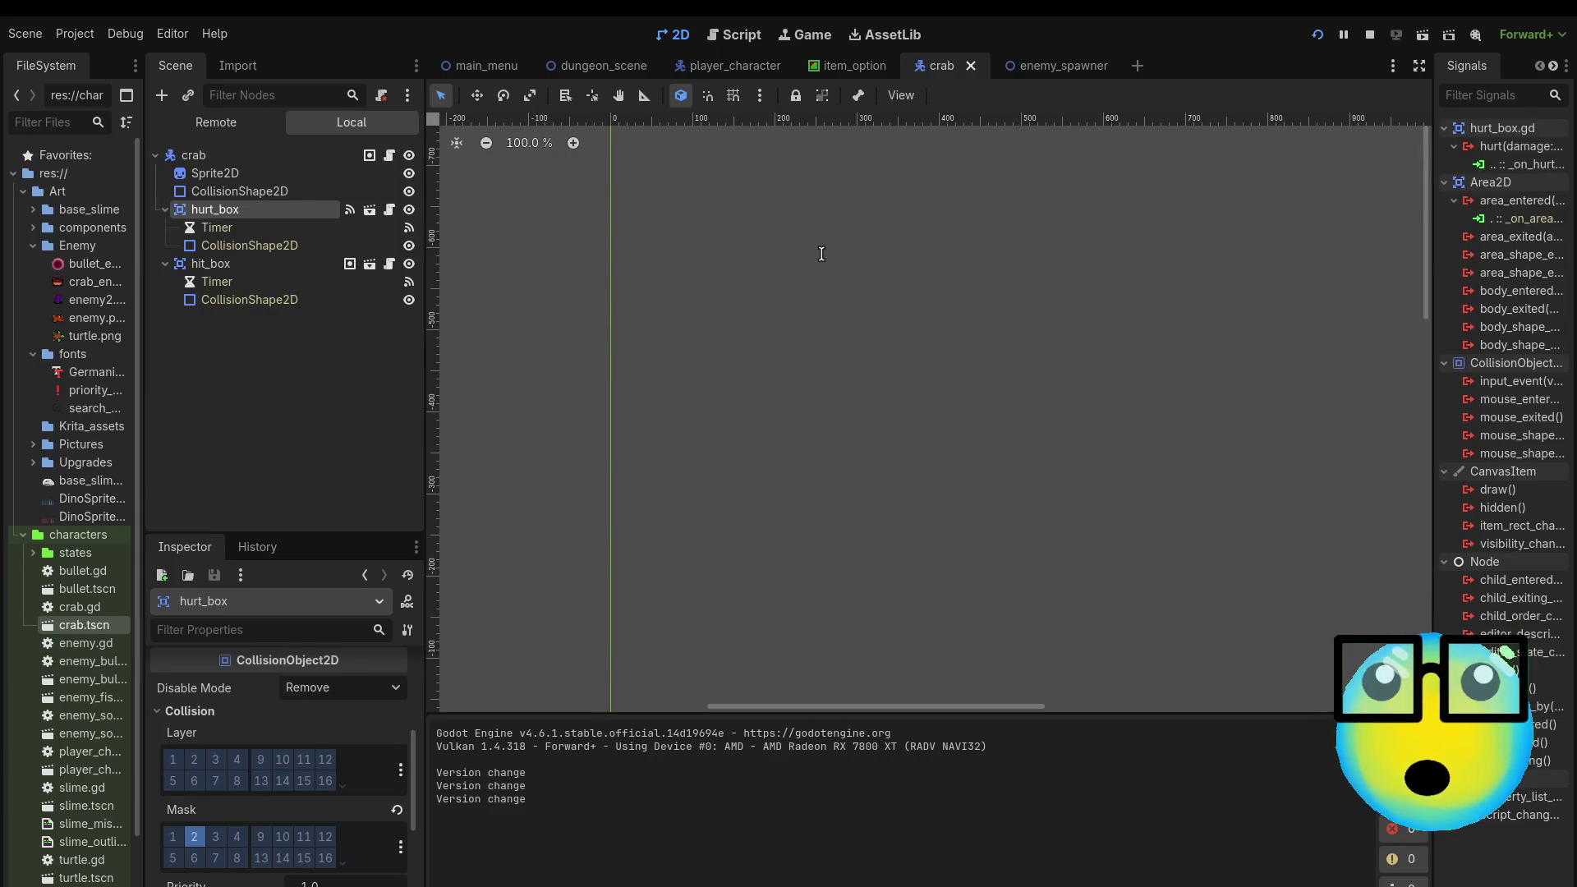
{"action": "left_click", "coordinate": [310, 264]}
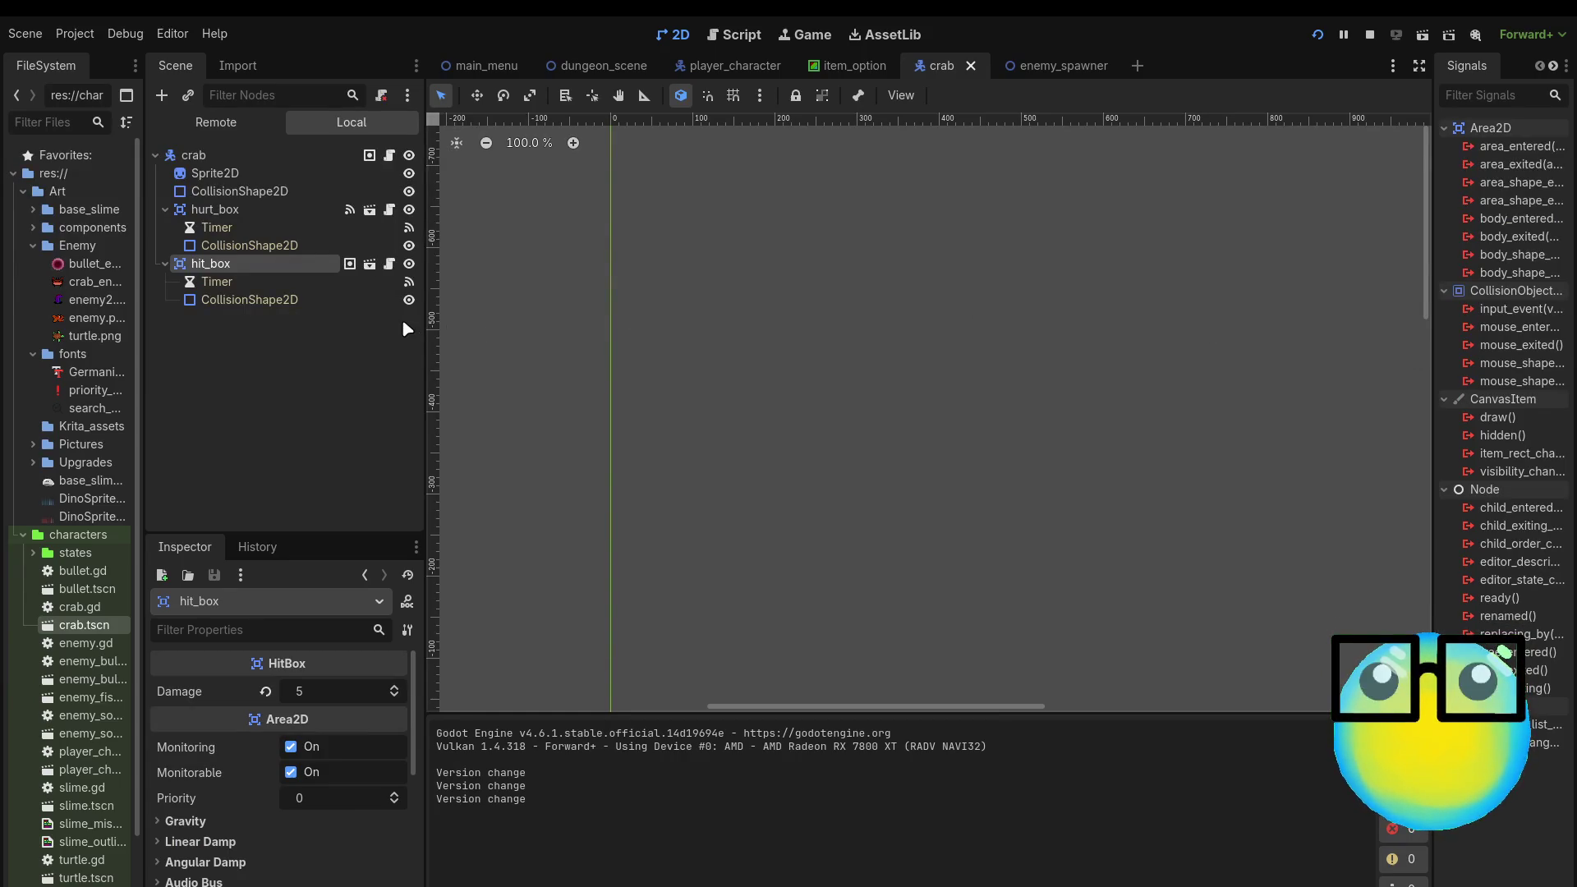
{"action": "left_click", "coordinate": [241, 211]}
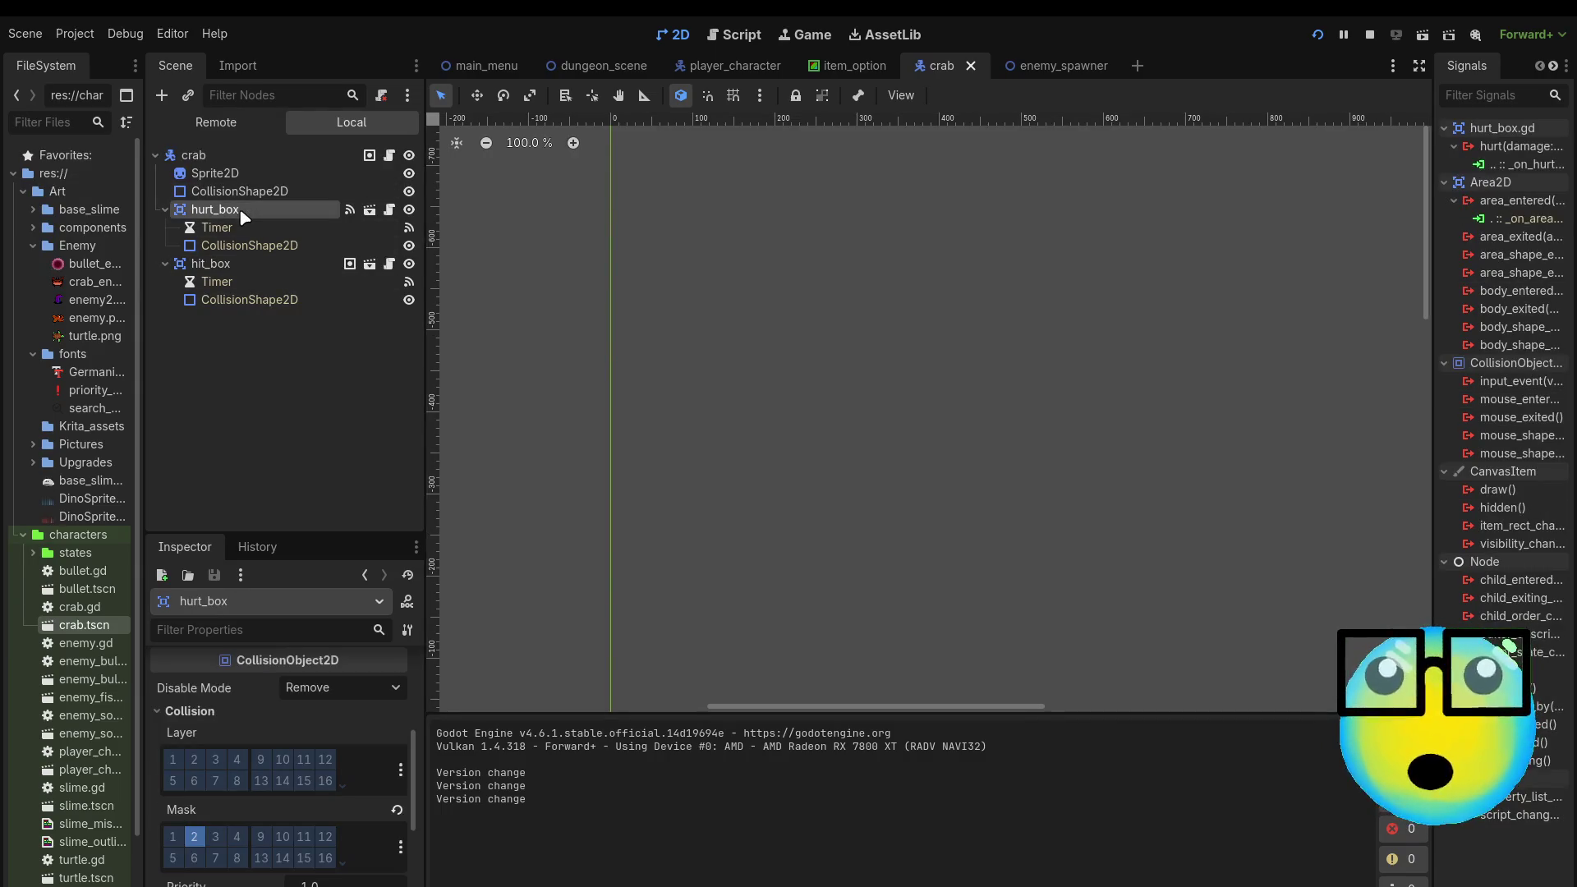
{"action": "left_click", "coordinate": [257, 196]}
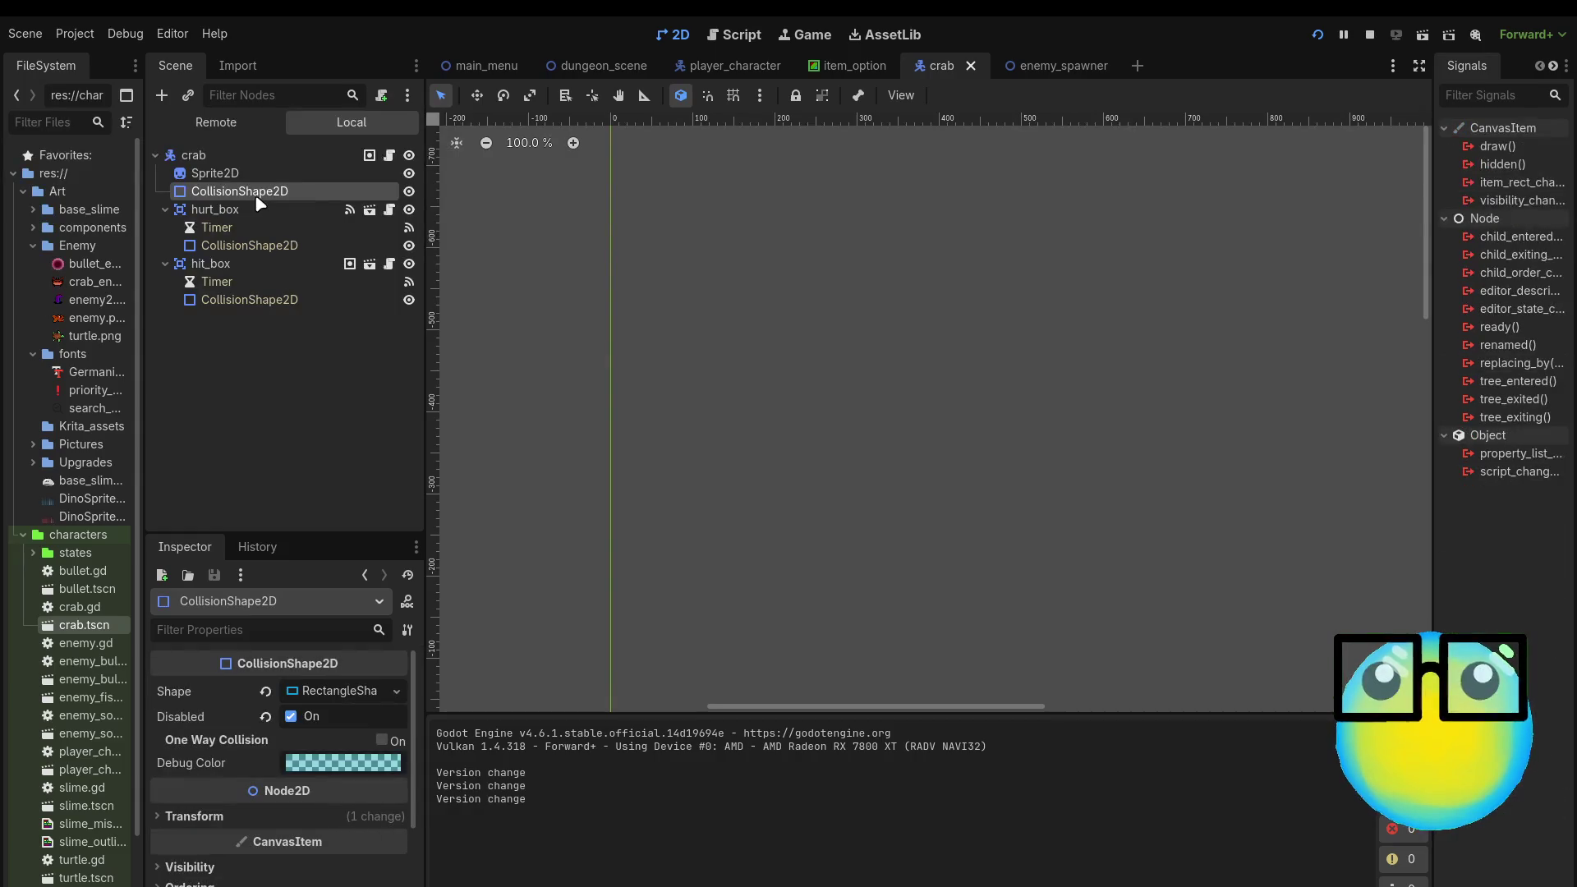
{"action": "left_click", "coordinate": [248, 209]}
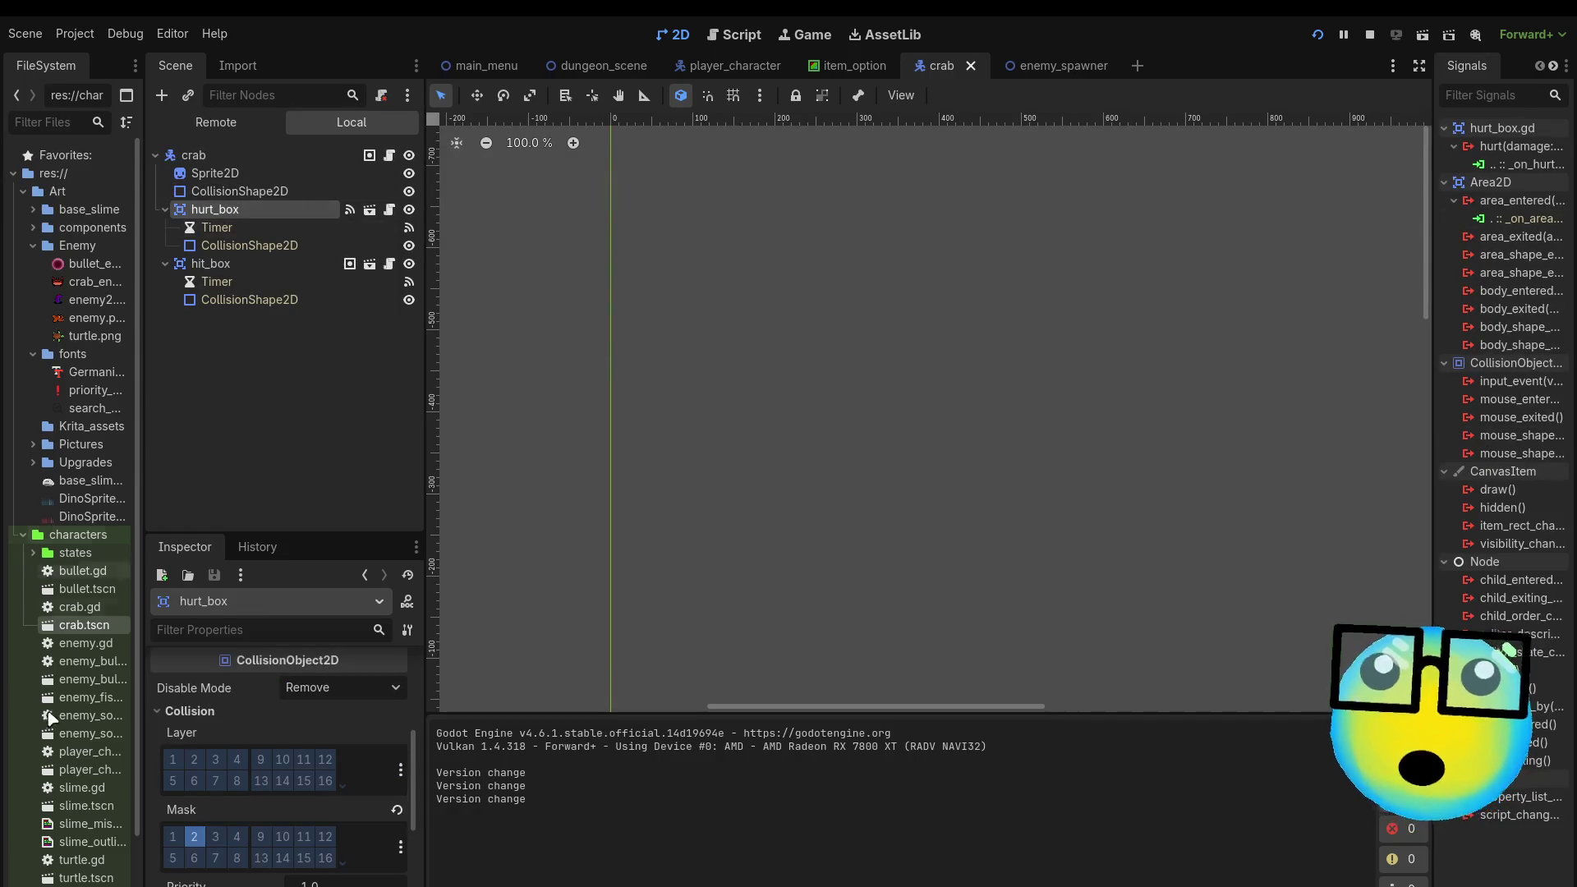
{"action": "double_click", "coordinate": [98, 699]}
Step: Compare enemy_fish's root, body shape, groups and script with the crab's setup
{"action": "left_click", "coordinate": [215, 156]}
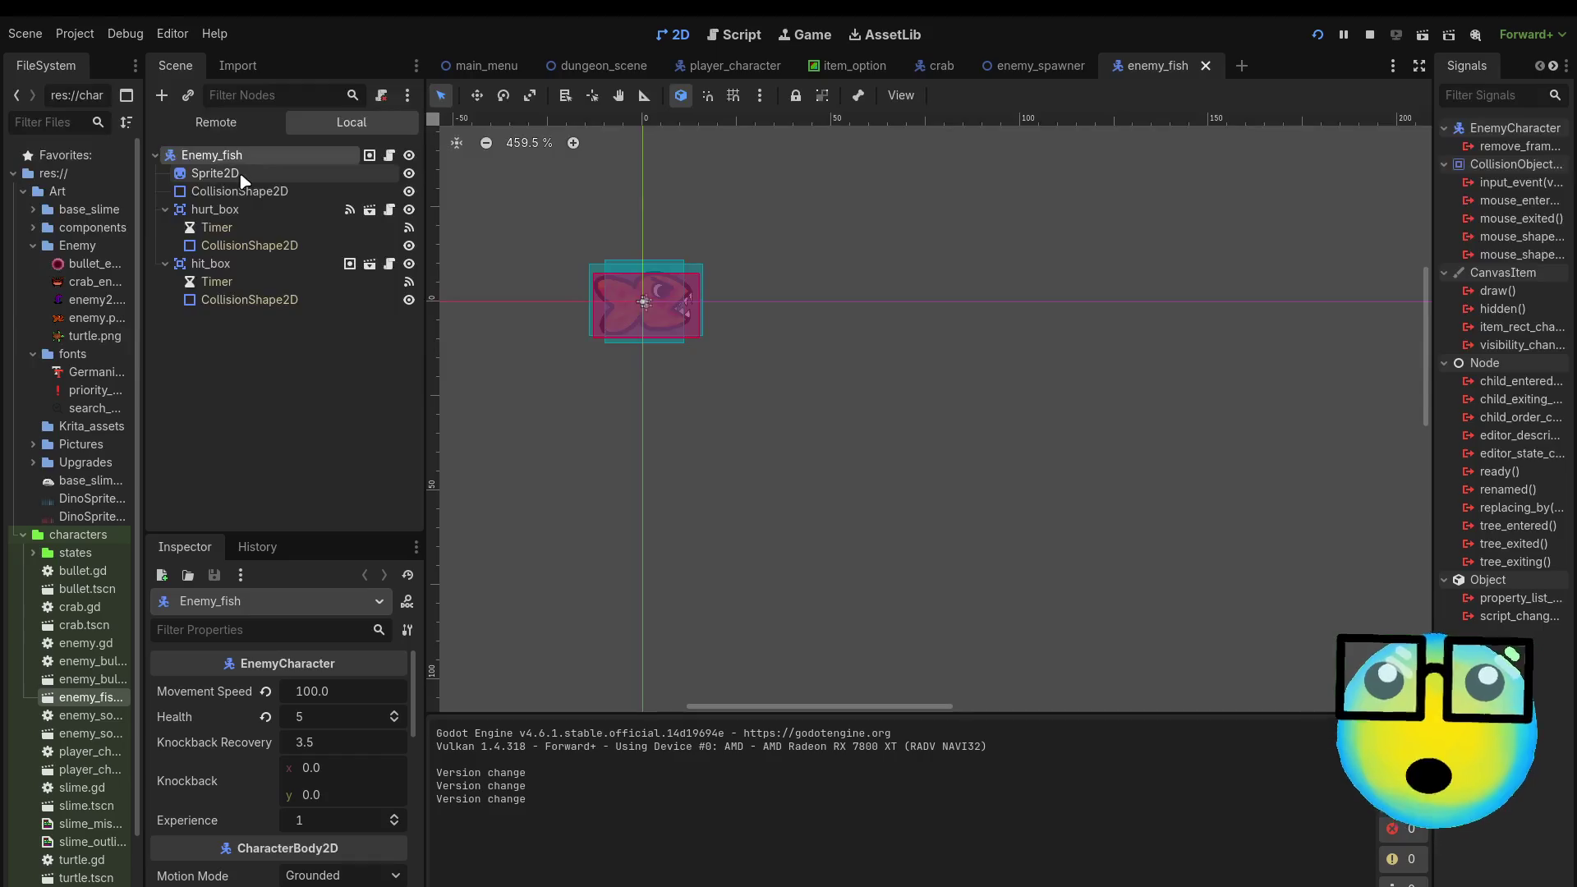
{"action": "left_click", "coordinate": [238, 189]}
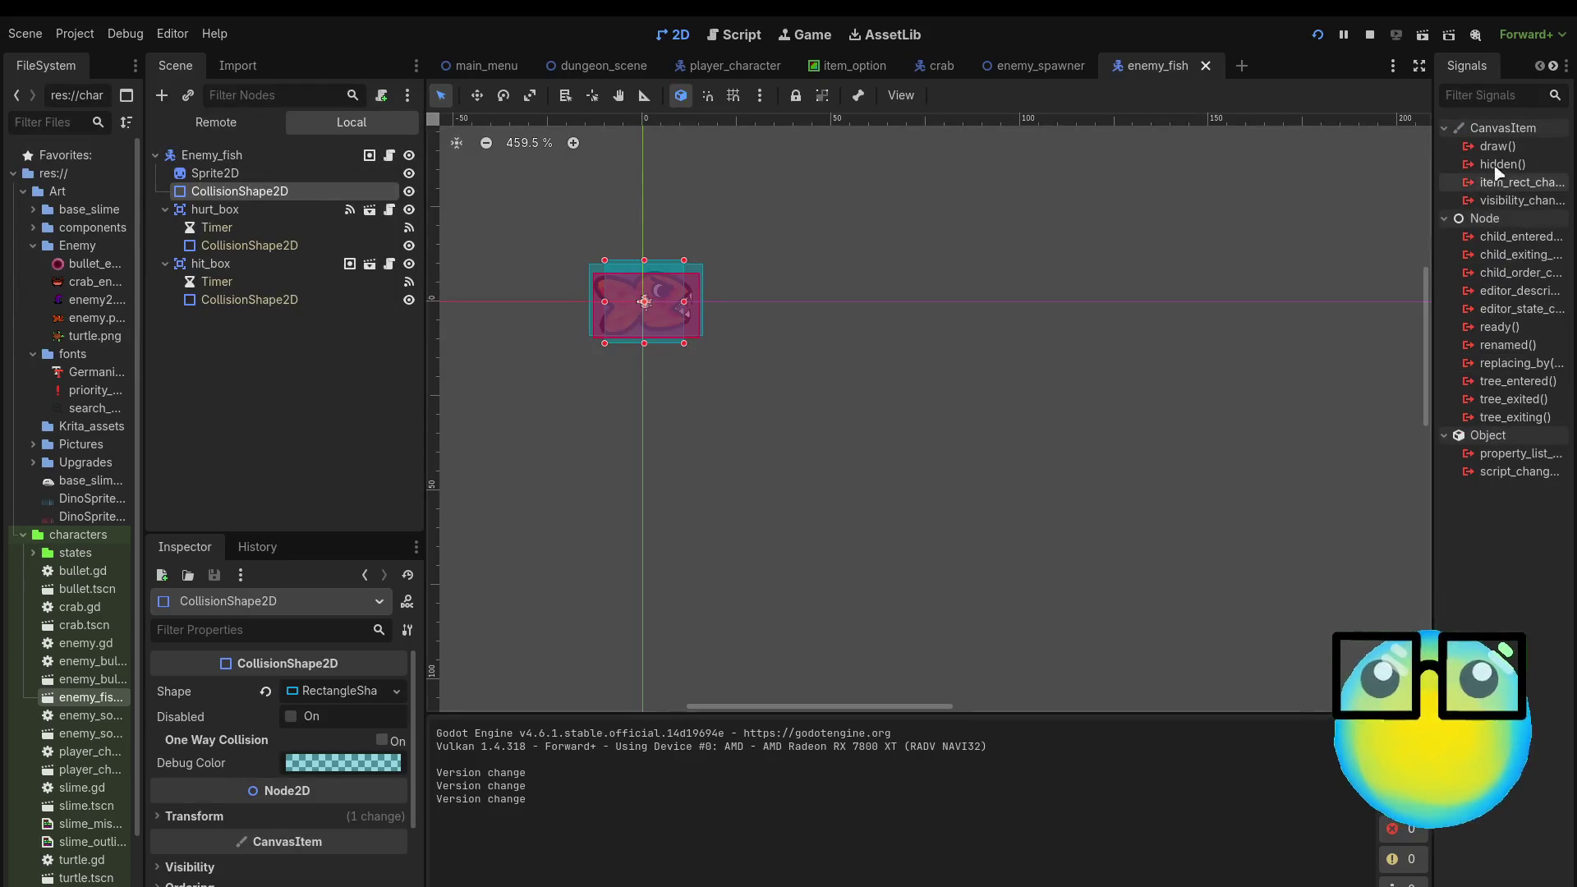
{"action": "left_click", "coordinate": [1541, 69]}
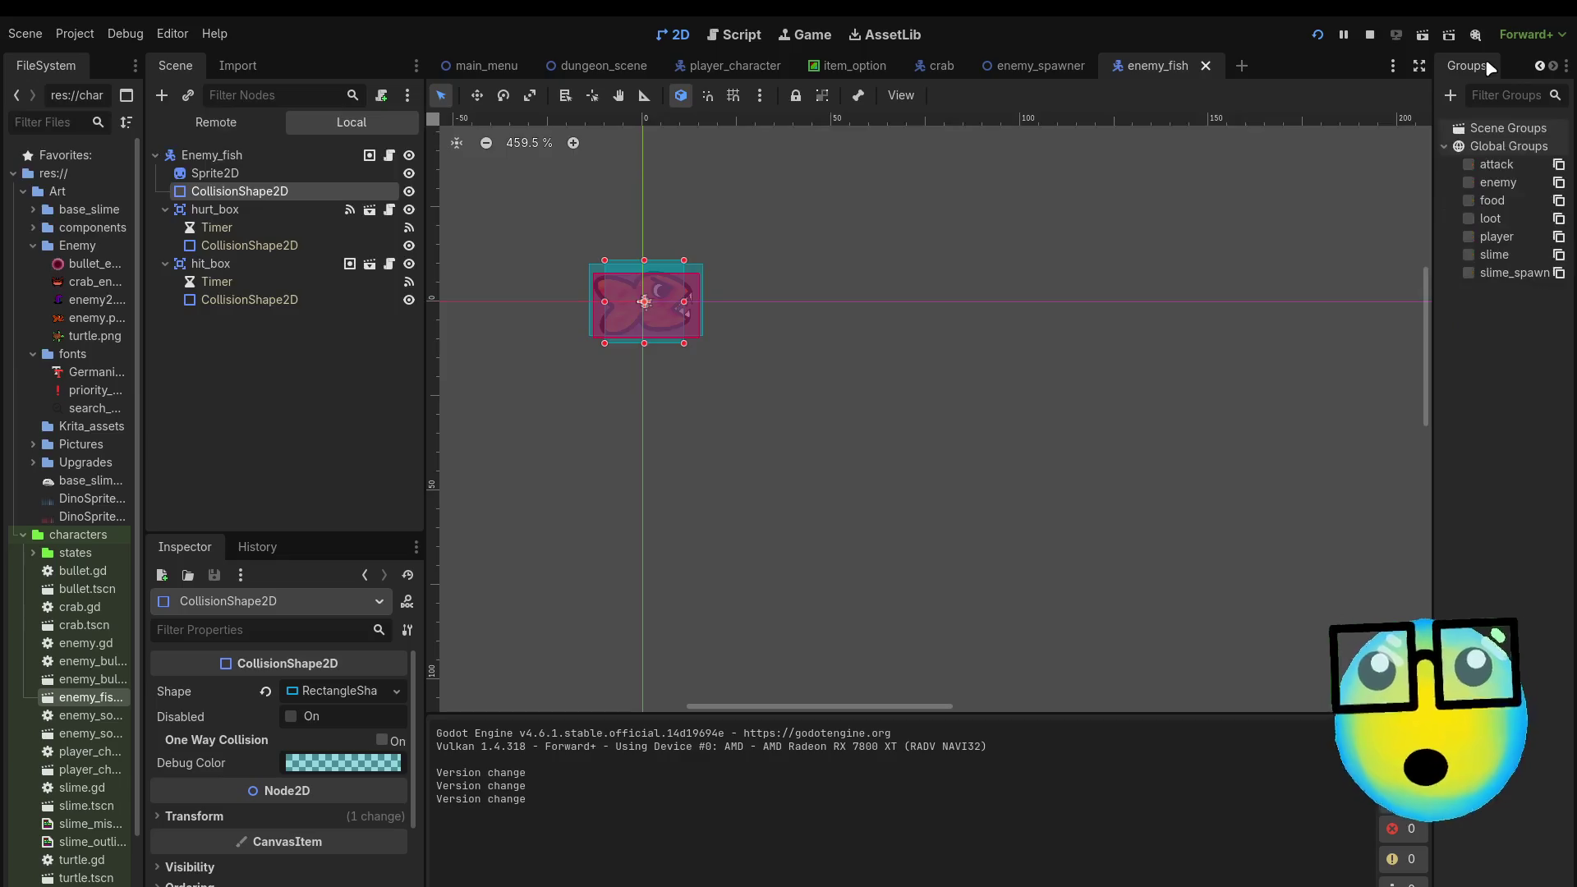
{"action": "left_click", "coordinate": [1541, 69]}
{"action": "left_click", "coordinate": [1471, 70]}
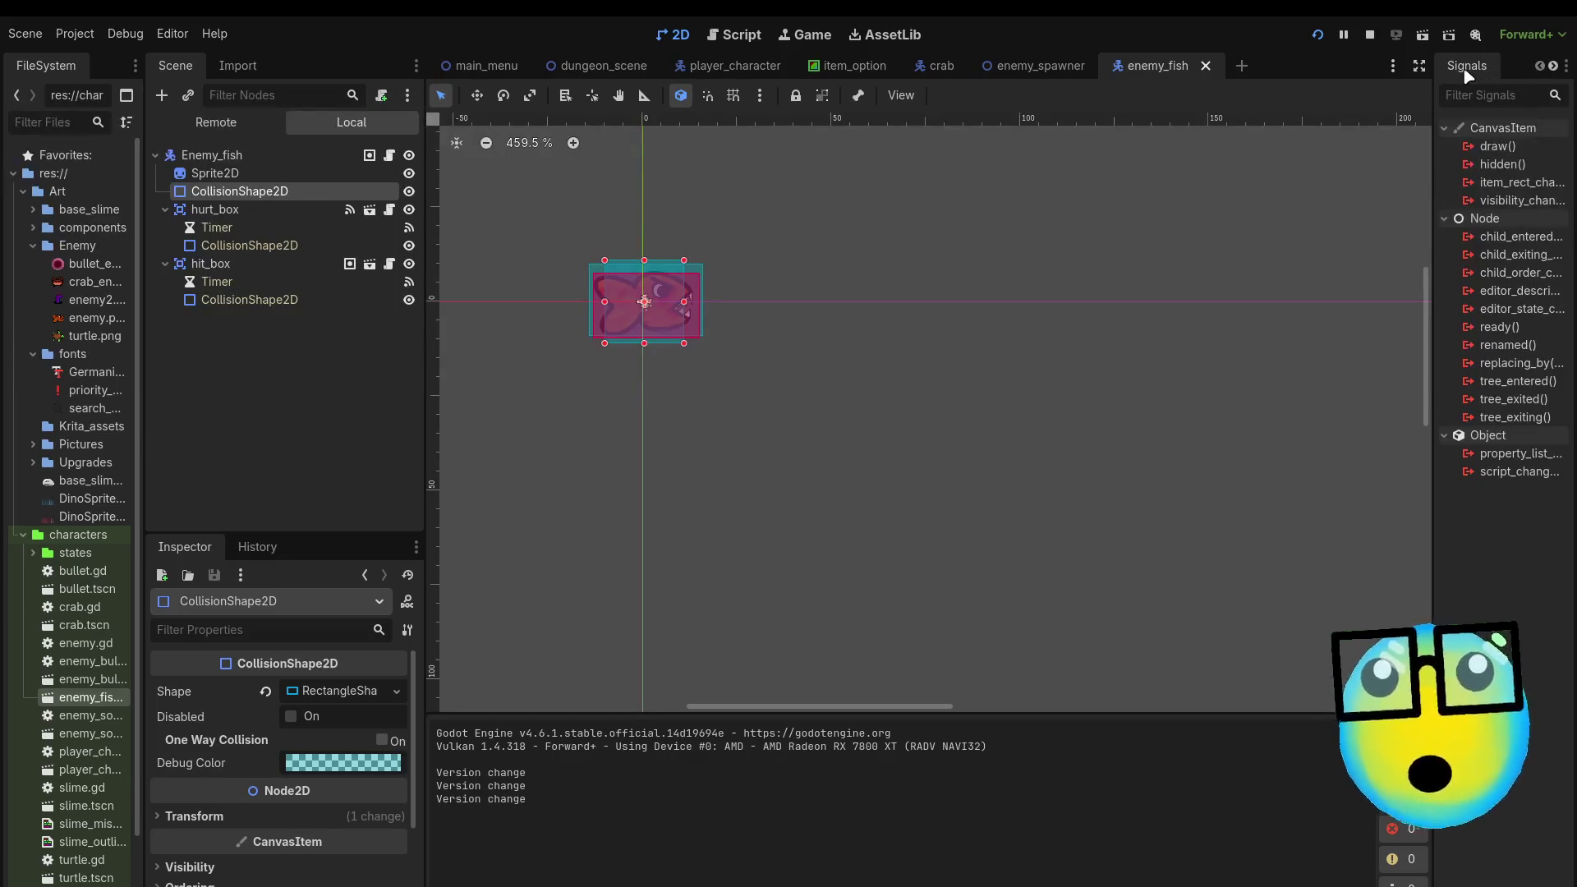
{"action": "left_click", "coordinate": [258, 156]}
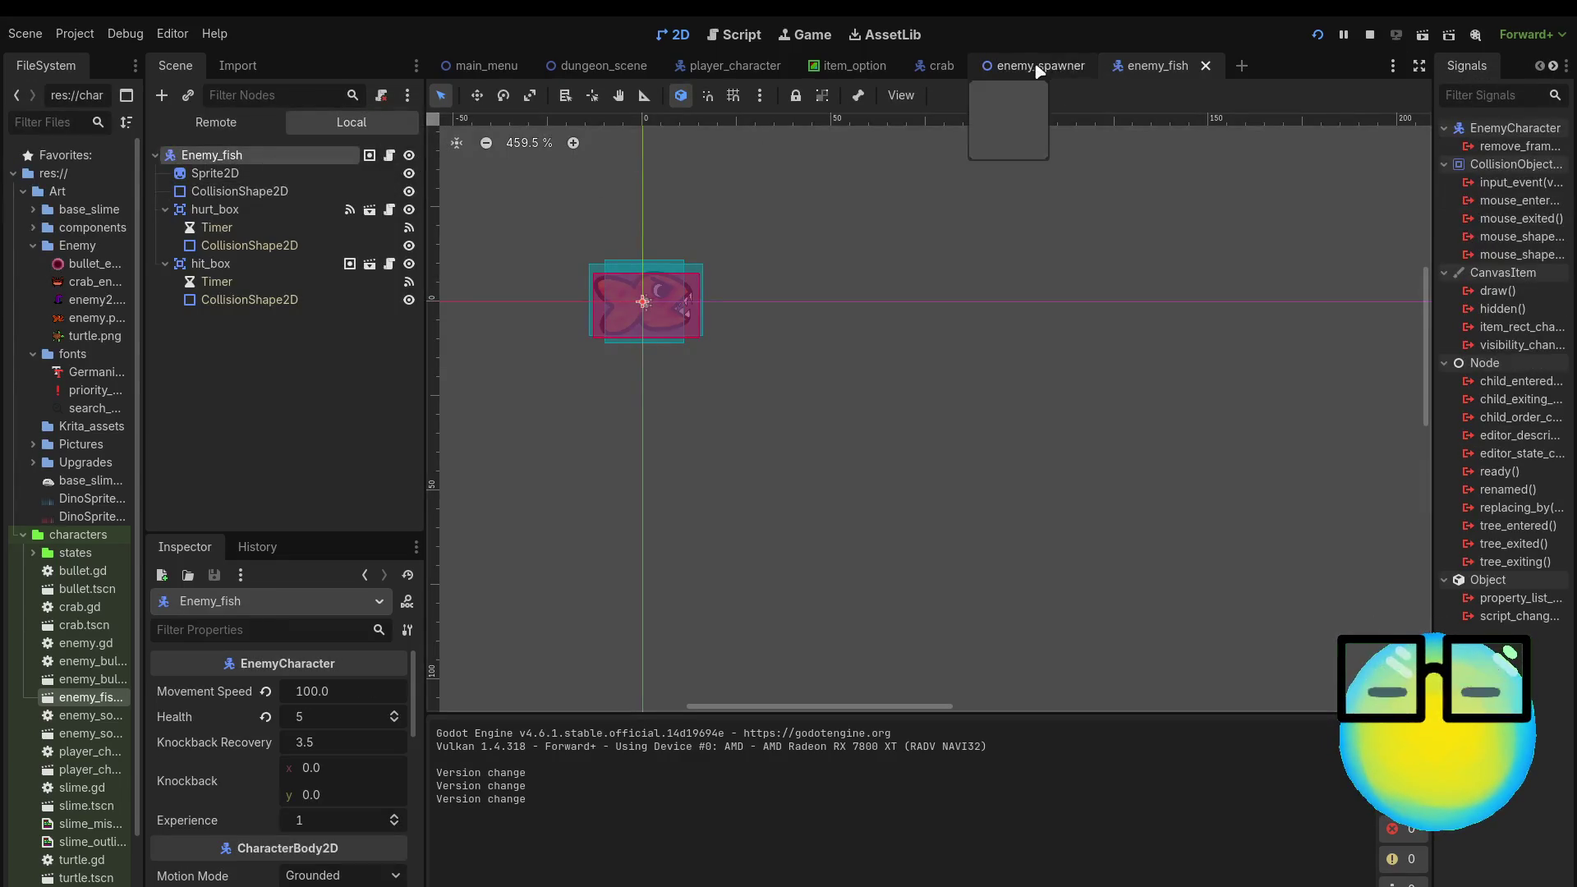
{"action": "left_click", "coordinate": [937, 66]}
{"action": "left_click", "coordinate": [353, 158]}
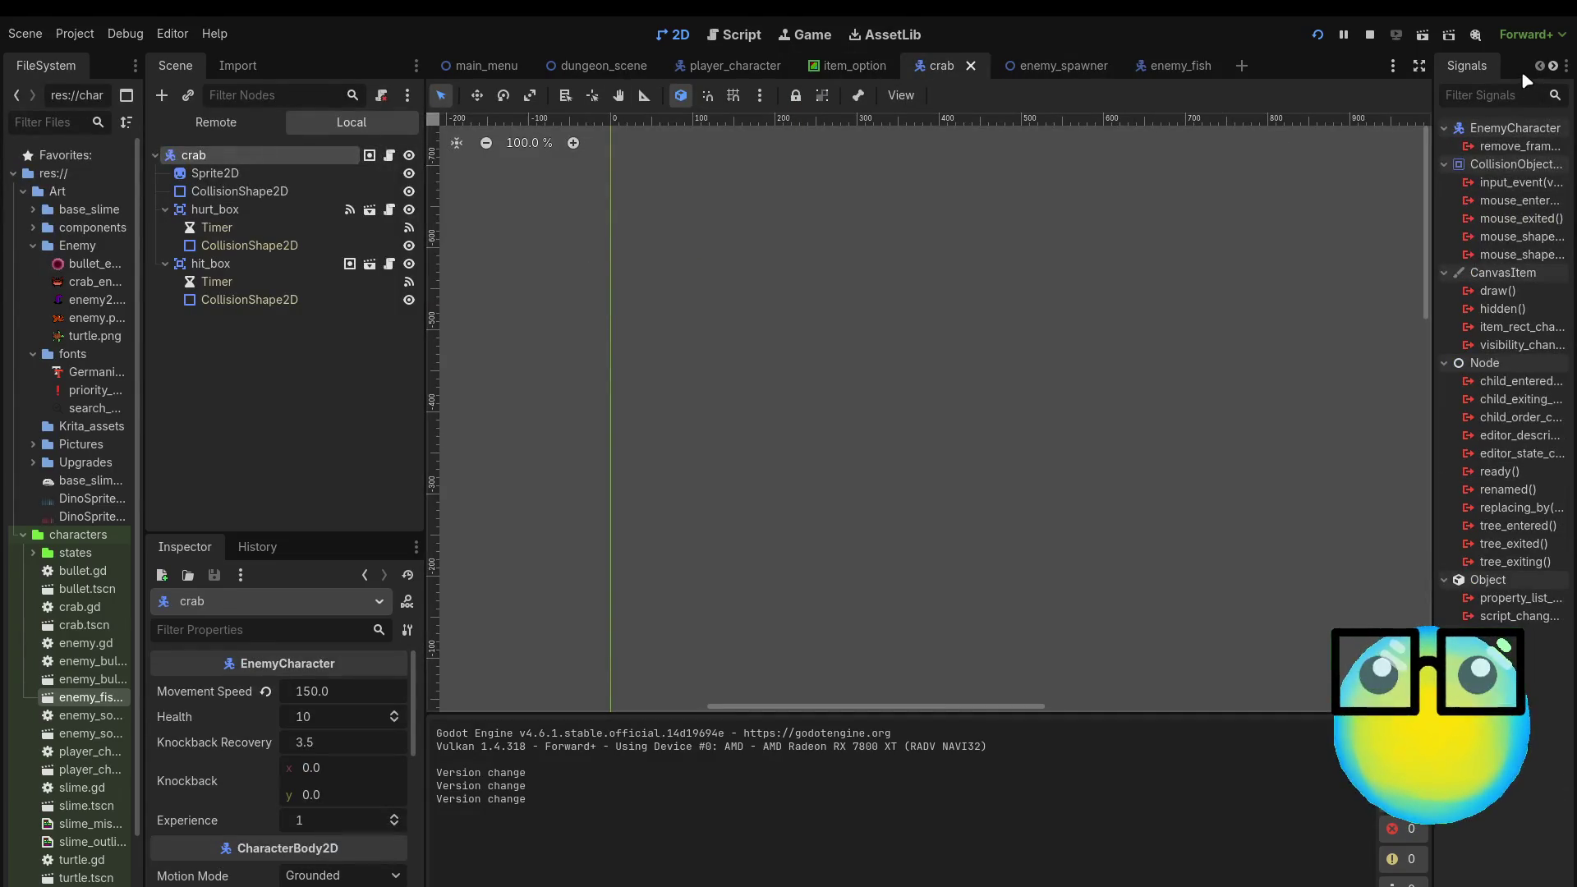
{"action": "left_click", "coordinate": [1553, 66]}
{"action": "left_click", "coordinate": [1487, 67]}
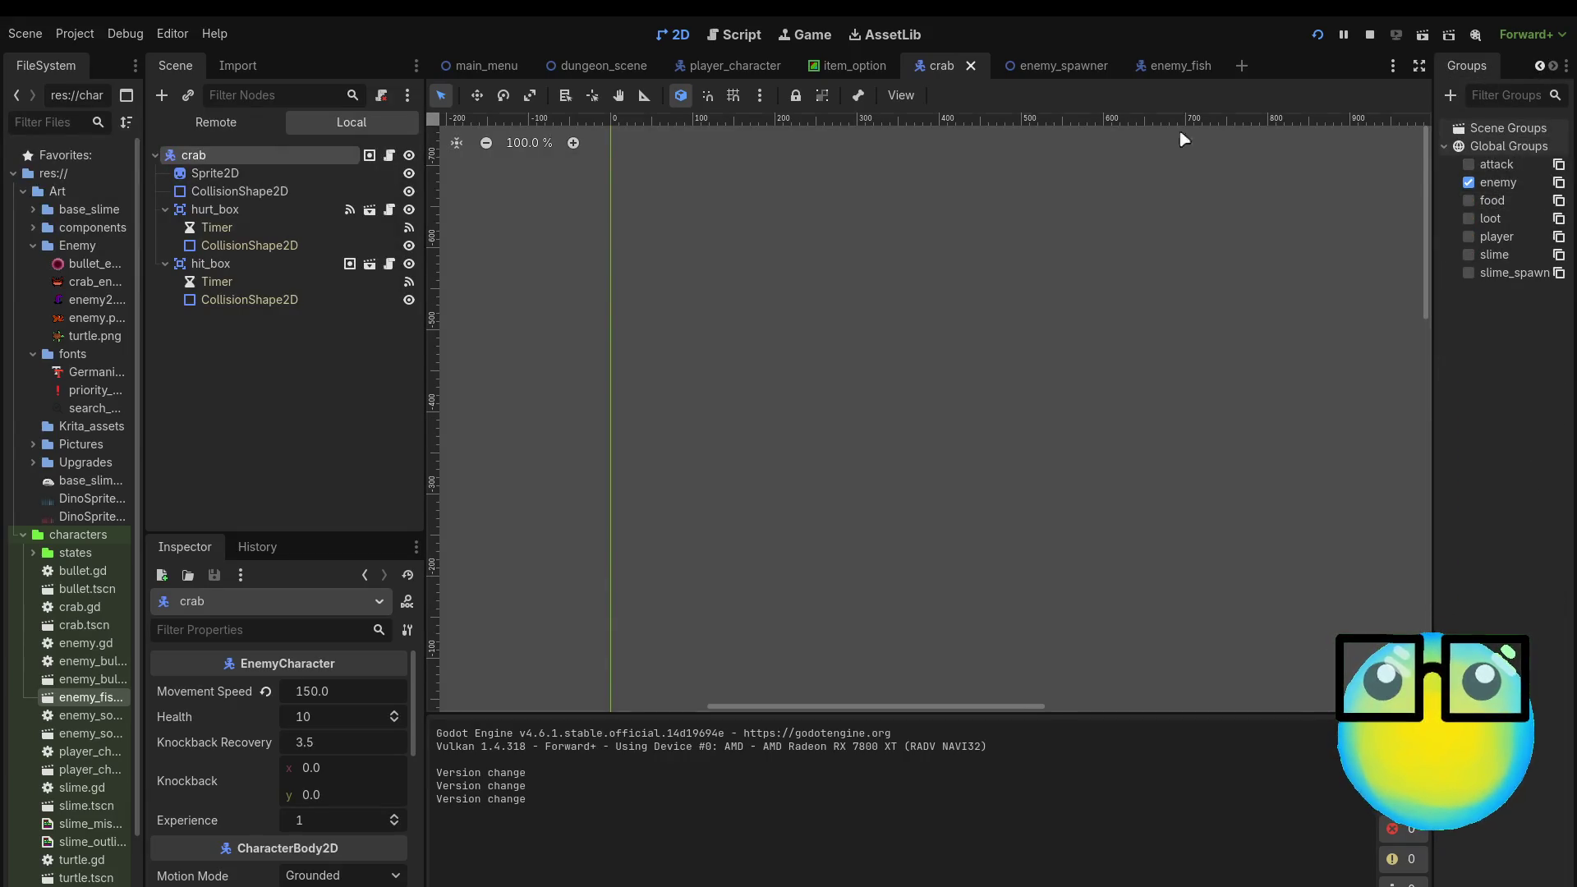
{"action": "left_click", "coordinate": [1185, 68]}
{"action": "left_click", "coordinate": [393, 157]}
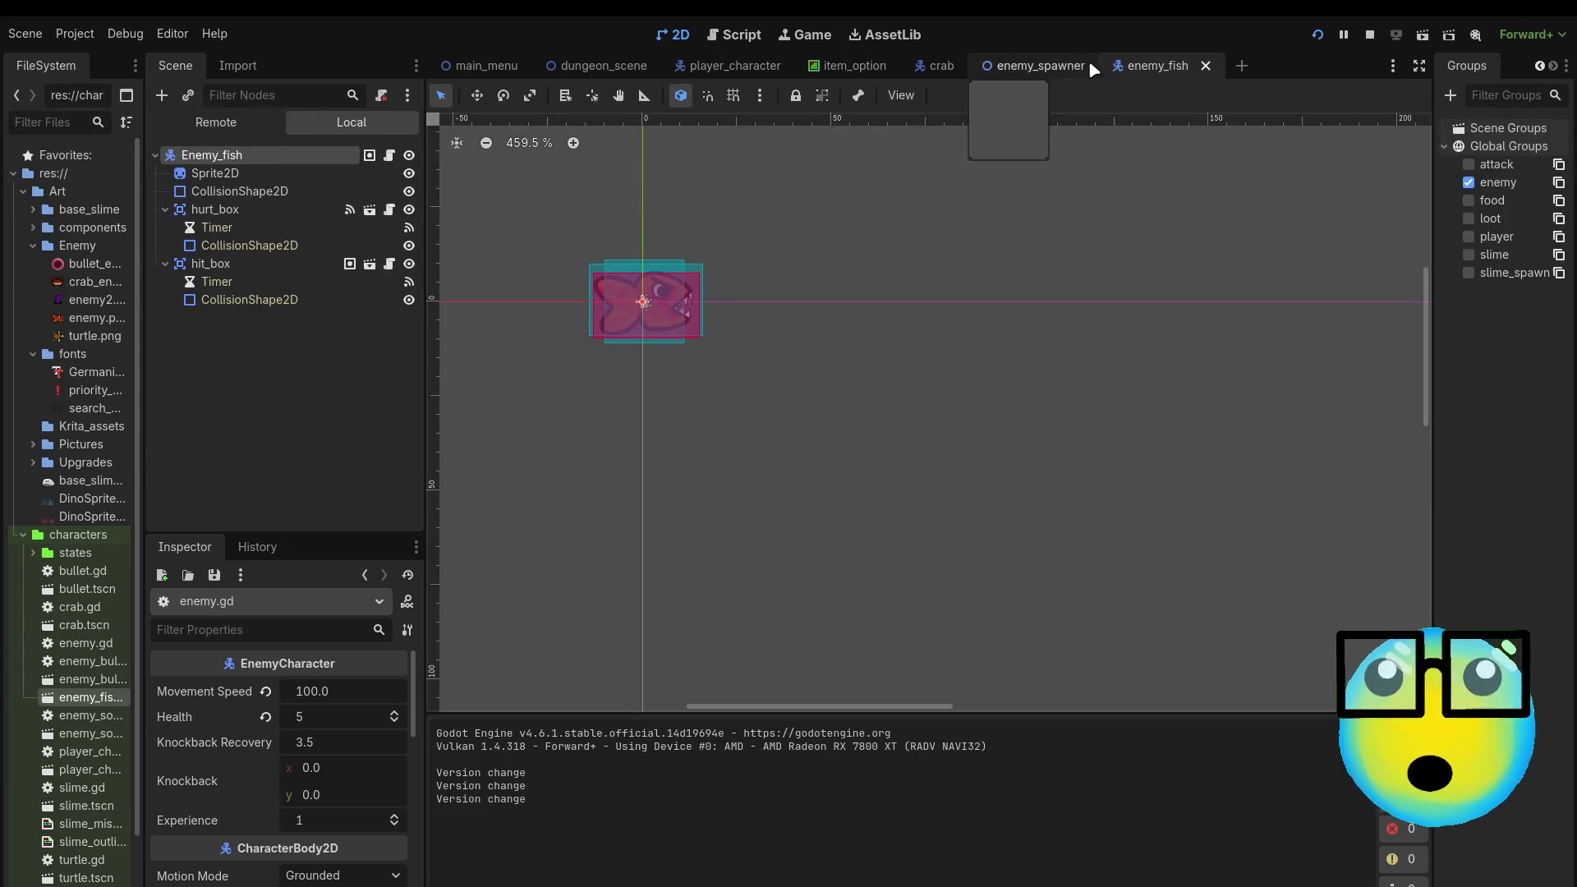
Step: Re-enable the crab's body CollisionShape2D, save the crab scene and run the game
{"action": "left_click", "coordinate": [917, 72]}
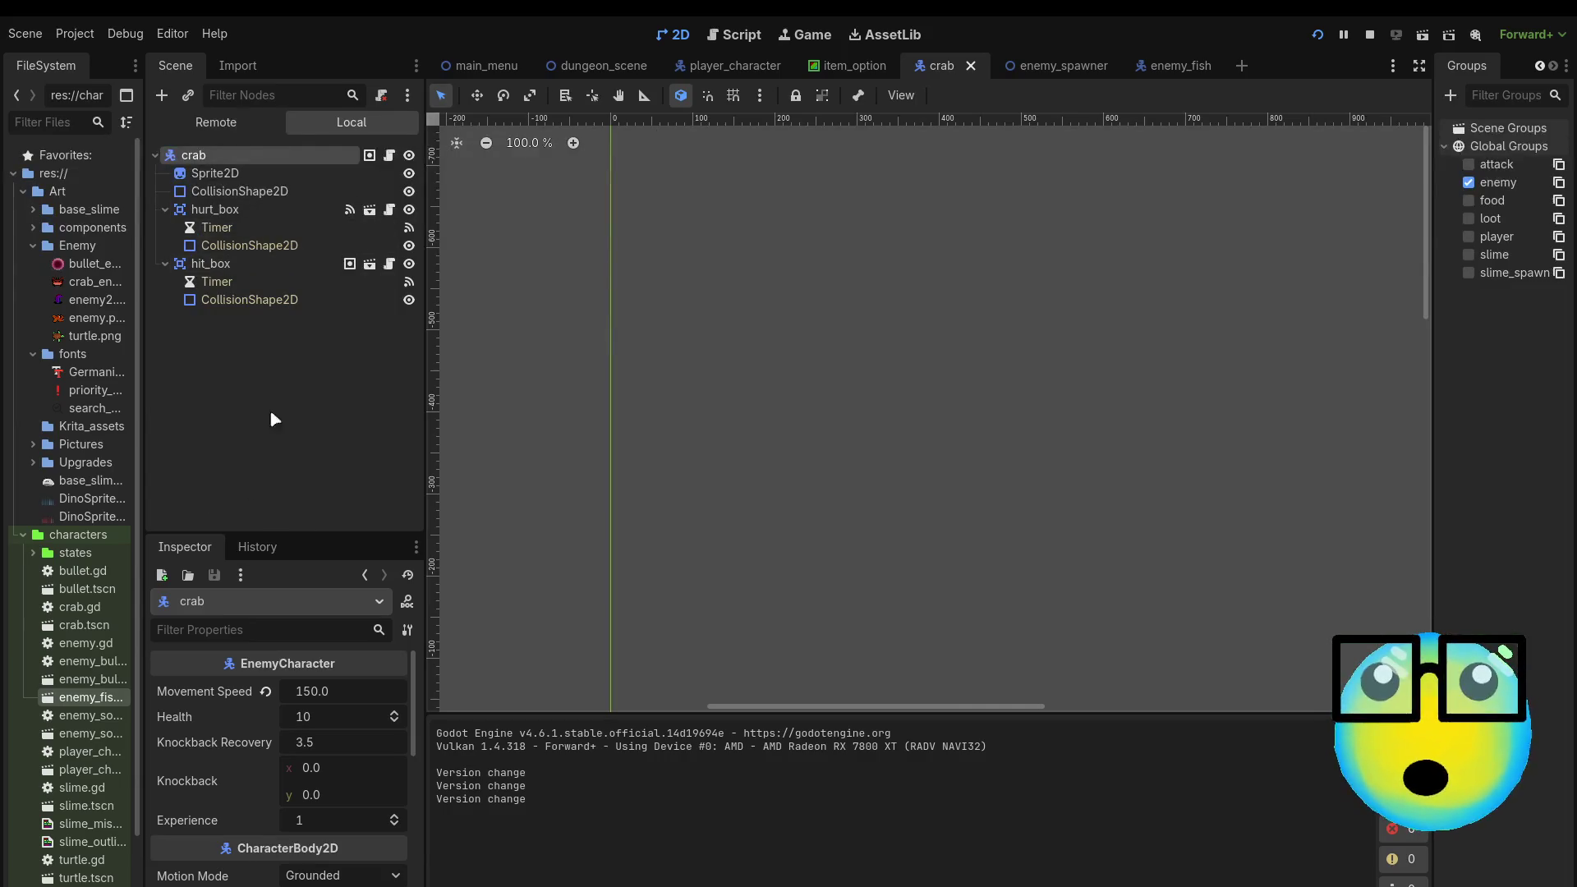
{"action": "left_click", "coordinate": [238, 191]}
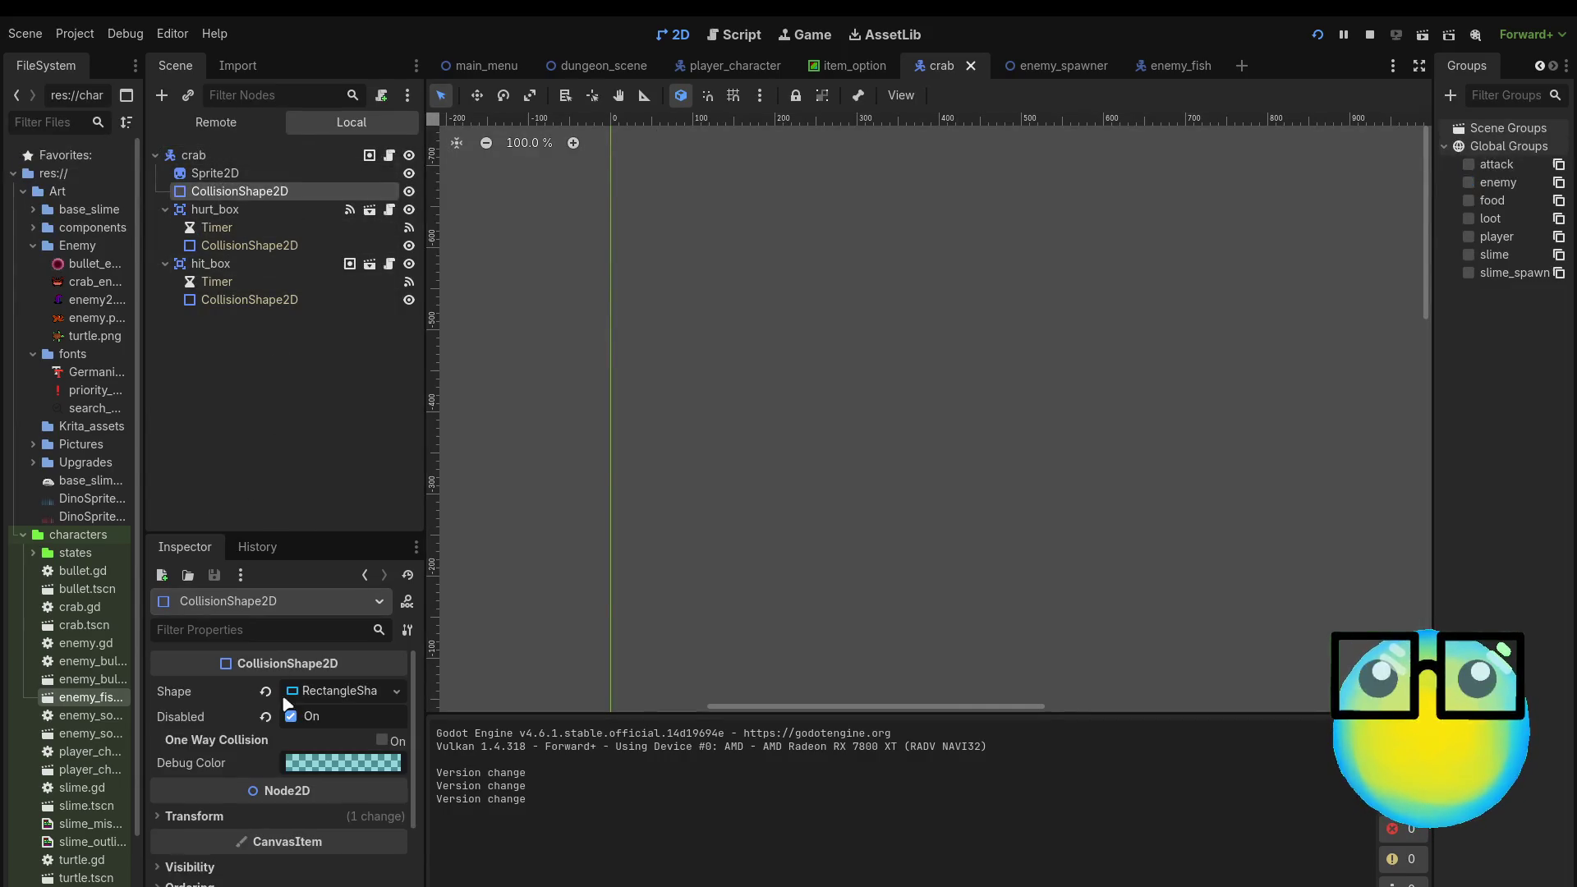
{"action": "left_click", "coordinate": [291, 717]}
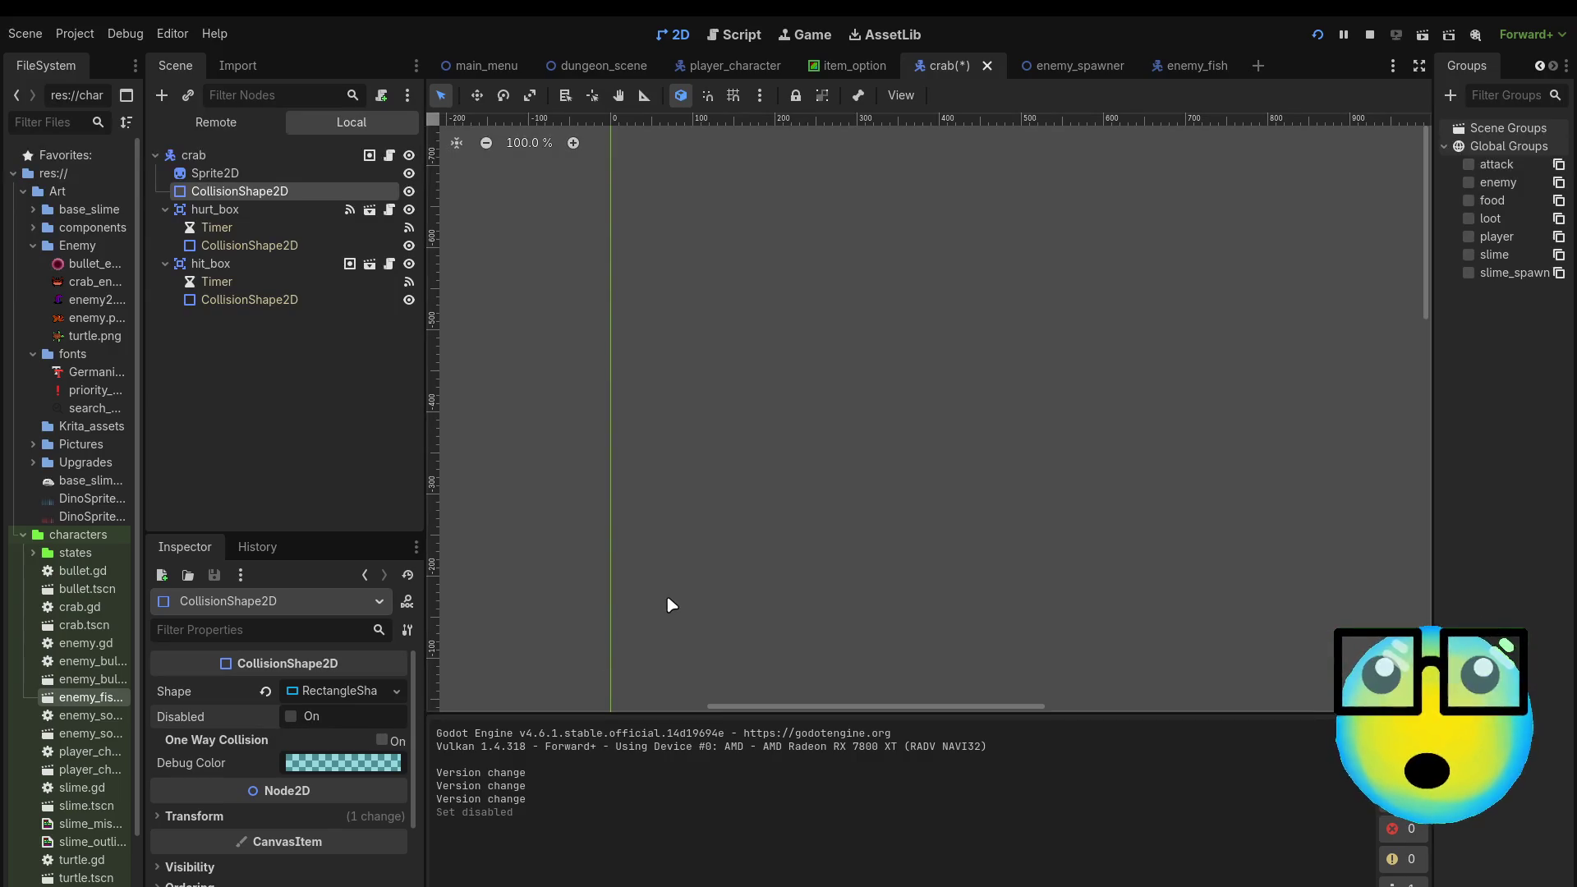
{"action": "key", "text": "ctrl+s"}
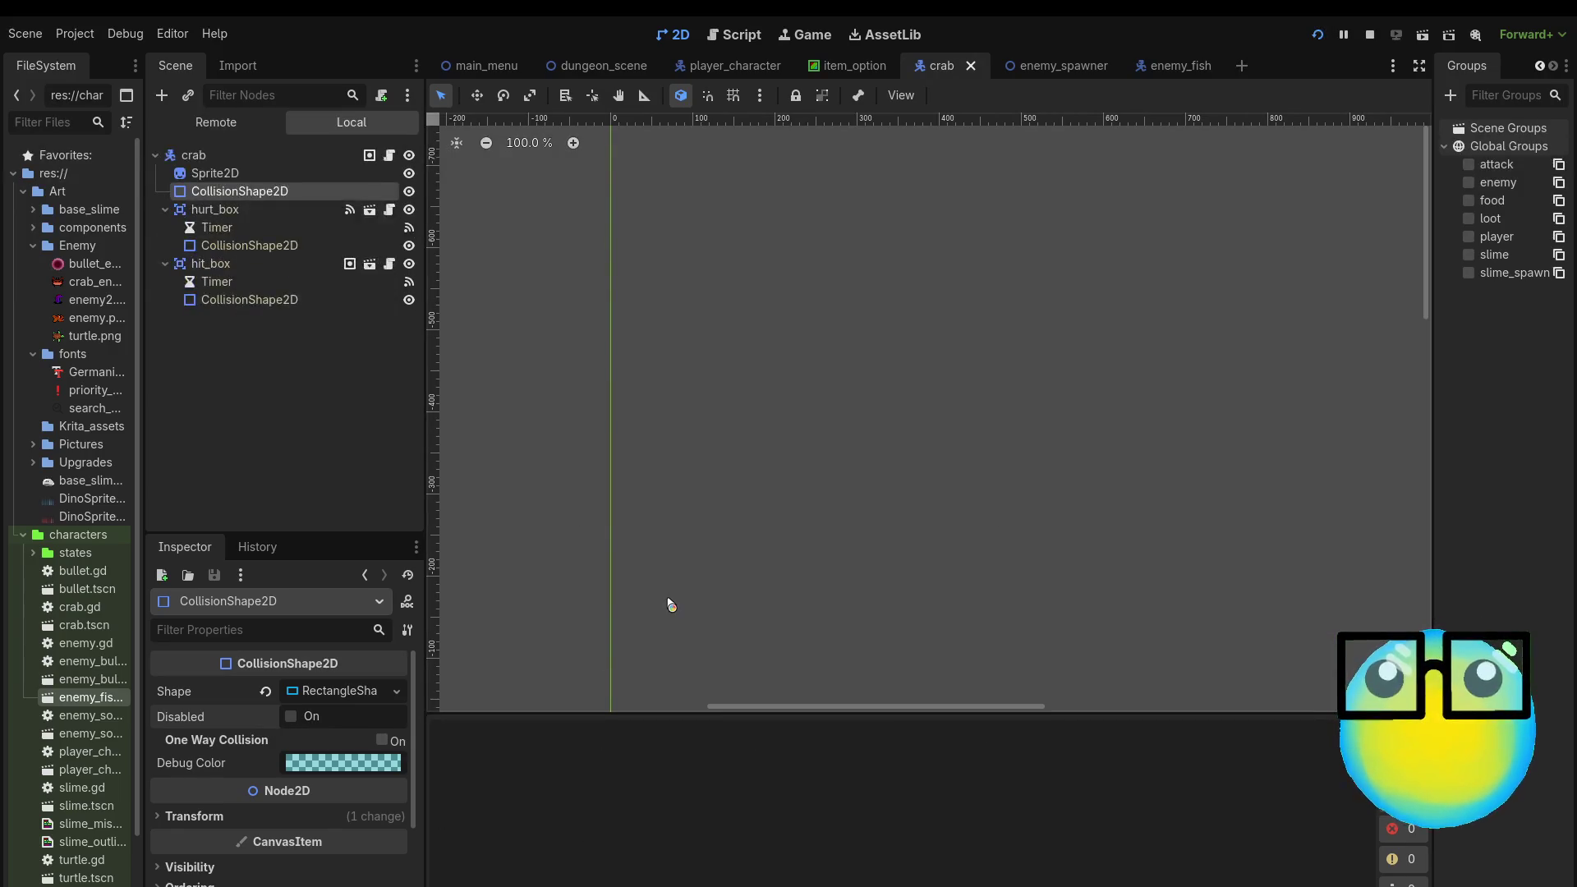
{"action": "key", "text": "F5"}
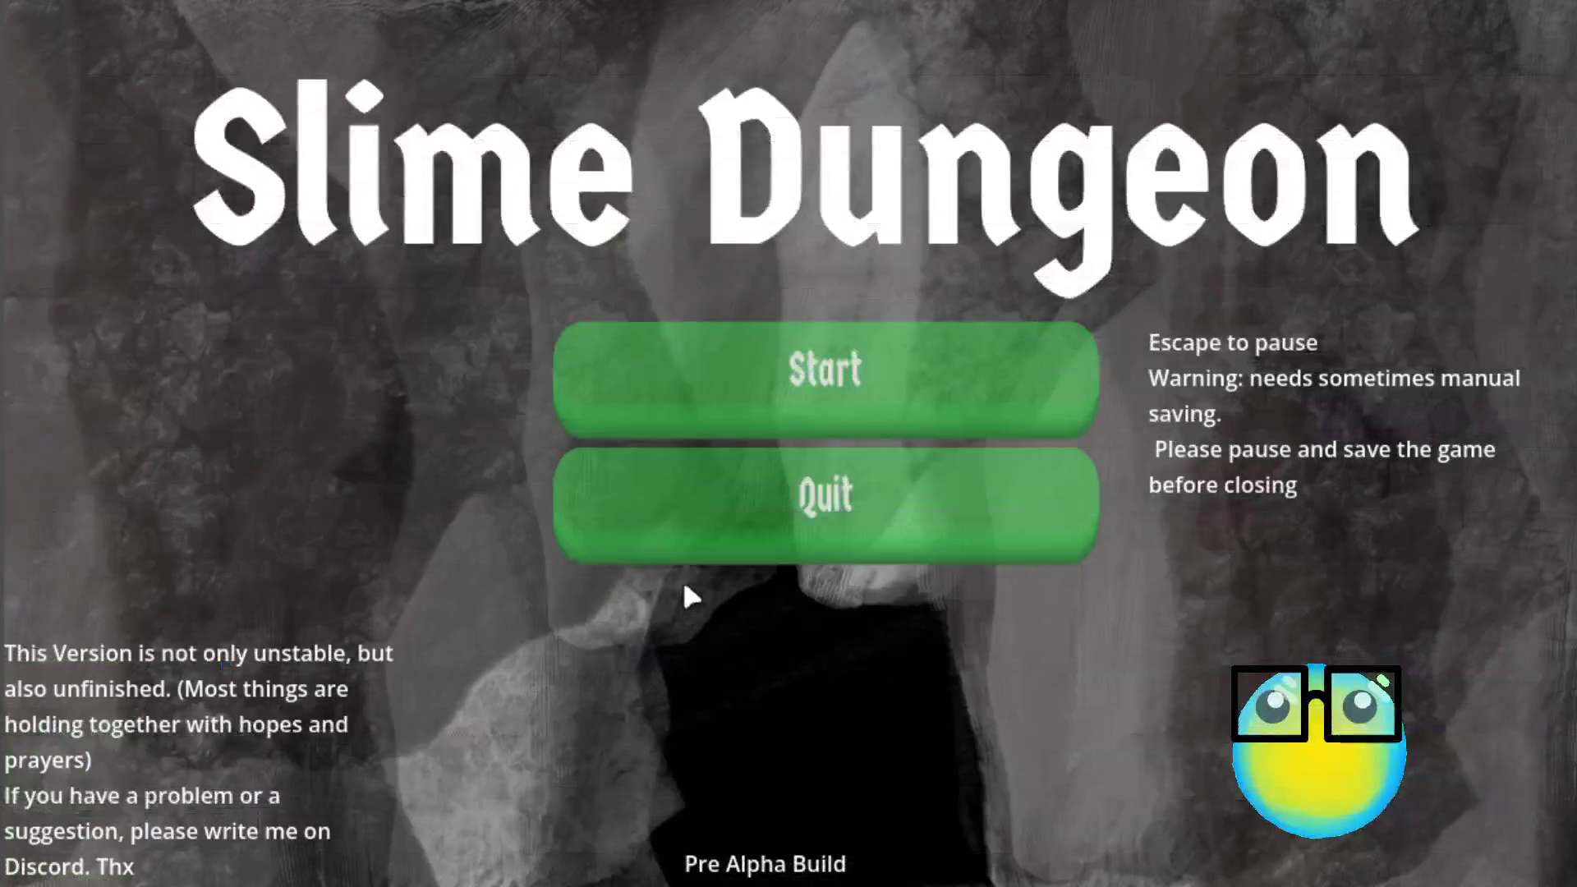
Step: Start a new game and send the yellow slime on a mission
{"action": "left_click", "coordinate": [760, 420]}
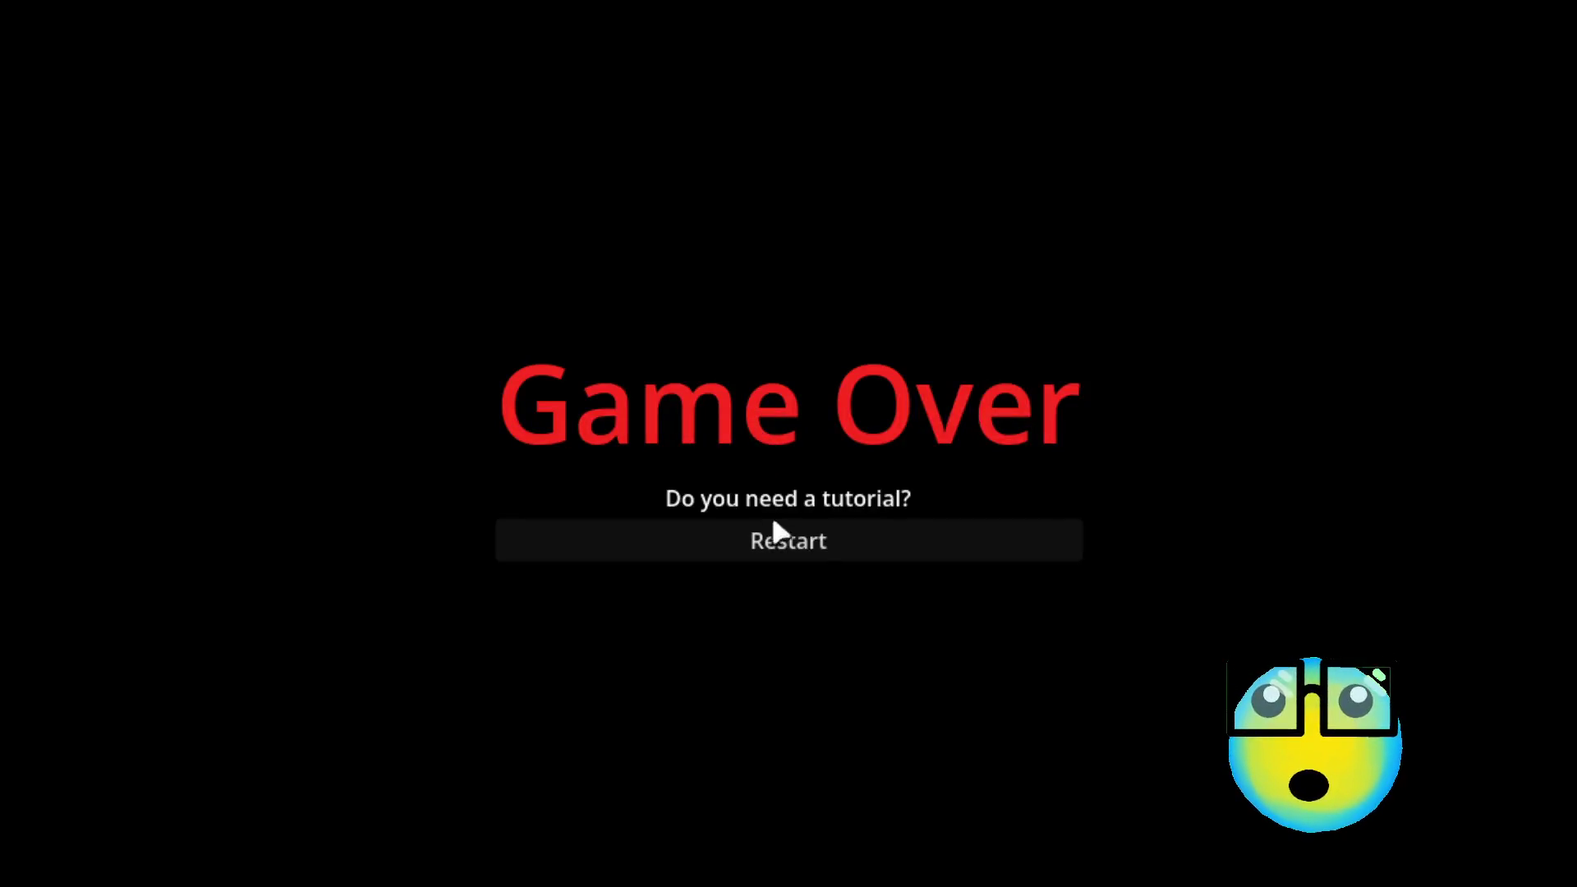
{"action": "left_click", "coordinate": [773, 539]}
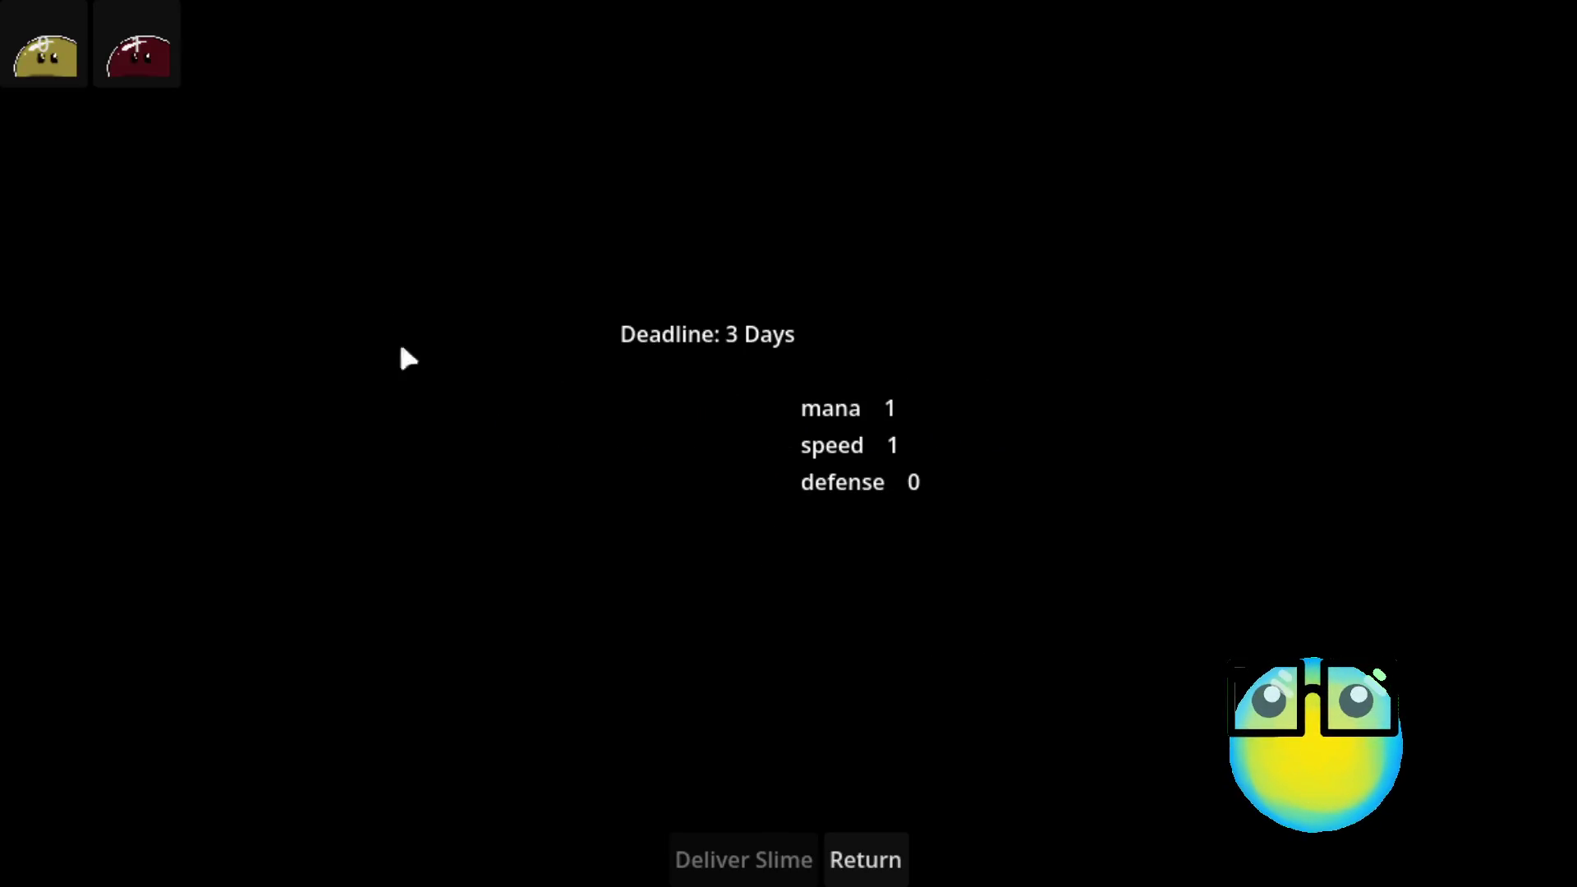
{"action": "left_click", "coordinate": [856, 846]}
{"action": "left_click", "coordinate": [785, 316]}
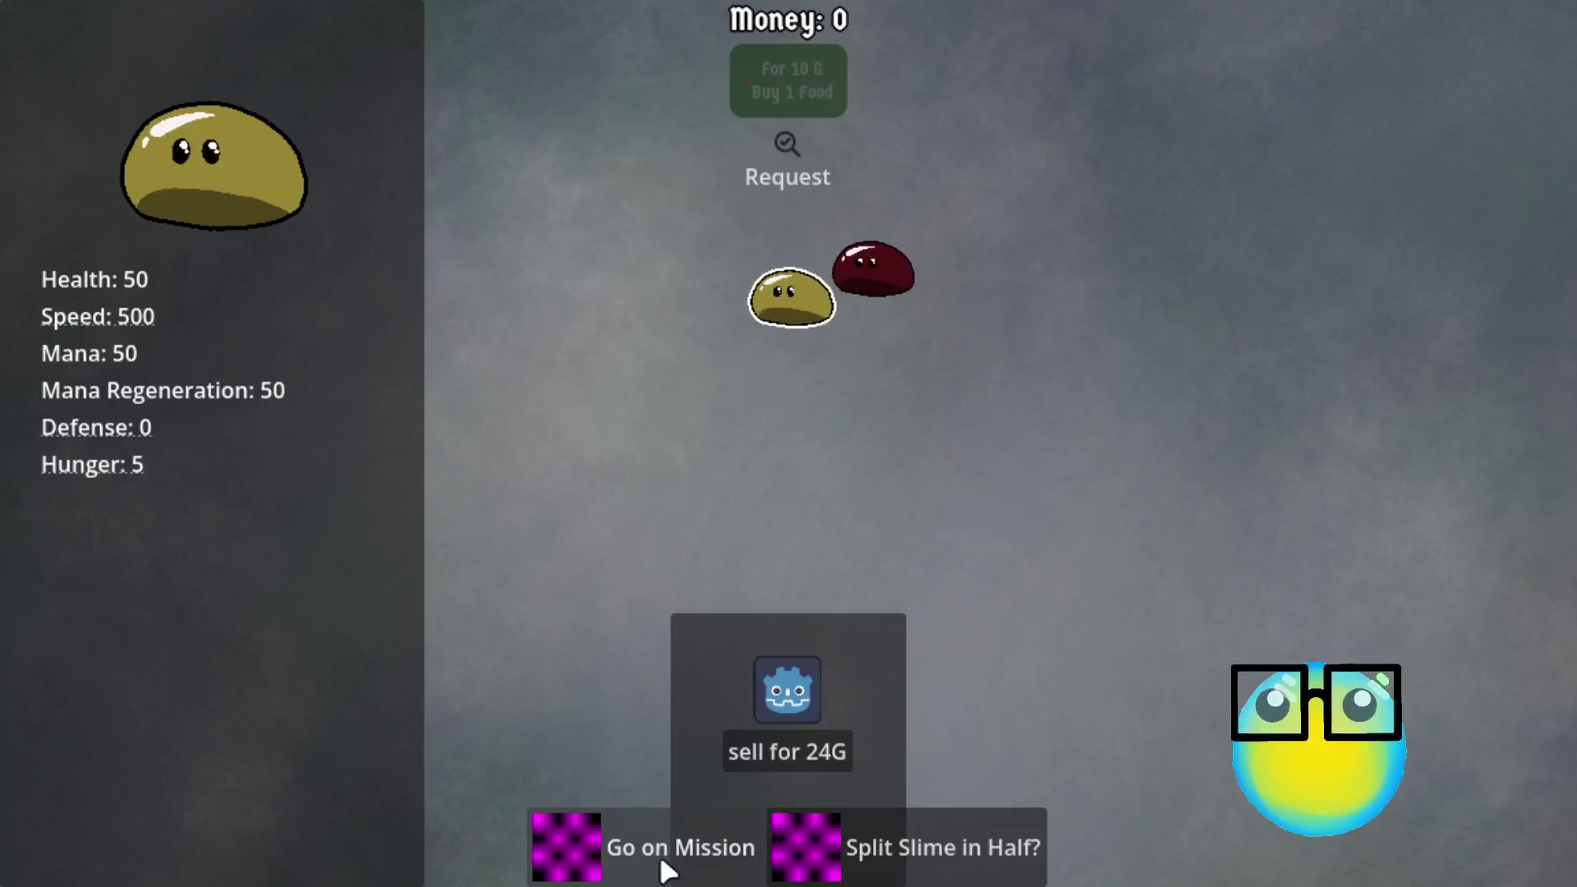
{"action": "left_click", "coordinate": [667, 863]}
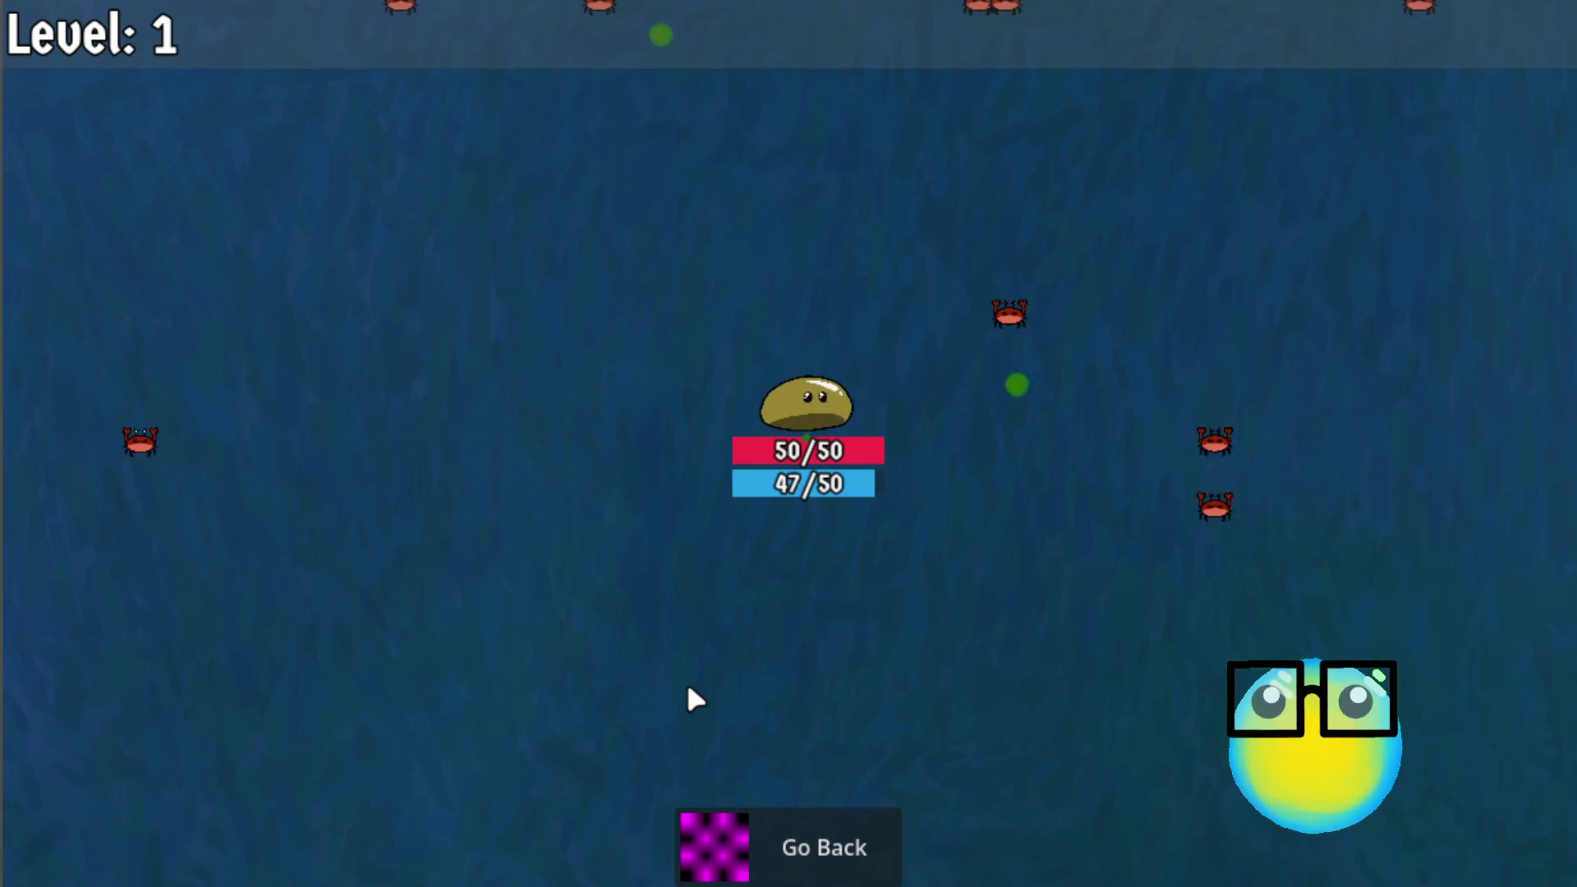
Step: Steer the yellow slime with WASD through the crab swarm, then go back to the hub
{"action": "key", "text": "w"}
{"action": "key", "text": "d"}
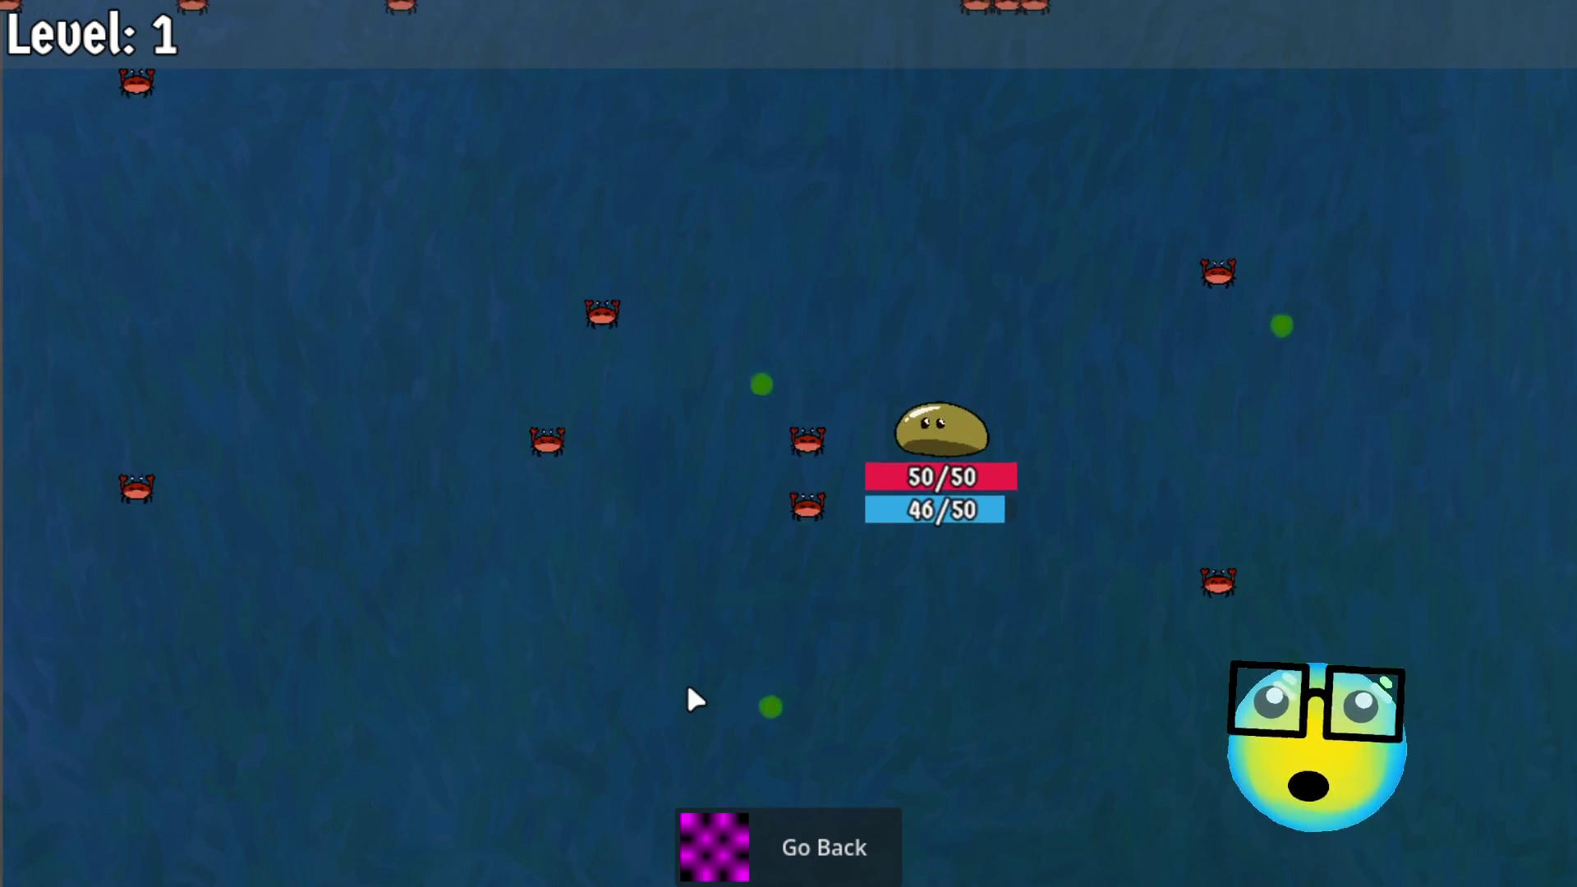
{"action": "key", "text": "a"}
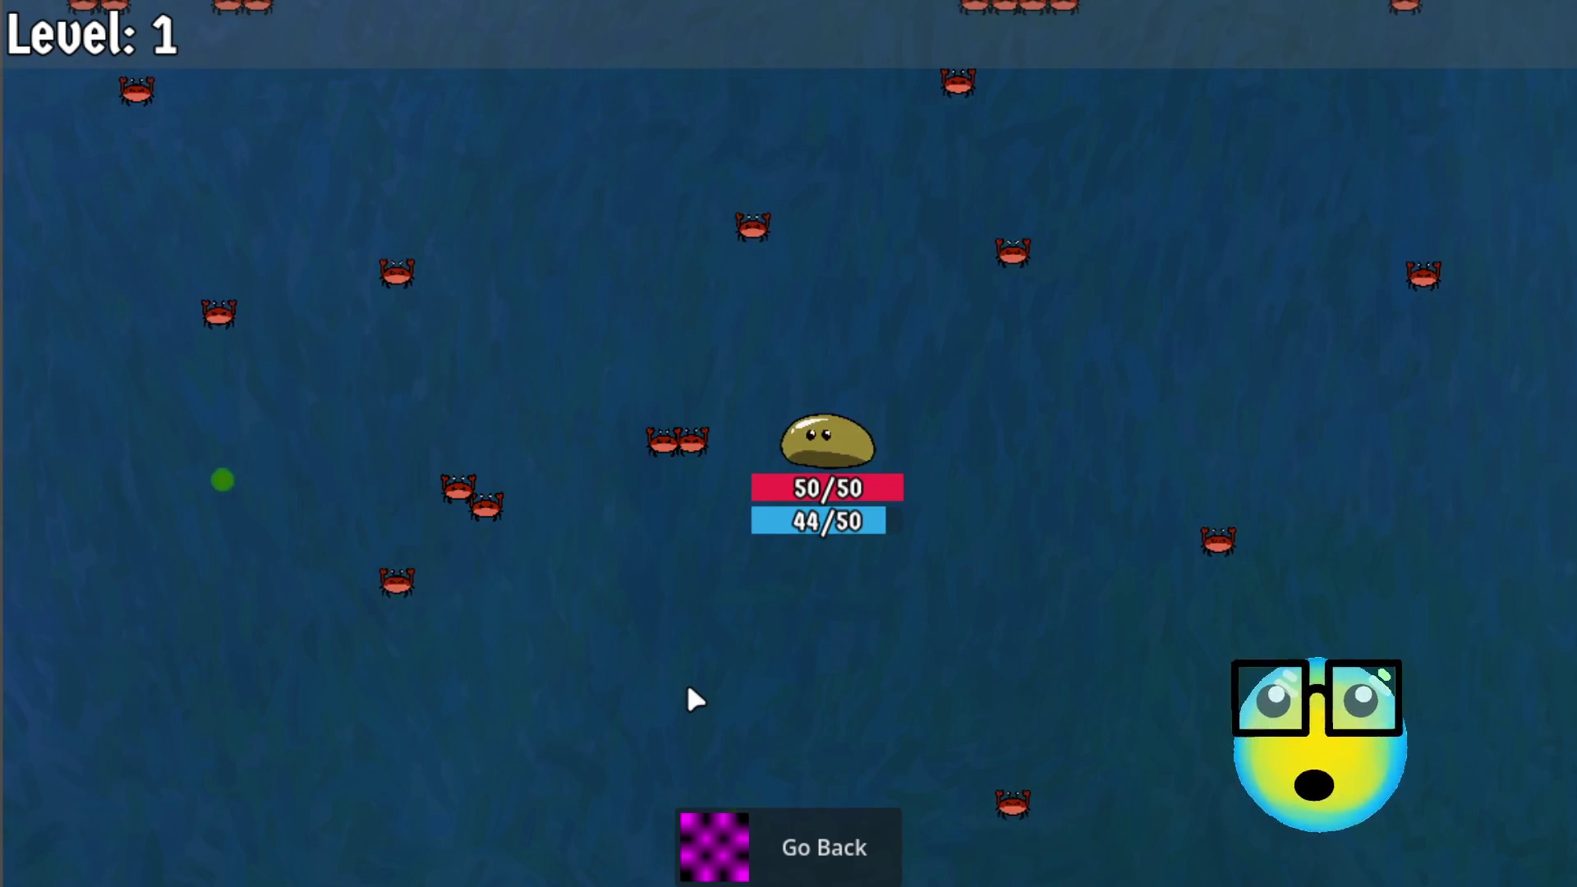
{"action": "key", "text": "d"}
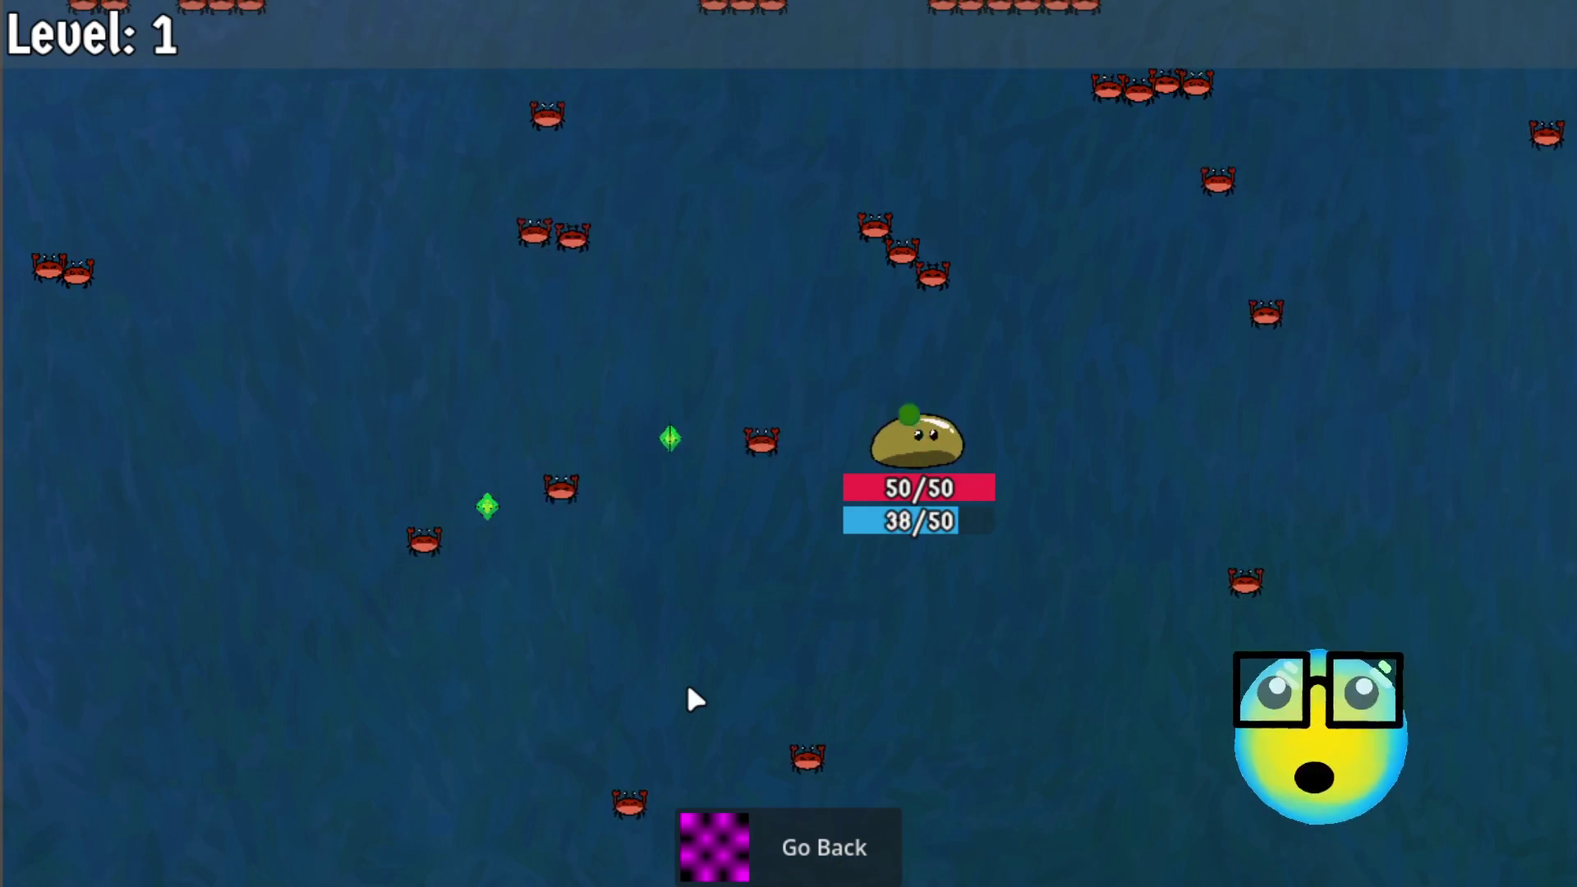
{"action": "key", "text": "a"}
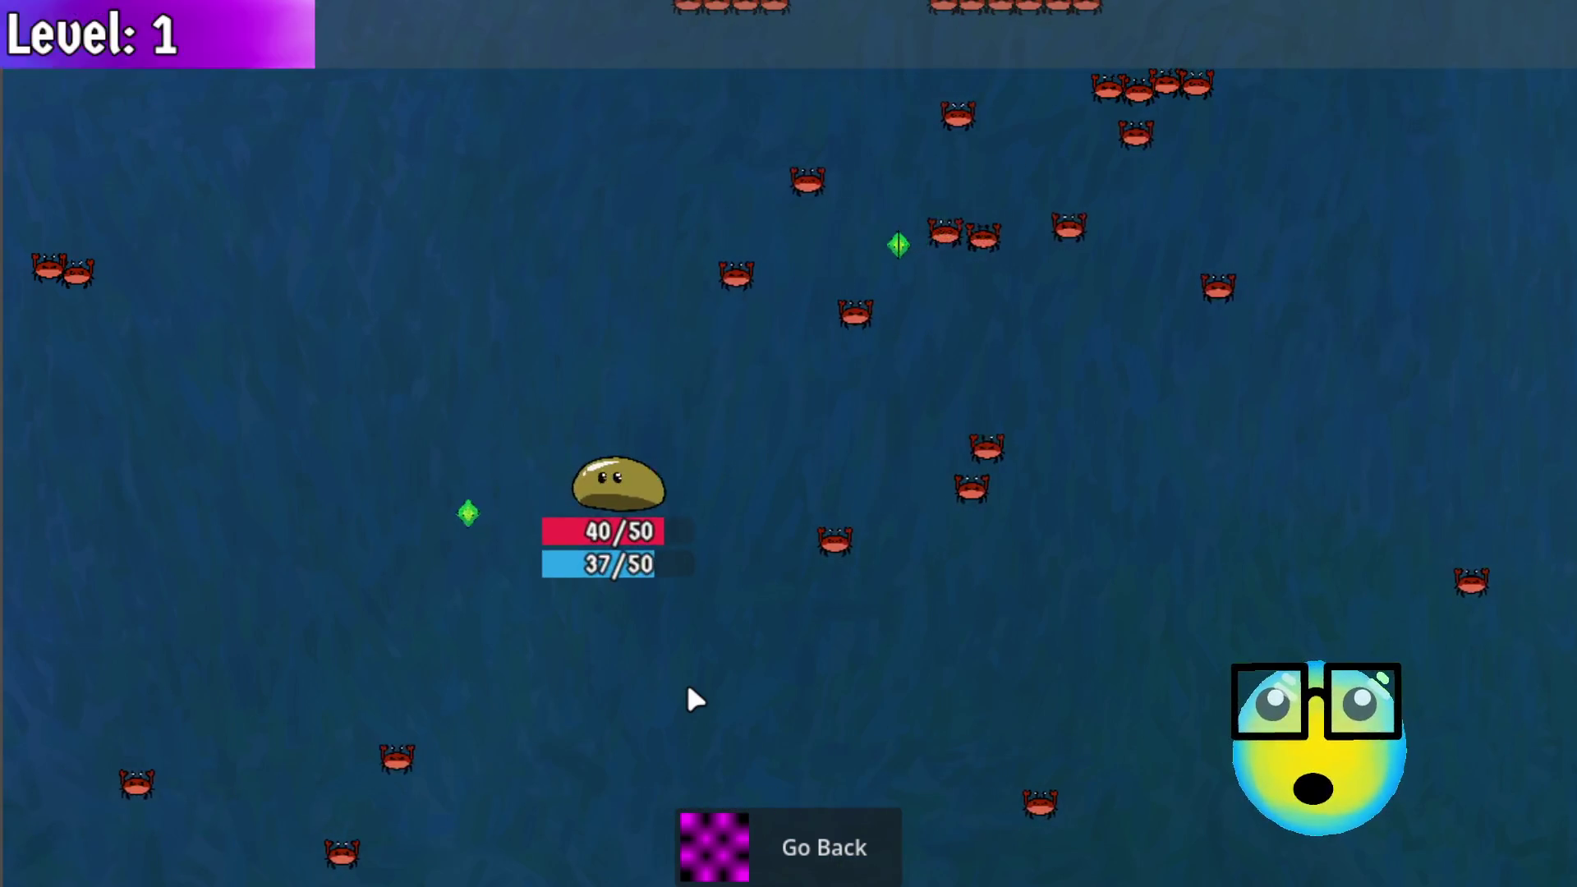
{"action": "key", "text": "d"}
{"action": "key", "text": "w"}
{"action": "key", "text": "a"}
{"action": "key", "text": "d"}
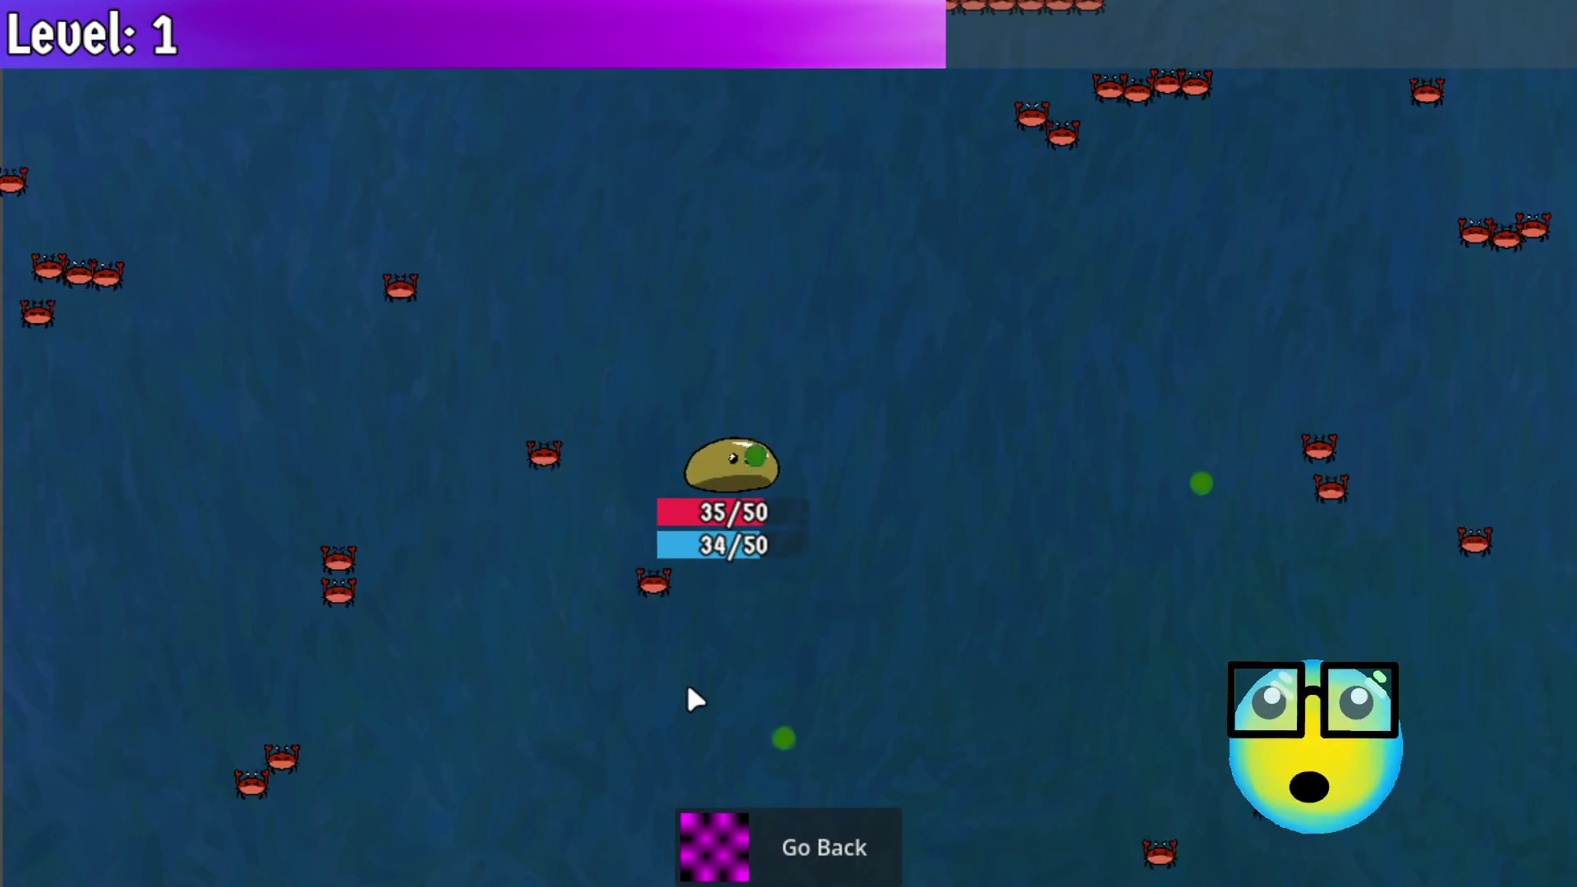
{"action": "key", "text": "w"}
{"action": "key", "text": "d"}
{"action": "key", "text": "s"}
{"action": "key", "text": "a"}
{"action": "key", "text": "w"}
{"action": "key", "text": "a"}
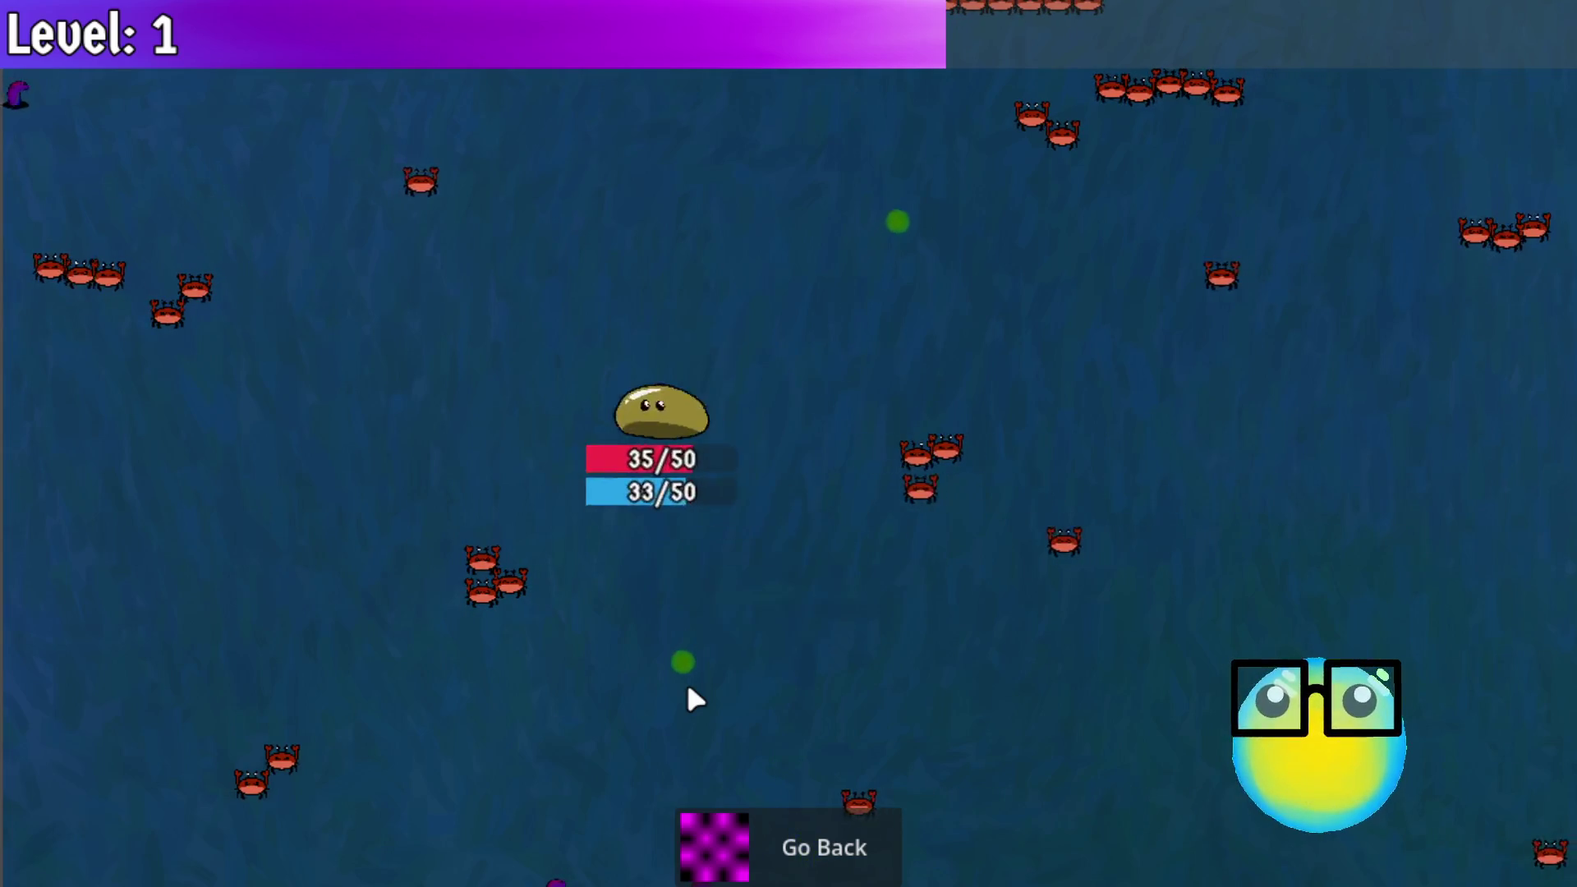
{"action": "key", "text": "w"}
{"action": "key", "text": "d"}
{"action": "key", "text": "s"}
{"action": "key", "text": "a"}
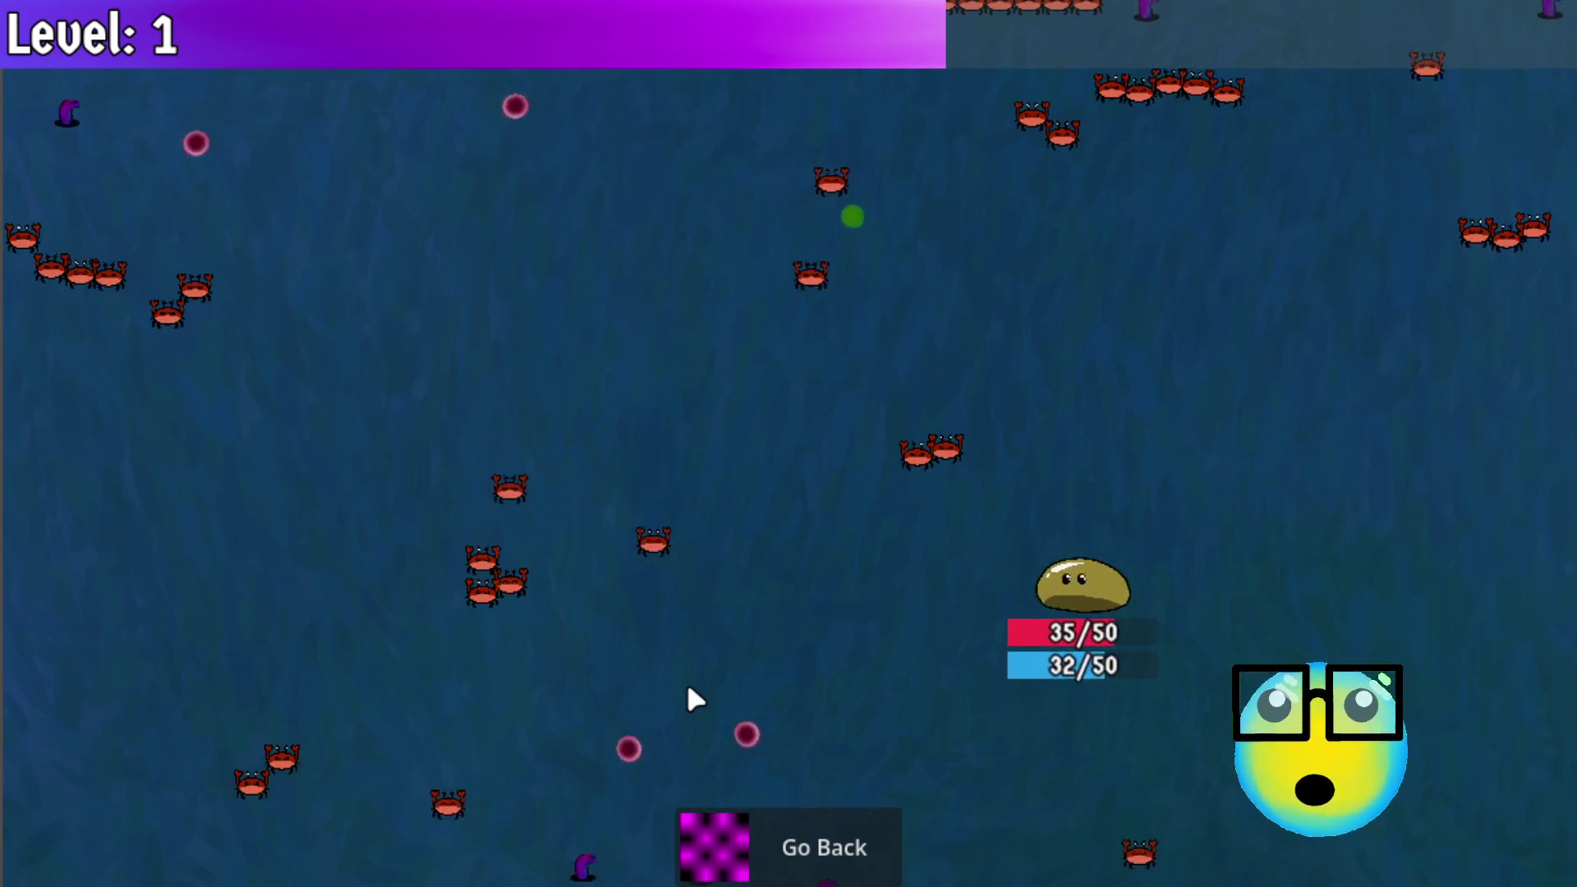
{"action": "left_click", "coordinate": [721, 876]}
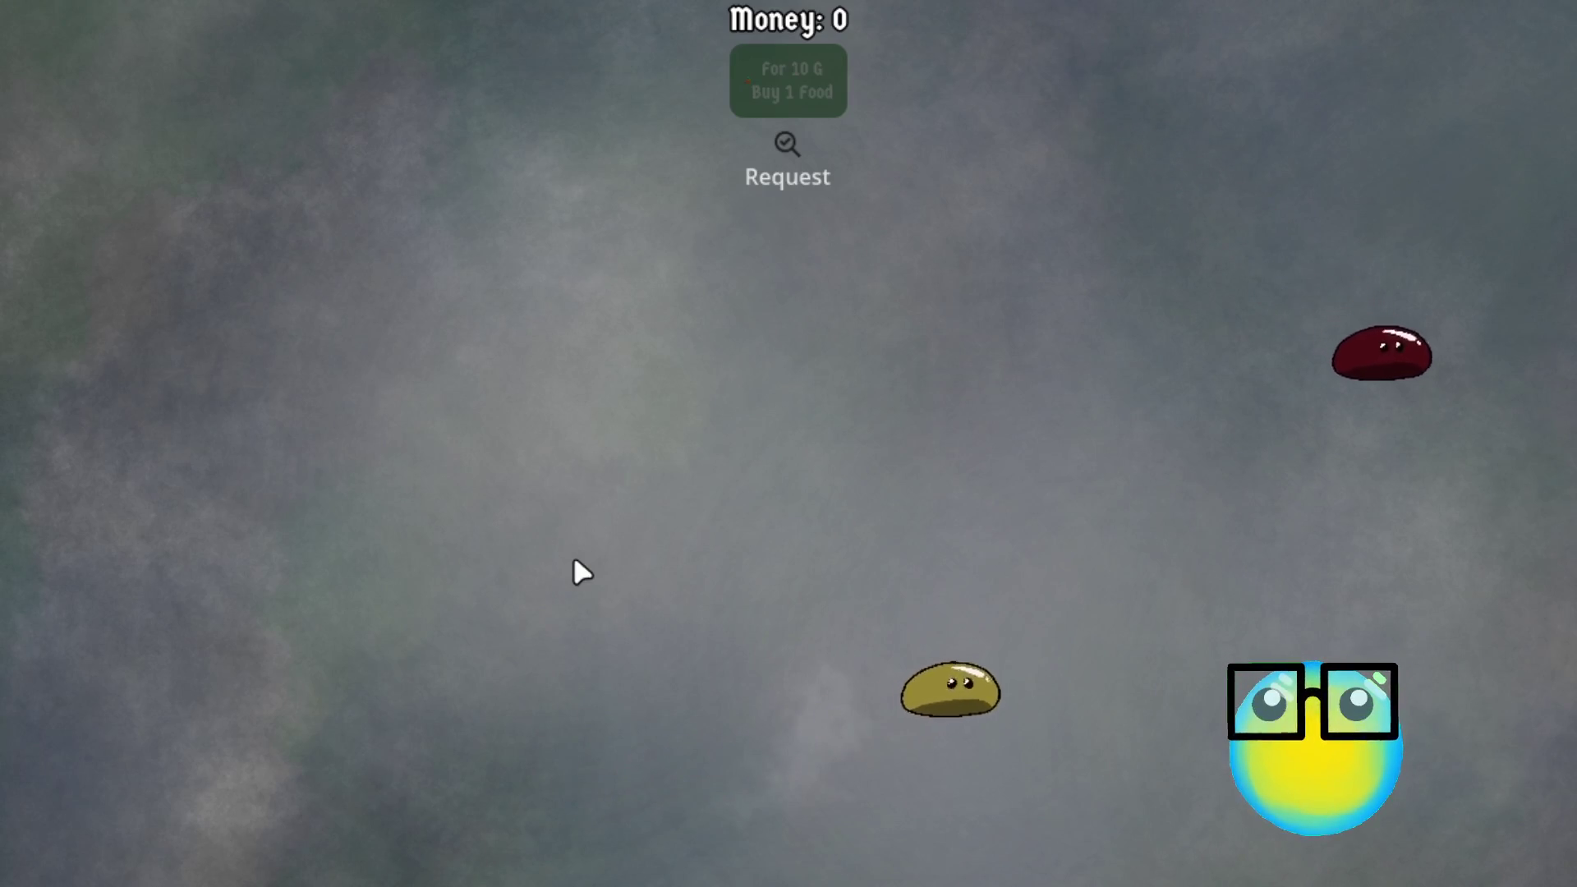
Step: Stop the game and nudge the crab body shape's one-way collision margin
{"action": "key", "text": "F8"}
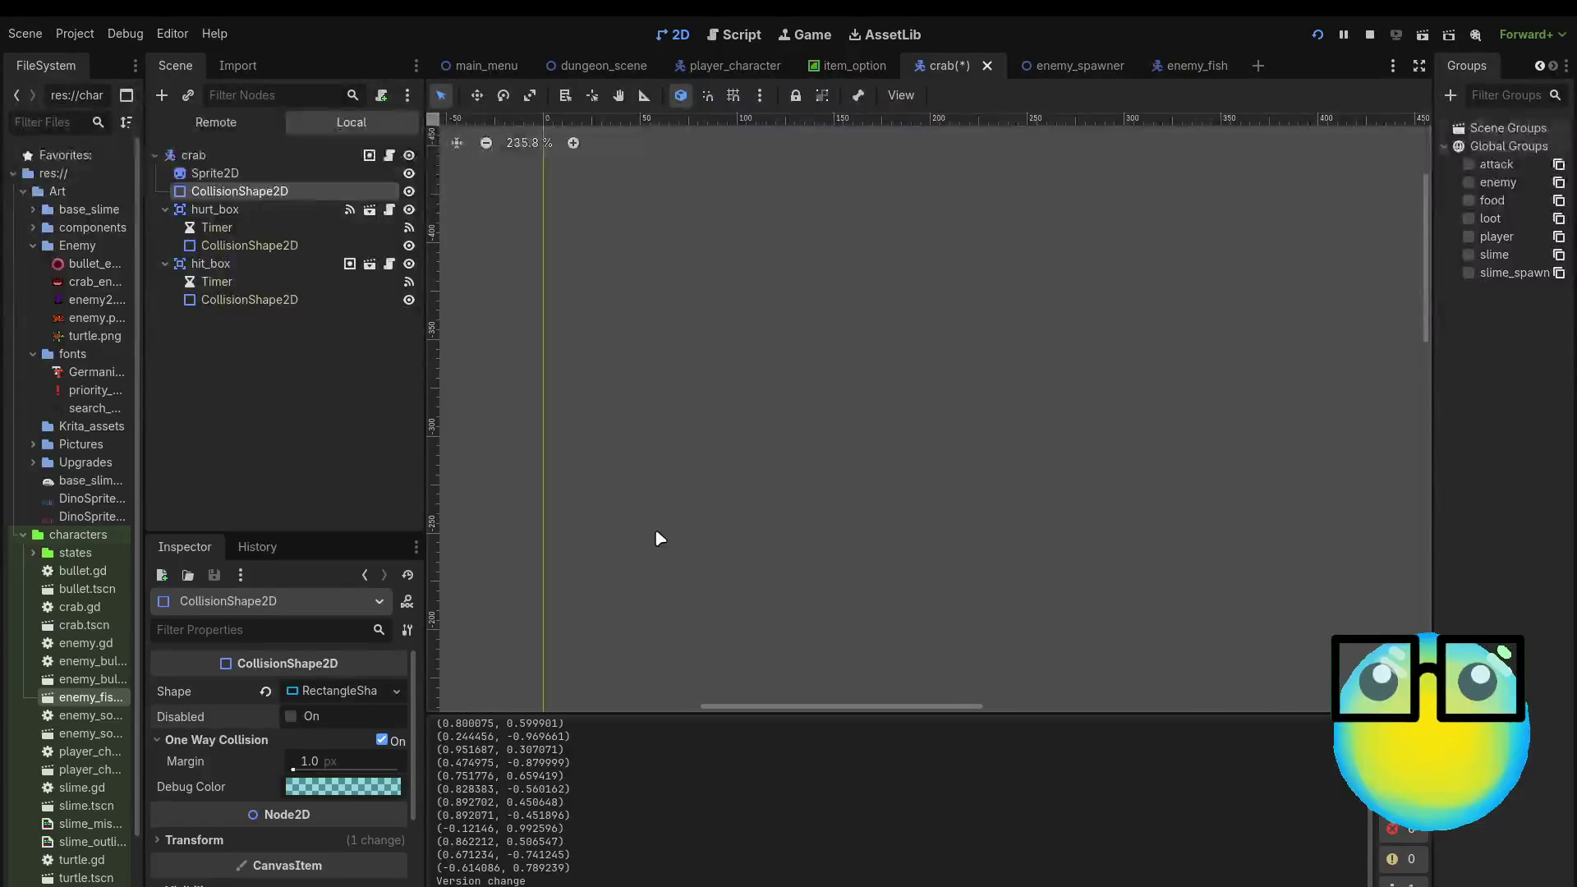
{"action": "scroll", "coordinate": [660, 538], "scroll_direction": "down", "scroll_amount": 10}
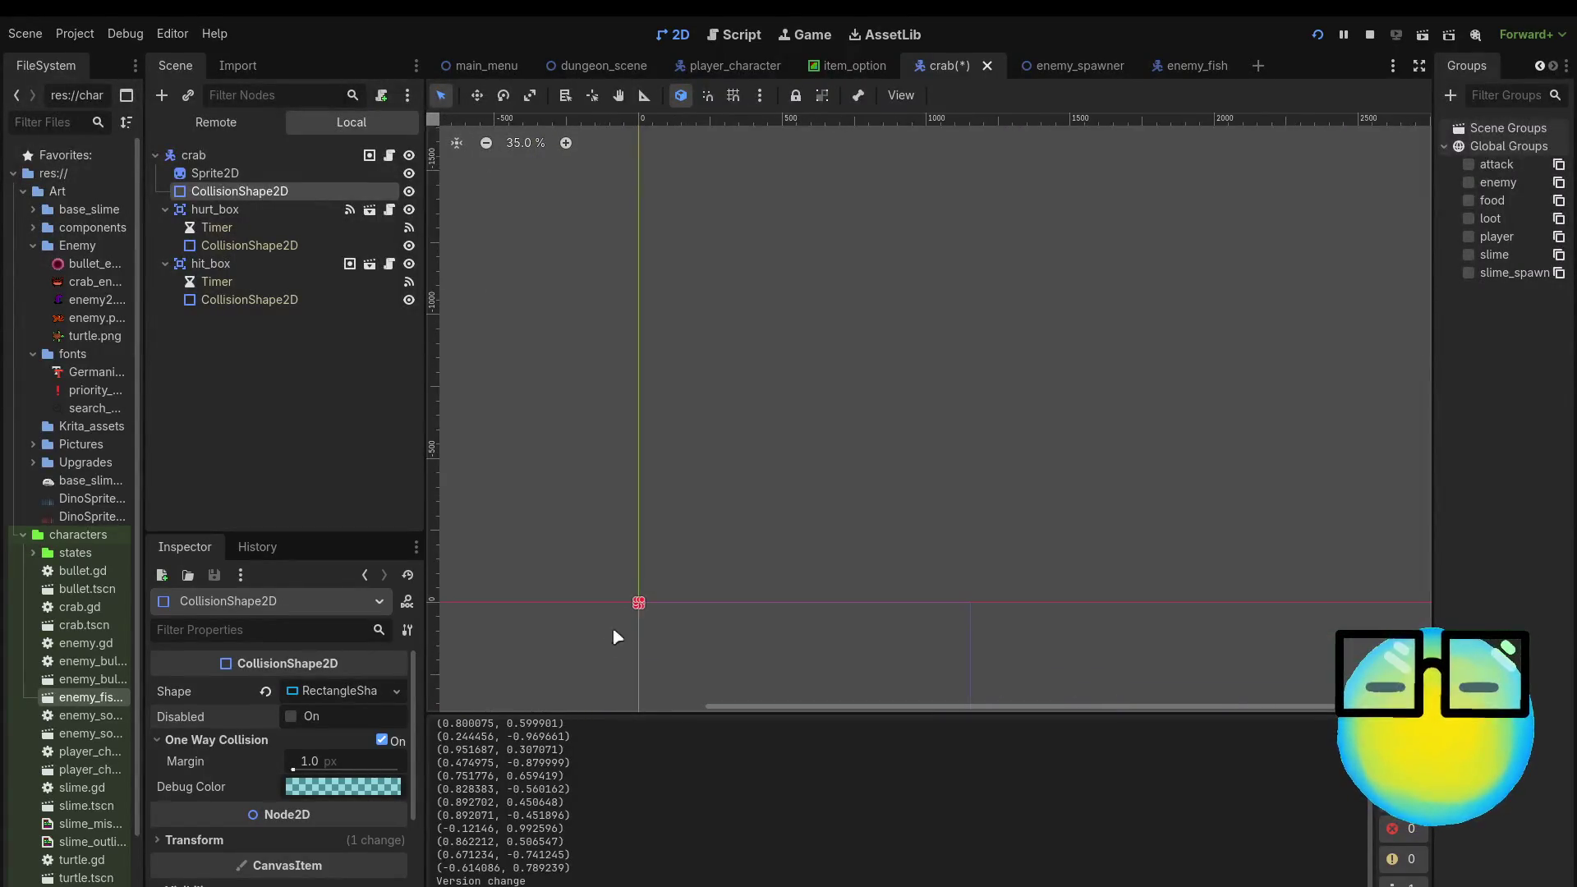
{"action": "scroll", "coordinate": [618, 638], "scroll_direction": "up", "scroll_amount": 6}
{"action": "scroll", "coordinate": [696, 538], "scroll_direction": "up", "scroll_amount": 6}
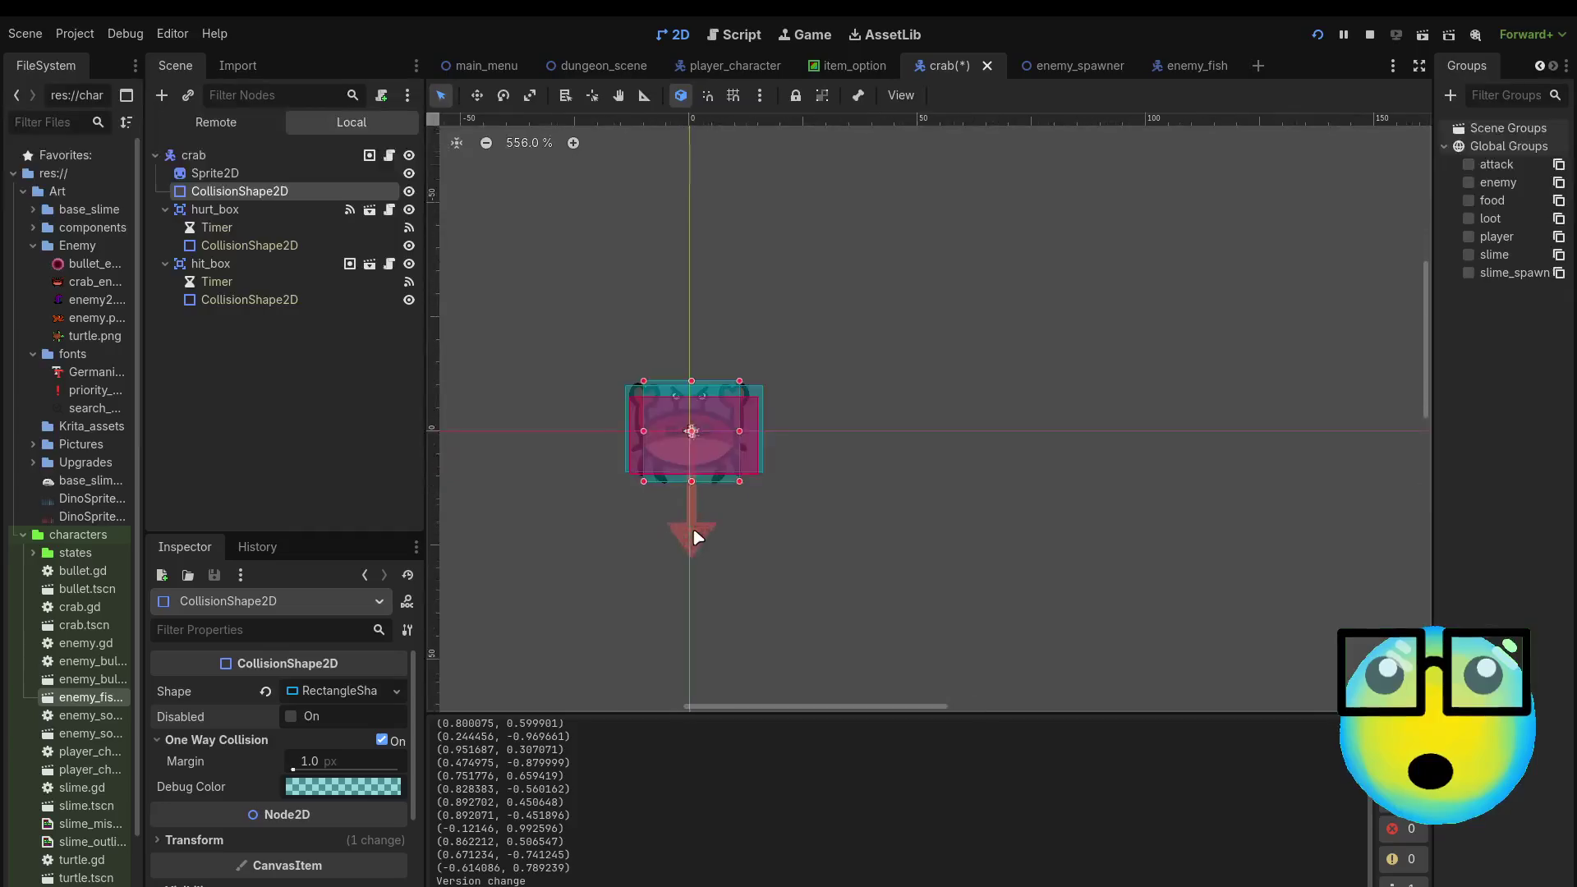
{"action": "scroll", "coordinate": [696, 538], "scroll_direction": "up", "scroll_amount": 3}
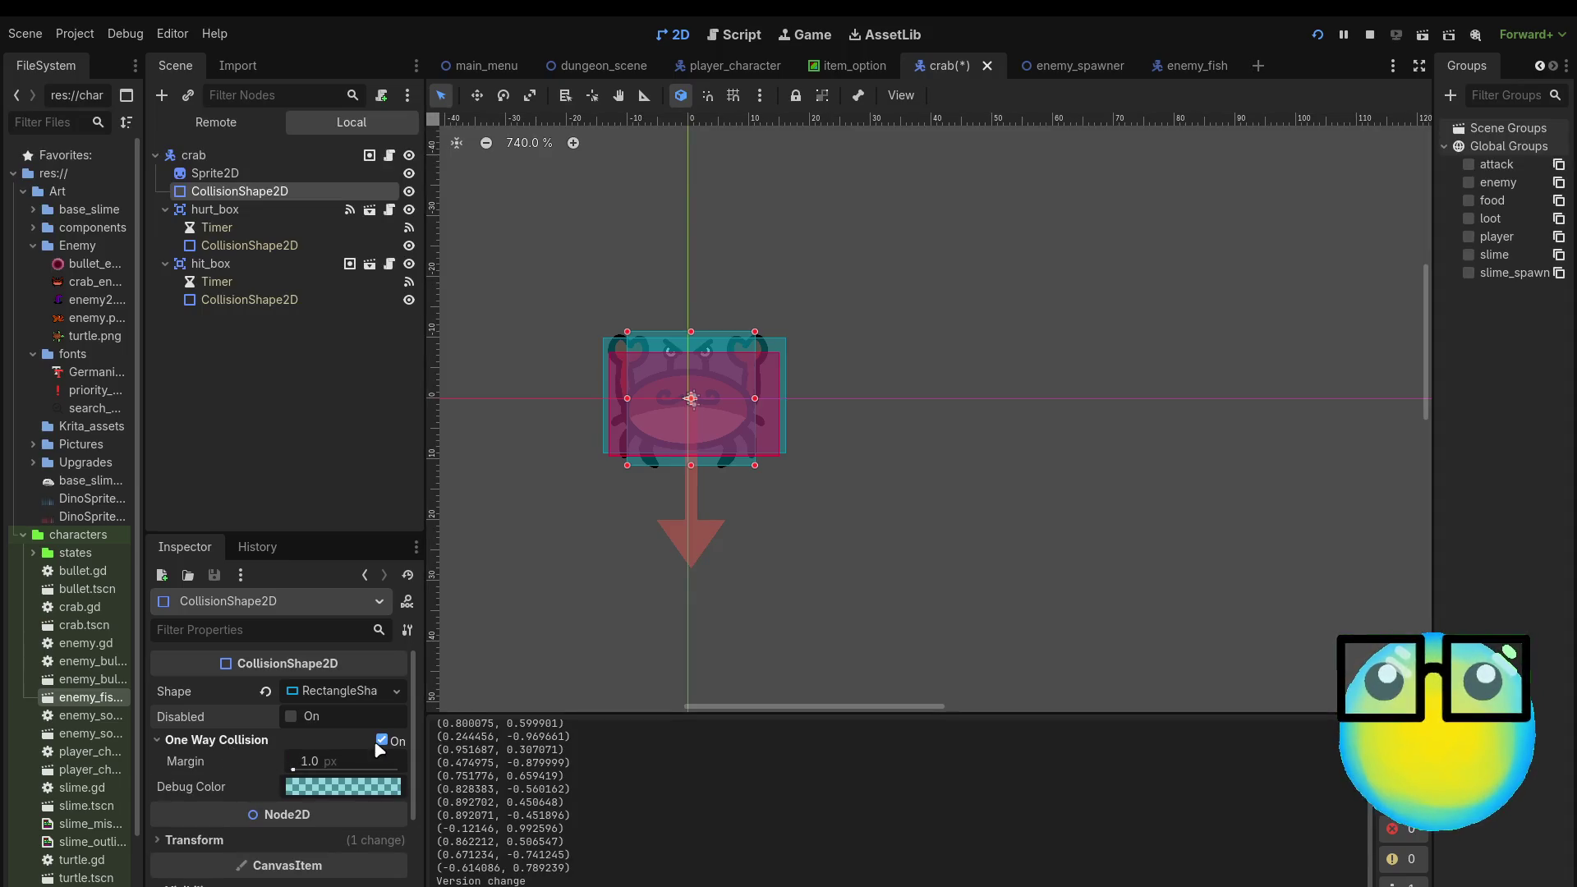
{"action": "mouse_move", "coordinate": [294, 770]}
{"action": "left_mouse_down"}
{"action": "mouse_move", "coordinate": [313, 770]}
{"action": "mouse_move", "coordinate": [291, 770]}
{"action": "left_mouse_up"}
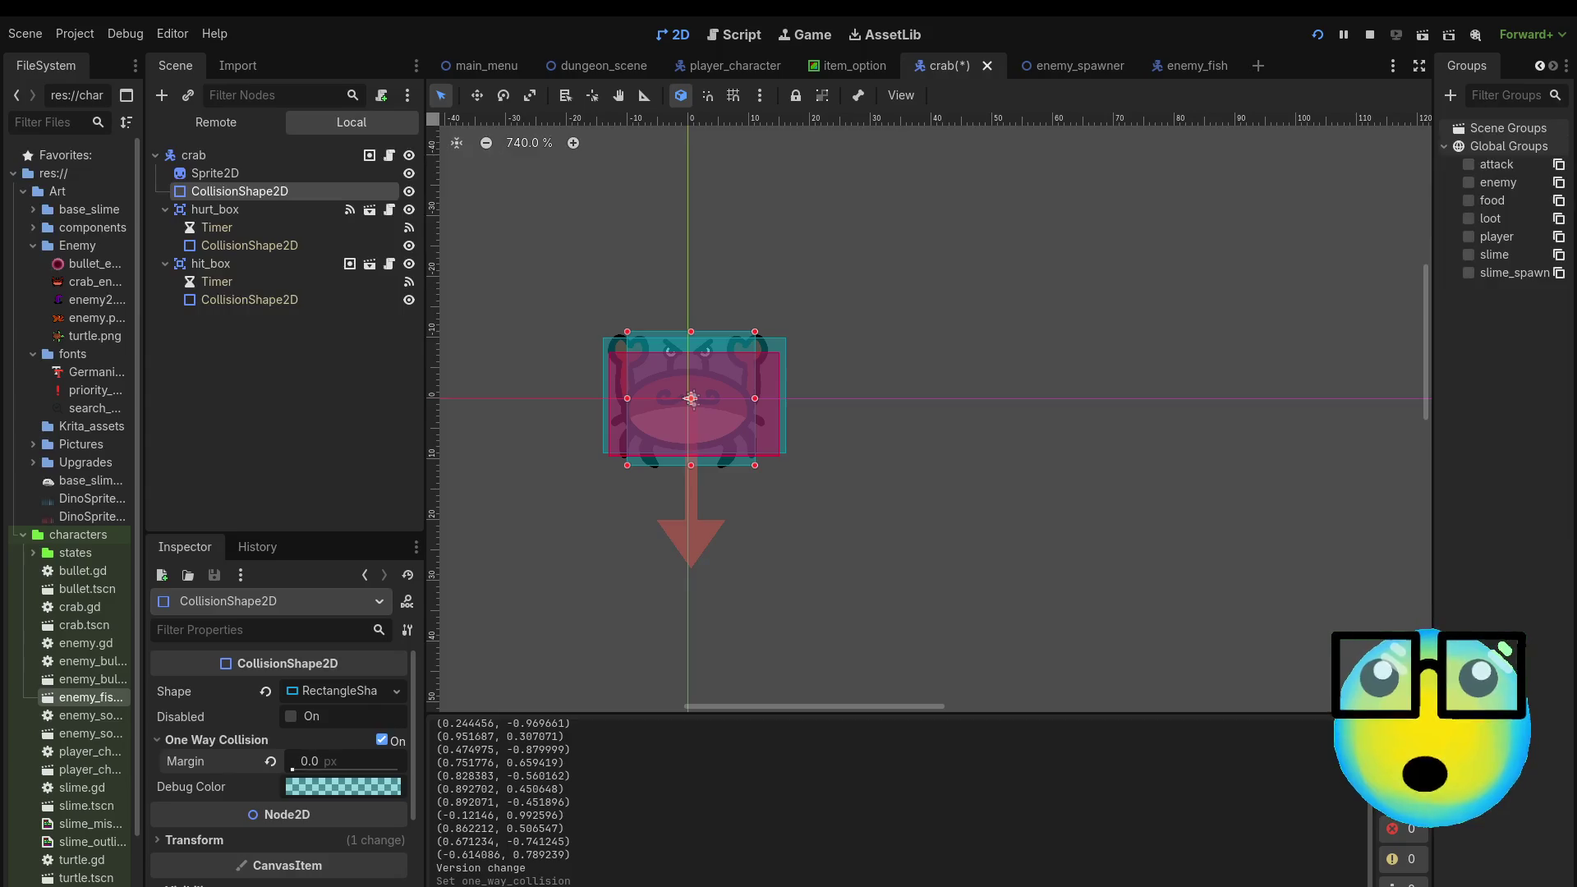
{"action": "left_click", "coordinate": [696, 530]}
{"action": "left_click", "coordinate": [692, 530]}
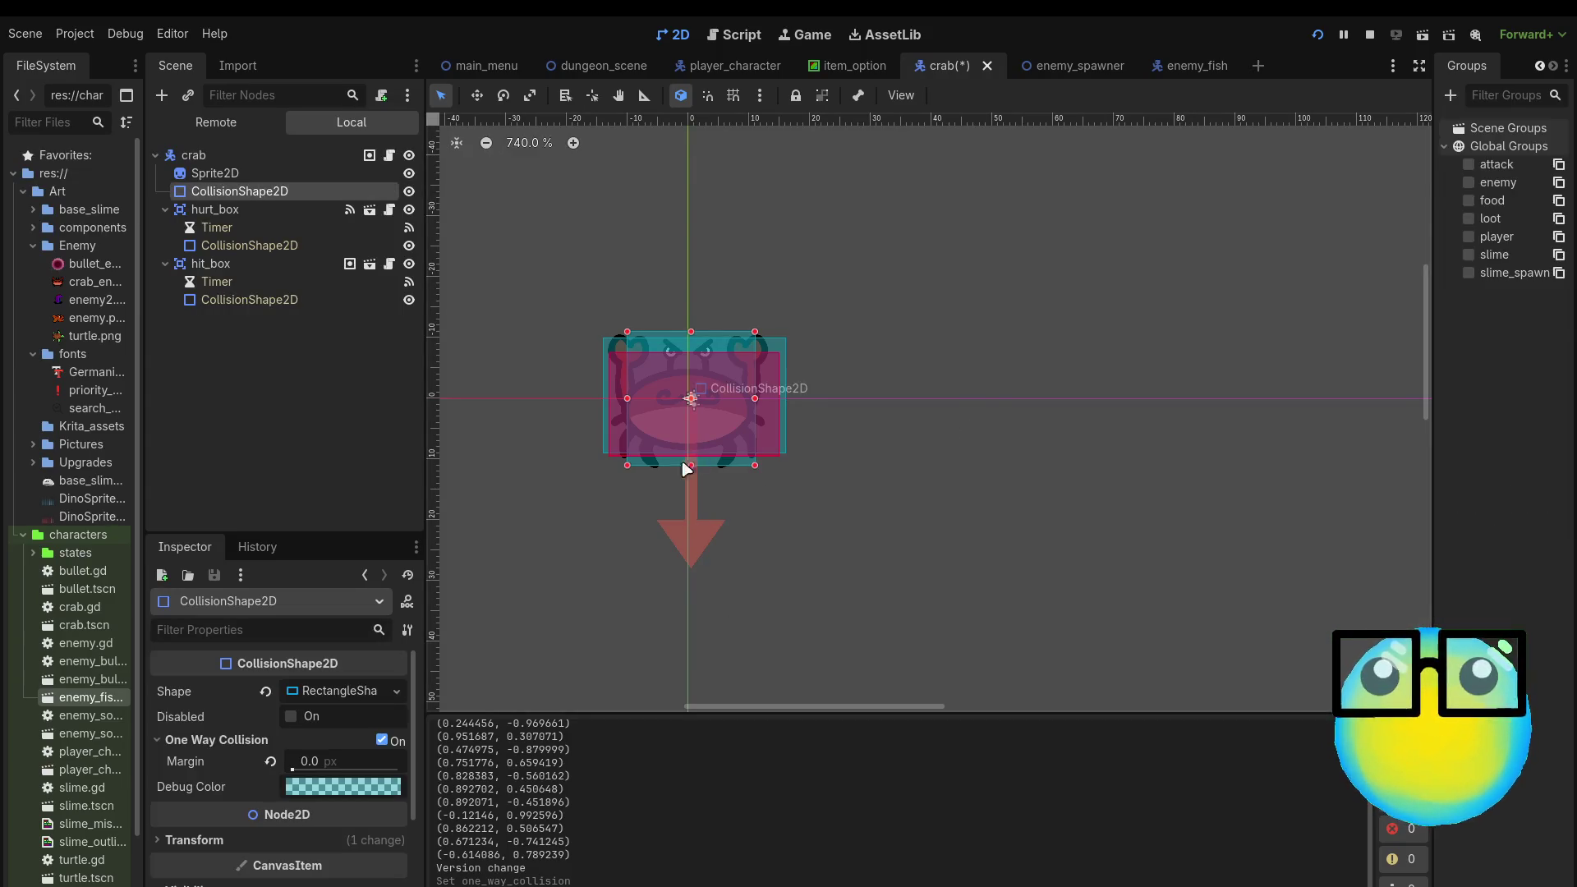
{"action": "left_click", "coordinate": [692, 551]}
Step: Raise the crab body rectangle's bottom edge, max the margin, and disable One Way Collision
{"action": "left_click", "coordinate": [230, 210]}
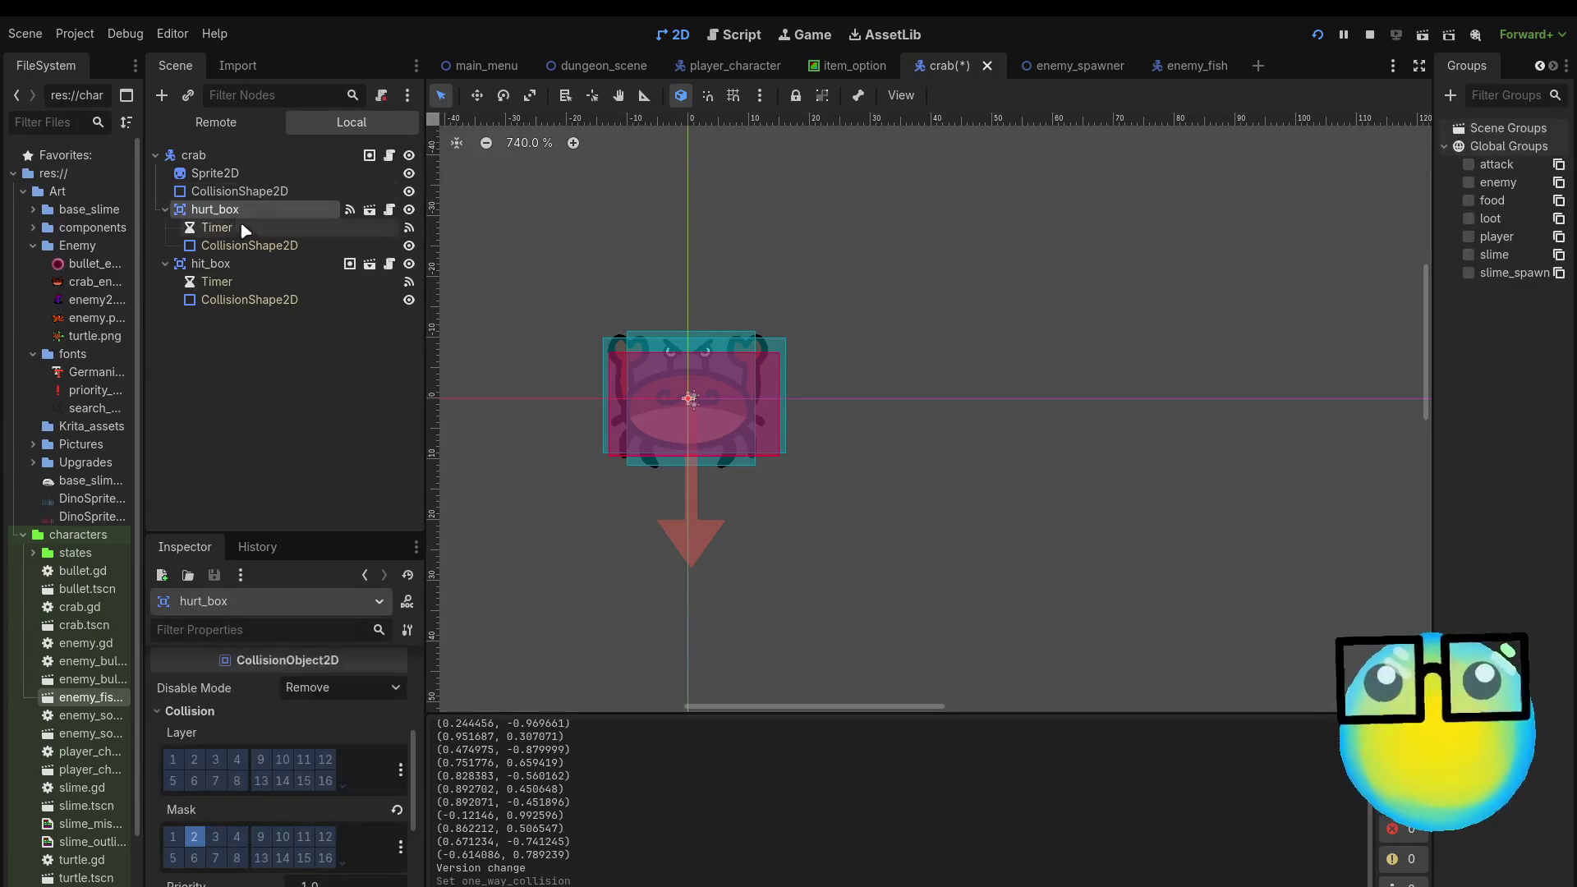
{"action": "left_click", "coordinate": [247, 263]}
{"action": "left_click", "coordinate": [238, 191]}
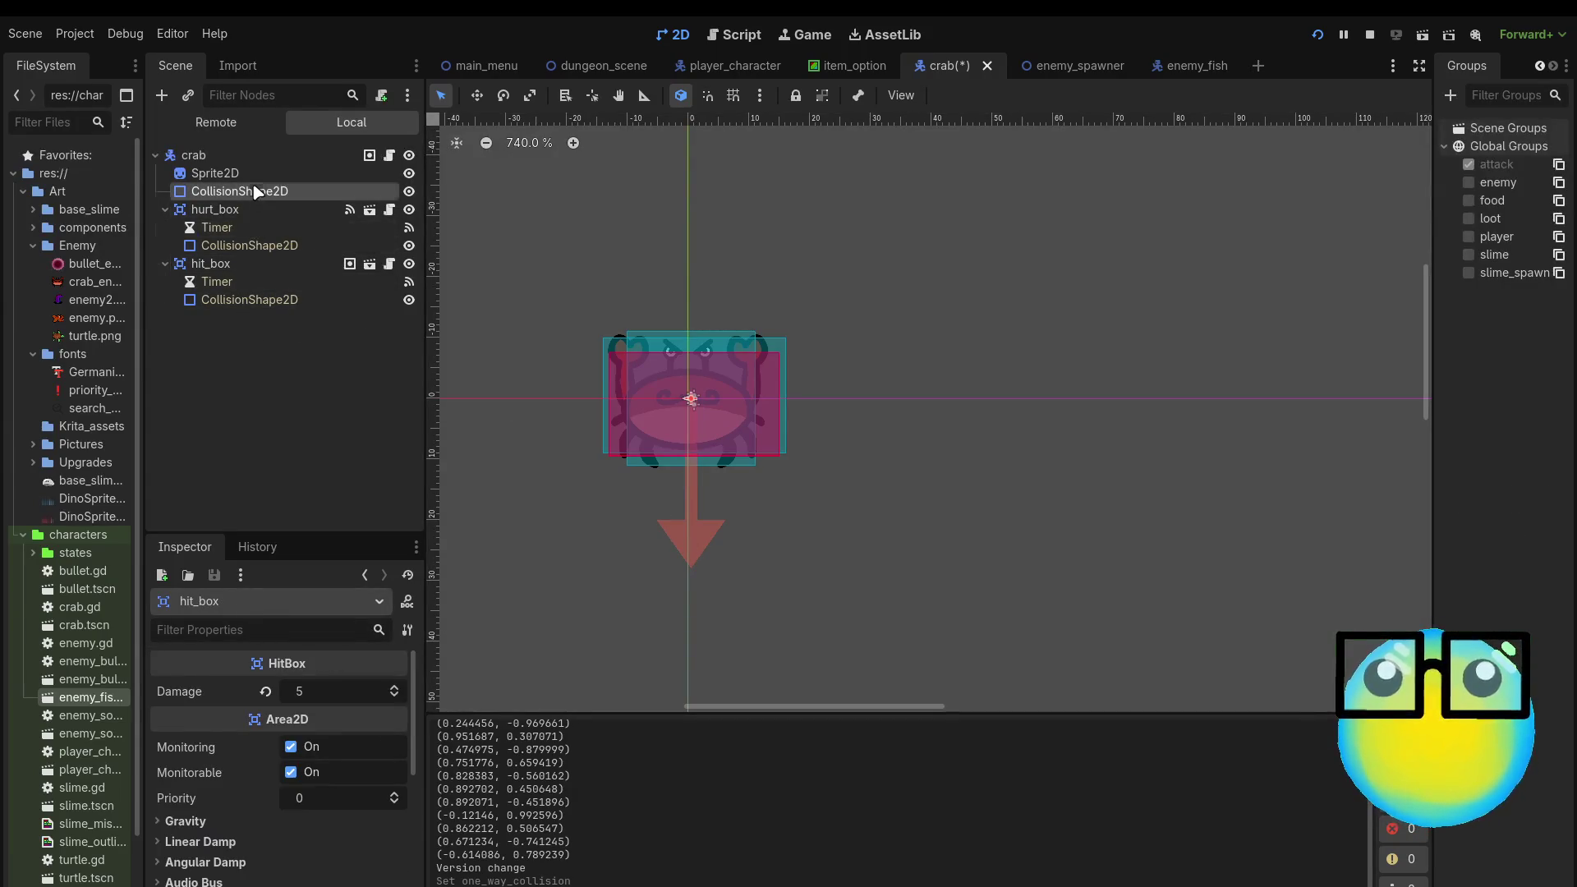
{"action": "mouse_move", "coordinate": [698, 475]}
{"action": "left_mouse_down"}
{"action": "mouse_move", "coordinate": [699, 403]}
{"action": "mouse_move", "coordinate": [697, 457]}
{"action": "left_mouse_up"}
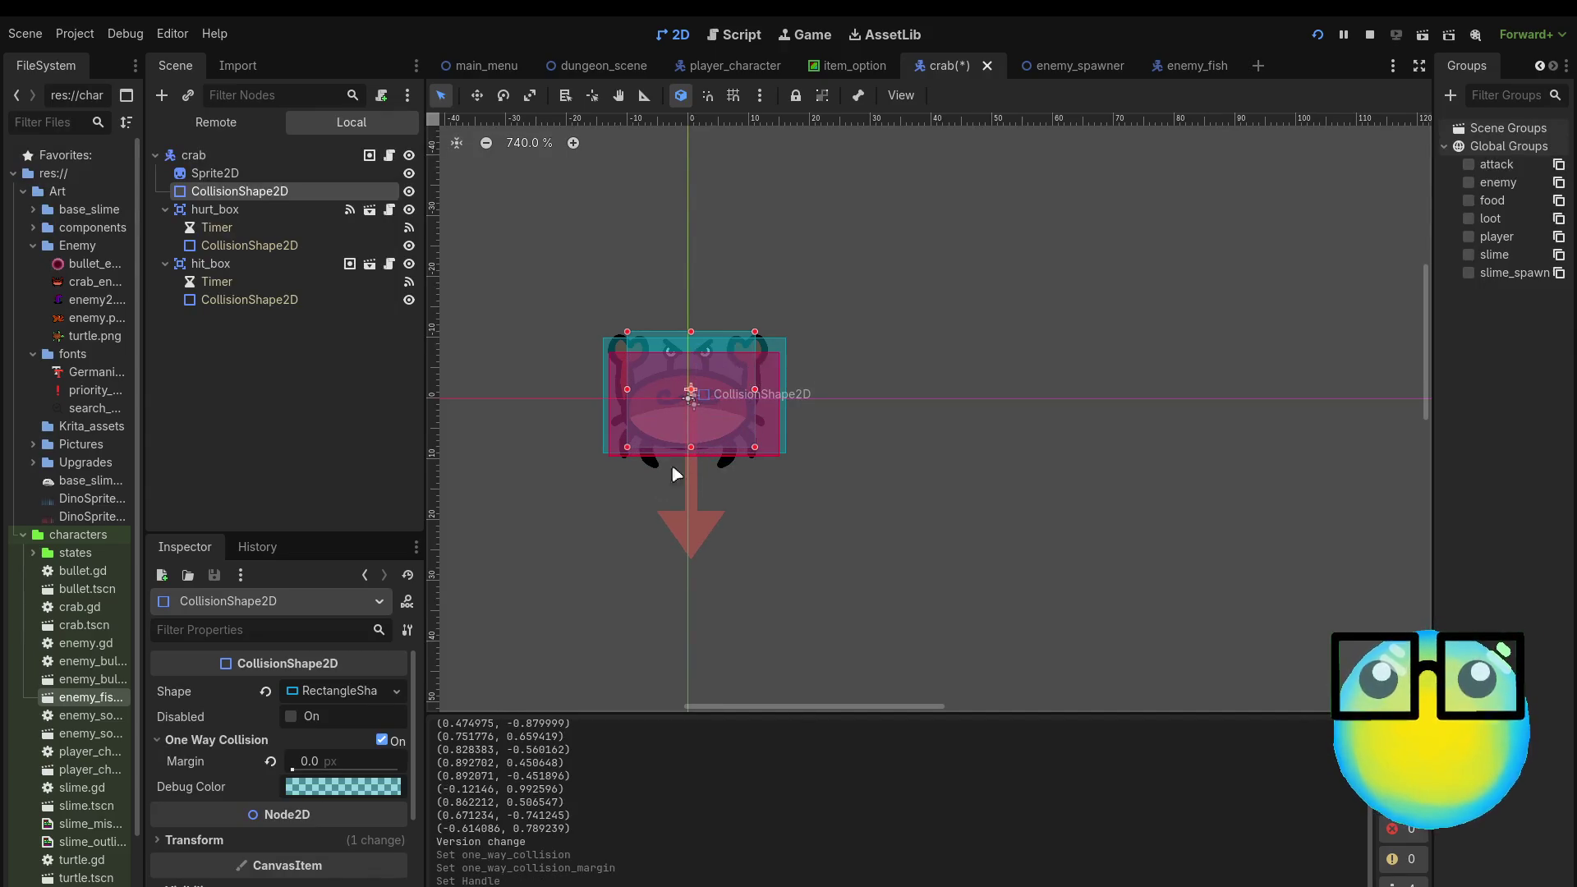
{"action": "left_click_drag", "start_coordinate": [293, 769], "coordinate": [420, 778]}
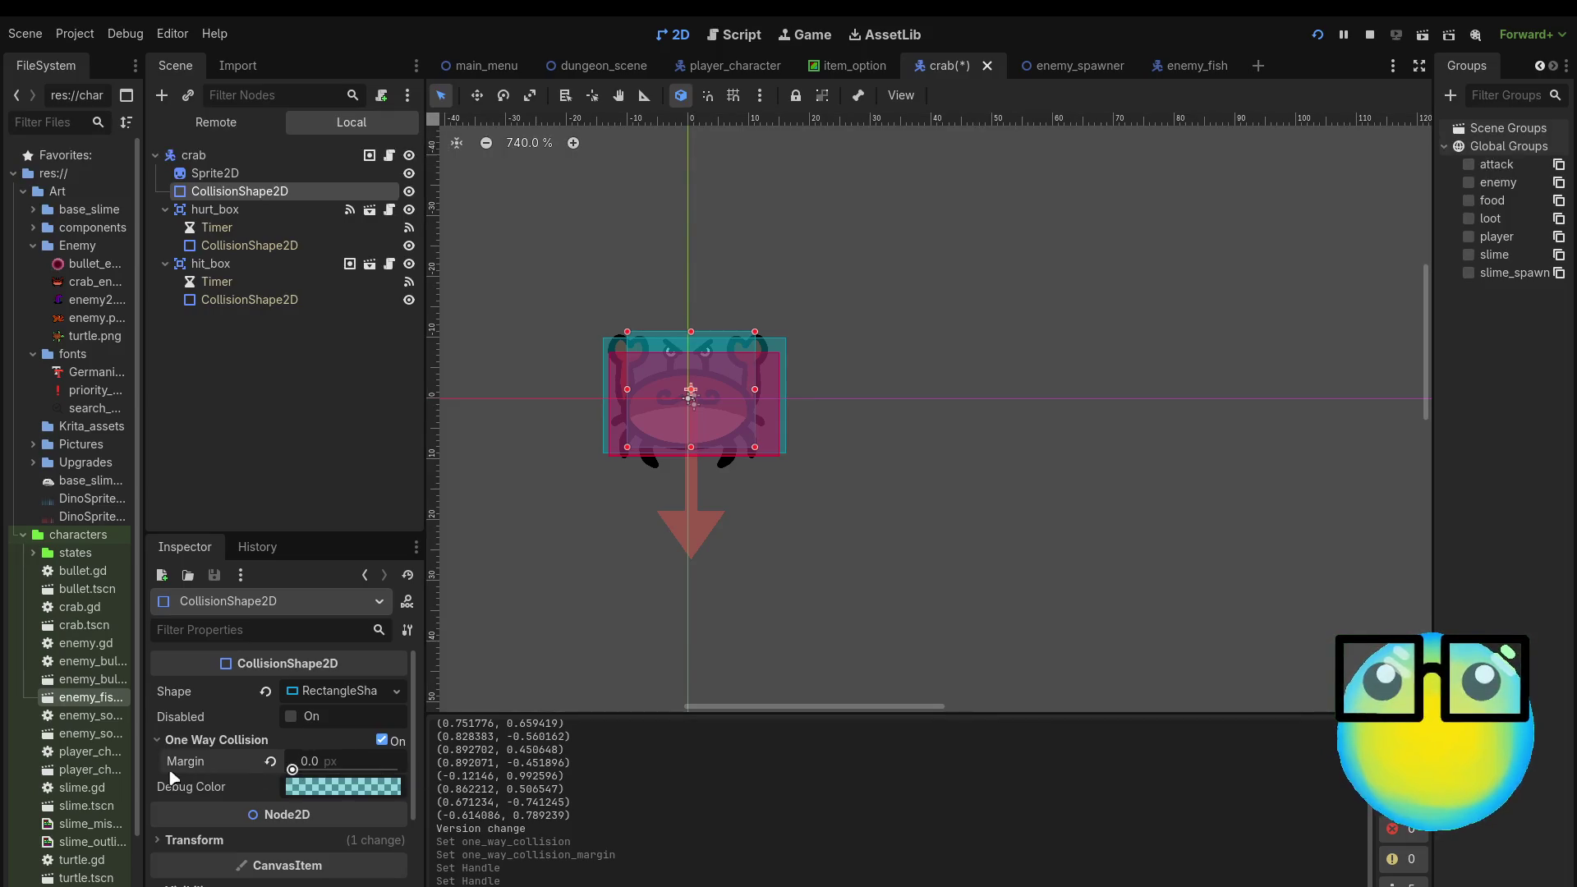
{"action": "left_click", "coordinate": [382, 741]}
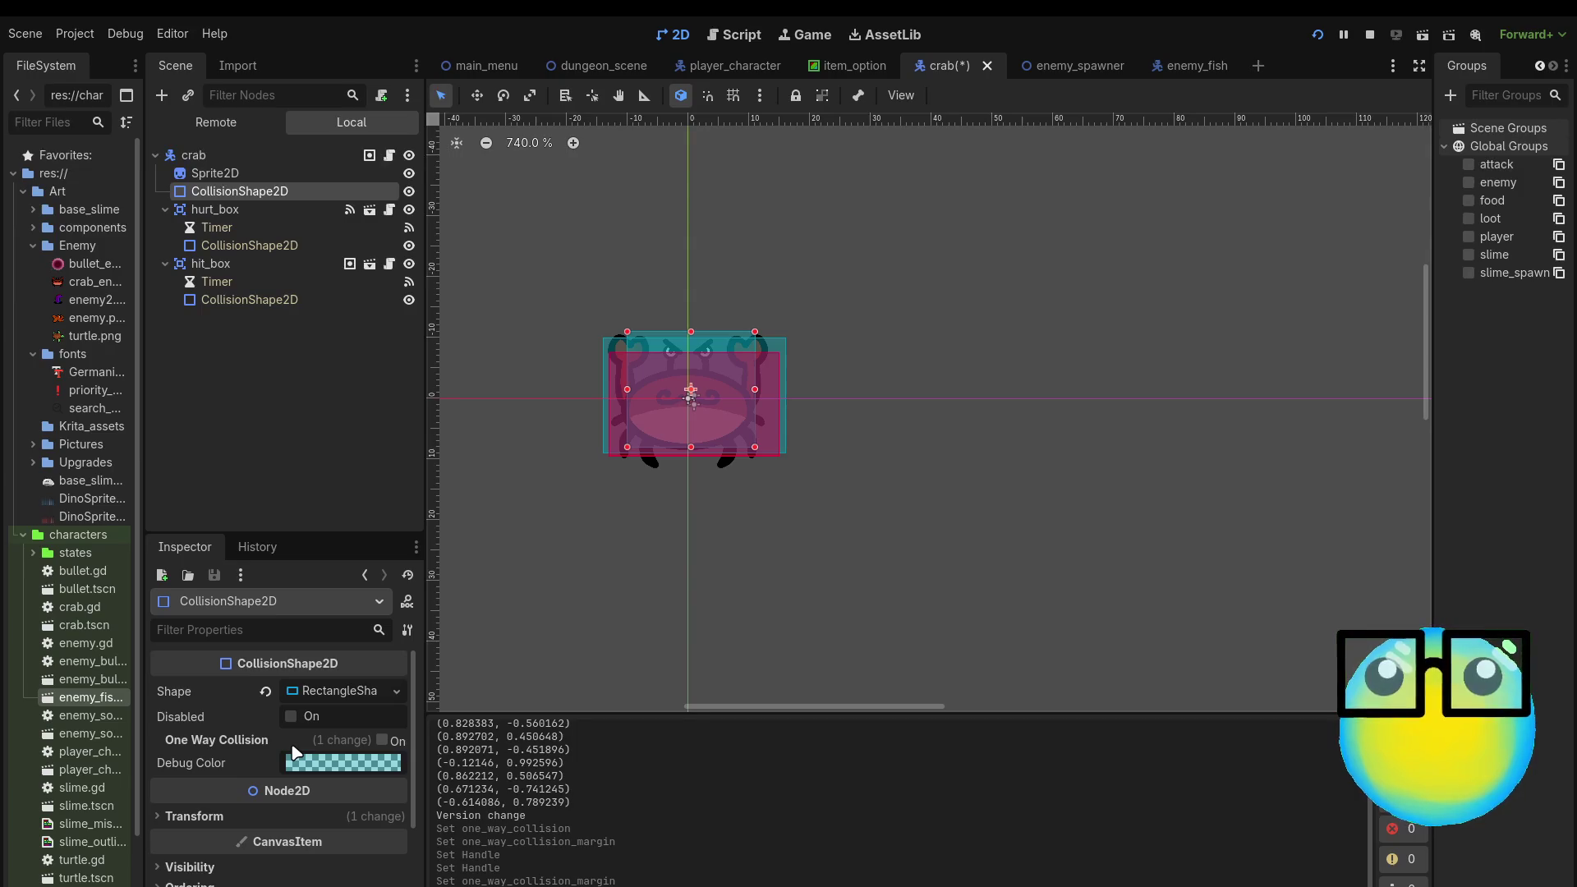
{"action": "scroll", "coordinate": [293, 751], "scroll_direction": "down", "scroll_amount": 4}
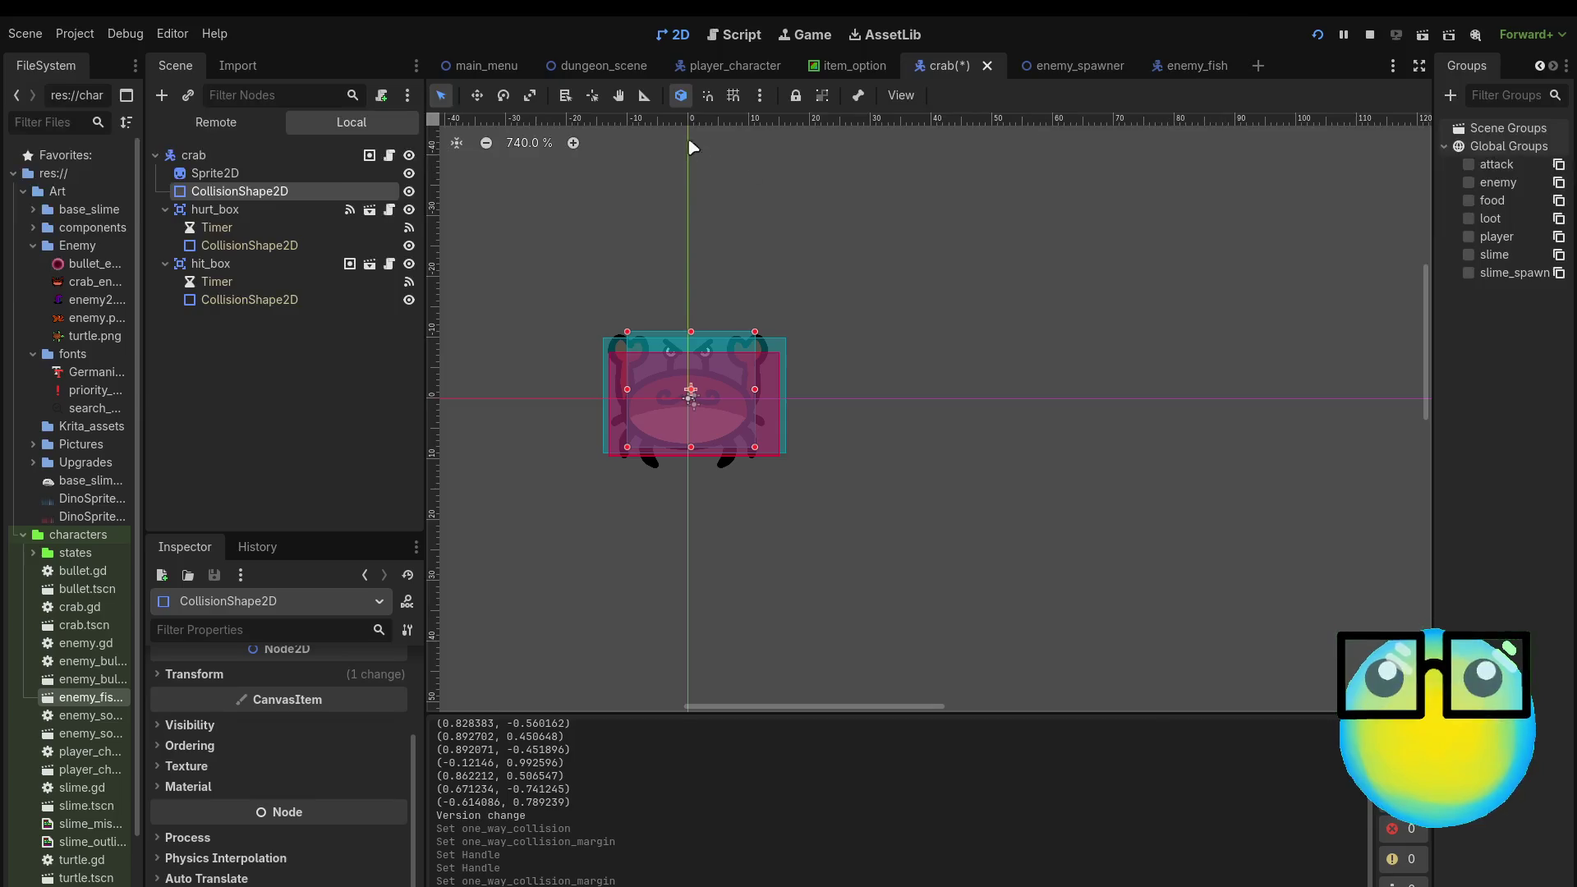
{"action": "left_click", "coordinate": [723, 70]}
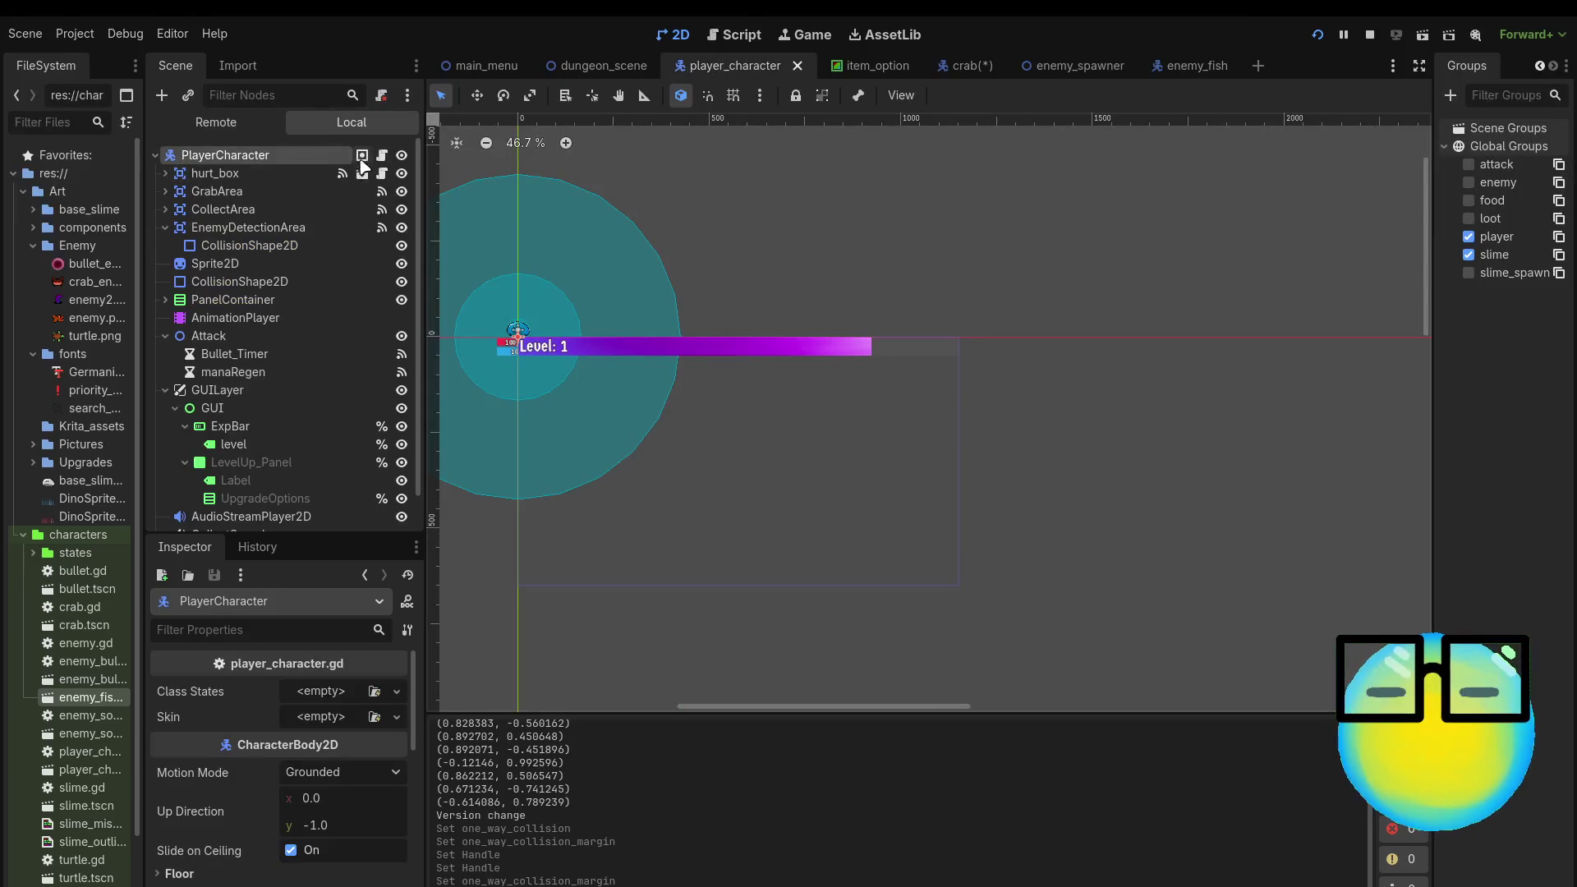
Step: Inspect the body_entered connection on player_character's EnemyDetectionArea in the Signals dock
{"action": "left_click", "coordinate": [308, 228]}
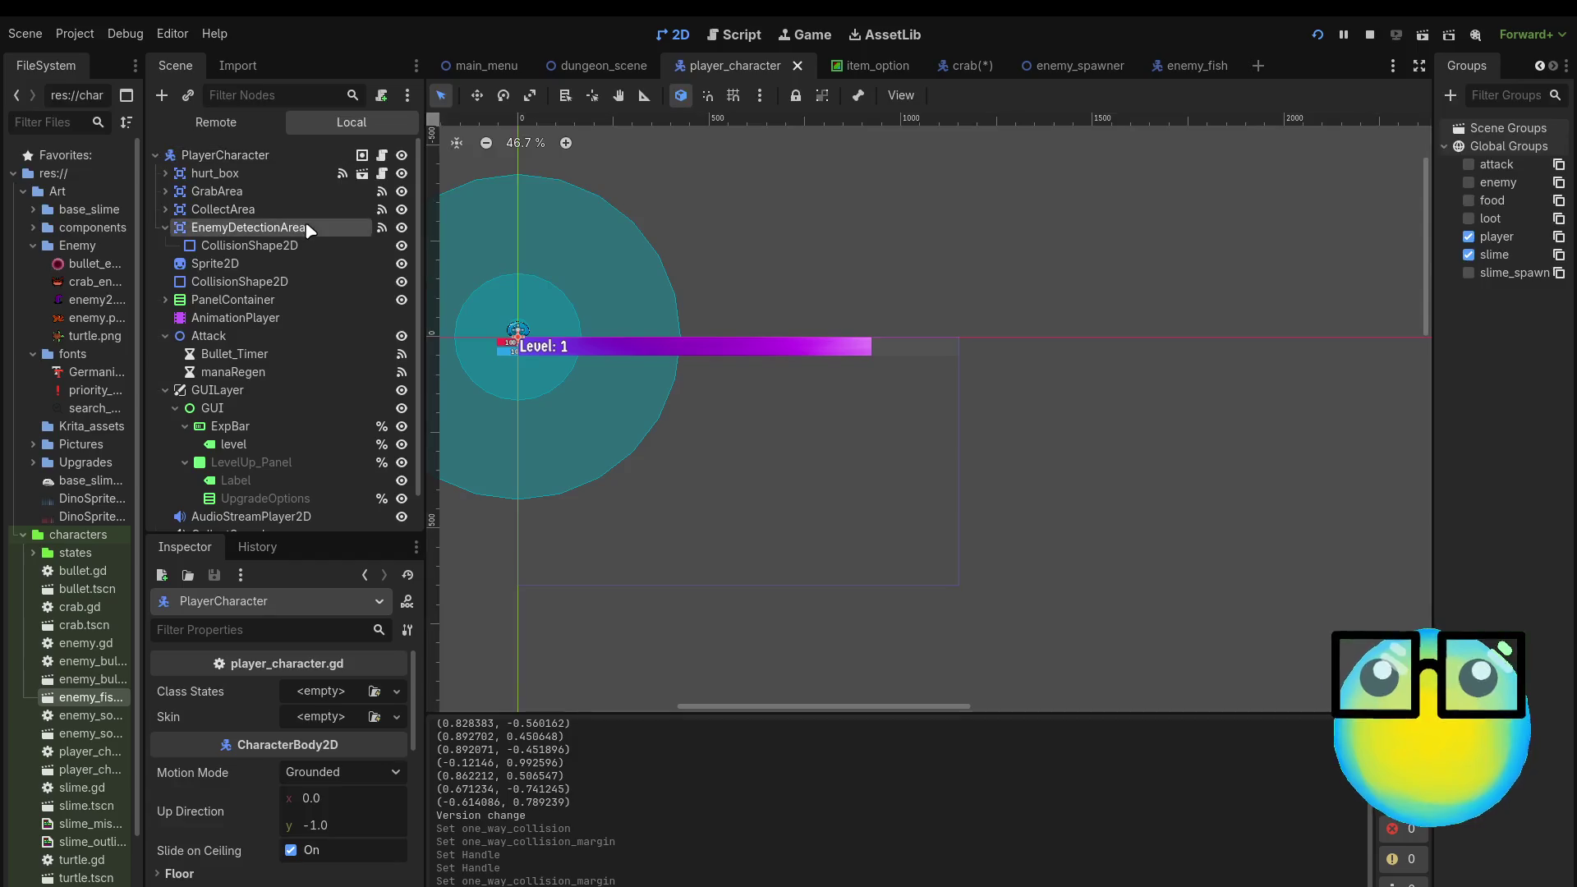
{"action": "left_click", "coordinate": [1542, 67]}
{"action": "left_click", "coordinate": [1467, 66]}
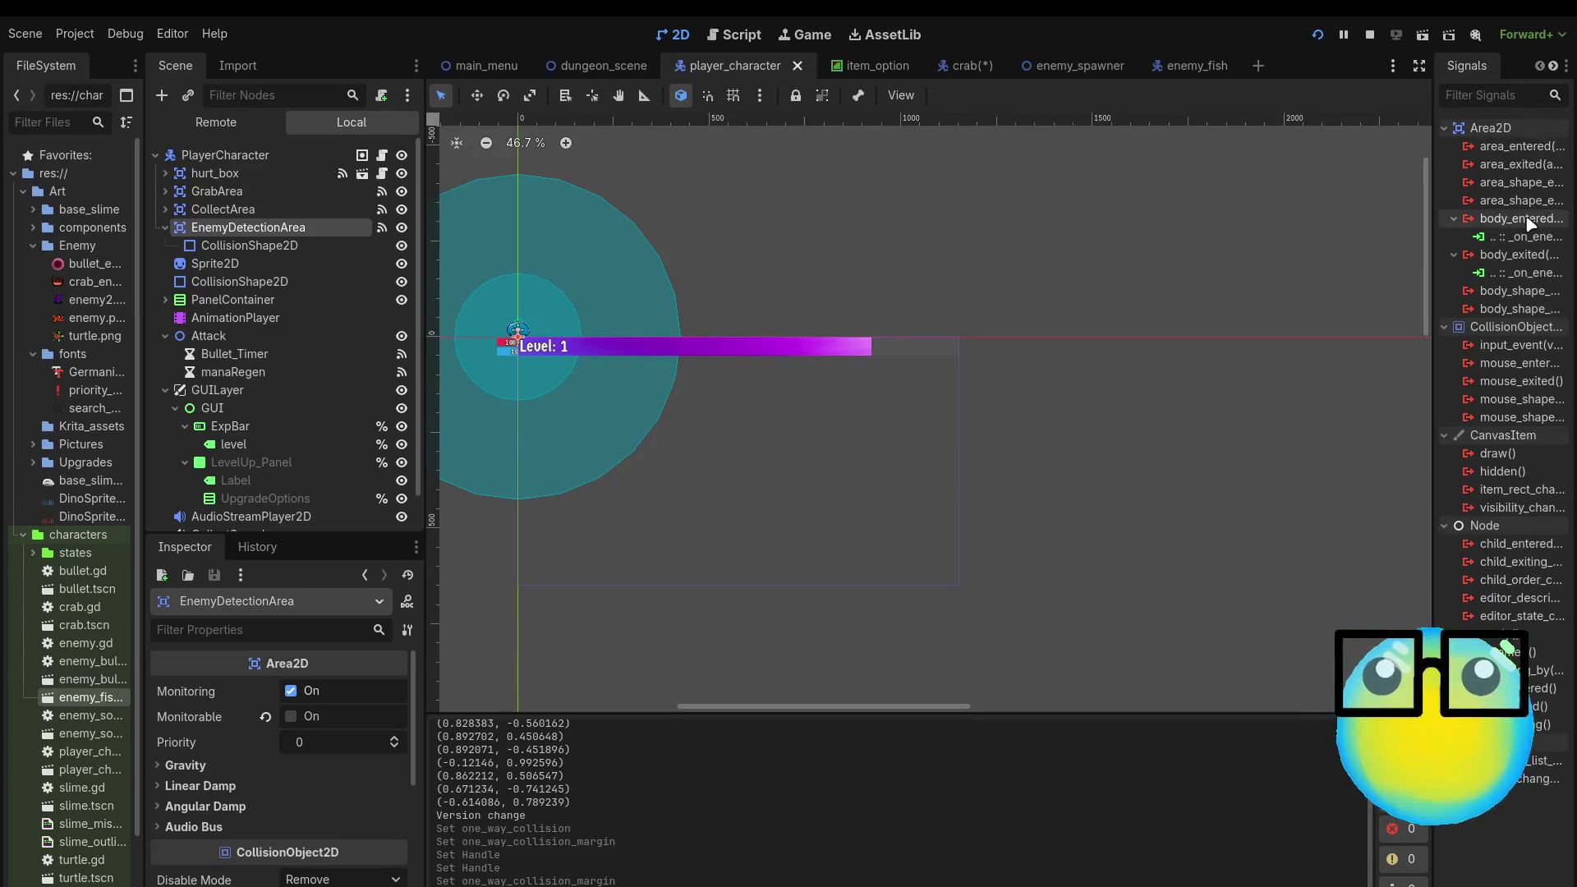
{"action": "left_click", "coordinate": [1540, 241]}
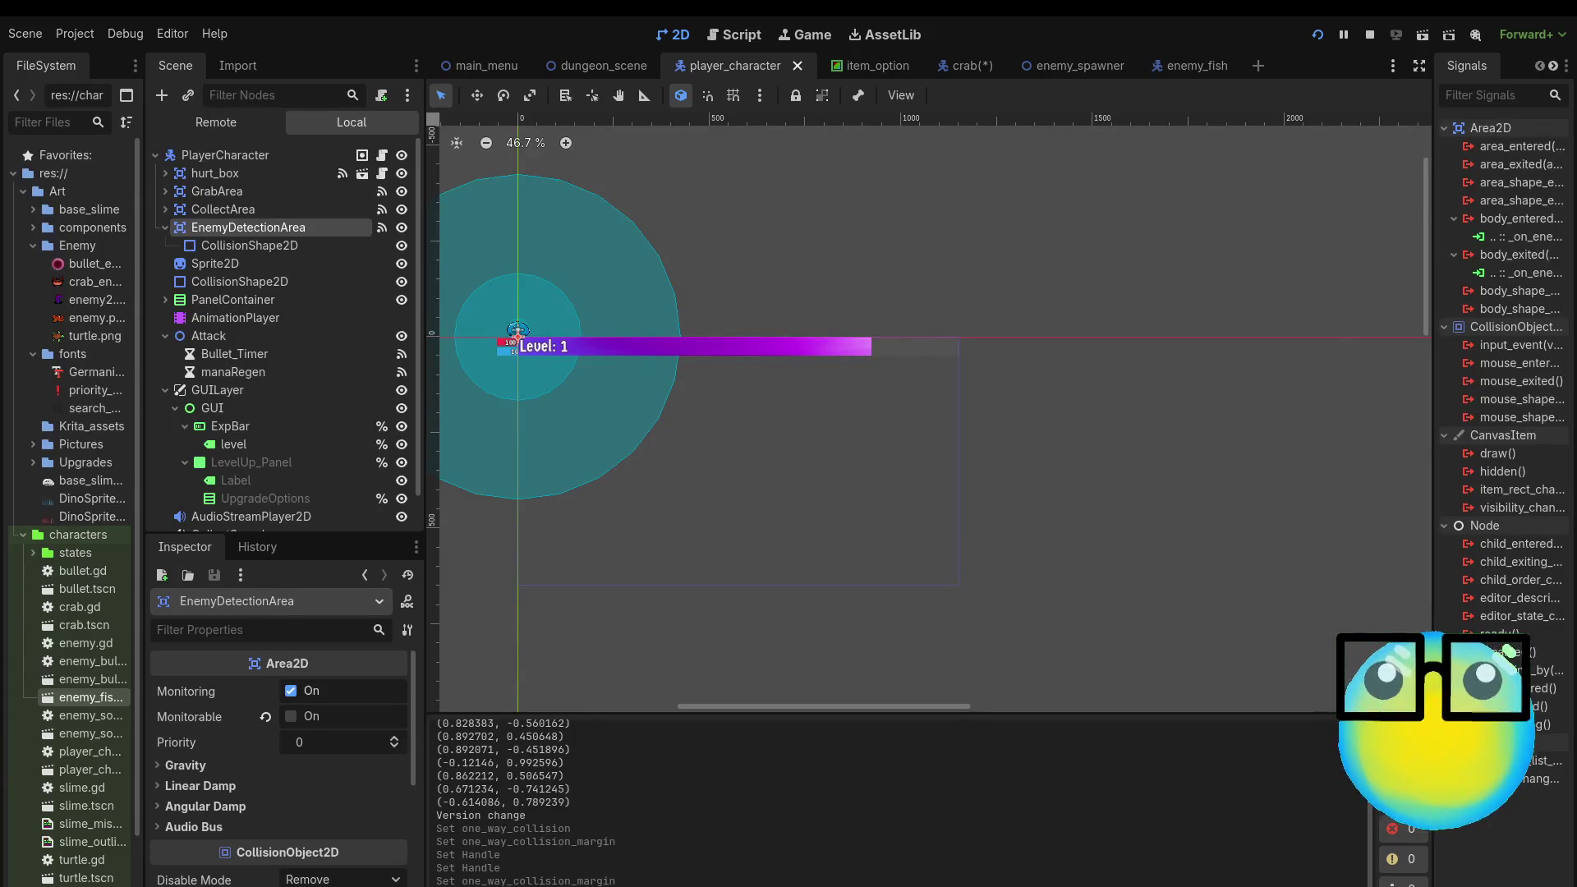
{"action": "left_click", "coordinate": [957, 68]}
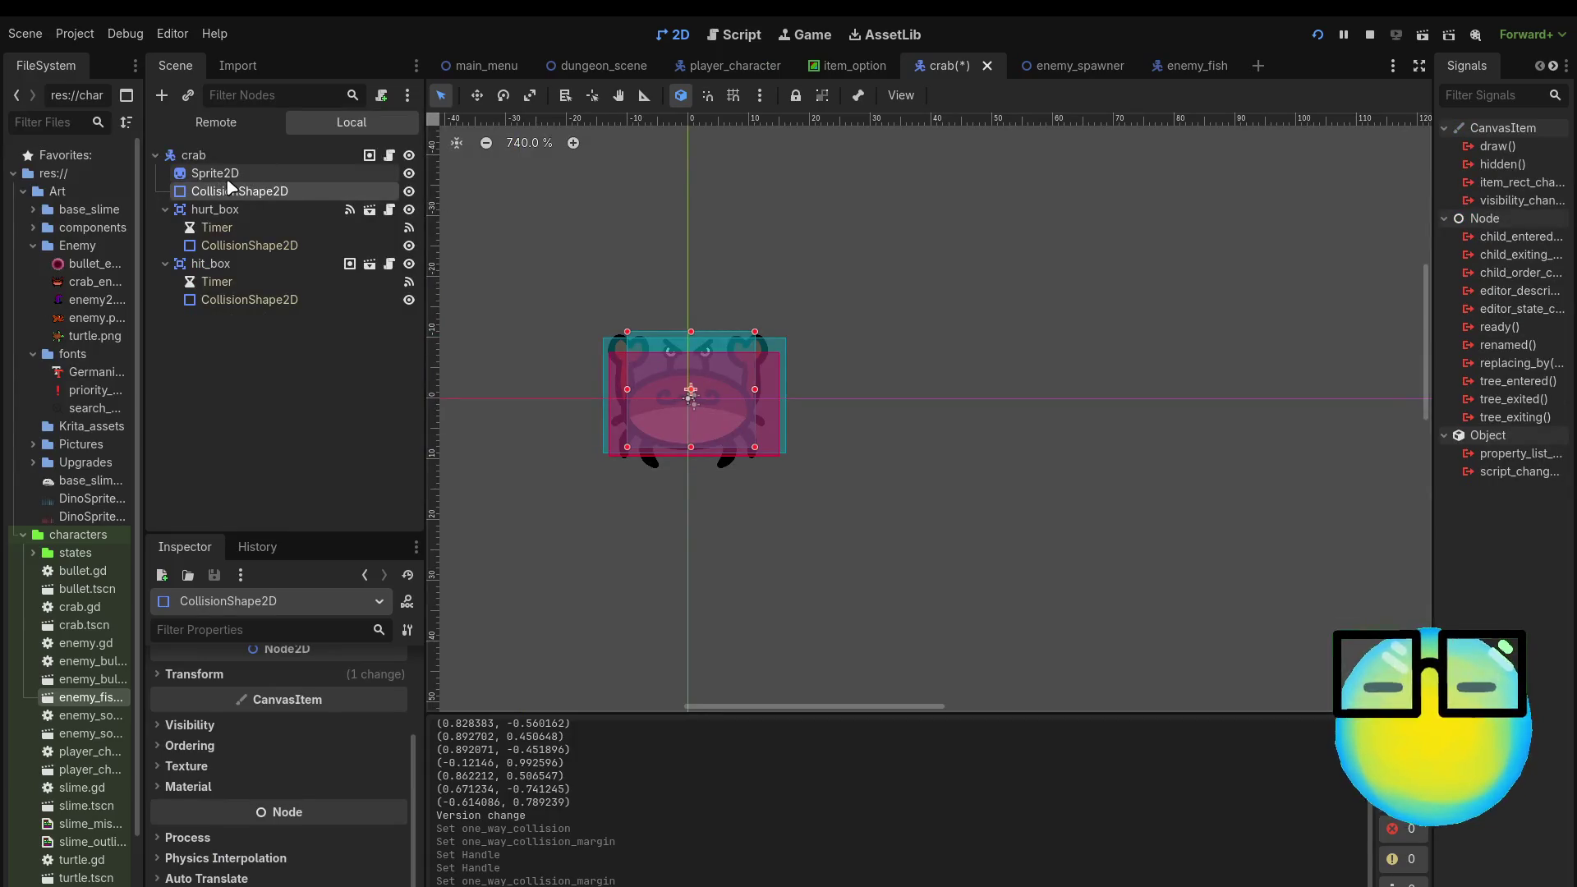
Step: Expand the crab root's Collision settings to confirm layer 4 and masks 1 and 2
{"action": "left_click", "coordinate": [264, 153]}
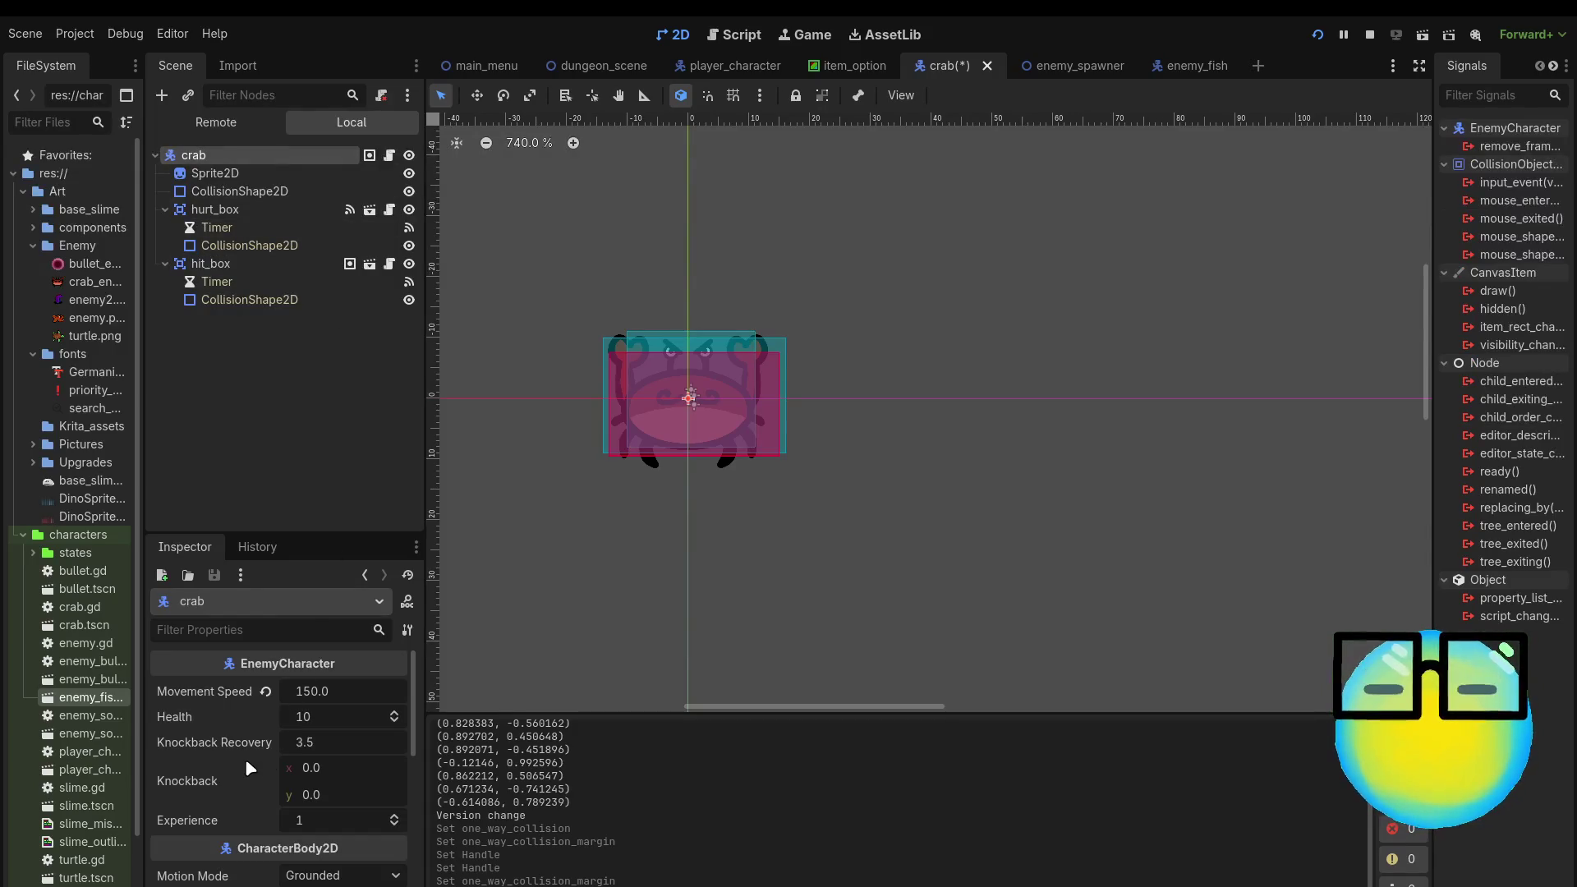
{"action": "scroll", "coordinate": [247, 768], "scroll_direction": "down", "scroll_amount": 6}
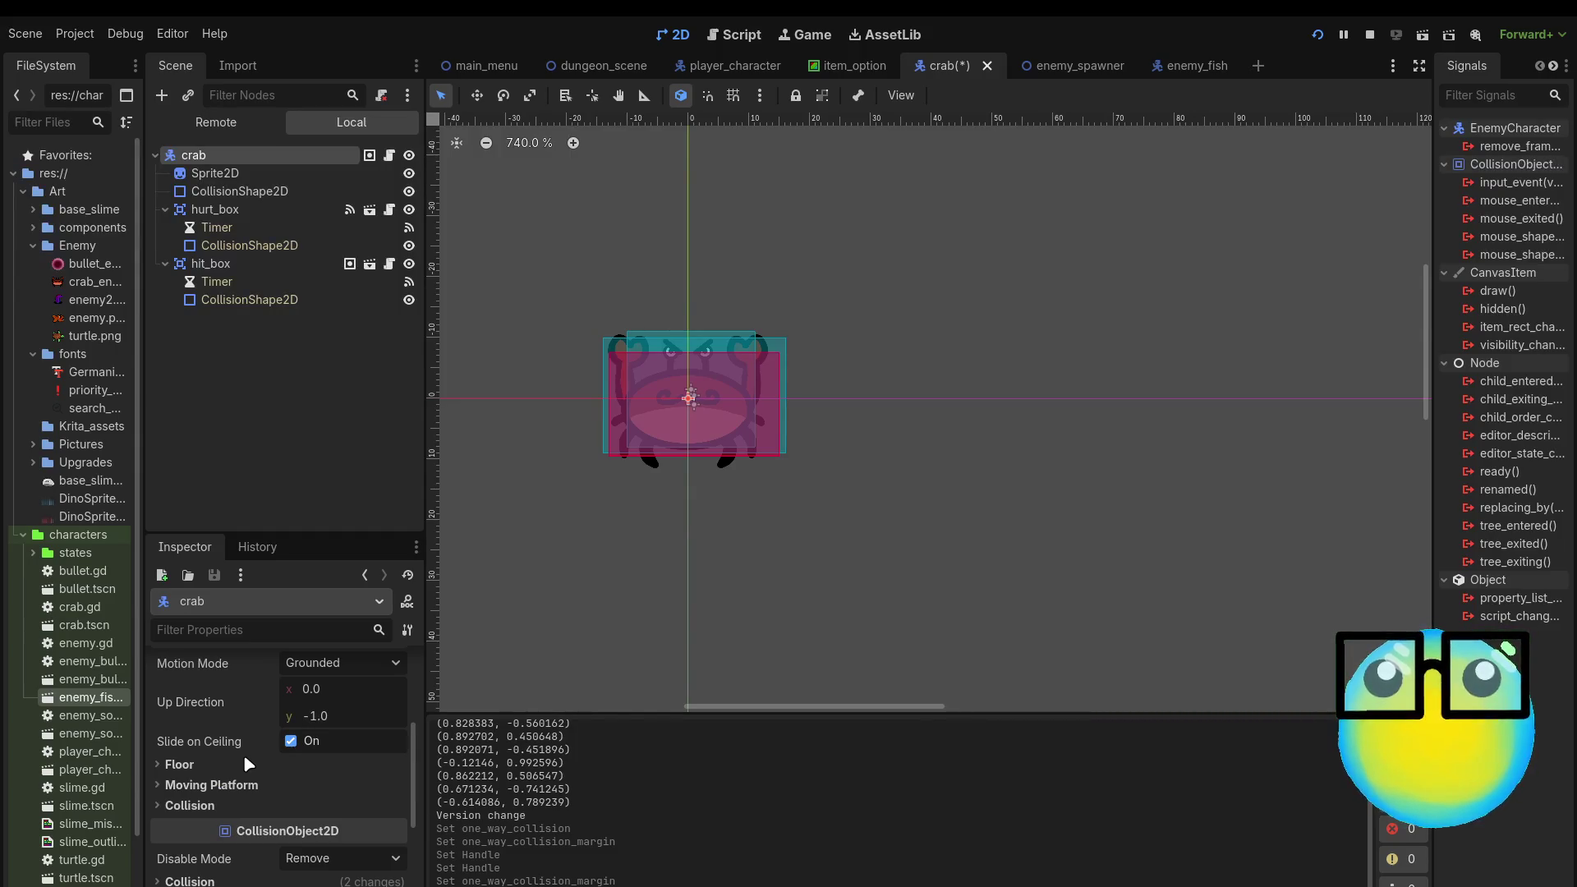
{"action": "scroll", "coordinate": [246, 760], "scroll_direction": "down", "scroll_amount": 1}
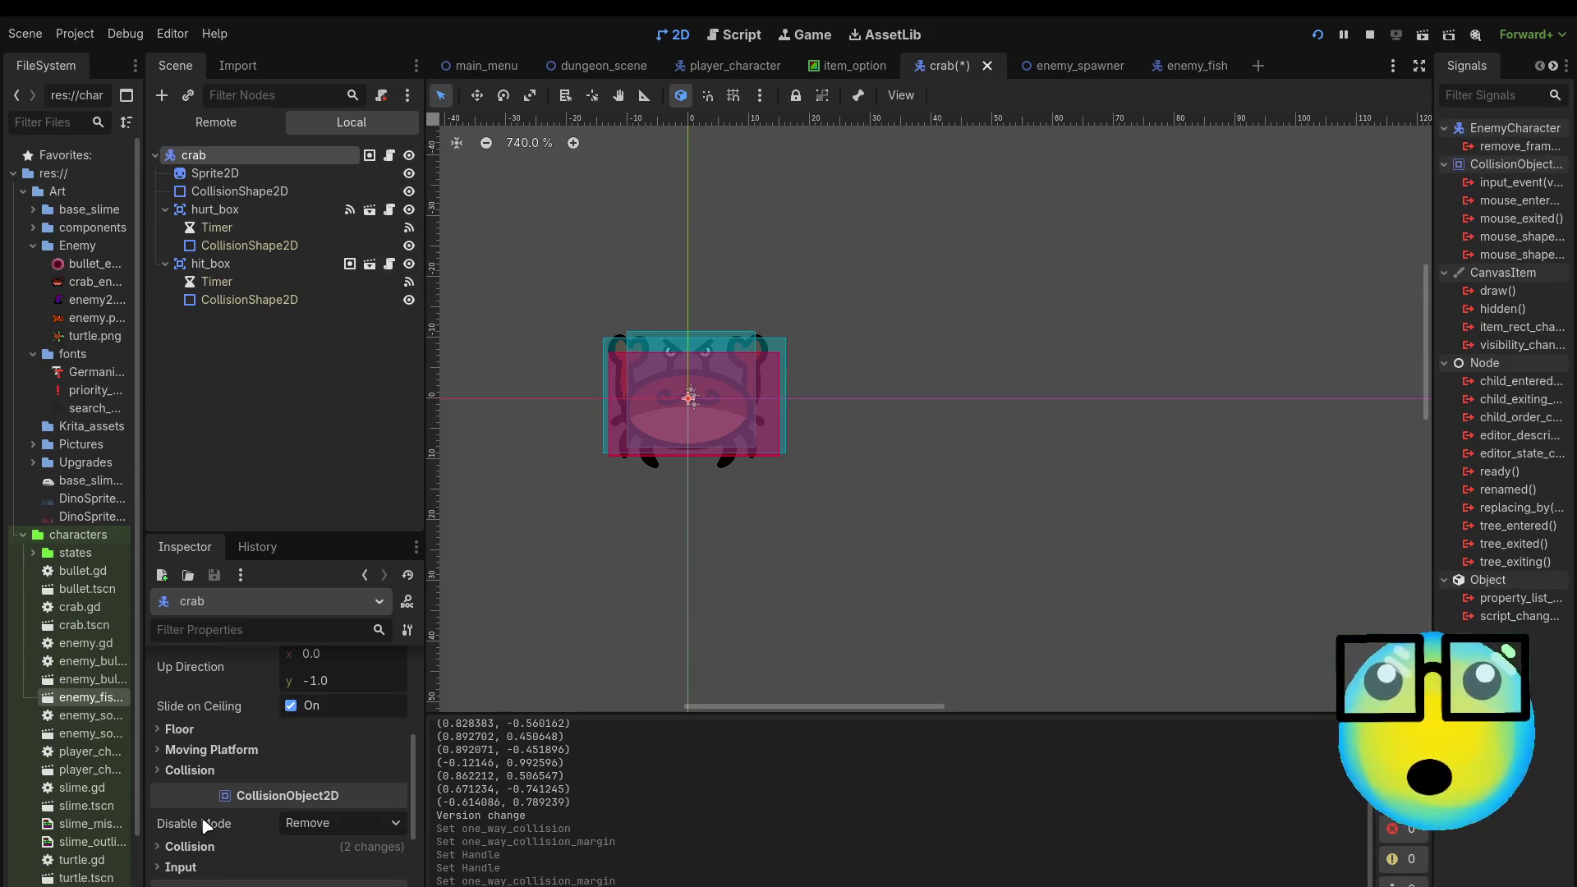
{"action": "left_click", "coordinate": [201, 846]}
{"action": "scroll", "coordinate": [197, 844], "scroll_direction": "down", "scroll_amount": 4}
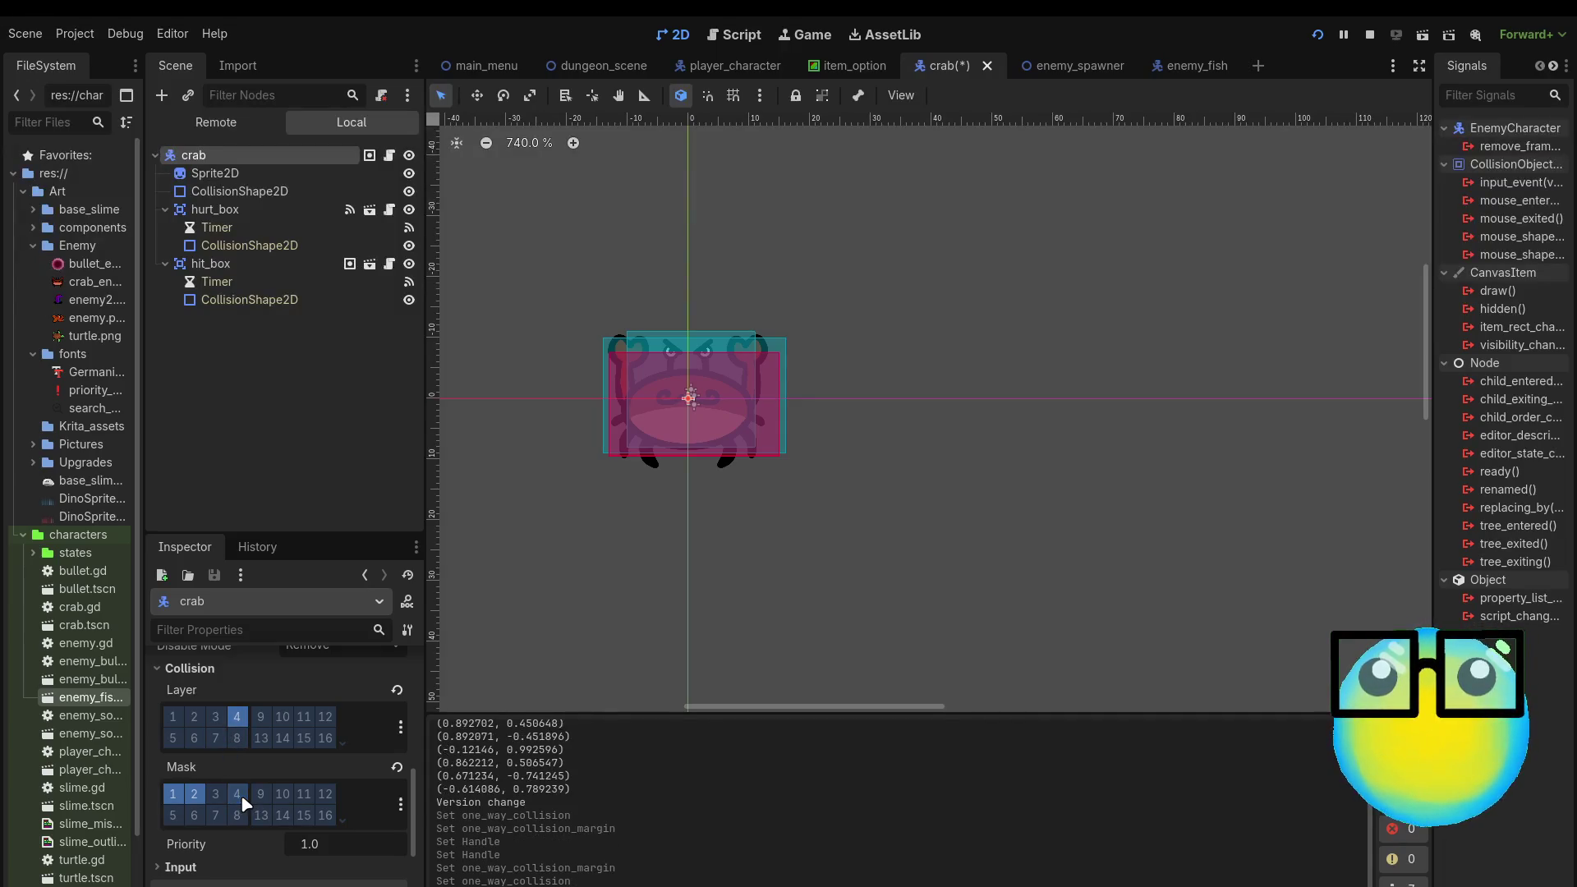
Step: Save the crab scene and relaunch the game with F5
{"action": "left_click", "coordinate": [215, 190]}
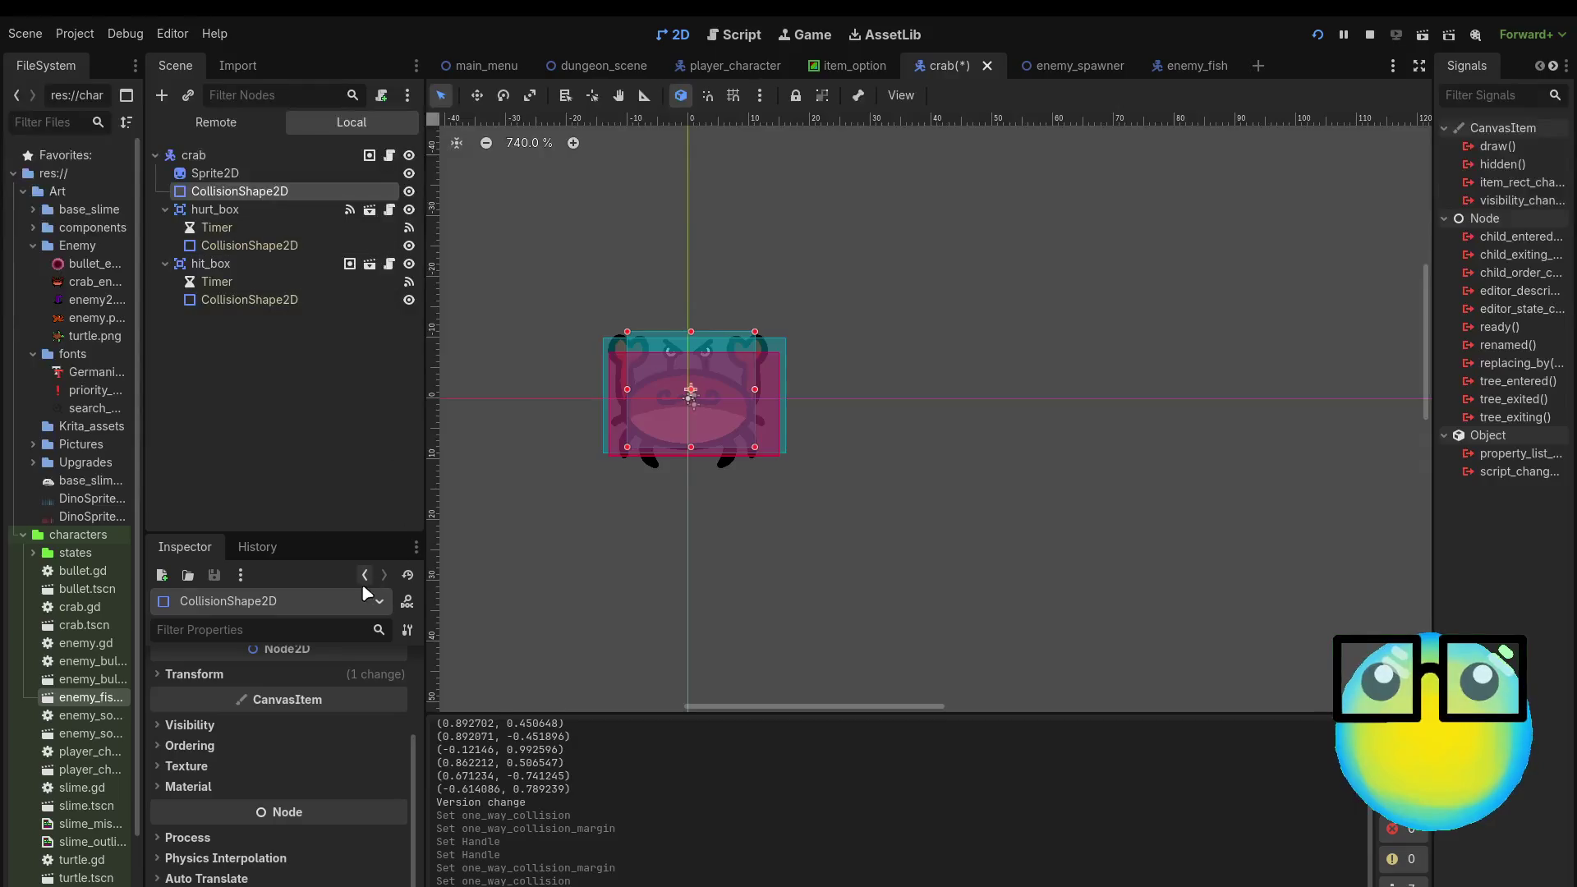
{"action": "key", "text": "ctrl+s"}
{"action": "left_click", "coordinate": [259, 155]}
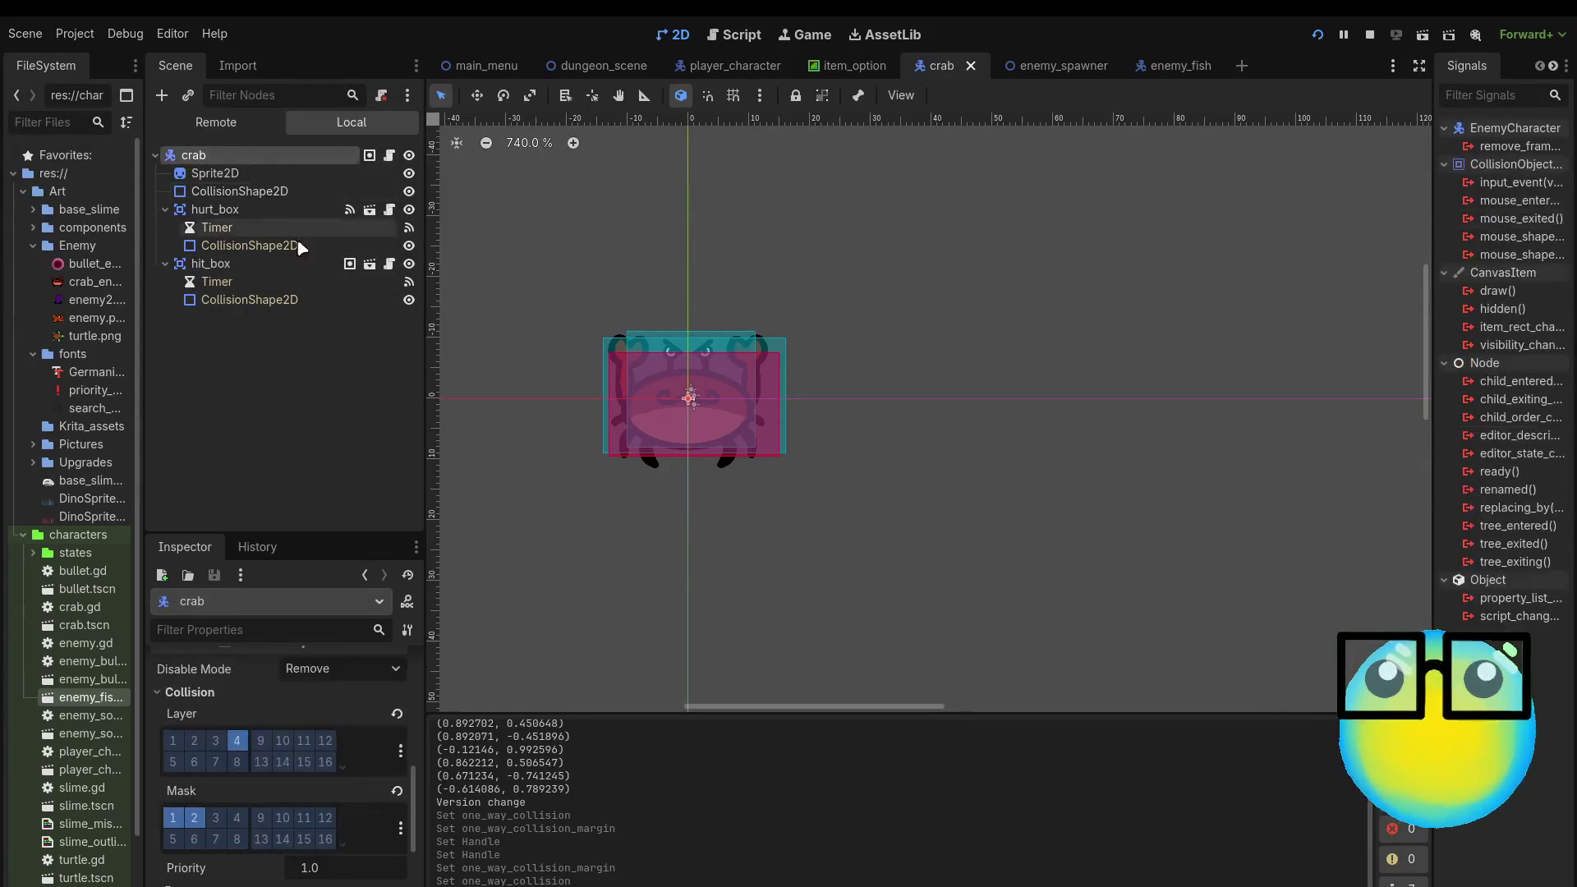
{"action": "key", "text": "F5"}
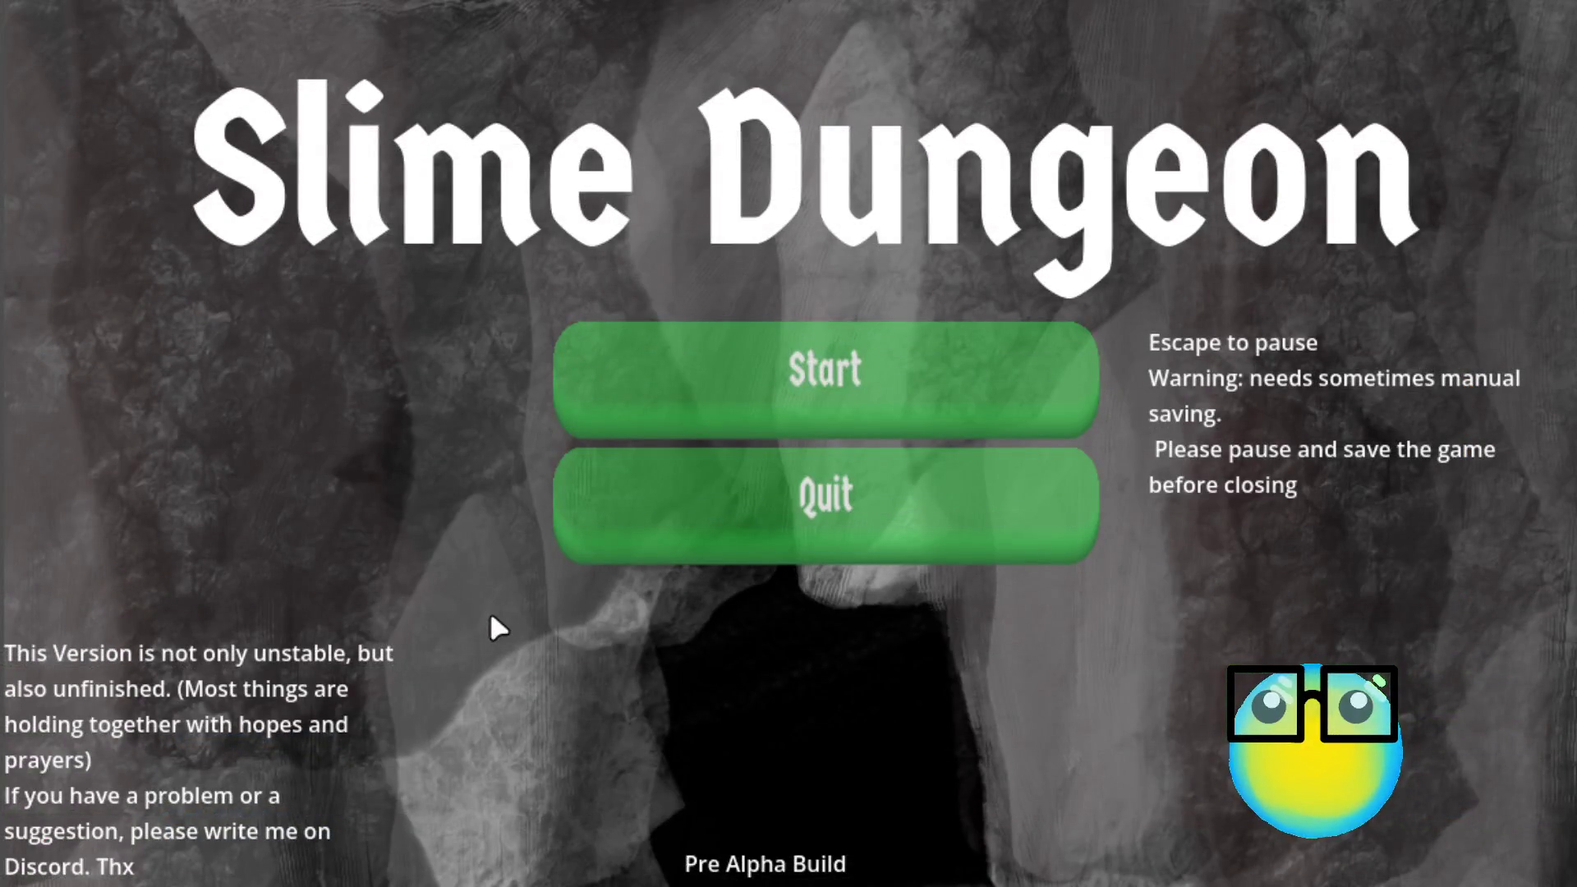
Step: Start a new game and send the dark red slime on a mission
{"action": "left_click", "coordinate": [1013, 340]}
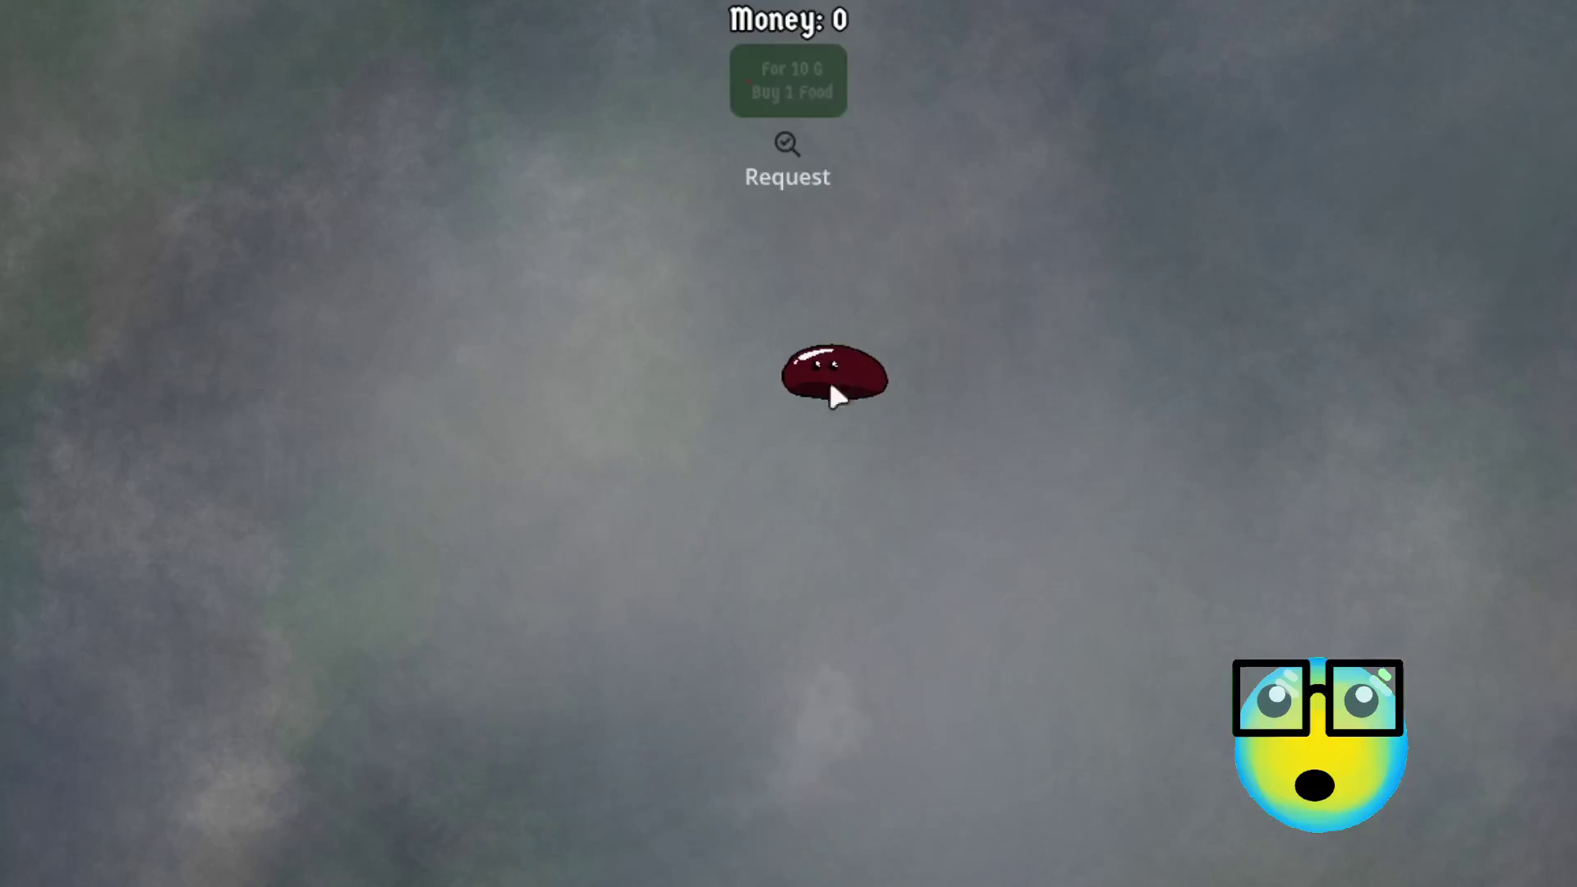
{"action": "left_click", "coordinate": [832, 391]}
{"action": "left_click", "coordinate": [616, 846]}
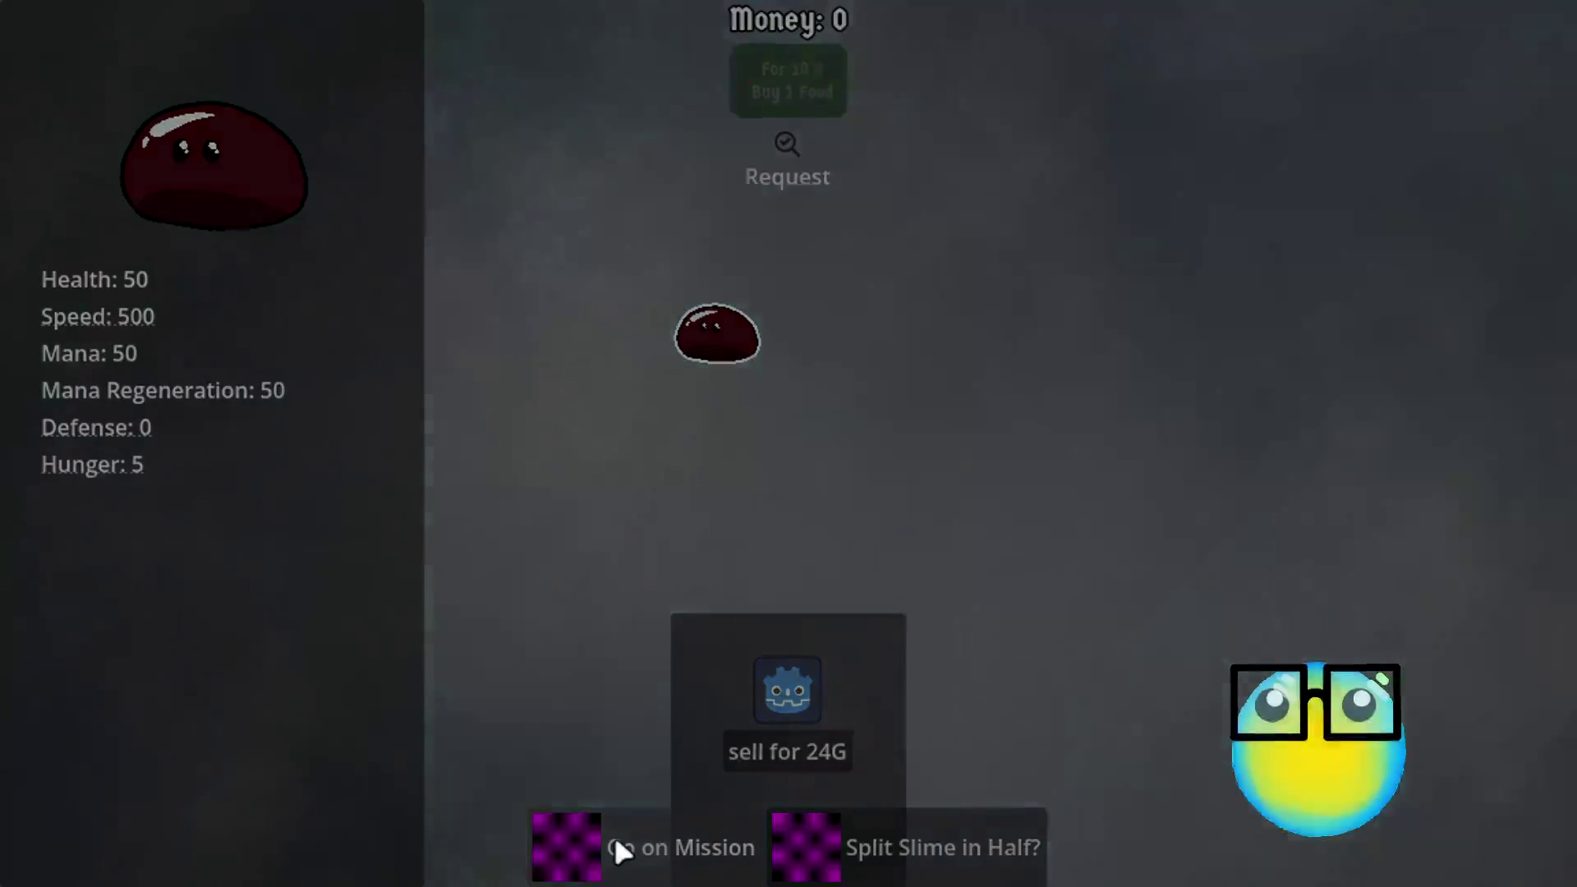
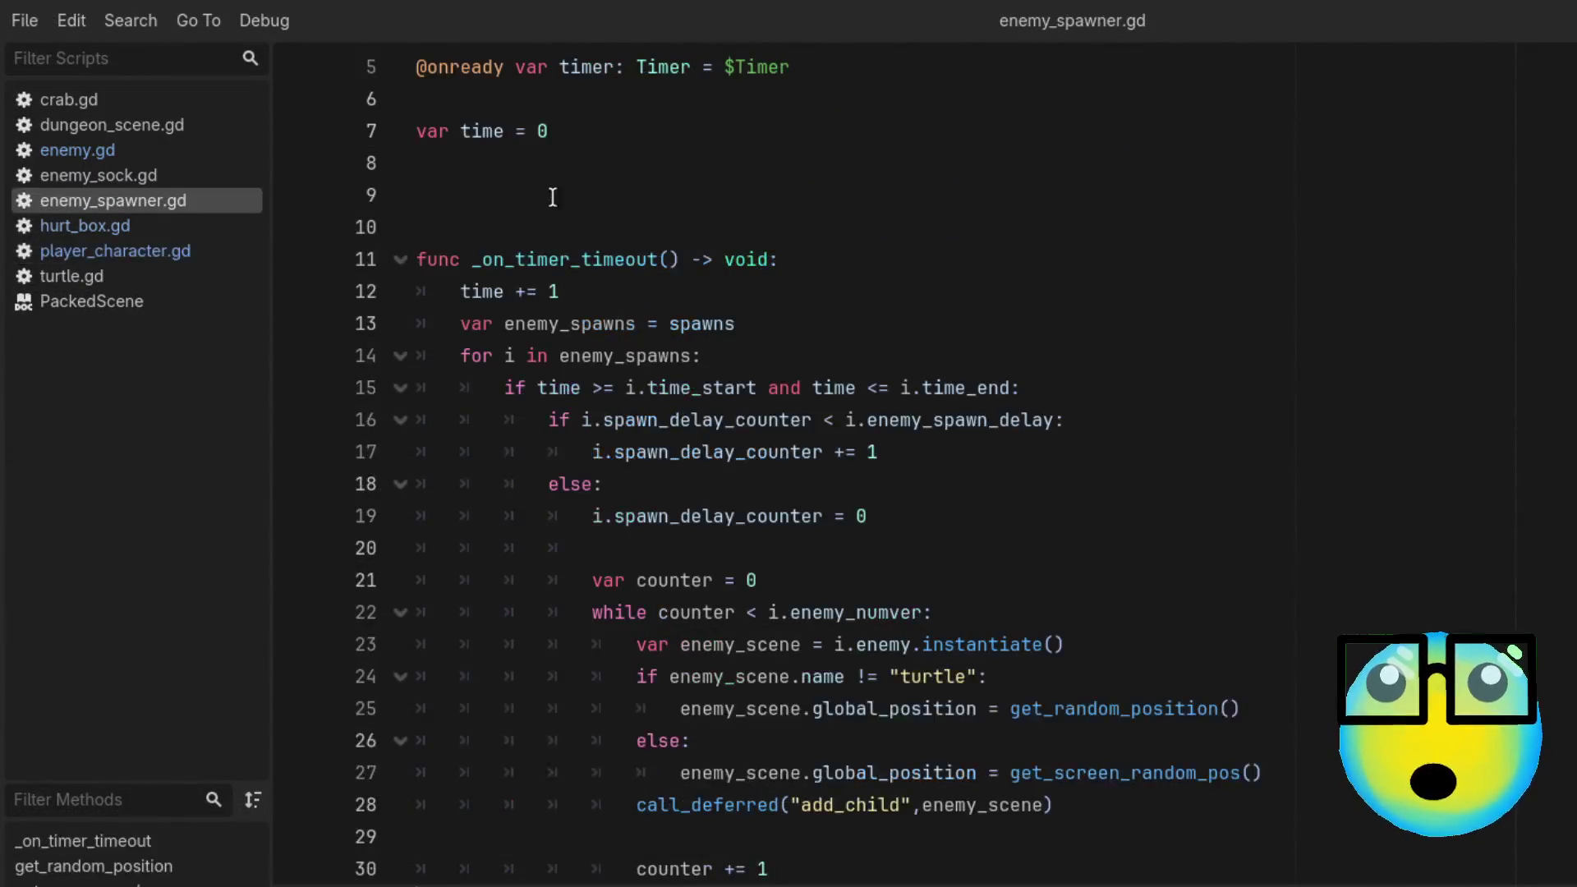
Step: Below the turtle branch on line 25, add elif enemy_scene.name == "crab": with a pass body
{"action": "scroll", "coordinate": [1360, 810], "scroll_direction": "up", "scroll_amount": 1}
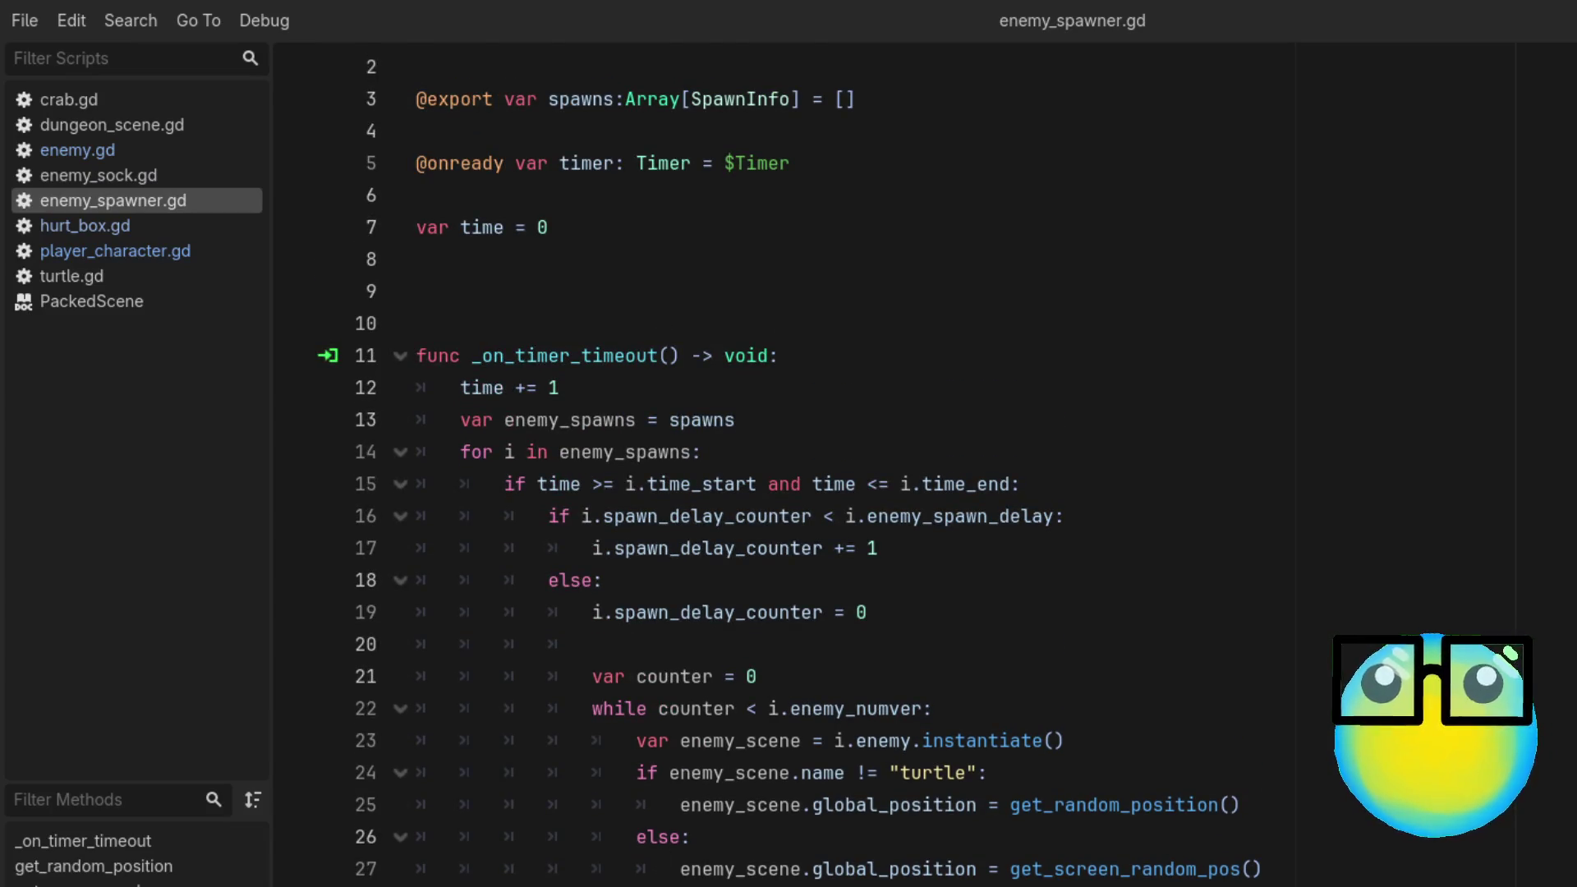
{"action": "left_click", "coordinate": [1277, 806]}
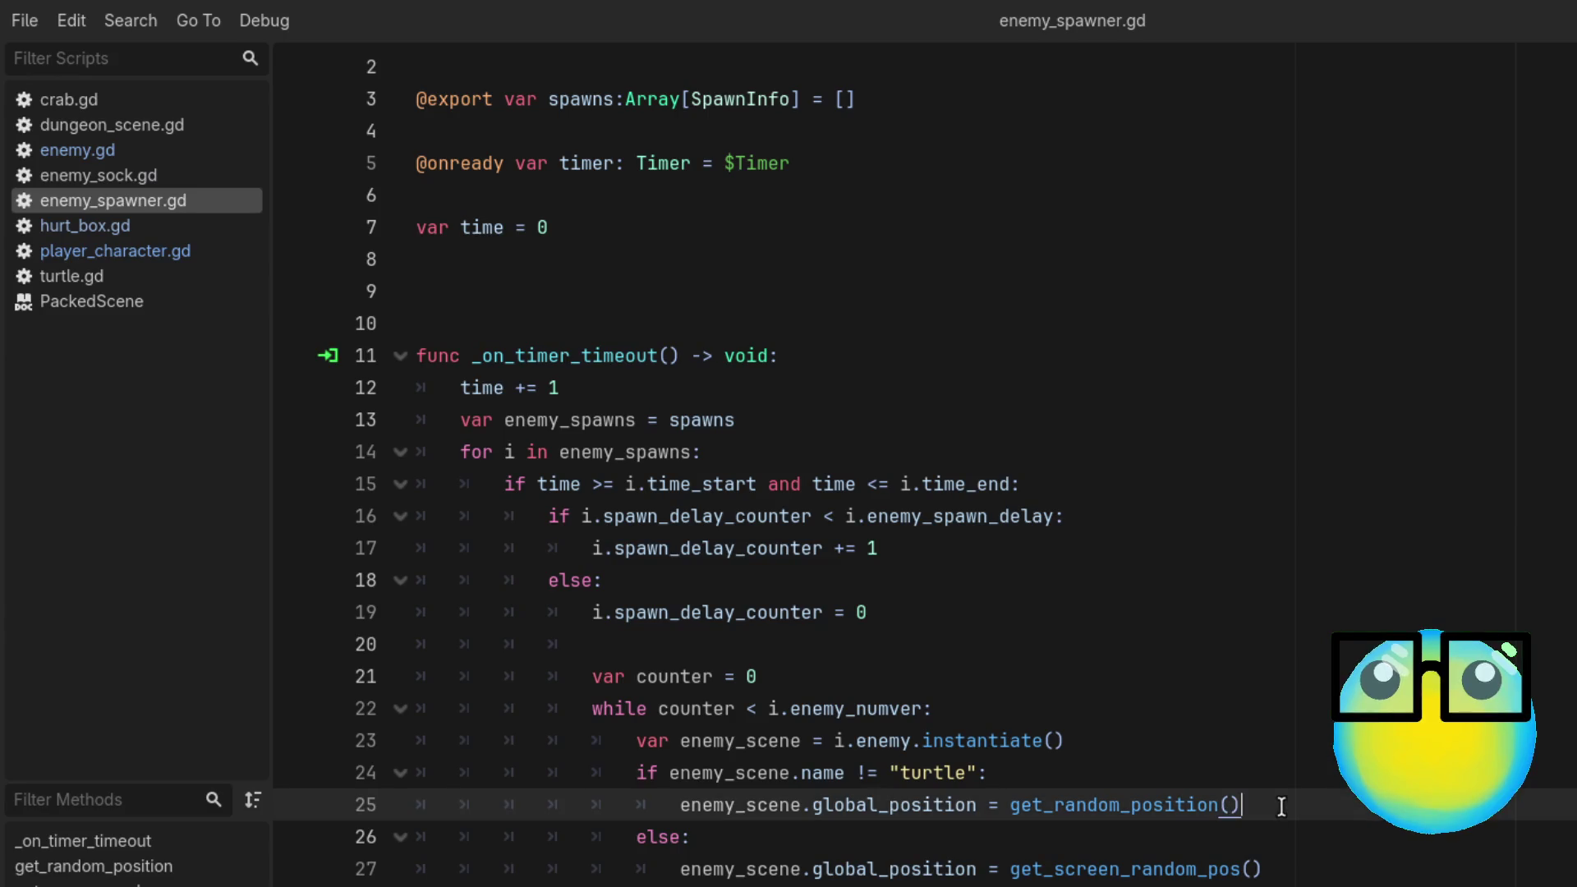
{"action": "key", "text": "Return"}
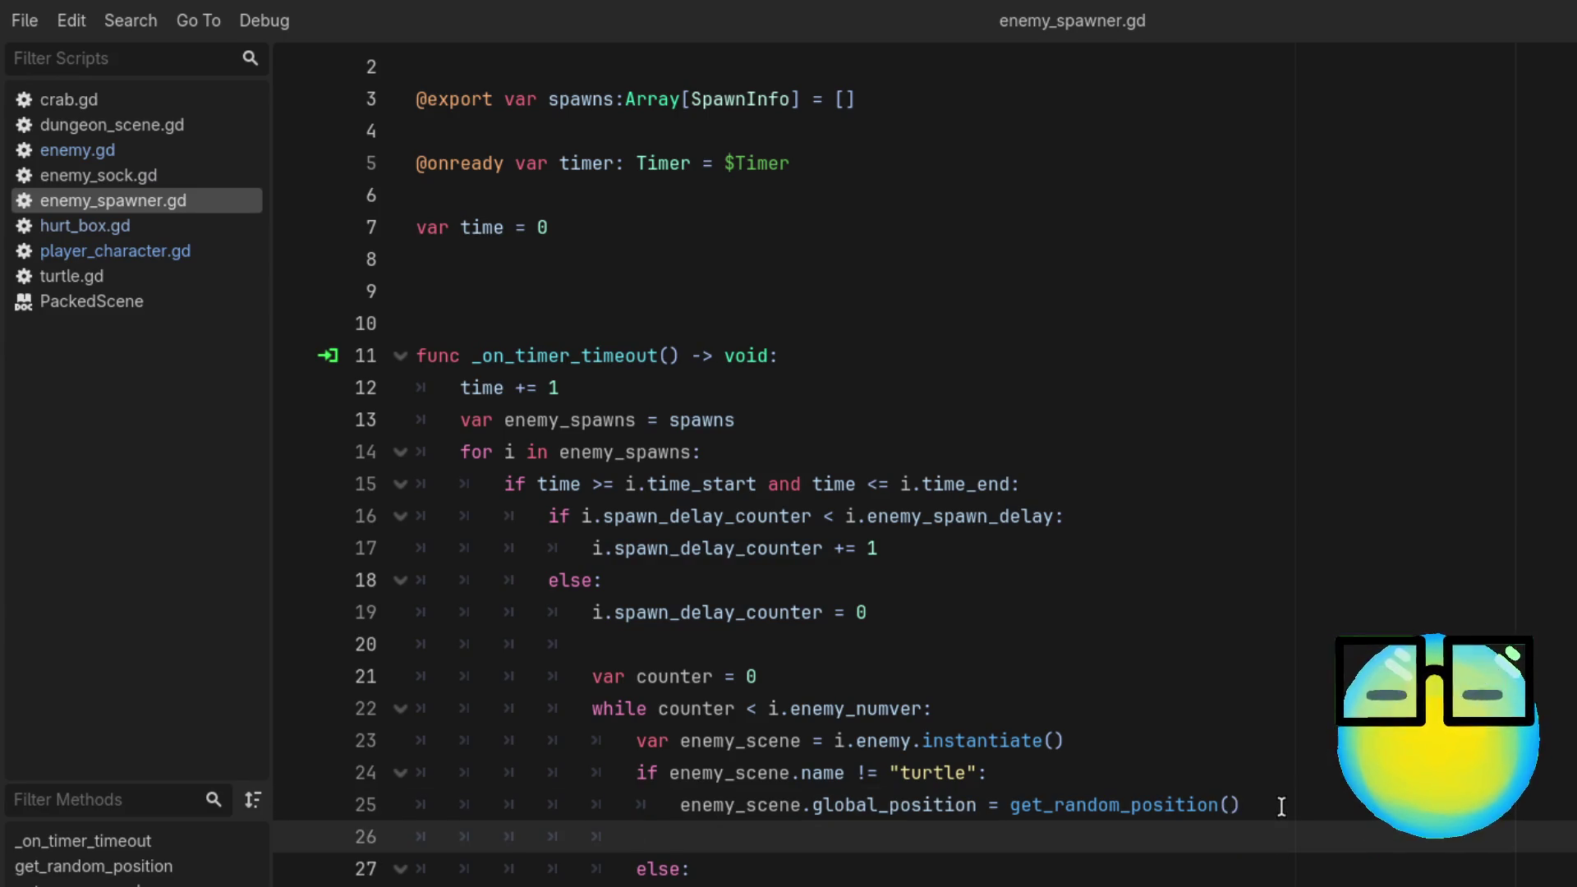
{"action": "type", "text": "elif en"}
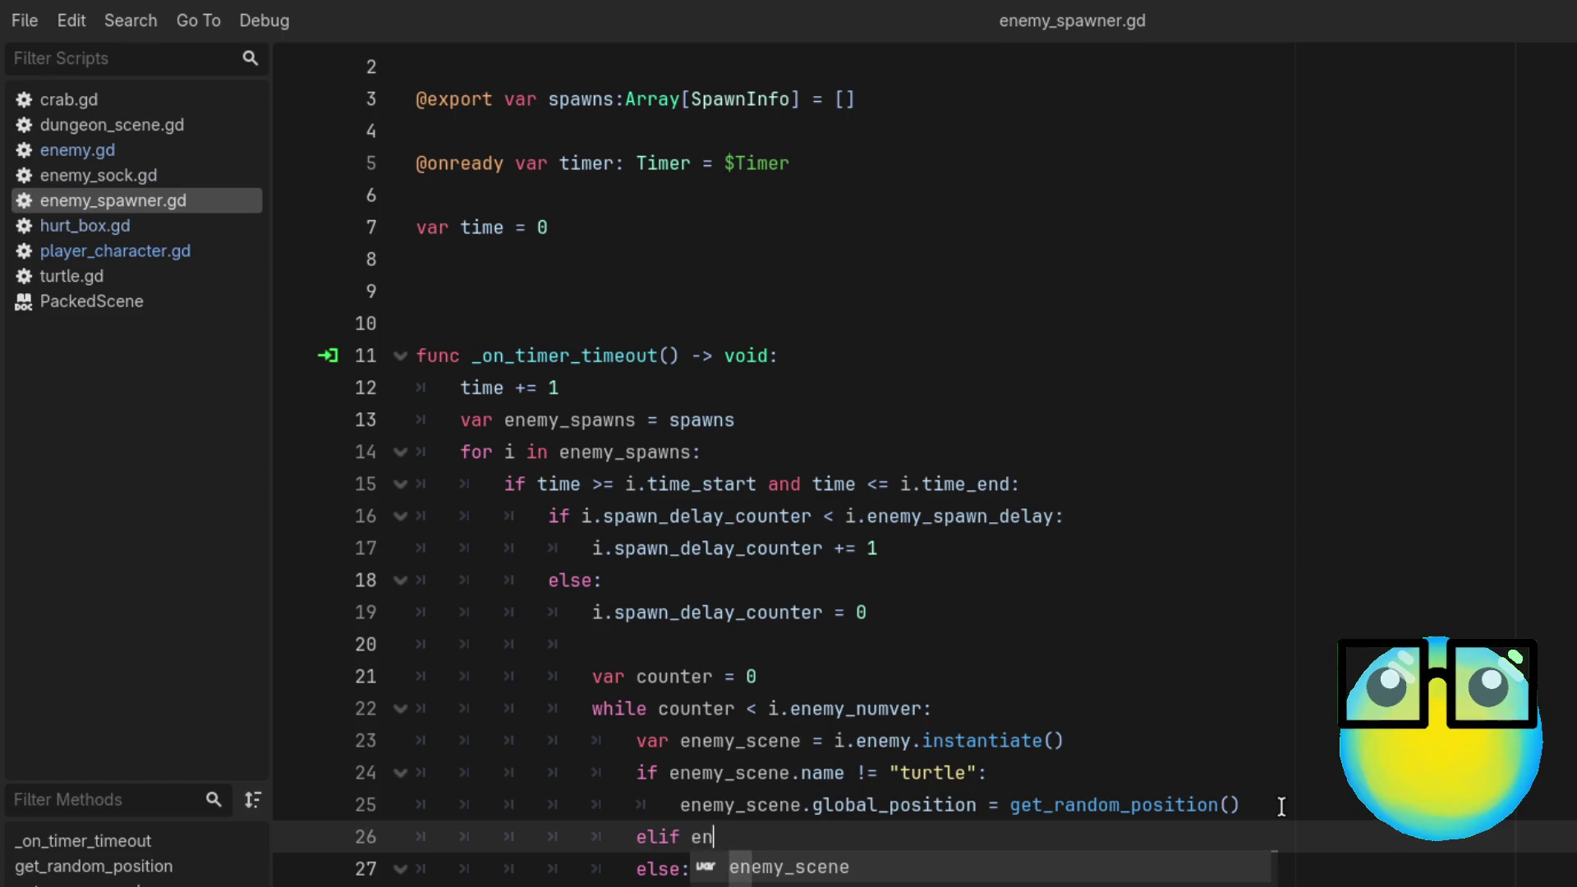
{"action": "type", "text": "e"}
{"action": "key", "text": "Return"}
{"action": "type", "text": ".name"}
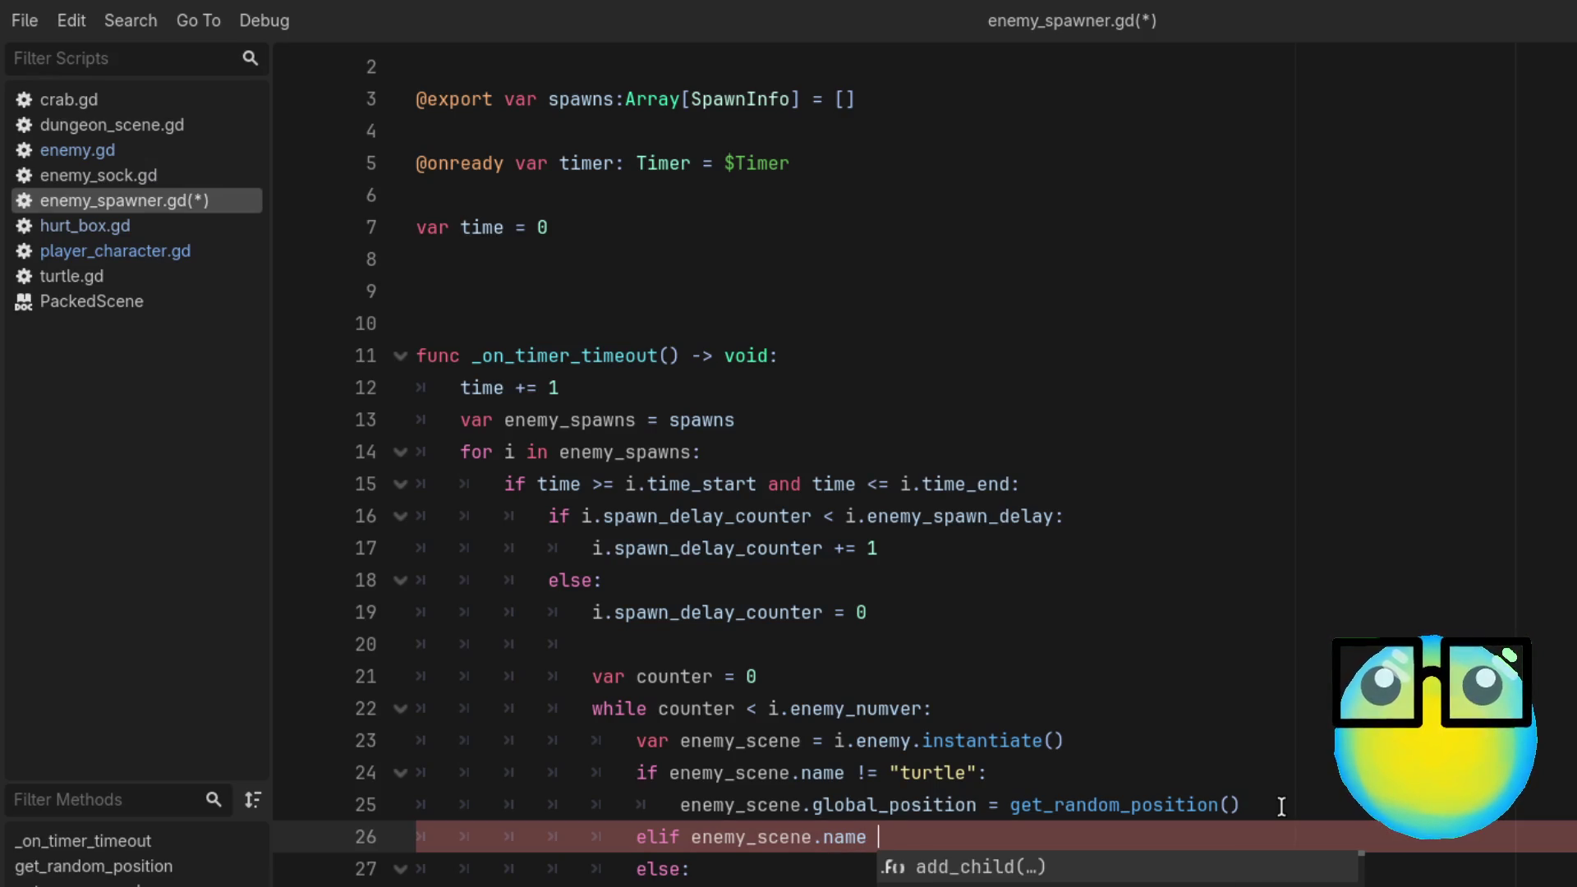
{"action": "type", "text": " == \""}
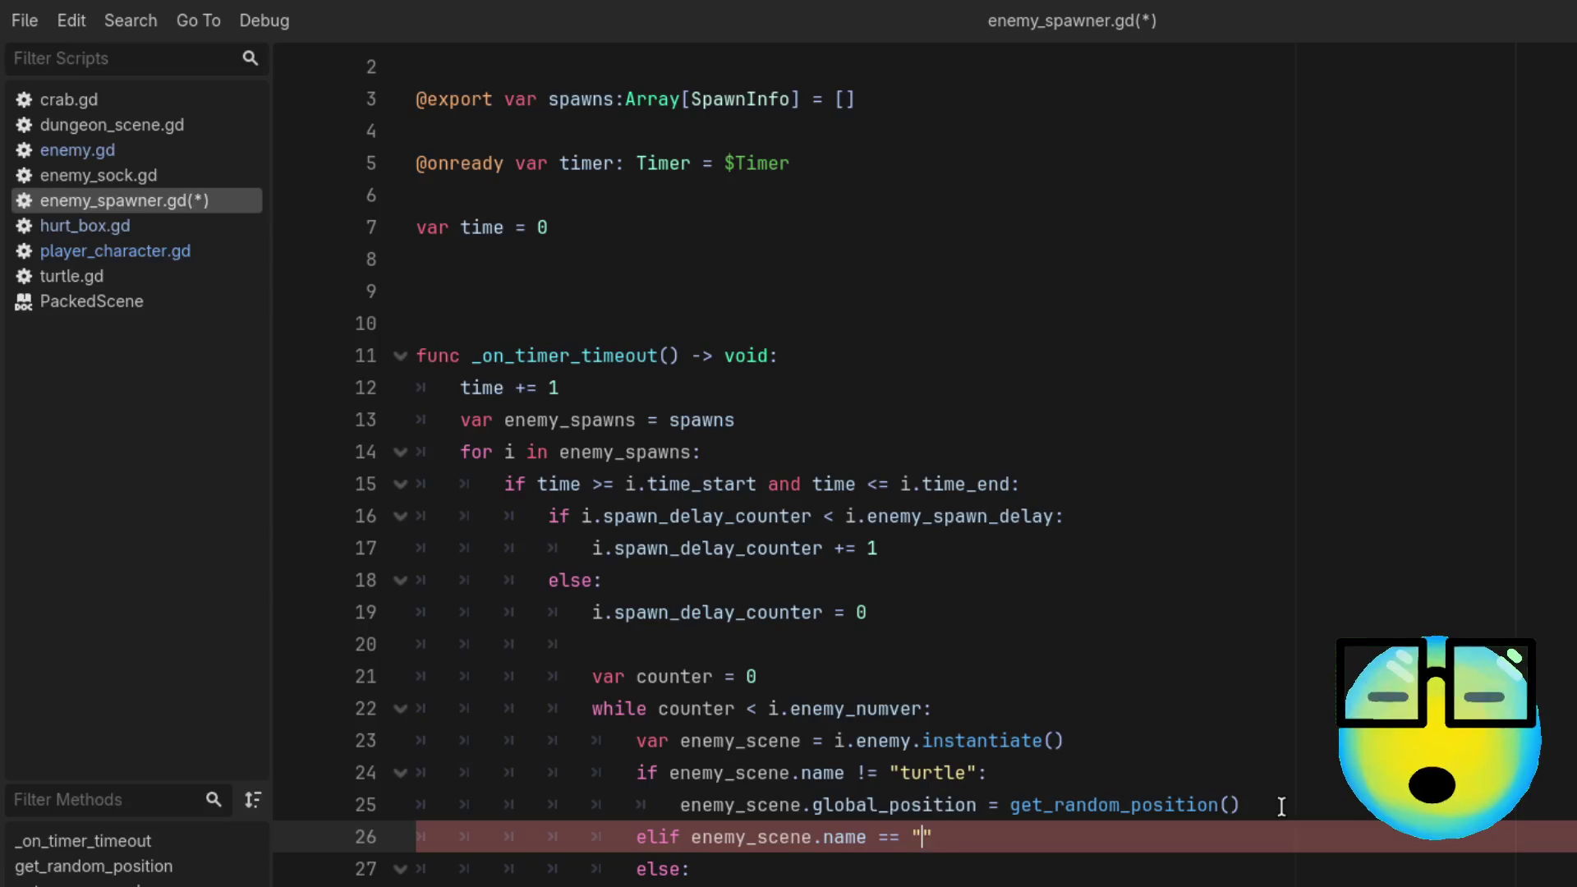
{"action": "type", "text": "crab"}
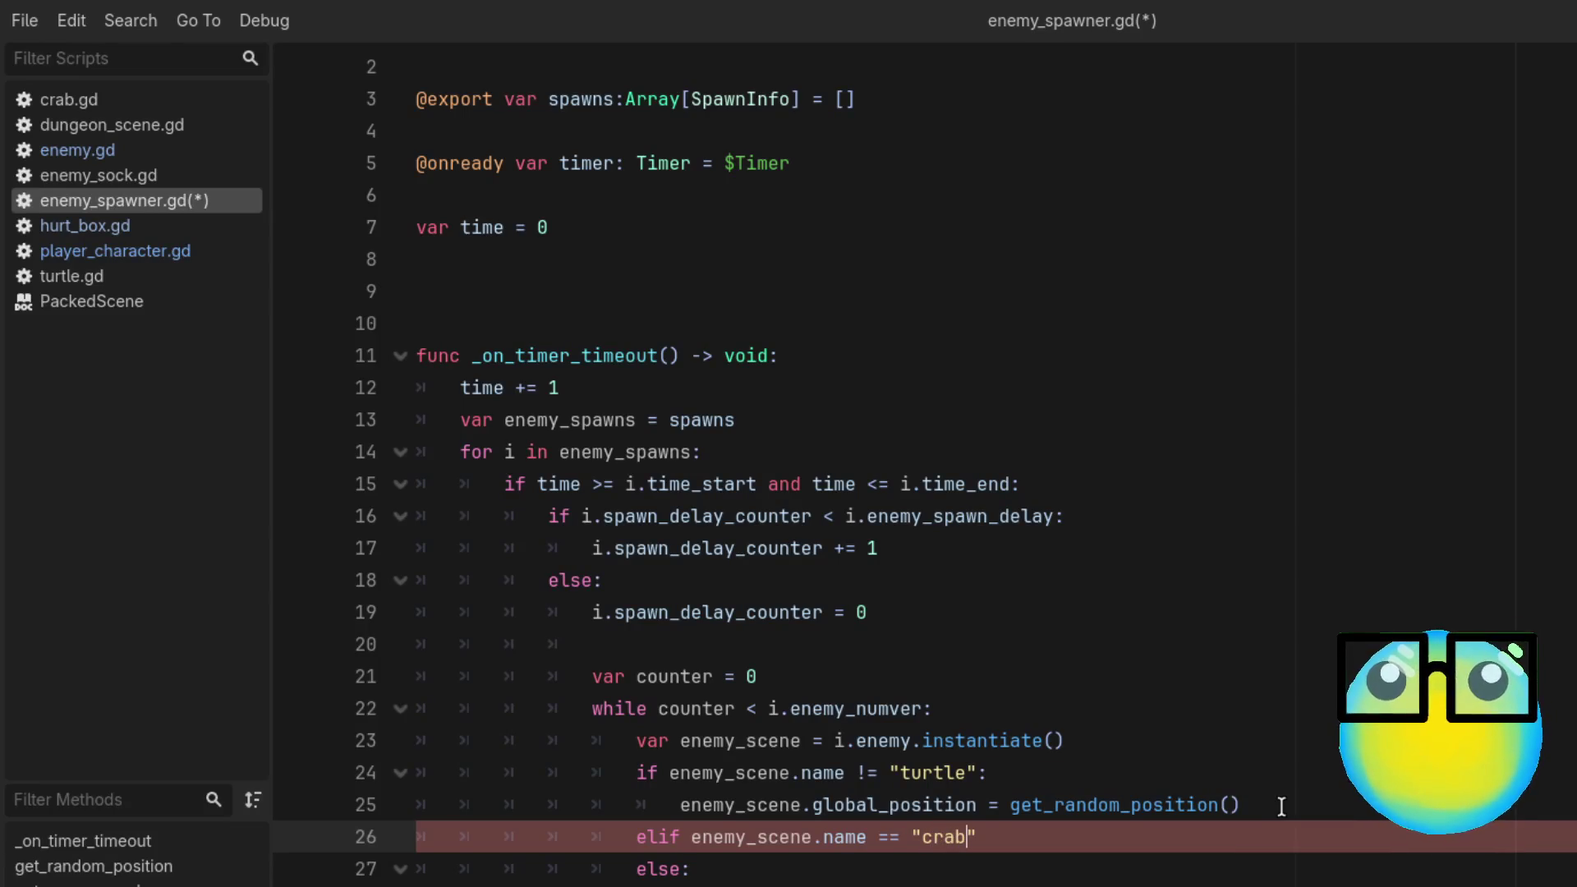
{"action": "key", "text": "Right"}
{"action": "type", "text": ":"}
{"action": "key", "text": "Return"}
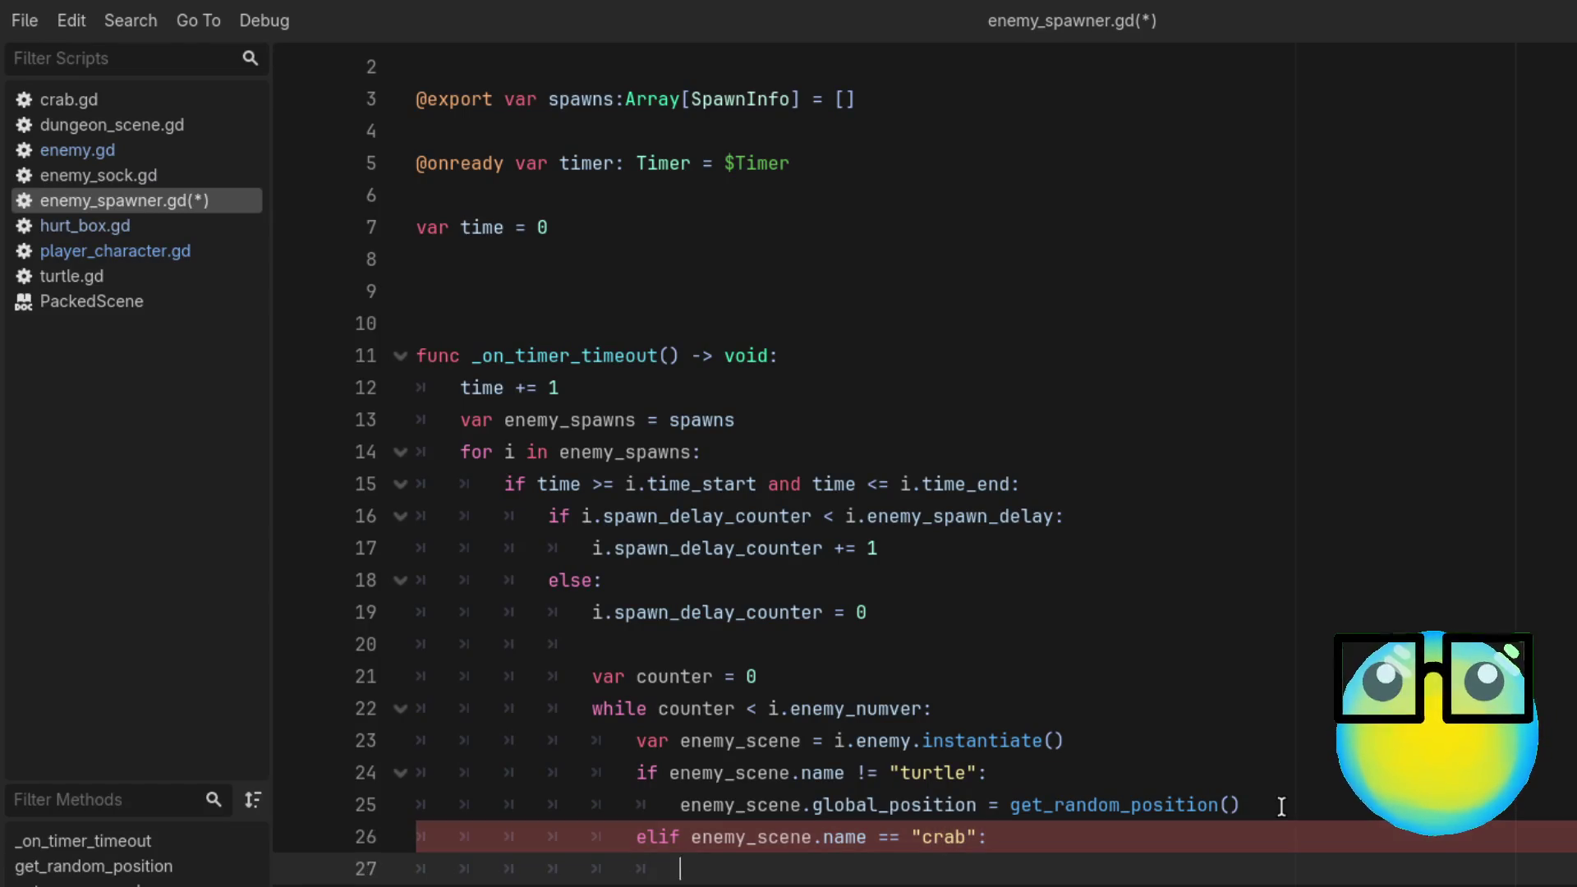
{"action": "type", "text": "pass"}
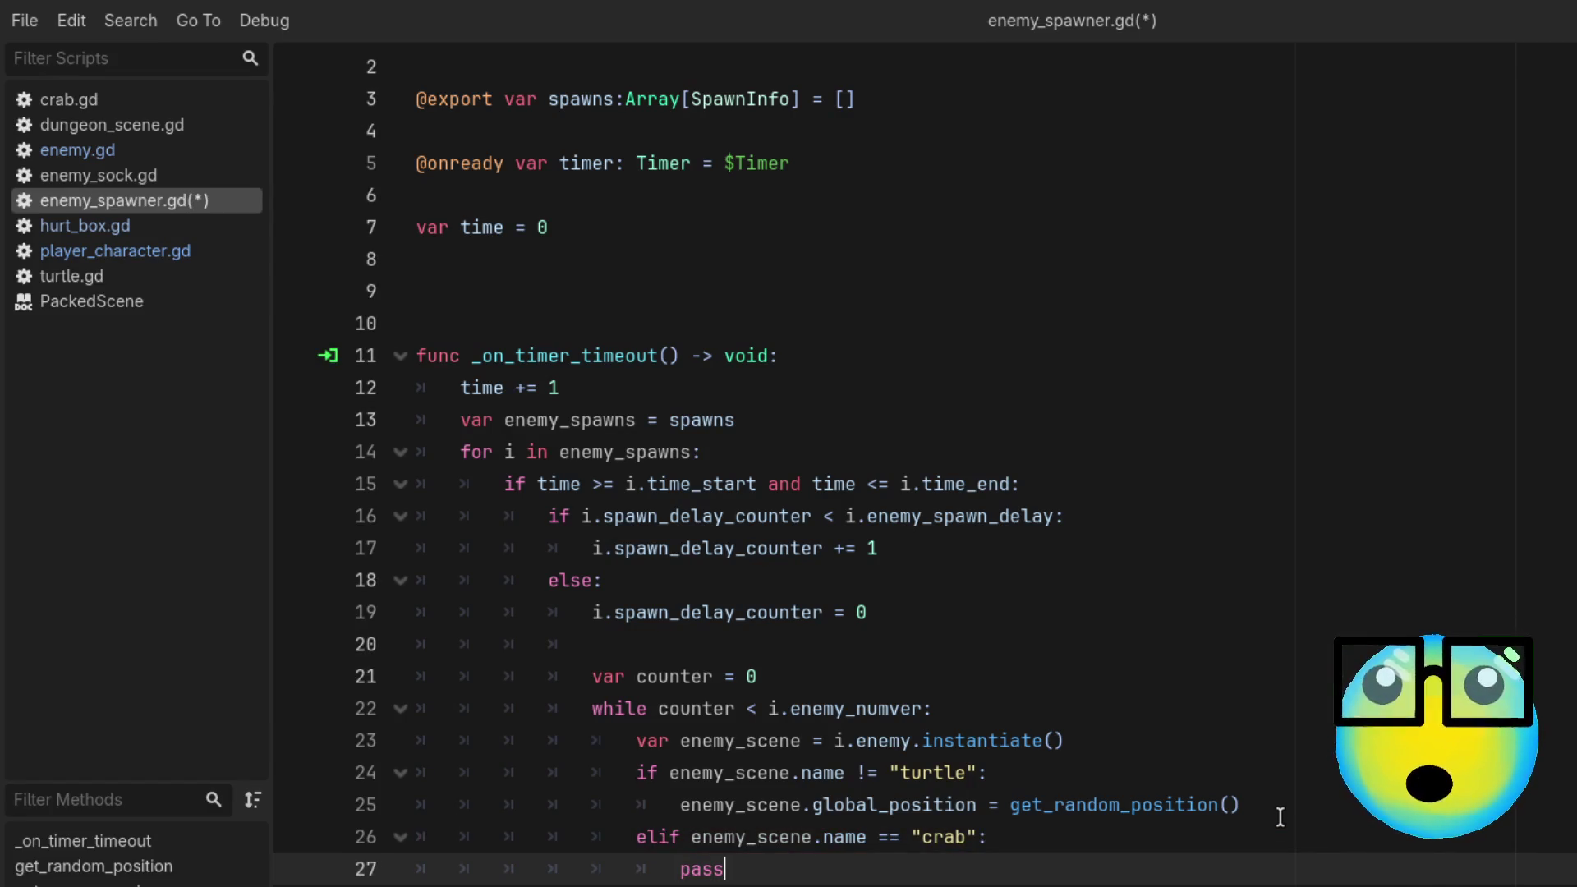
{"action": "left_click", "coordinate": [867, 772]}
{"action": "left_click", "coordinate": [1228, 870]}
{"action": "scroll", "coordinate": [821, 460], "scroll_direction": "down", "scroll_amount": 10}
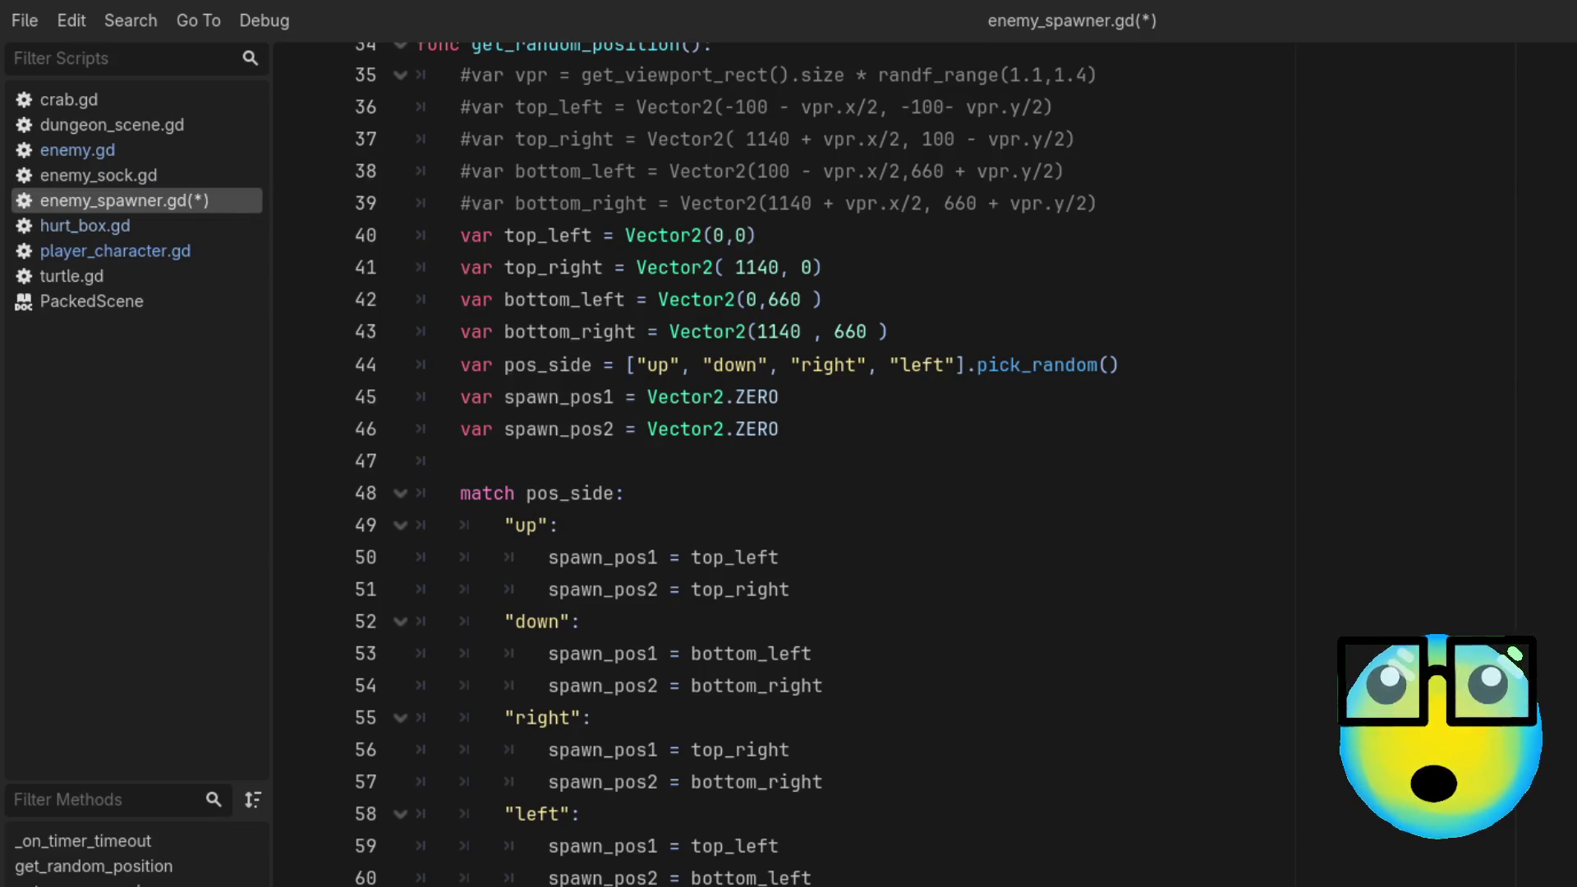
{"action": "scroll", "coordinate": [822, 460], "scroll_direction": "up", "scroll_amount": 11}
{"action": "scroll", "coordinate": [821, 460], "scroll_direction": "down", "scroll_amount": 3}
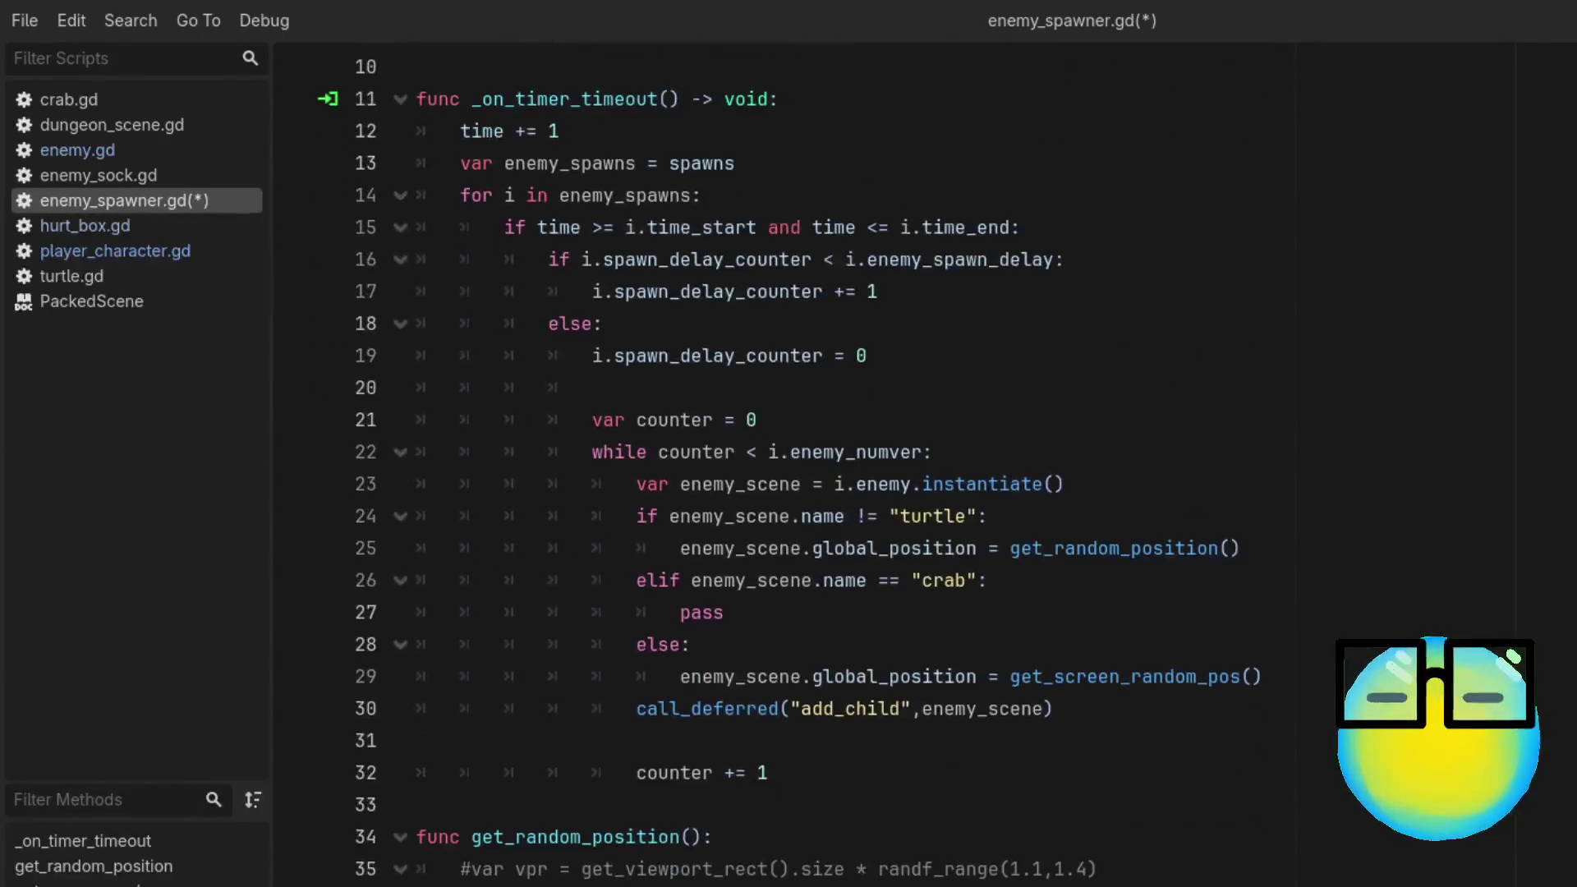
{"action": "scroll", "coordinate": [1387, 879], "scroll_direction": "down", "scroll_amount": 3}
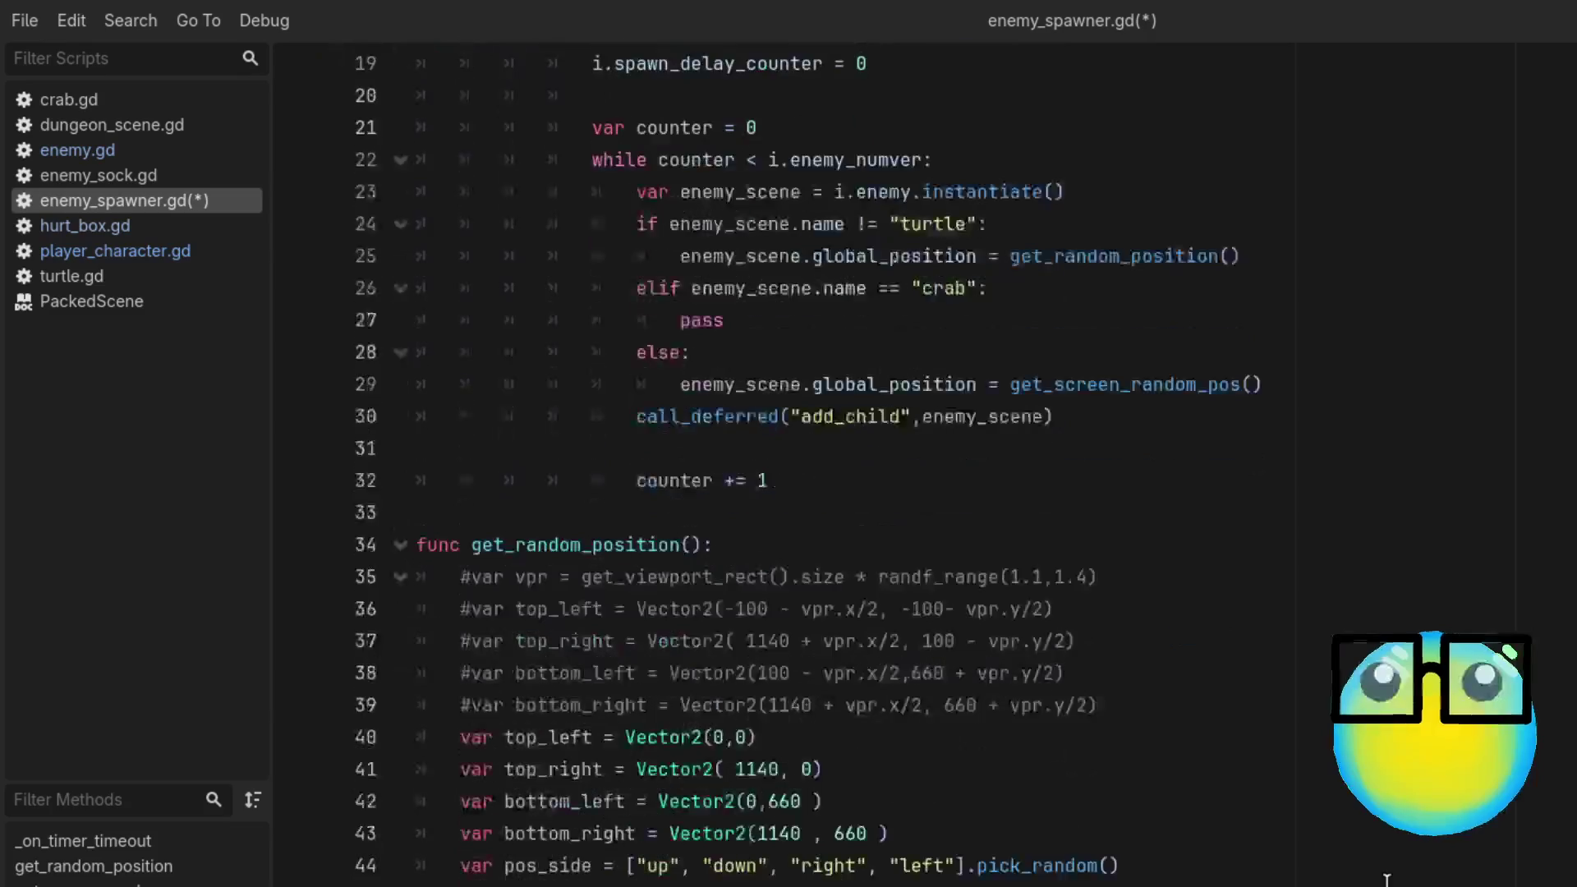
{"action": "scroll", "coordinate": [1387, 879], "scroll_direction": "down", "scroll_amount": 5}
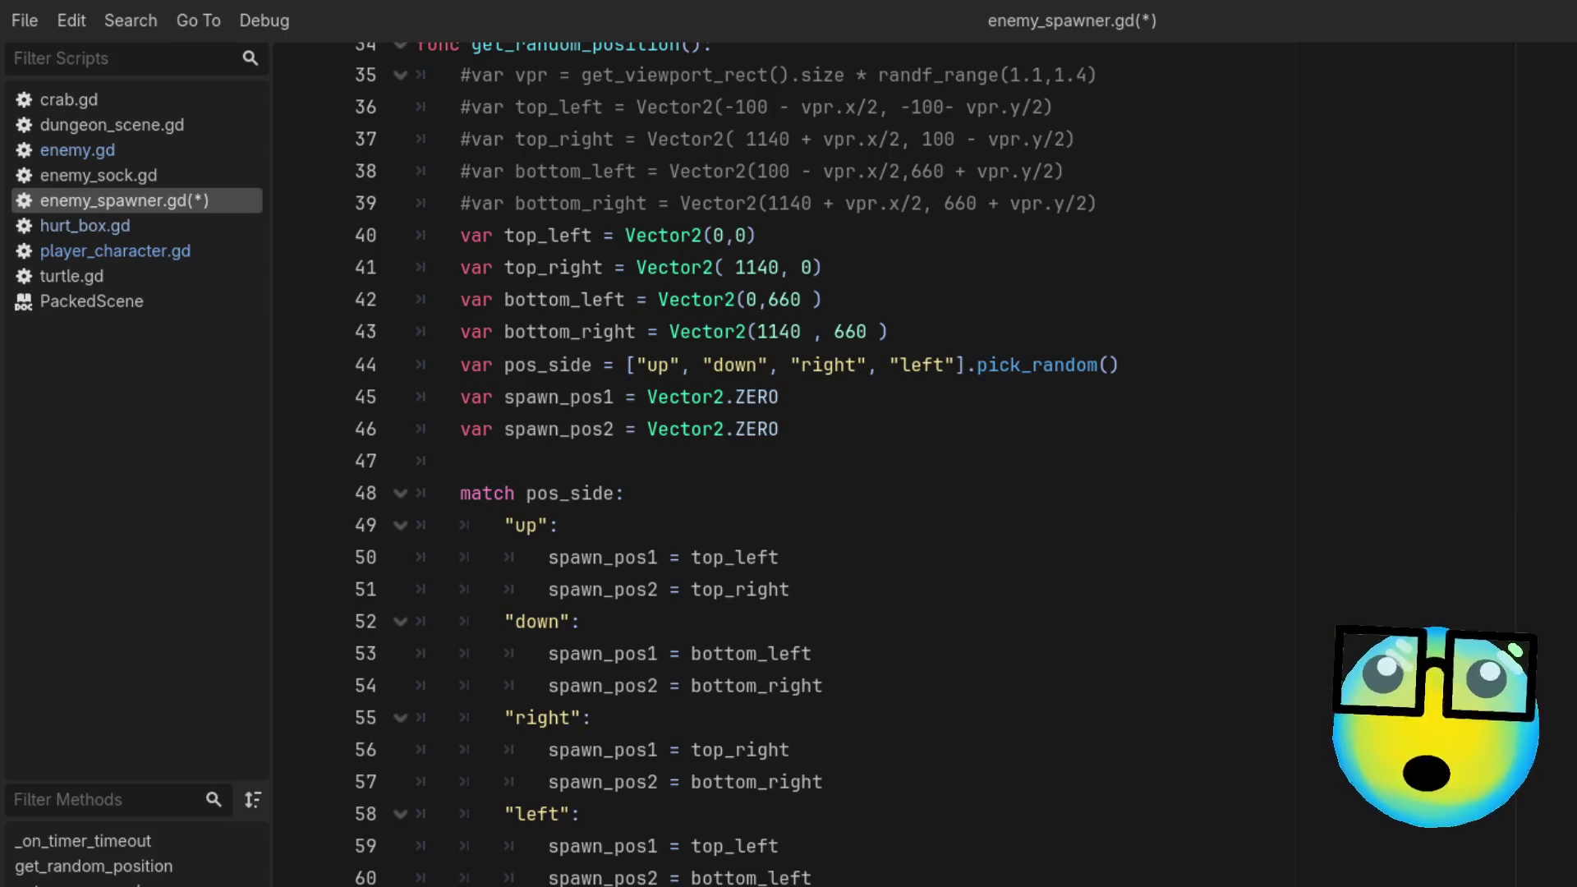
{"action": "scroll", "coordinate": [737, 465], "scroll_direction": "down", "scroll_amount": 2}
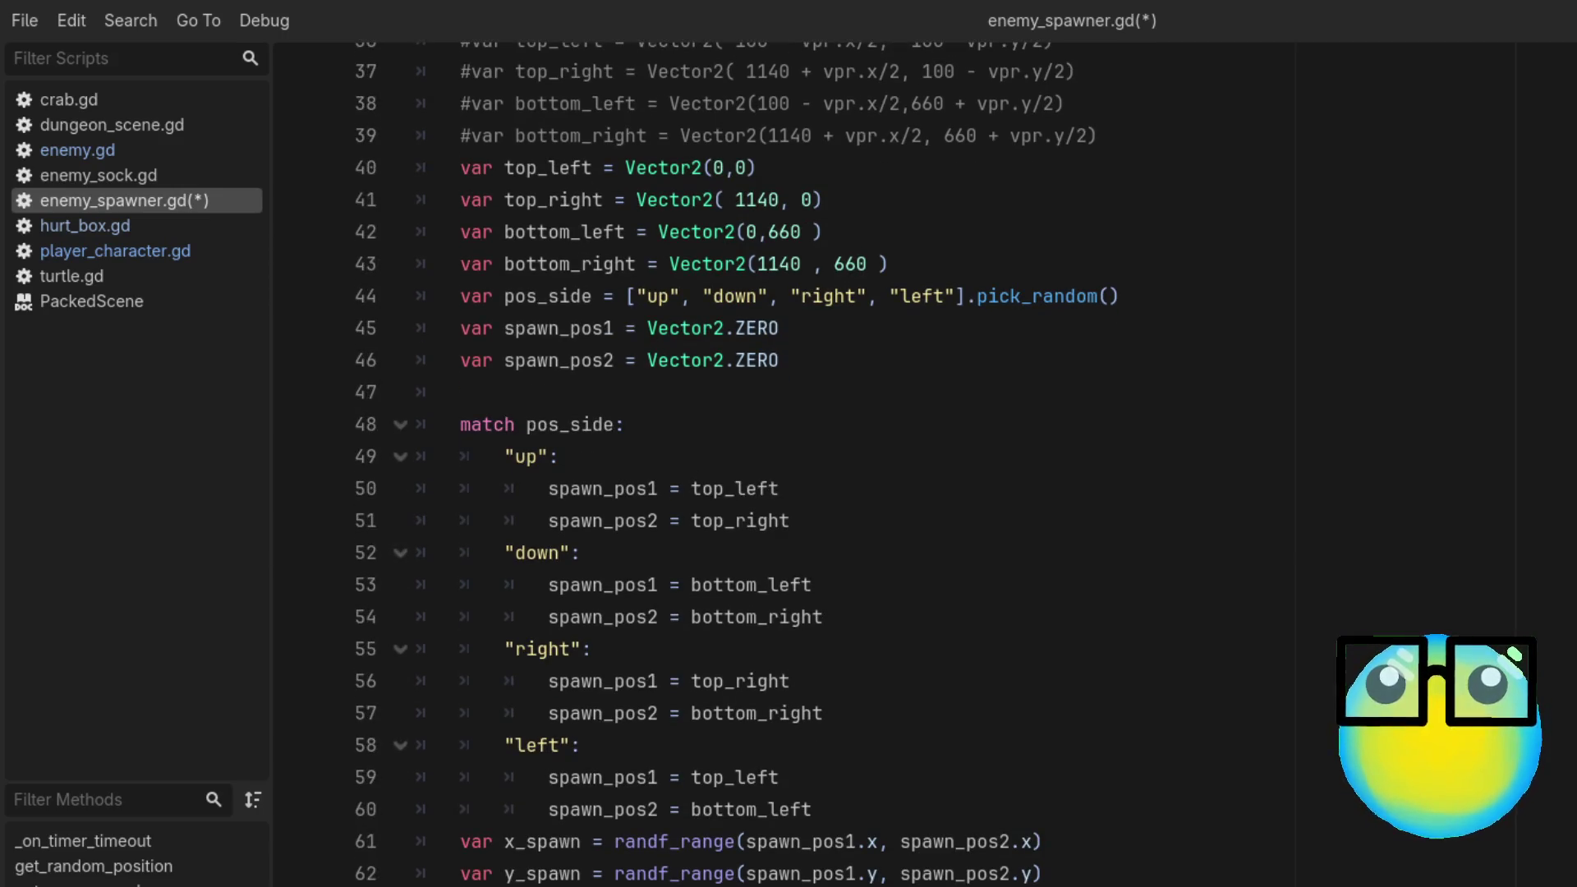
{"action": "scroll", "coordinate": [740, 460], "scroll_direction": "down", "scroll_amount": 4}
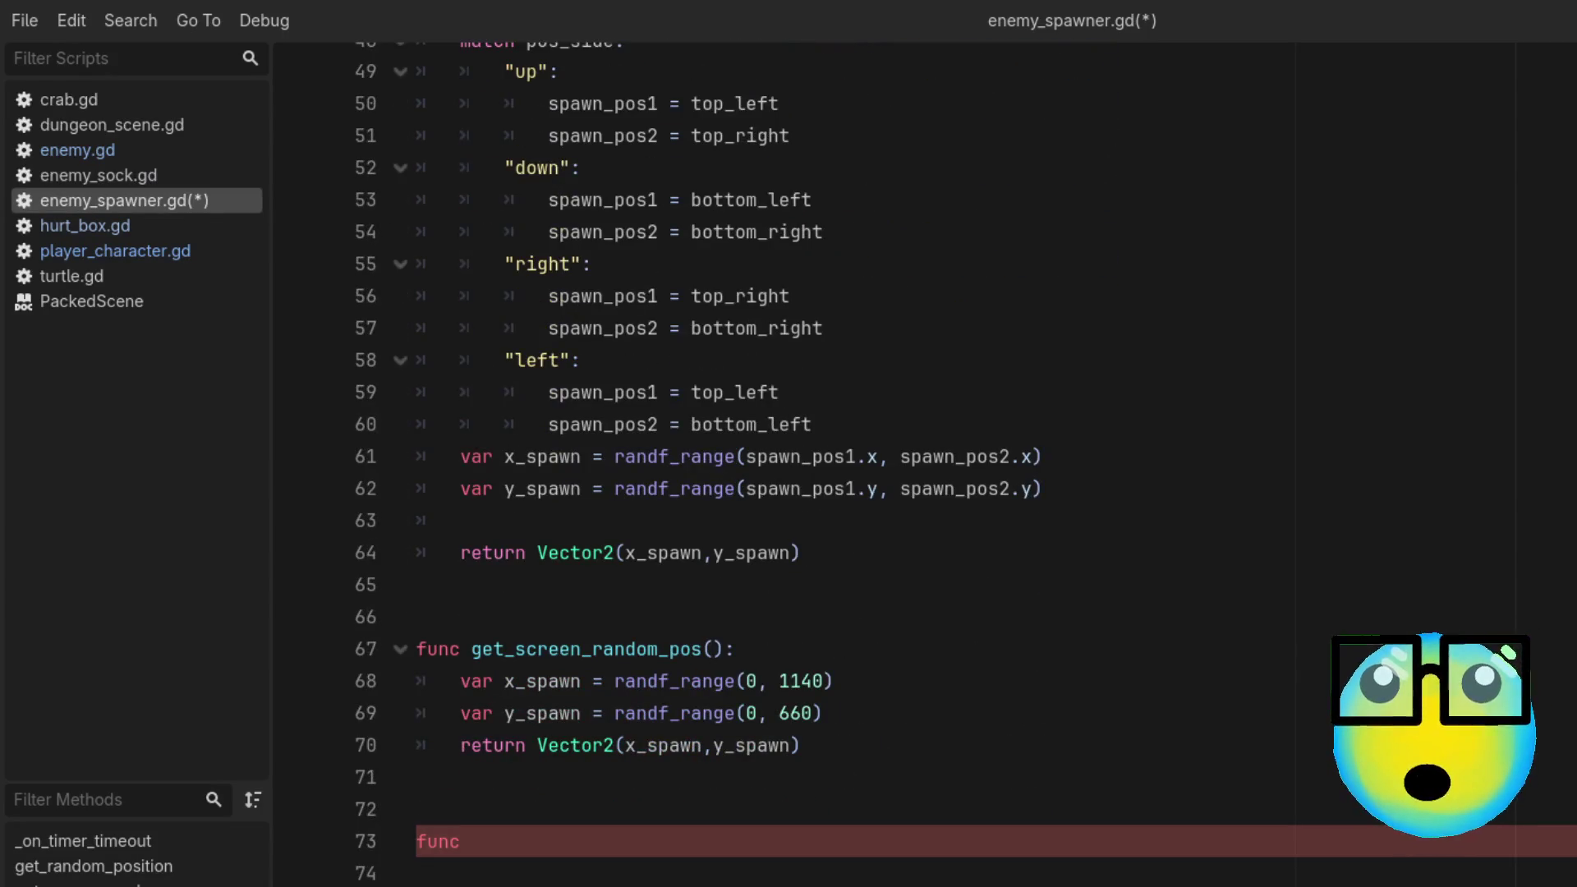
{"action": "left_click", "coordinate": [530, 842]}
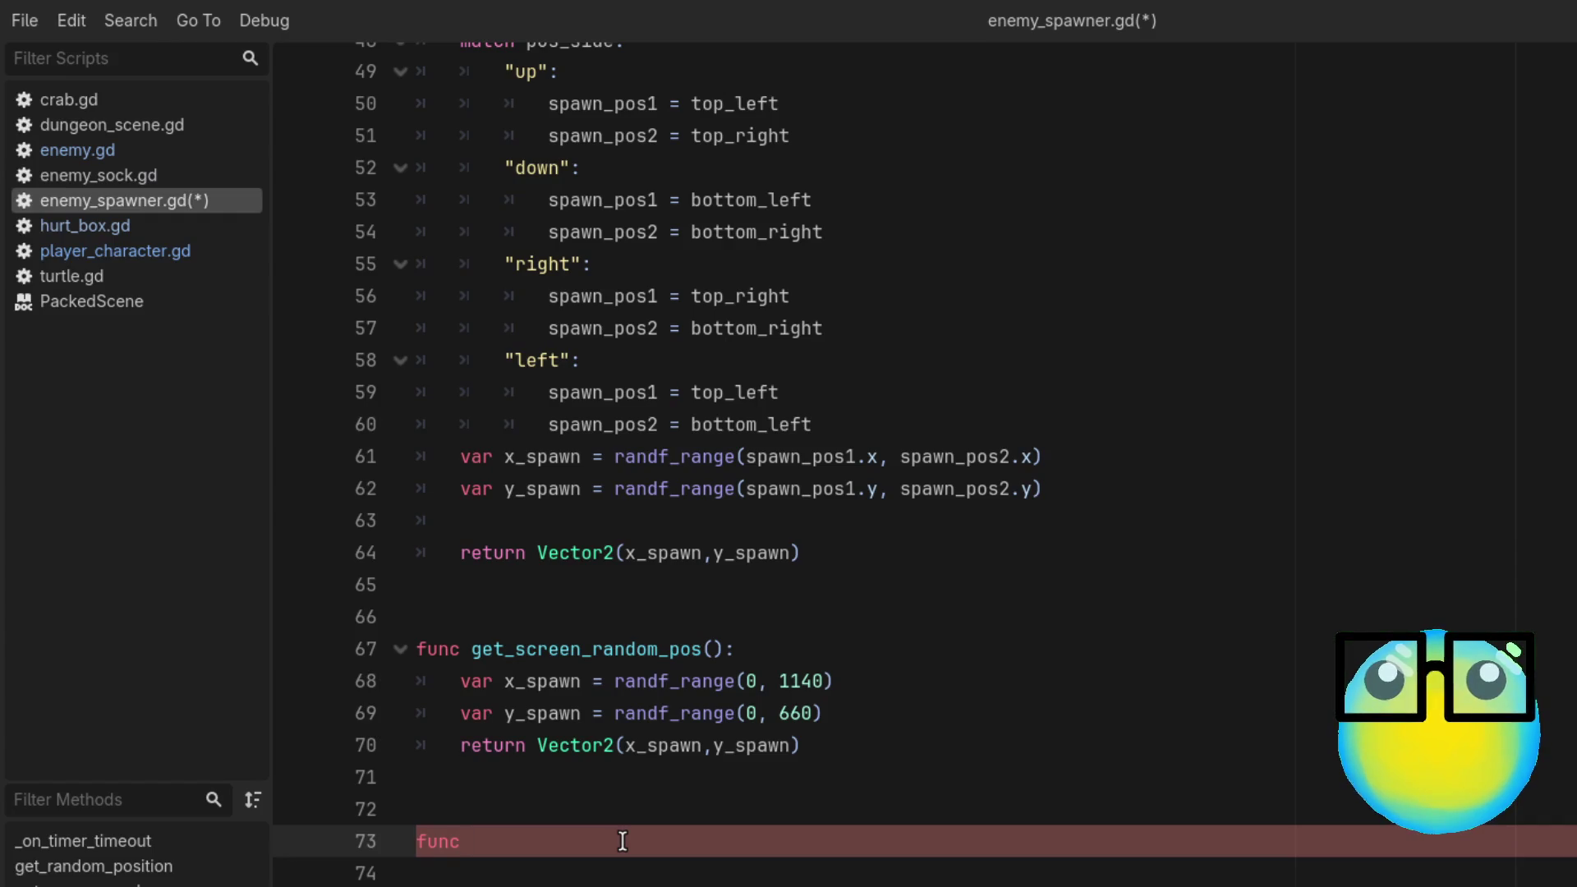
Step: Declare func screen_margin_pos(): on line 73 and start its body
{"action": "type", "text": " scre"}
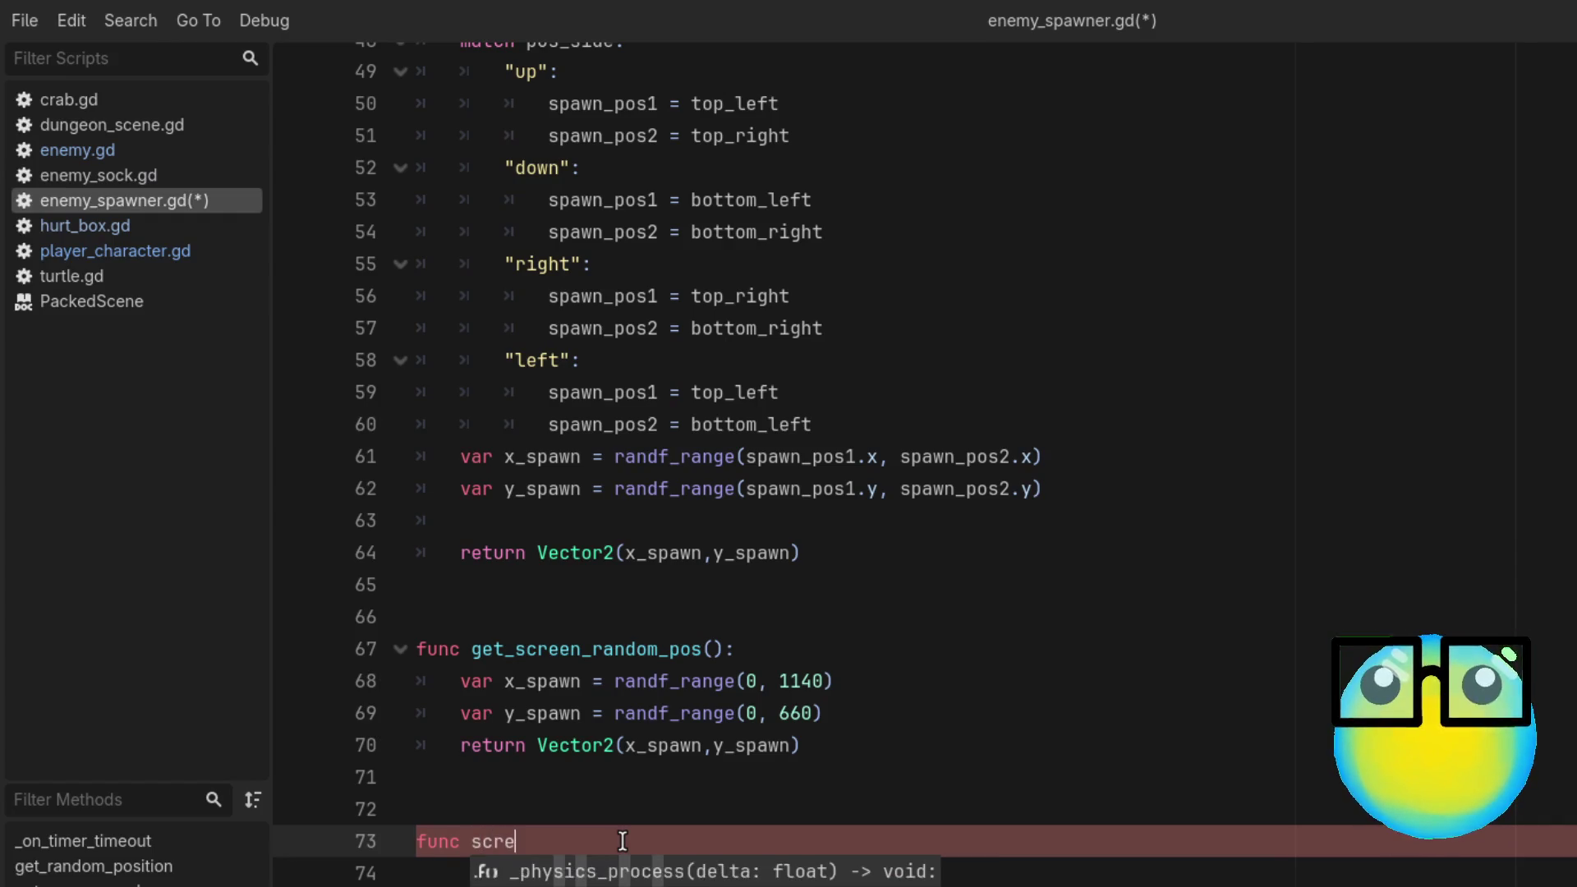
{"action": "type", "text": "enmargin"}
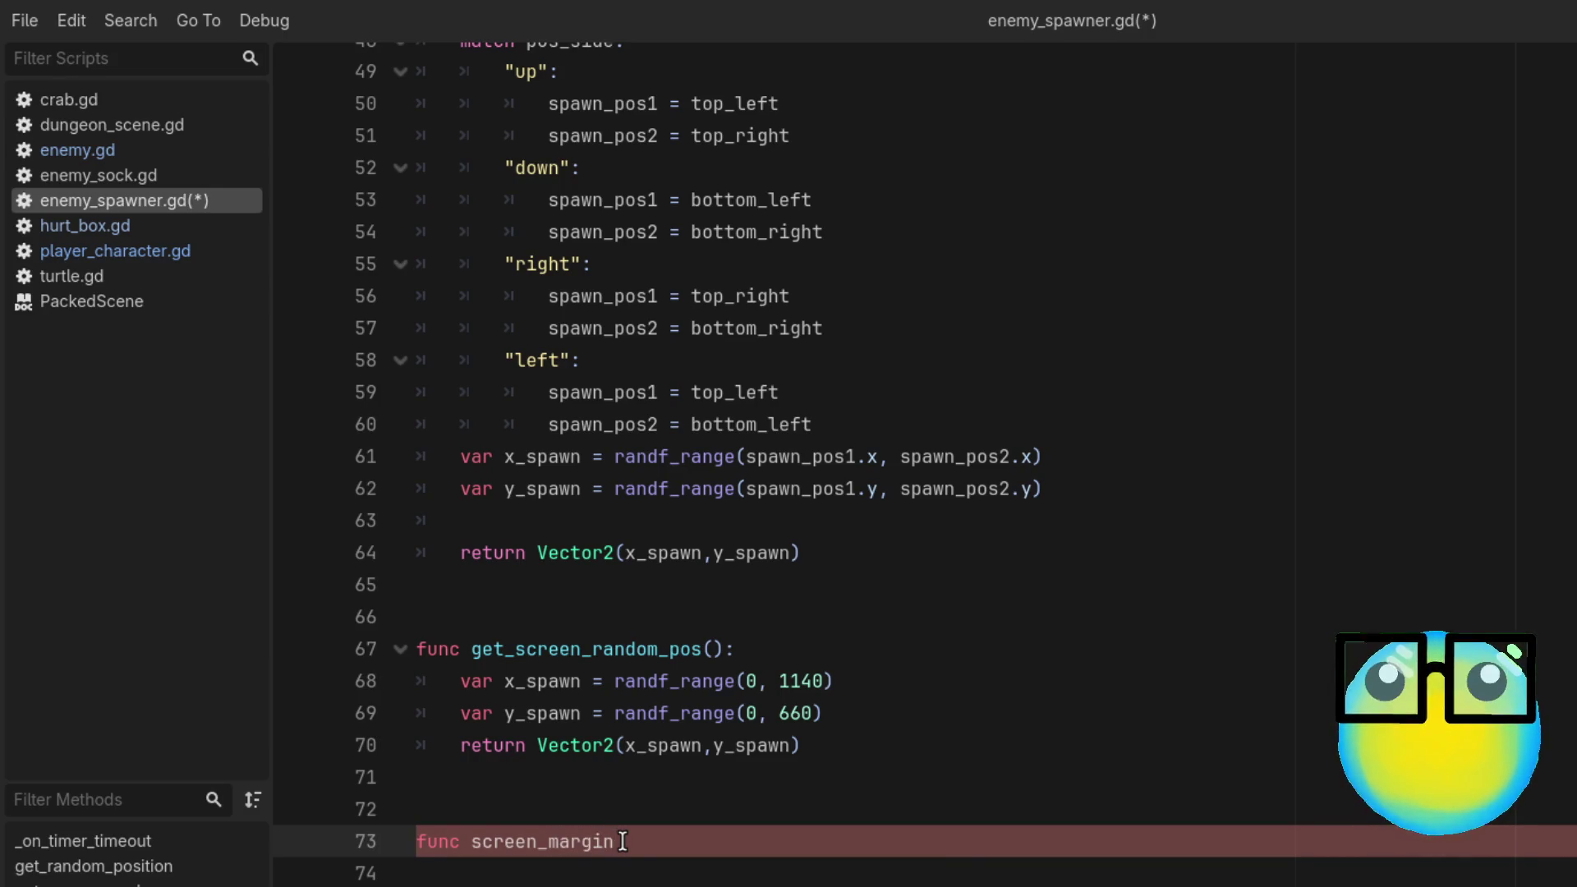
{"action": "type", "text": "osi"}
{"action": "key", "text": "BackSpace"}
{"action": "key", "text": "BackSpace"}
{"action": "type", "text": "s"}
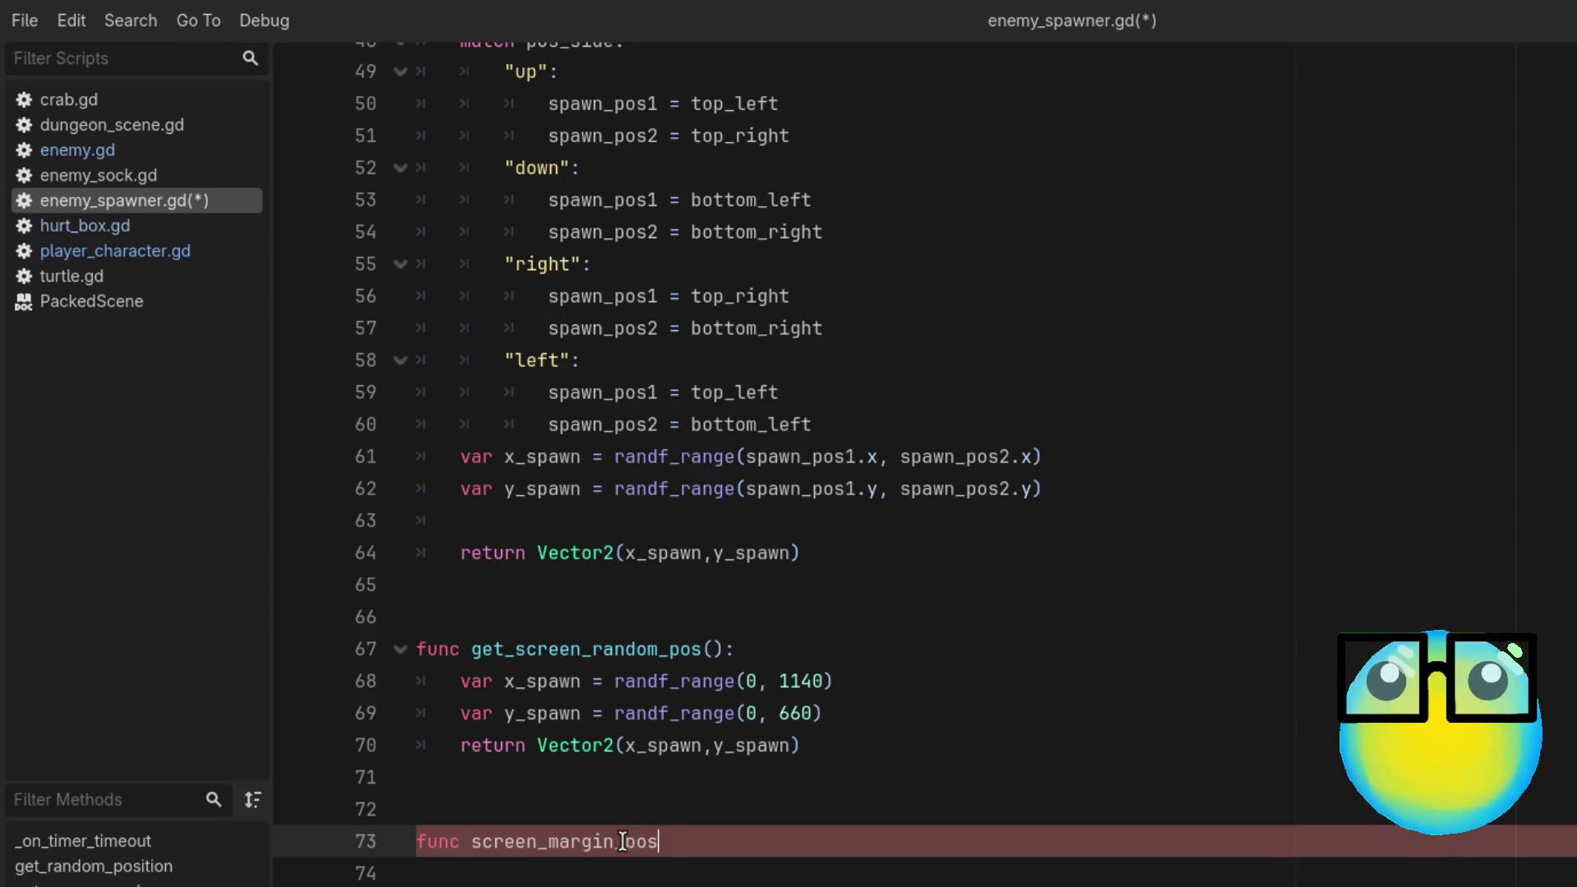
{"action": "type", "text": "()"}
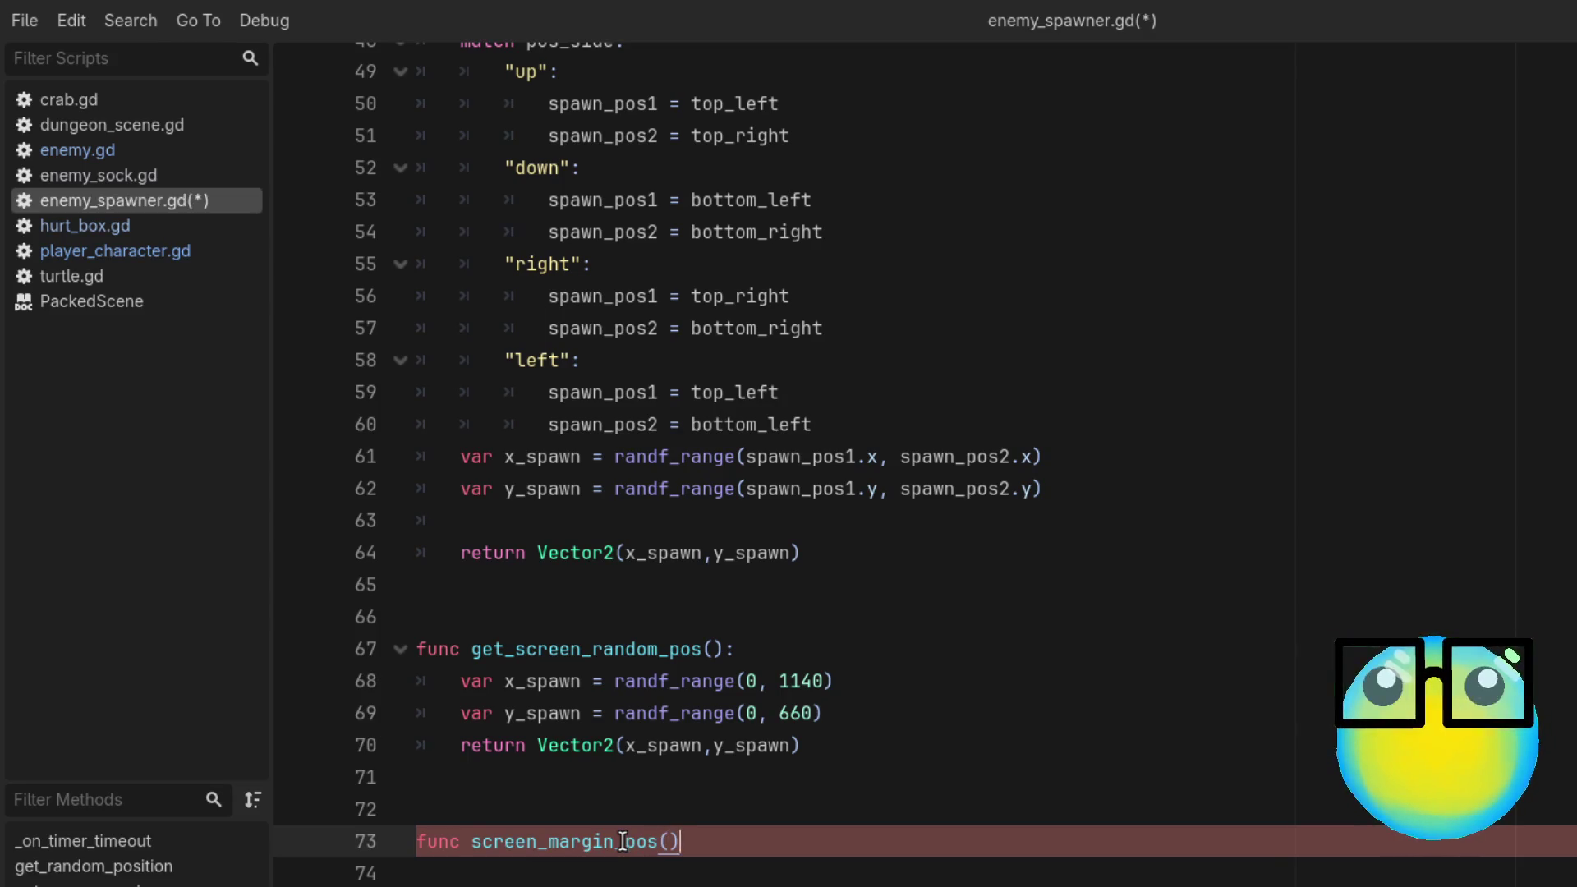
{"action": "type", "text": ":"}
{"action": "key", "text": "Return"}
{"action": "type", "text": "var"}
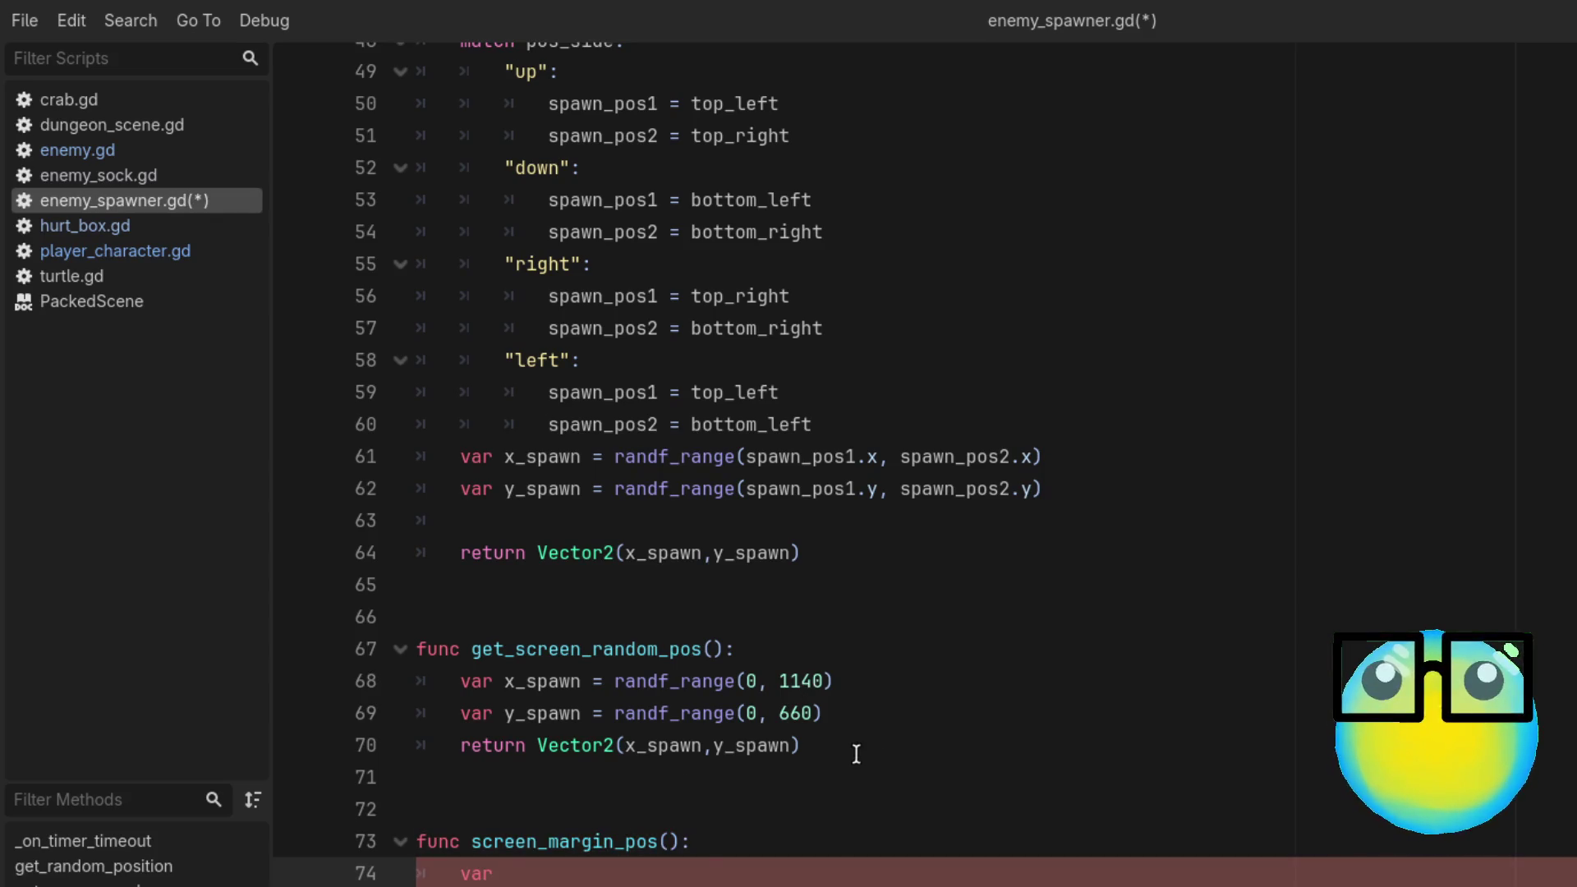
Step: Fill the body with var x_spawn = randf_range(0, 1140) copied from get_screen_random_pos, then save
{"action": "mouse_move", "coordinate": [852, 750]}
{"action": "left_mouse_down"}
{"action": "mouse_move", "coordinate": [362, 711]}
{"action": "mouse_move", "coordinate": [367, 686]}
{"action": "left_mouse_up"}
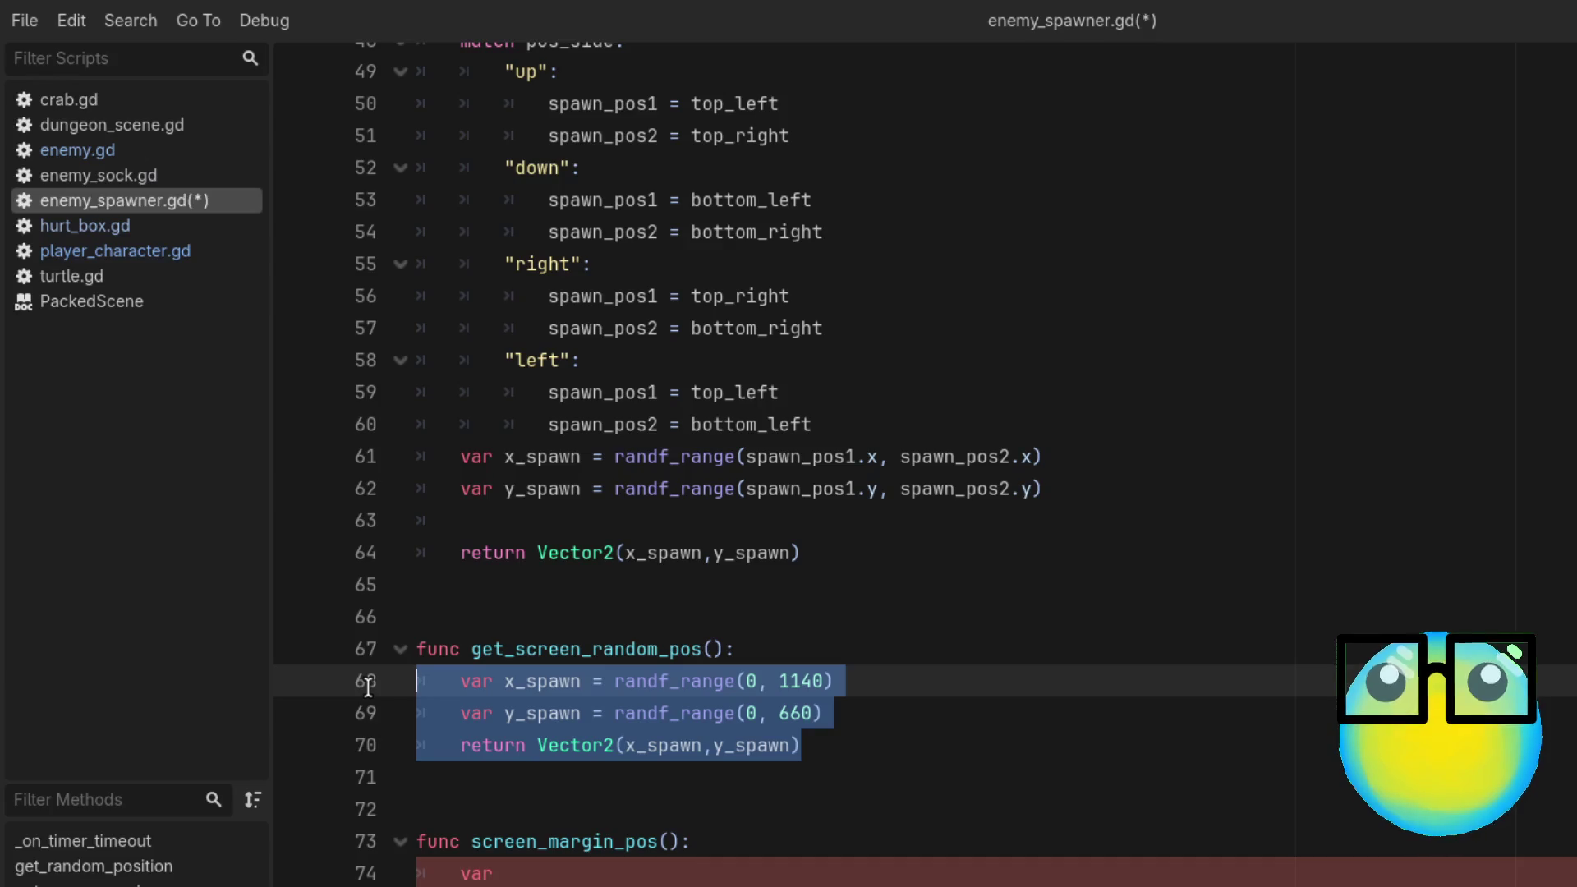
{"action": "left_click", "coordinate": [535, 877]}
{"action": "double_click", "coordinate": [517, 875]}
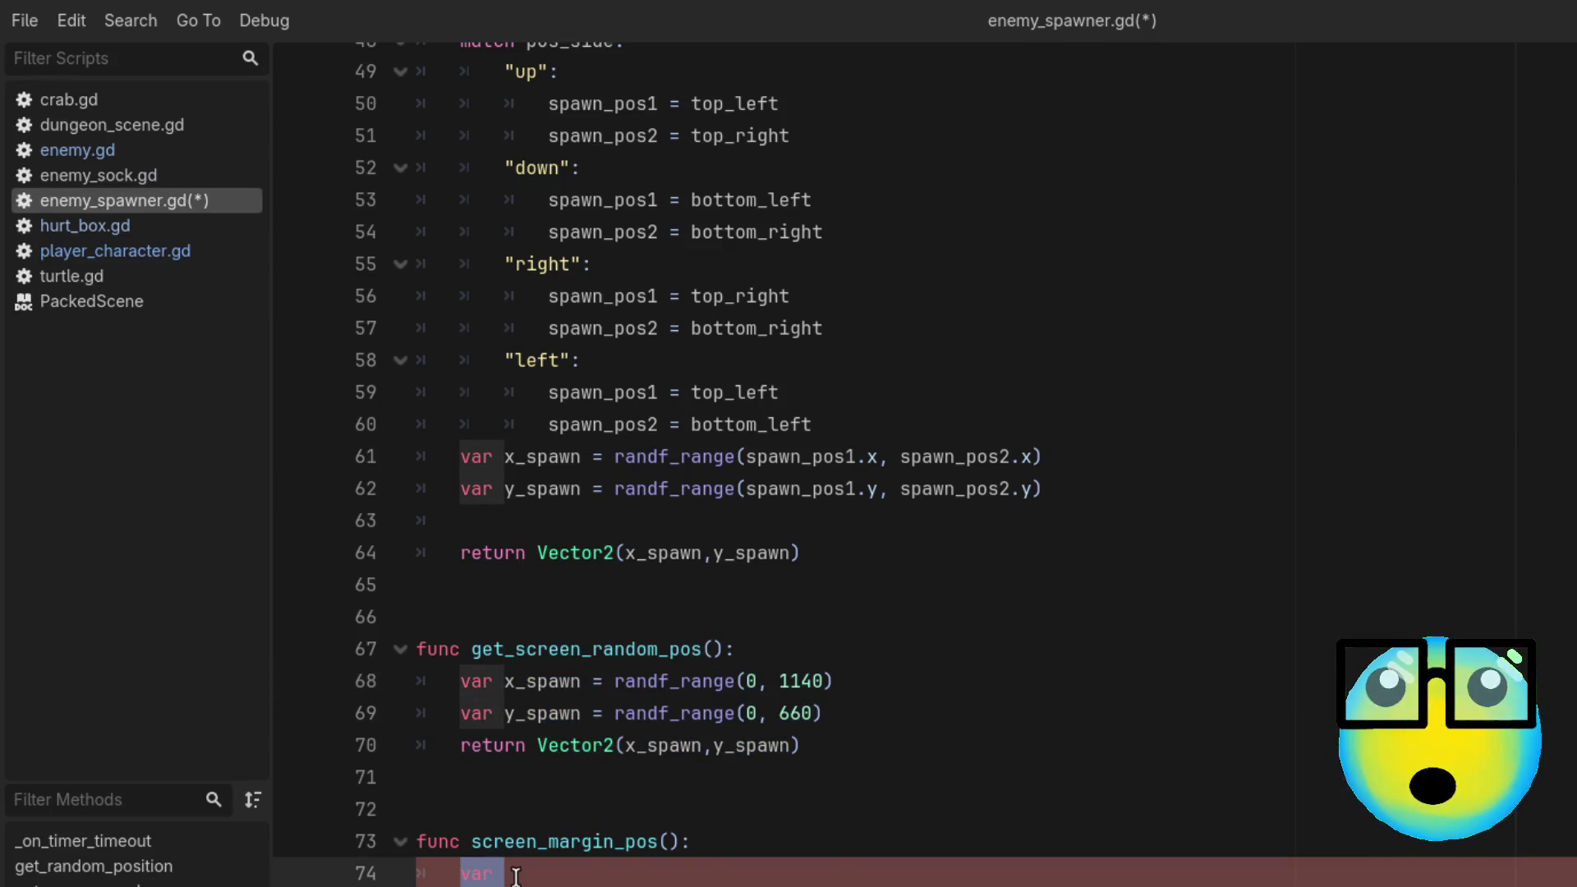
{"action": "type", "text": "var x_spawn = randf_range(0, 1140)"}
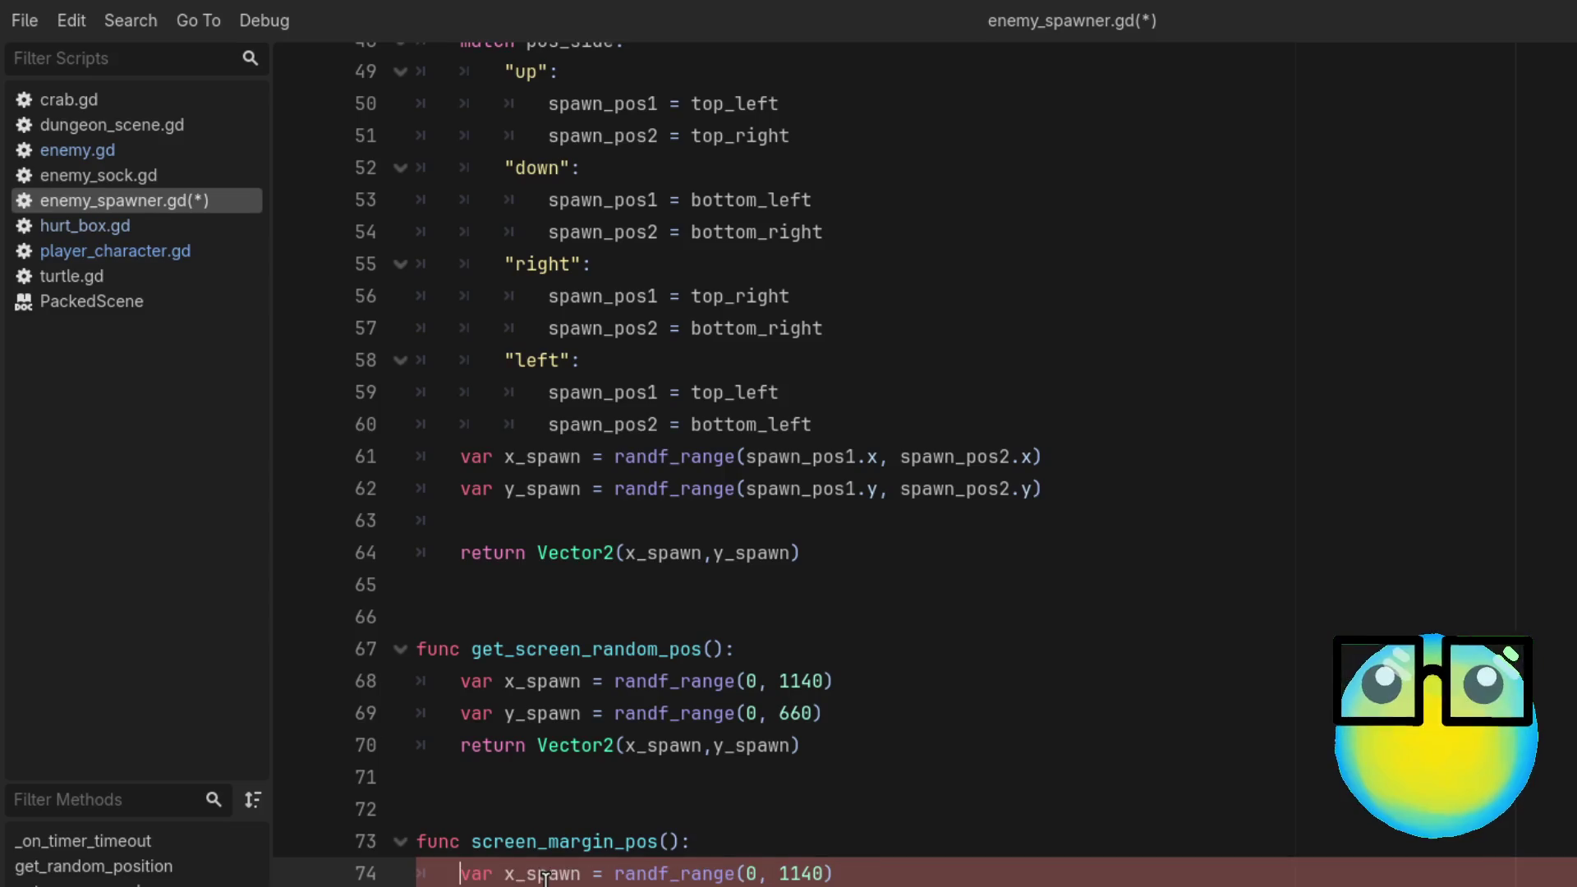
{"action": "scroll", "coordinate": [502, 871], "scroll_direction": "up", "scroll_amount": 1}
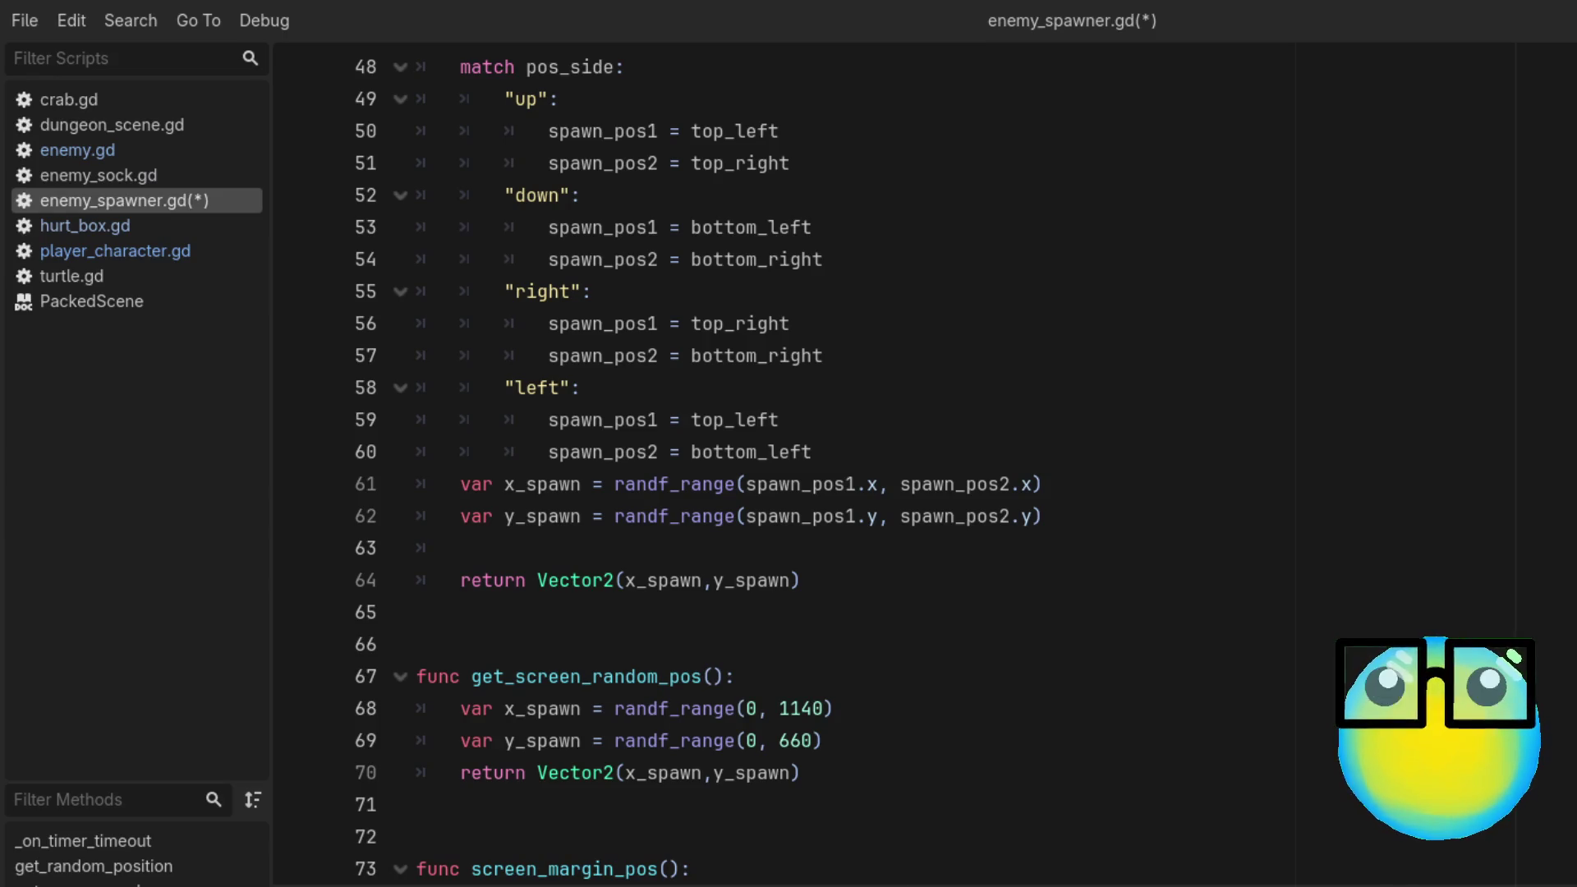
{"action": "left_click", "coordinate": [981, 864]}
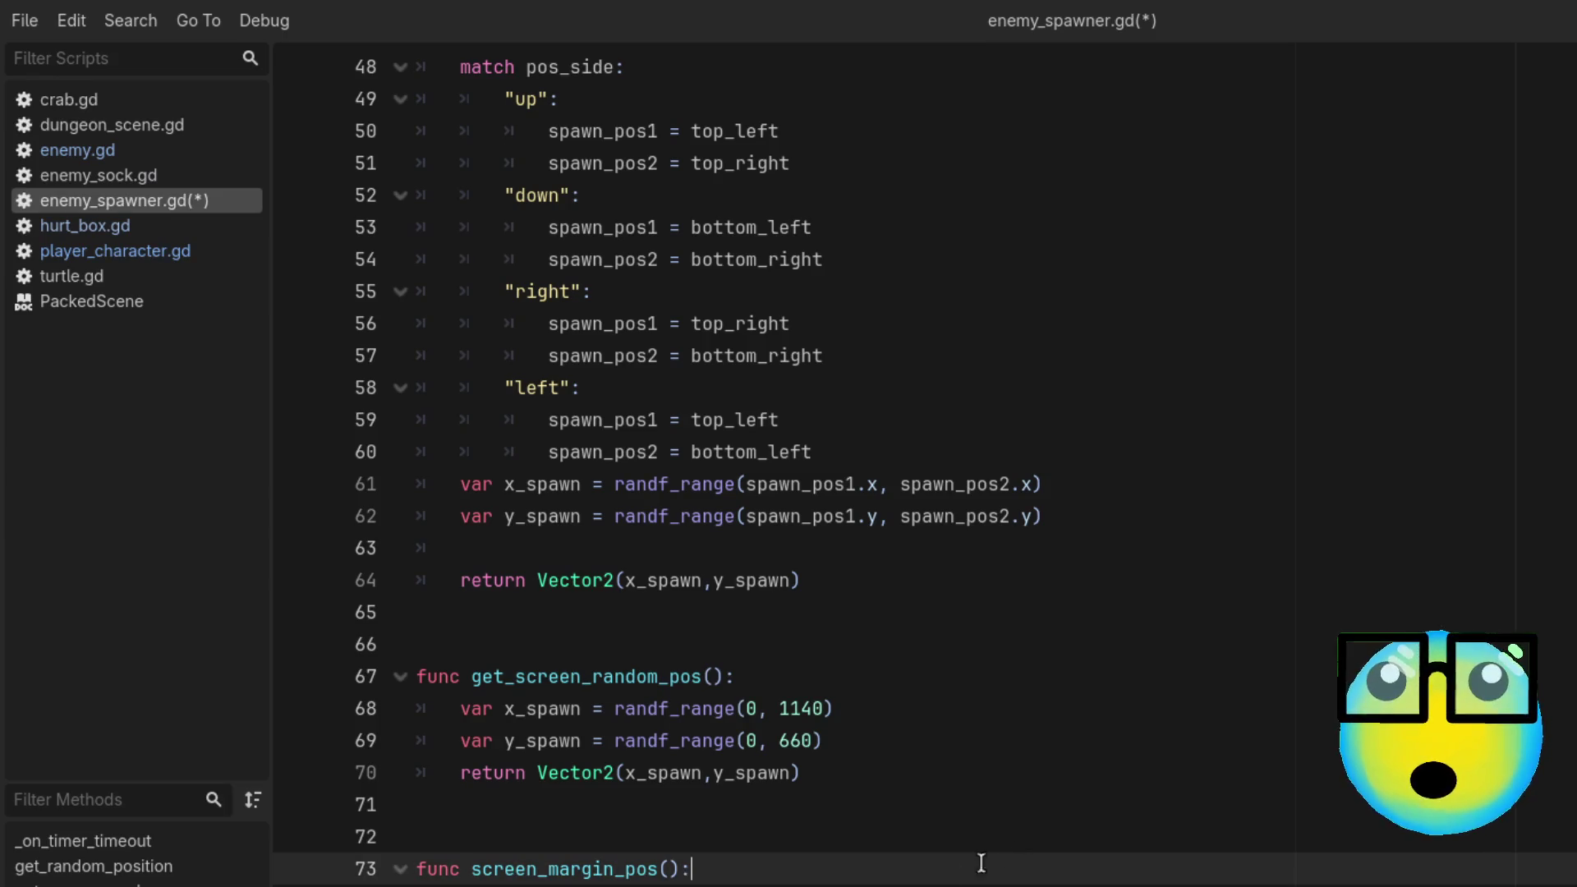
{"action": "key", "text": "Return"}
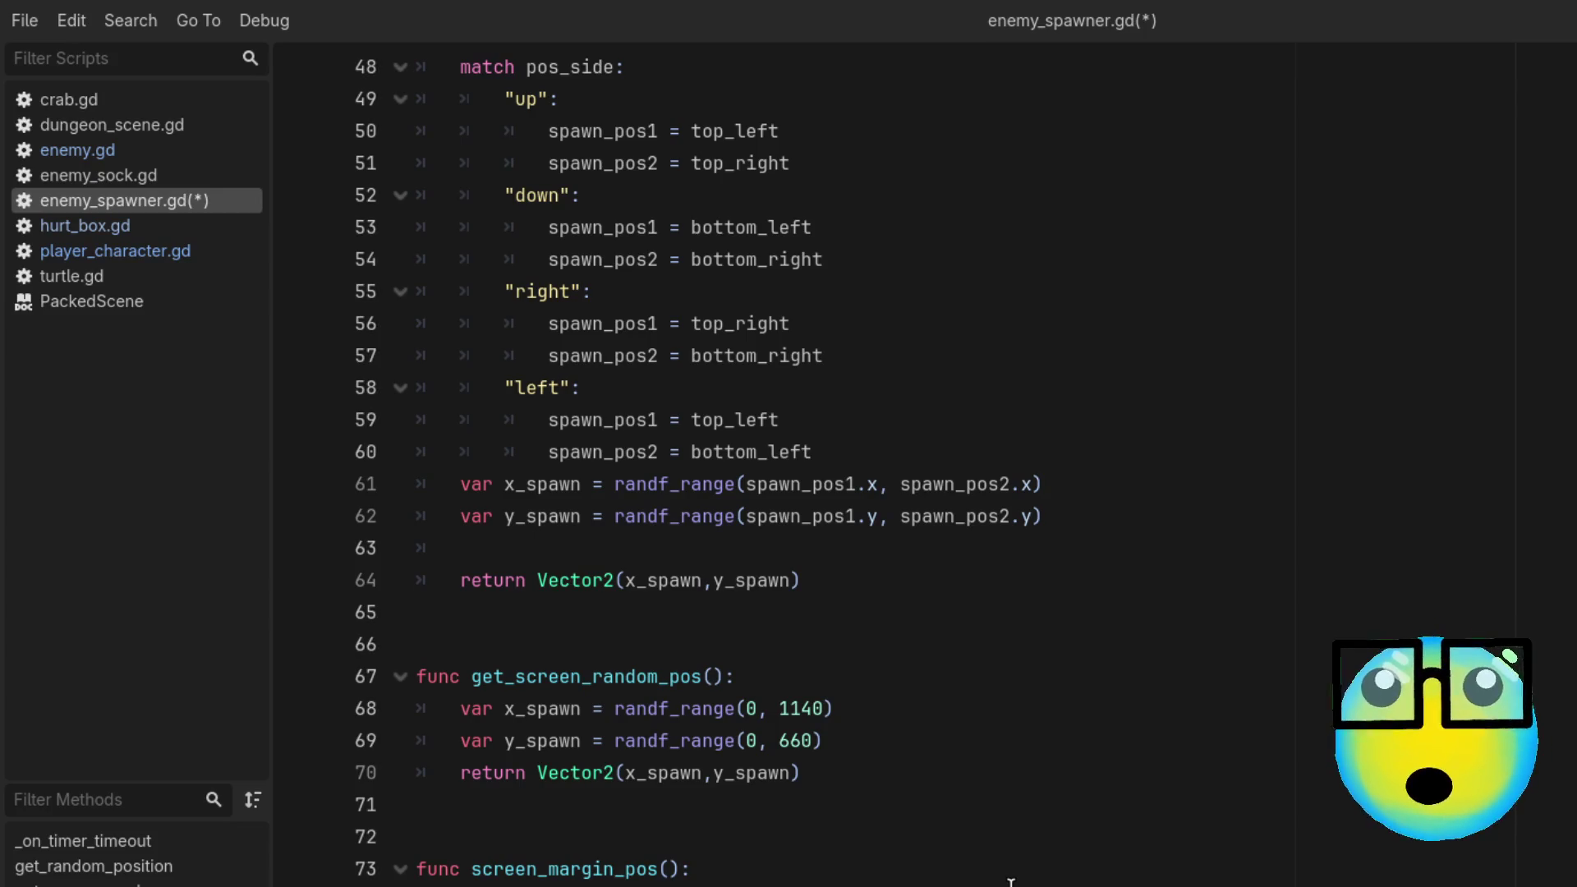
{"action": "key", "text": "ctrl+s"}
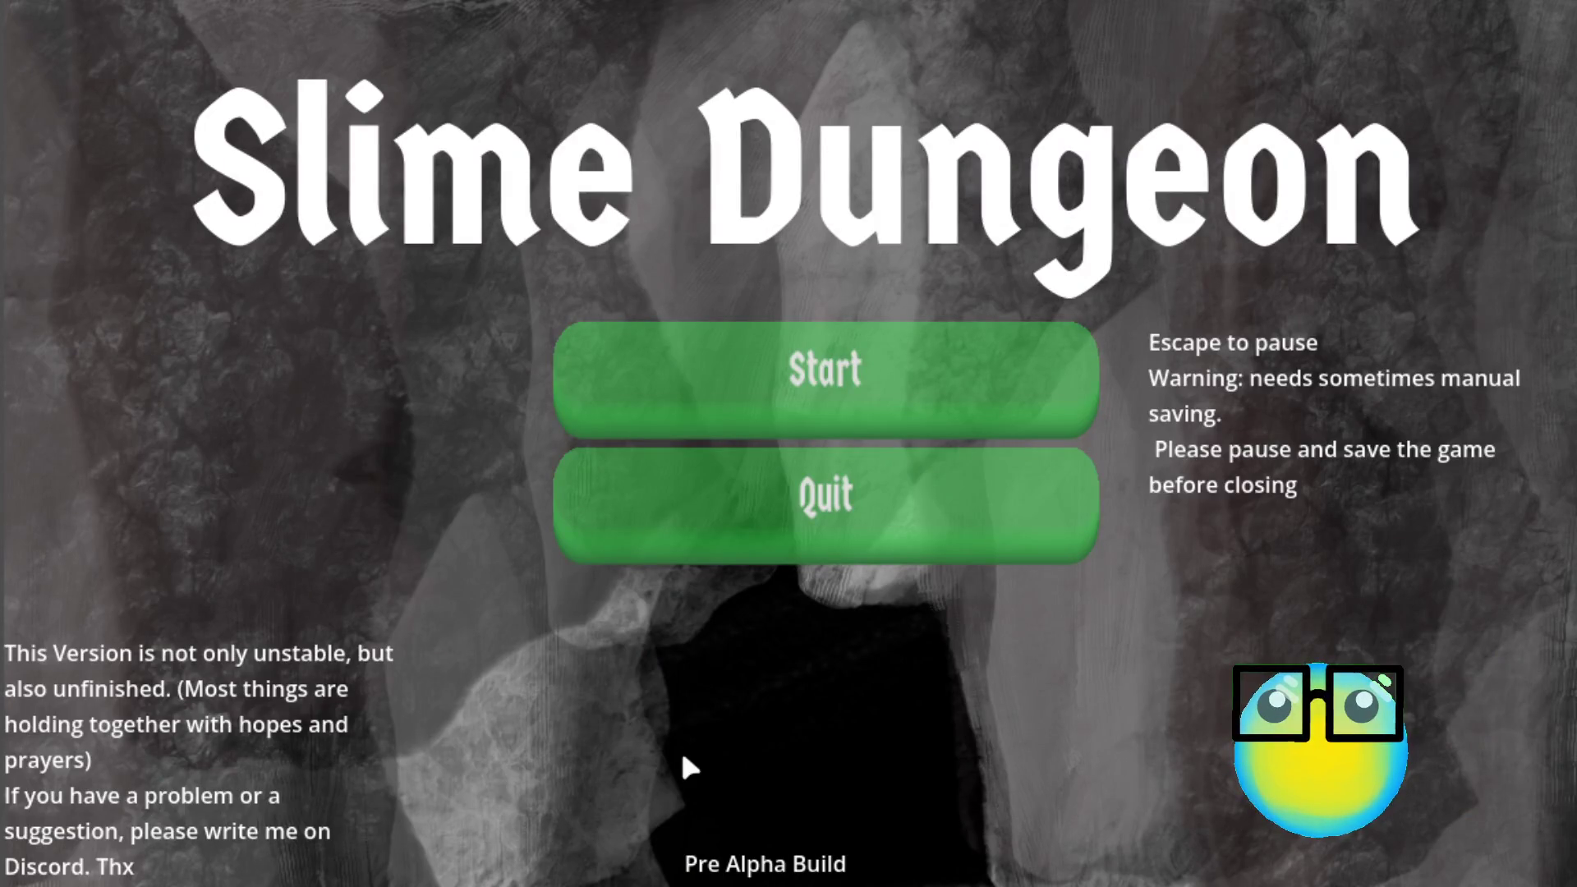
Step: Start Slime Dungeon, restart after Game Over, pick the yellow slime and launch Level 1
{"action": "left_click", "coordinate": [998, 347]}
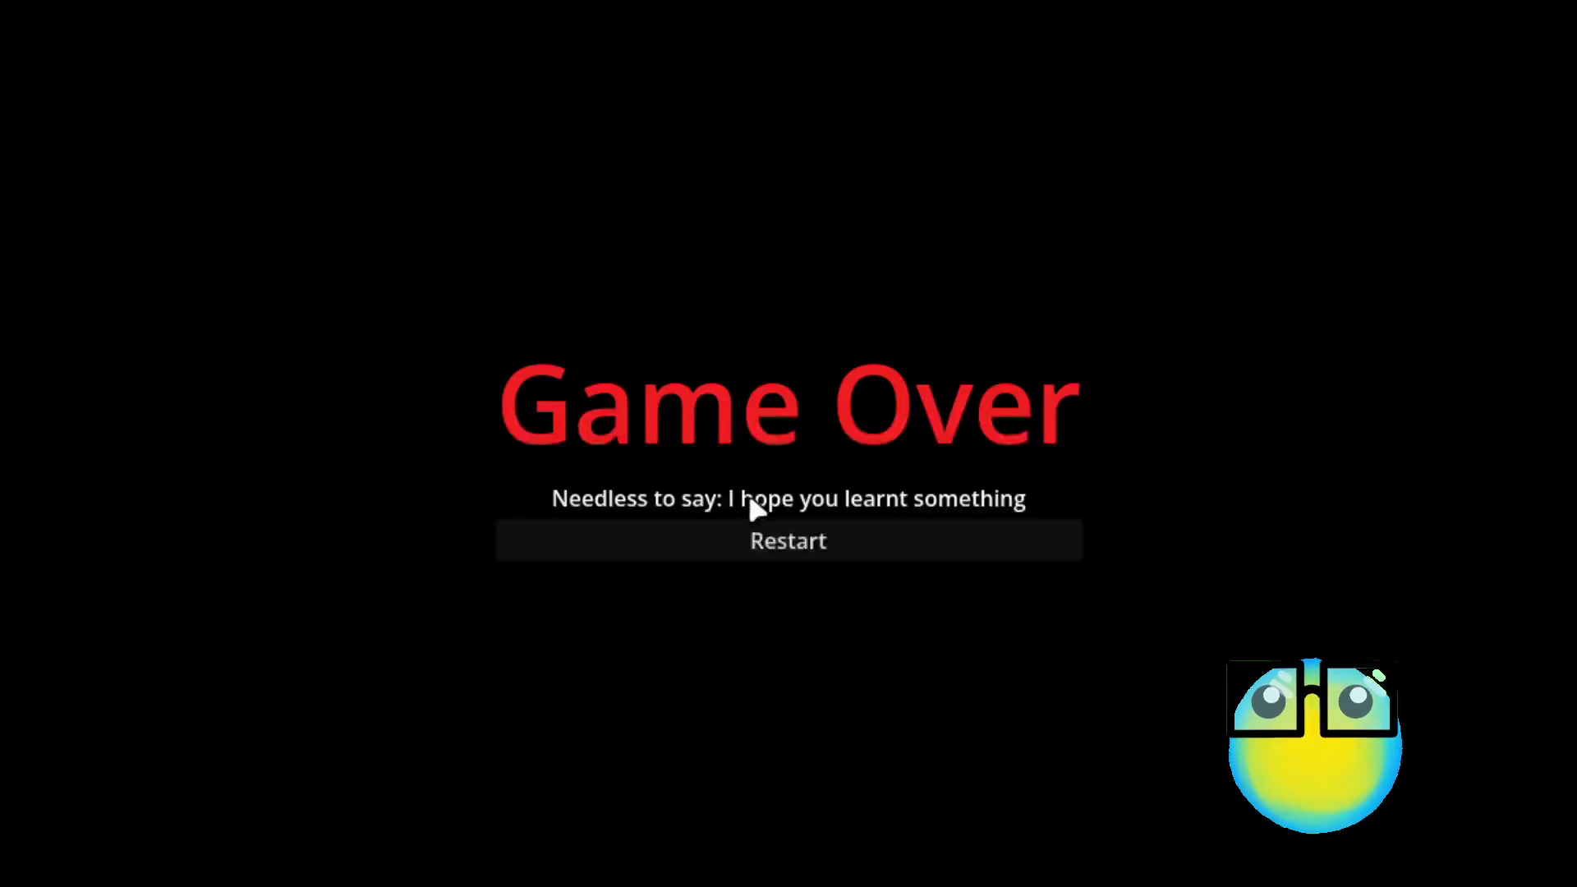
{"action": "left_click", "coordinate": [752, 532]}
{"action": "left_click", "coordinate": [865, 845]}
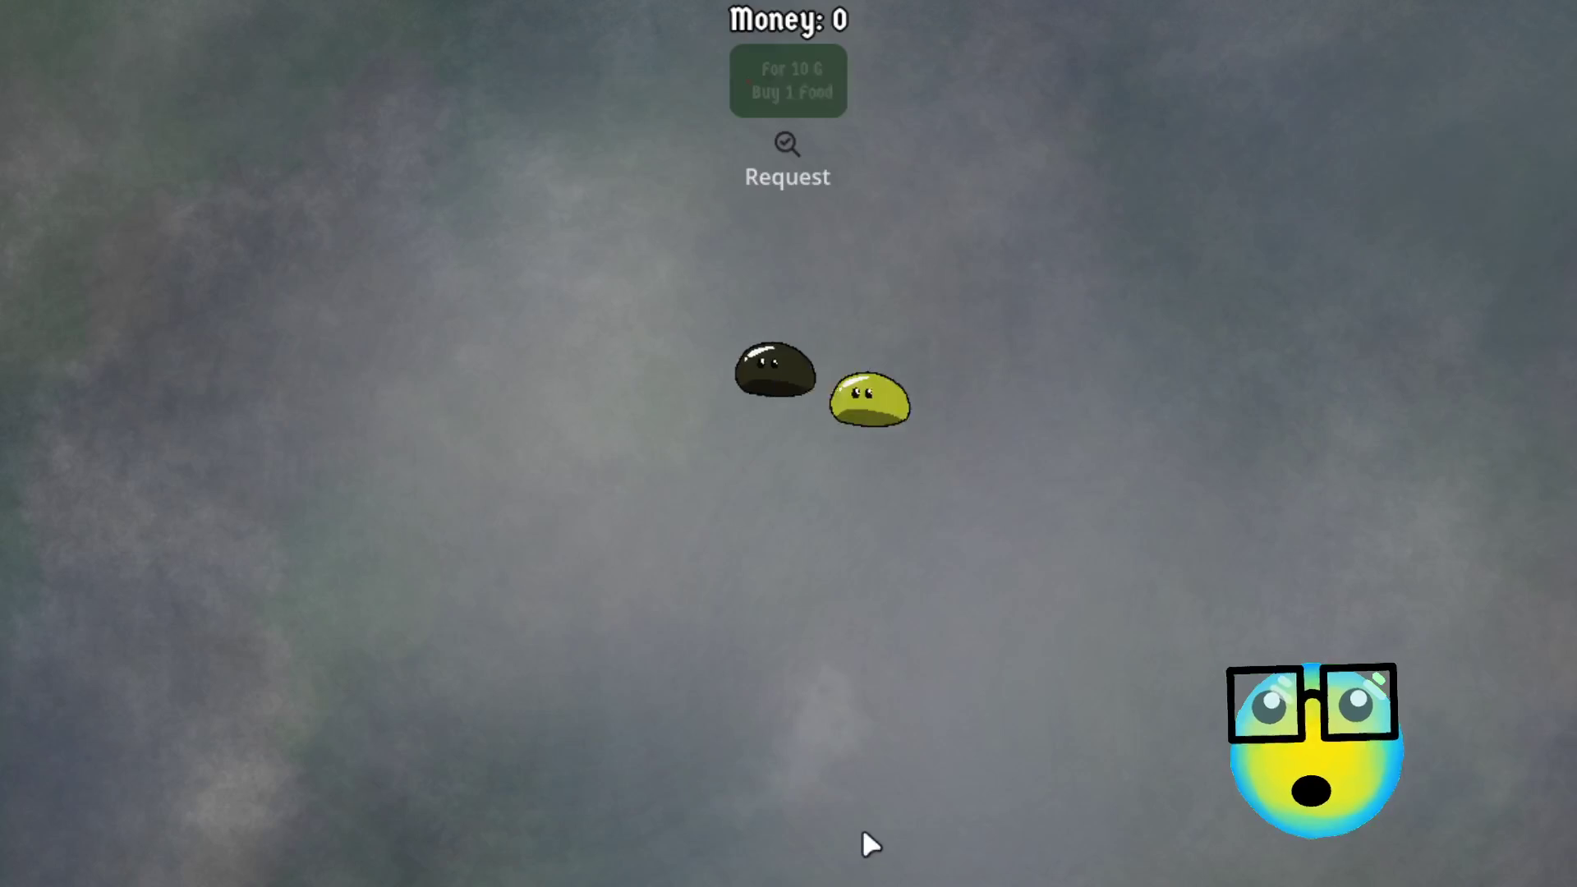
{"action": "left_click", "coordinate": [867, 414]}
{"action": "left_click", "coordinate": [581, 859]}
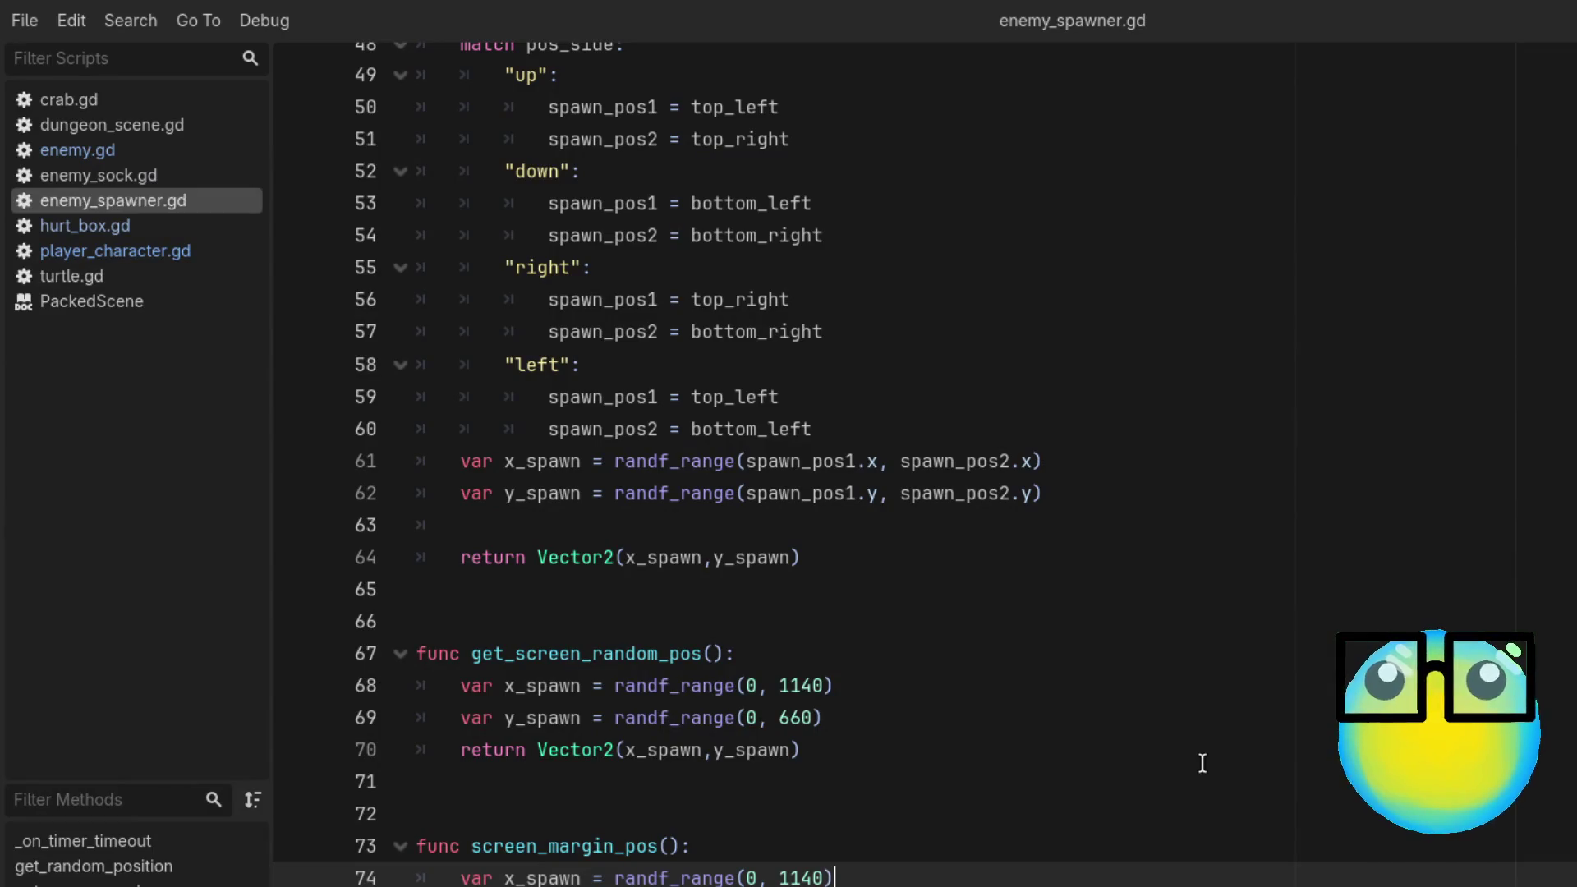
Step: Replace pass in the crab branch with a screen_margin_pos() call and save
{"action": "key", "text": "Return"}
{"action": "scroll", "coordinate": [1202, 763], "scroll_direction": "up", "scroll_amount": 10}
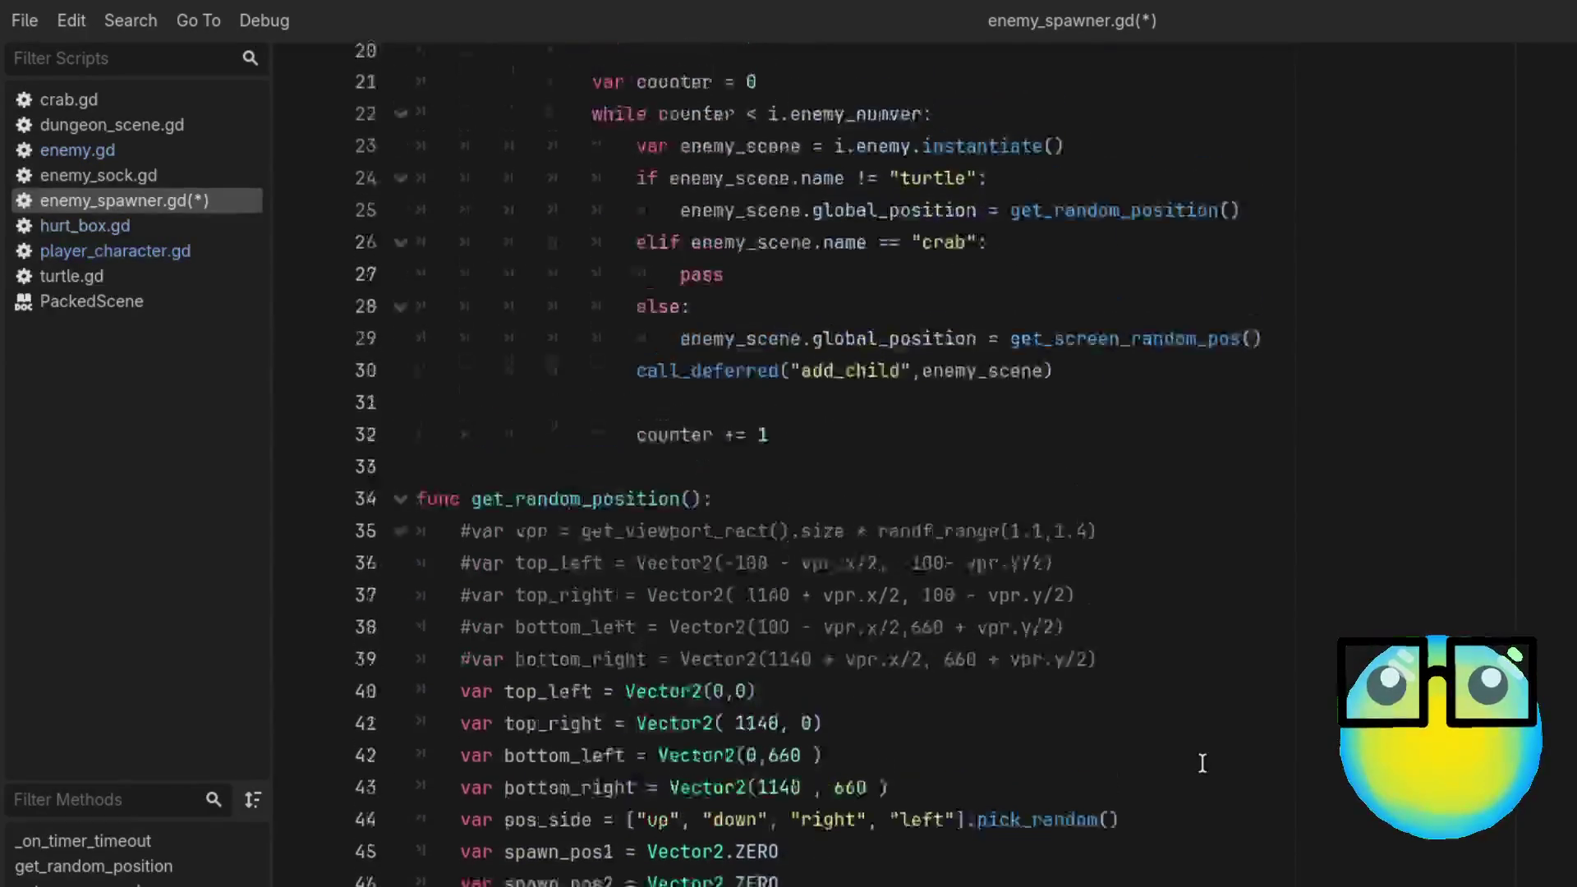
{"action": "left_click", "coordinate": [768, 457]}
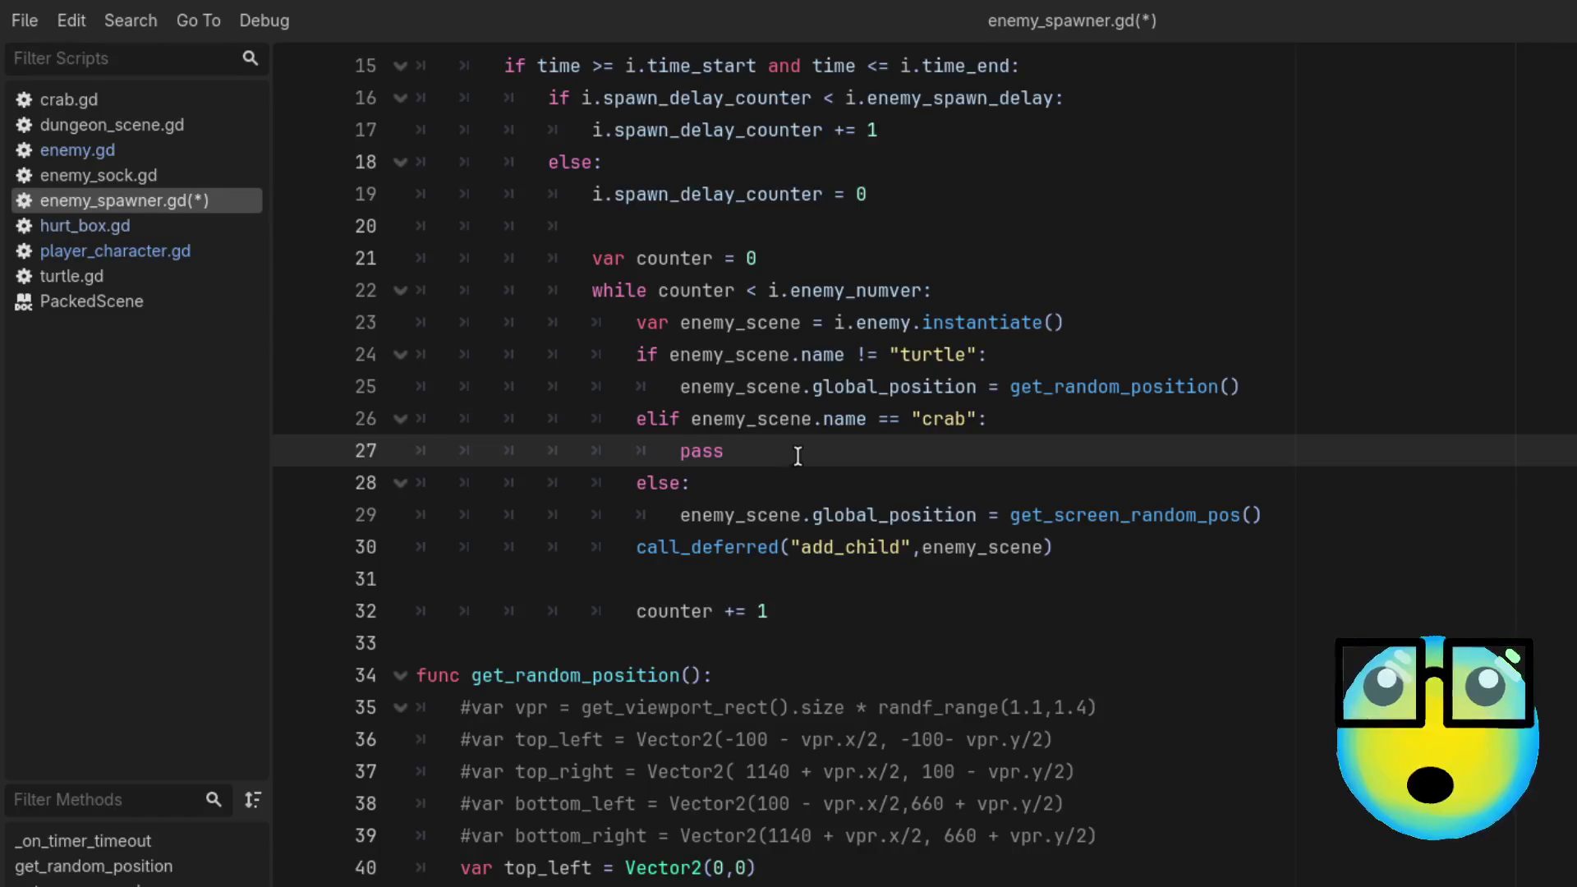
{"action": "key", "text": "BackSpace"}
{"action": "key", "text": "BackSpace"}
{"action": "key", "text": "BackSpace"}
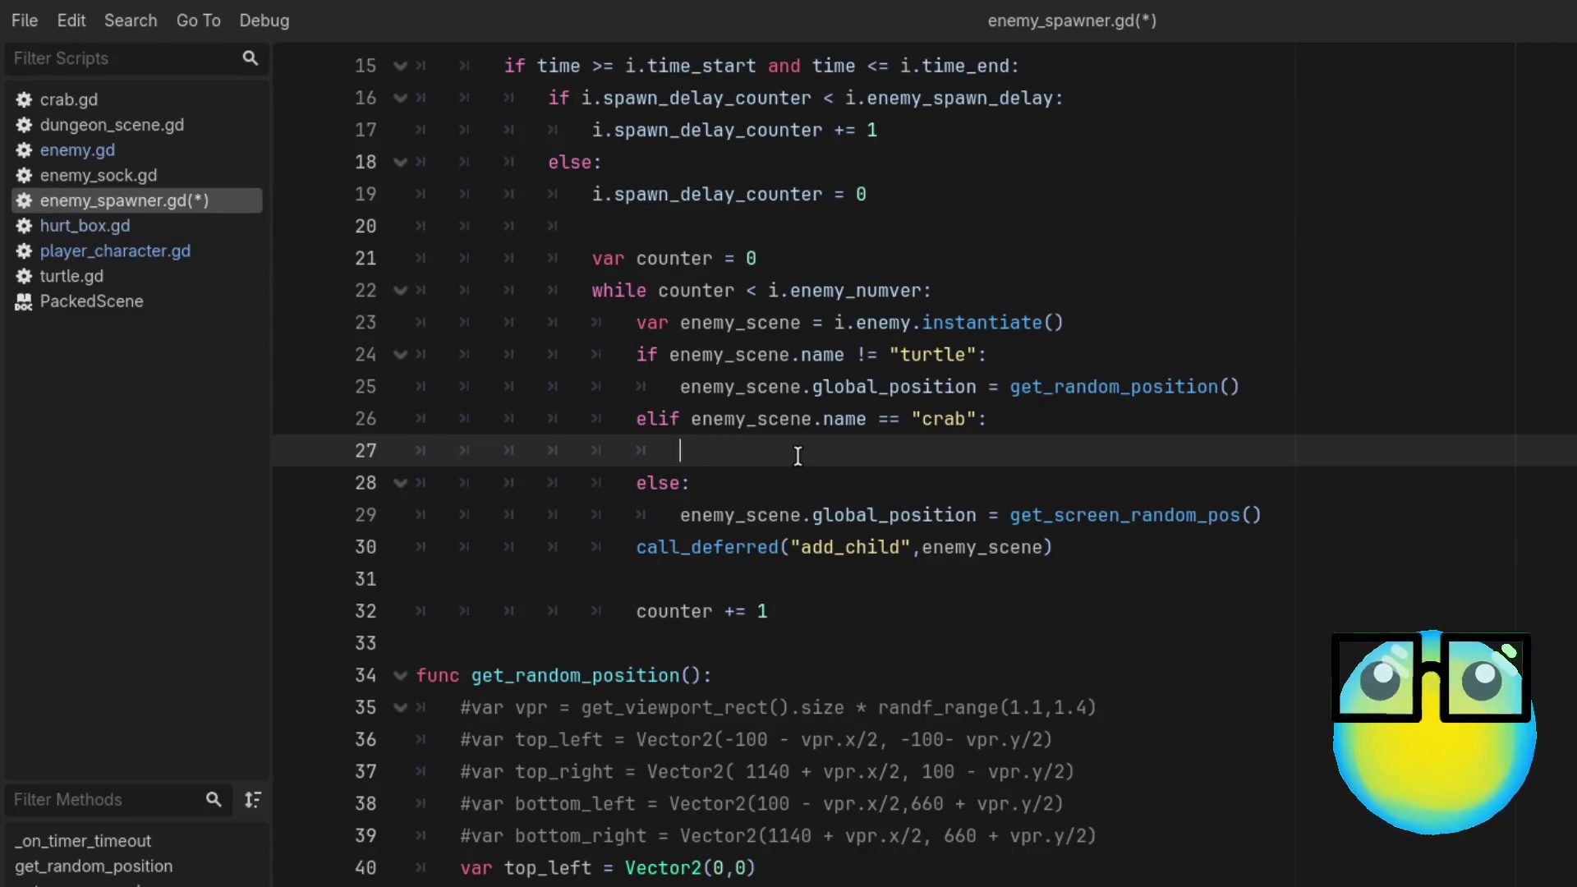
{"action": "type", "text": "sc"}
{"action": "key", "text": "Return"}
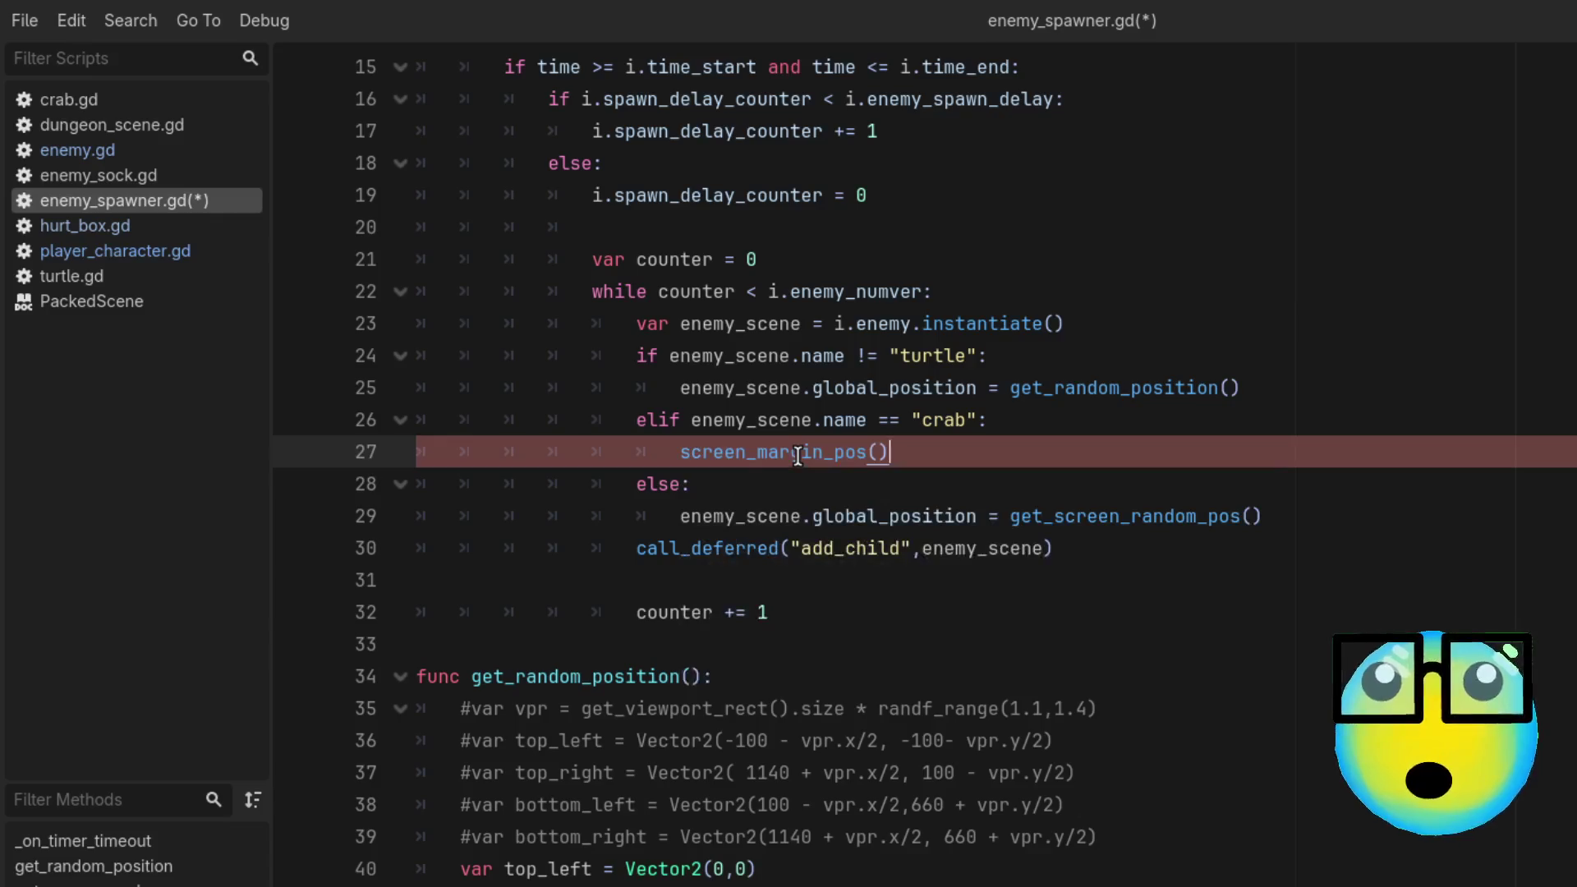
{"action": "key", "text": "ctrl+s"}
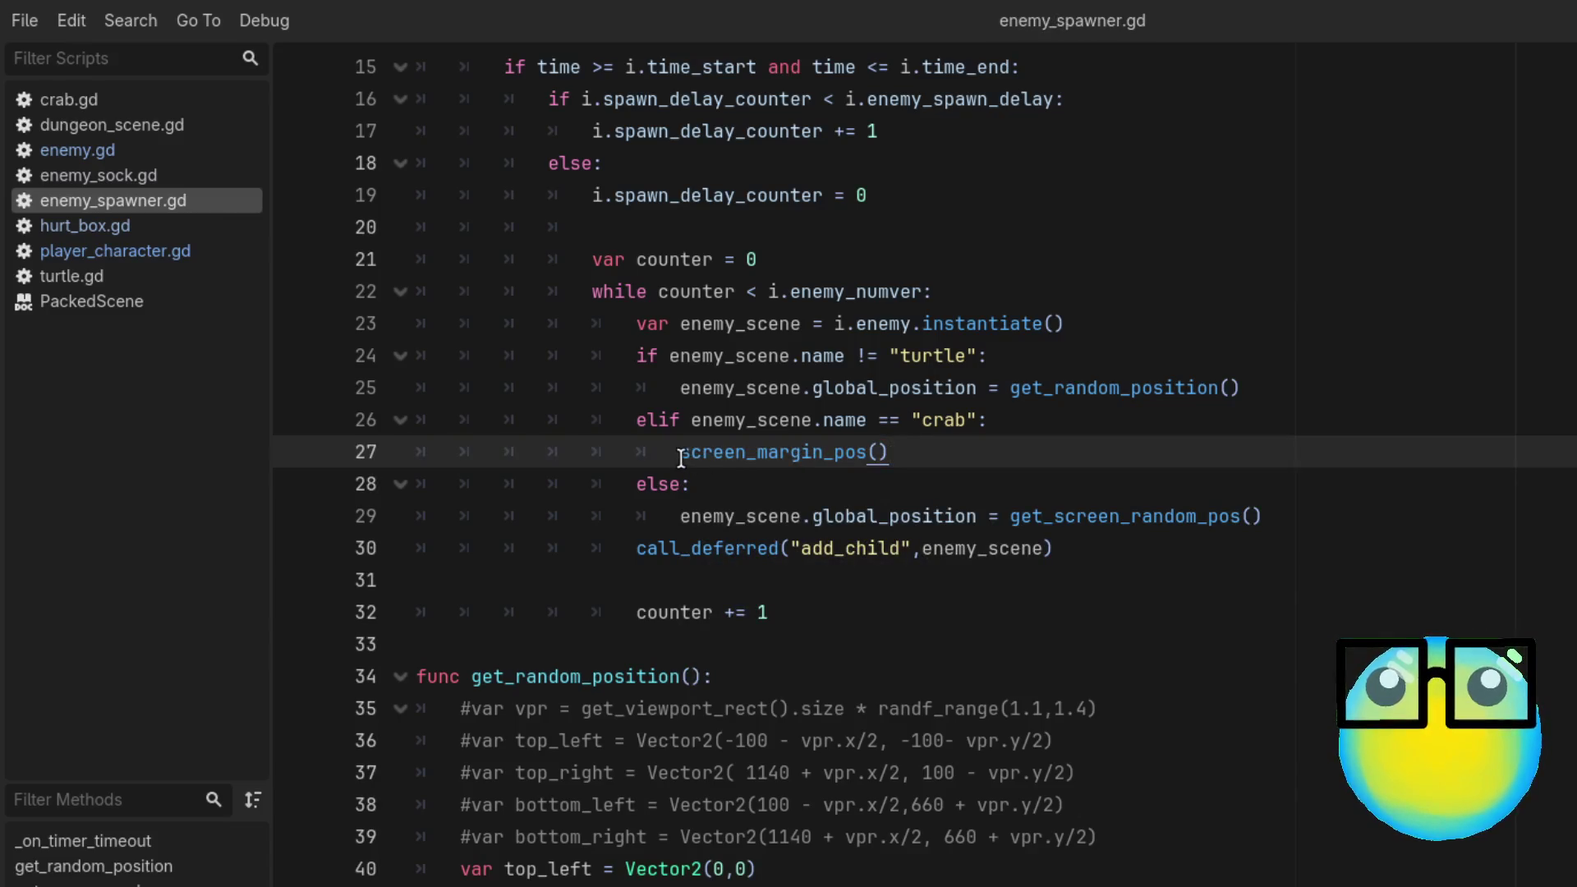
Step: Make line 27 read enemy_scene.global_position = screen_margin_pos() and save the script
{"action": "left_click", "coordinate": [681, 453]}
{"action": "type", "text": "enemy"}
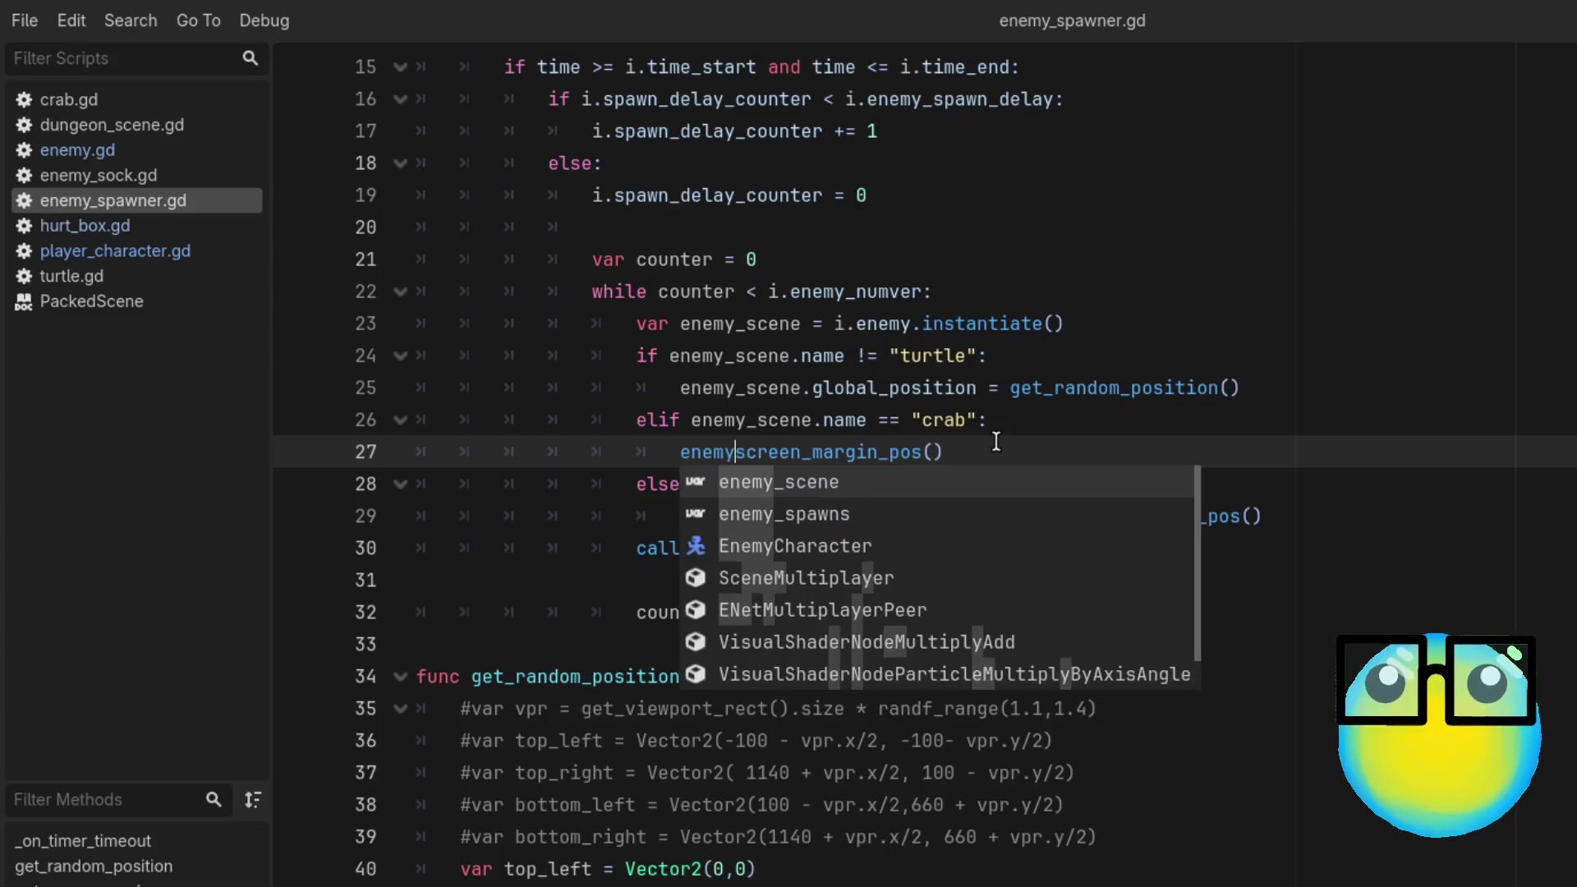
{"action": "key", "text": "Tab"}
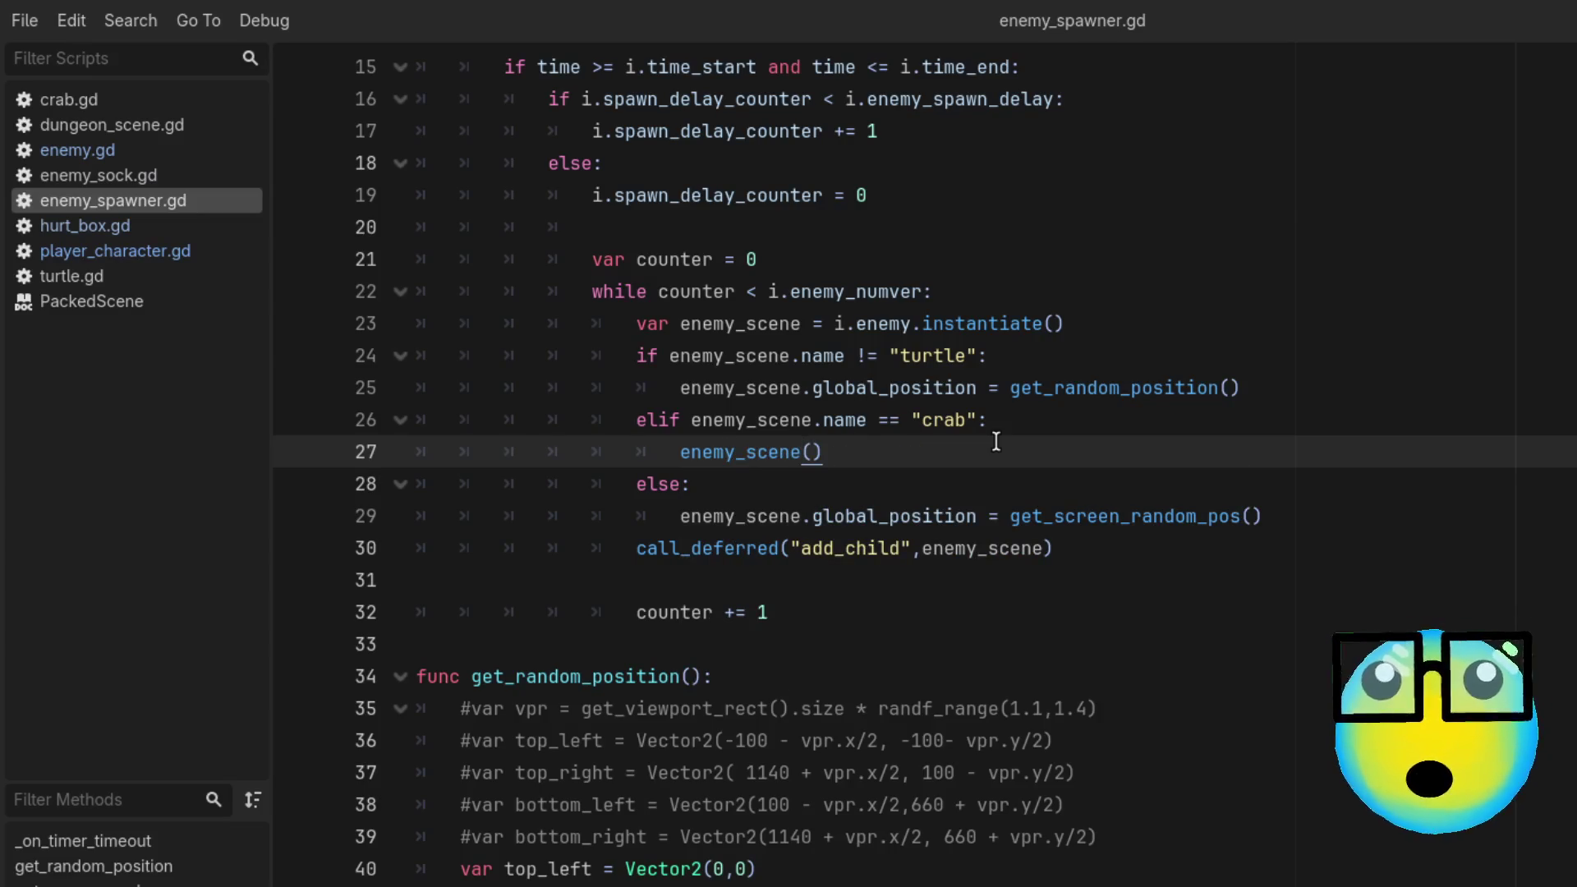
{"action": "type", "text": "."}
{"action": "type", "text": "globa"}
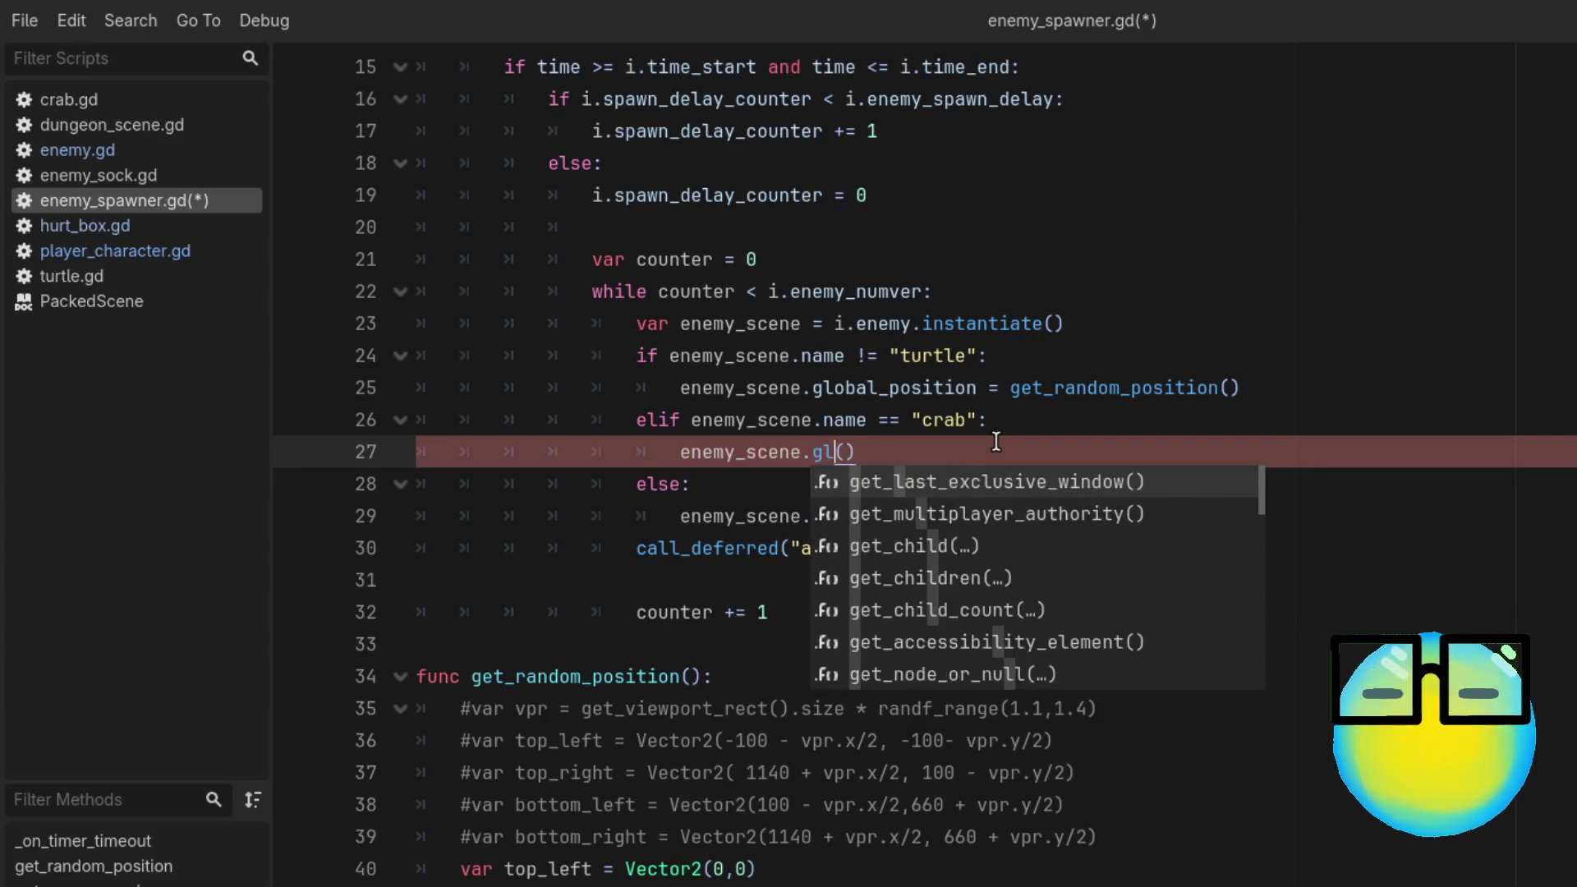
{"action": "type", "text": "l"}
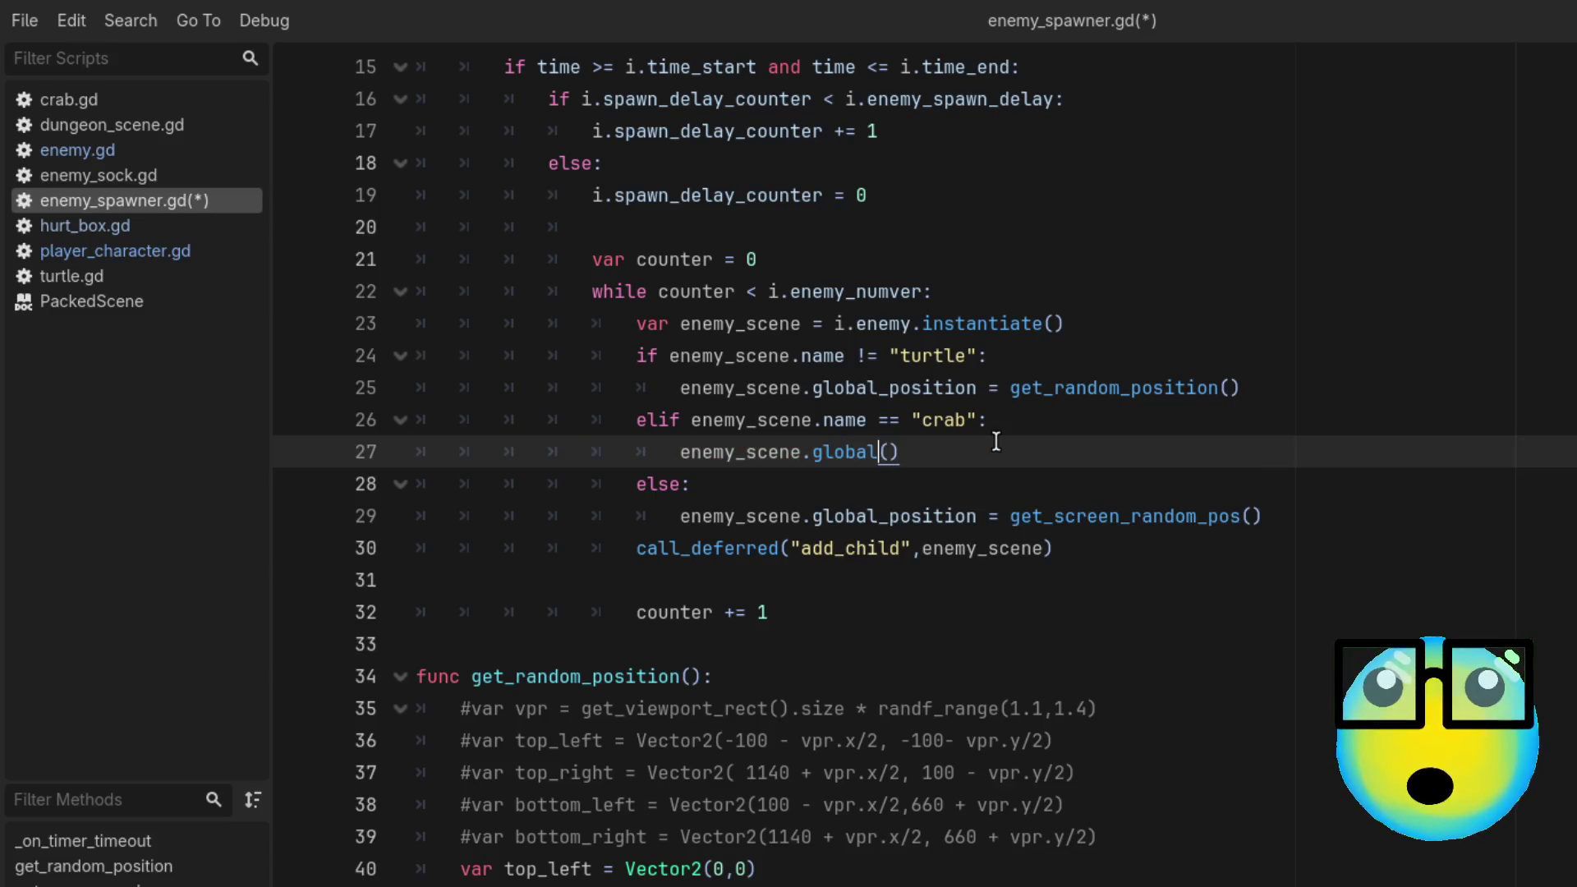
{"action": "key", "text": "BackSpace"}
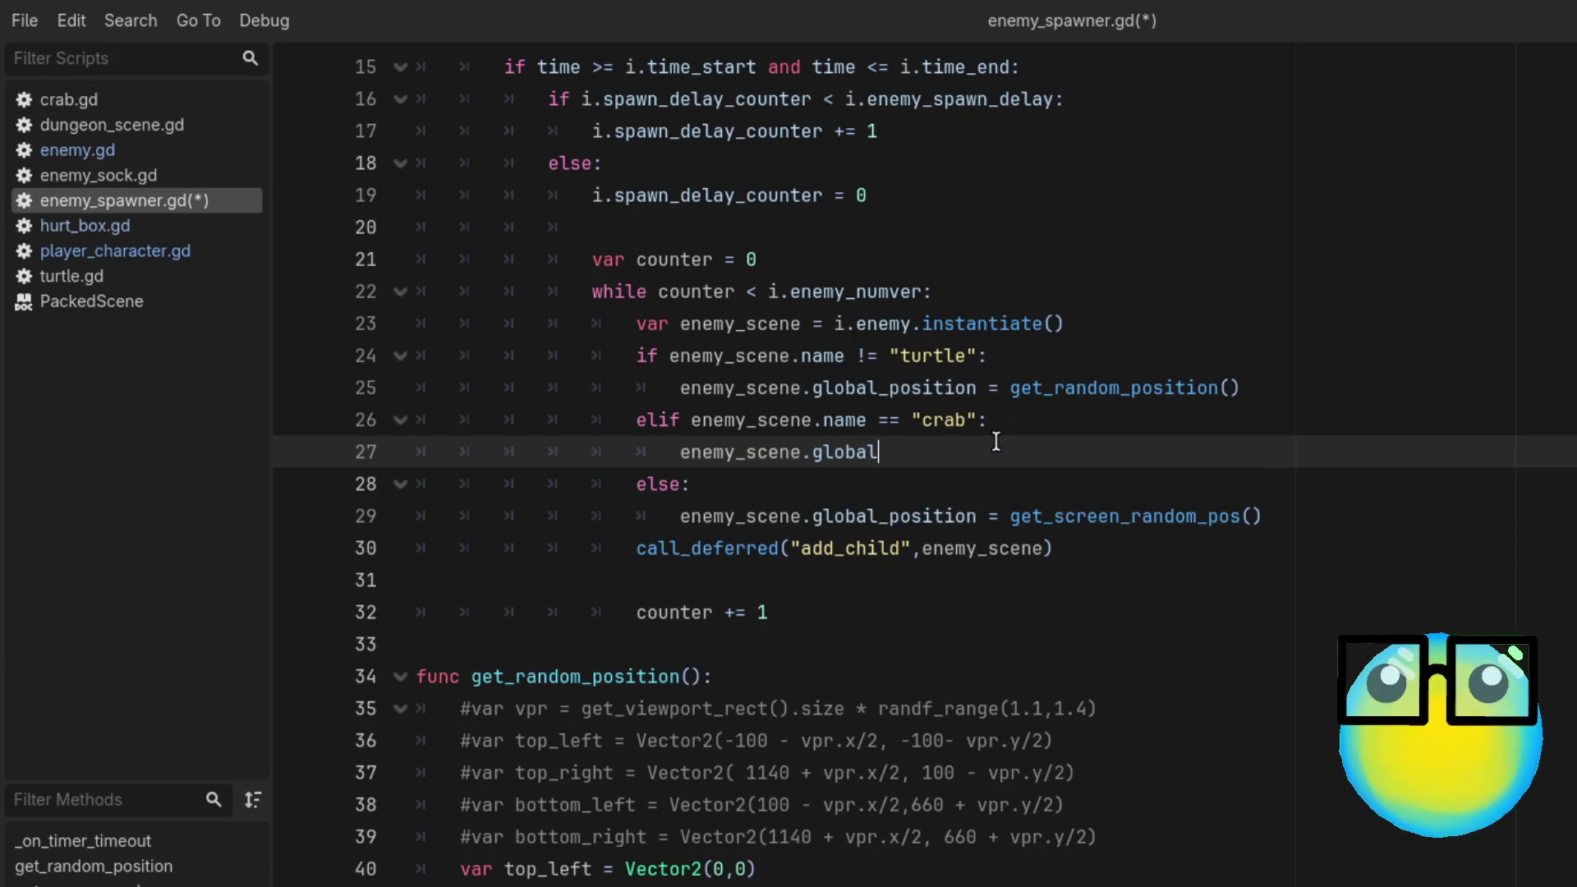
{"action": "type", "text": "_posi"}
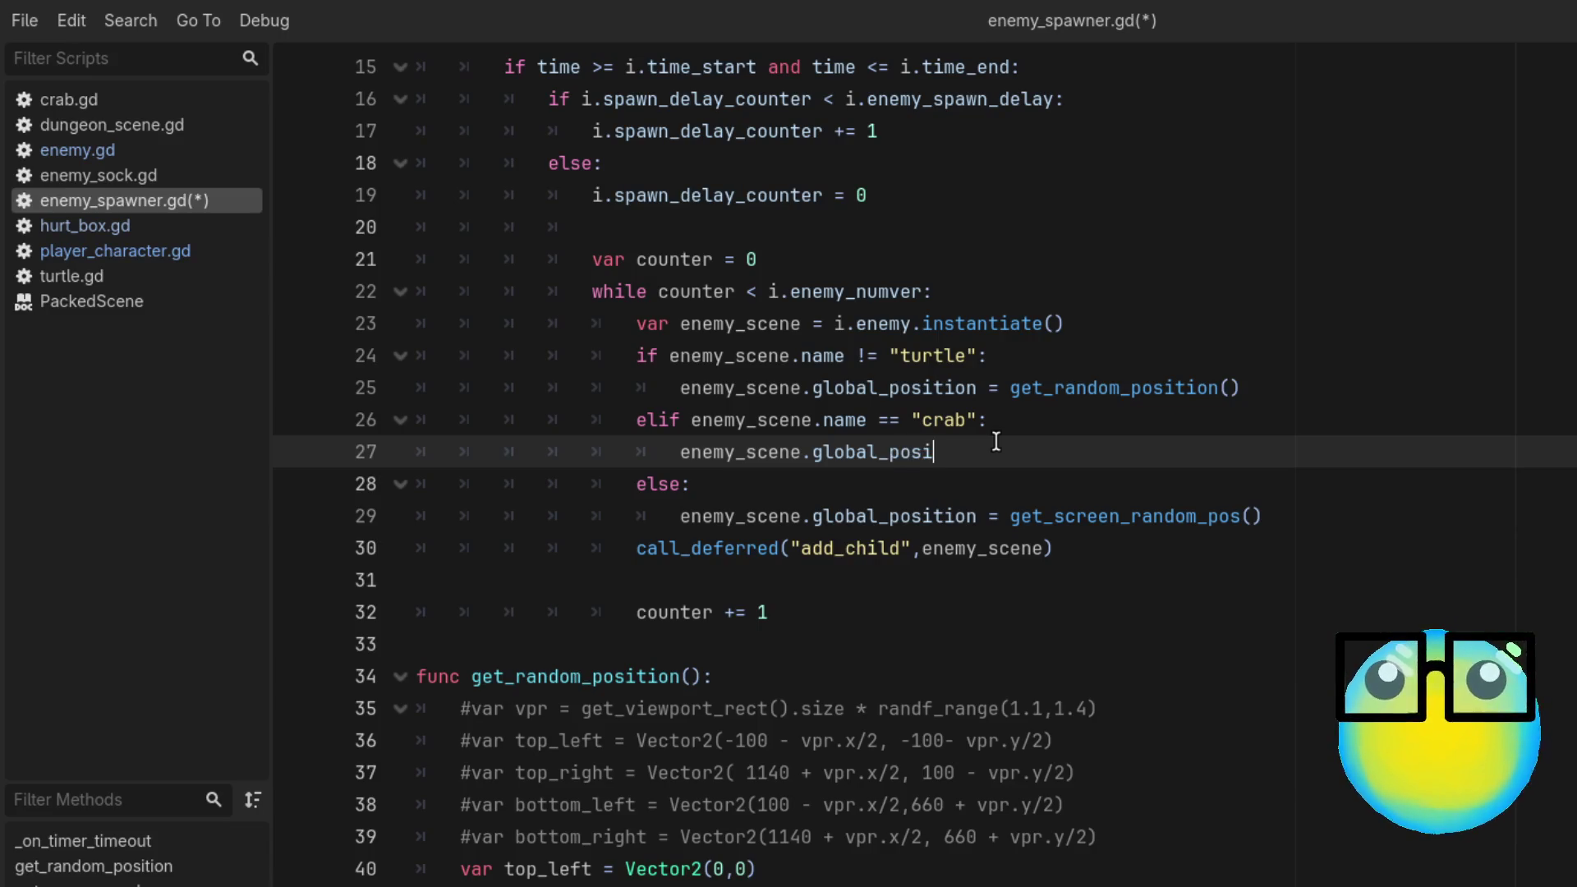
{"action": "type", "text": "tion = get"}
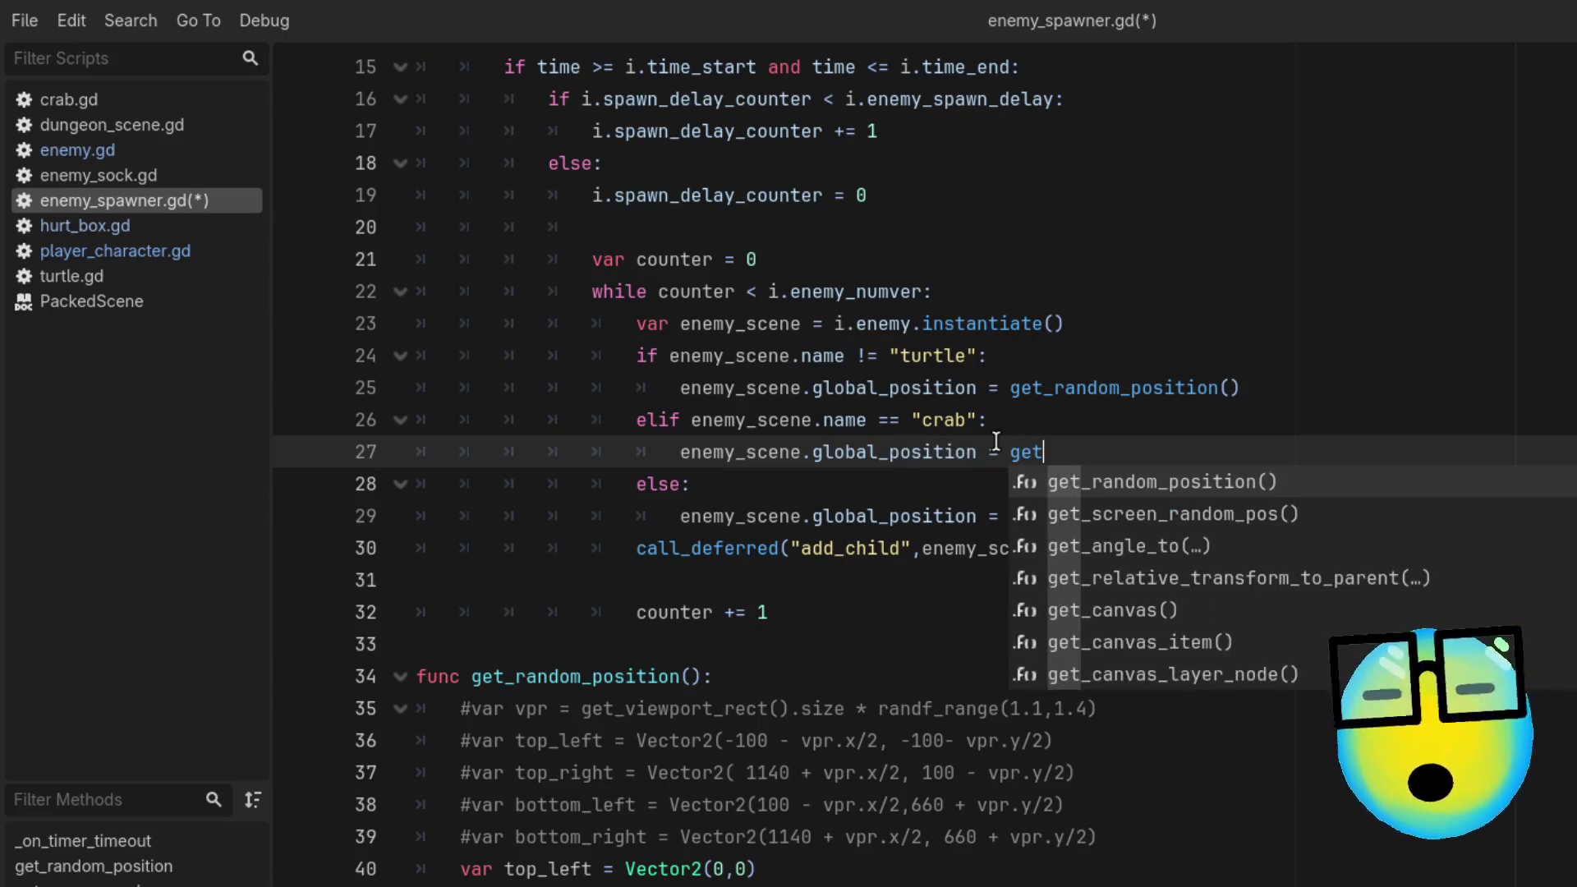
{"action": "key", "text": "BackSpace"}
{"action": "key", "text": "BackSpace"}
{"action": "key", "text": "BackSpace"}
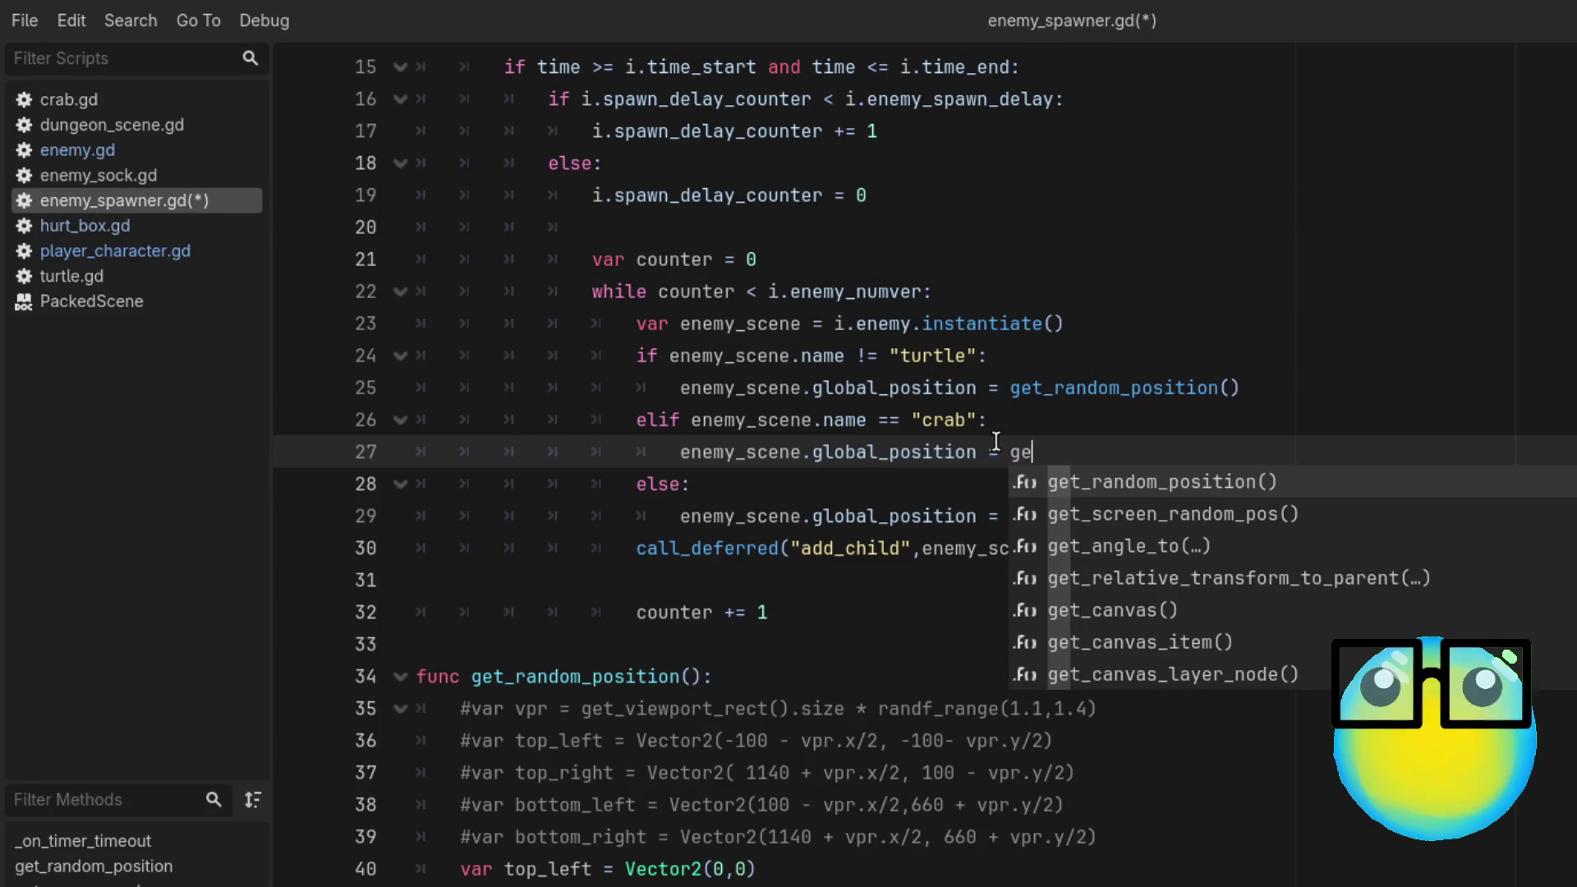
{"action": "type", "text": "sc"}
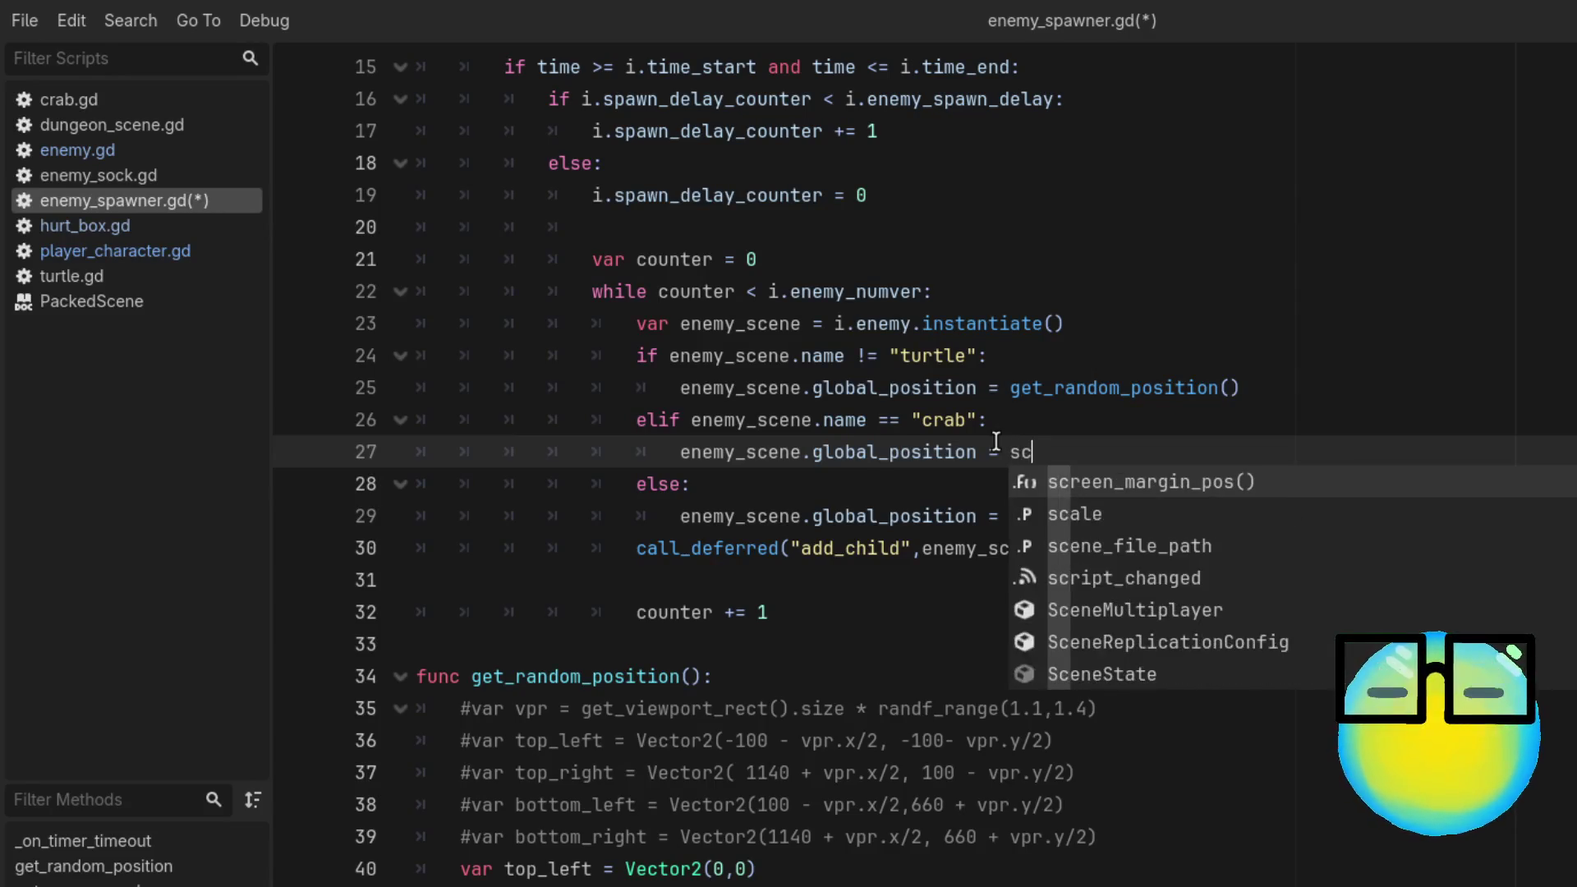
{"action": "key", "text": "Return"}
{"action": "scroll", "coordinate": [996, 442], "scroll_direction": "down", "scroll_amount": 6}
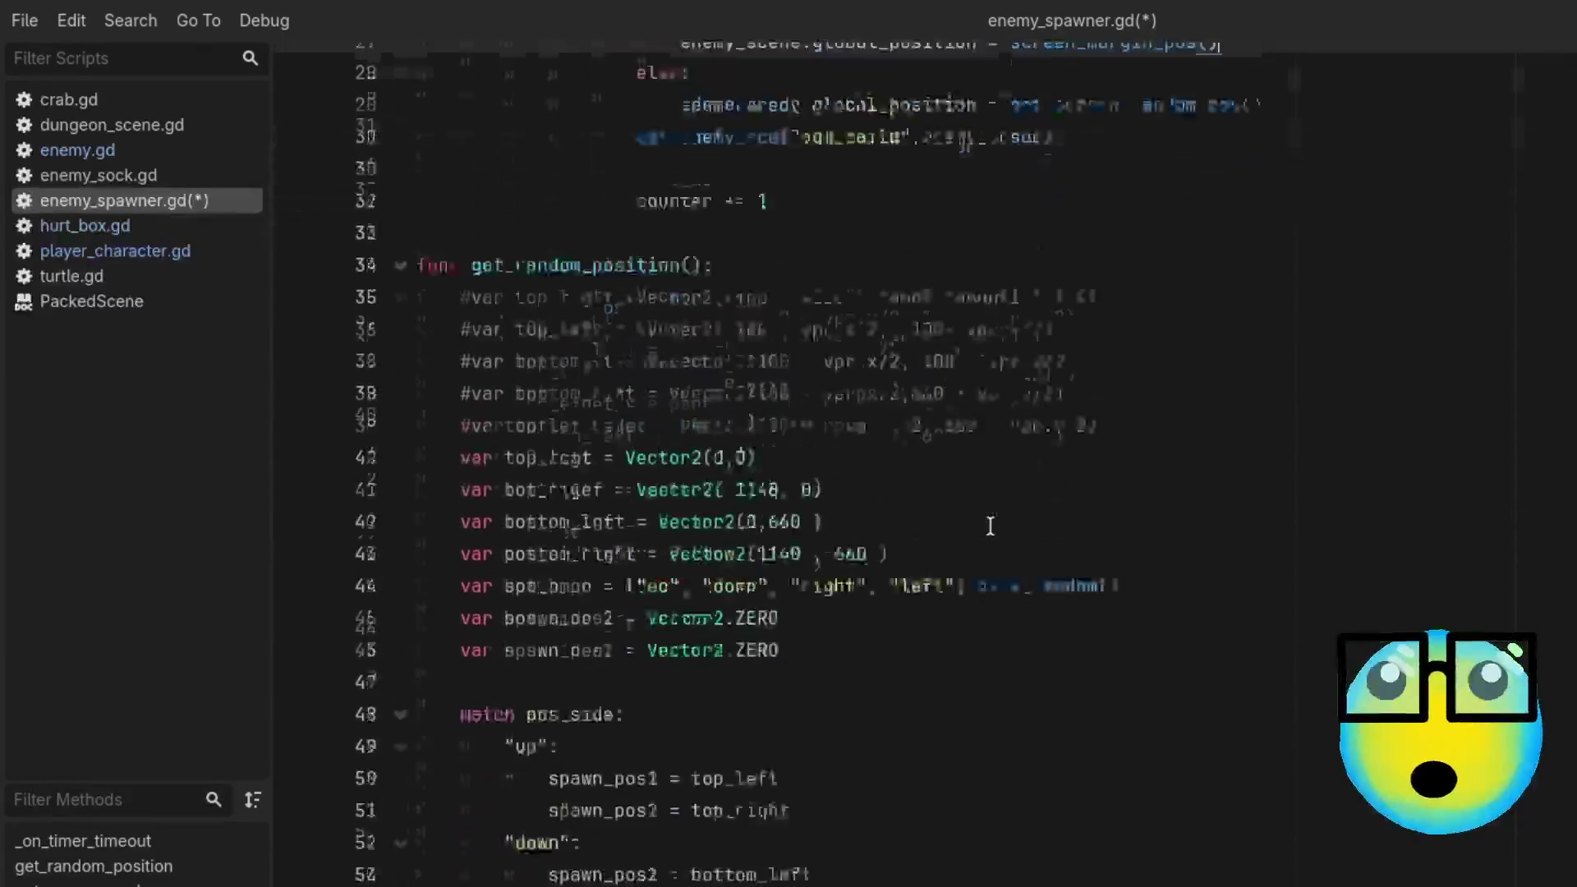
{"action": "scroll", "coordinate": [904, 460], "scroll_direction": "down", "scroll_amount": 3}
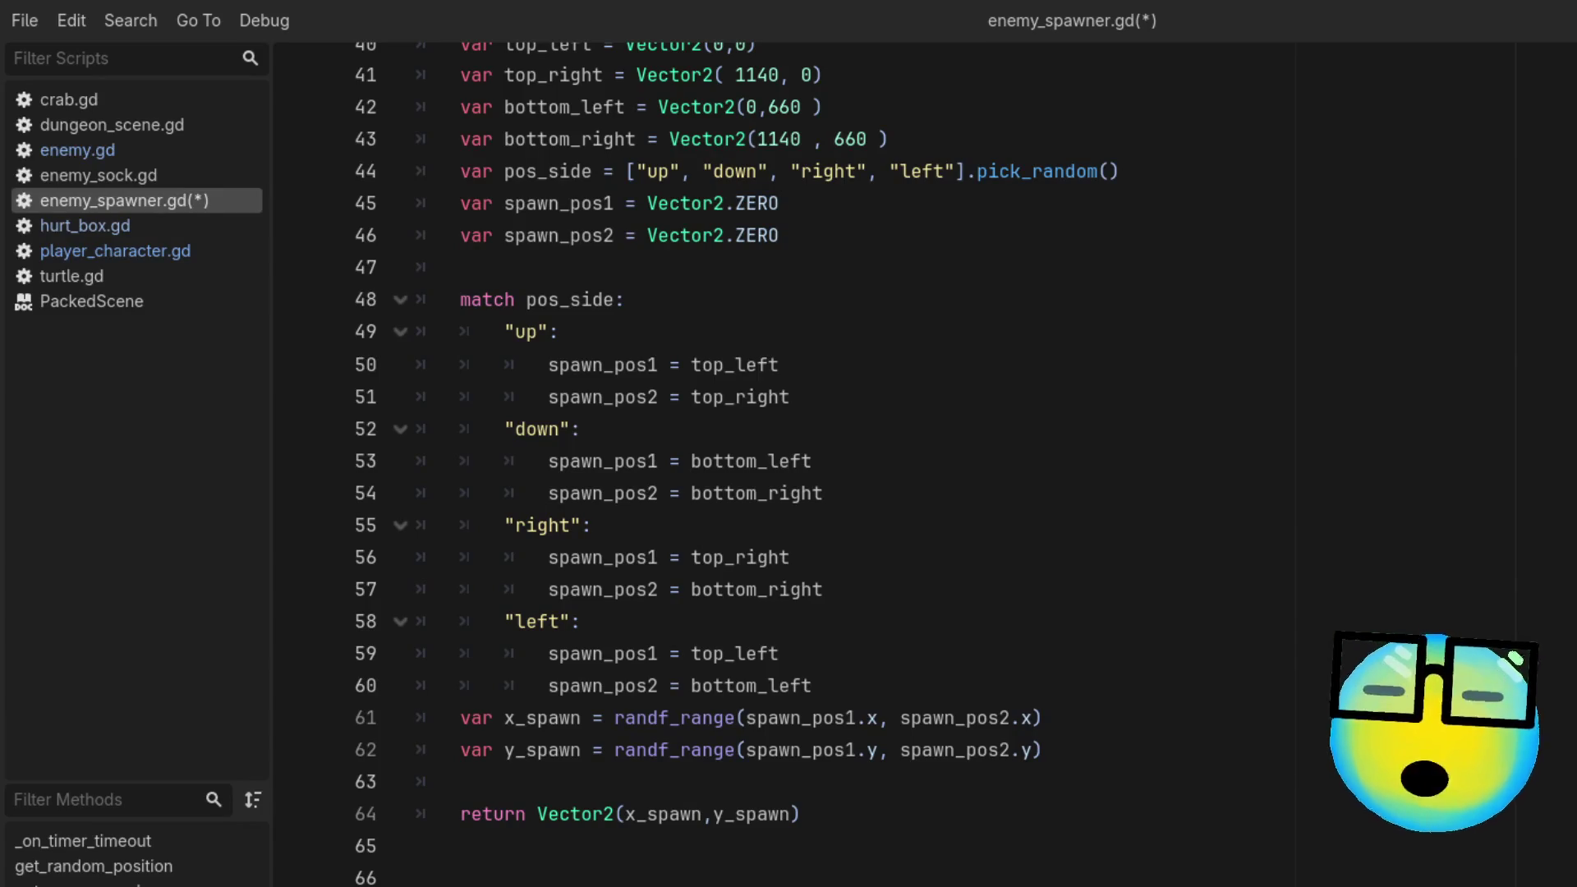
{"action": "key", "text": "ctrl+s"}
{"action": "scroll", "coordinate": [855, 418], "scroll_direction": "up", "scroll_amount": 8}
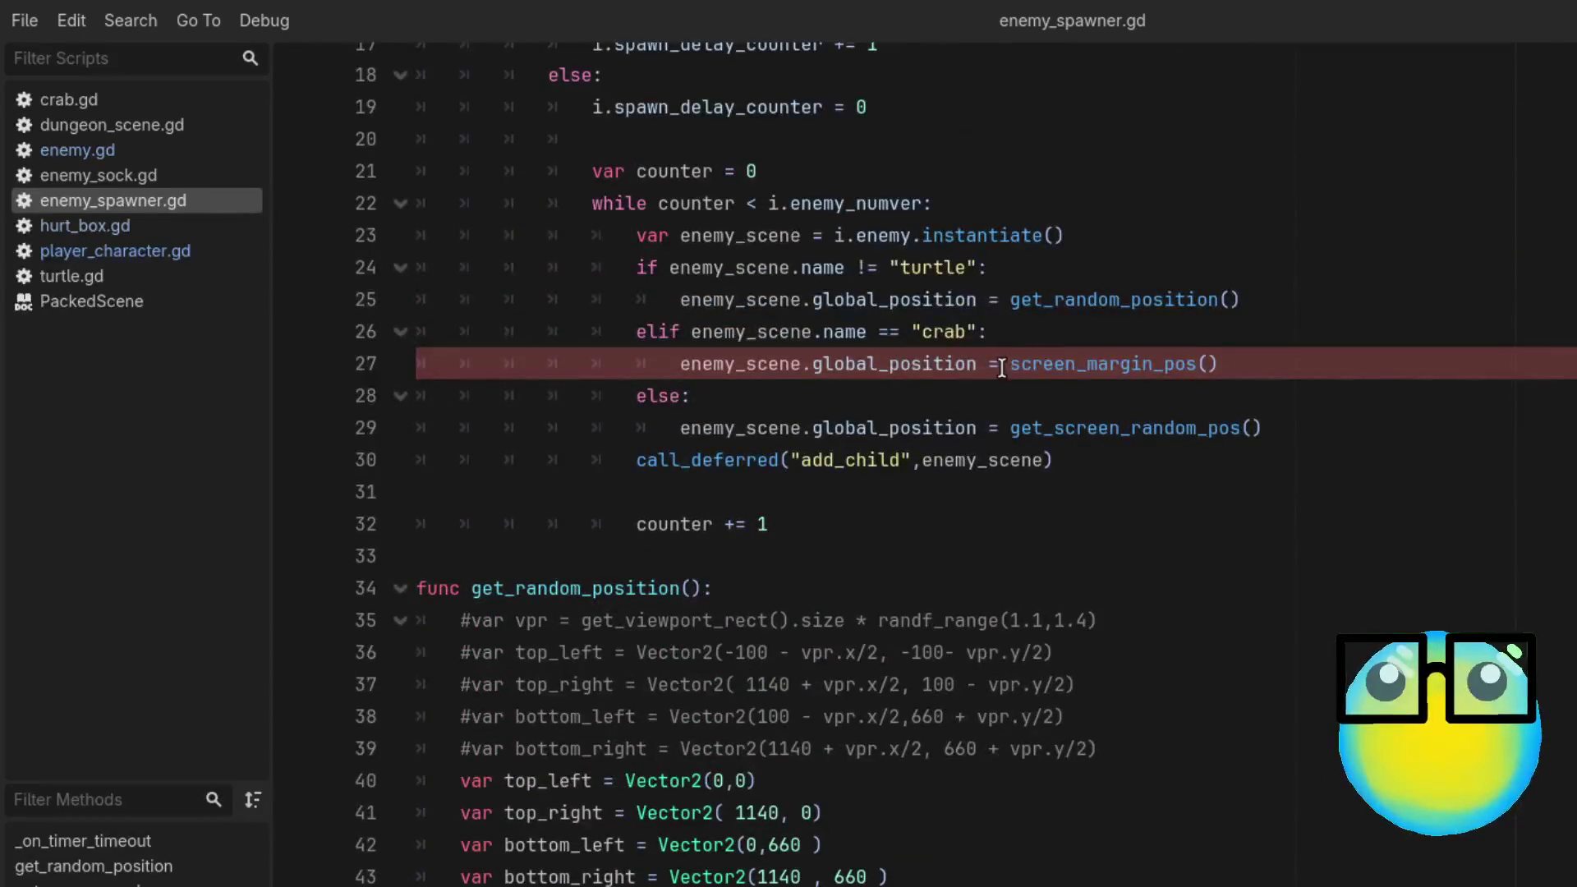
Step: Add the get_ prefix so line 27 calls get_screen_margin_pos(), then save
{"action": "left_click", "coordinate": [1010, 364]}
{"action": "type", "text": "get_"}
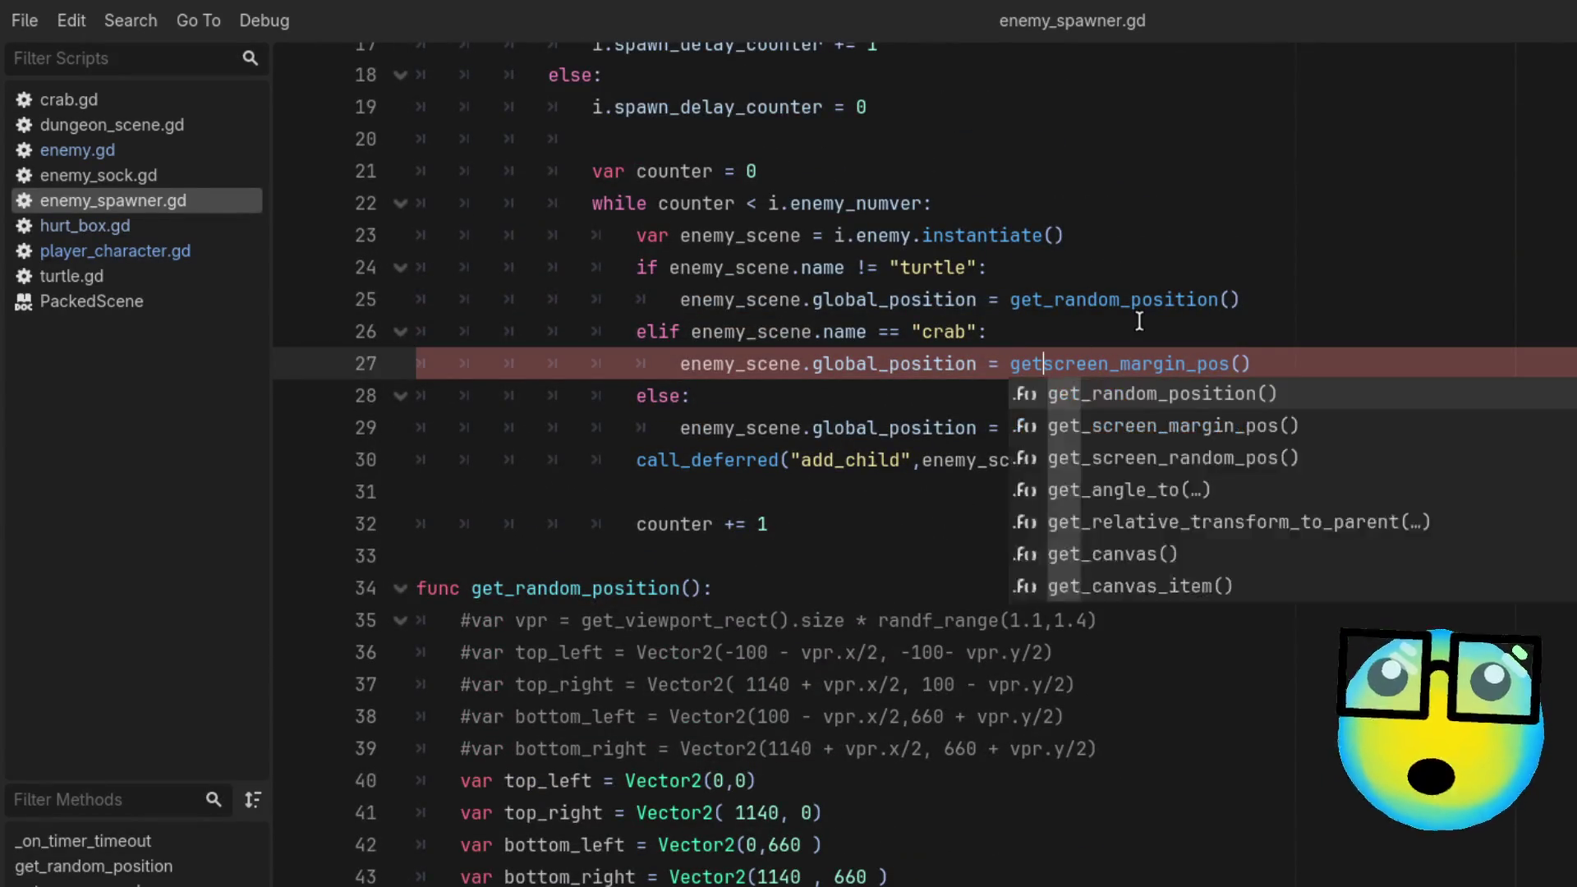
{"action": "left_click", "coordinate": [1352, 854]}
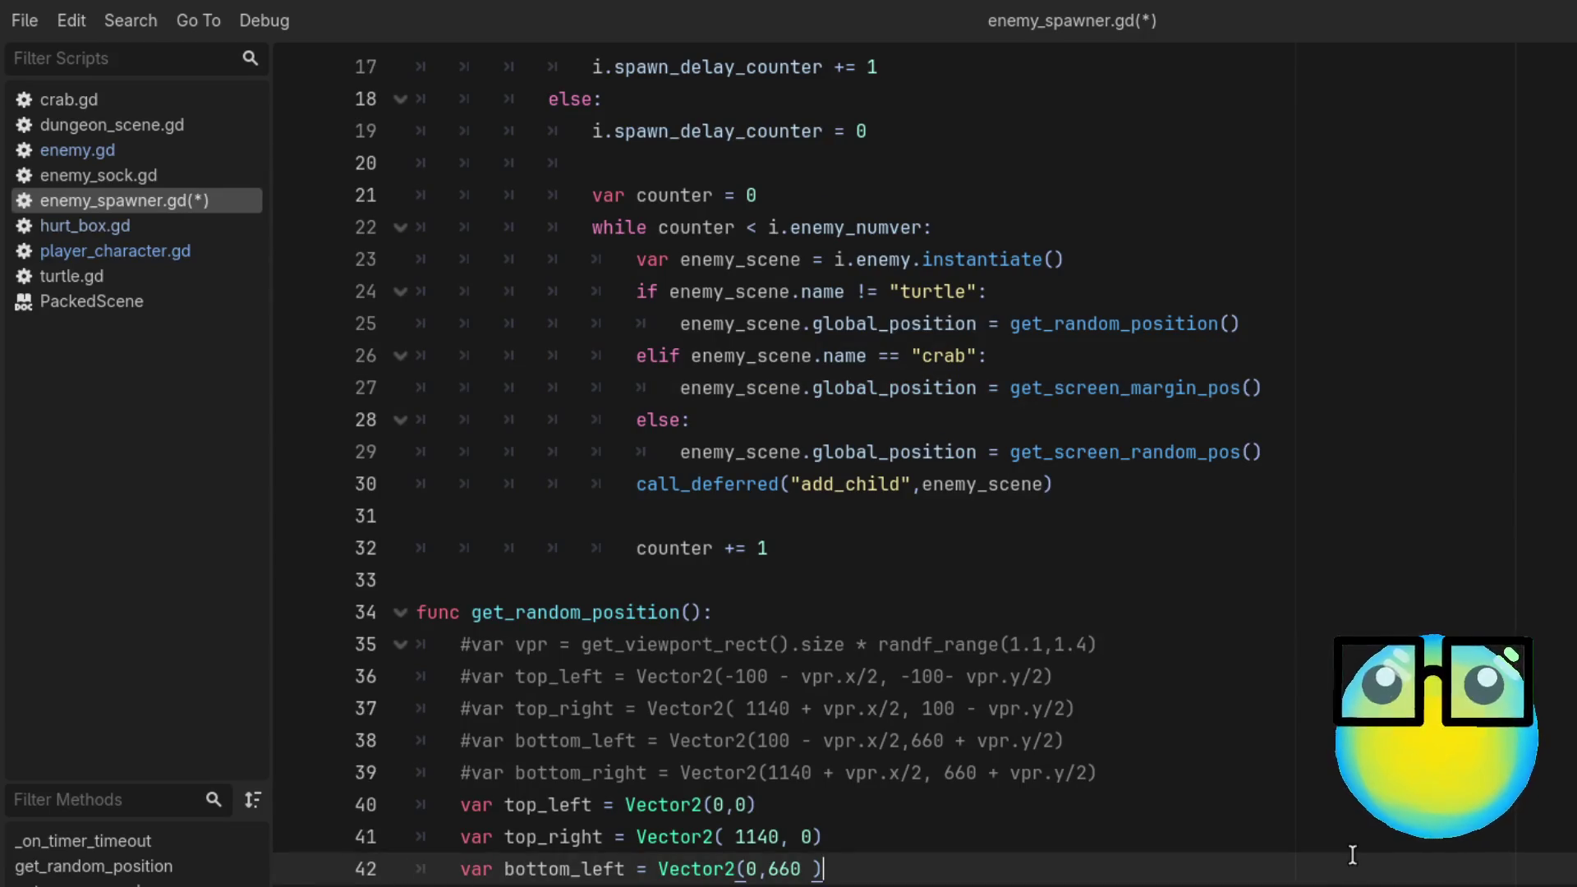
{"action": "key", "text": "ctrl+s"}
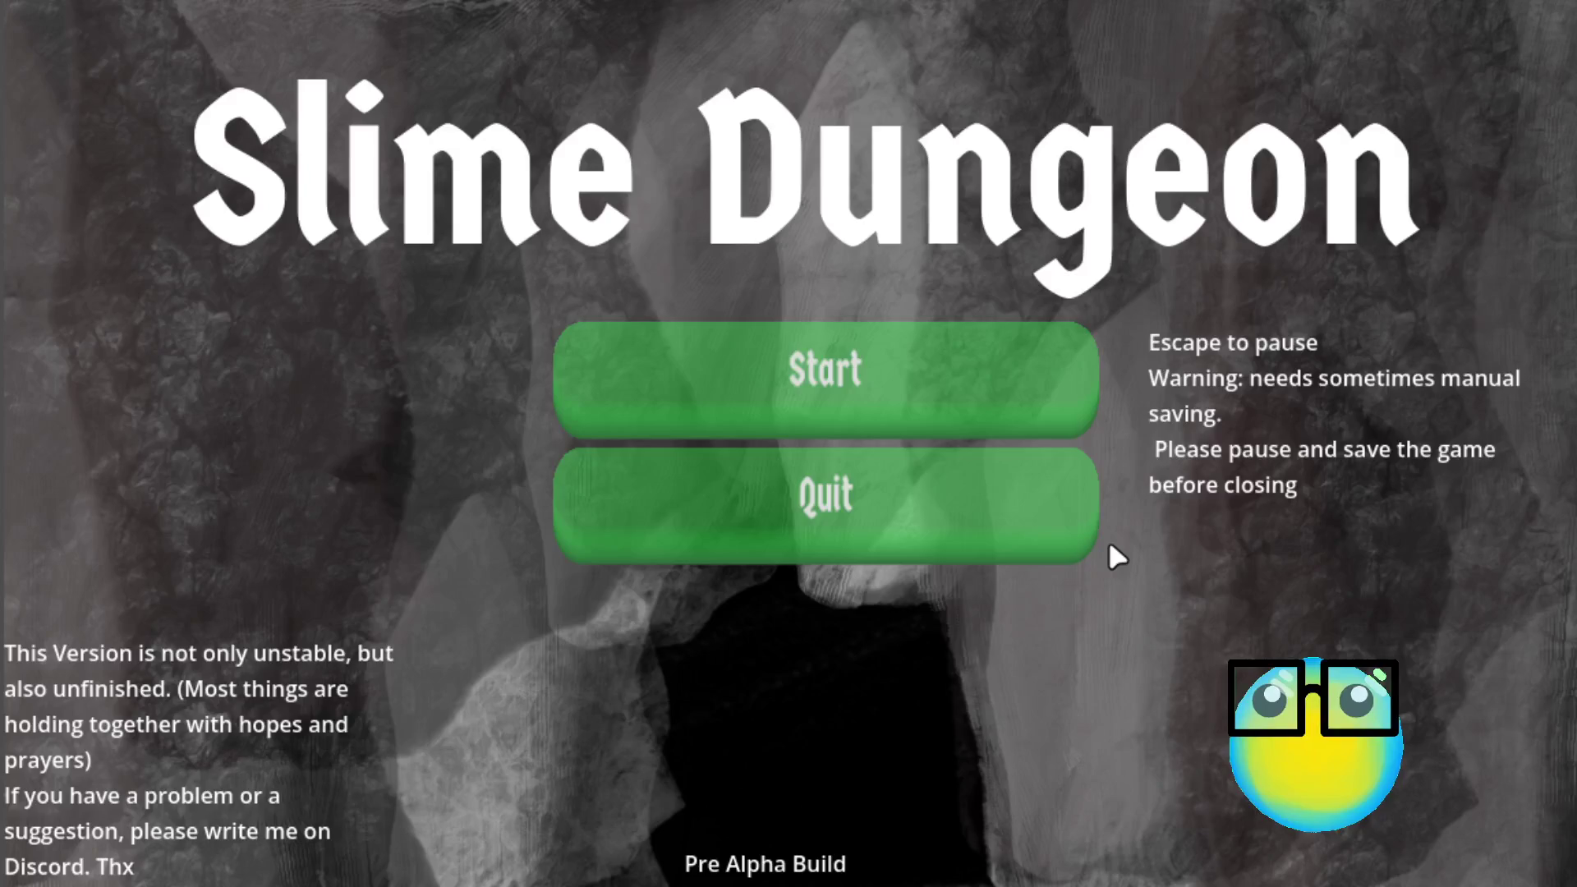
Step: Start the game, select the slime and send it on a mission
{"action": "left_click", "coordinate": [912, 429]}
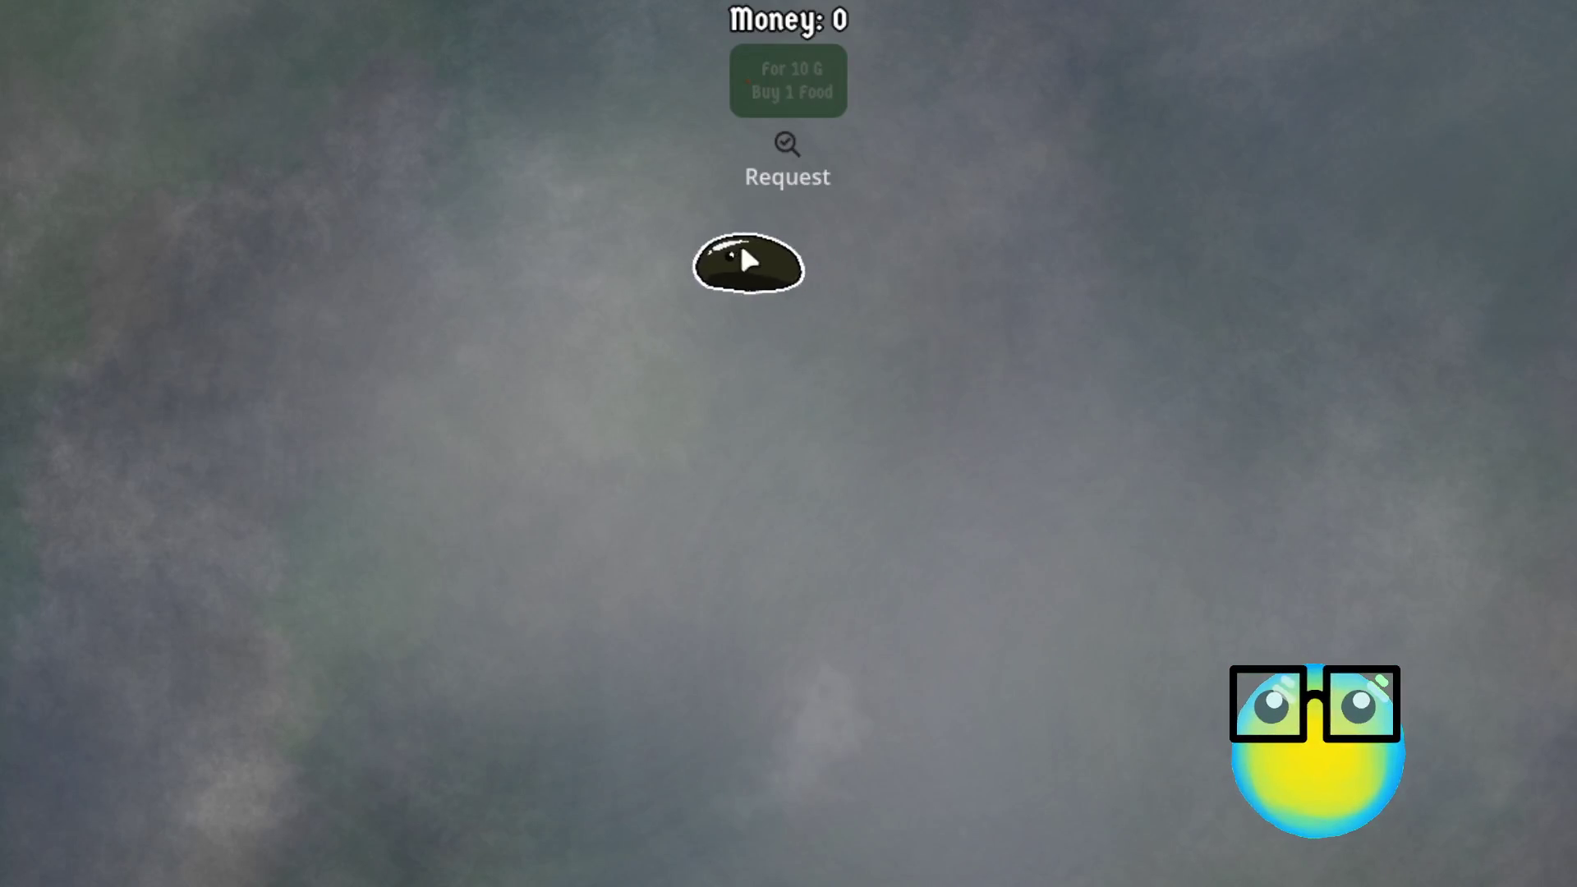
{"action": "left_click", "coordinate": [745, 260]}
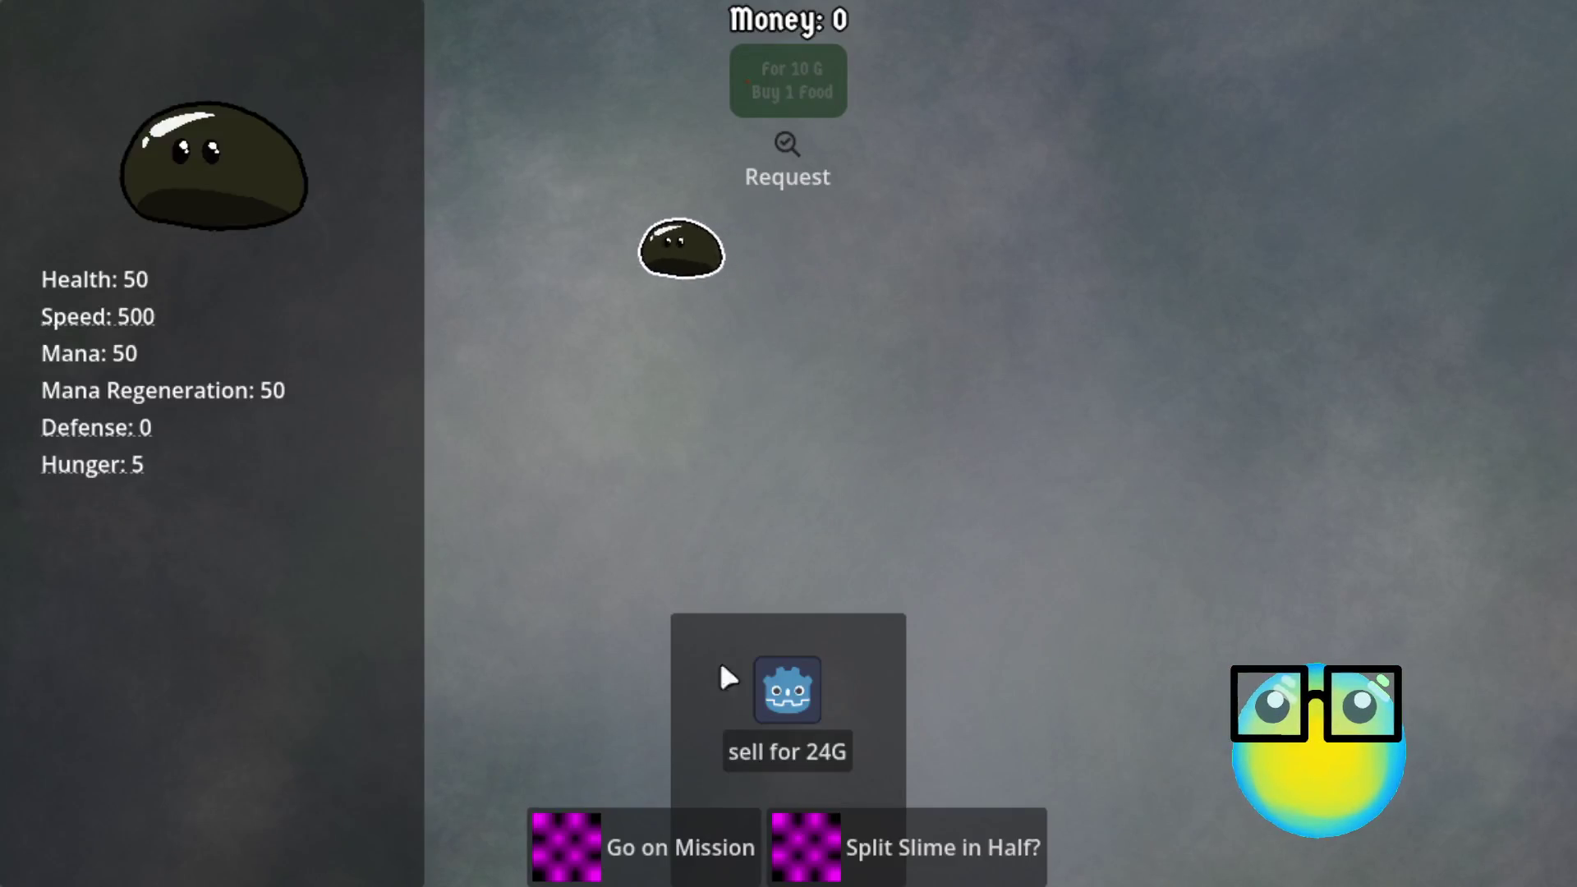
{"action": "left_click", "coordinate": [676, 866]}
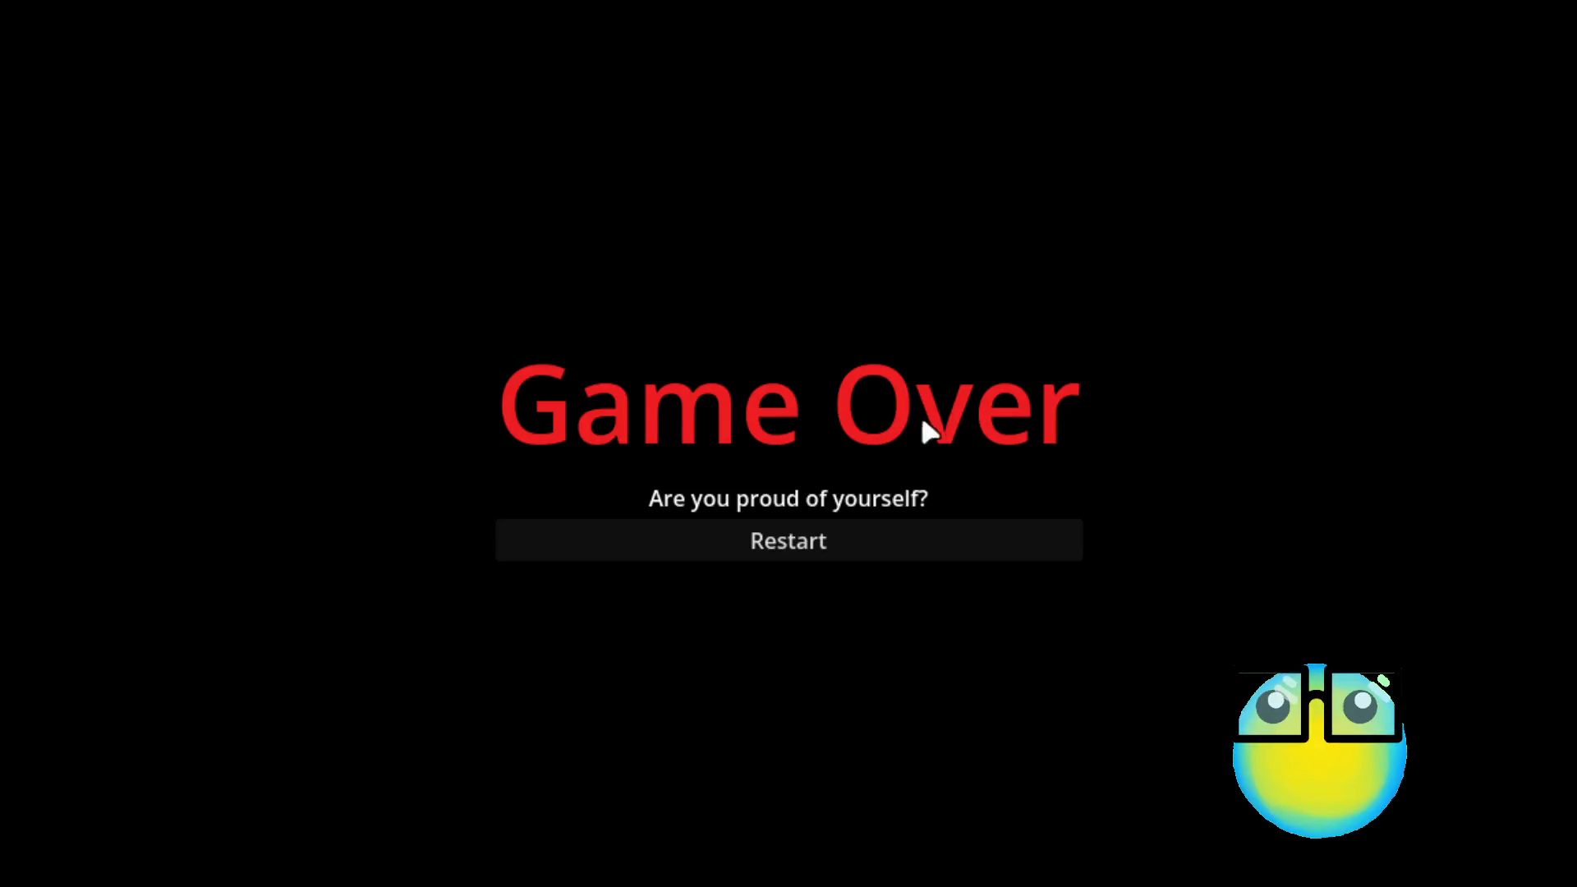
Step: After Game Over, restart, return to the slime hub, open the green slime's panel, and pause
{"action": "left_click", "coordinate": [925, 541]}
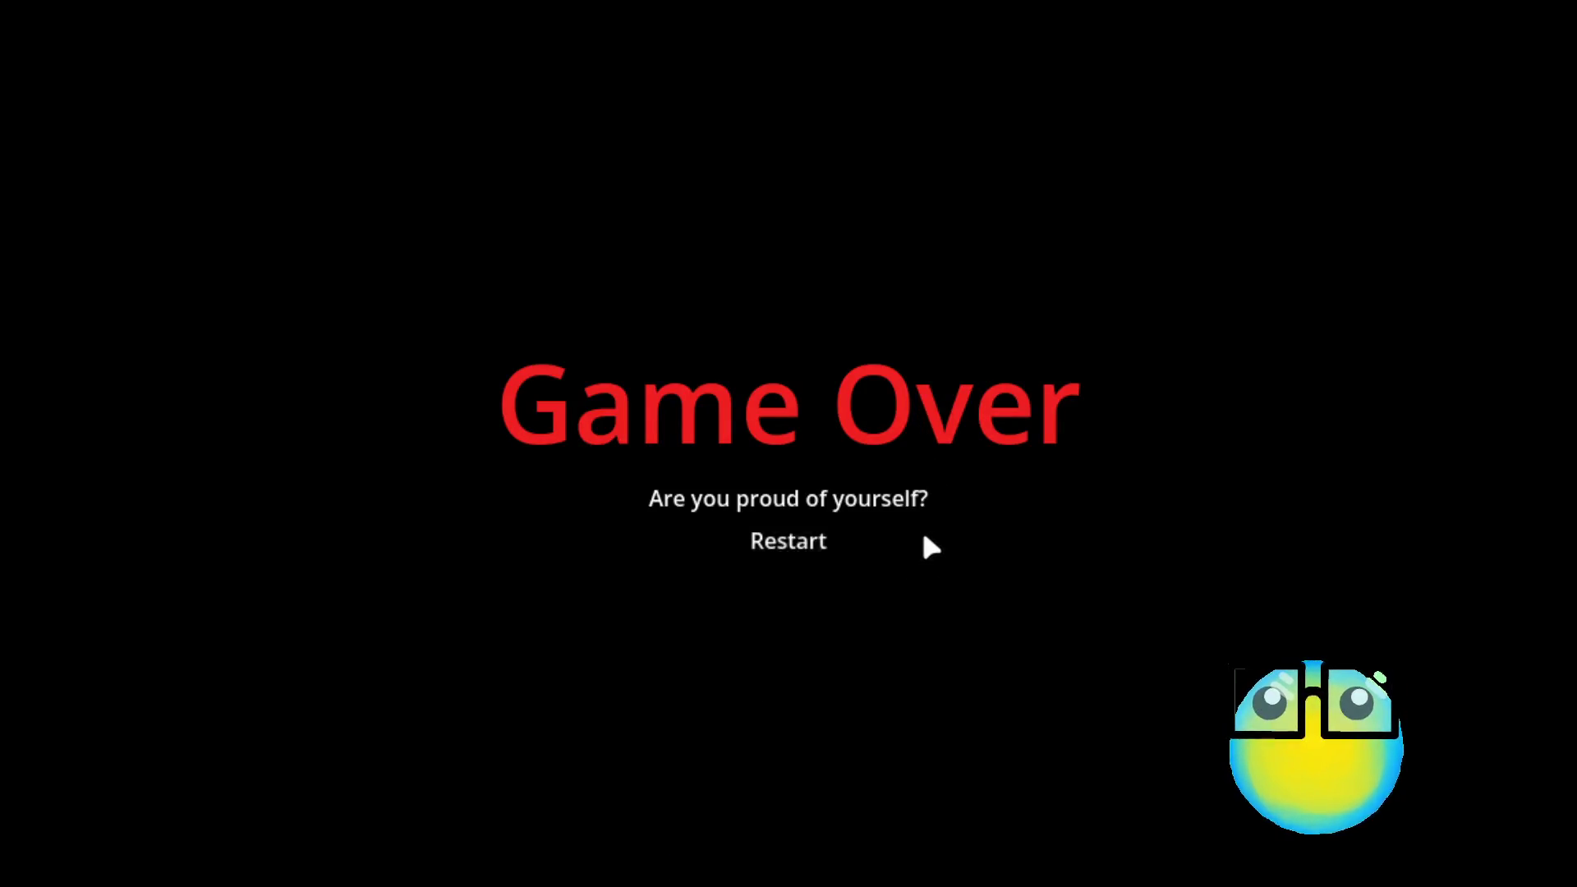
{"action": "left_click", "coordinate": [863, 861]}
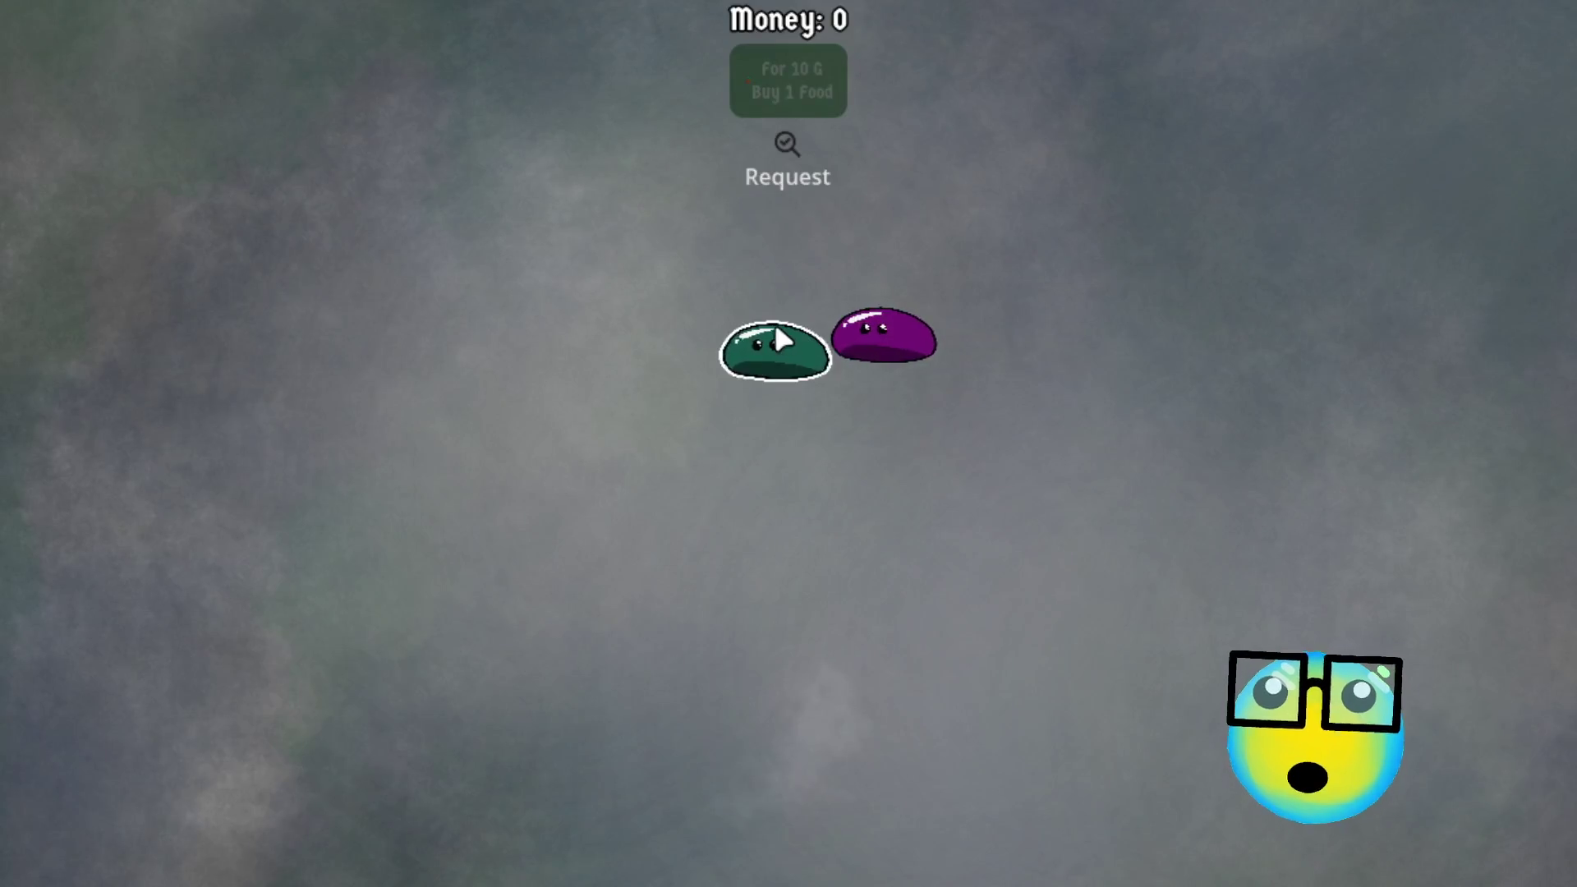
{"action": "left_click", "coordinate": [774, 345]}
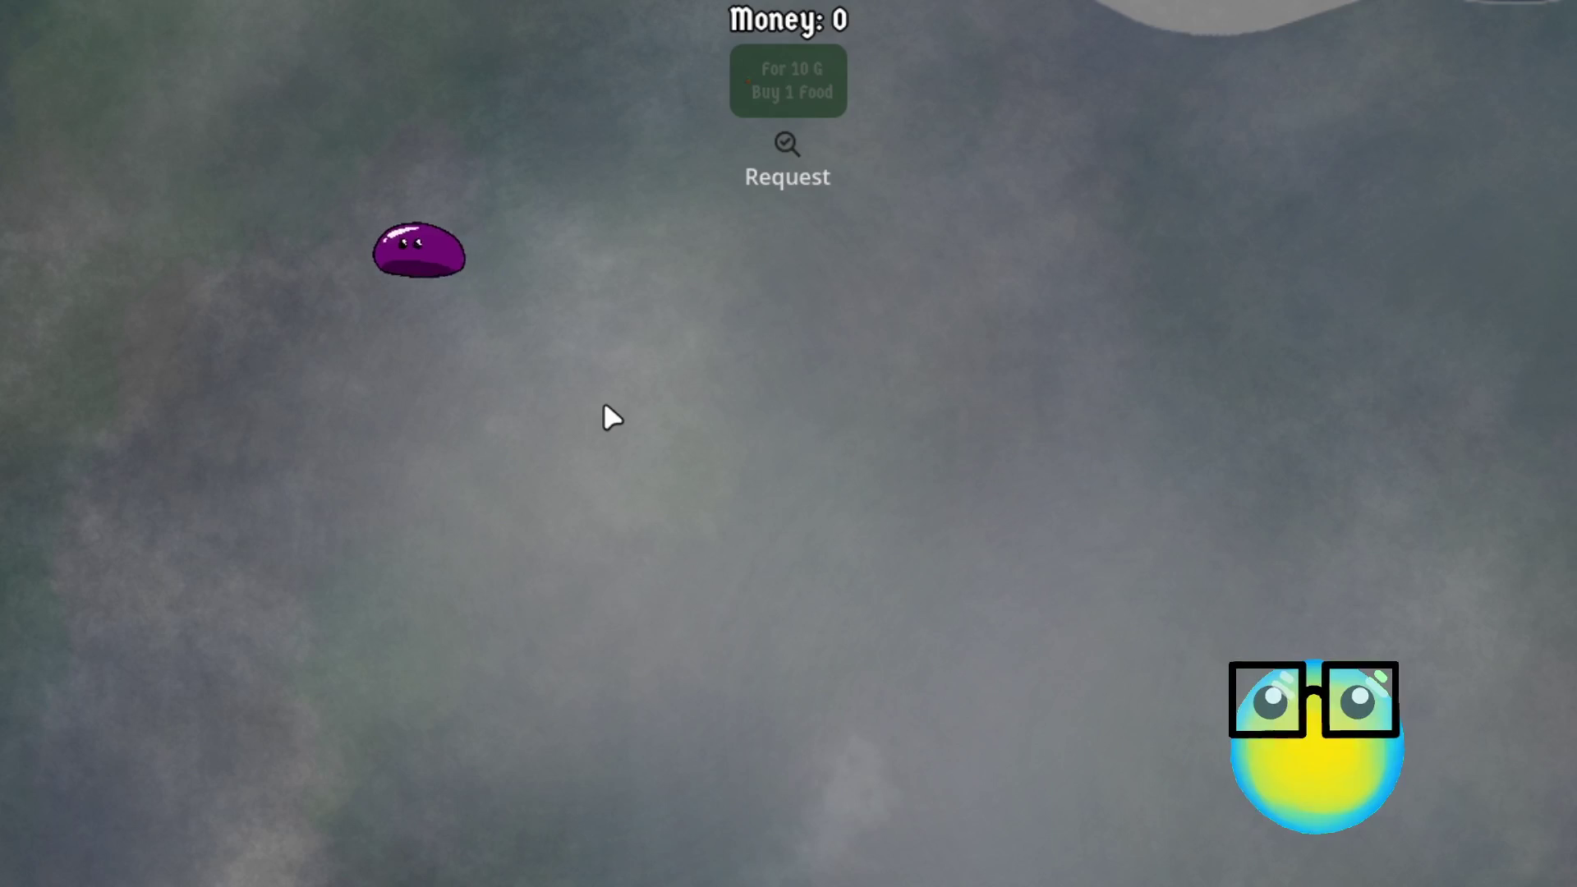
{"action": "key", "text": "Escape"}
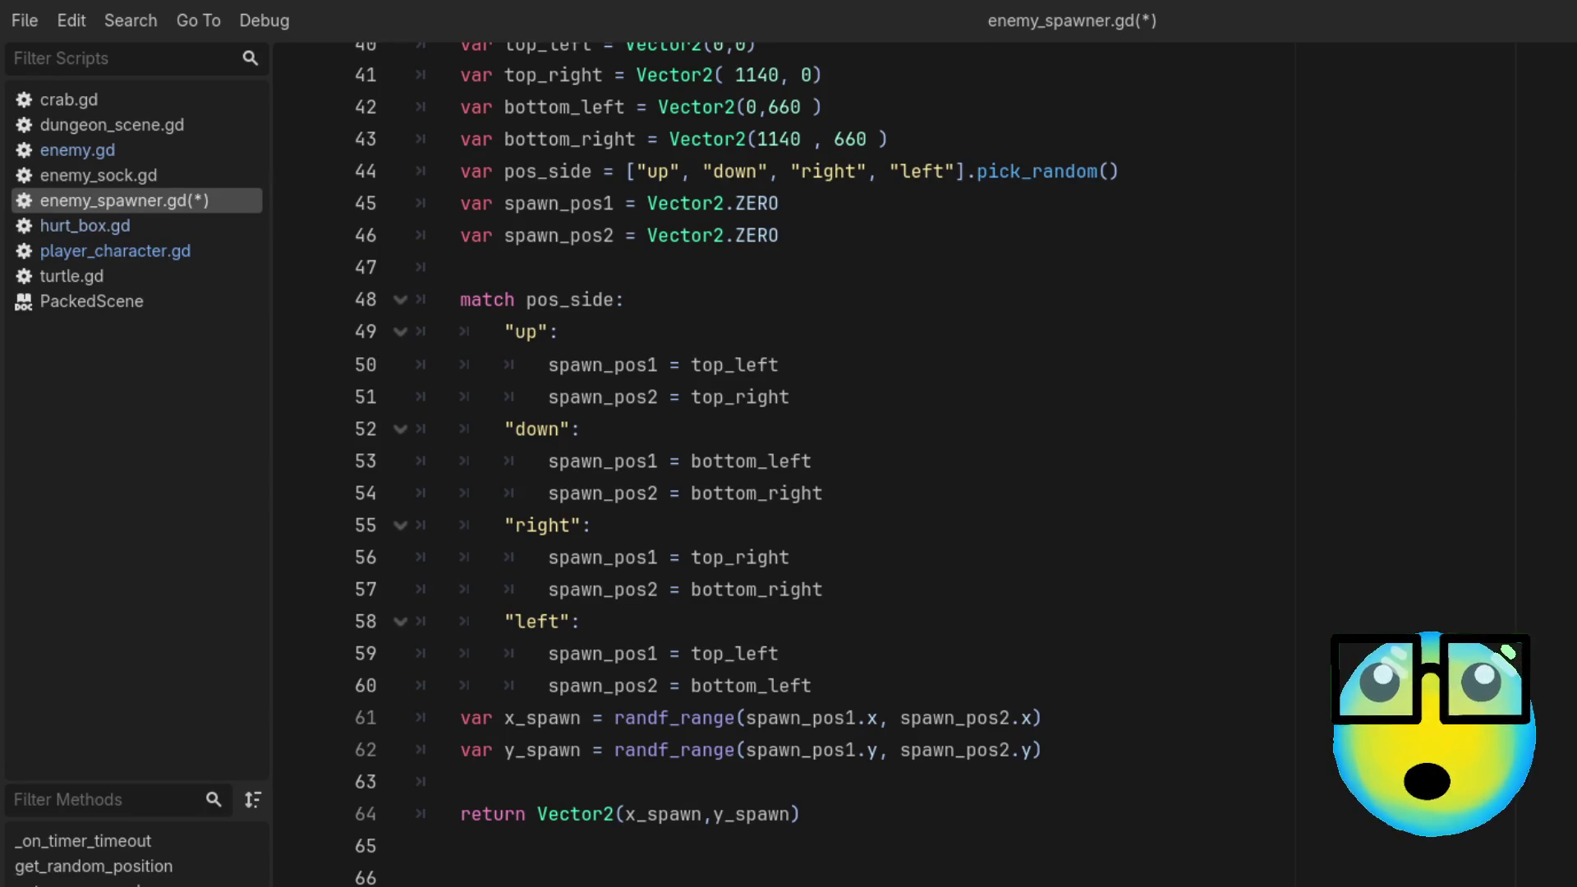
Step: Save the updated enemy_spawner.gd script
{"action": "key", "text": "ctrl+s"}
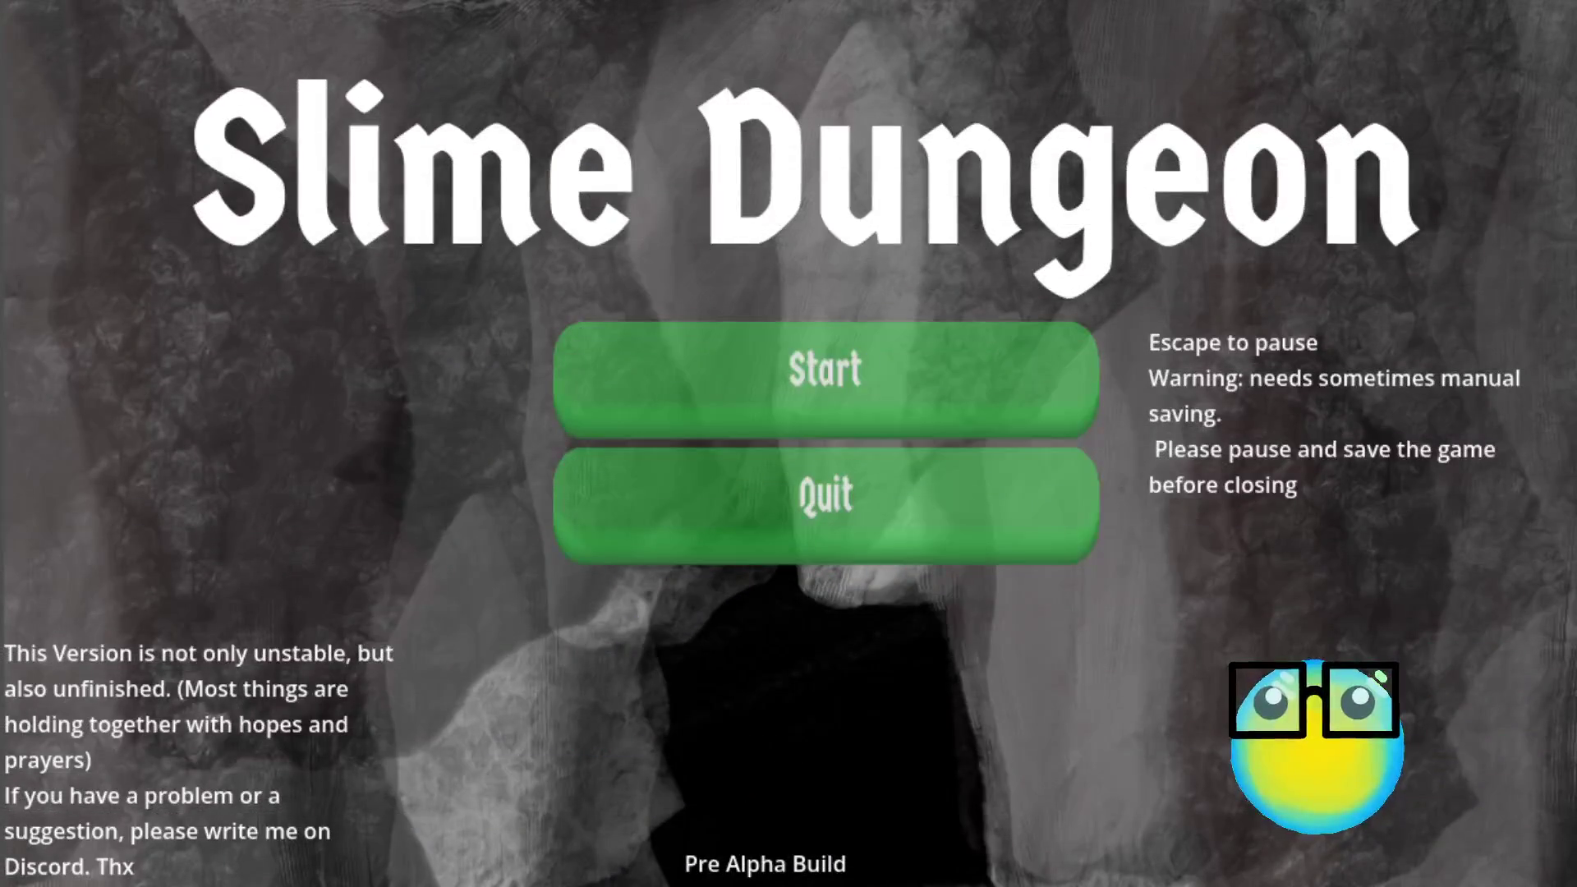
Step: Start the game from the title menu and open the purple slime's stats and actions
{"action": "left_click", "coordinate": [969, 345]}
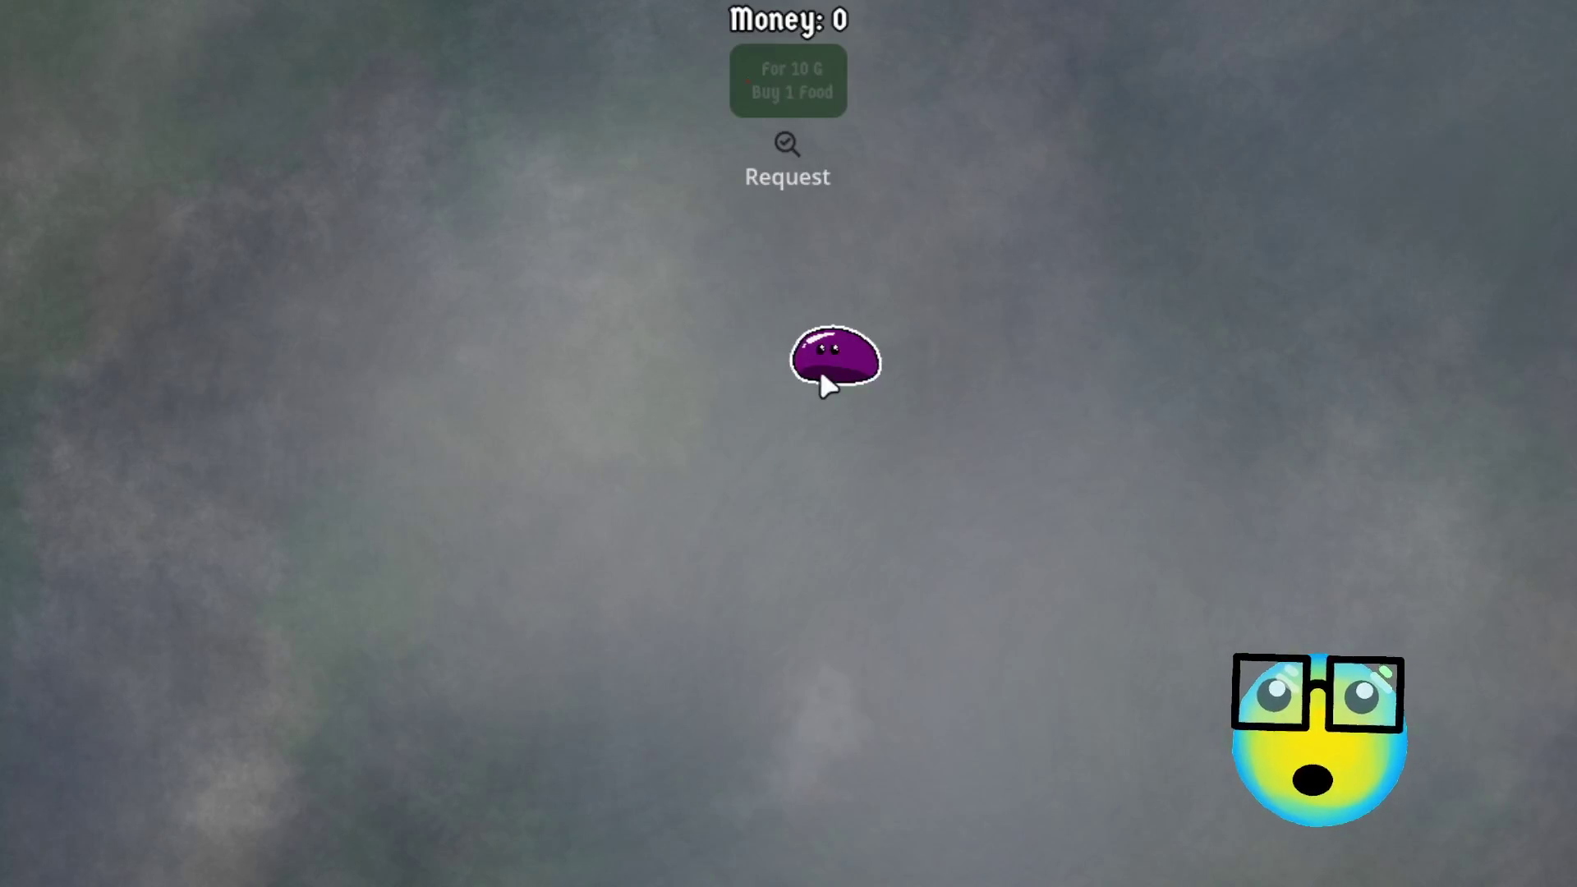
{"action": "left_click", "coordinate": [822, 371]}
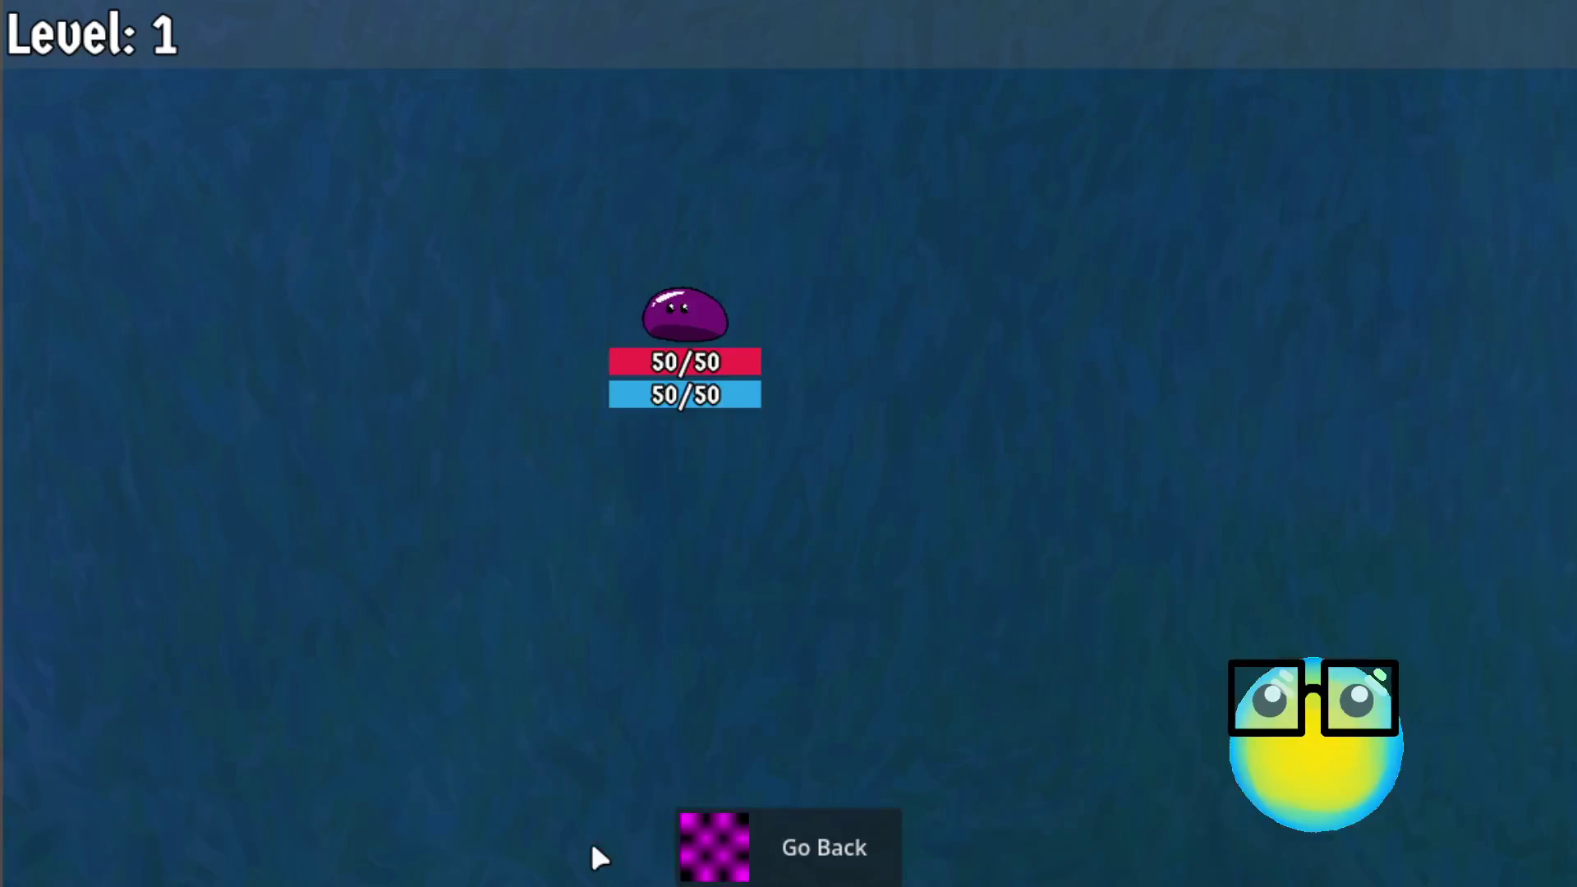